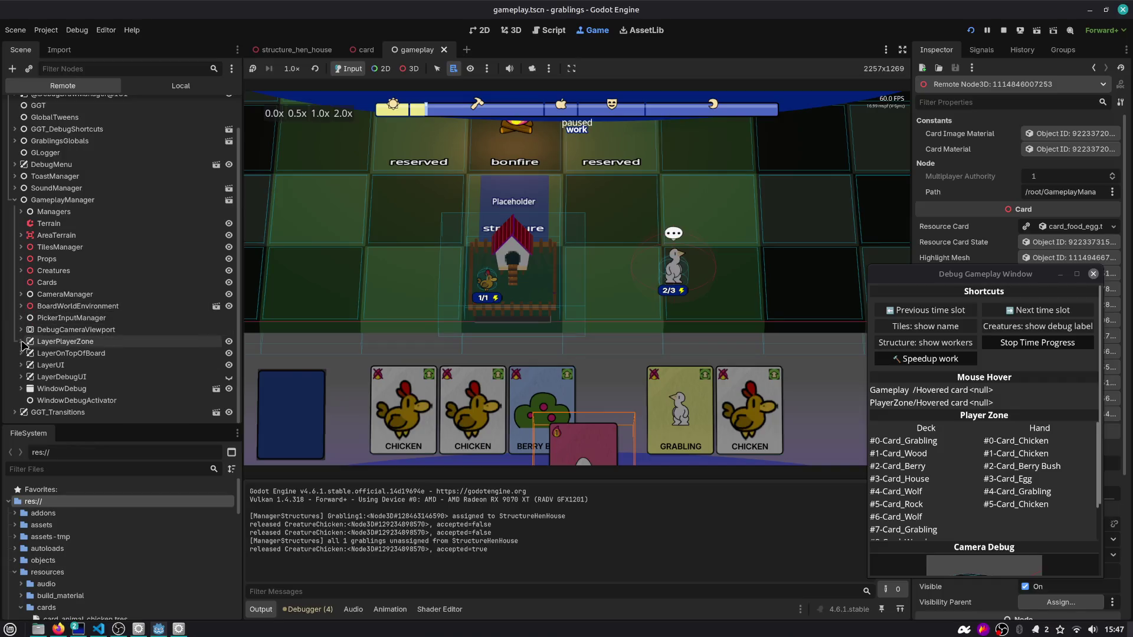
# Step: Expand the remote tree from LayerPlayerZone down to CardsRotationParent and select Card_Grabling's CardModel
pyautogui.click(21, 365)
pyautogui.click(22, 365)
pyautogui.click(21, 341)
pyautogui.click(27, 353)
pyautogui.click(33, 365)
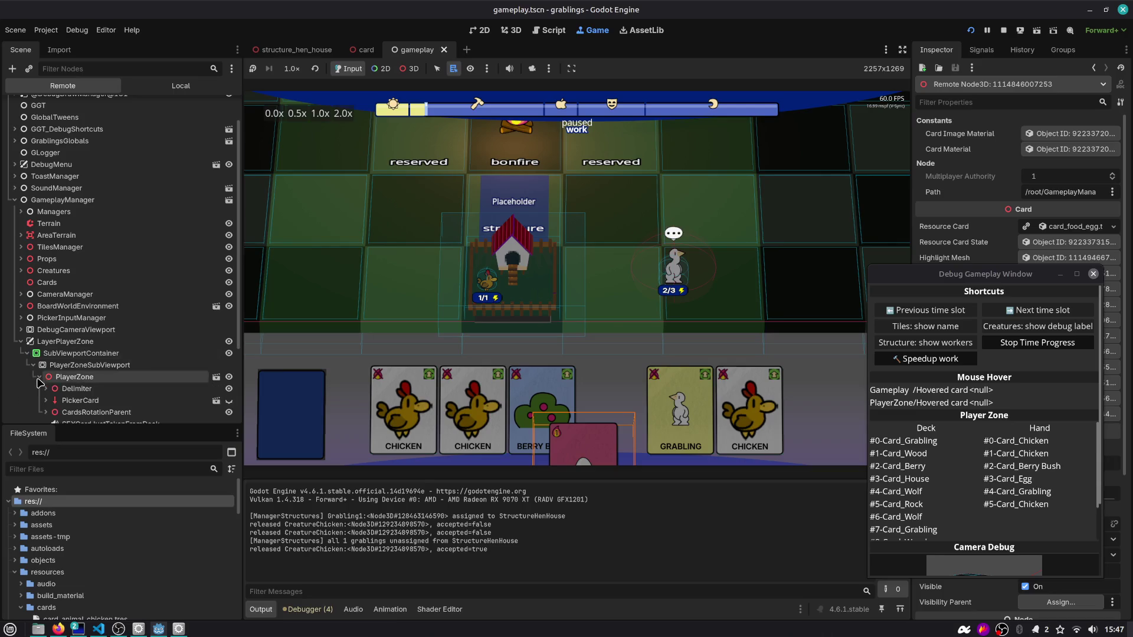
pyautogui.click(39, 377)
pyautogui.scroll(-3, 42, 366)
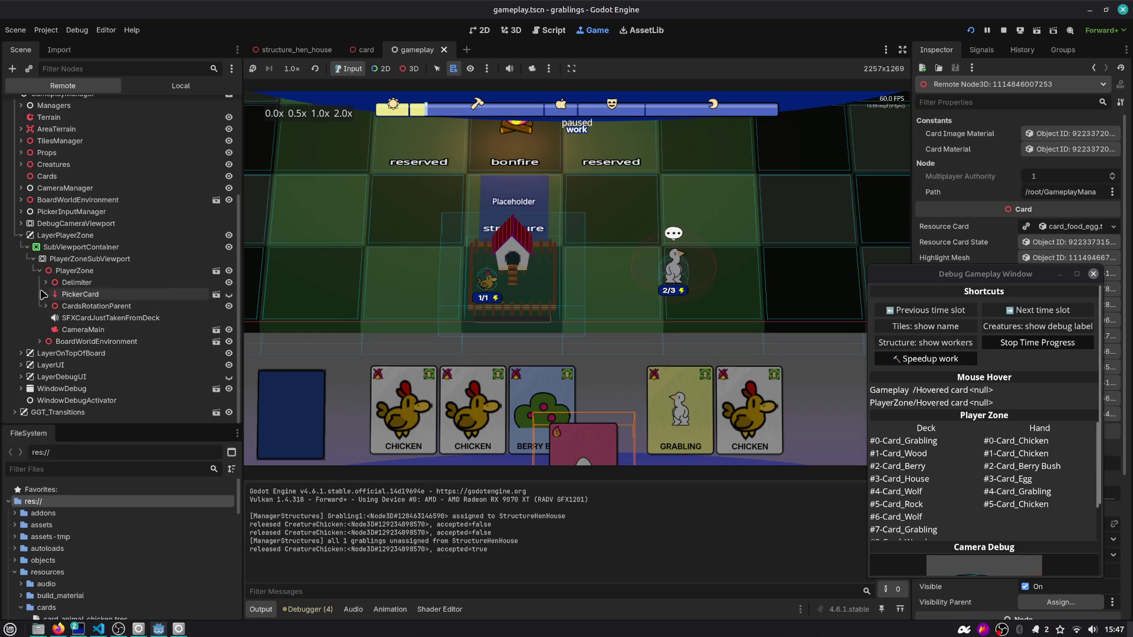
pyautogui.click(46, 282)
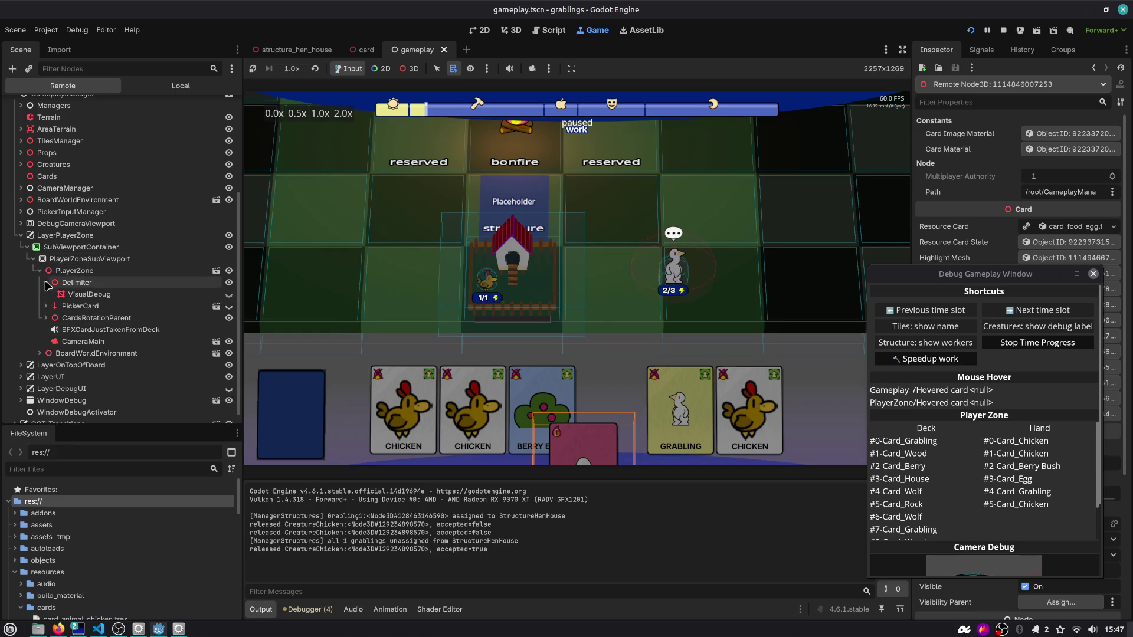
pyautogui.click(46, 282)
pyautogui.click(46, 306)
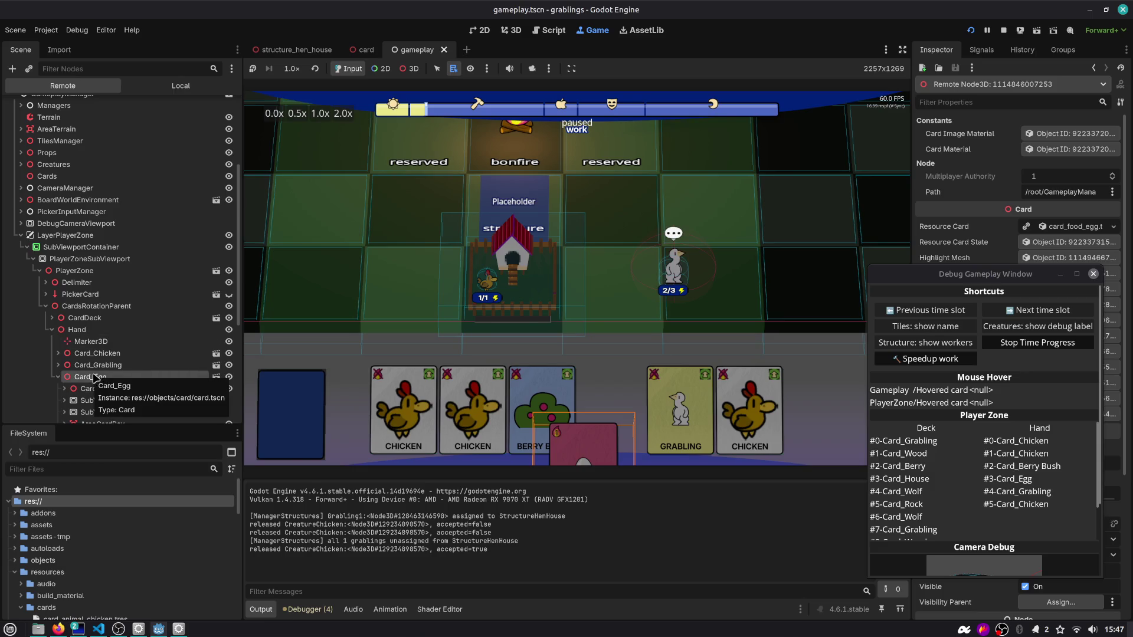
pyautogui.click(94, 378)
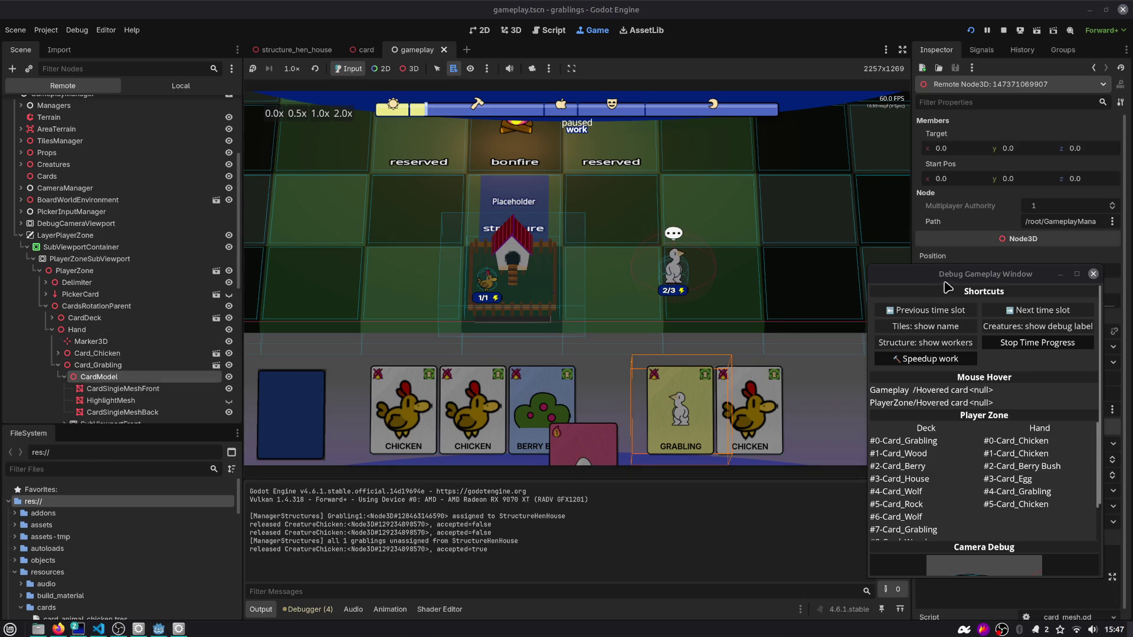
# Step: Park the debug gameplay window at bottom centre and re-inspect Card_Grabling's CardModel
pyautogui.moveTo(947, 288); pyautogui.dragTo(539, 295)
pyautogui.moveTo(627, 295)
pyautogui.mouseDown()
pyautogui.moveTo(628, 472)
pyautogui.moveTo(721, 552)
pyautogui.mouseUp()
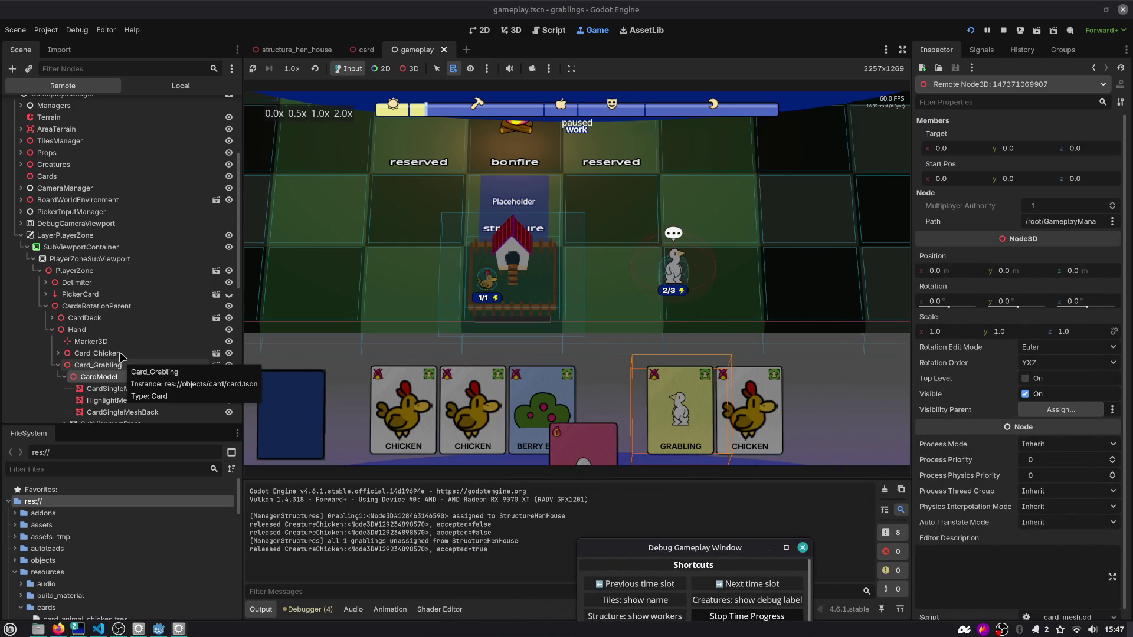
pyautogui.click(59, 366)
pyautogui.click(58, 365)
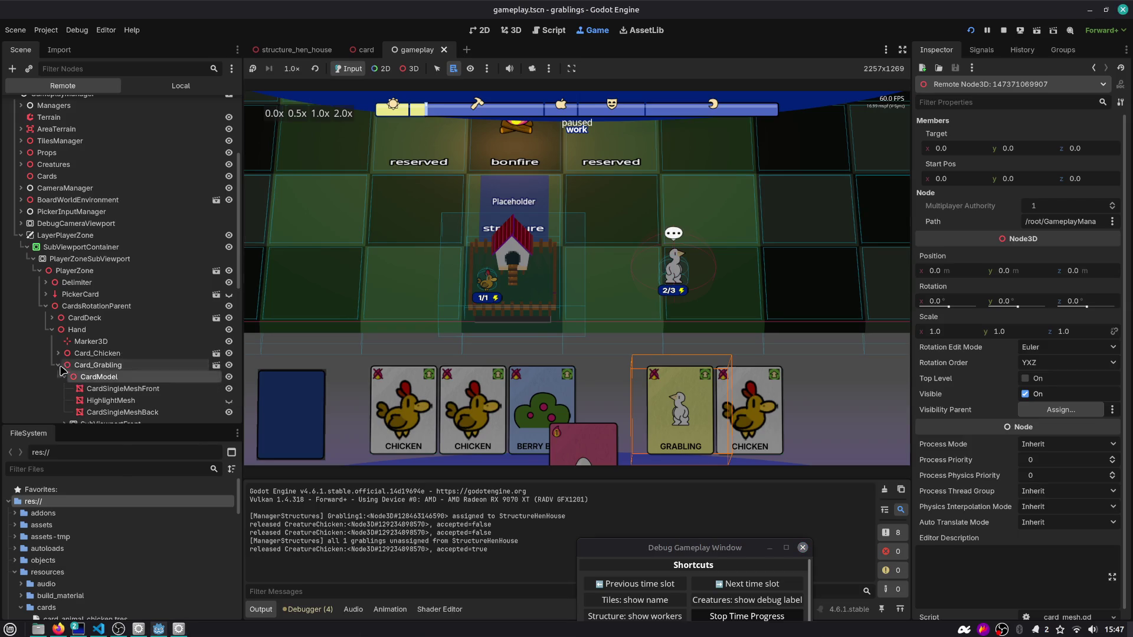
pyautogui.click(115, 379)
pyautogui.scroll(-2, 115, 381)
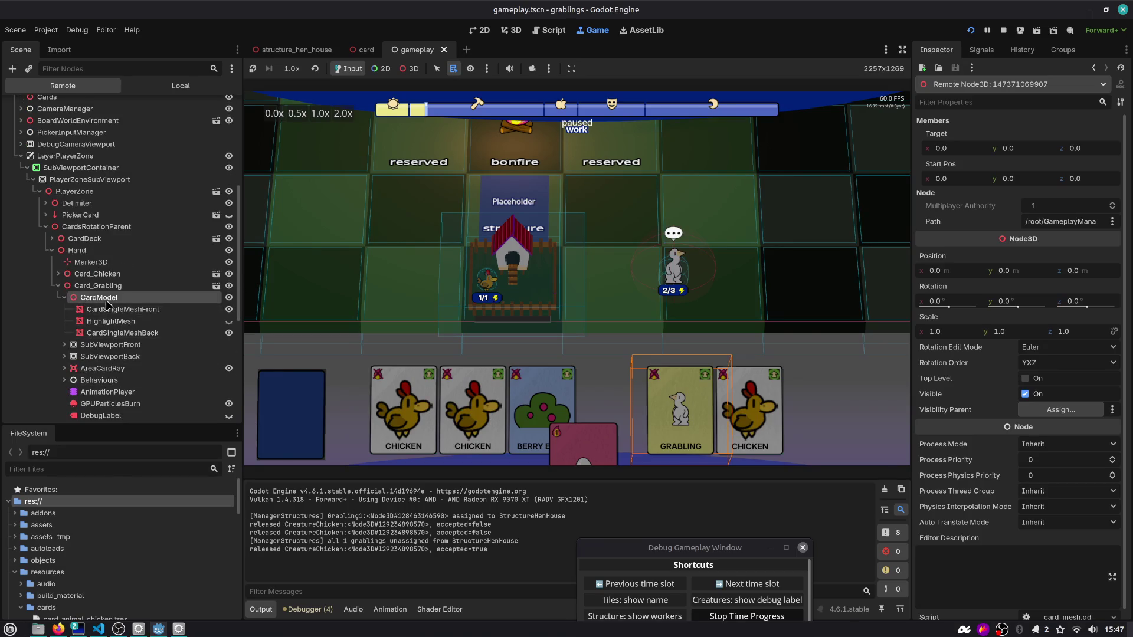
# Step: Expand Card_Chicken and inspect its card properties
pyautogui.click(58, 286)
pyautogui.click(58, 273)
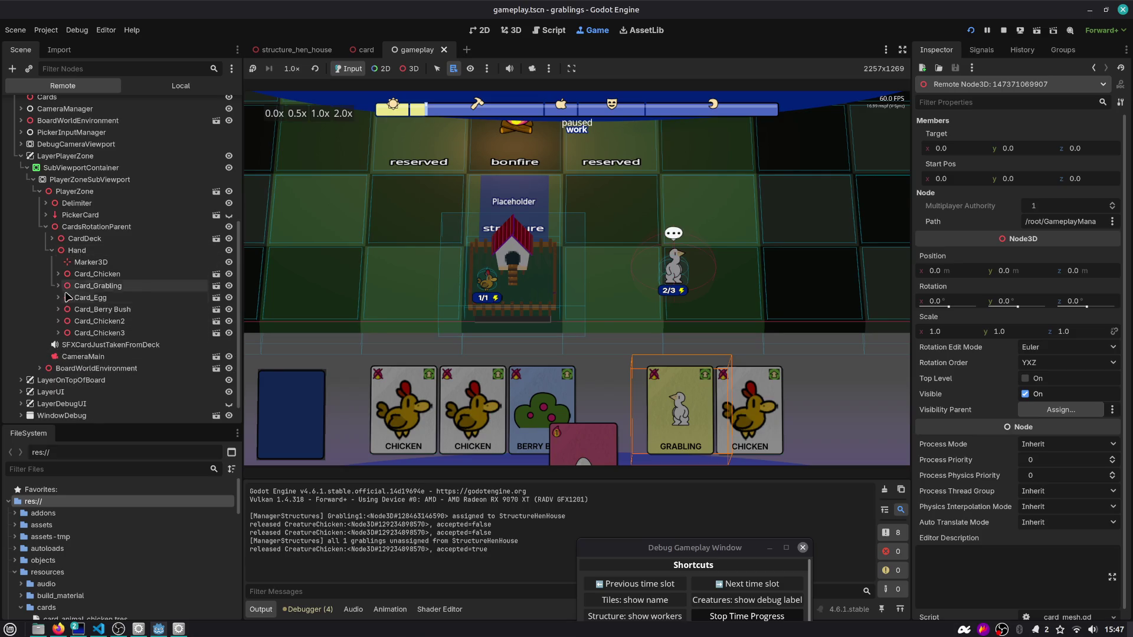
pyautogui.click(104, 275)
pyautogui.click(58, 273)
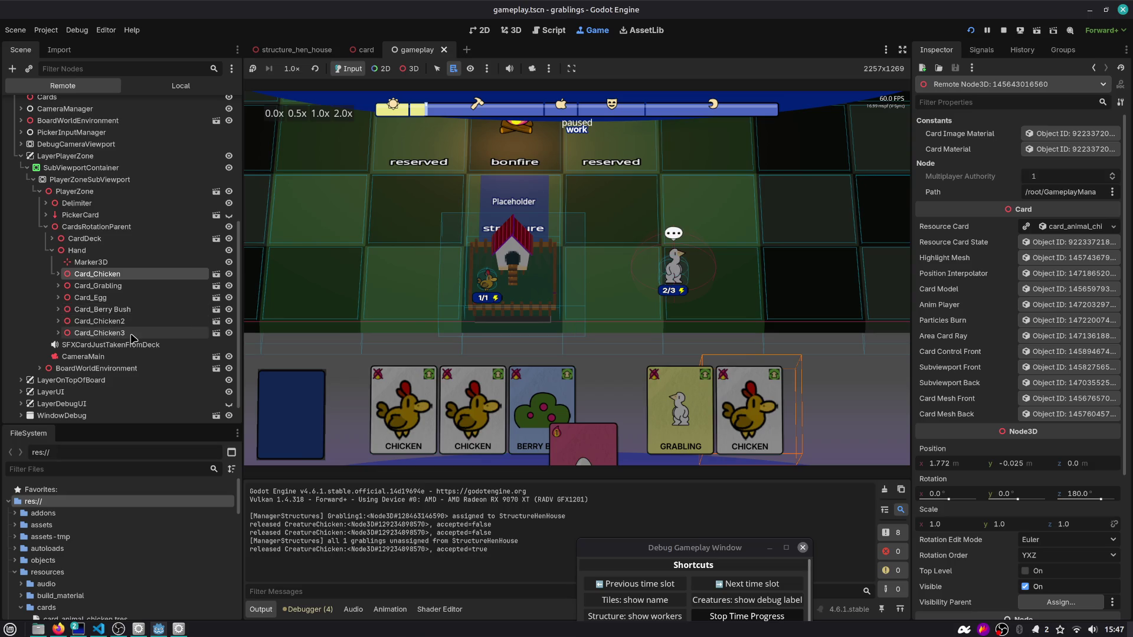
# Step: Select Hand, list its six-entry Cards array, then inspect the Card_Egg card
pyautogui.click(115, 252)
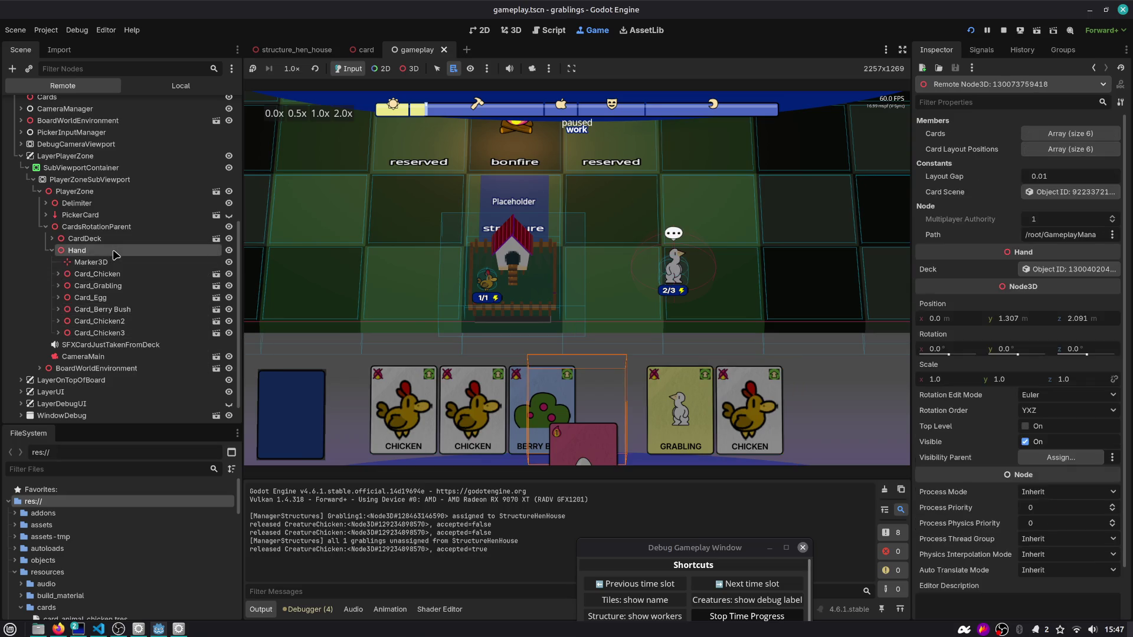
pyautogui.click(1053, 135)
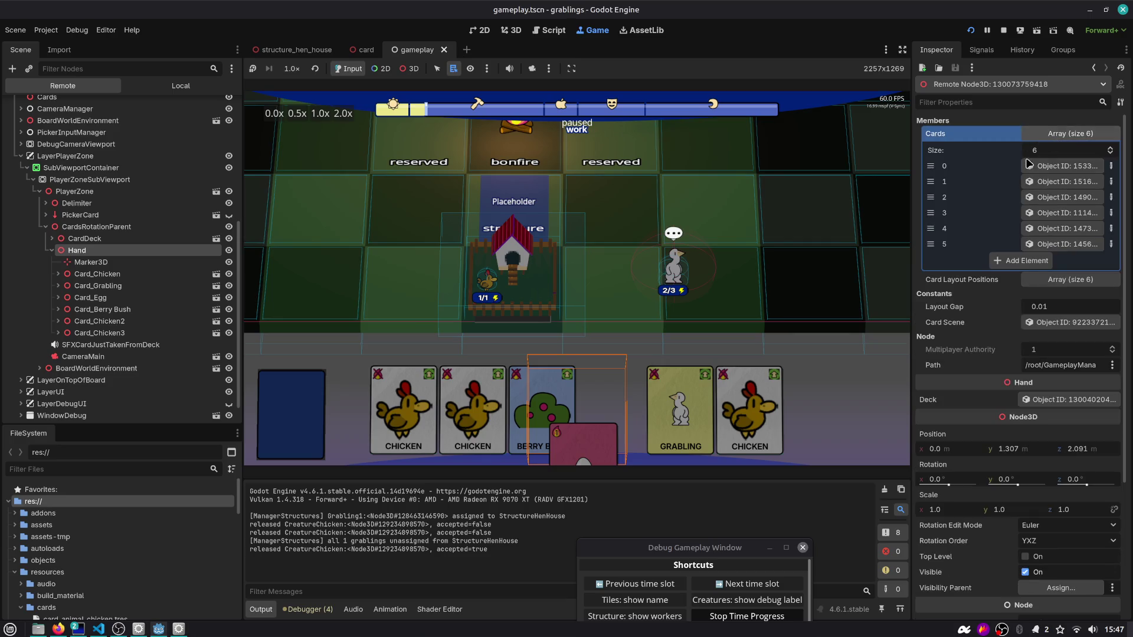
pyautogui.click(329, 428)
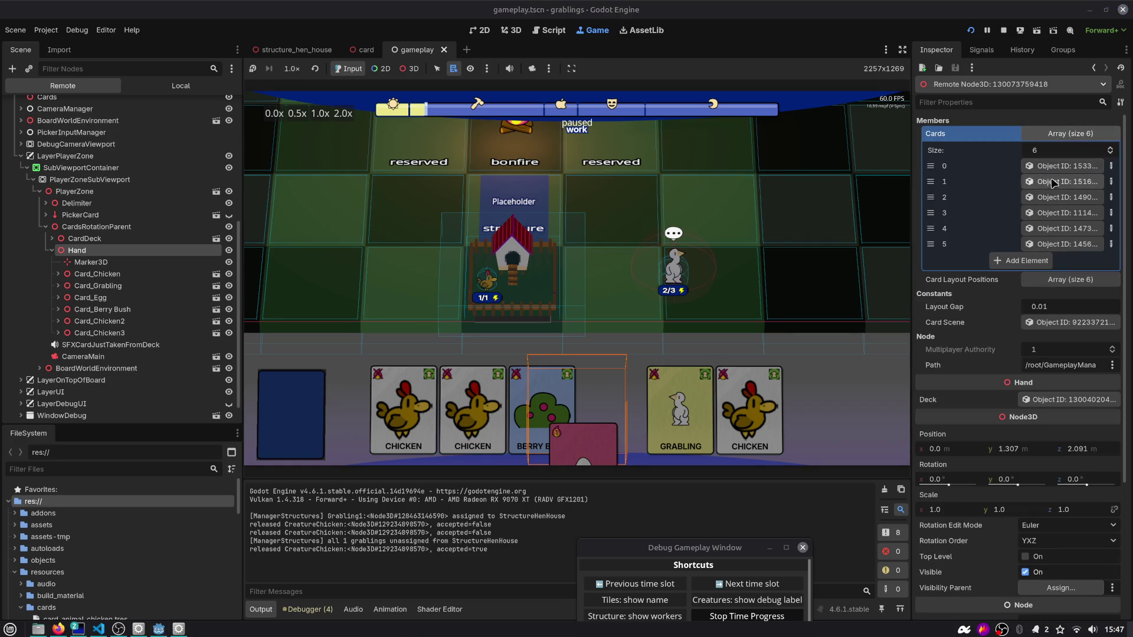
pyautogui.click(1057, 214)
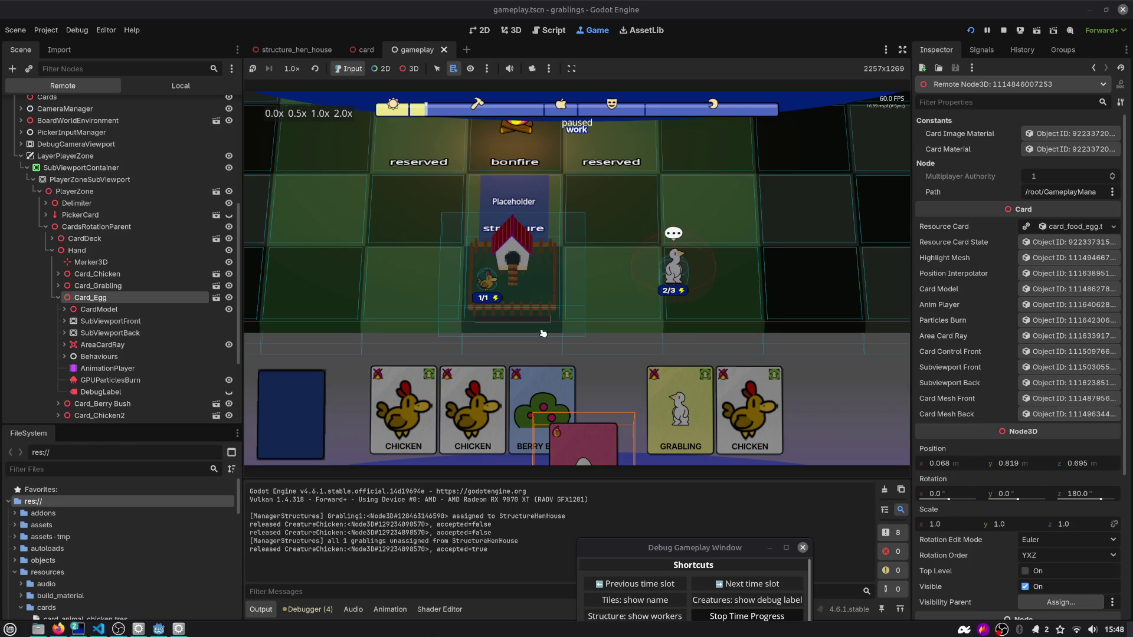
# Step: Inspect the positions of Card_Grabling, Card_Chicken, Card_Egg and the Hand's Marker3D
pyautogui.click(82, 287)
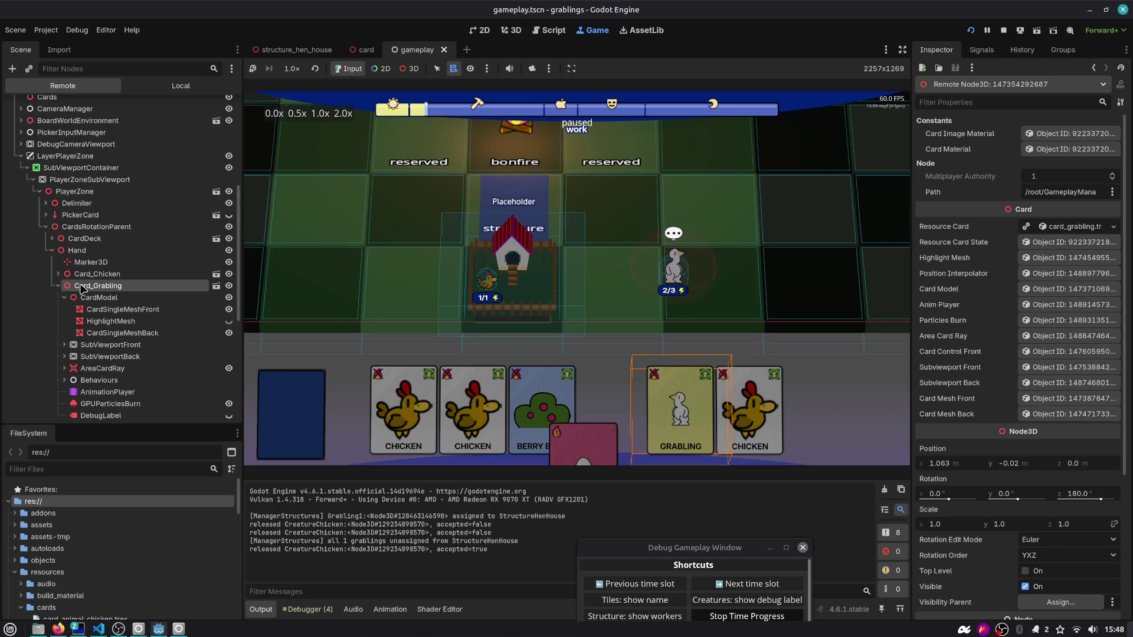
pyautogui.click(104, 275)
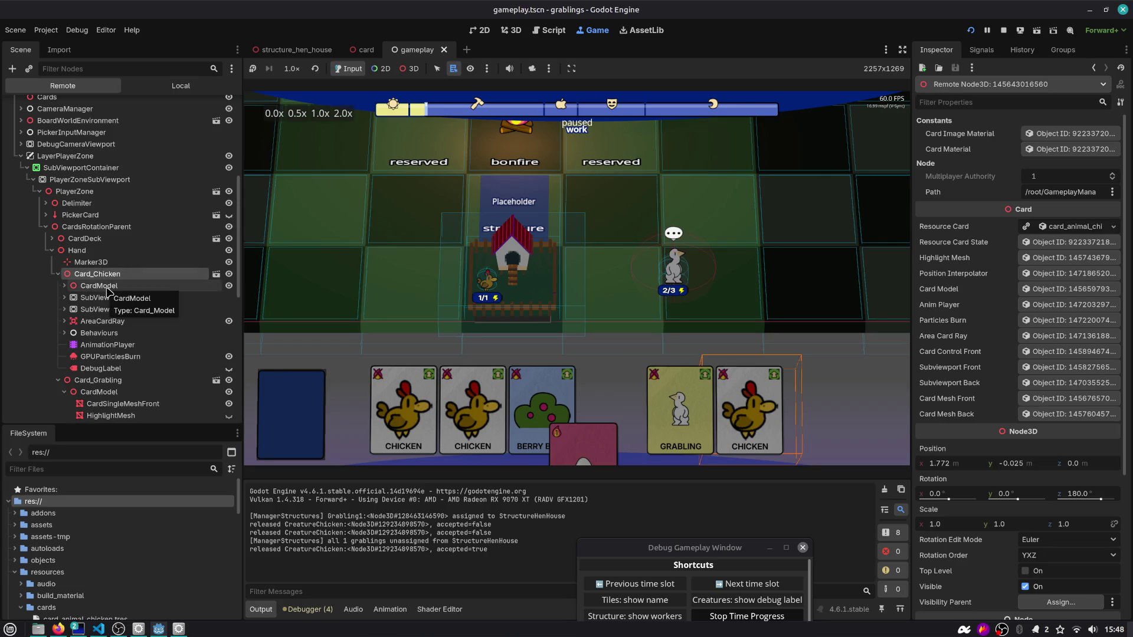
pyautogui.click(58, 274)
pyautogui.click(58, 286)
pyautogui.click(57, 298)
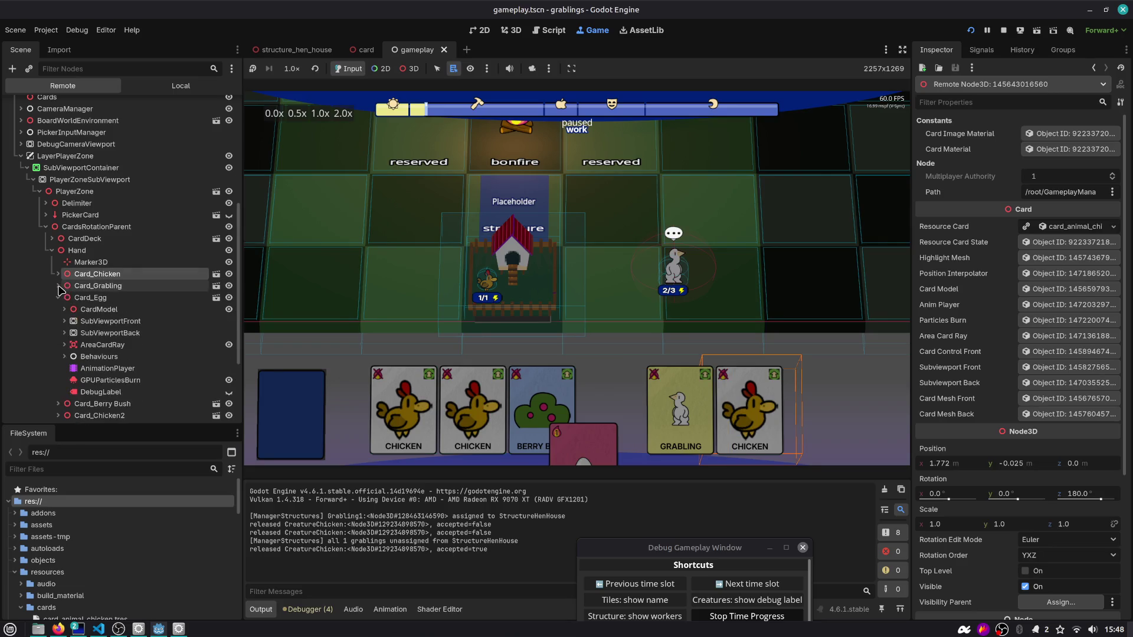
pyautogui.click(94, 300)
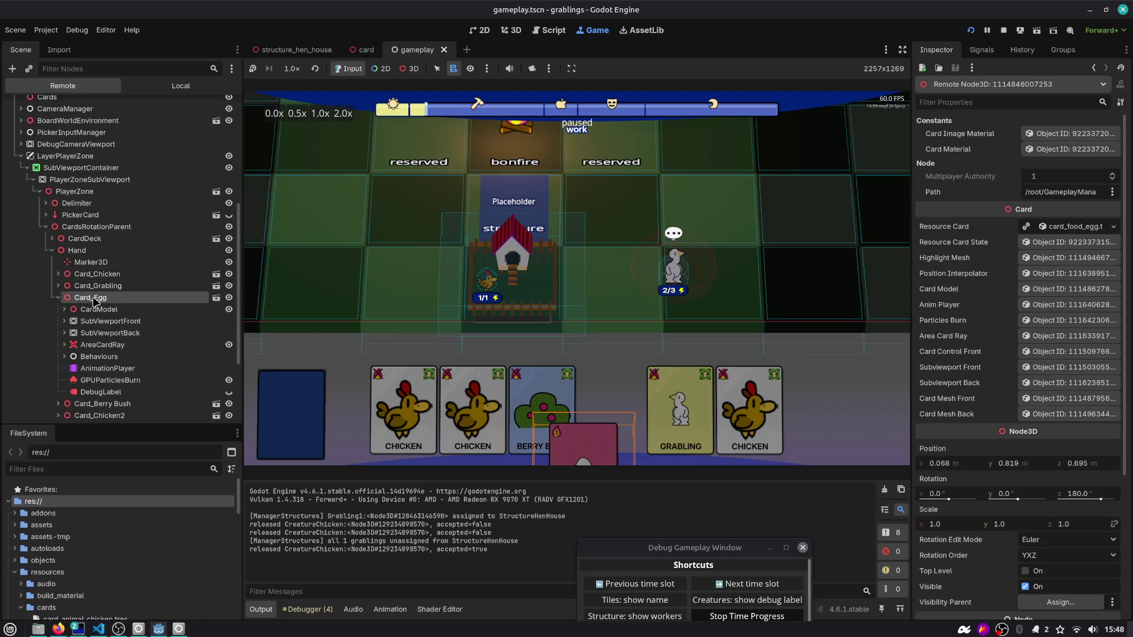
pyautogui.click(96, 265)
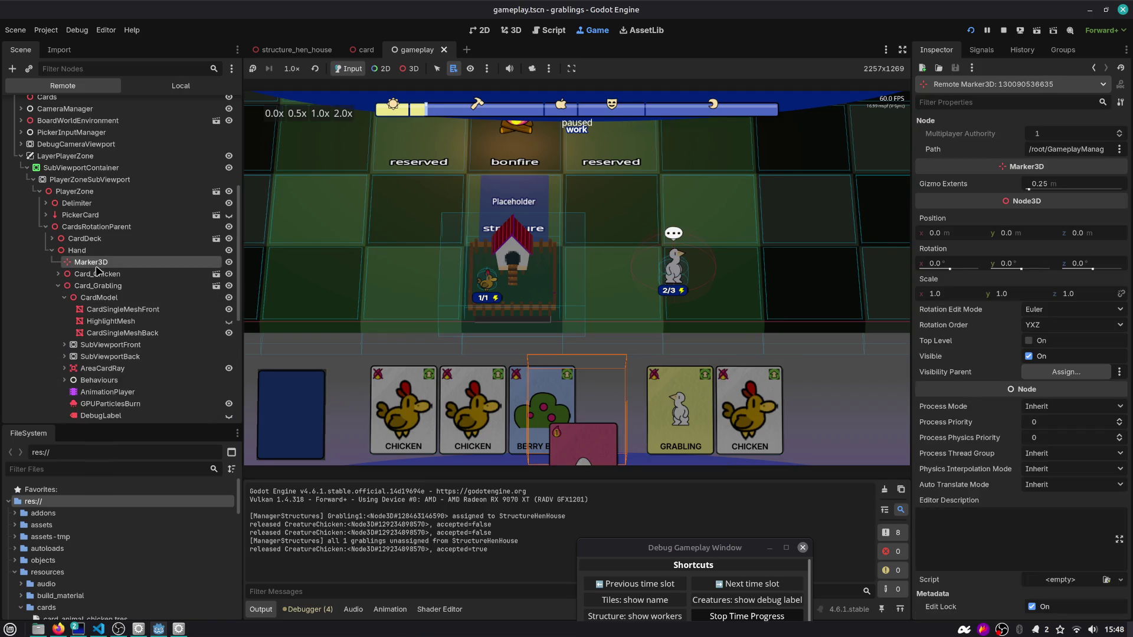
# Step: Collapse the hand, inspect PlayerZone_Delimiter and PickerCard, then view card.tscn in 3D
pyautogui.click(52, 250)
pyautogui.click(46, 286)
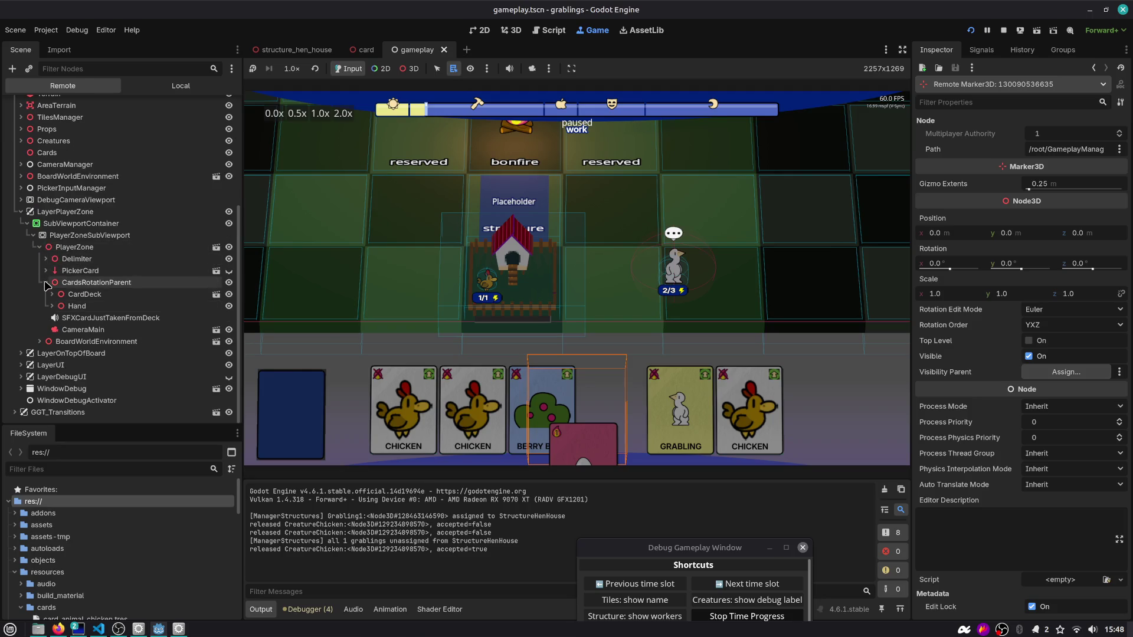
pyautogui.click(46, 286)
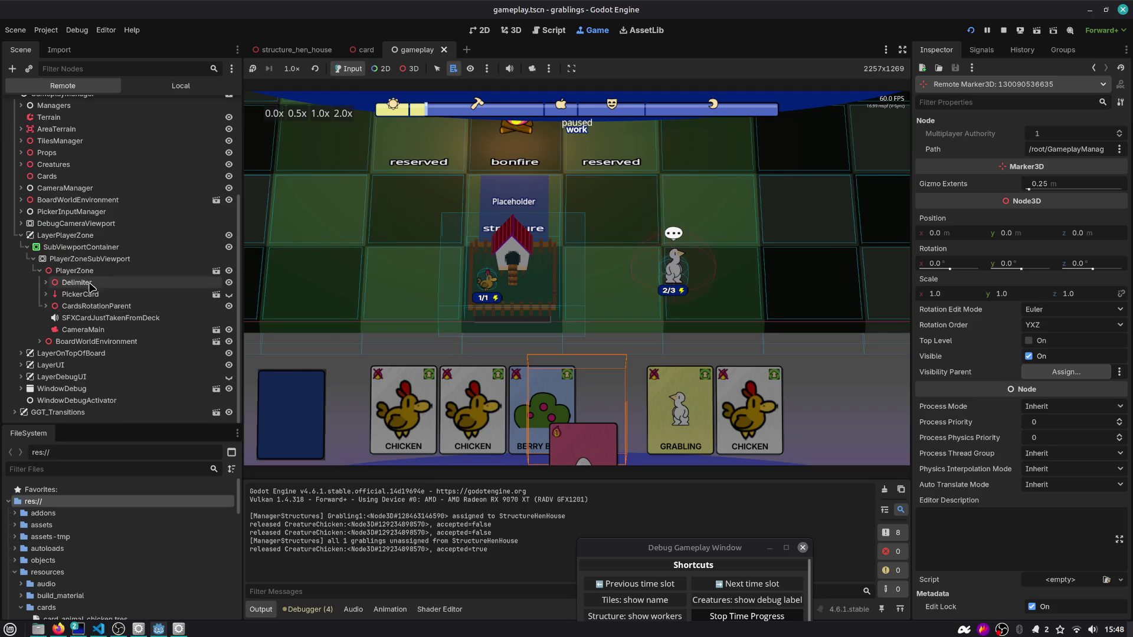
pyautogui.click(46, 282)
pyautogui.click(51, 286)
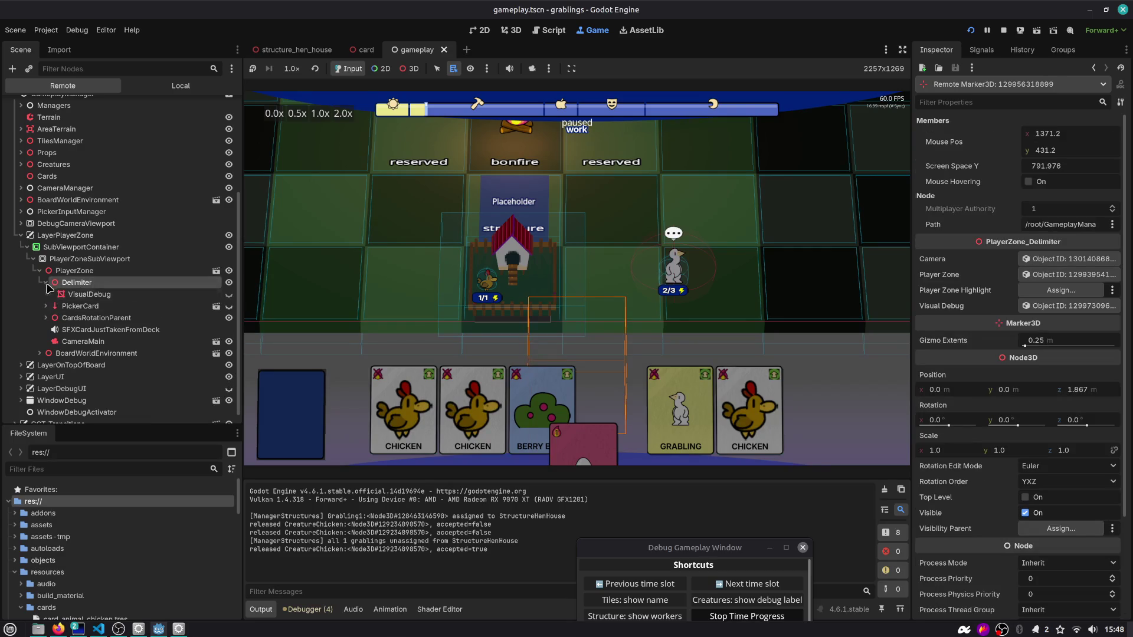
pyautogui.click(46, 282)
pyautogui.click(46, 294)
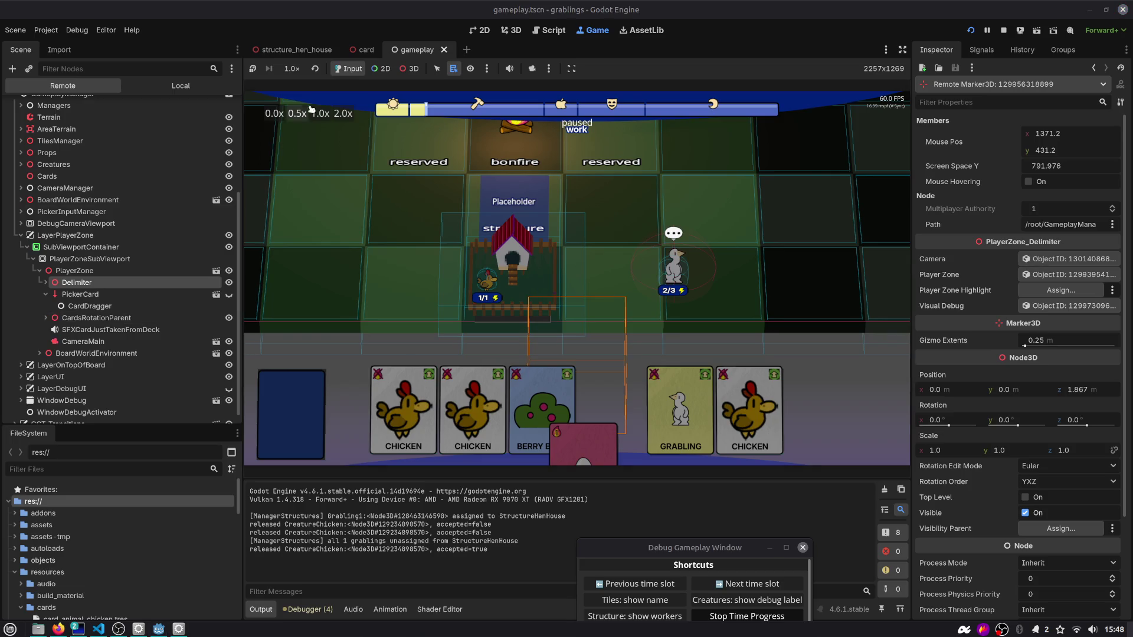
pyautogui.click(364, 50)
pyautogui.click(513, 33)
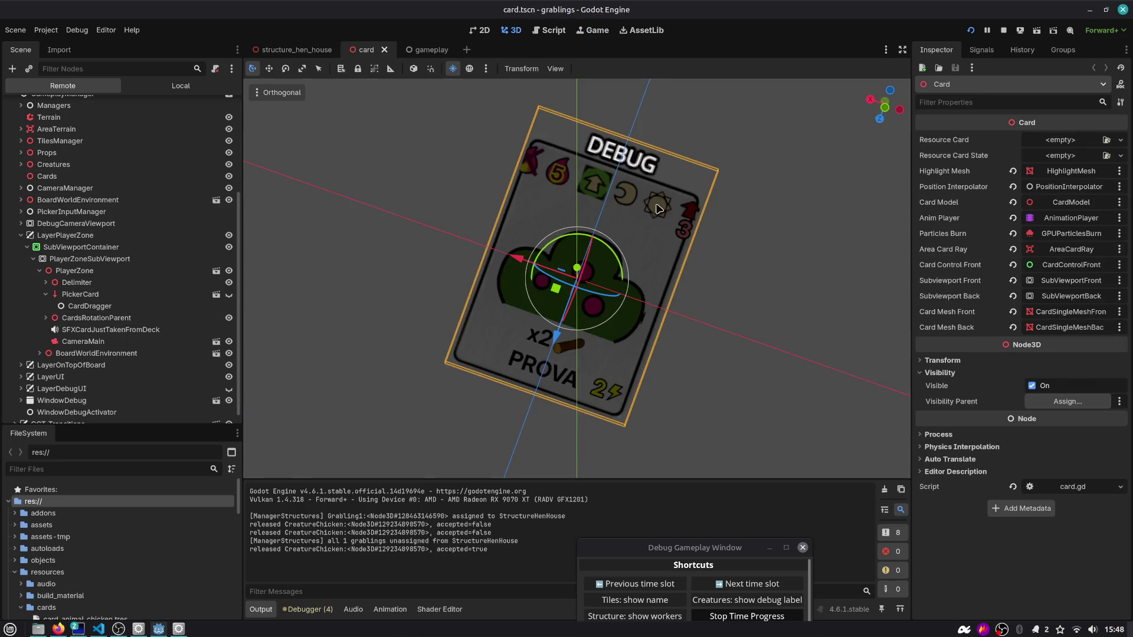
# Step: Orbit the card from a near-front view to an oblique overhead view, then open card_dragger.gd
pyautogui.moveTo(577, 295)
pyautogui.mouseDown()
pyautogui.moveTo(504, 258)
pyautogui.moveTo(531, 271)
pyautogui.mouseUp()
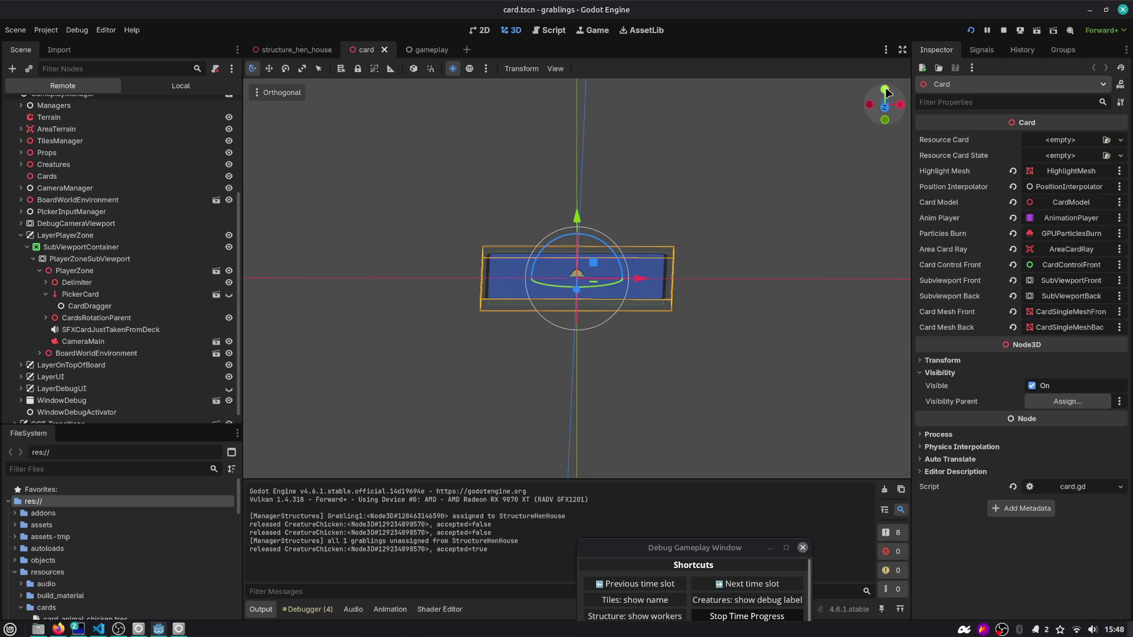
pyautogui.moveTo(887, 91)
pyautogui.mouseDown()
pyautogui.moveTo(832, 141)
pyautogui.moveTo(882, 87)
pyautogui.mouseUp()
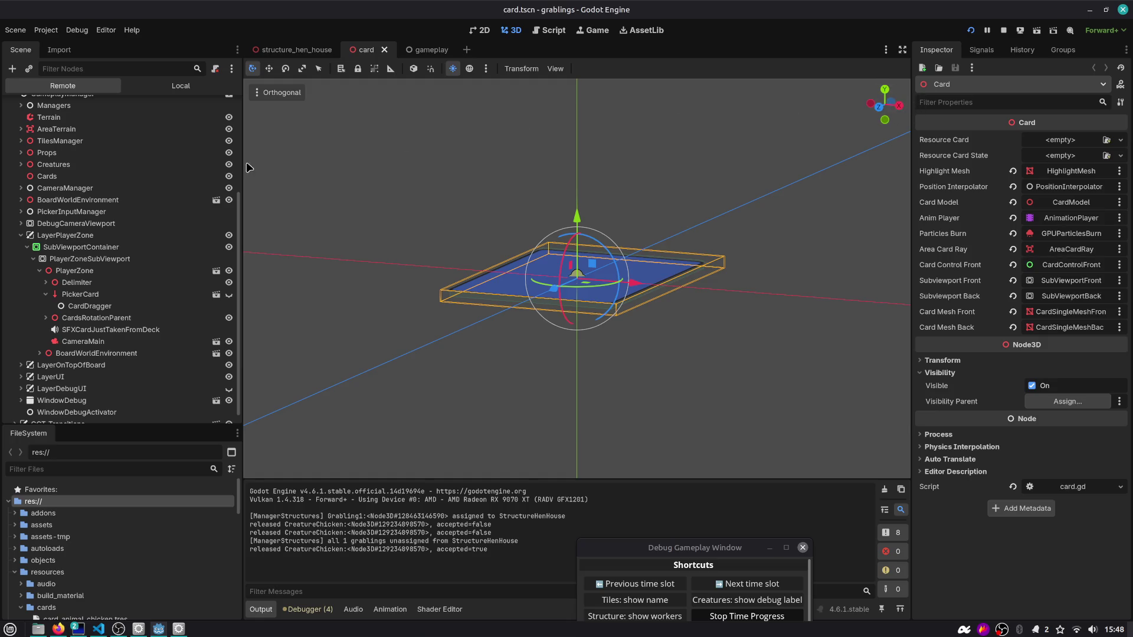
pyautogui.moveTo(302, 59)
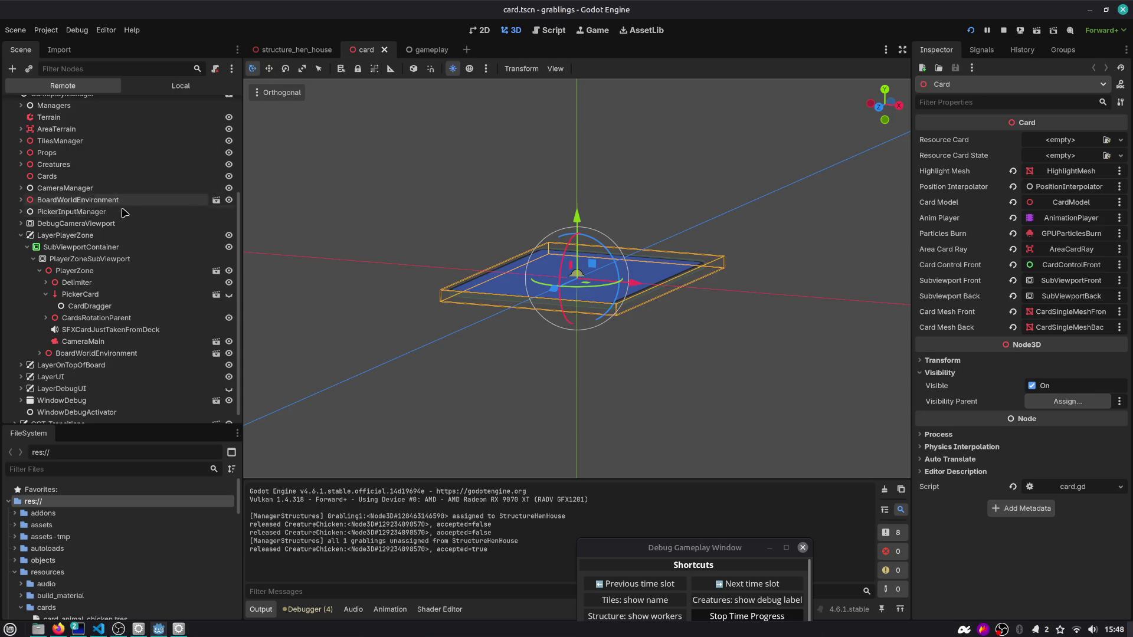
pyautogui.click(549, 30)
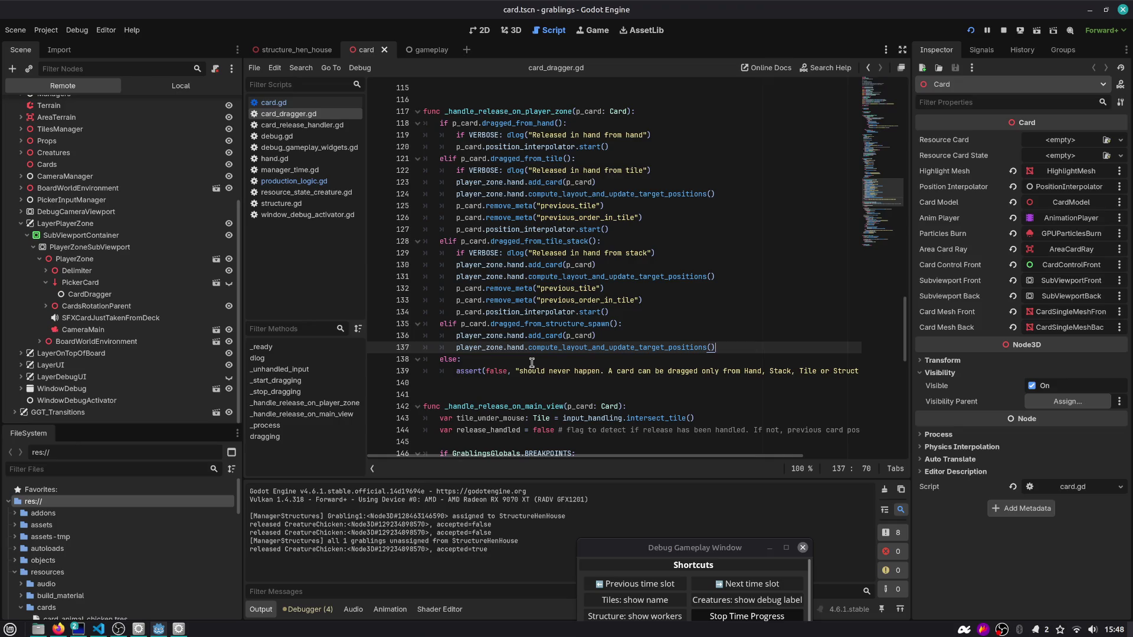
# Step: Paste a p_card.position_interpolator.start() call onto new line 138 after the layout update
pyautogui.doubleClick(557, 347)
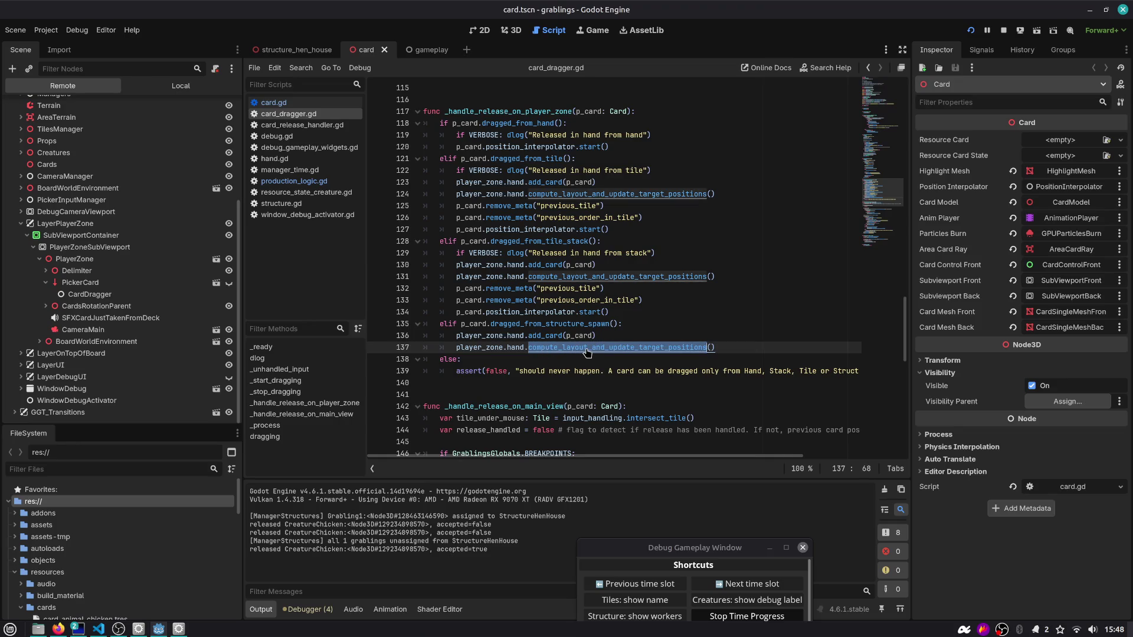
pyautogui.click(628, 310)
pyautogui.press('Home')
pyautogui.press('Down')
pyautogui.press('Down')
pyautogui.press('Down')
pyautogui.press('End')
pyautogui.press('Return')
pyautogui.write('p_card.position_interpolator.start()')
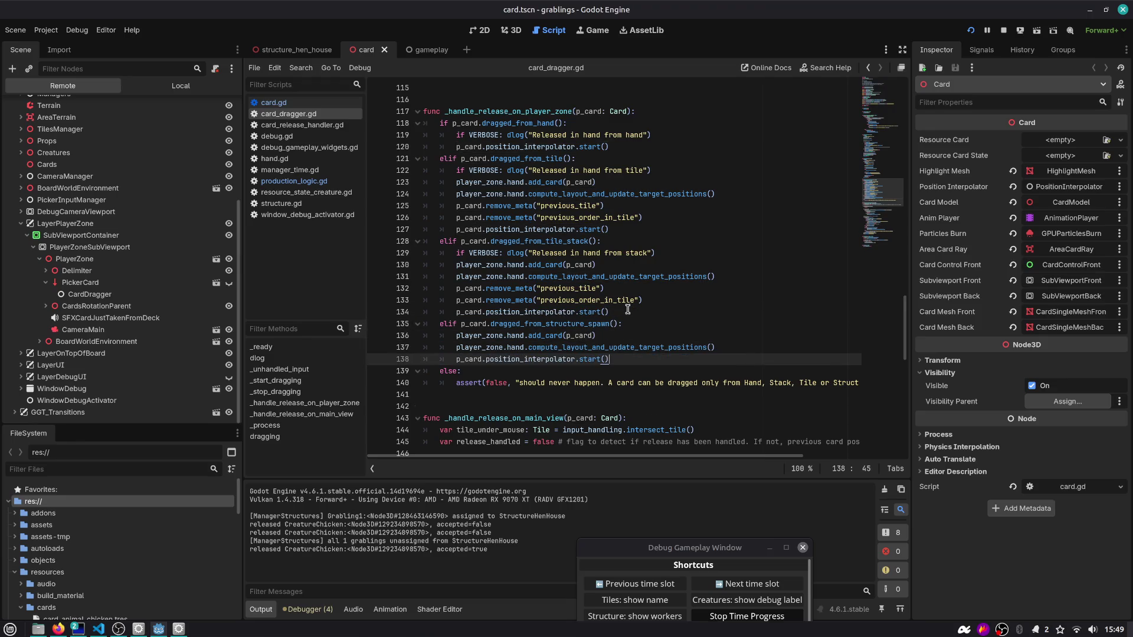
pyautogui.hotkey('shift', 'Home')
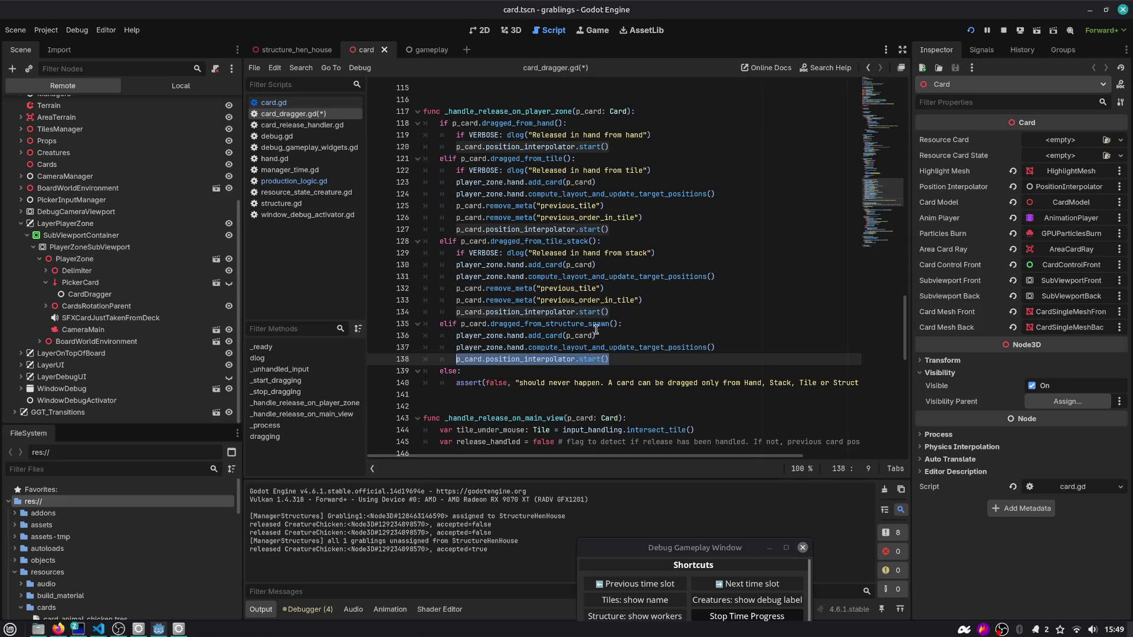
# Step: Highlight the nearby add_card, layout and interpolator calls, then run the project
pyautogui.click(678, 350)
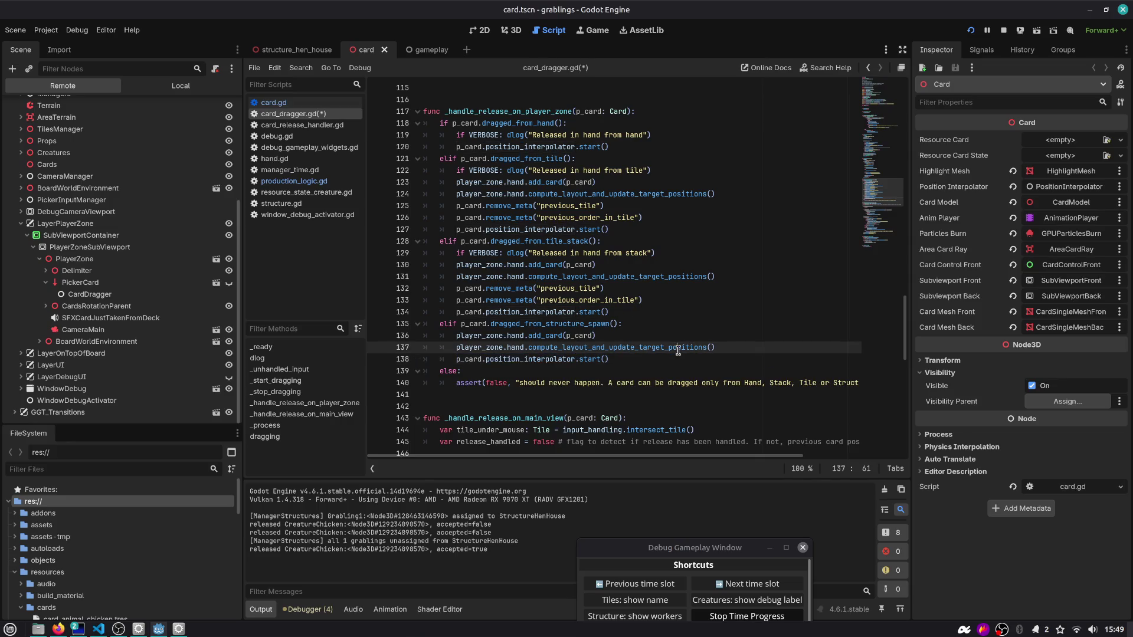
pyautogui.doubleClick(615, 349)
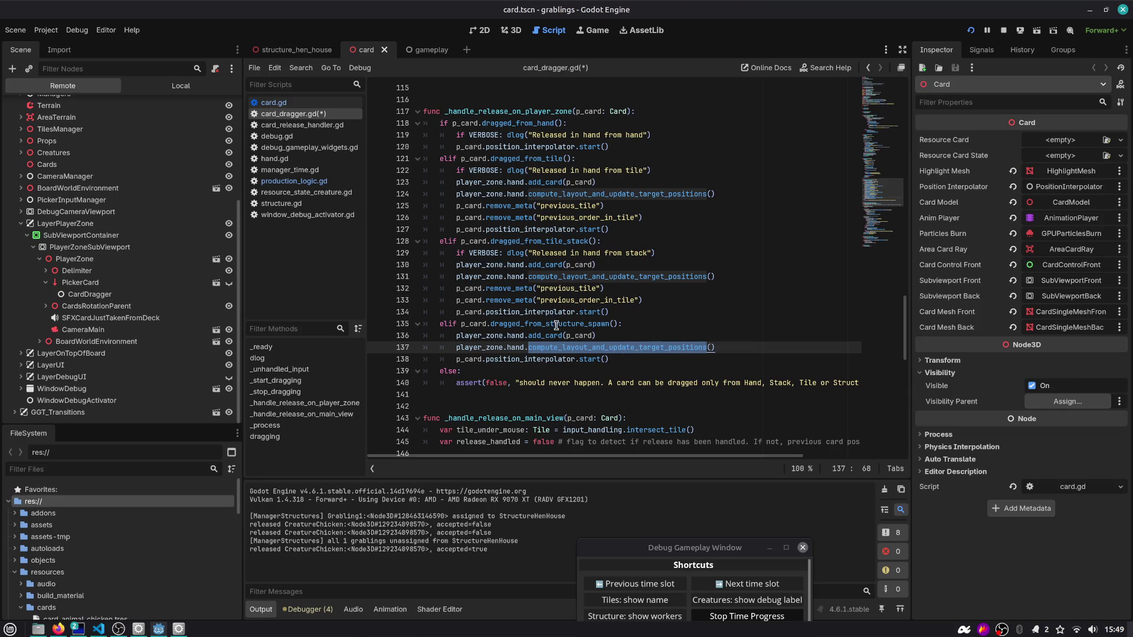
pyautogui.doubleClick(538, 338)
pyautogui.doubleClick(540, 360)
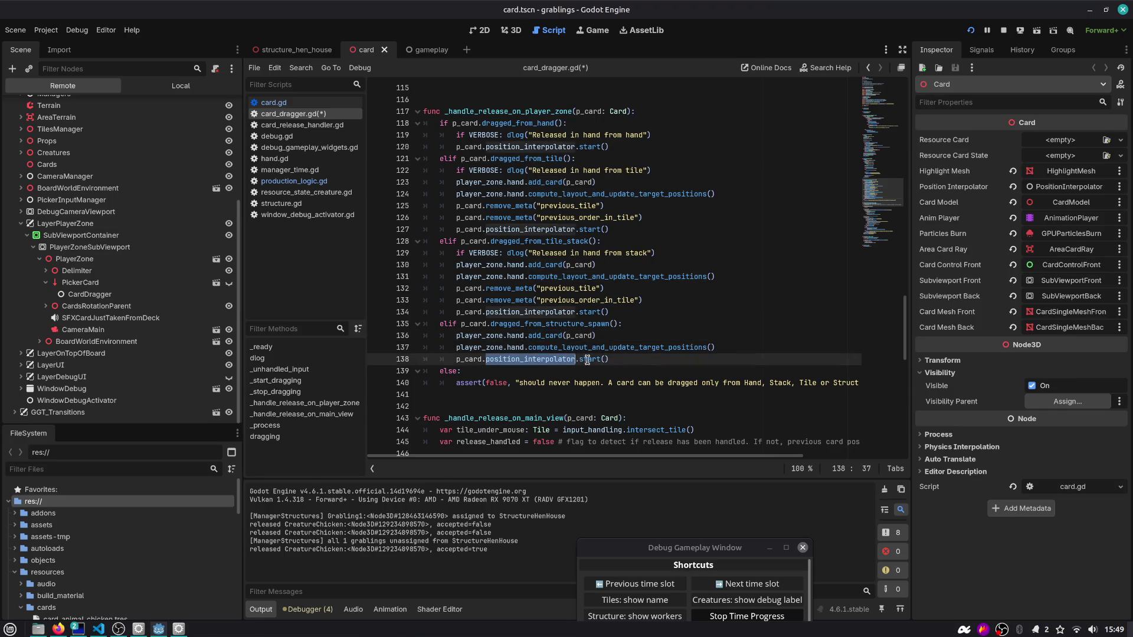
pyautogui.moveTo(594, 359)
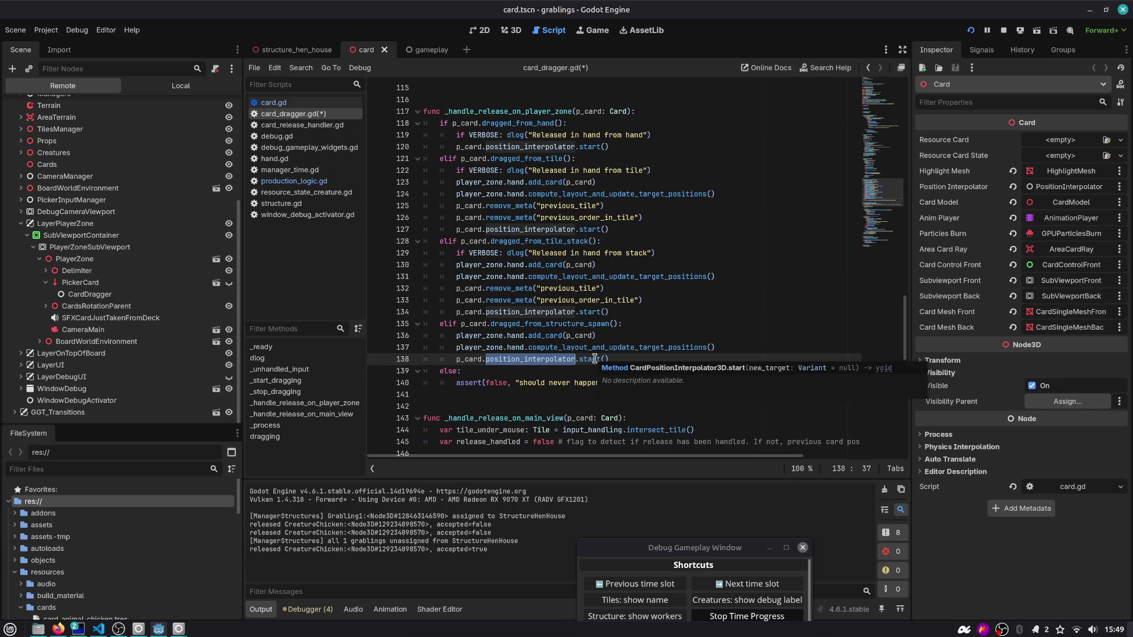
pyautogui.doubleClick(628, 350)
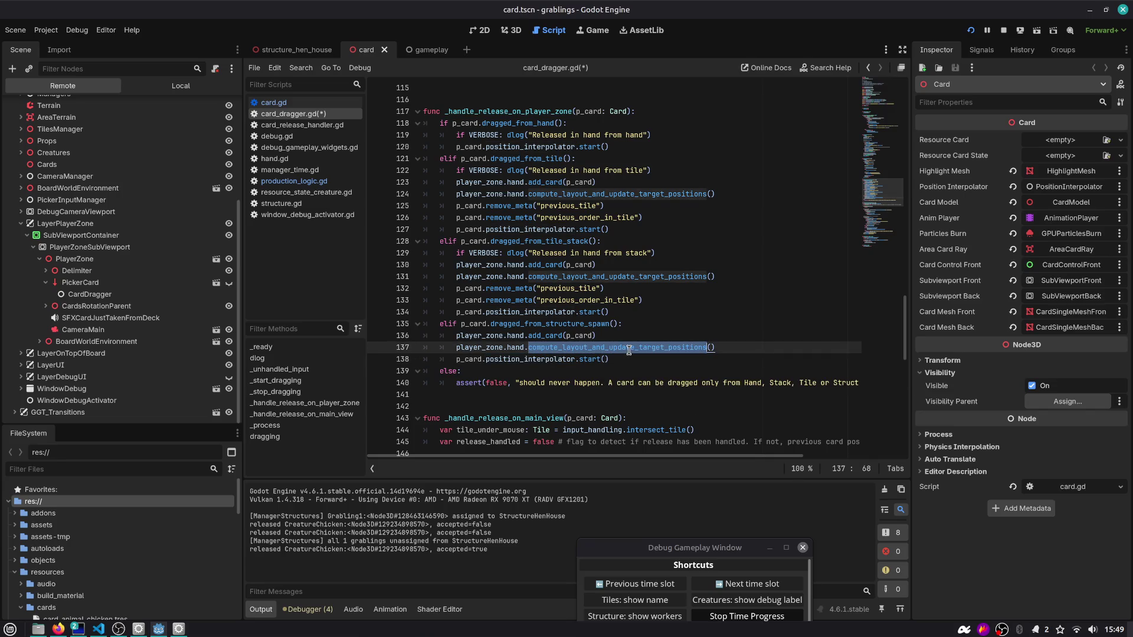
pyautogui.click(971, 31)
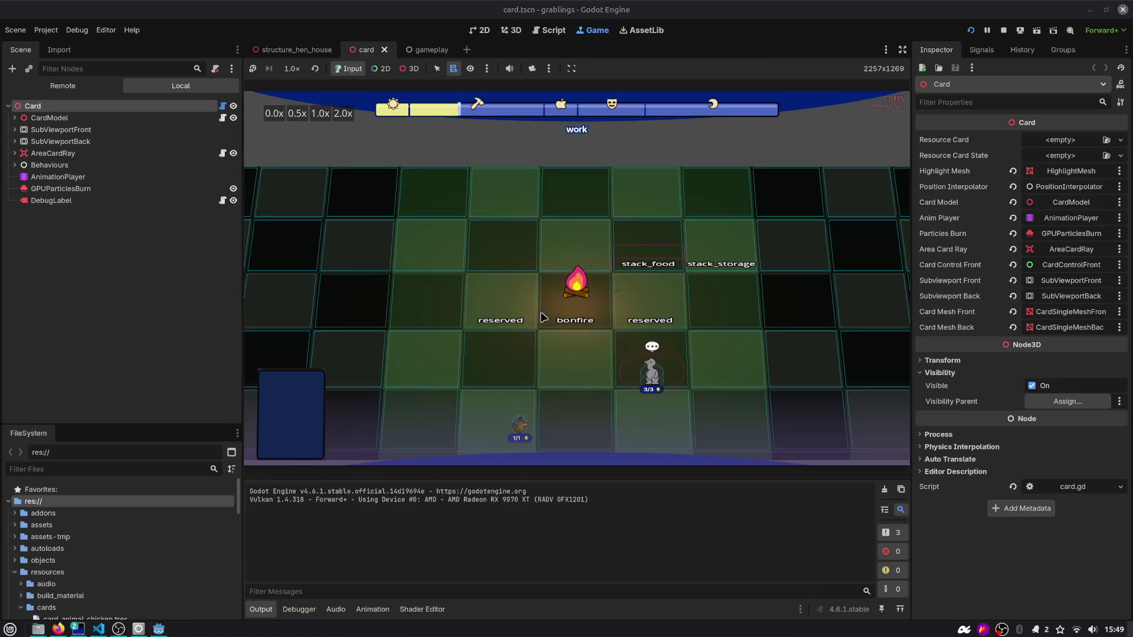
# Step: Place the Hen House card, then rewind the time slot, speed up work and pause time
pyautogui.click(659, 403)
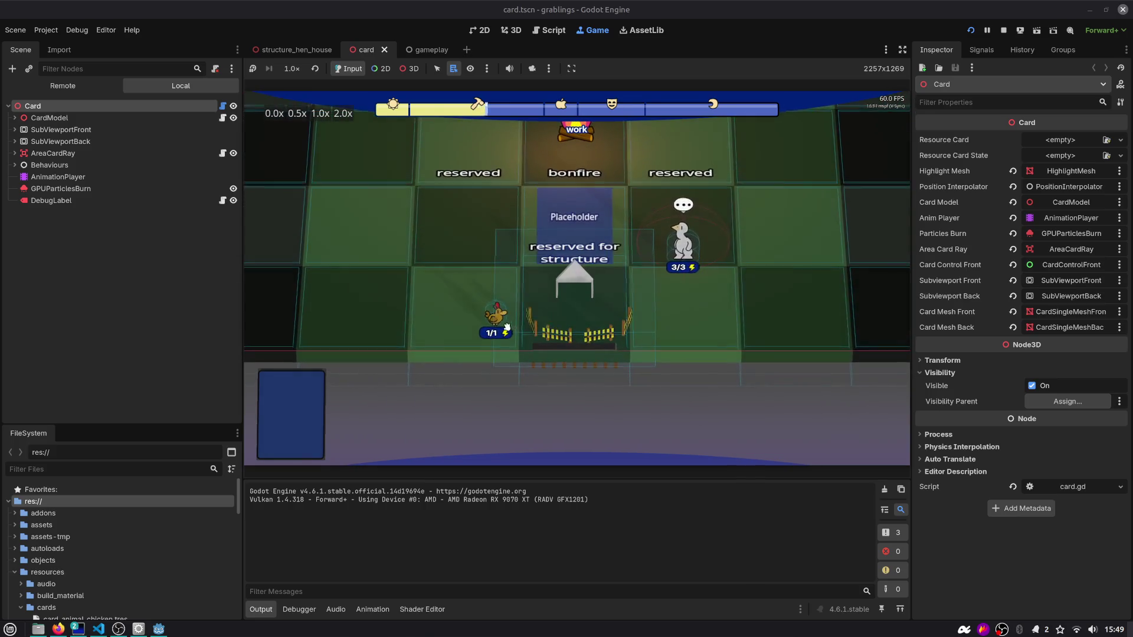
pyautogui.moveTo(678, 246)
pyautogui.mouseDown()
pyautogui.moveTo(604, 300)
pyautogui.moveTo(643, 298)
pyautogui.mouseUp()
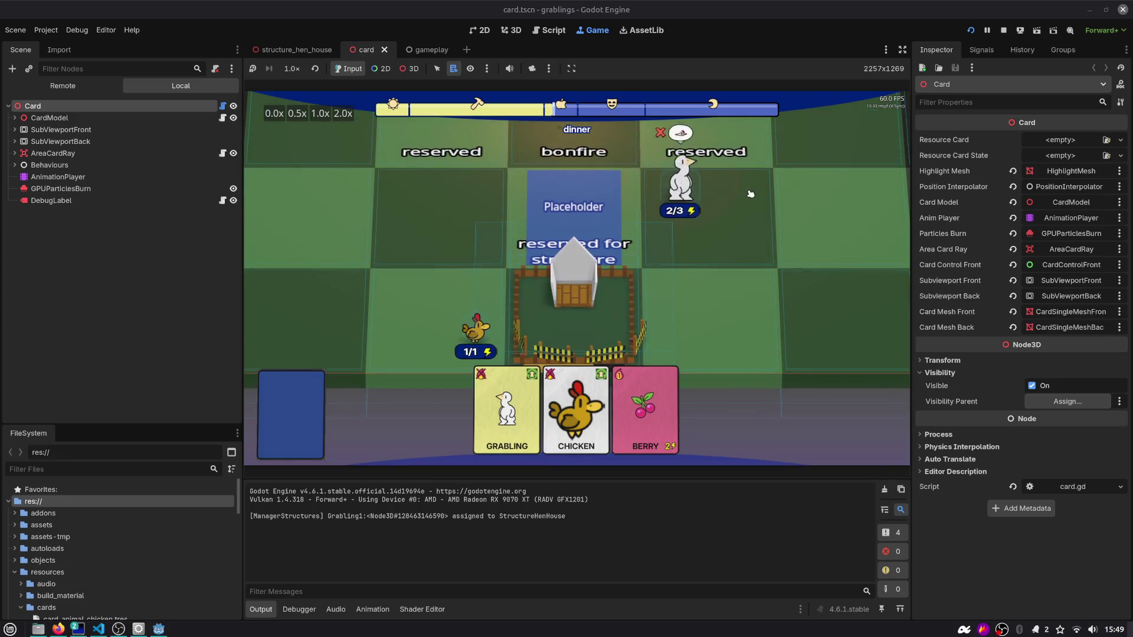
pyautogui.press('F1')
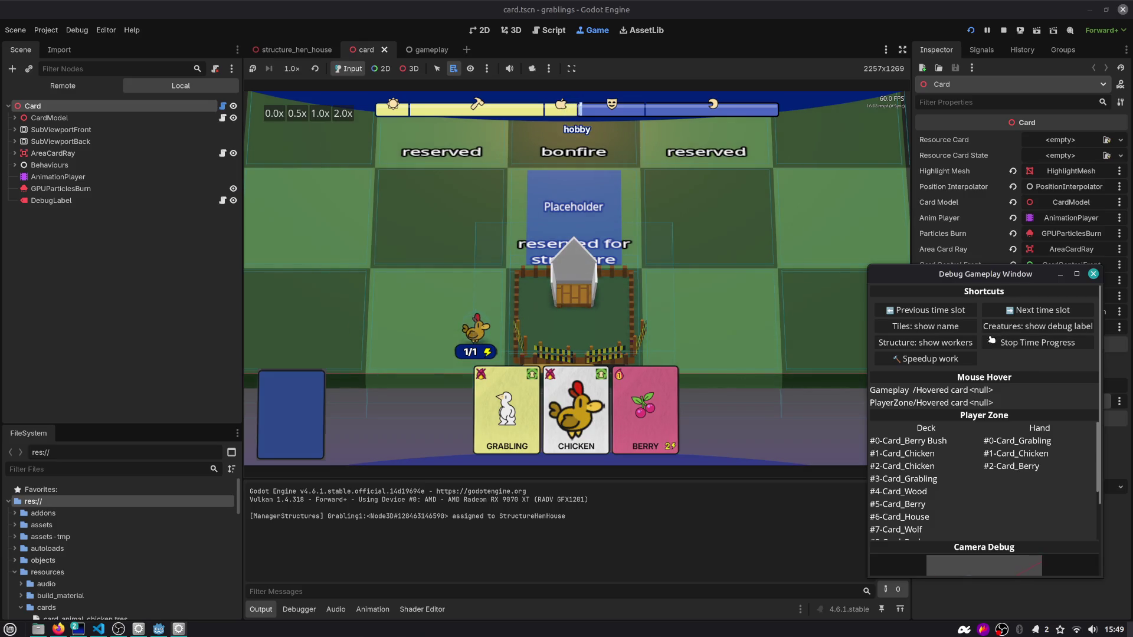
pyautogui.click(903, 309)
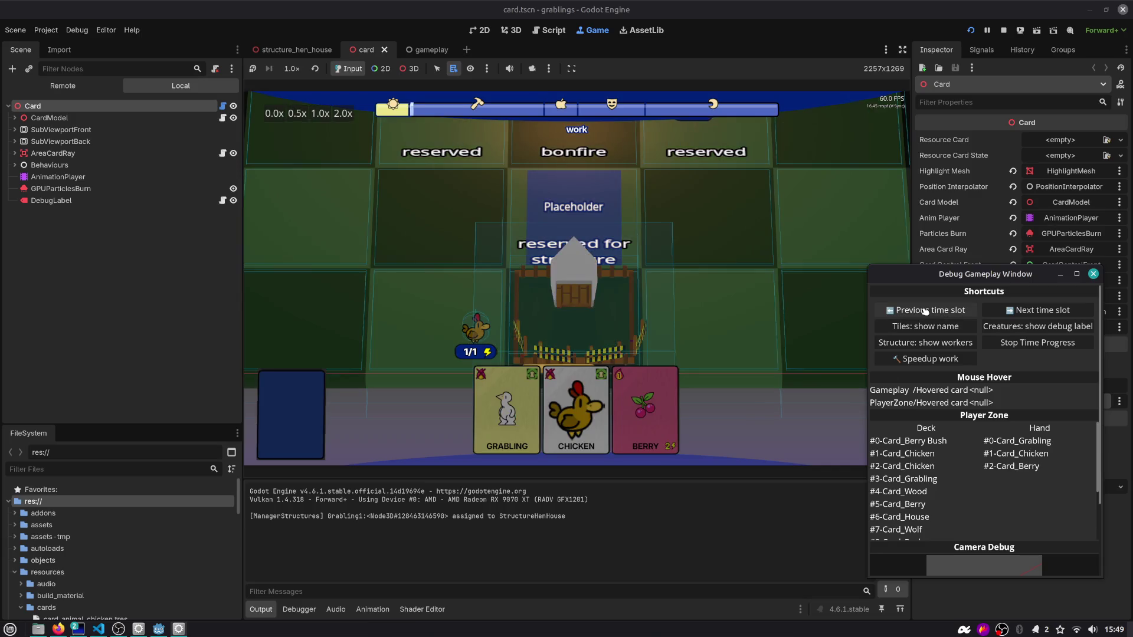
pyautogui.click(930, 358)
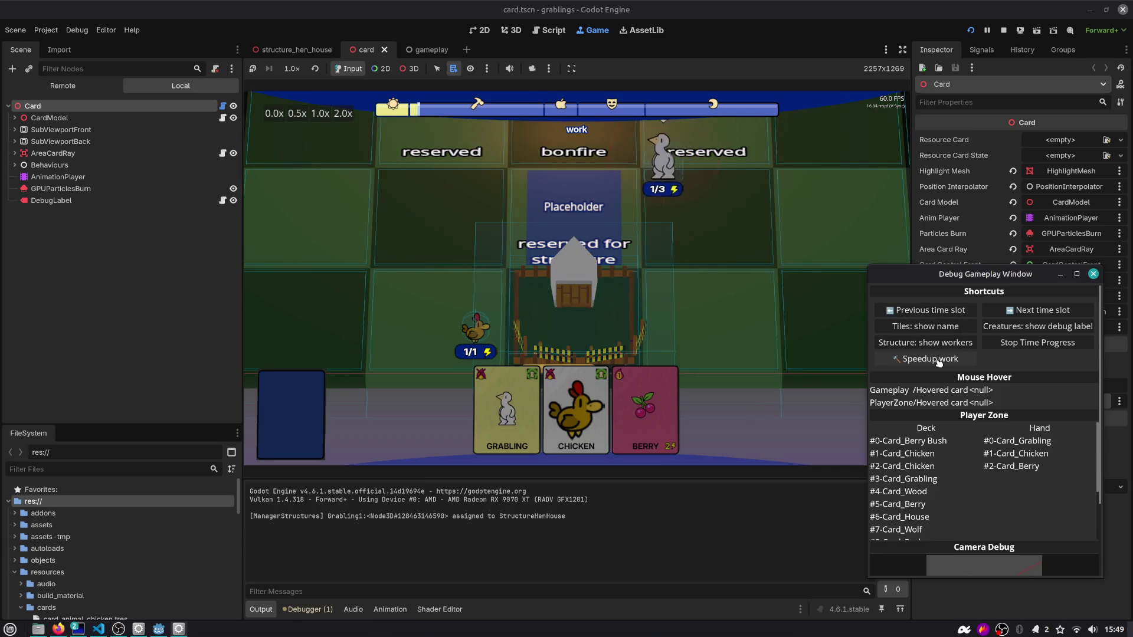
pyautogui.click(1037, 342)
# Step: Move a grabling to the right-hand tile and drop the Berry card on stack_food
pyautogui.click(570, 274)
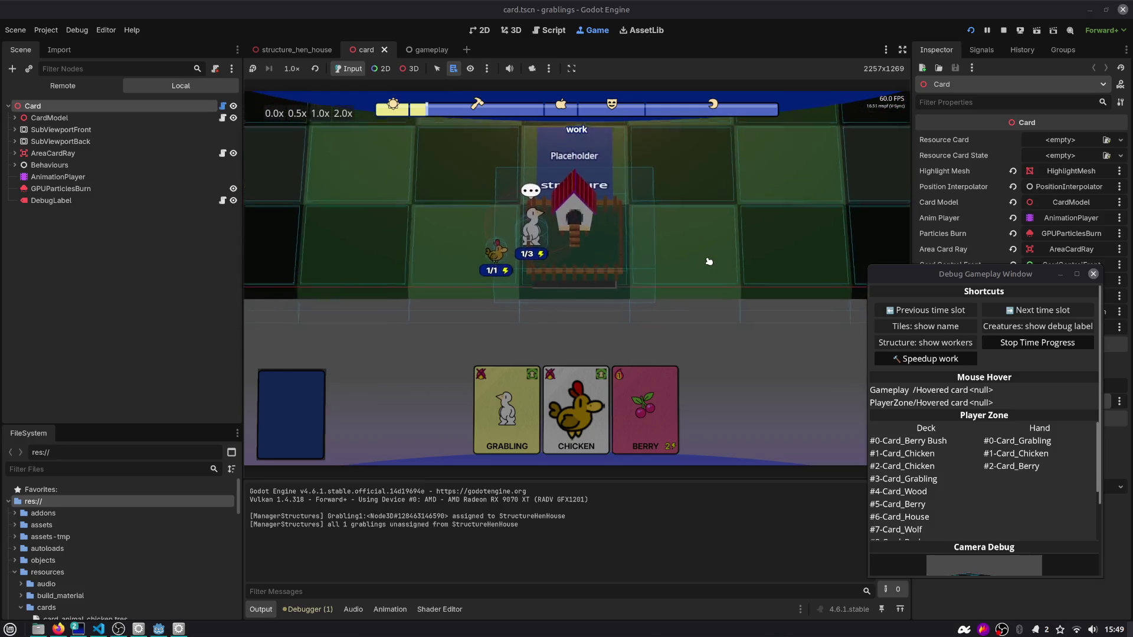
pyautogui.click(771, 184)
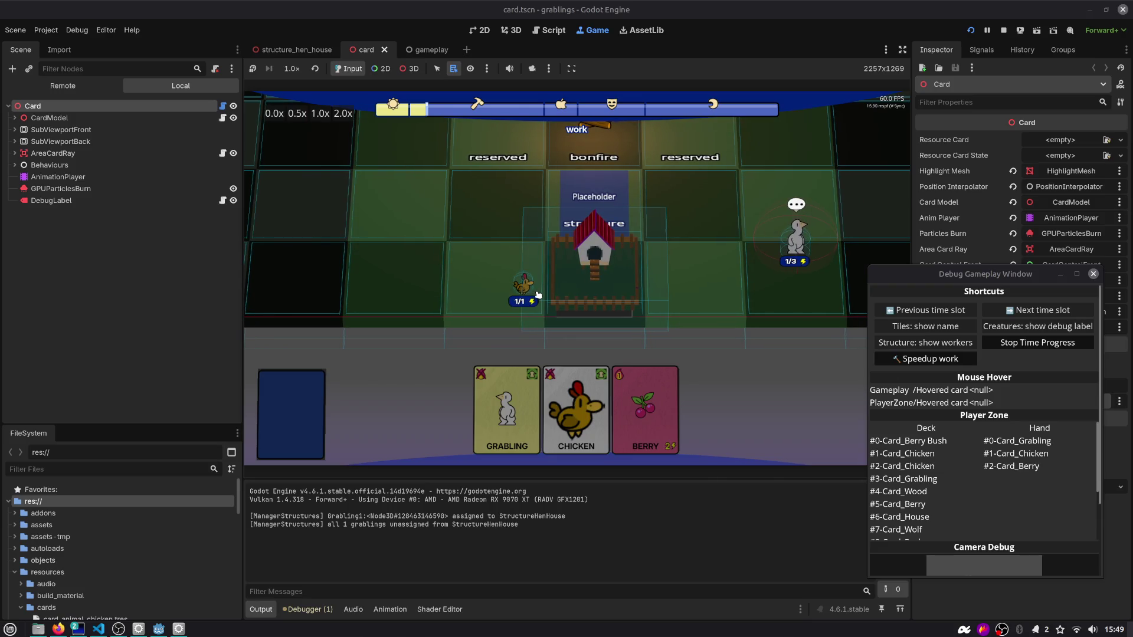
pyautogui.click(645, 404)
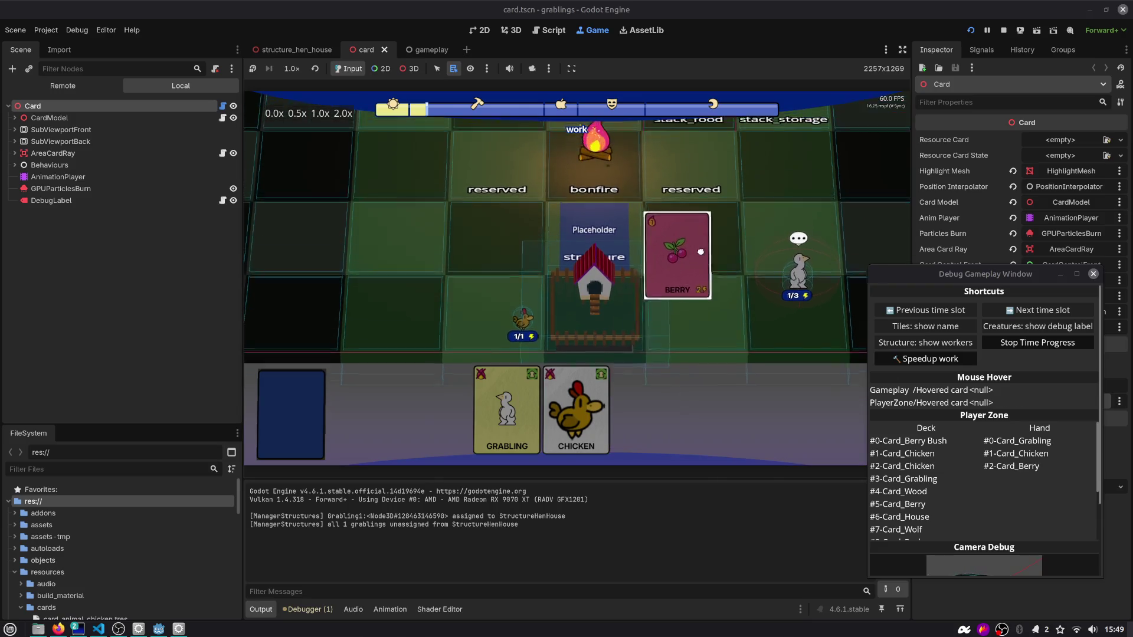
pyautogui.click(686, 168)
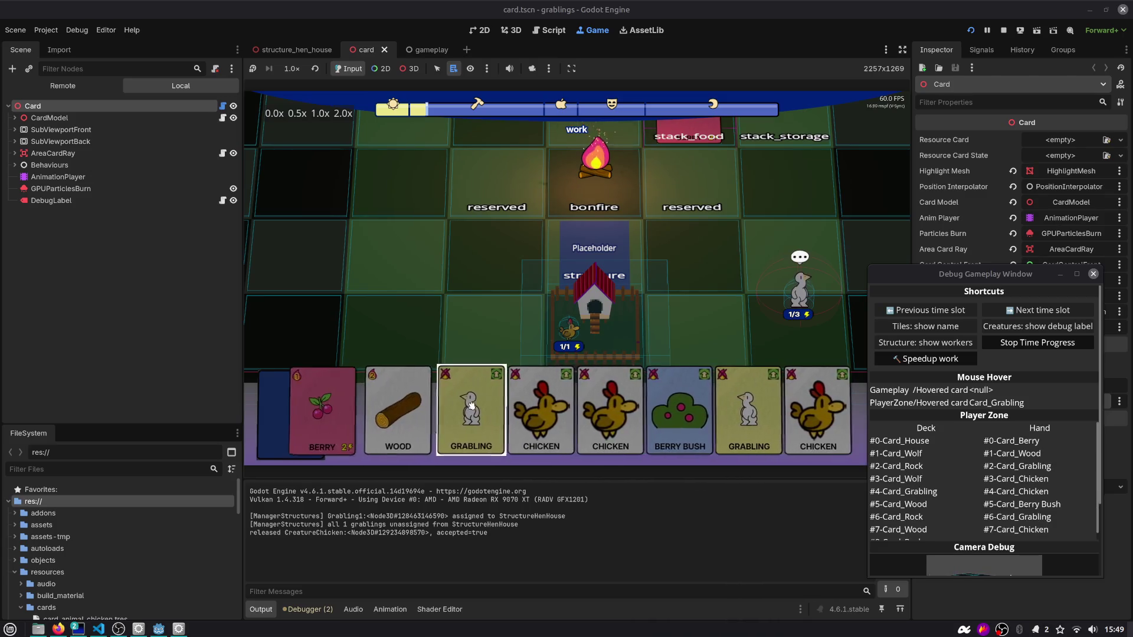
# Step: Drop Berry in the hen house slot, then place House, Grabling and Berry Bush cards on tiles
pyautogui.moveTo(438, 412); pyautogui.dragTo(596, 245)
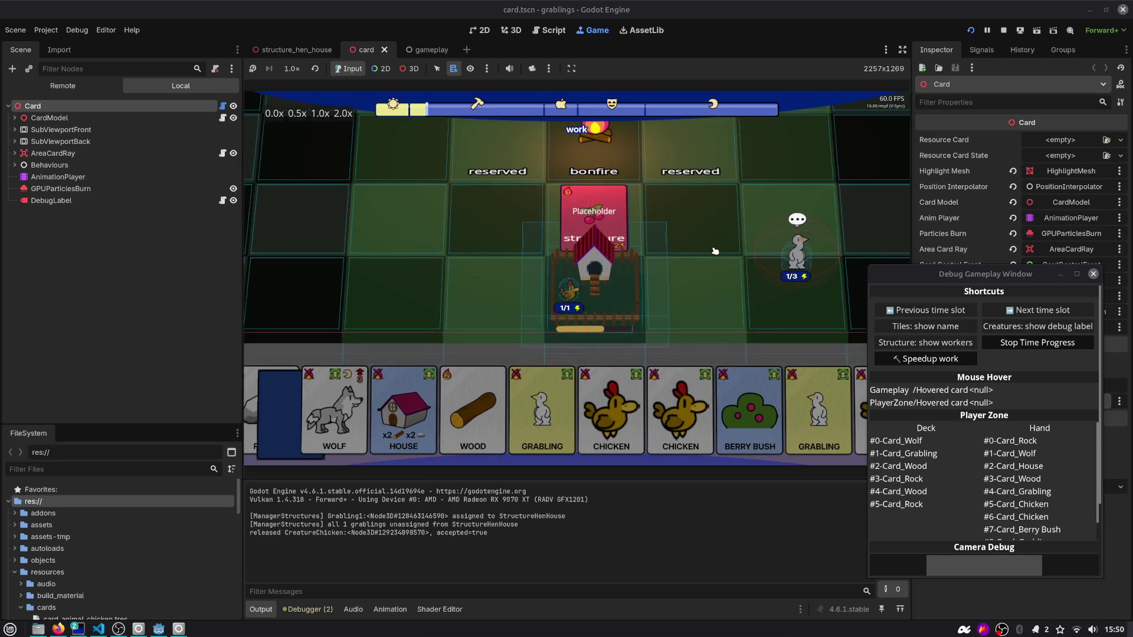
pyautogui.moveTo(404, 408); pyautogui.dragTo(397, 227)
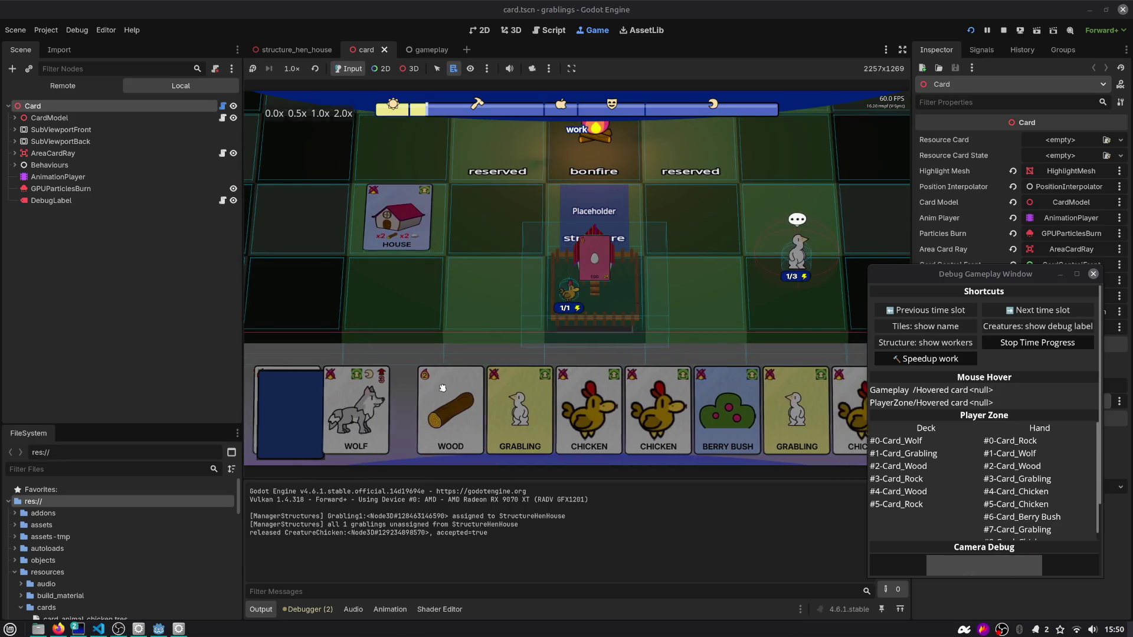
pyautogui.moveTo(456, 413)
pyautogui.mouseDown()
pyautogui.moveTo(638, 222)
pyautogui.moveTo(608, 194)
pyautogui.mouseUp()
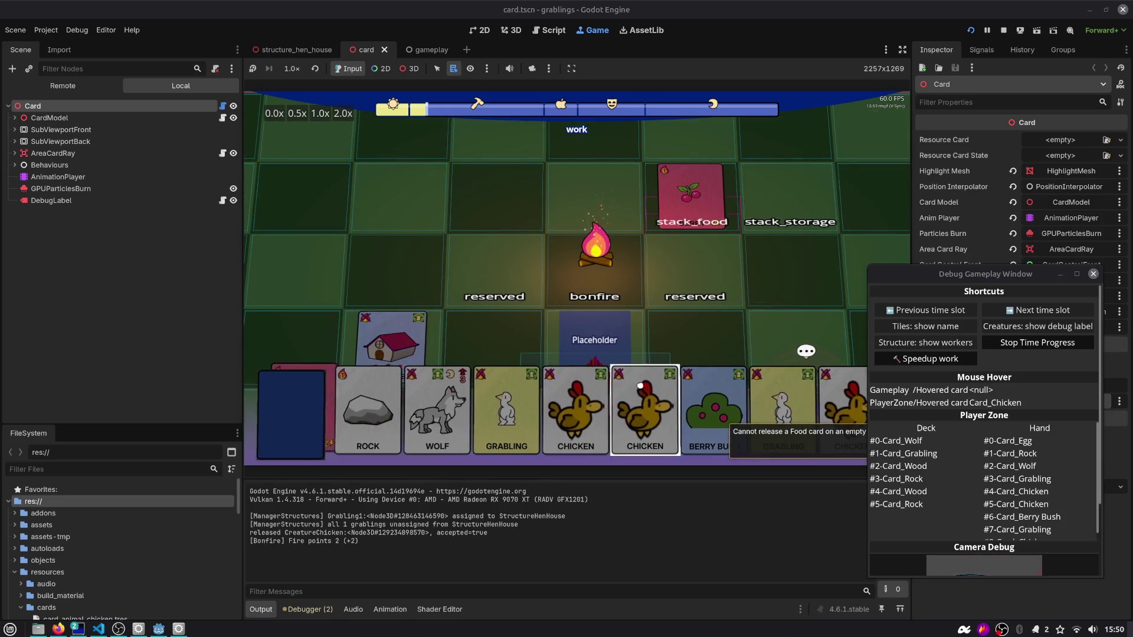
pyautogui.moveTo(551, 373)
pyautogui.mouseDown()
pyautogui.moveTo(473, 201)
pyautogui.moveTo(402, 232)
pyautogui.mouseUp()
pyautogui.moveTo(645, 413)
pyautogui.mouseDown()
pyautogui.moveTo(723, 277)
pyautogui.moveTo(773, 269)
pyautogui.mouseUp()
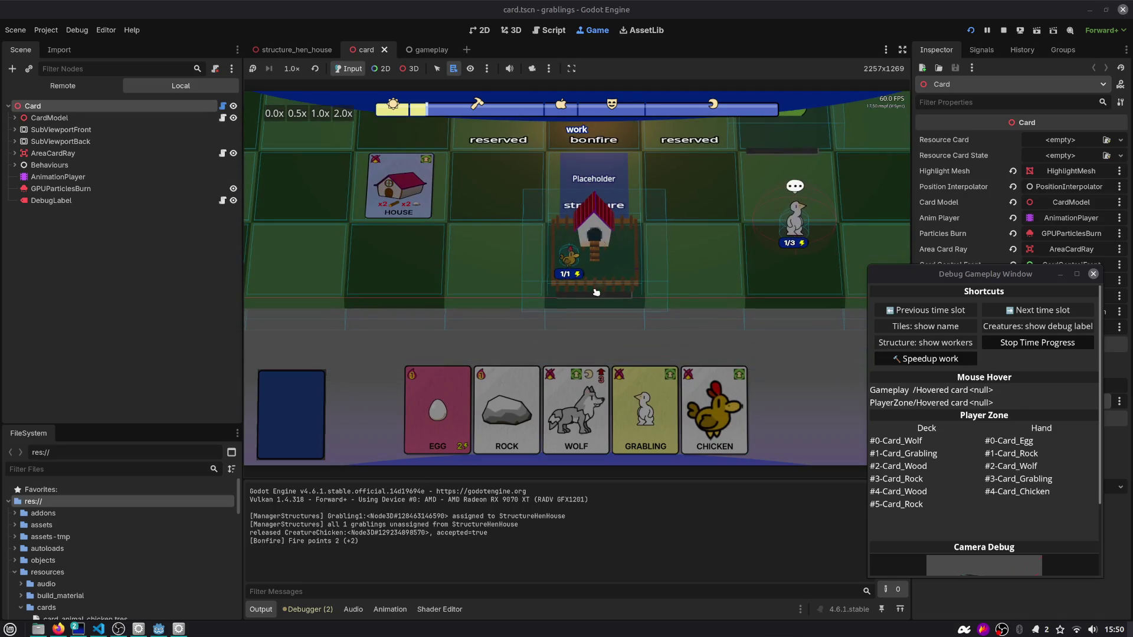
# Step: Try the Egg in the hen house, place the Chicken, drop Egg on stack_food, and stop the game
pyautogui.moveTo(459, 393); pyautogui.dragTo(593, 183)
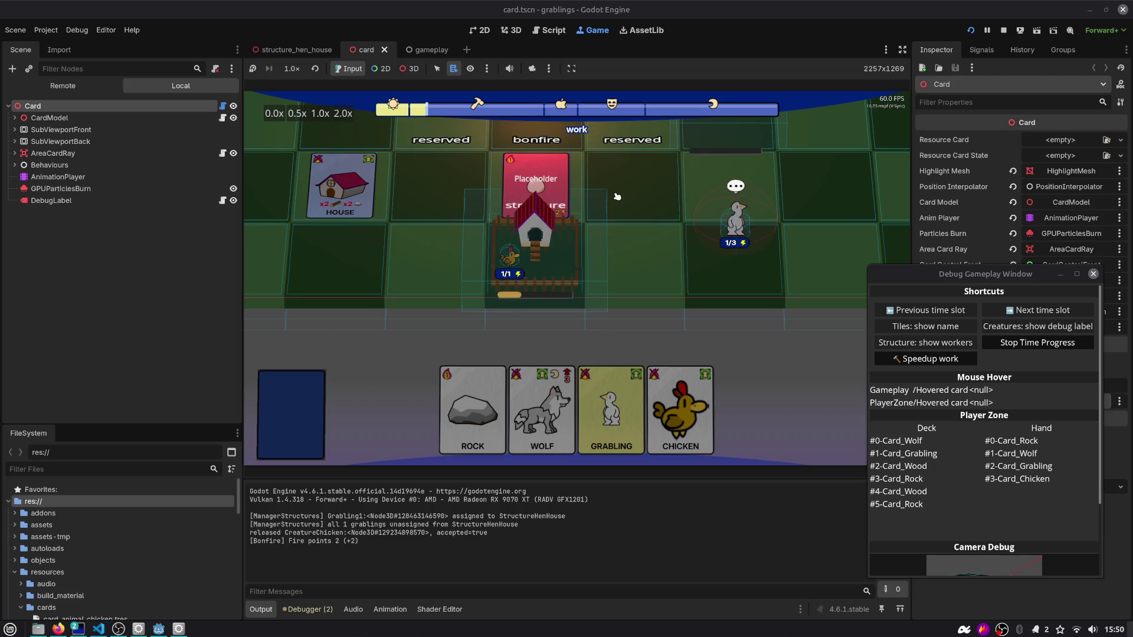
pyautogui.moveTo(558, 180); pyautogui.dragTo(546, 226)
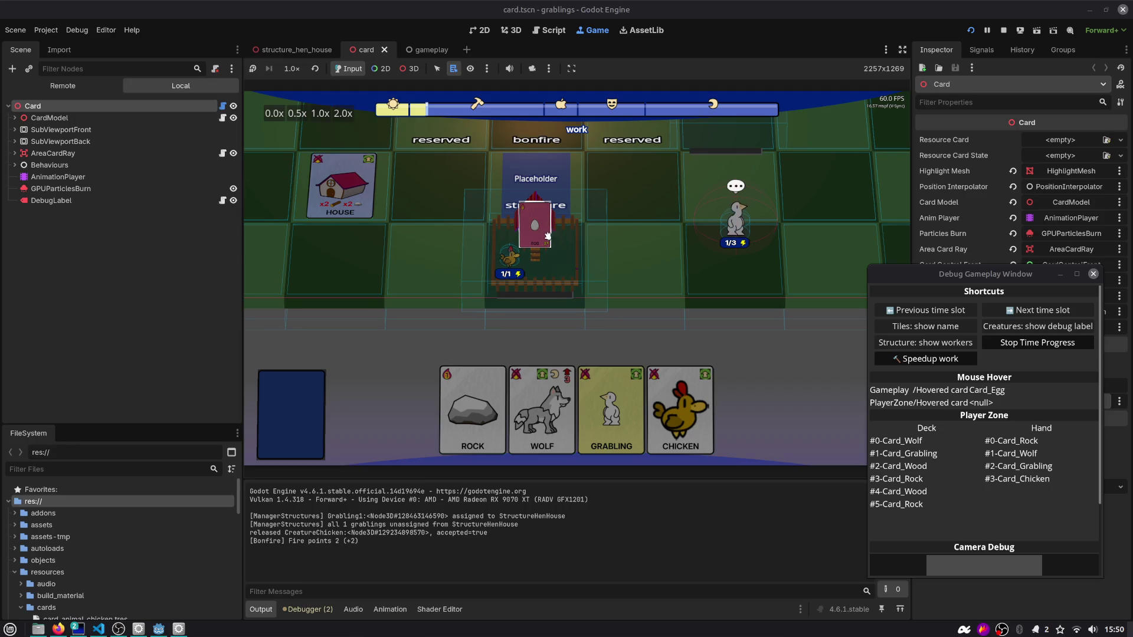
pyautogui.moveTo(548, 237); pyautogui.dragTo(548, 238)
pyautogui.moveTo(527, 201)
pyautogui.mouseDown()
pyautogui.moveTo(552, 253)
pyautogui.moveTo(589, 278)
pyautogui.moveTo(448, 366)
pyautogui.moveTo(419, 407)
pyautogui.mouseUp()
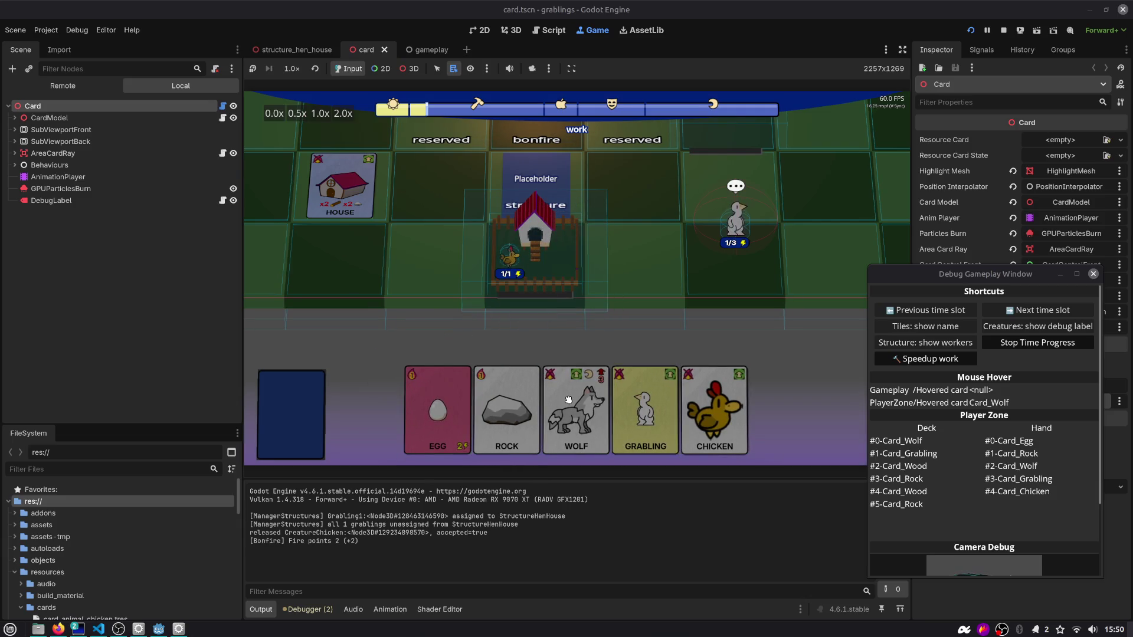
pyautogui.moveTo(715, 407); pyautogui.dragTo(656, 260)
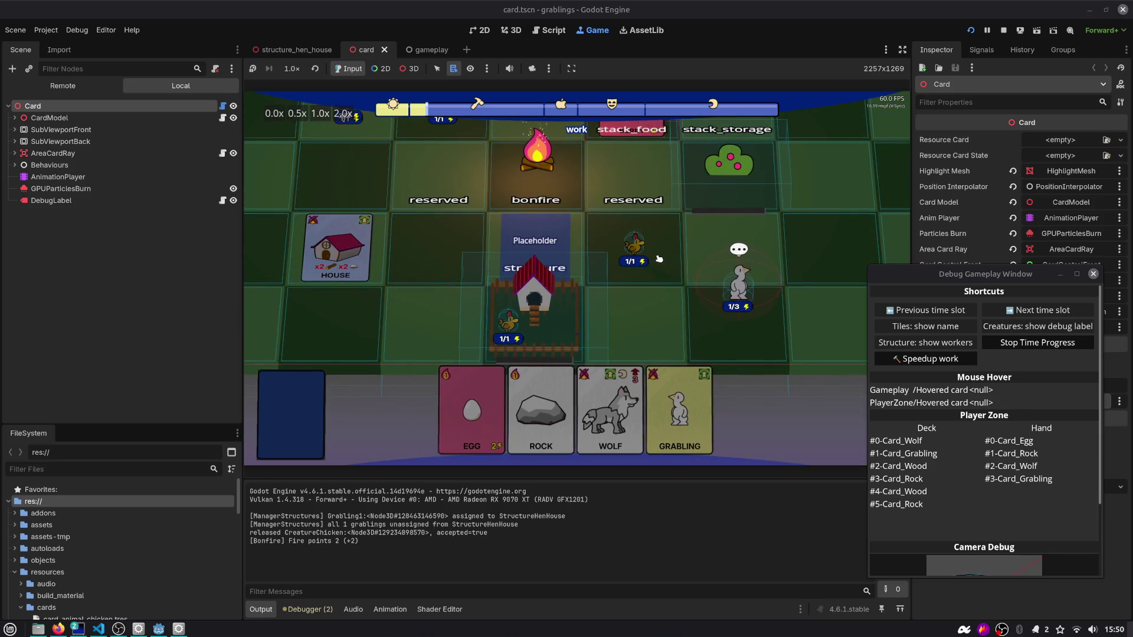
pyautogui.moveTo(492, 371); pyautogui.dragTo(603, 237)
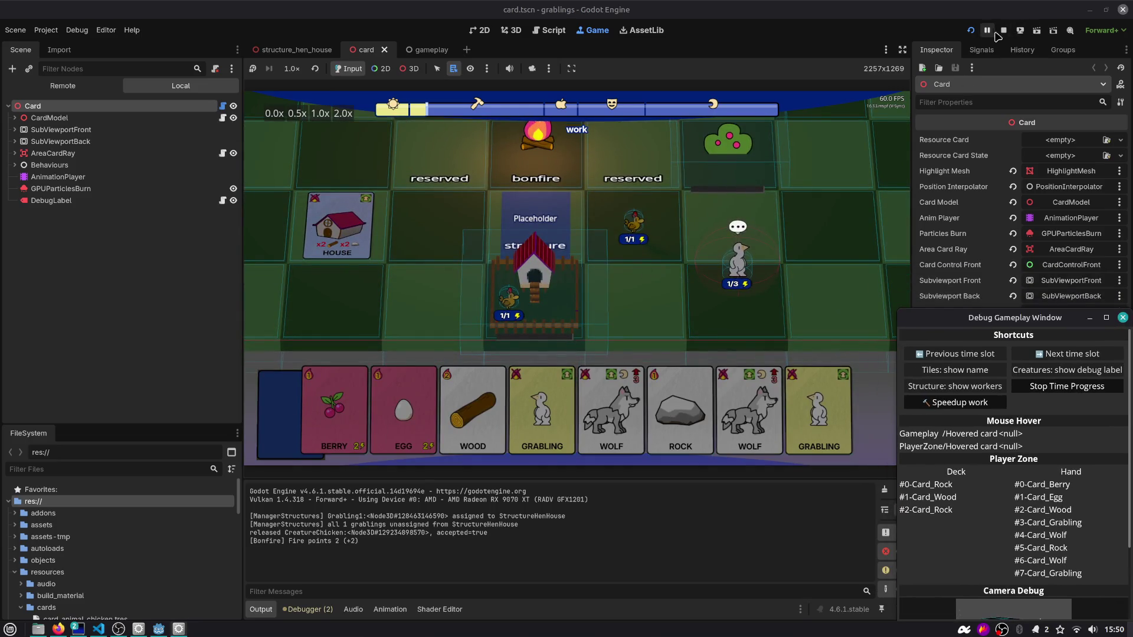
pyautogui.click(1003, 30)
# Step: Narrow the left docks, glance at the gameplay scene and card_dragger.gd, then open structure_hen_house
pyautogui.click(592, 321)
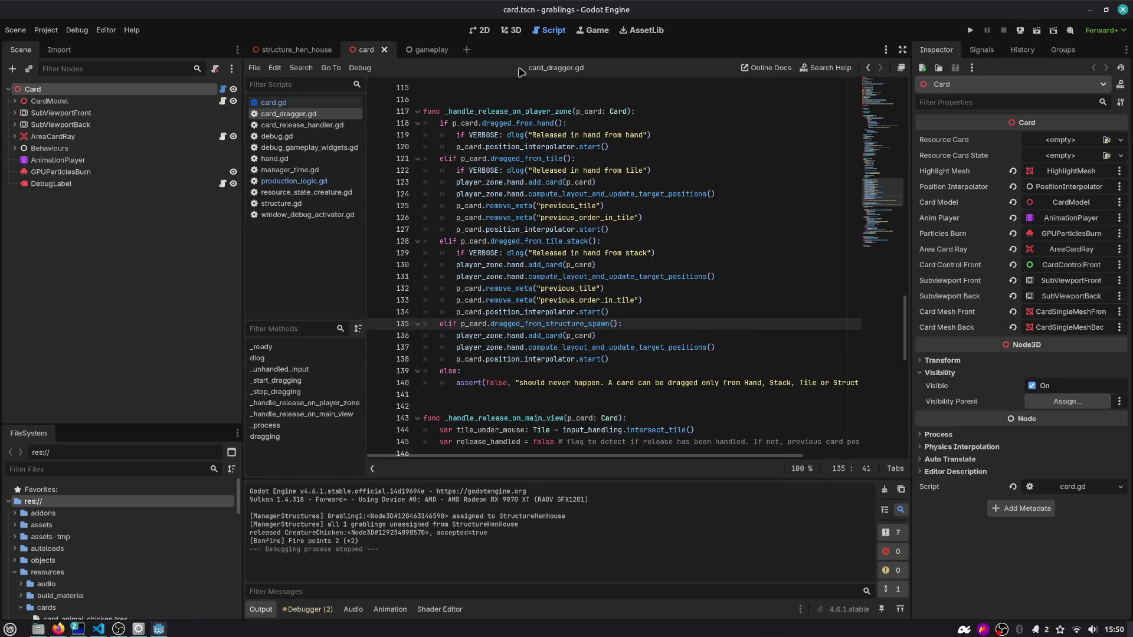
pyautogui.click(435, 53)
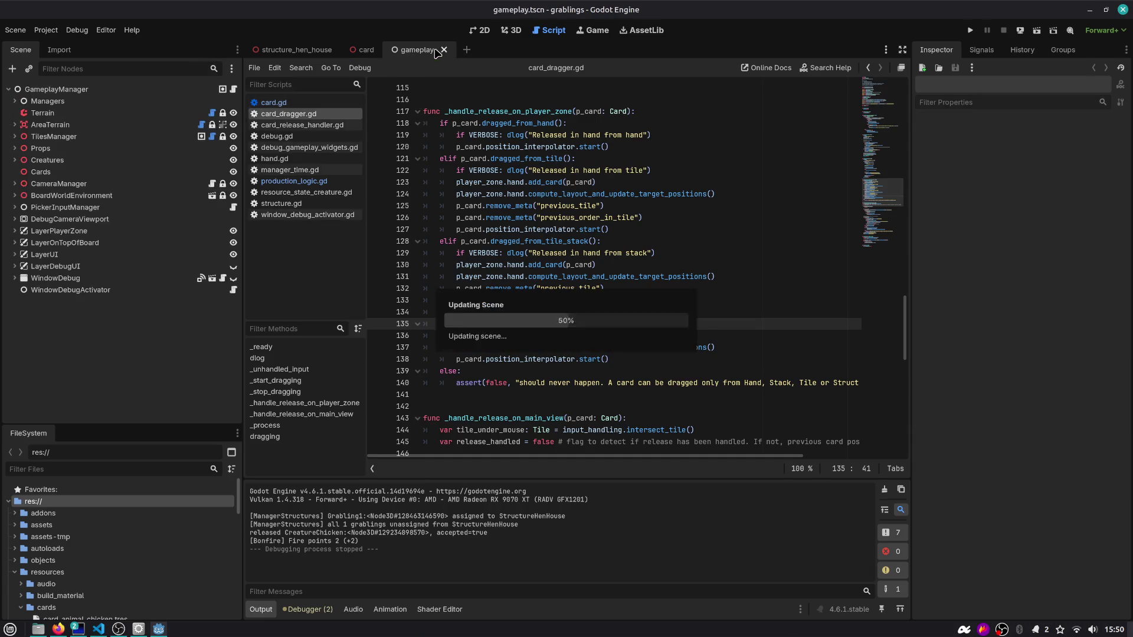
pyautogui.moveTo(242, 82); pyautogui.dragTo(161, 95)
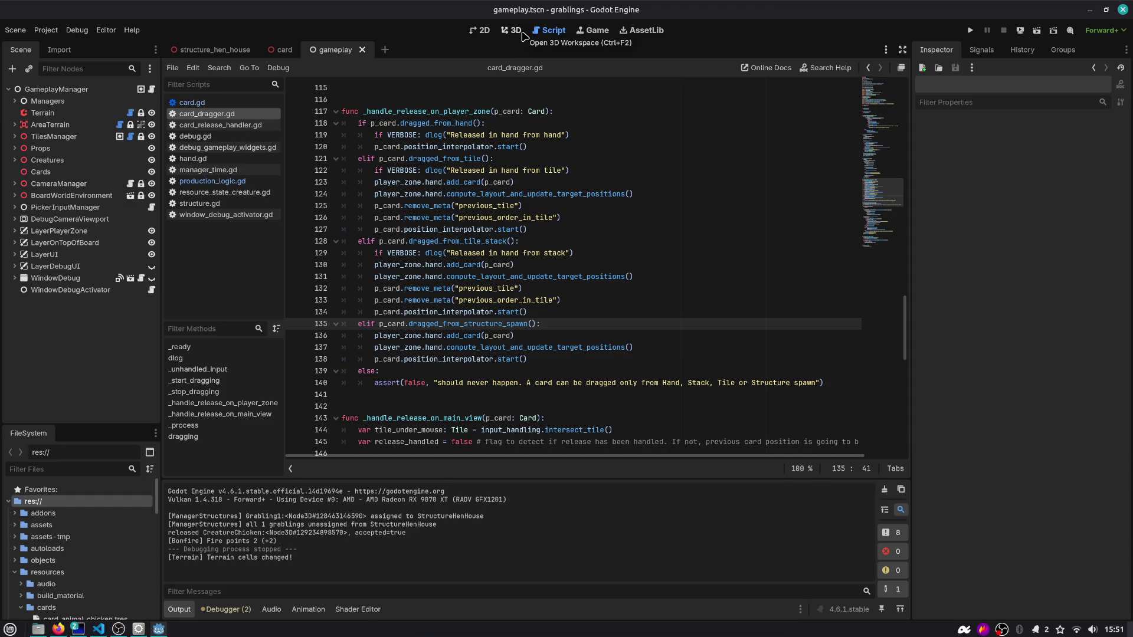
pyautogui.click(516, 30)
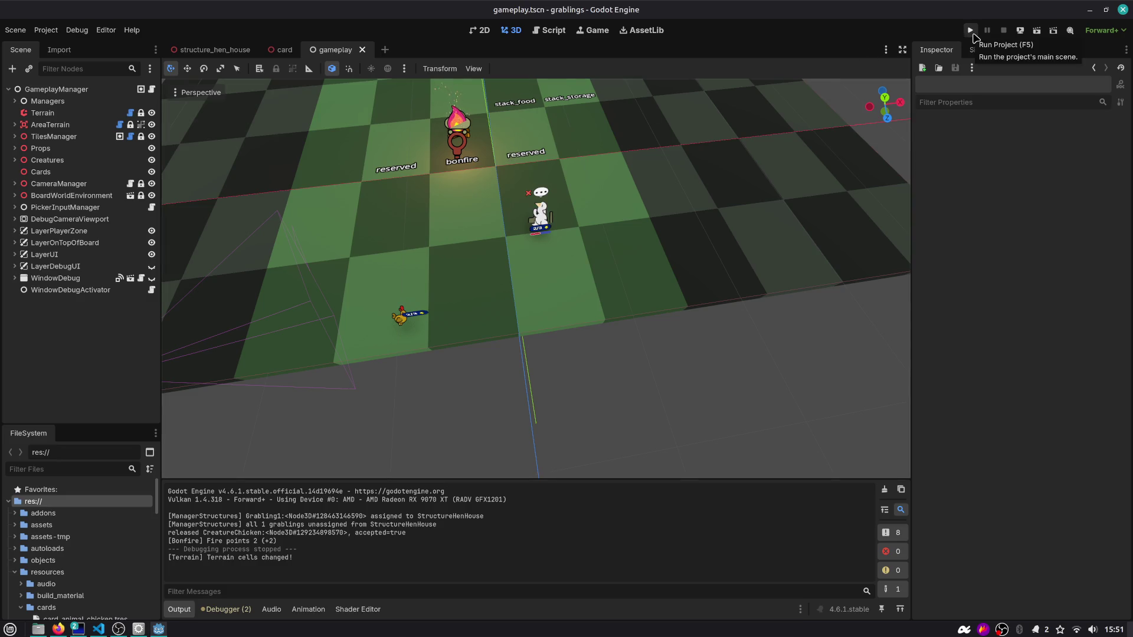
pyautogui.click(554, 31)
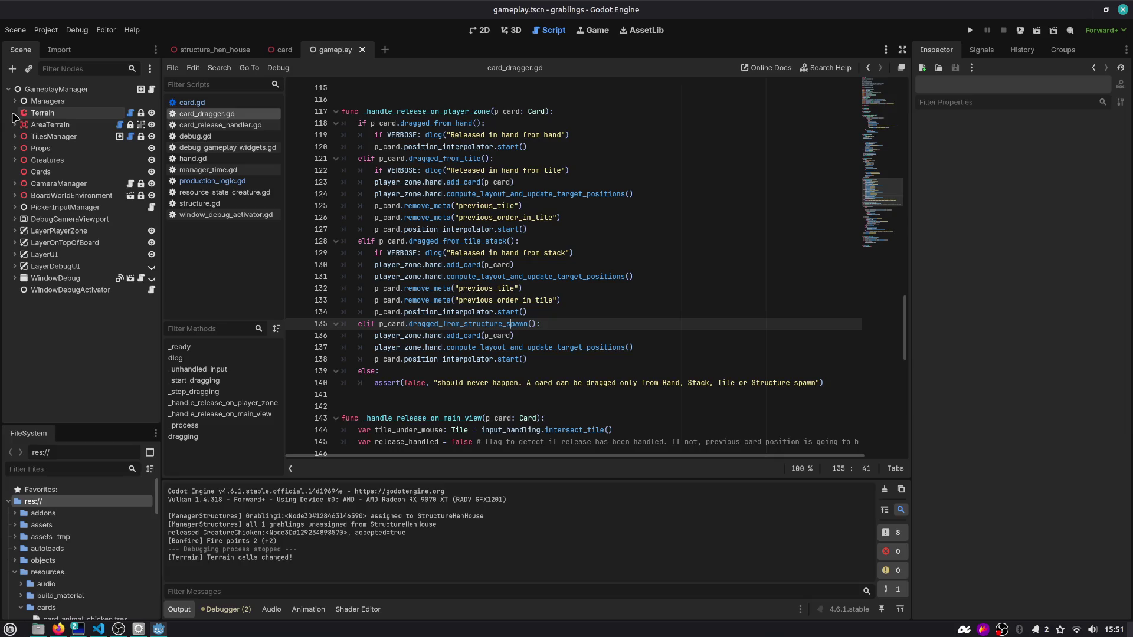
pyautogui.moveTo(22, 127)
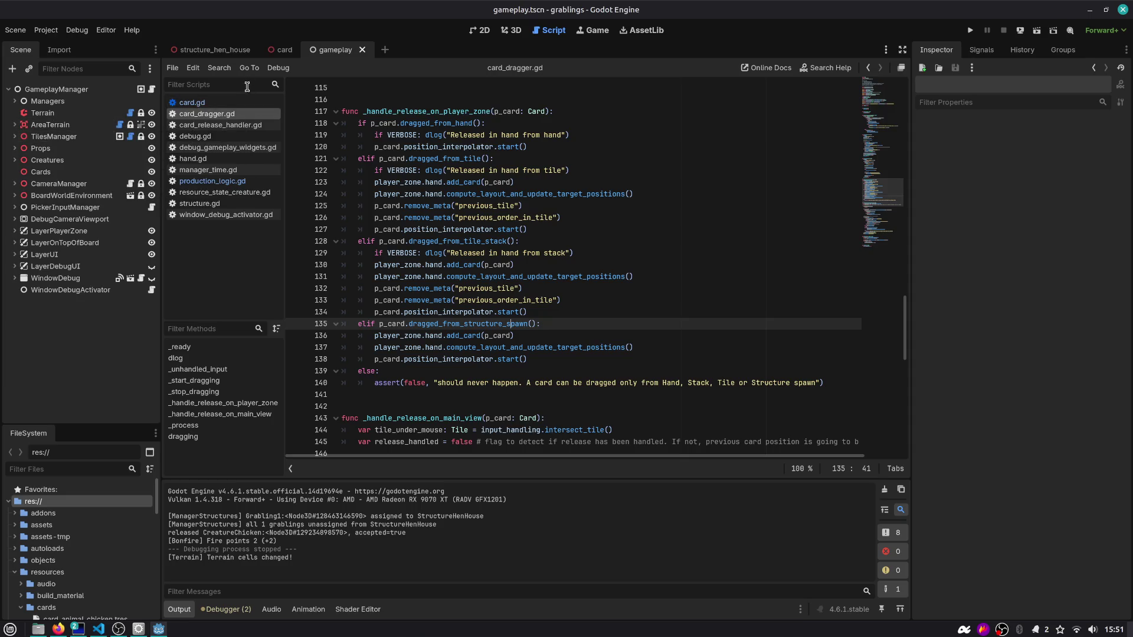
pyautogui.click(248, 52)
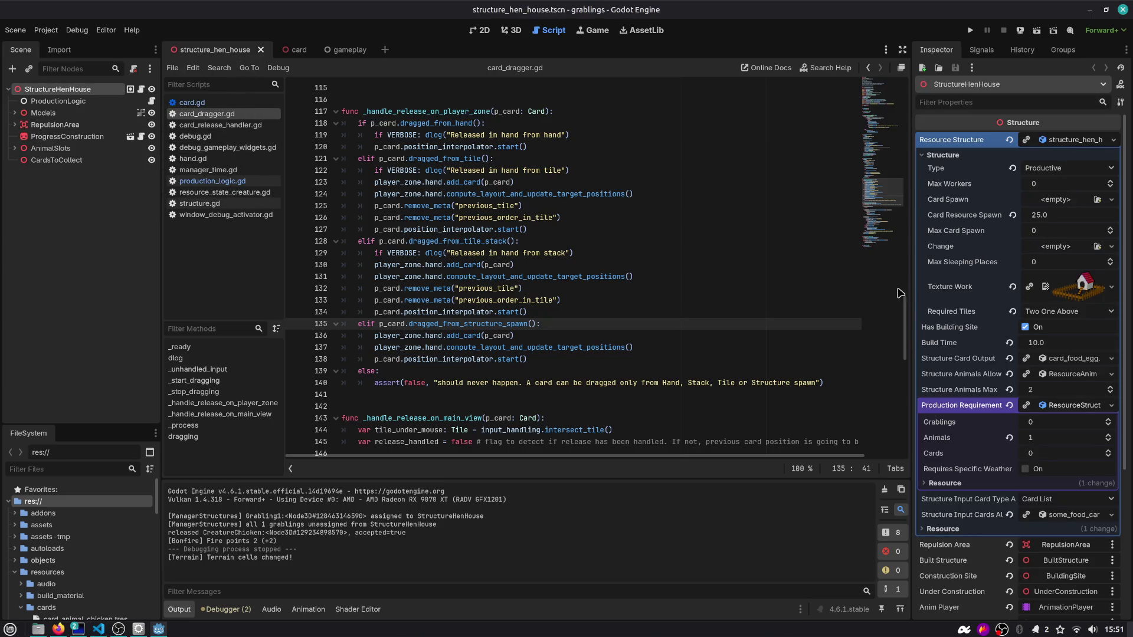
# Step: Widen the Inspector, show the Structure Input Cards Allowed deck in FileSystem, and open some_food_cards.tres
pyautogui.moveTo(910, 272); pyautogui.dragTo(840, 272)
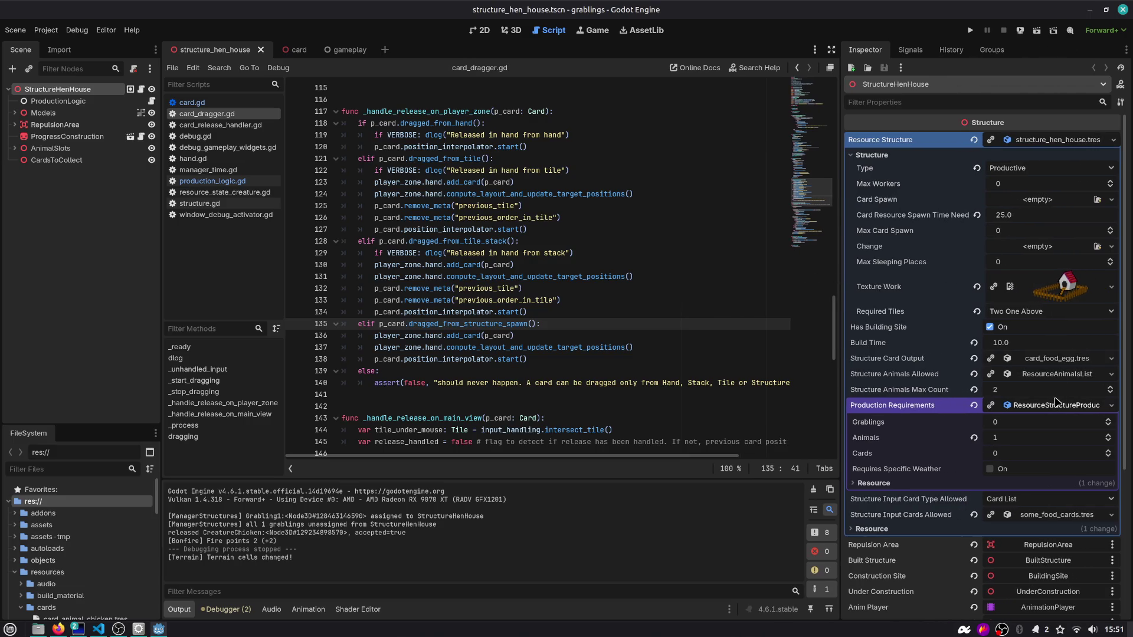
pyautogui.click(1055, 406)
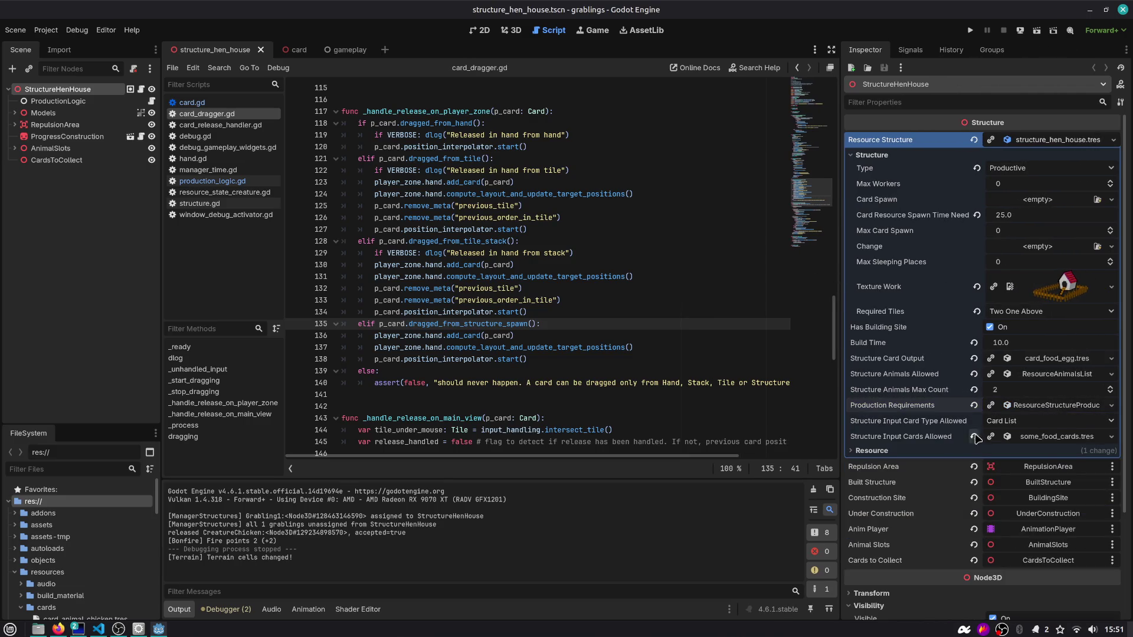
pyautogui.click(958, 451)
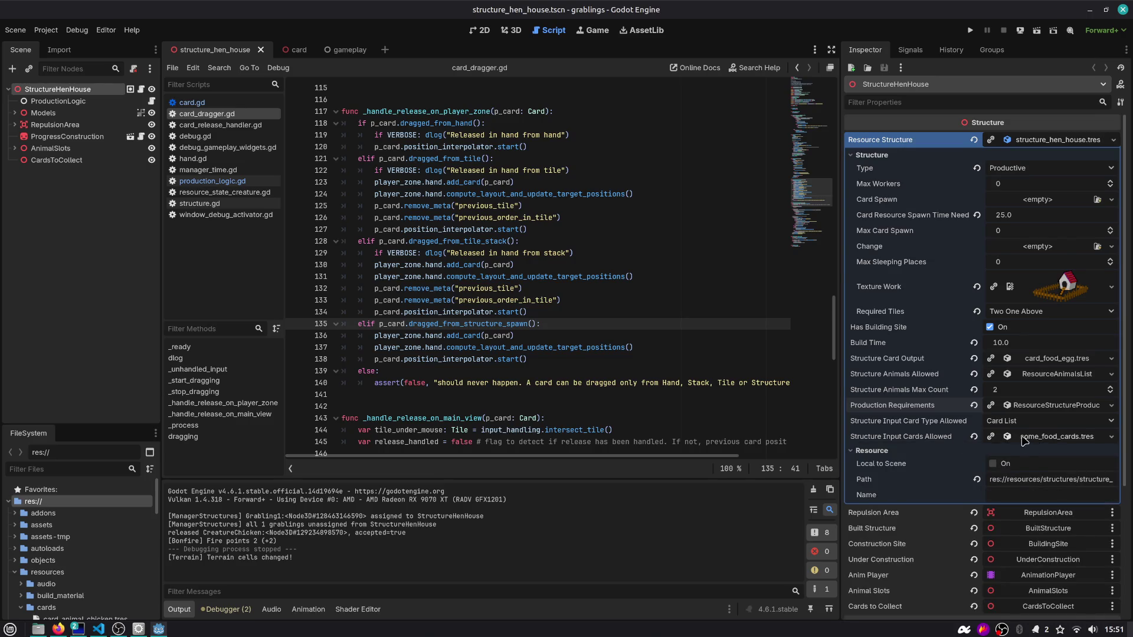
pyautogui.rightClick(1045, 442)
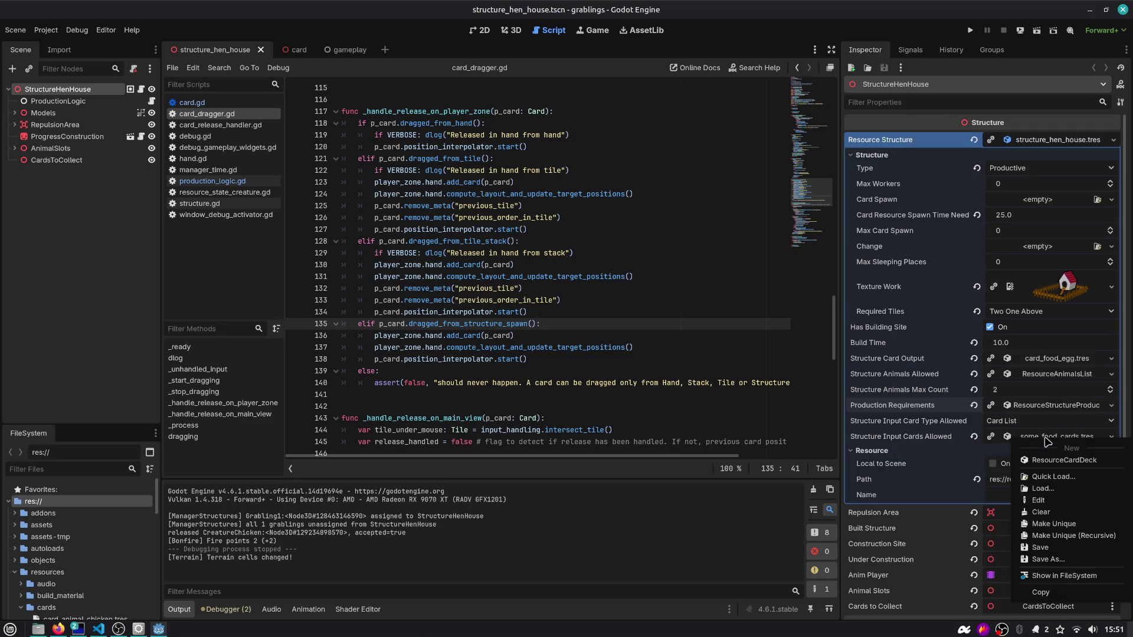
pyautogui.click(812, 440)
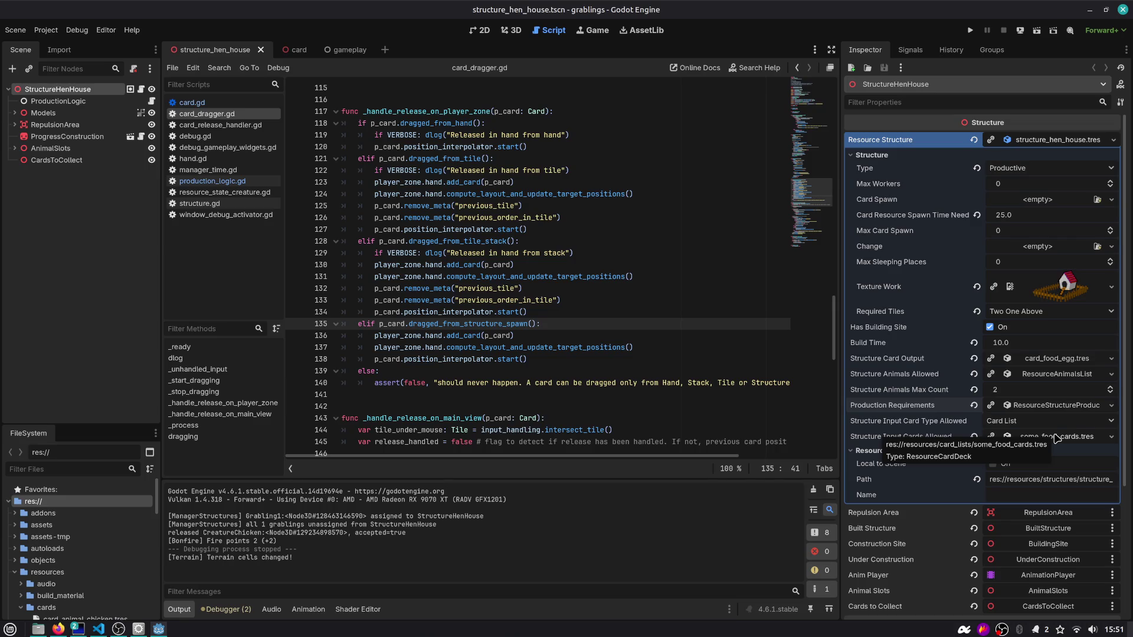
pyautogui.rightClick(1055, 437)
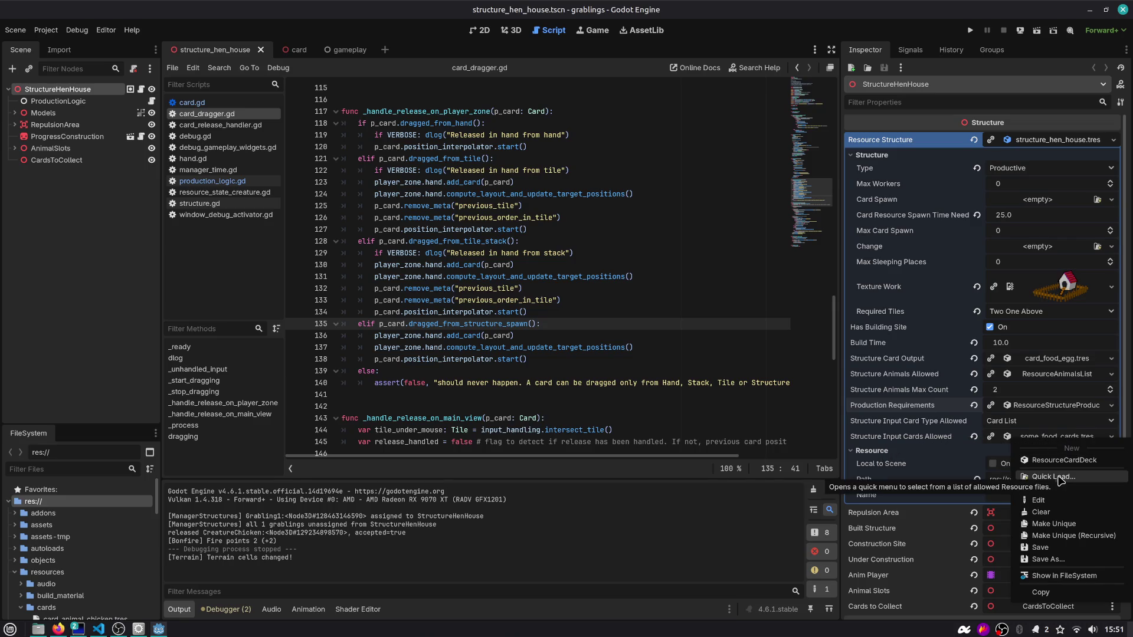
pyautogui.click(1063, 575)
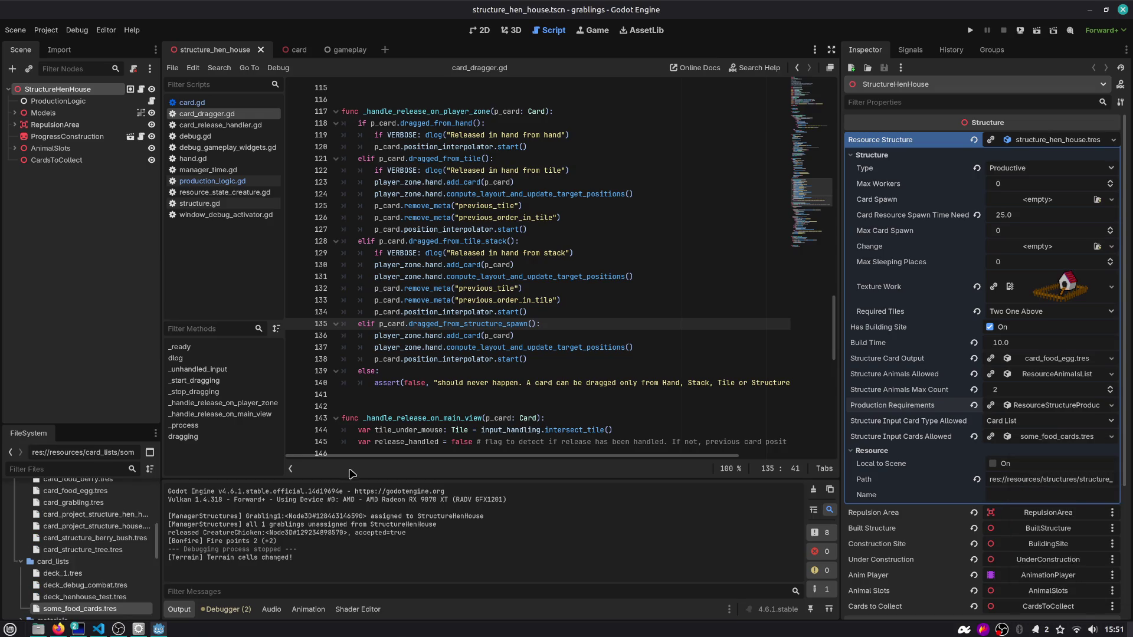
pyautogui.doubleClick(76, 609)
# Step: Remove the empty slot and card_food_egg.tres from the deck's Cards list and save
pyautogui.click(1042, 141)
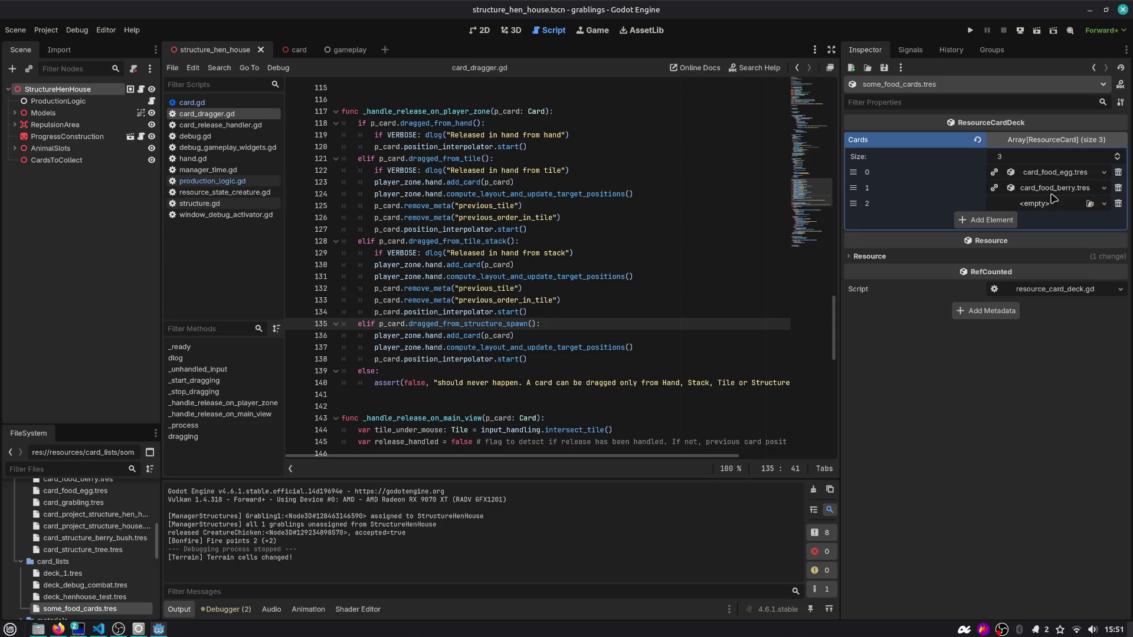
pyautogui.click(1119, 204)
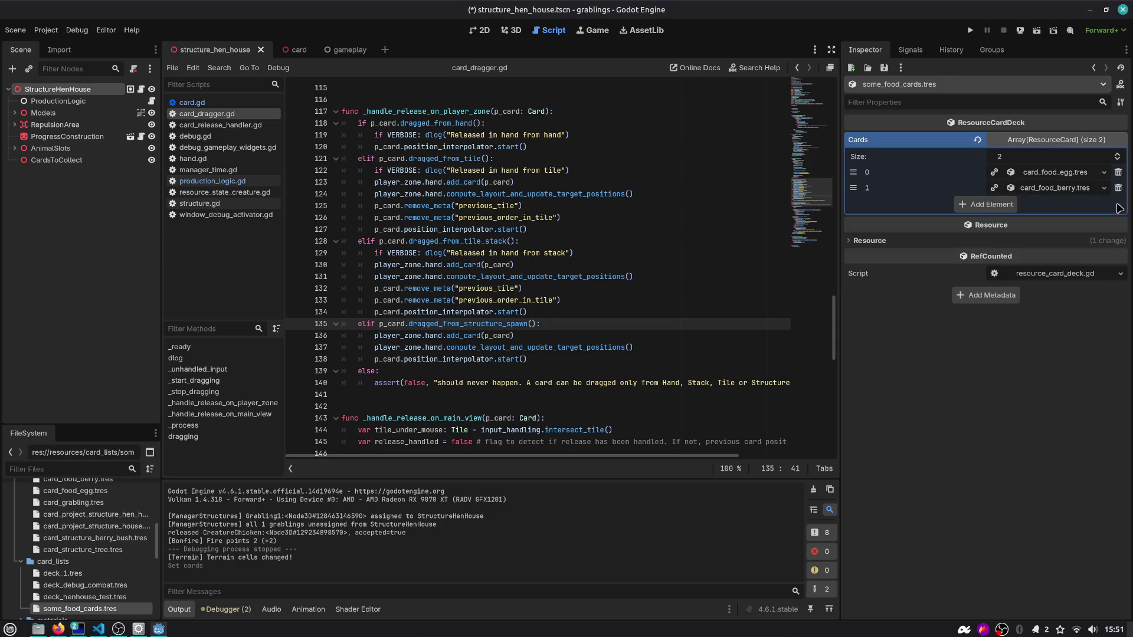
pyautogui.click(1118, 172)
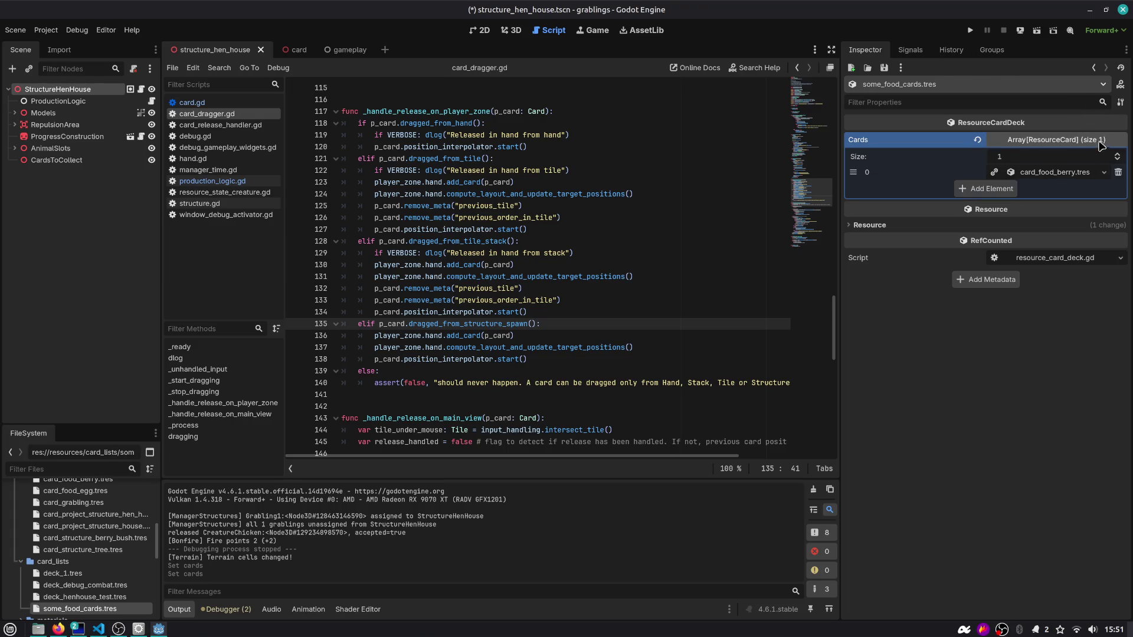
pyautogui.hotkey('ctrl', 's')
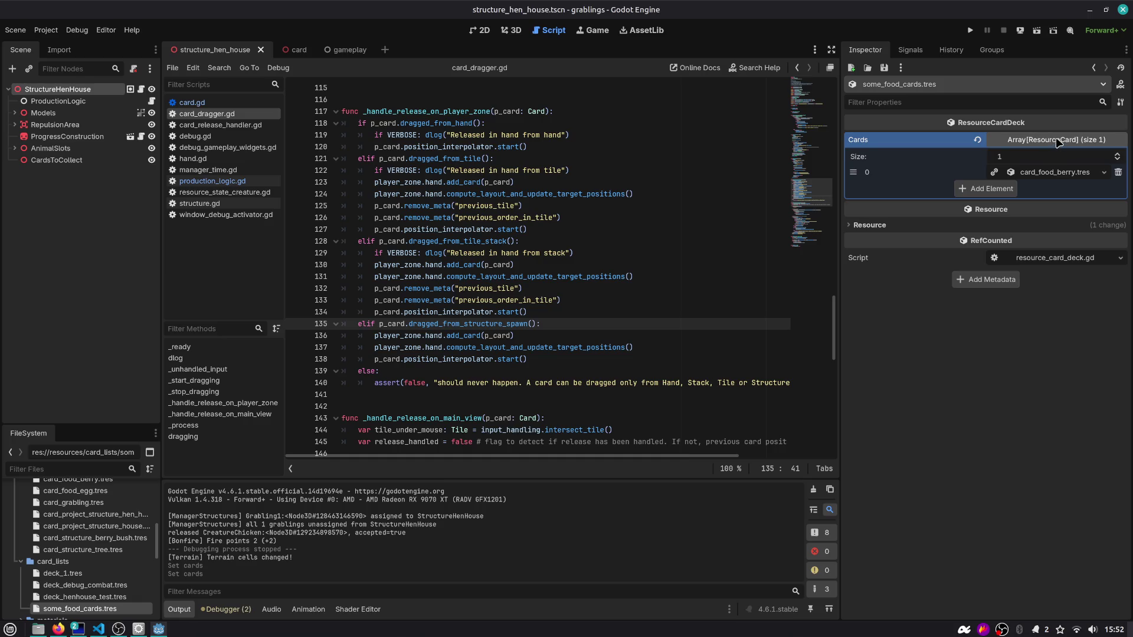
# Step: Save the edited deck through the Save menu and run the game
pyautogui.click(1120, 102)
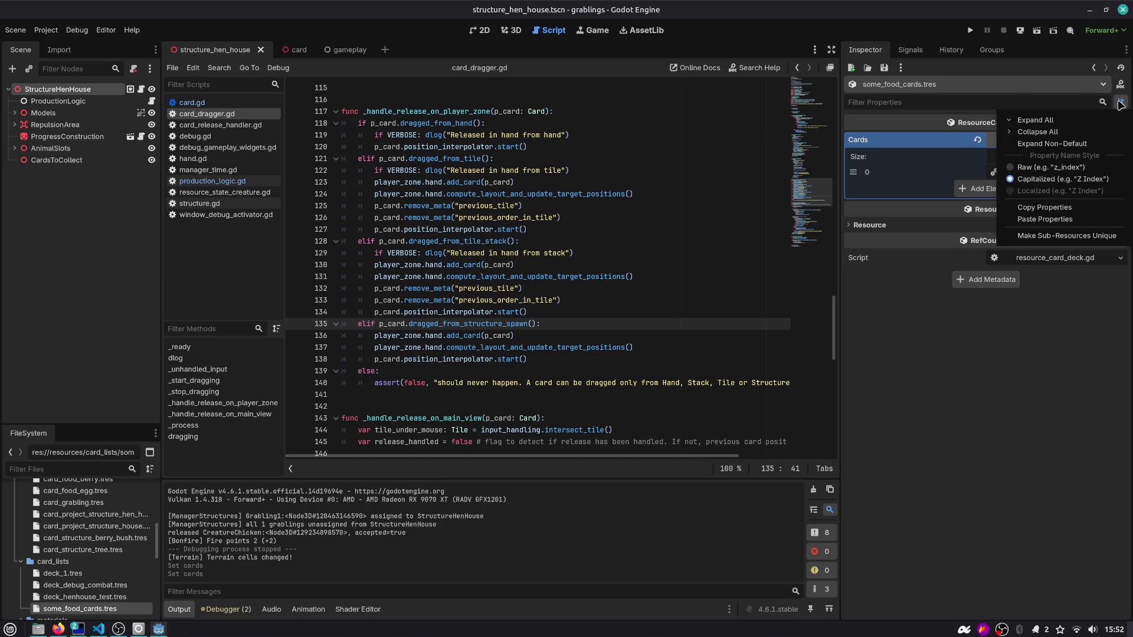
pyautogui.click(1037, 144)
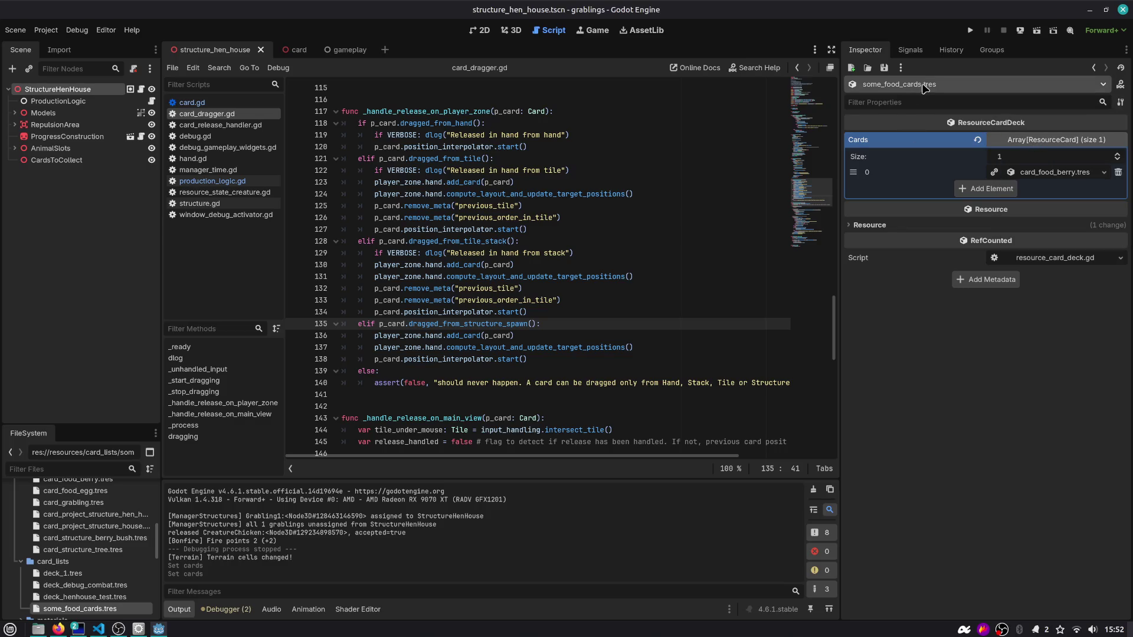
pyautogui.click(884, 67)
pyautogui.click(896, 83)
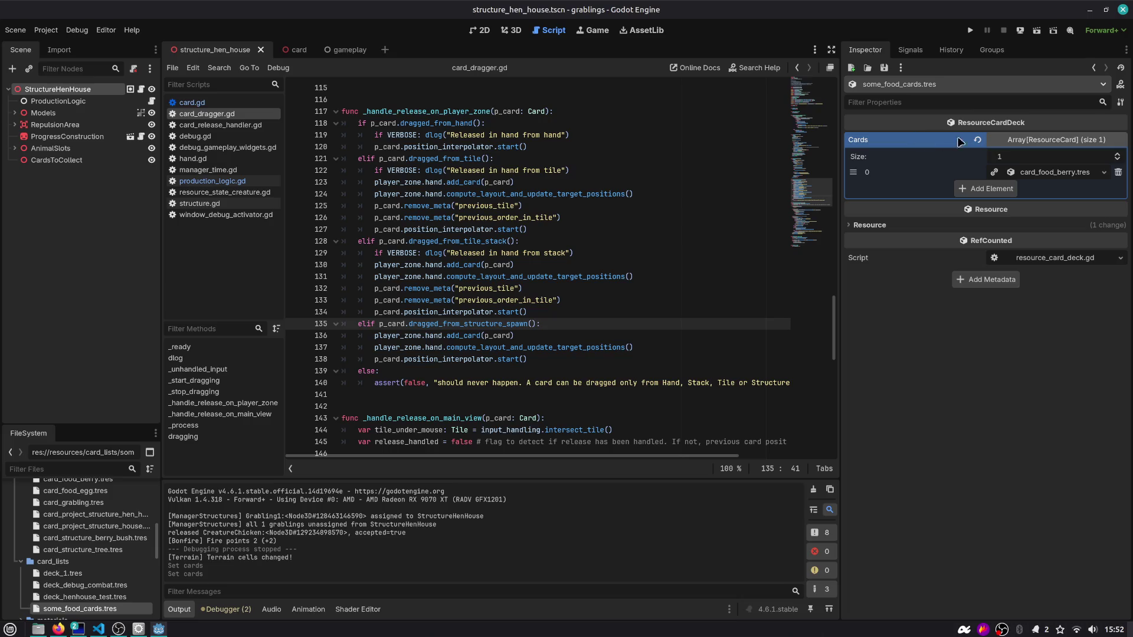
pyautogui.click(970, 30)
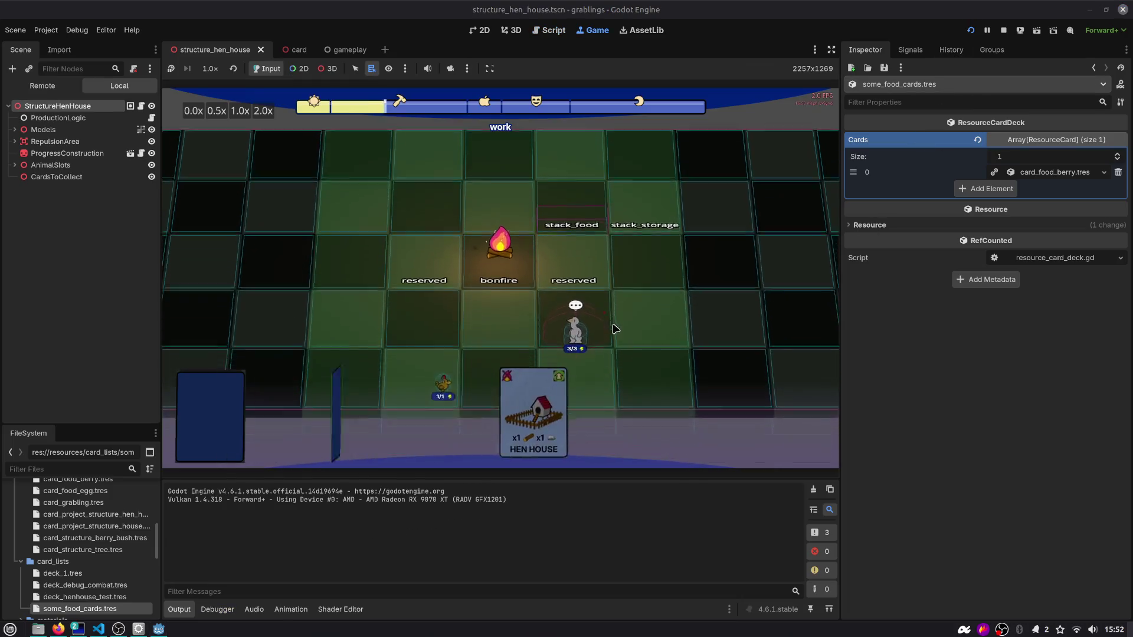
# Step: Place the Hen House card below the bonfire, open the debug window, and move the white chicken right
pyautogui.moveTo(596, 369); pyautogui.dragTo(540, 304)
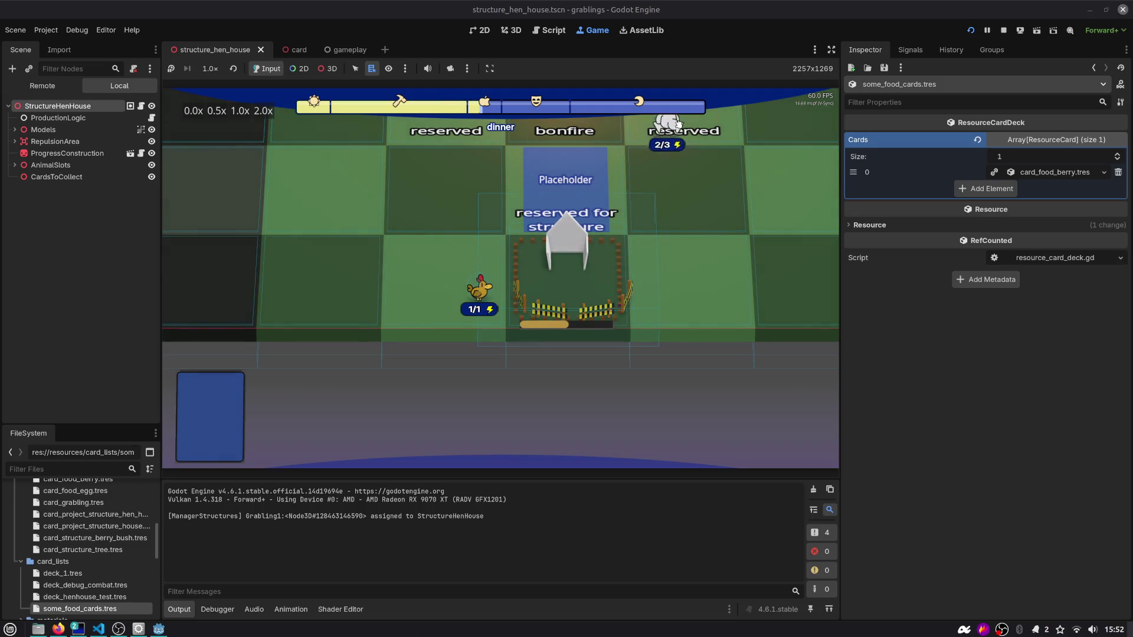
pyautogui.press('F1')
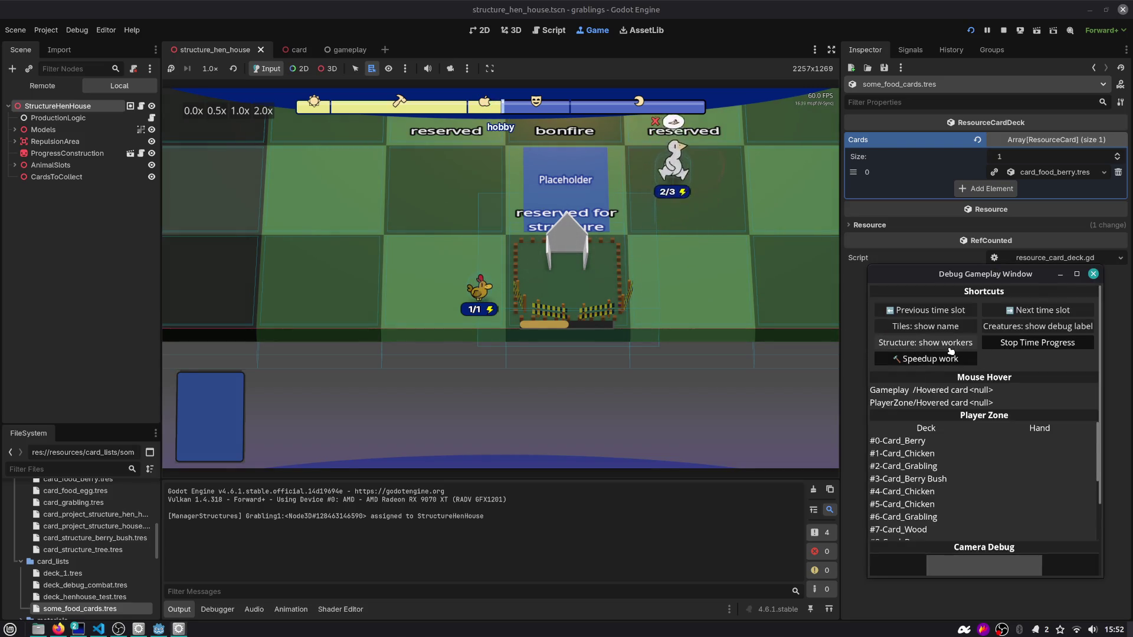
pyautogui.click(940, 311)
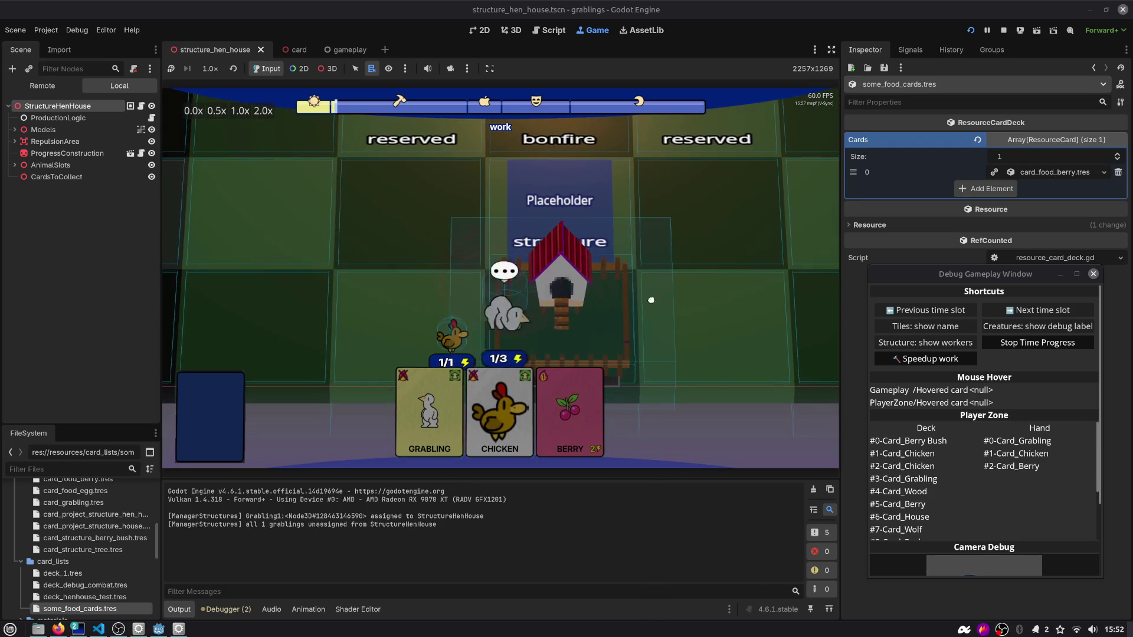
pyautogui.moveTo(500, 304); pyautogui.dragTo(688, 319)
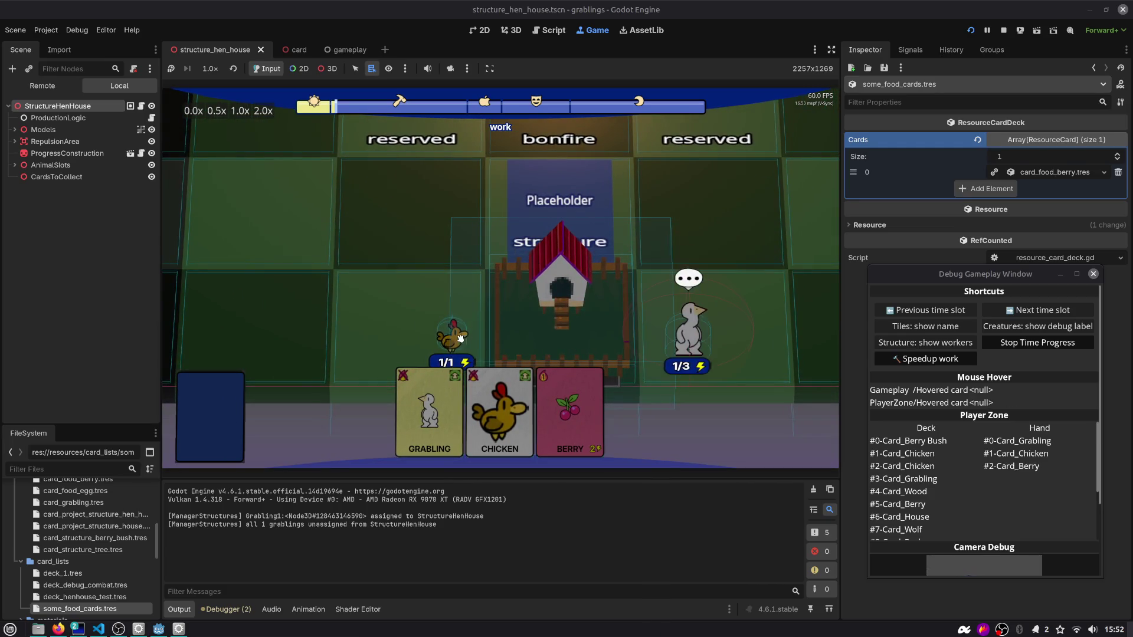
# Step: Feed a Berry card to the hen house, see Egg cards refused, then stop the game
pyautogui.moveTo(575, 258); pyautogui.dragTo(573, 262)
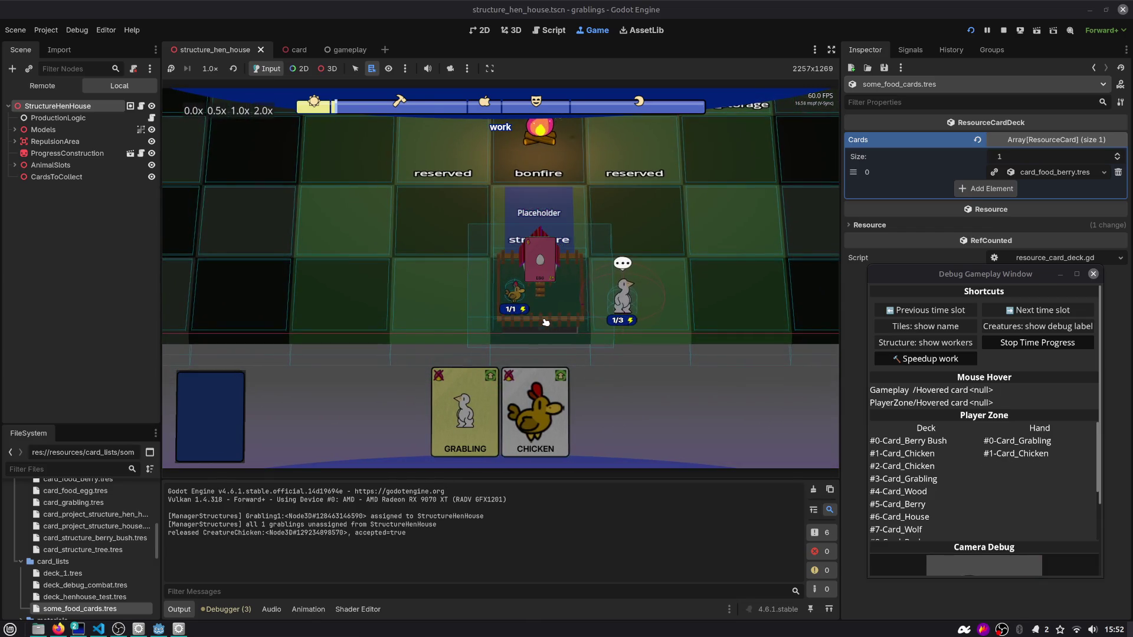
pyautogui.moveTo(543, 275); pyautogui.dragTo(542, 266)
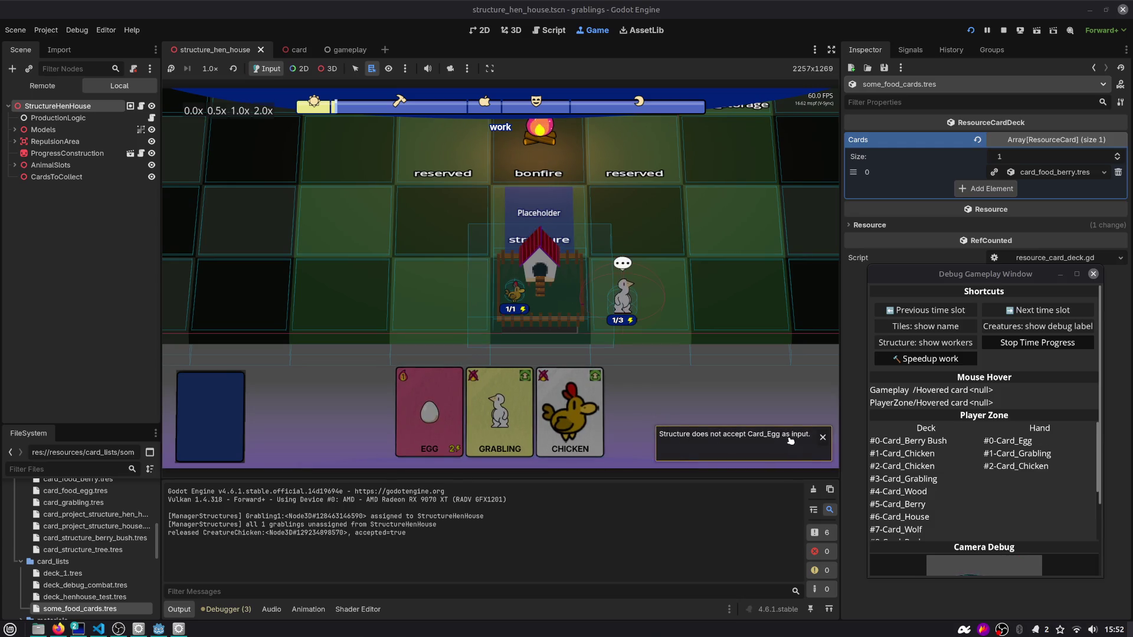
pyautogui.moveTo(429, 407); pyautogui.dragTo(539, 214)
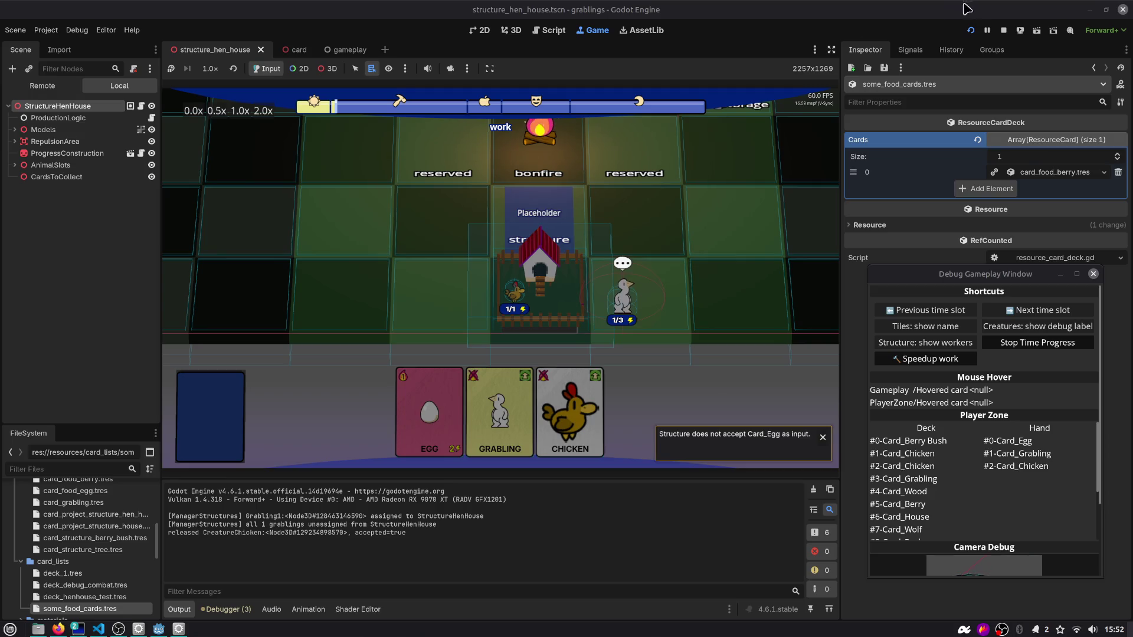
pyautogui.click(987, 31)
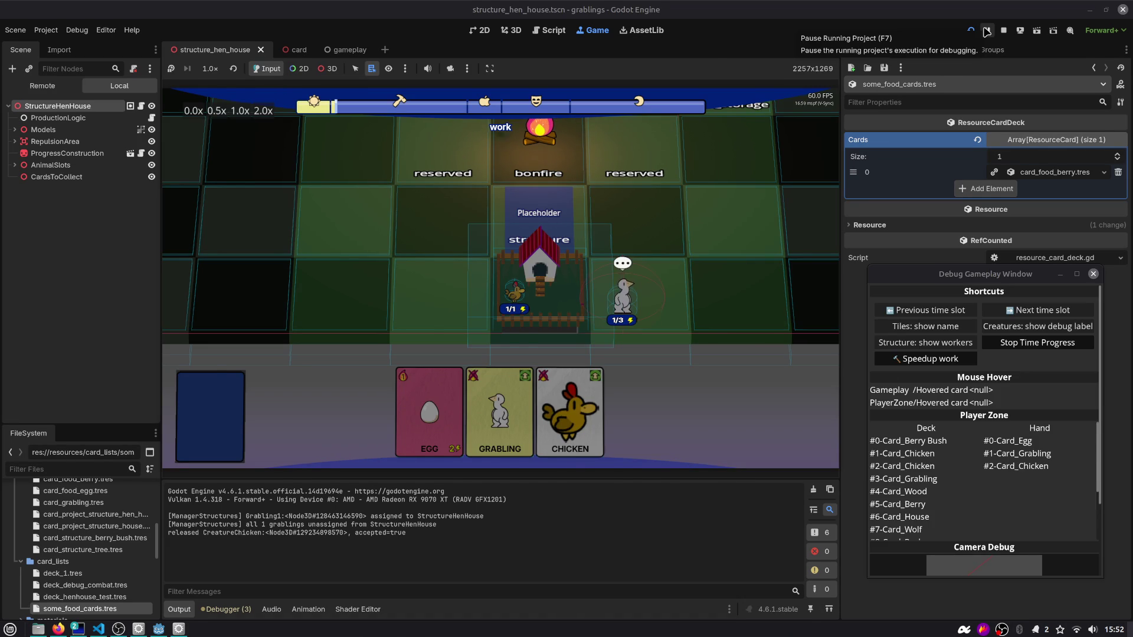
pyautogui.click(1004, 30)
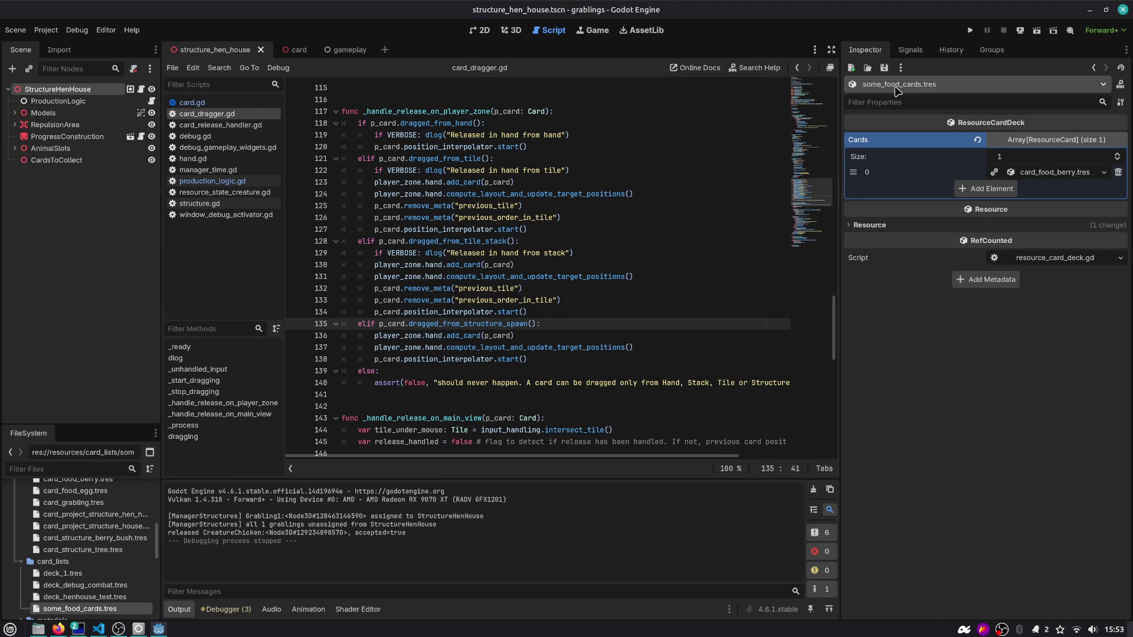
# Step: In the FileSystem dock, give the food deck file the new name list_food_vegetables.tres
pyautogui.scroll(-2, 92, 577)
pyautogui.press('F2')
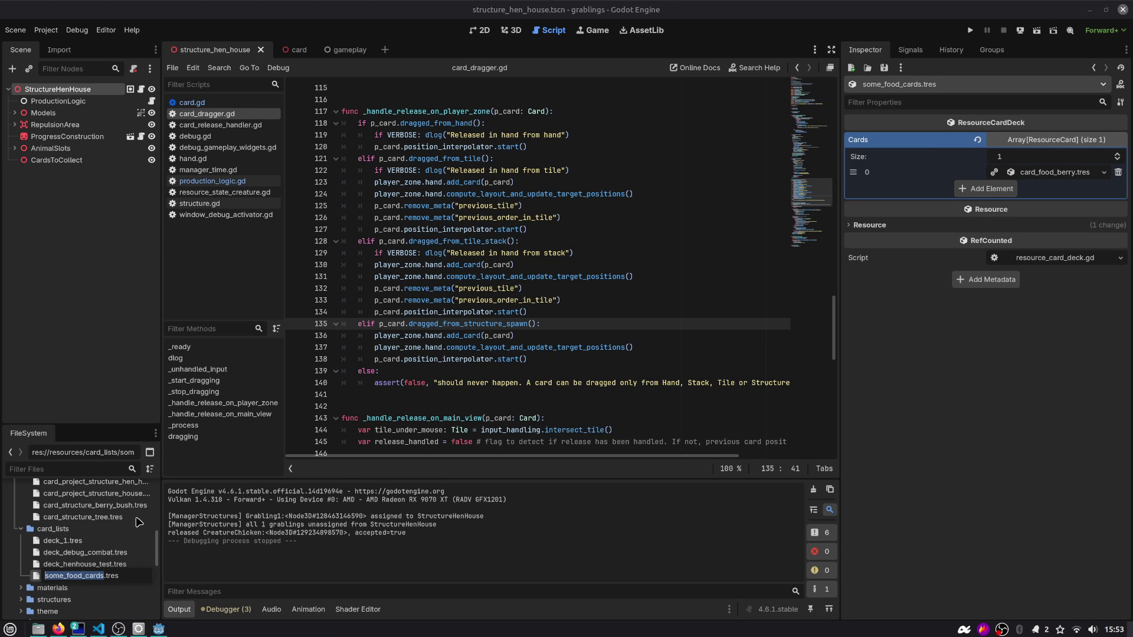
pyautogui.click(90, 580)
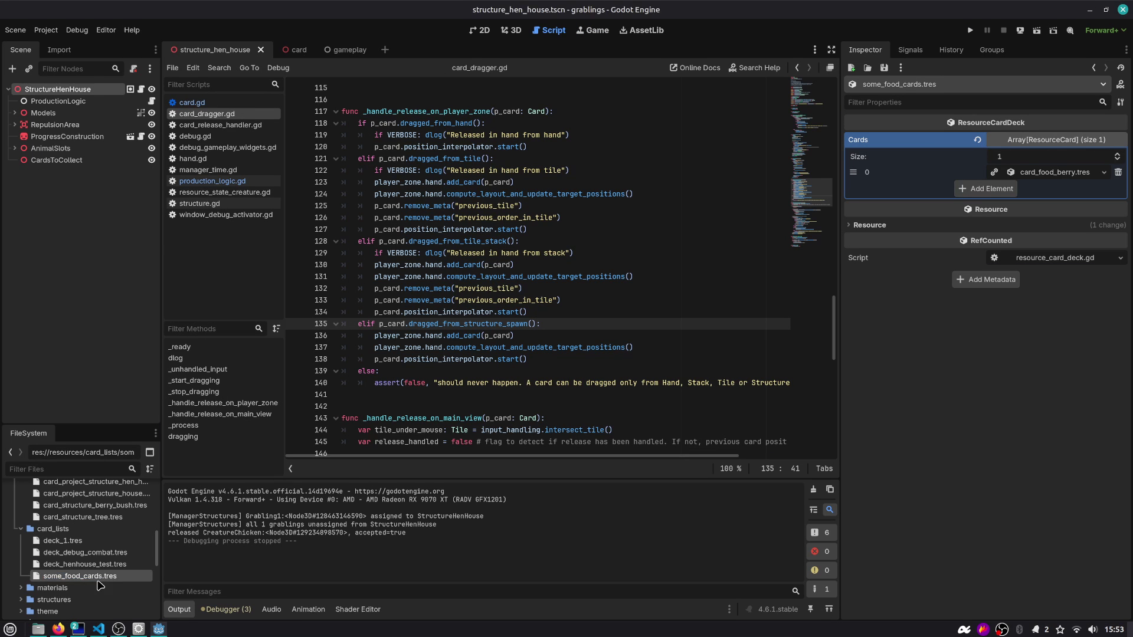
pyautogui.click(102, 576)
pyautogui.hotkey('alt', 'Tab')
pyautogui.write('list_ve')
pyautogui.press('BackSpace')
pyautogui.press('BackSpace')
pyautogui.write('food_vegetables')
pyautogui.press('Return')
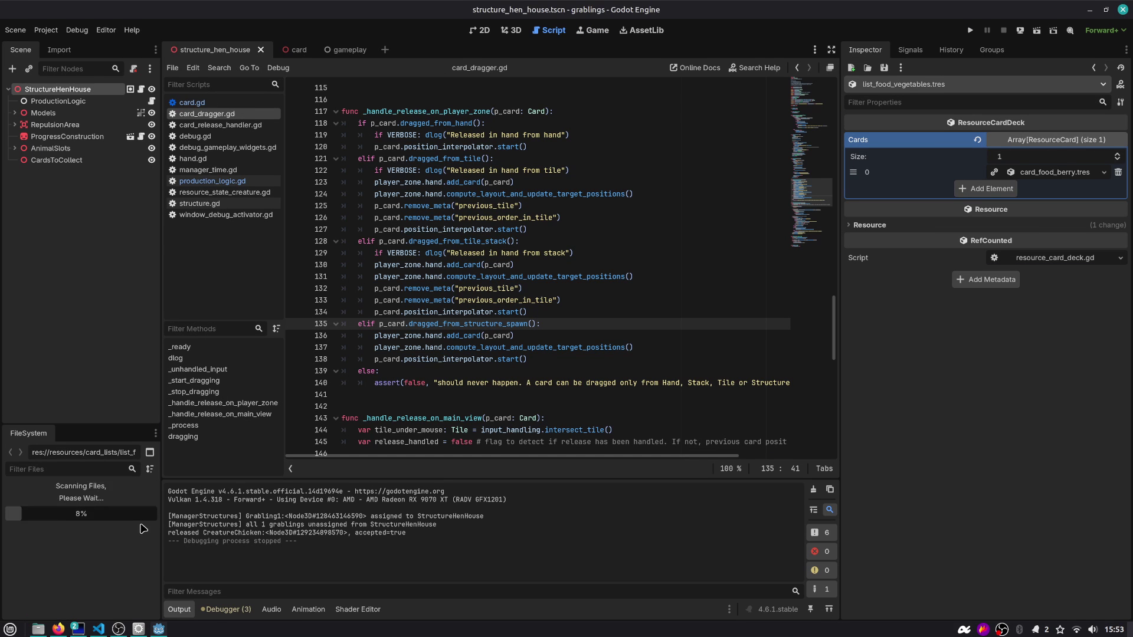
# Step: Remove the empty element 1 so the Cards array holds only the berry card
pyautogui.click(986, 188)
pyautogui.click(1090, 188)
pyautogui.press('Escape')
pyautogui.click(1104, 187)
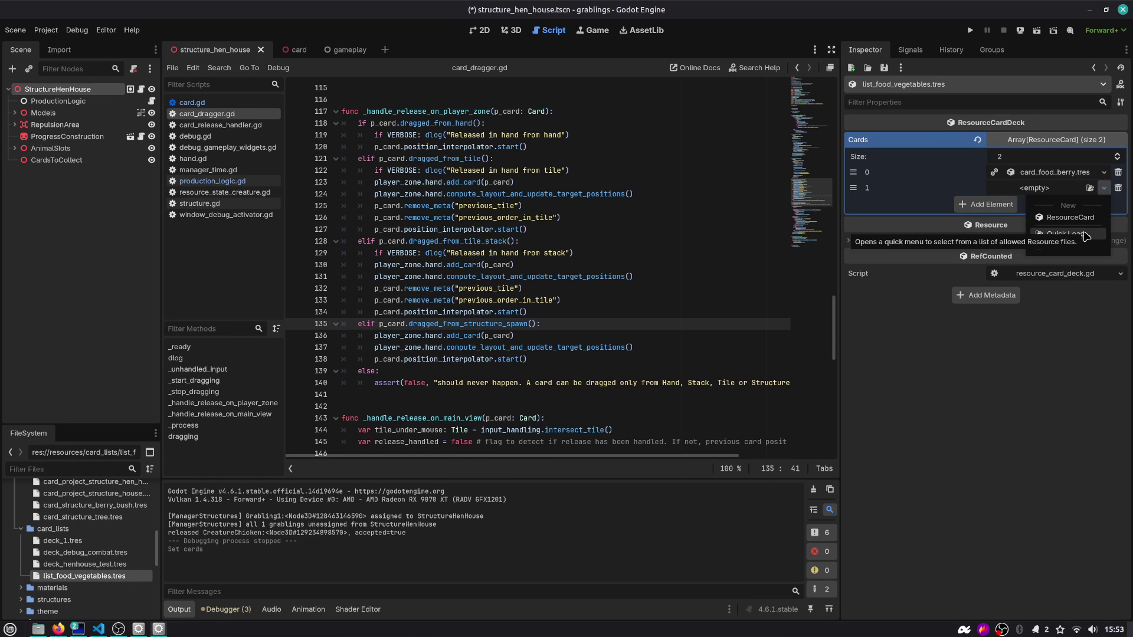
pyautogui.click(1067, 233)
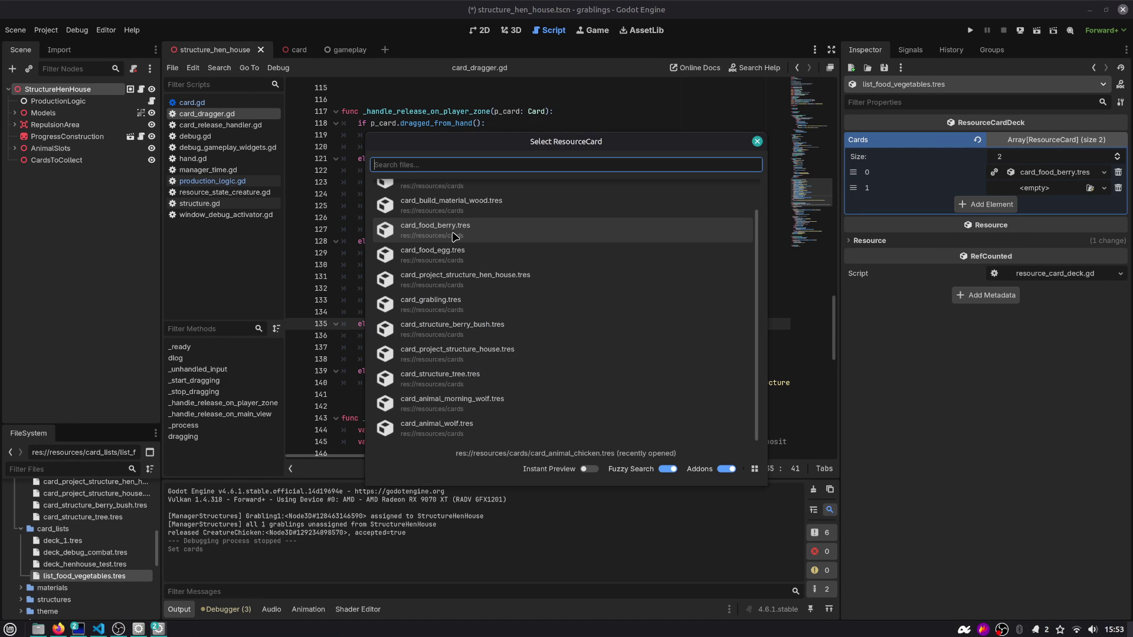
pyautogui.click(757, 141)
pyautogui.click(1117, 188)
# Step: Run the gameplay-henhouse scene with F5
pyautogui.press('super+d')
pyautogui.hotkey('alt', 'Tab')
pyautogui.hotkey('alt', 'Tab')
pyautogui.press('F5')
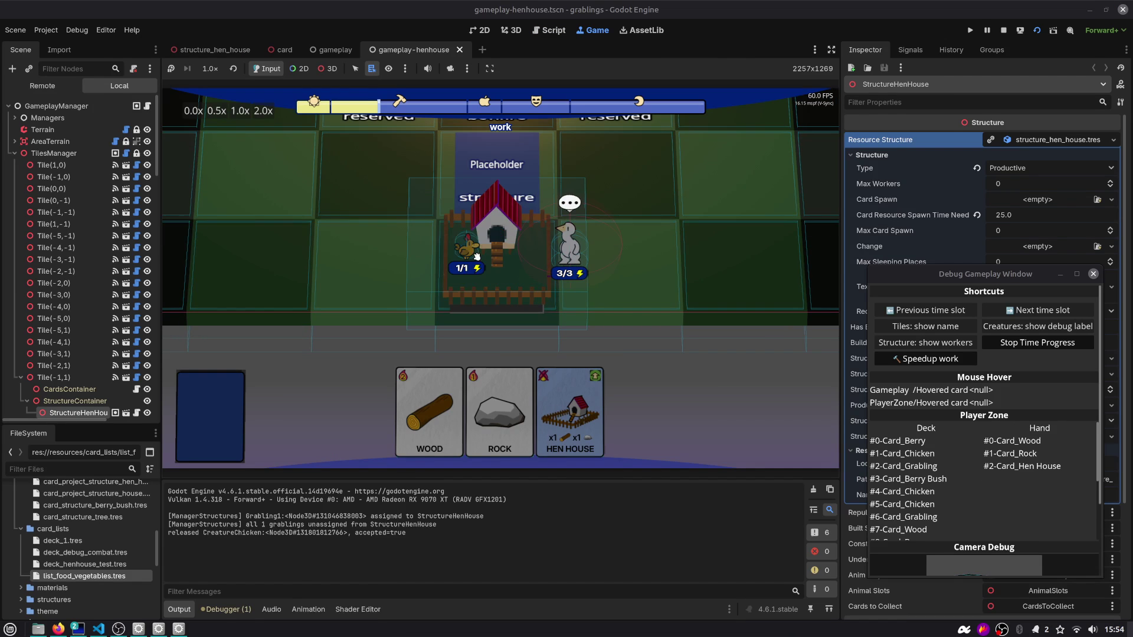
# Step: Drop a Berry card from the hand onto the hen house, then relaunch the game with F5
pyautogui.moveTo(494, 234); pyautogui.dragTo(334, 408)
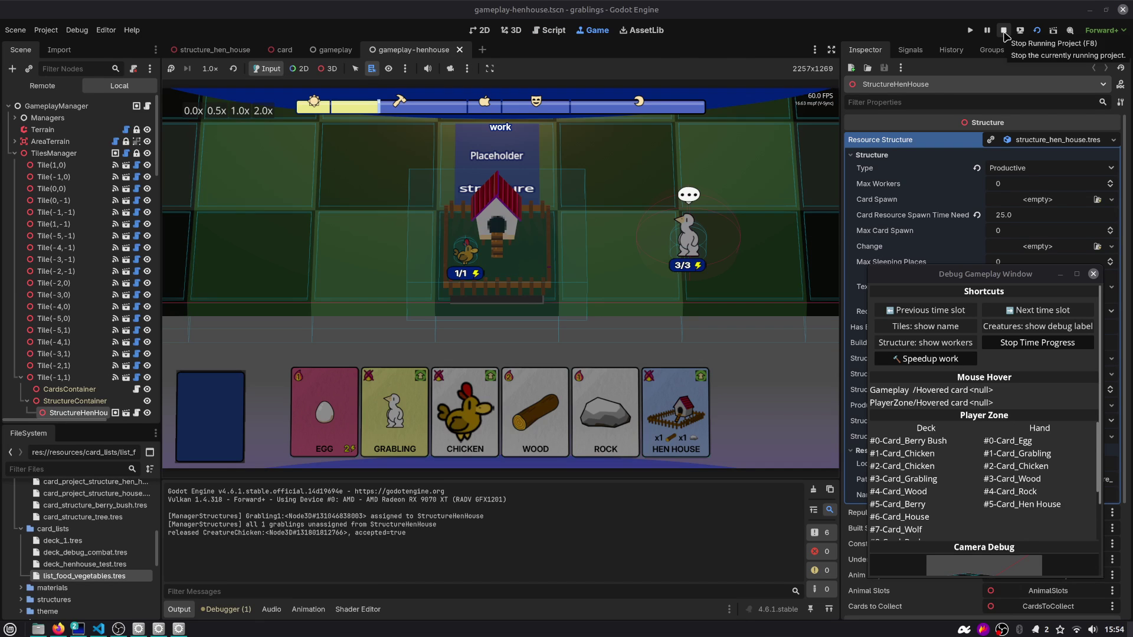
pyautogui.press('F5')
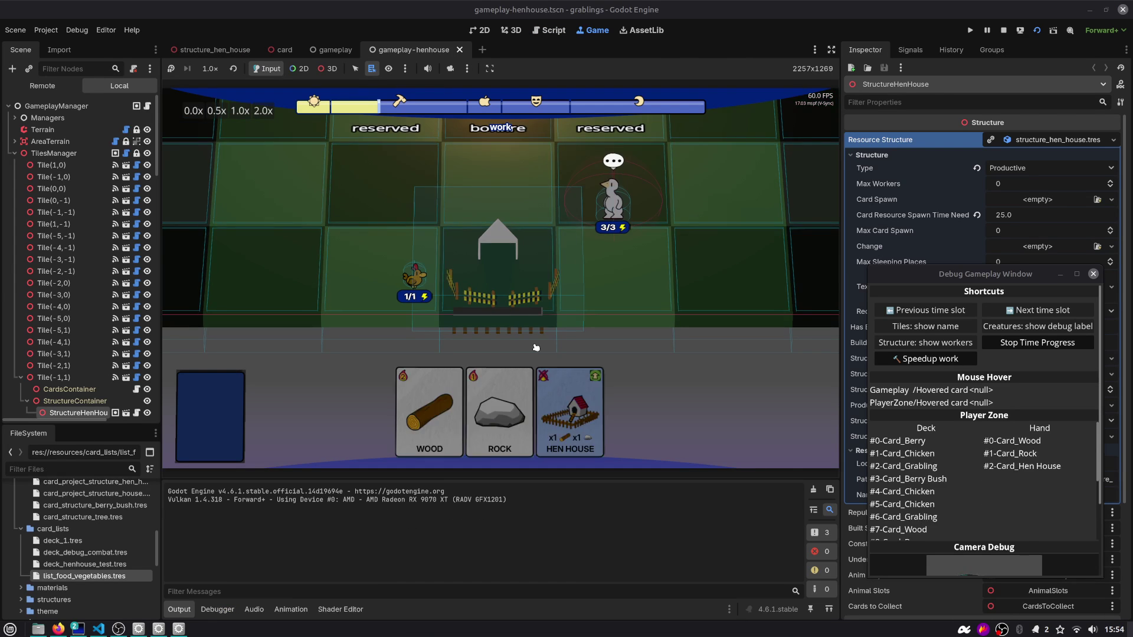
# Step: Send the grabling to build the hen house, pen the chicken, and give it a Berry card
pyautogui.moveTo(616, 203); pyautogui.dragTo(513, 236)
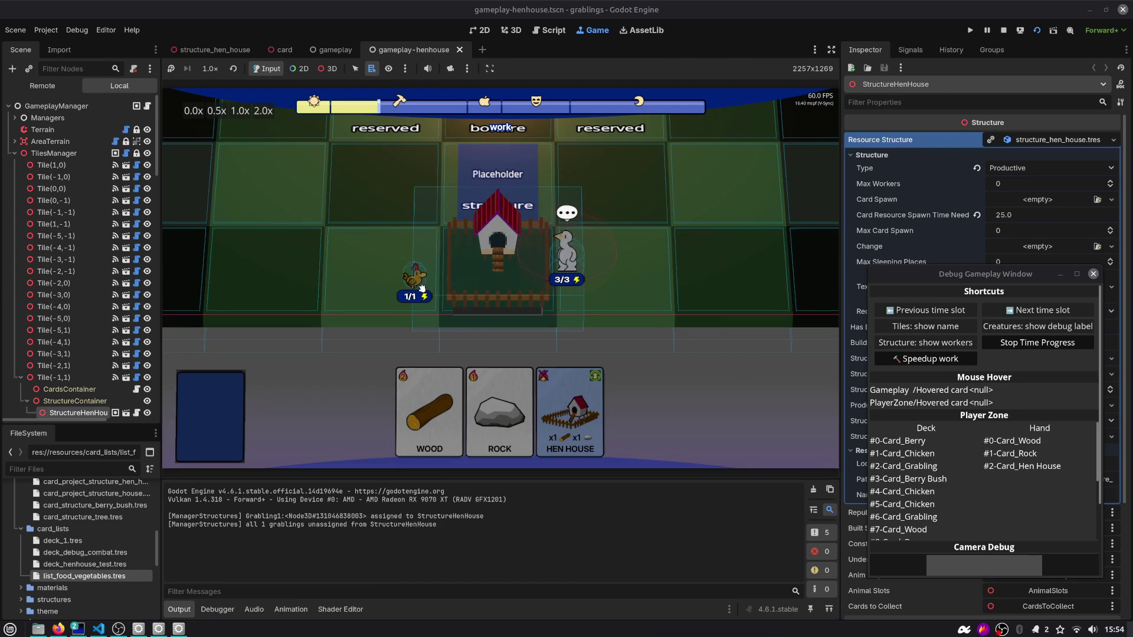
pyautogui.moveTo(418, 280); pyautogui.dragTo(468, 268)
pyautogui.moveTo(460, 407)
pyautogui.mouseDown()
pyautogui.moveTo(472, 189)
pyautogui.moveTo(502, 175)
pyautogui.mouseUp()
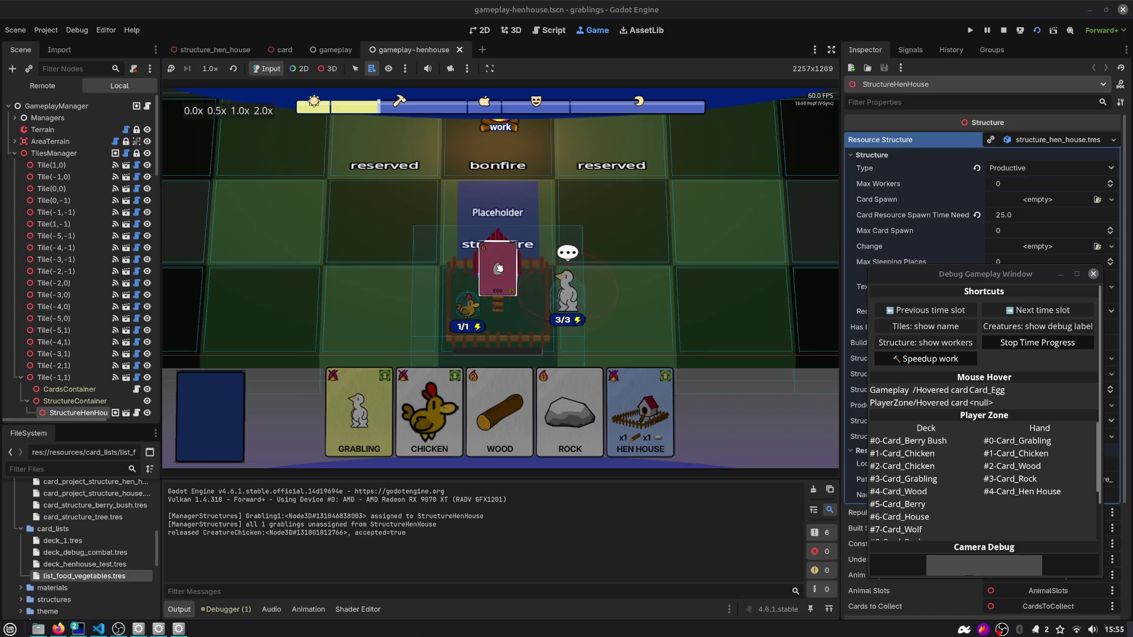
# Step: Collect the Egg card, plant the Berry Bush on a right-hand tile, and drop another Berry
pyautogui.click(499, 268)
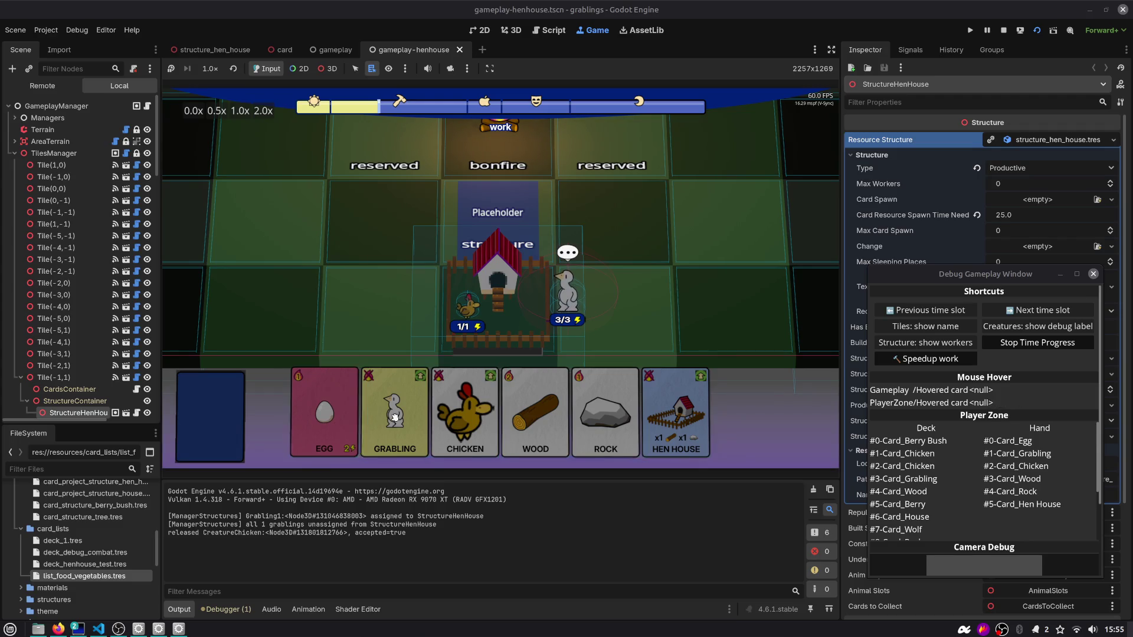
pyautogui.moveTo(363, 421); pyautogui.dragTo(724, 293)
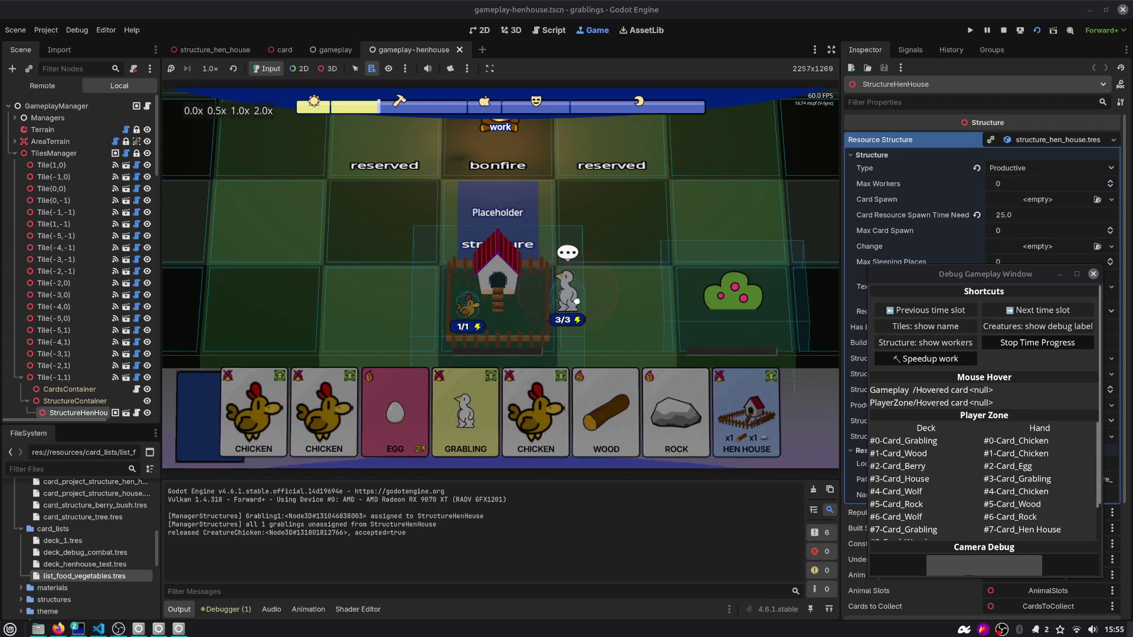
pyautogui.moveTo(289, 408); pyautogui.dragTo(513, 217)
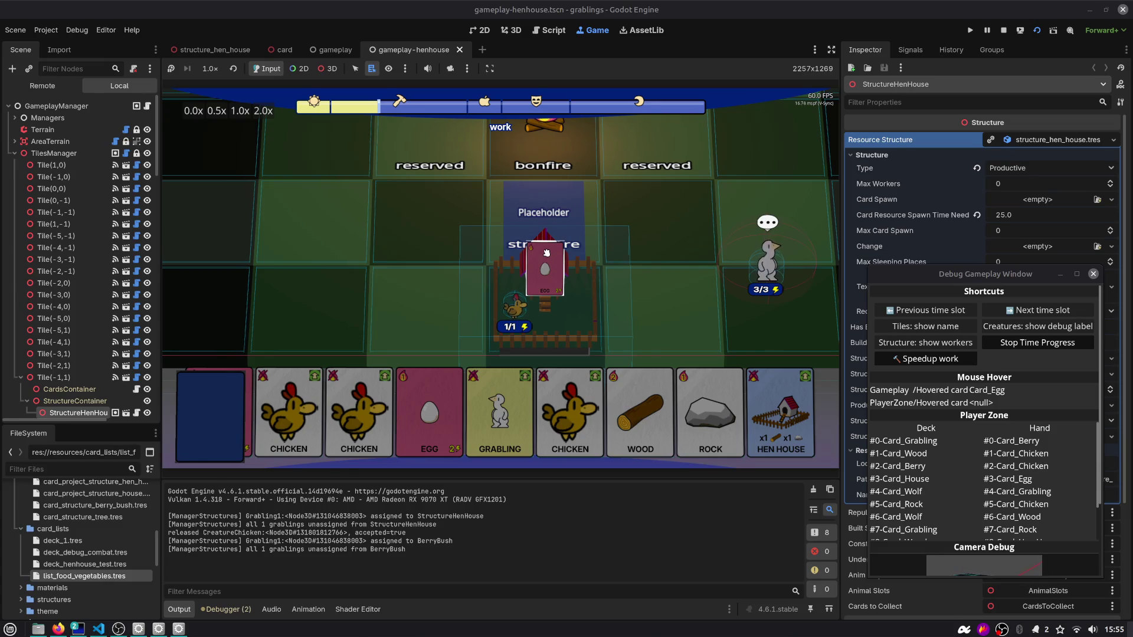
# Step: Carry the Egg card around, drop it back on the hen house, then stop the game
pyautogui.scroll(3, 539, 252)
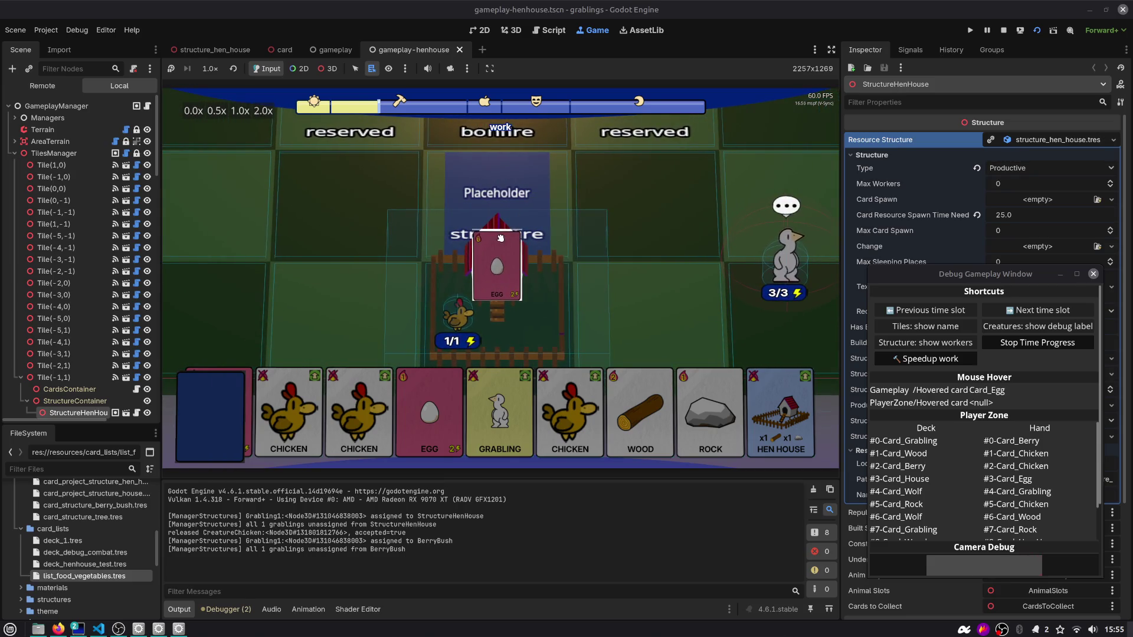
pyautogui.click(501, 237)
pyautogui.moveTo(500, 238)
pyautogui.mouseDown()
pyautogui.moveTo(298, 218)
pyautogui.moveTo(472, 194)
pyautogui.moveTo(499, 201)
pyautogui.moveTo(543, 259)
pyautogui.moveTo(567, 224)
pyautogui.moveTo(530, 208)
pyautogui.mouseUp()
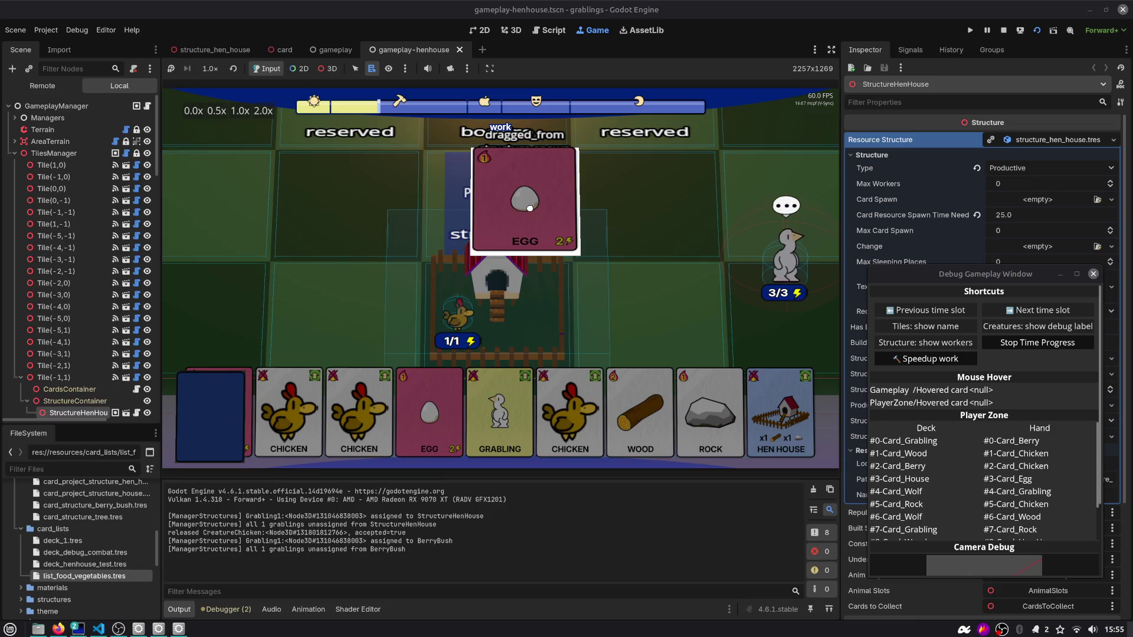
pyautogui.moveTo(530, 208); pyautogui.dragTo(515, 208)
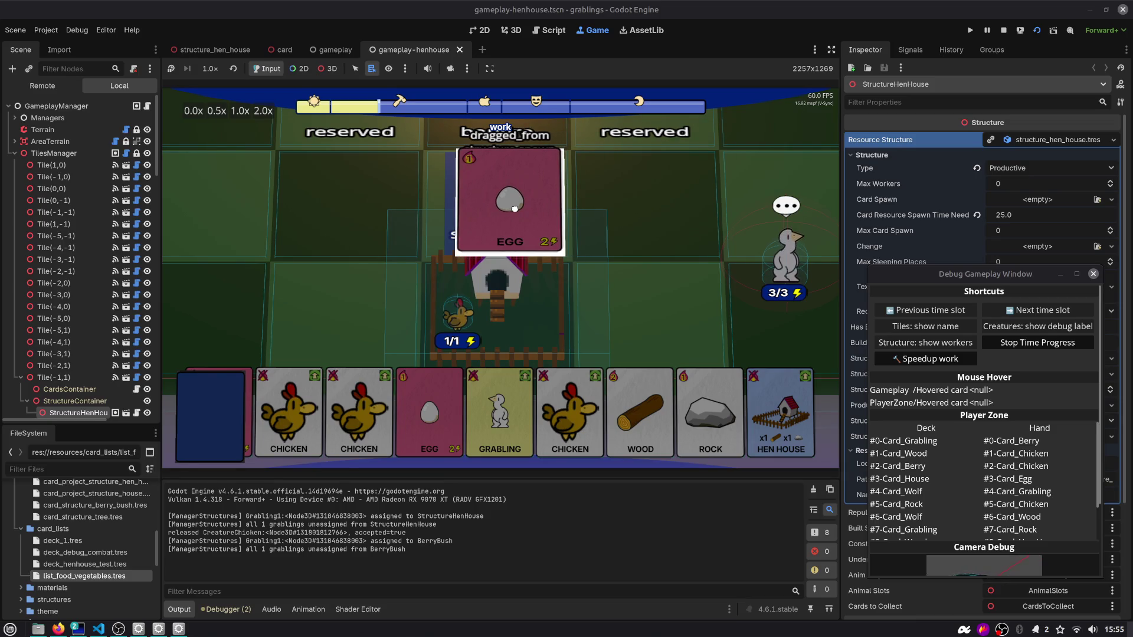
pyautogui.moveTo(515, 209)
pyautogui.mouseDown()
pyautogui.moveTo(374, 248)
pyautogui.moveTo(444, 230)
pyautogui.moveTo(443, 281)
pyautogui.moveTo(527, 329)
pyautogui.moveTo(507, 330)
pyautogui.moveTo(500, 166)
pyautogui.moveTo(495, 203)
pyautogui.mouseUp()
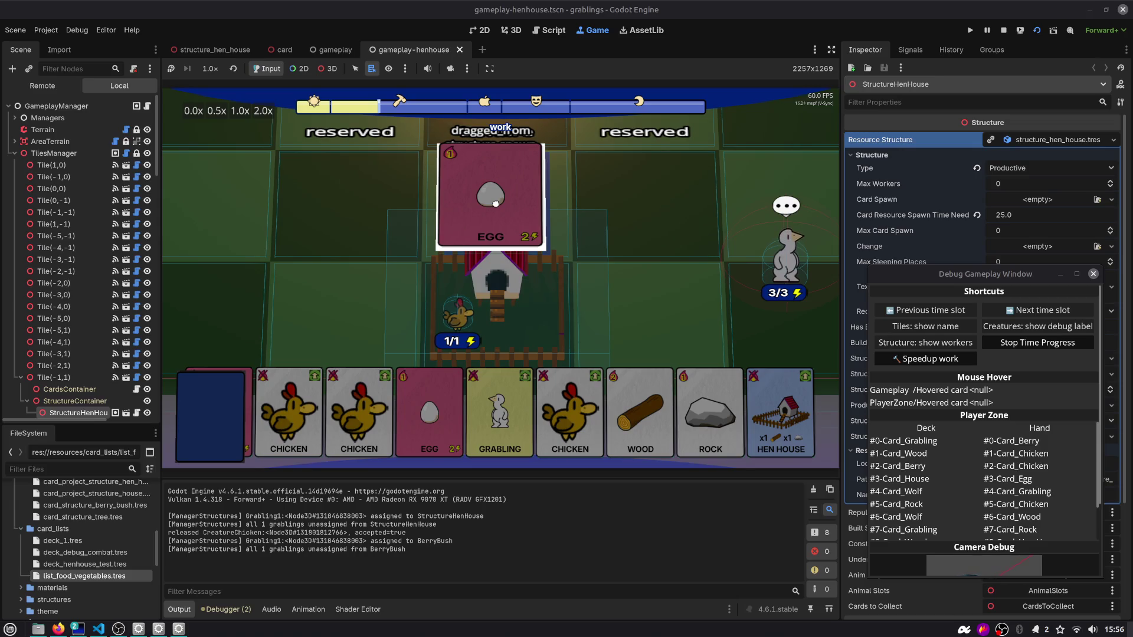
pyautogui.moveTo(495, 203); pyautogui.dragTo(499, 216)
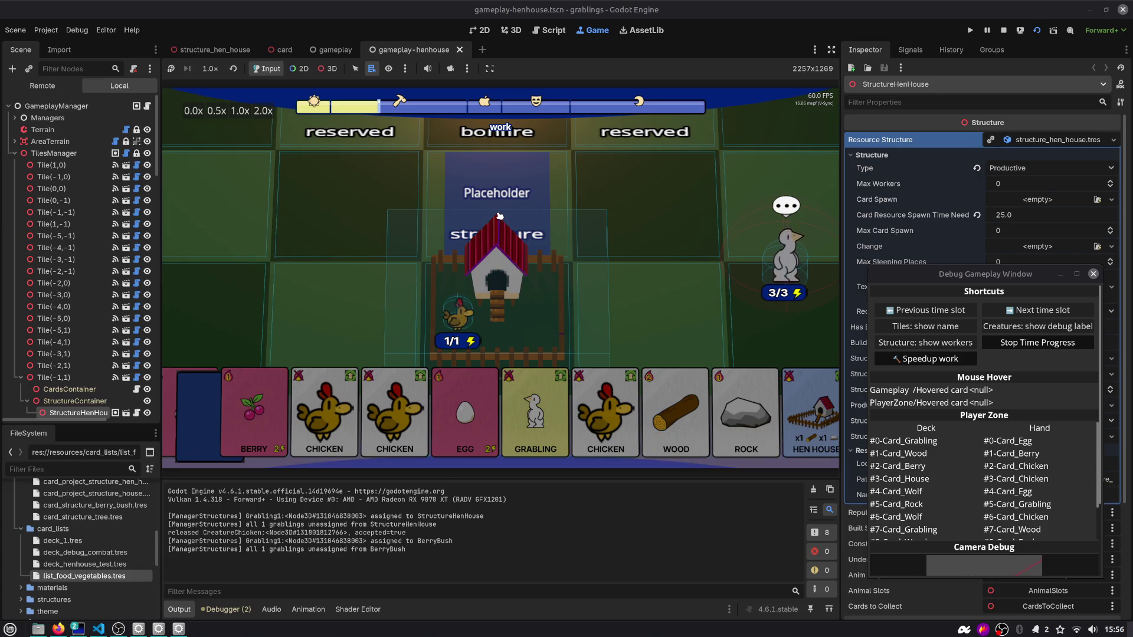
pyautogui.scroll(-5, 507, 224)
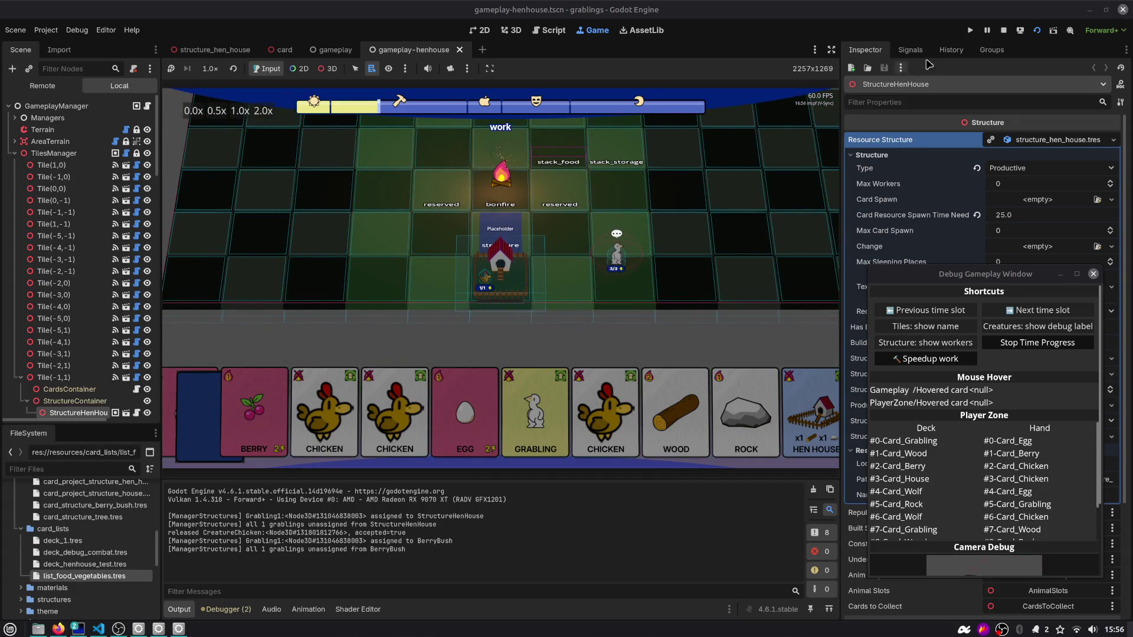
pyautogui.click(1003, 32)
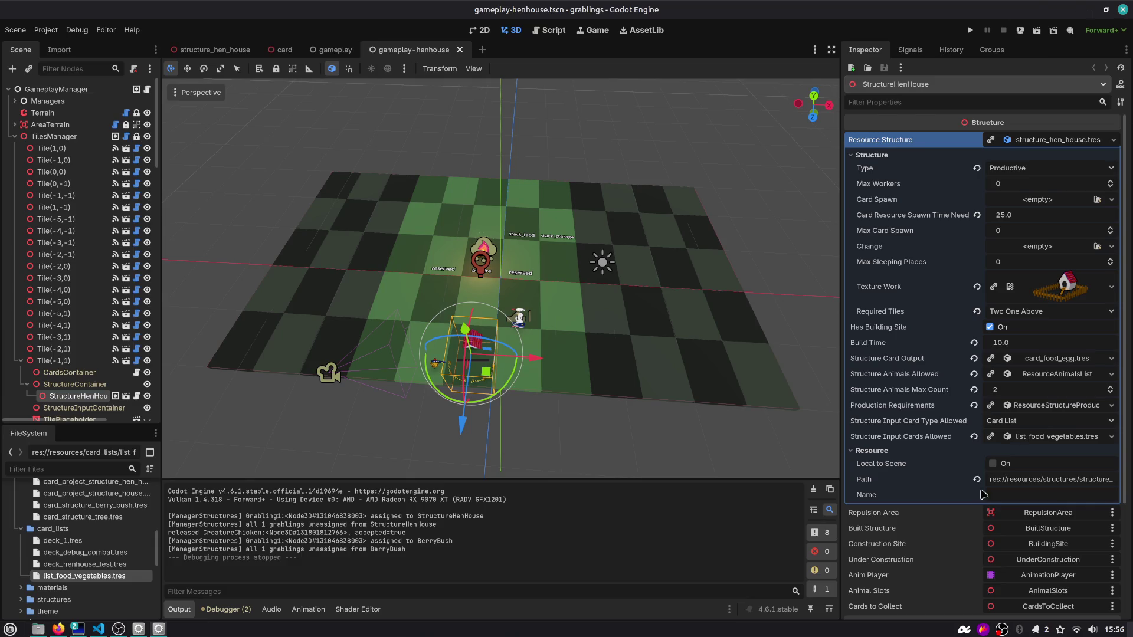
# Step: Open and close the tray network menu, then switch to the OBS streaming window
pyautogui.click(1076, 631)
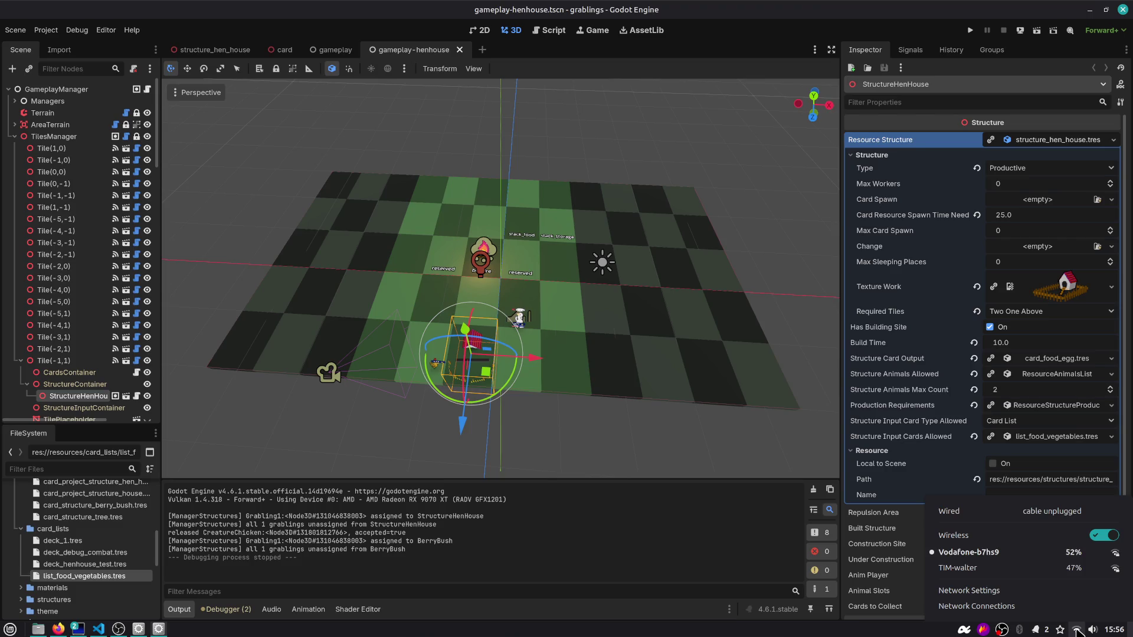
pyautogui.click(1074, 631)
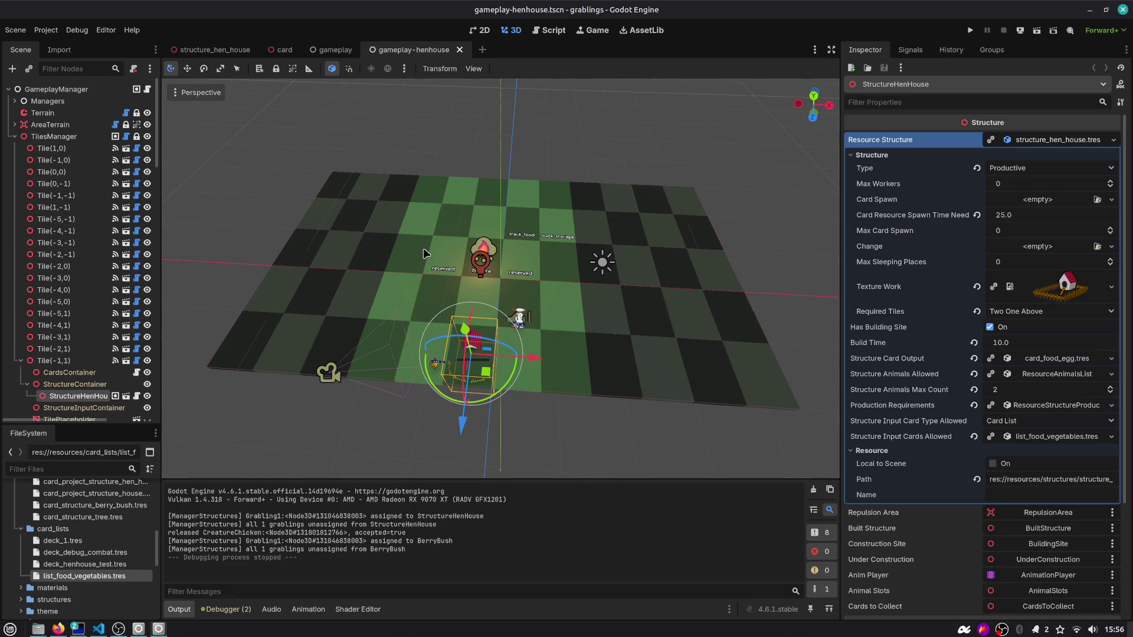
pyautogui.hotkey('alt', 'Tab')
pyautogui.hotkey('alt', 'Tab')
pyautogui.hotkey('alt', 'Tab')
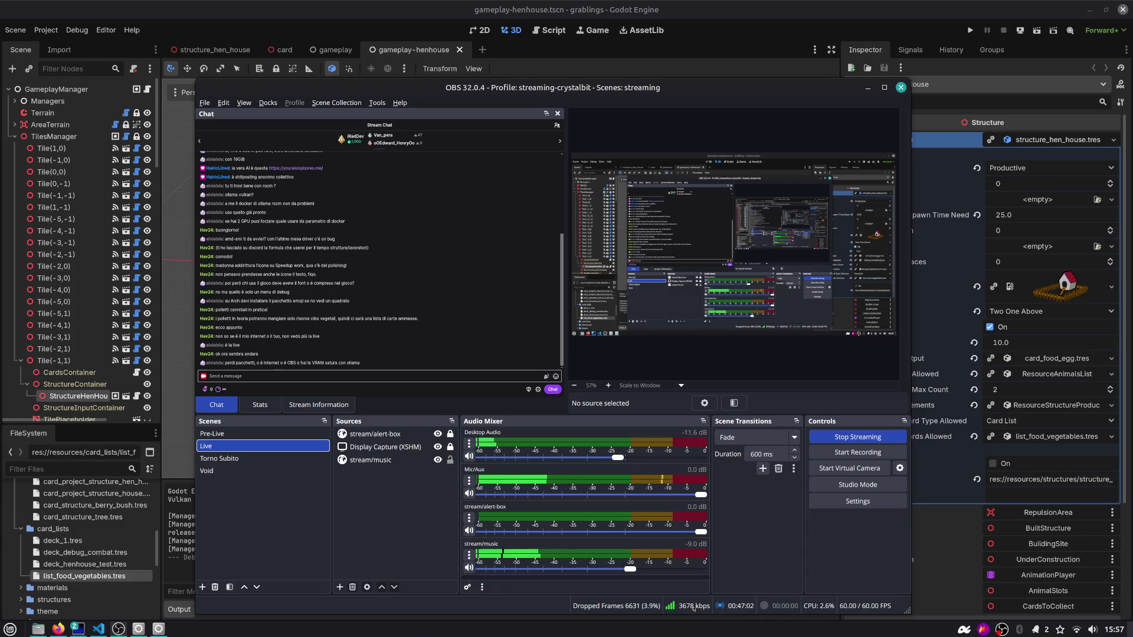
# Step: Stop the ollama terminal's watch command and clear its screen
pyautogui.hotkey('alt', 'Tab')
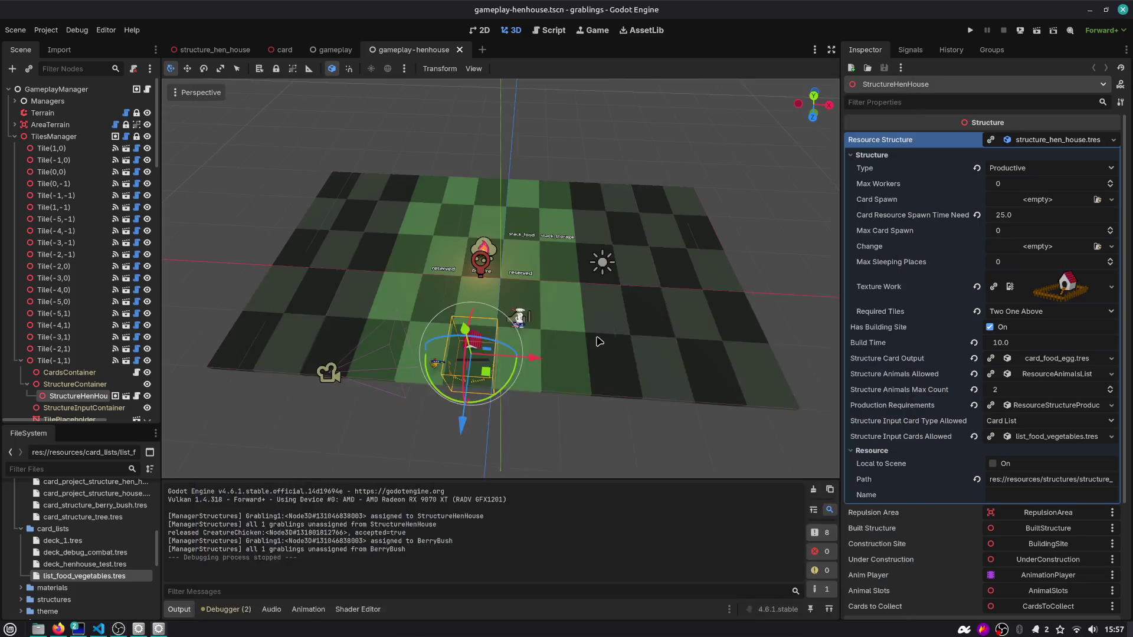
pyautogui.hotkey('ctrl', 'F9')
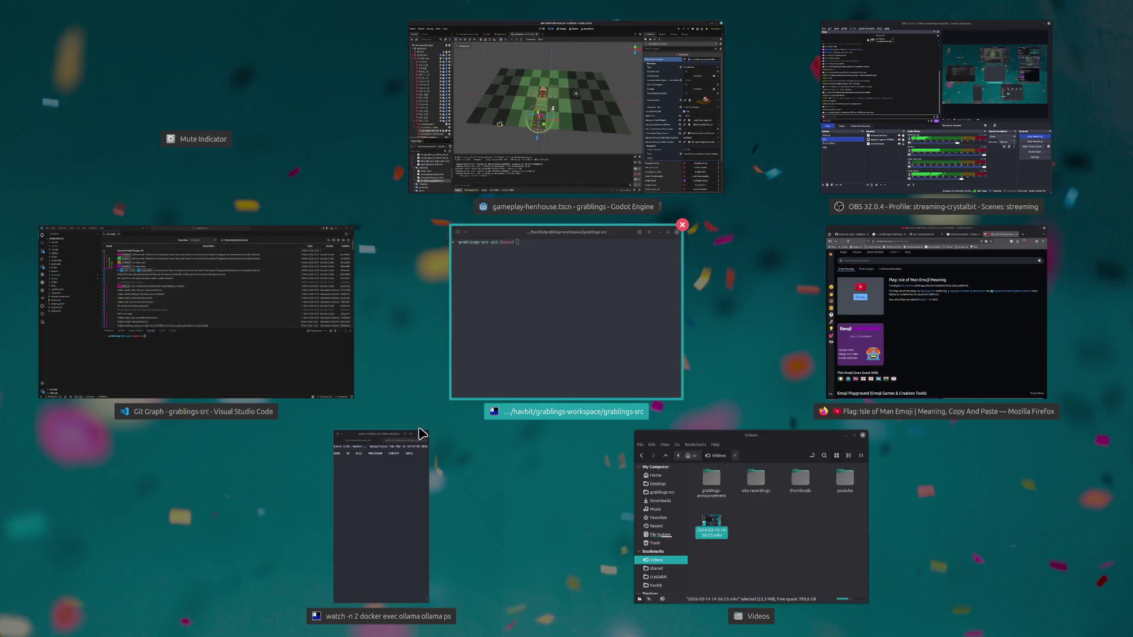
pyautogui.click(397, 458)
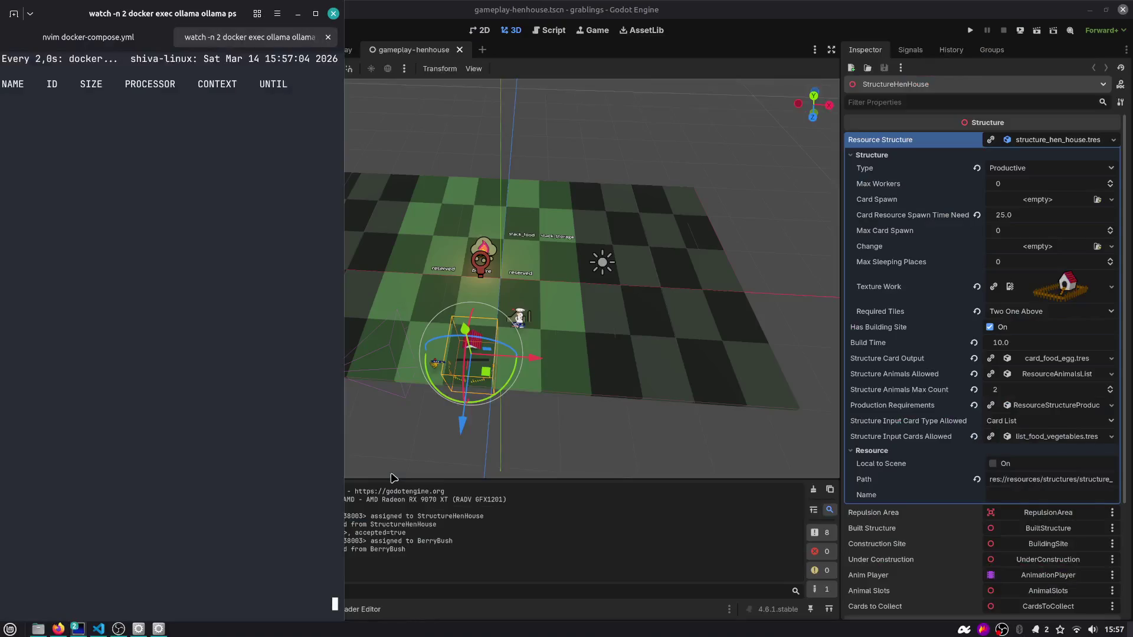
pyautogui.hotkey('ctrl', 'c')
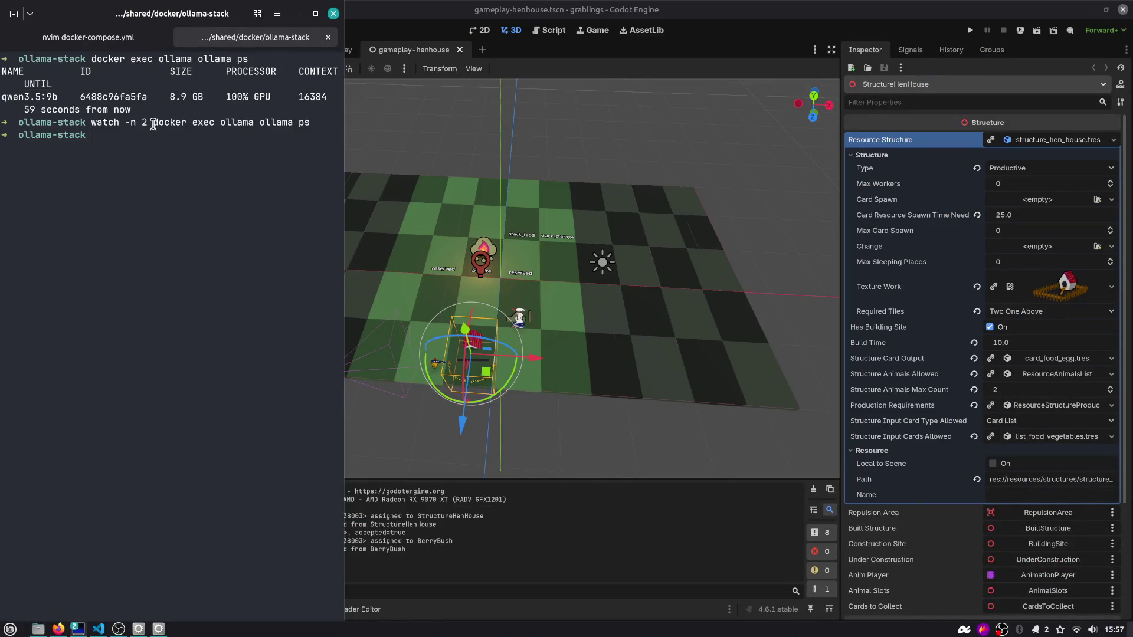
pyautogui.hotkey('ctrl', 'l')
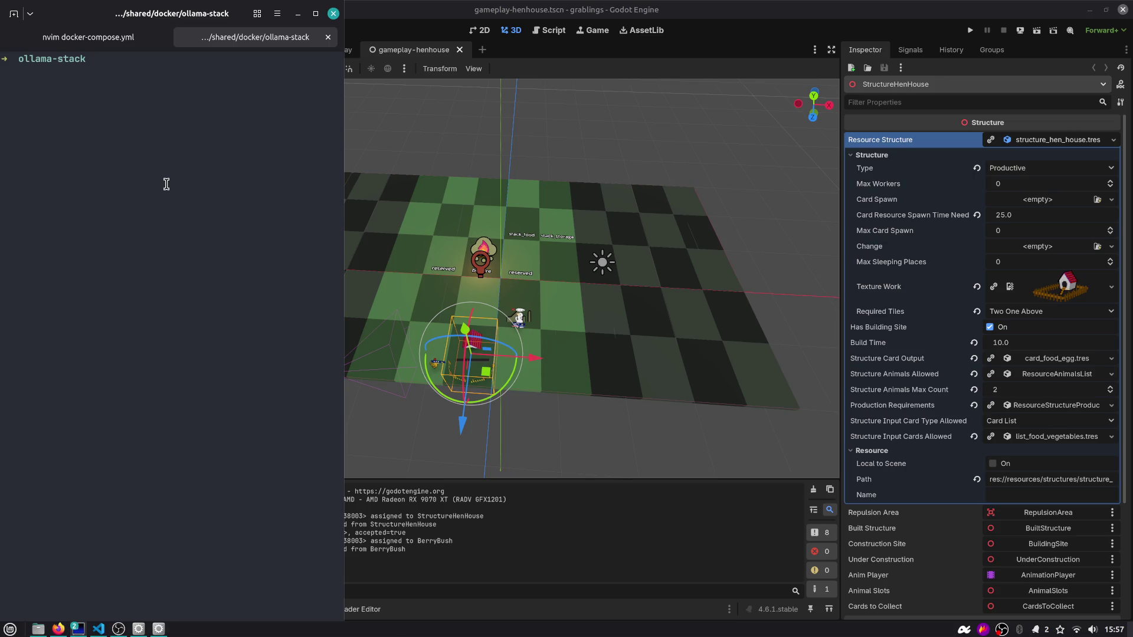
# Step: Connect to the 5GHz wireless network from the tray network menu
pyautogui.click(1076, 630)
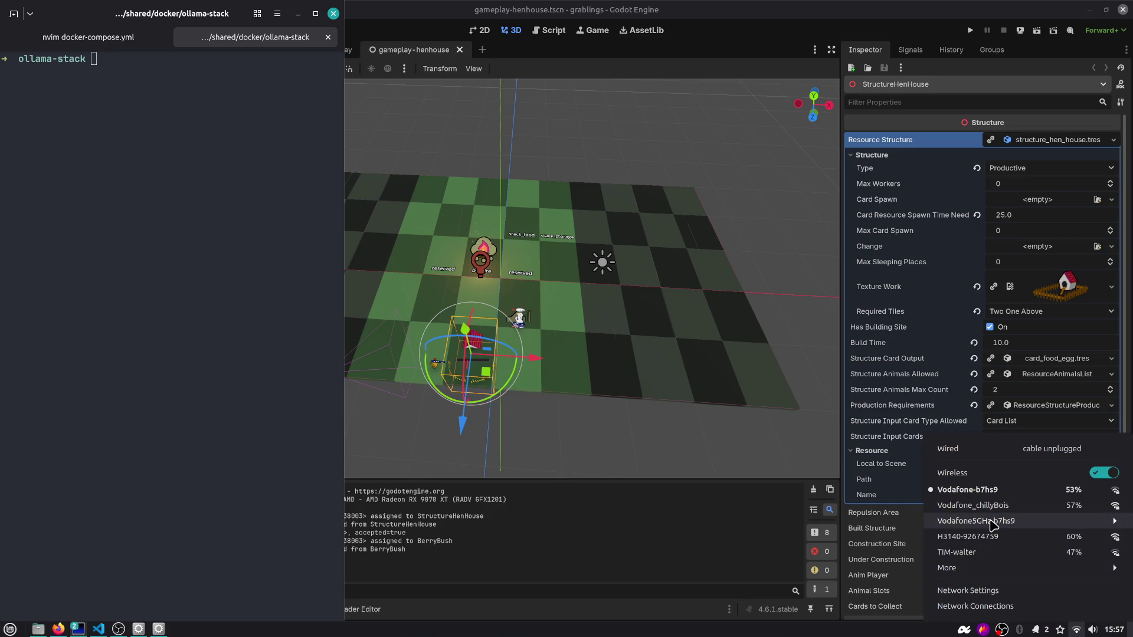
pyautogui.click(993, 523)
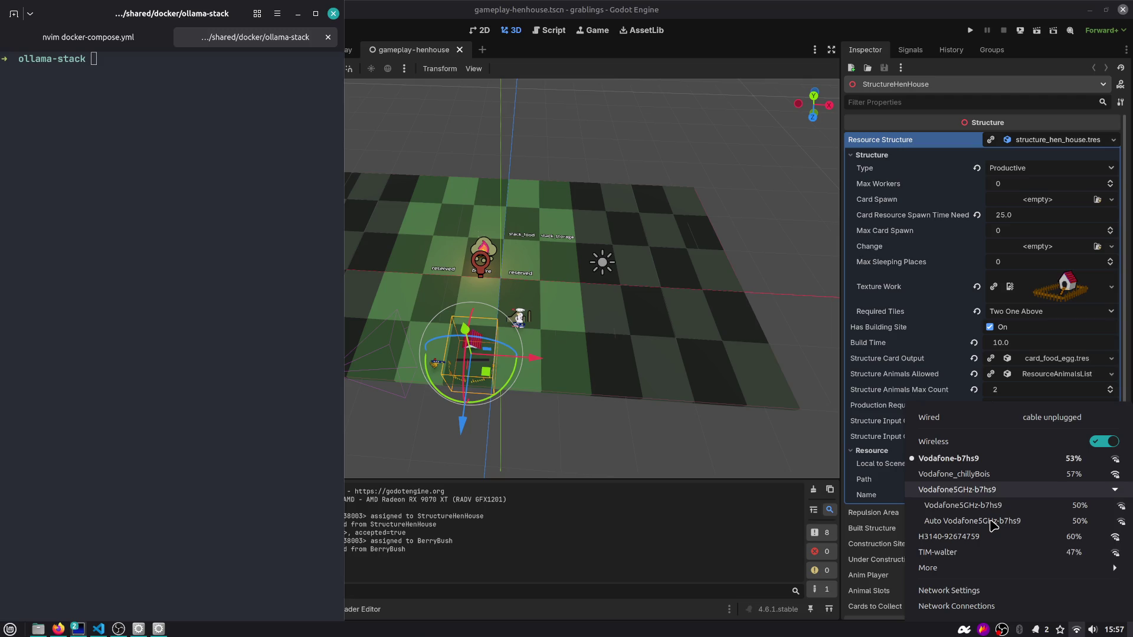
pyautogui.click(963, 506)
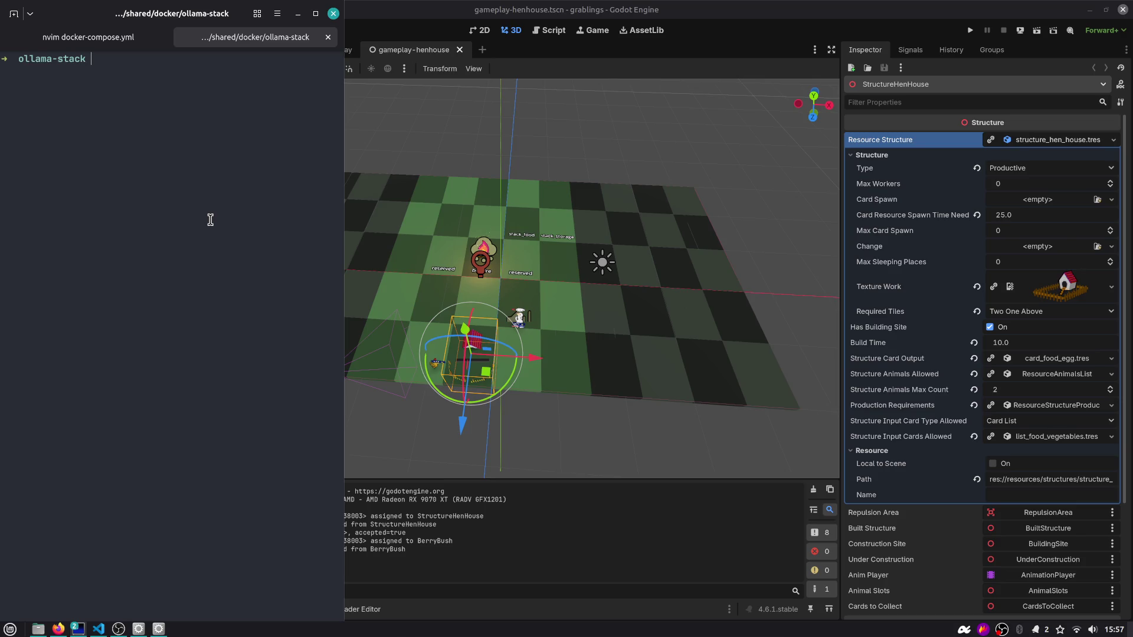
# Step: Return to the Godot editor and launch the game inside it
pyautogui.click(518, 511)
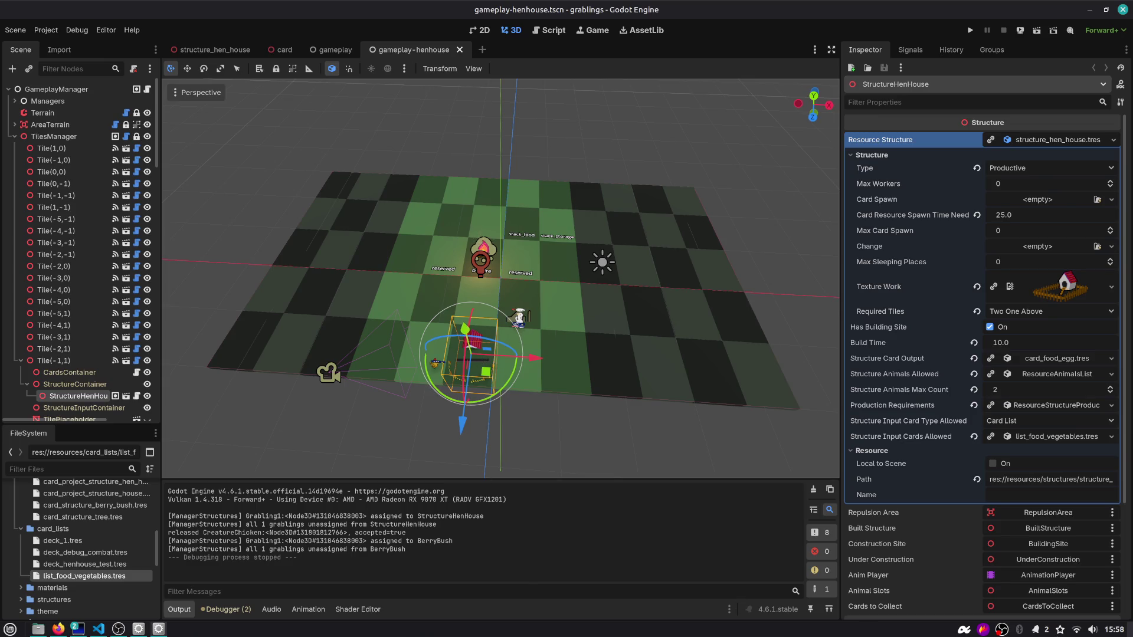
pyautogui.click(1076, 629)
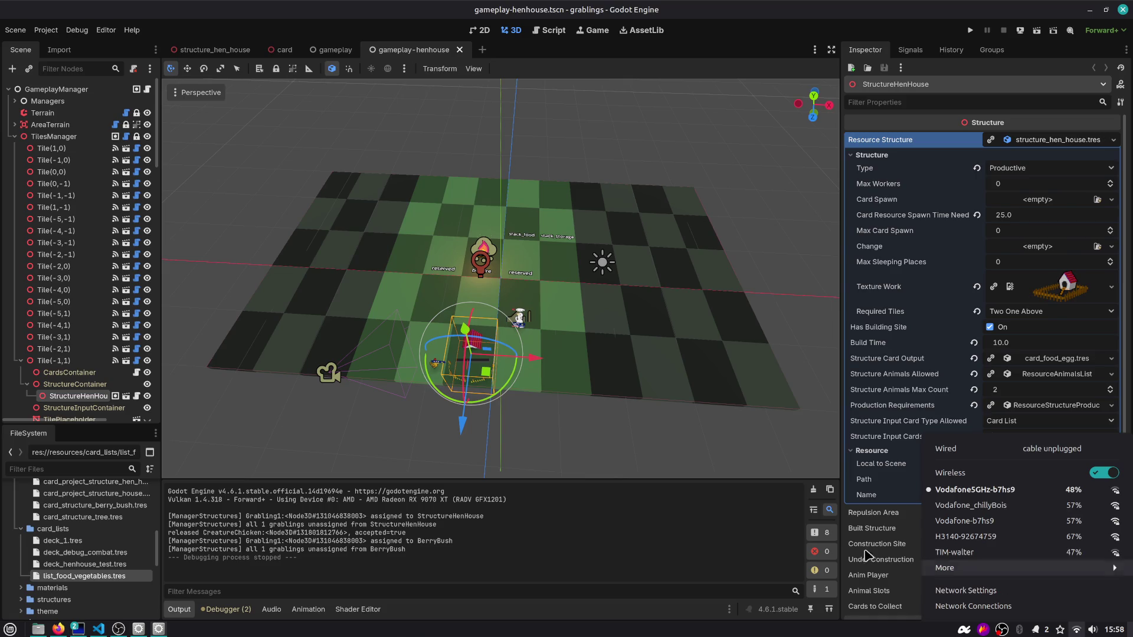
pyautogui.click(756, 537)
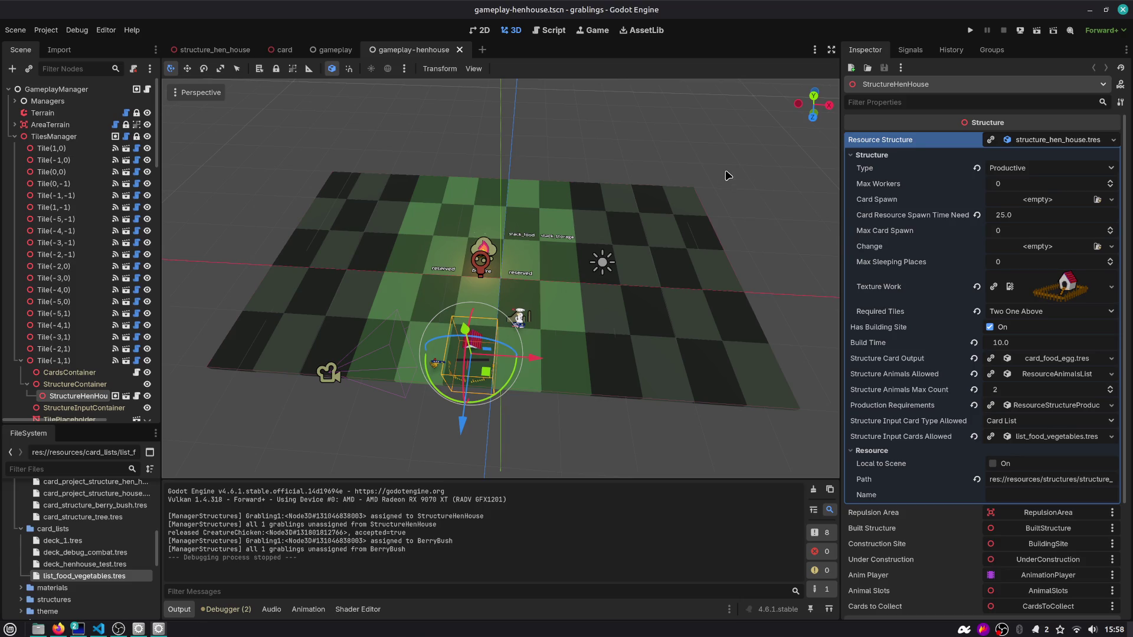
pyautogui.click(970, 31)
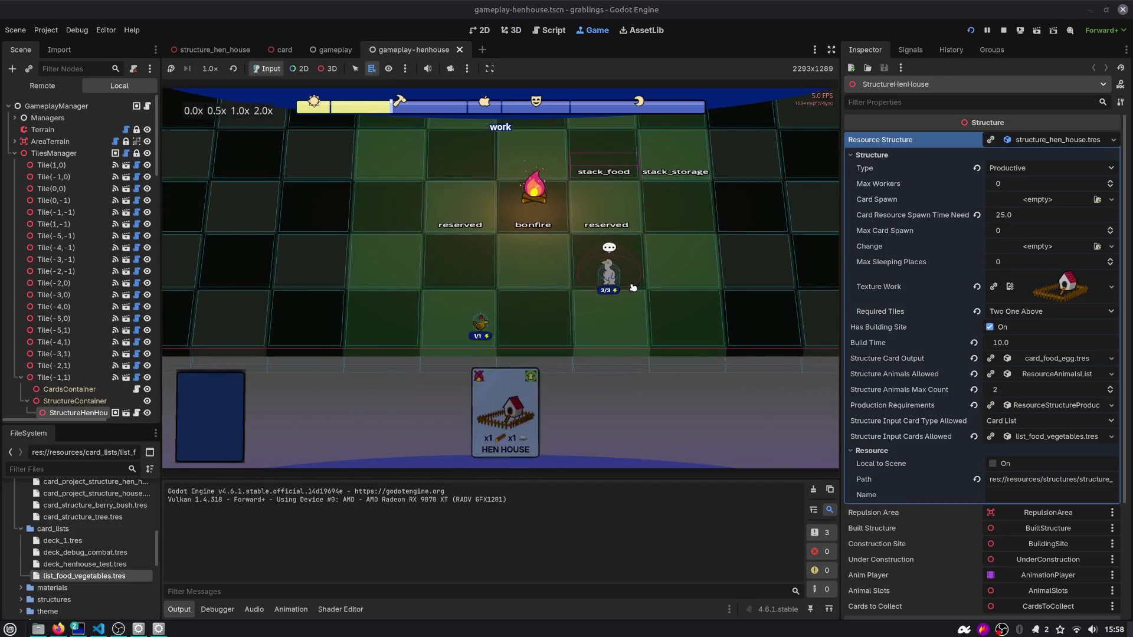
# Step: Place the Hen House card, feed it Wood and Rock (Berry refused), then stop the game
pyautogui.moveTo(581, 416); pyautogui.dragTo(543, 265)
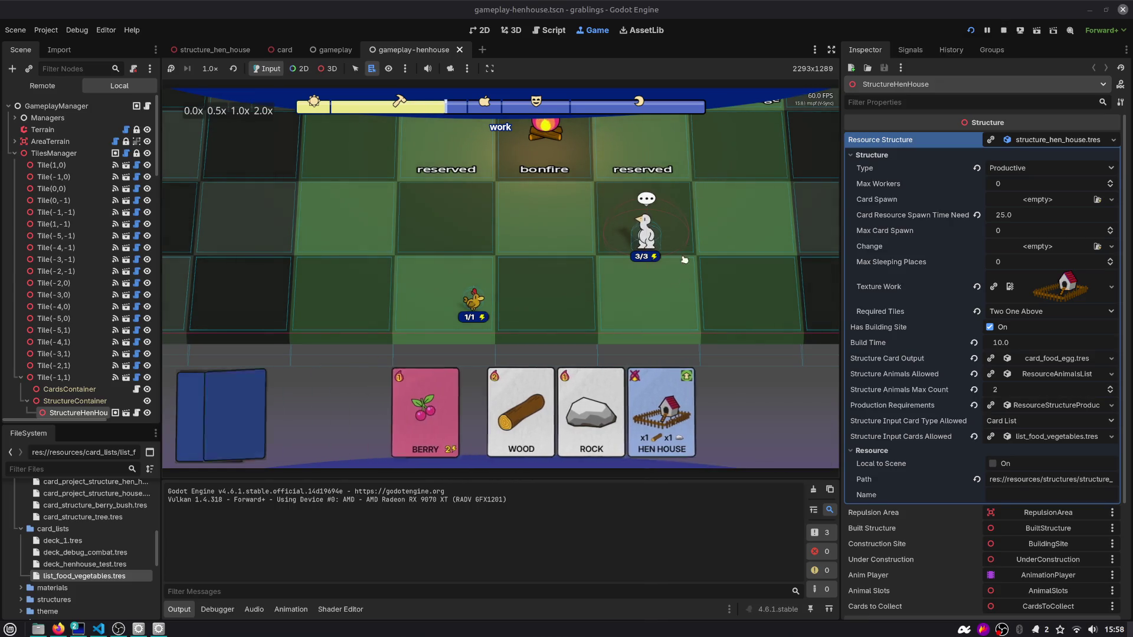
pyautogui.moveTo(672, 413)
pyautogui.mouseDown()
pyautogui.moveTo(533, 295)
pyautogui.moveTo(539, 276)
pyautogui.mouseUp()
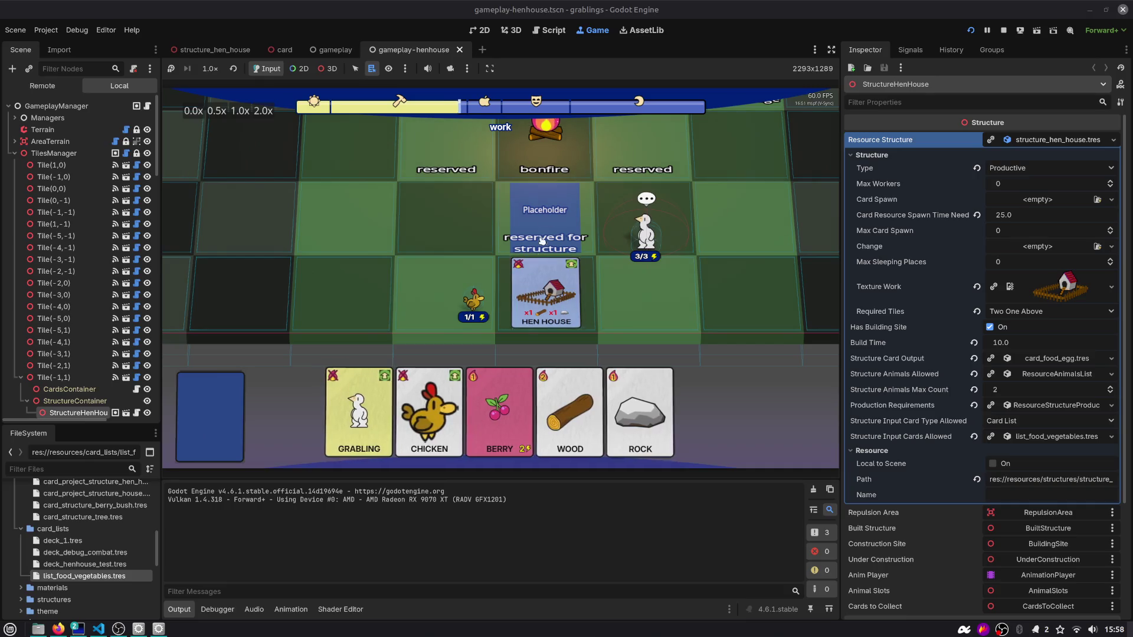
pyautogui.moveTo(500, 384); pyautogui.dragTo(540, 254)
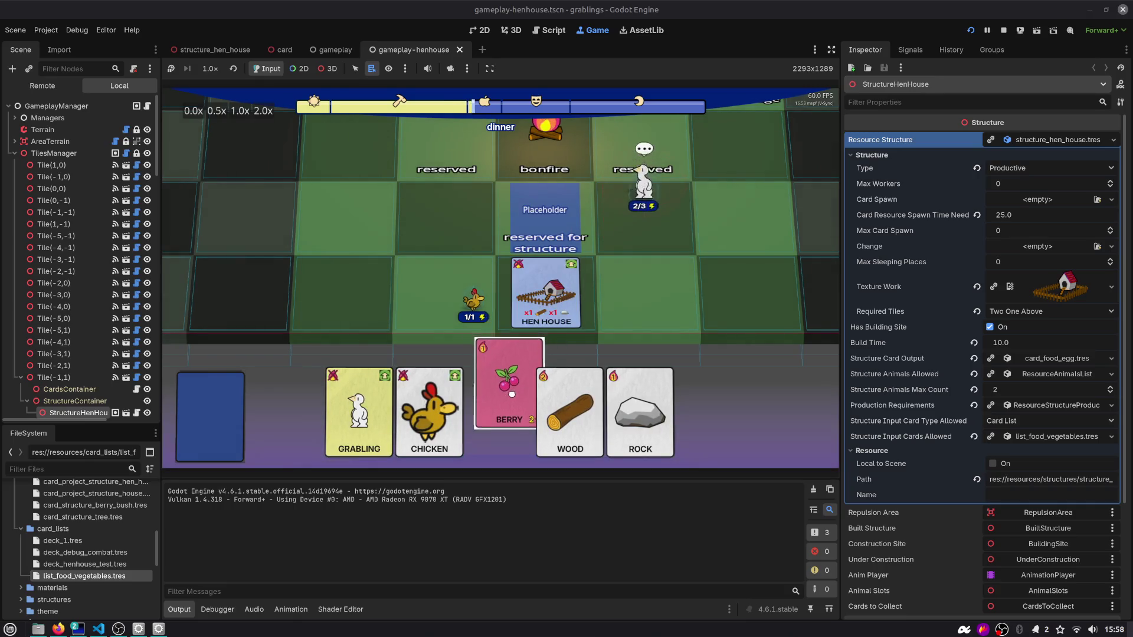
pyautogui.moveTo(570, 413); pyautogui.dragTo(545, 289)
pyautogui.moveTo(625, 406); pyautogui.dragTo(545, 289)
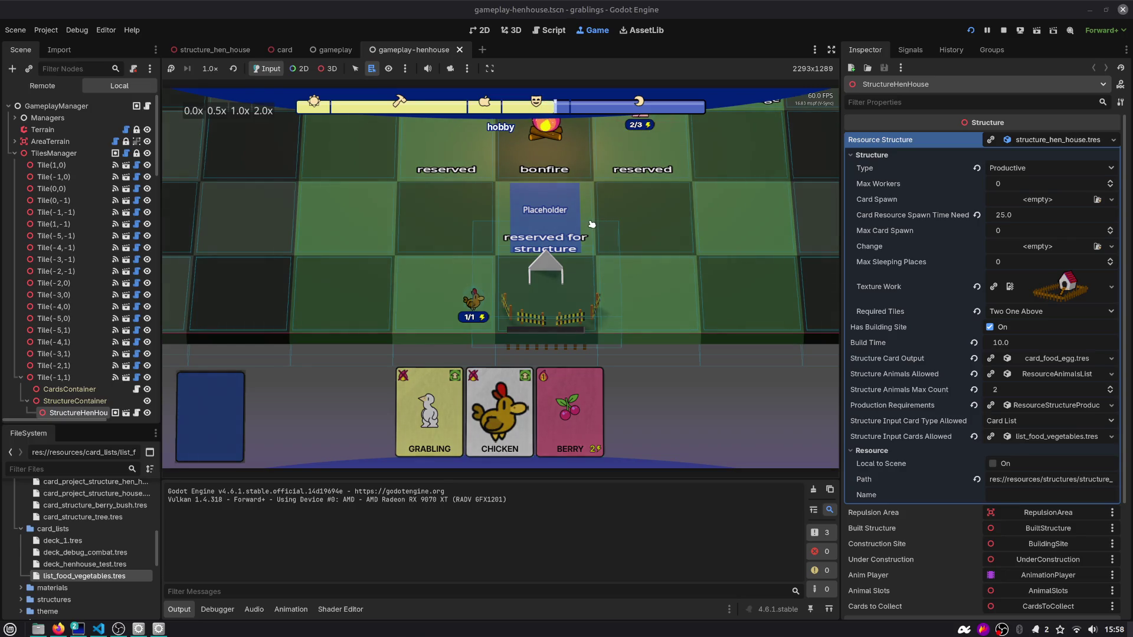
pyautogui.click(1003, 31)
pyautogui.hotkey('alt', 'Tab')
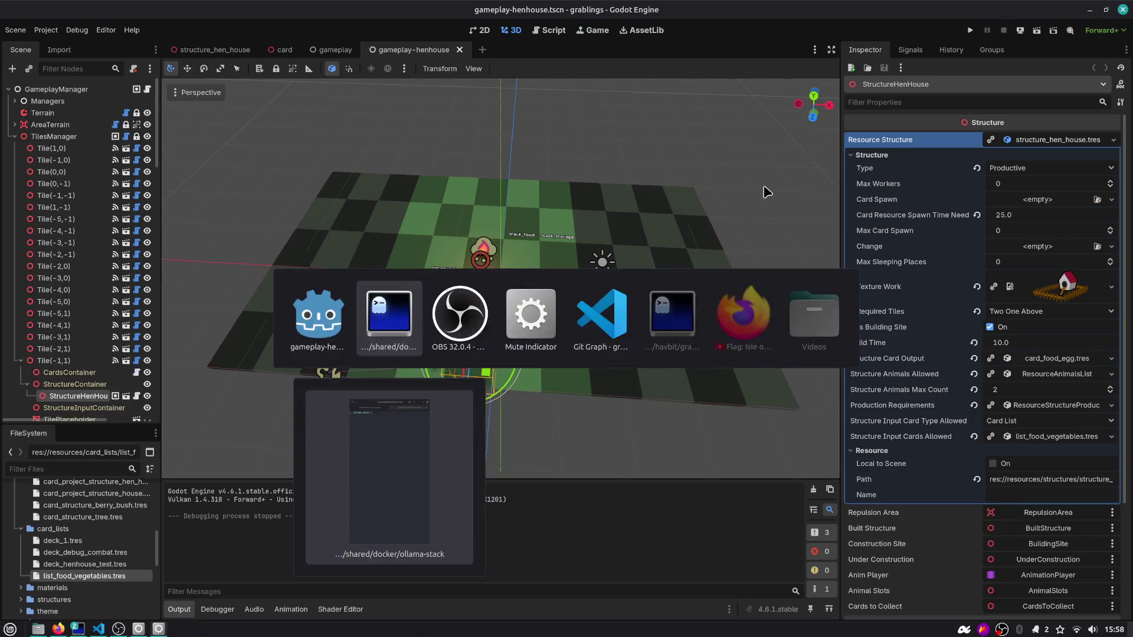
# Step: Check off 'handle card click/release' in the Structure: input issue, then rerun the game in Godot
pyautogui.hotkey('alt', 'Tab')
pyautogui.hotkey('alt', 'Tab')
pyautogui.hotkey('alt', 'Tab')
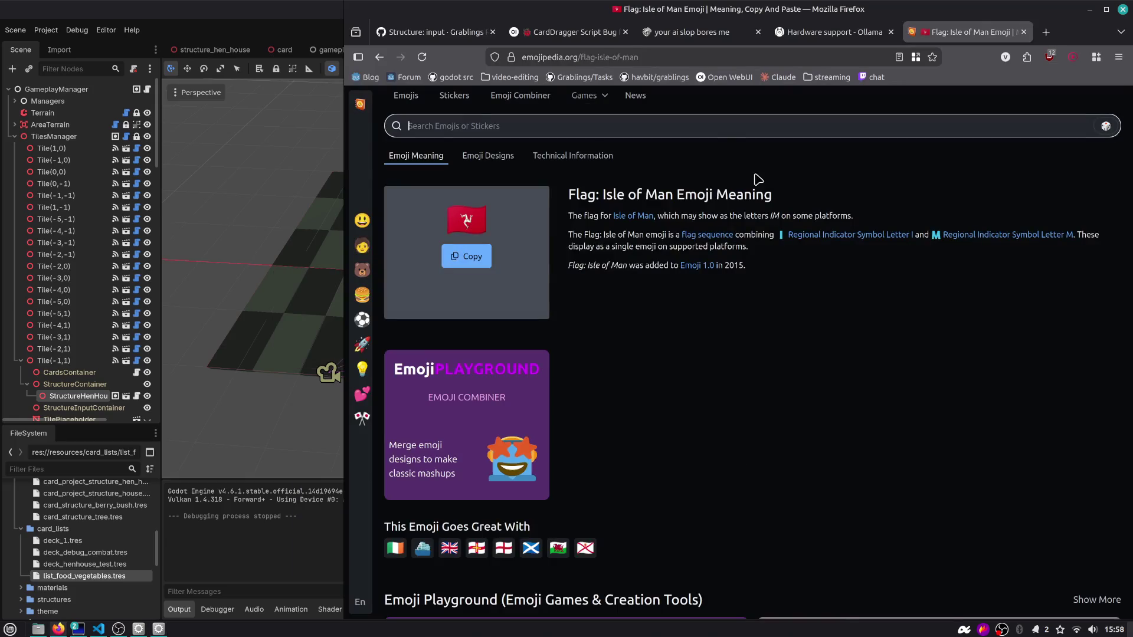
pyautogui.click(437, 32)
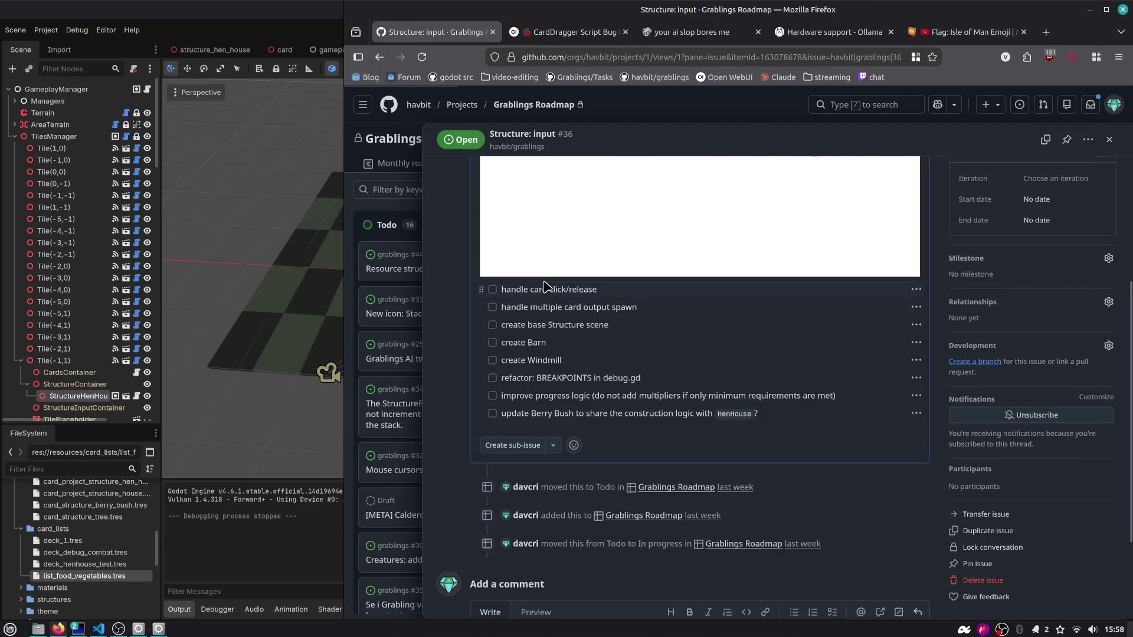
pyautogui.click(492, 291)
pyautogui.moveTo(525, 307)
pyautogui.mouseDown()
pyautogui.moveTo(680, 327)
pyautogui.moveTo(679, 317)
pyautogui.mouseUp()
pyautogui.click(511, 306)
pyautogui.moveTo(501, 306); pyautogui.dragTo(663, 314)
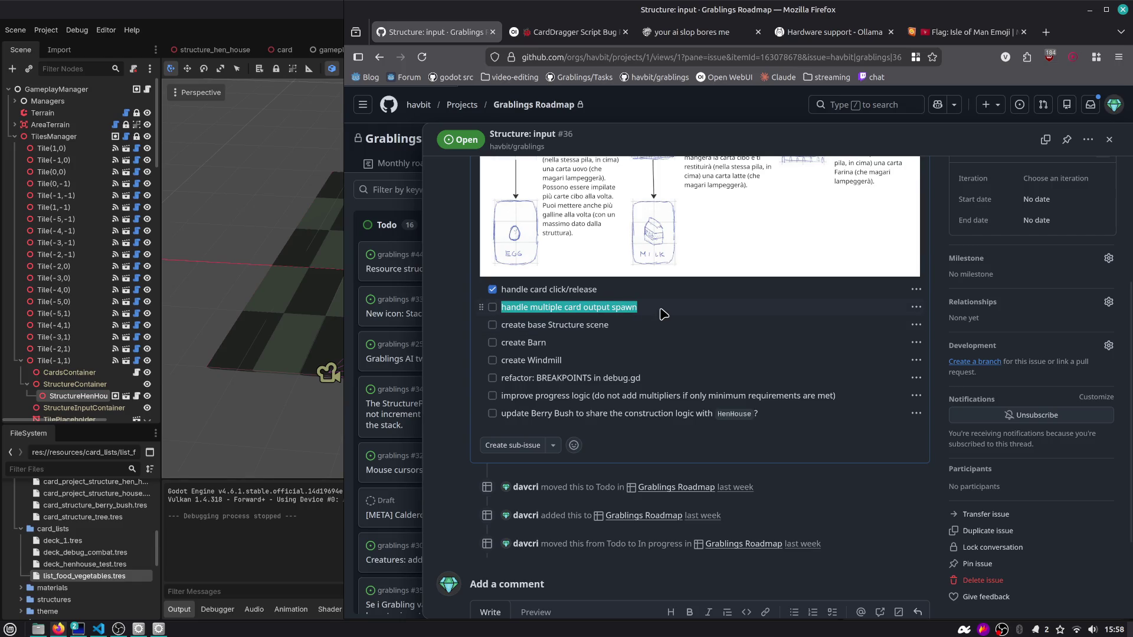
pyautogui.click(302, 33)
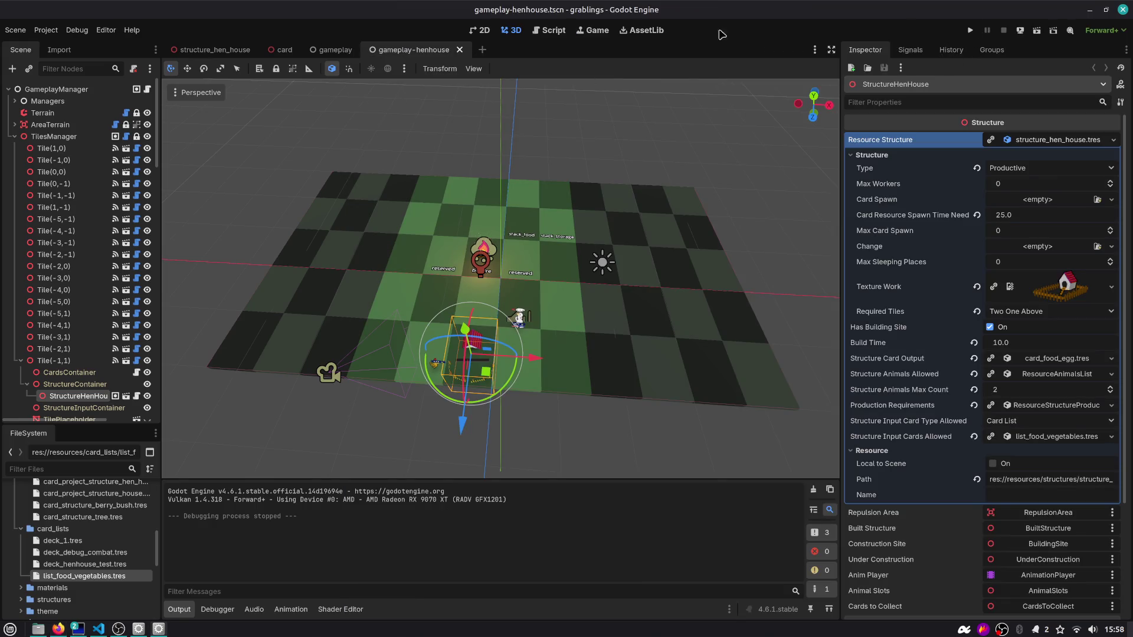
pyautogui.click(1037, 30)
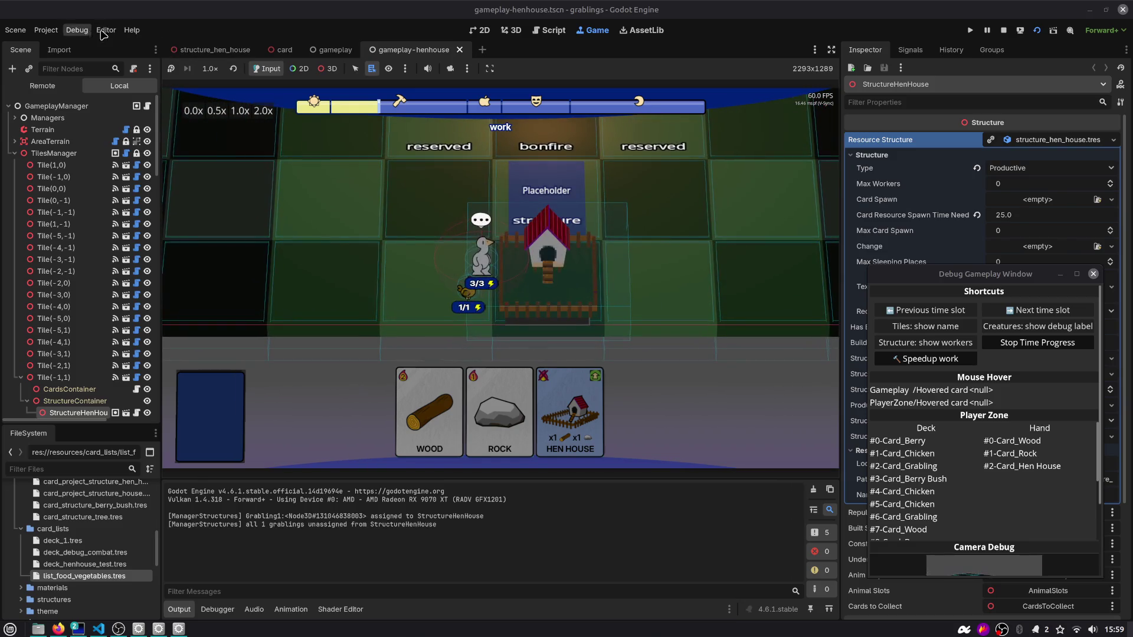
# Step: Toggle a debug display option from the editor's debug menu
pyautogui.click(108, 31)
pyautogui.click(122, 80)
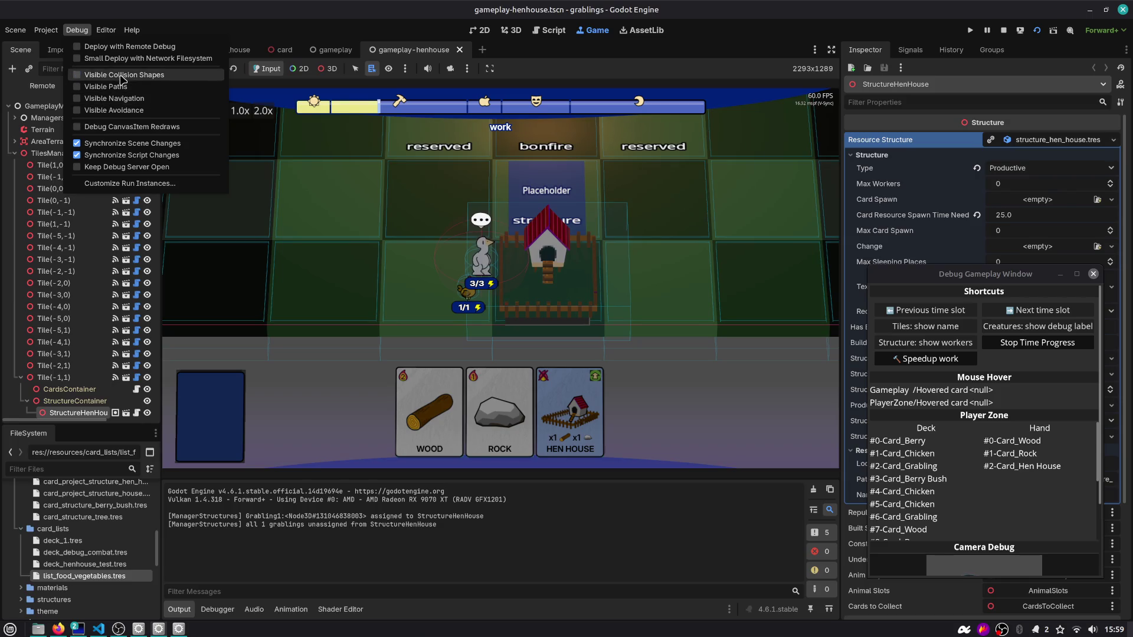
pyautogui.click(676, 214)
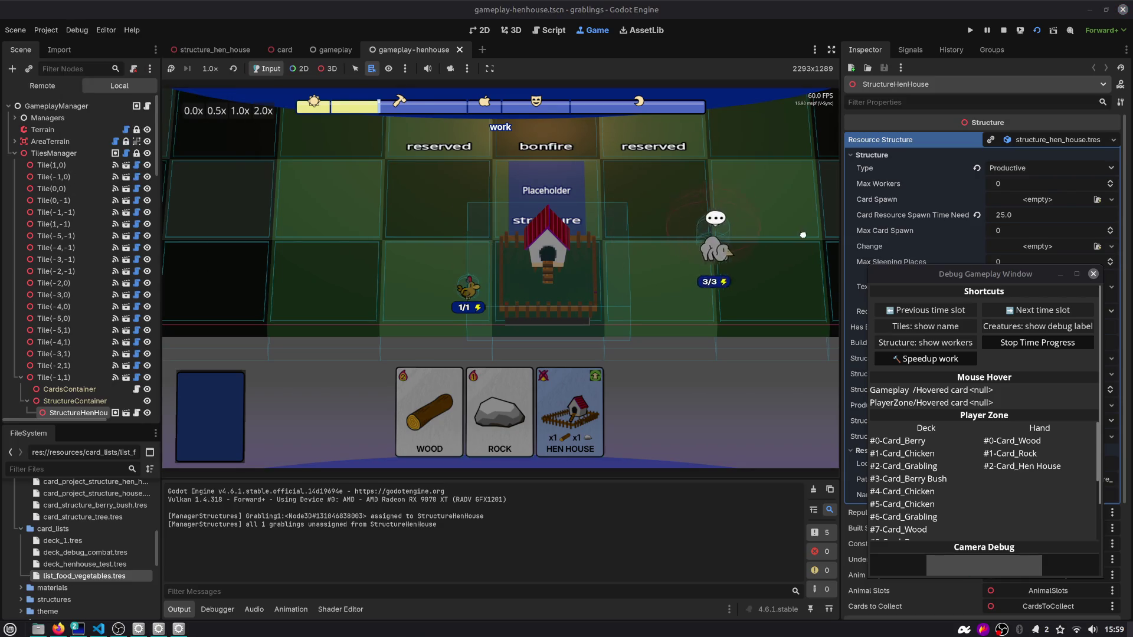
# Step: In the running game, put the chicken in the hen house, feed it a Berry card, and move the Egg card into the hand
pyautogui.moveTo(470, 289); pyautogui.dragTo(519, 278)
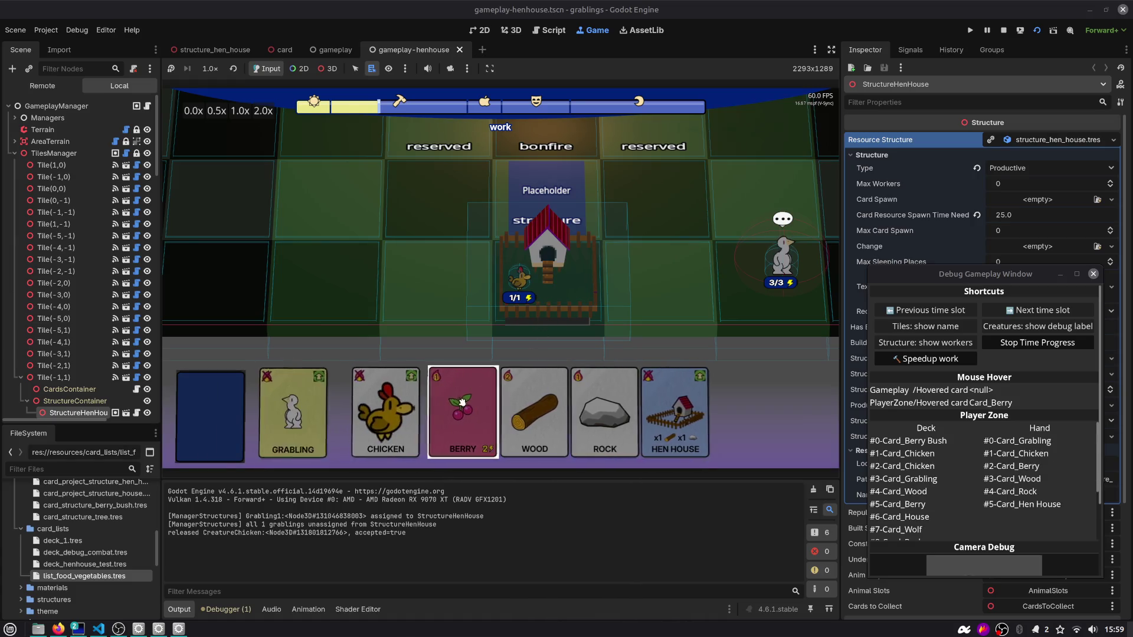
pyautogui.moveTo(242, 413)
pyautogui.mouseDown()
pyautogui.moveTo(496, 365)
pyautogui.moveTo(764, 186)
pyautogui.mouseUp()
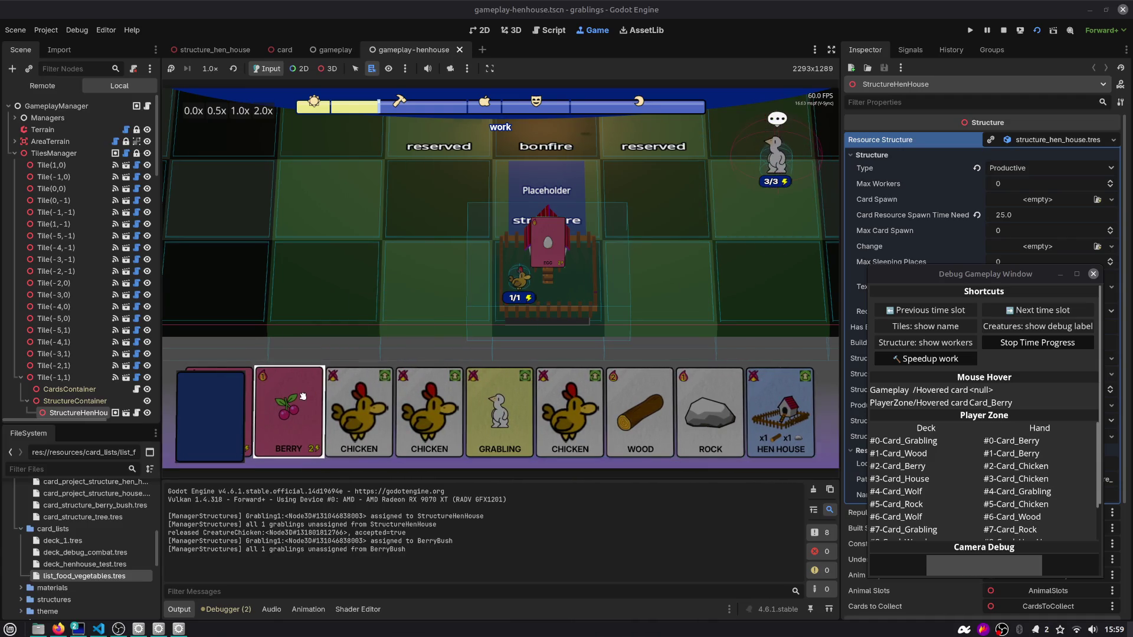
pyautogui.moveTo(301, 396)
pyautogui.mouseDown()
pyautogui.moveTo(463, 236)
pyautogui.moveTo(548, 179)
pyautogui.moveTo(568, 188)
pyautogui.mouseUp()
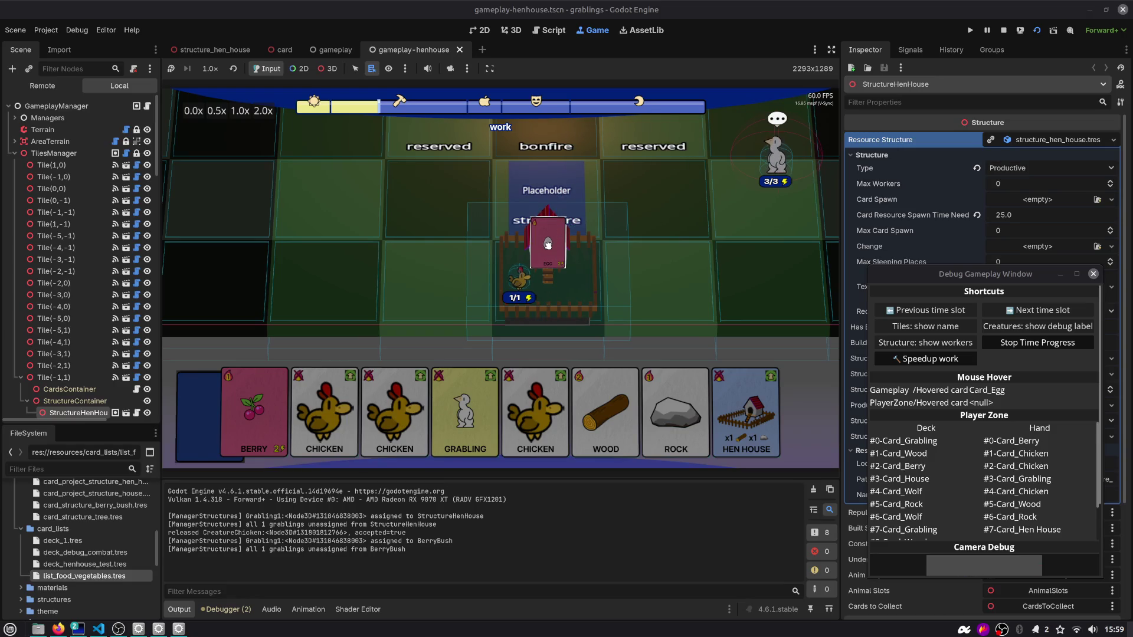
pyautogui.moveTo(547, 245); pyautogui.dragTo(774, 266)
pyautogui.moveTo(547, 241)
pyautogui.mouseDown()
pyautogui.moveTo(704, 264)
pyautogui.moveTo(662, 241)
pyautogui.moveTo(617, 173)
pyautogui.mouseUp()
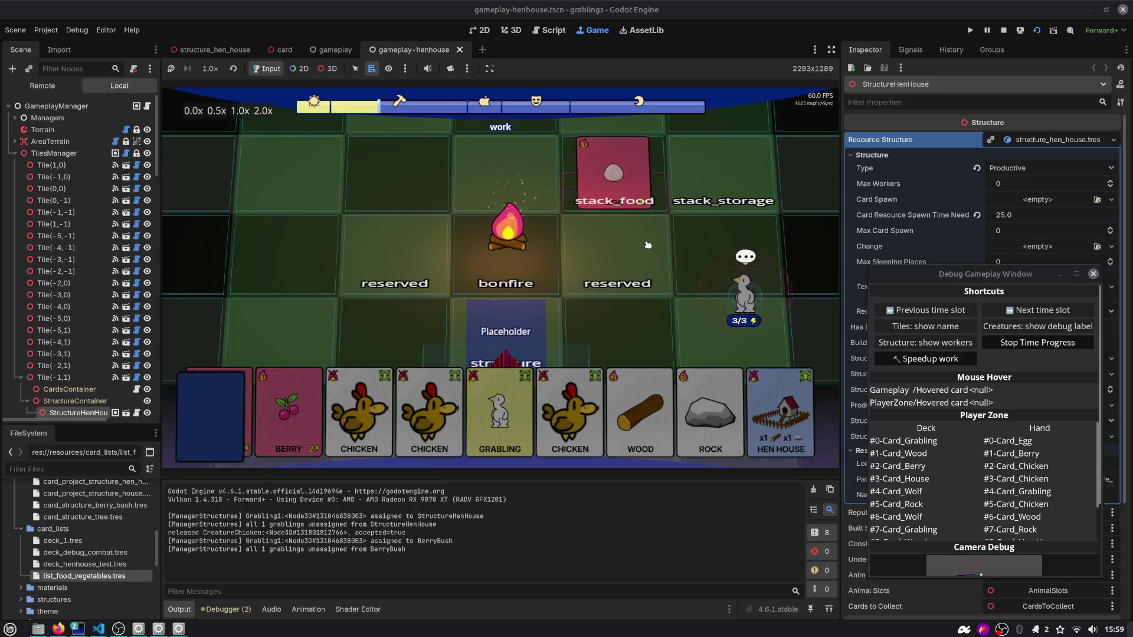
pyautogui.scroll(-4, 647, 246)
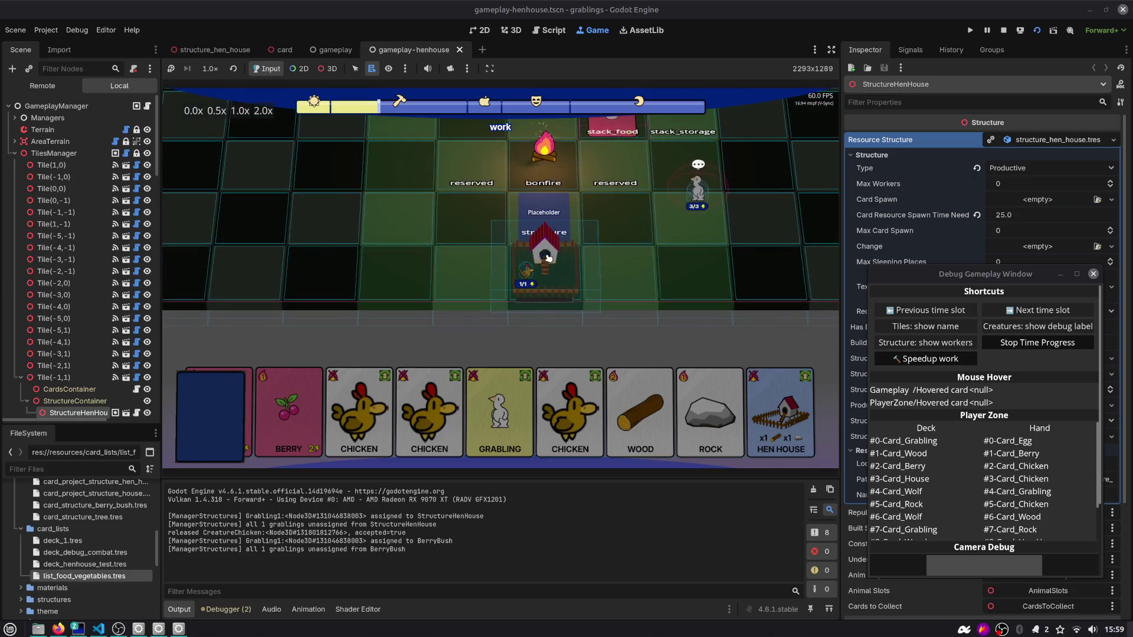
pyautogui.scroll(3, 562, 241)
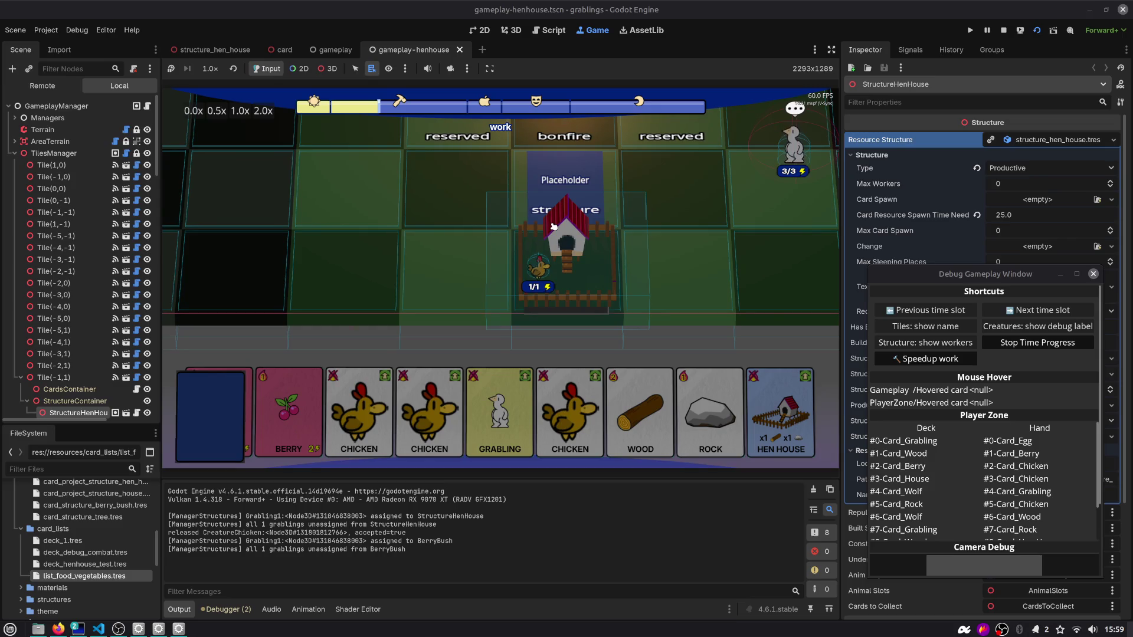
pyautogui.click(287, 51)
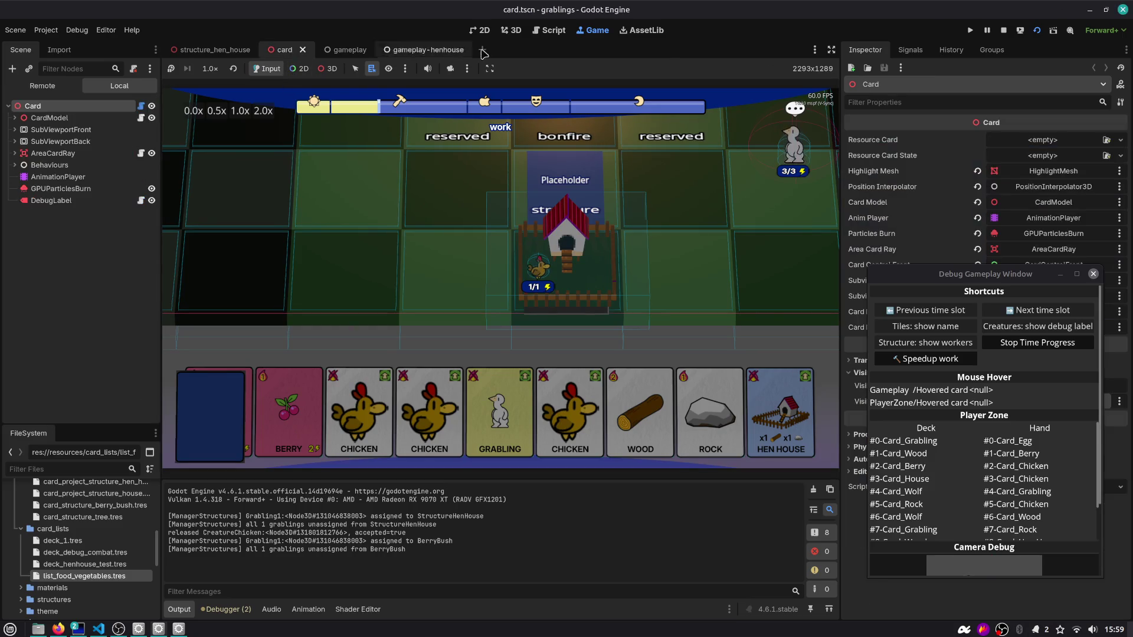
# Step: Stop the running game and open card_dragger.gd at line 71
pyautogui.click(1003, 30)
pyautogui.click(549, 30)
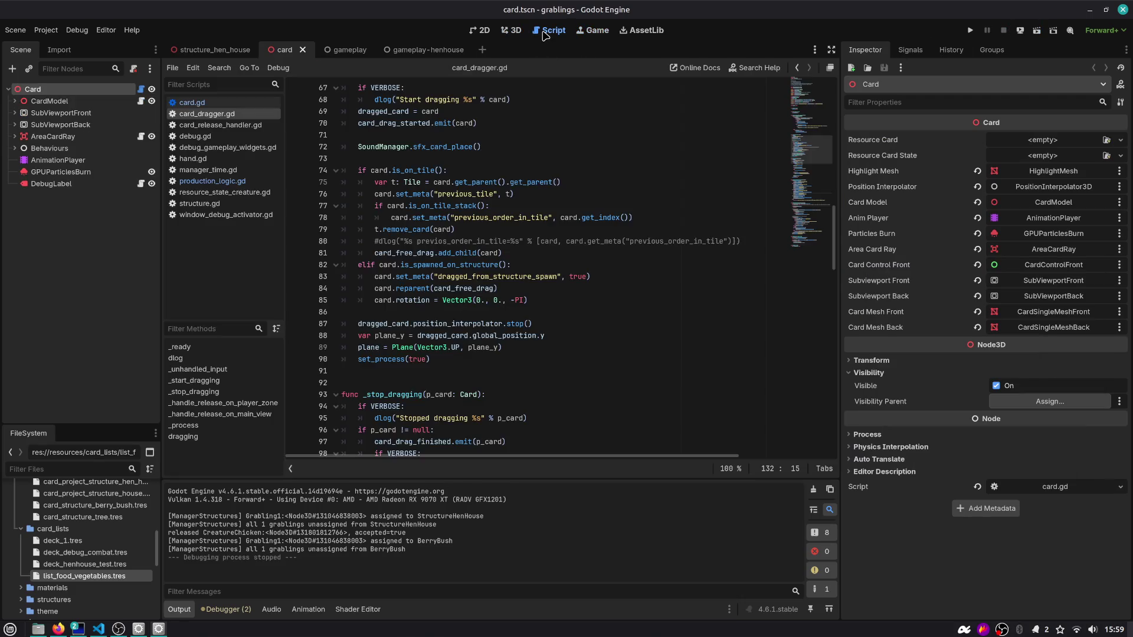
pyautogui.click(416, 132)
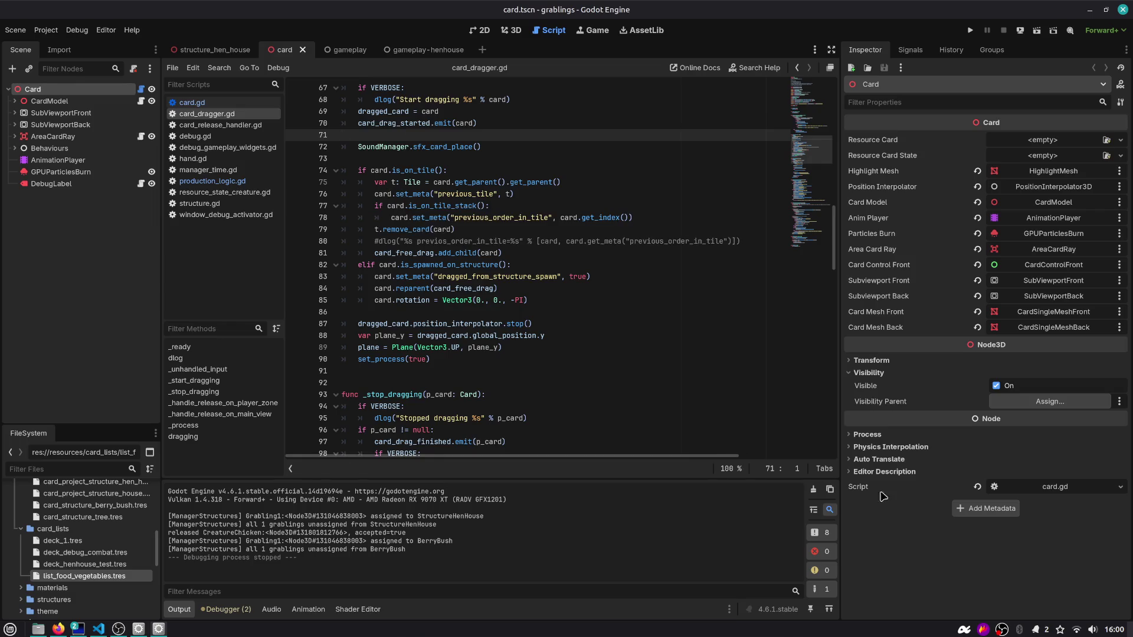
pyautogui.click(1076, 630)
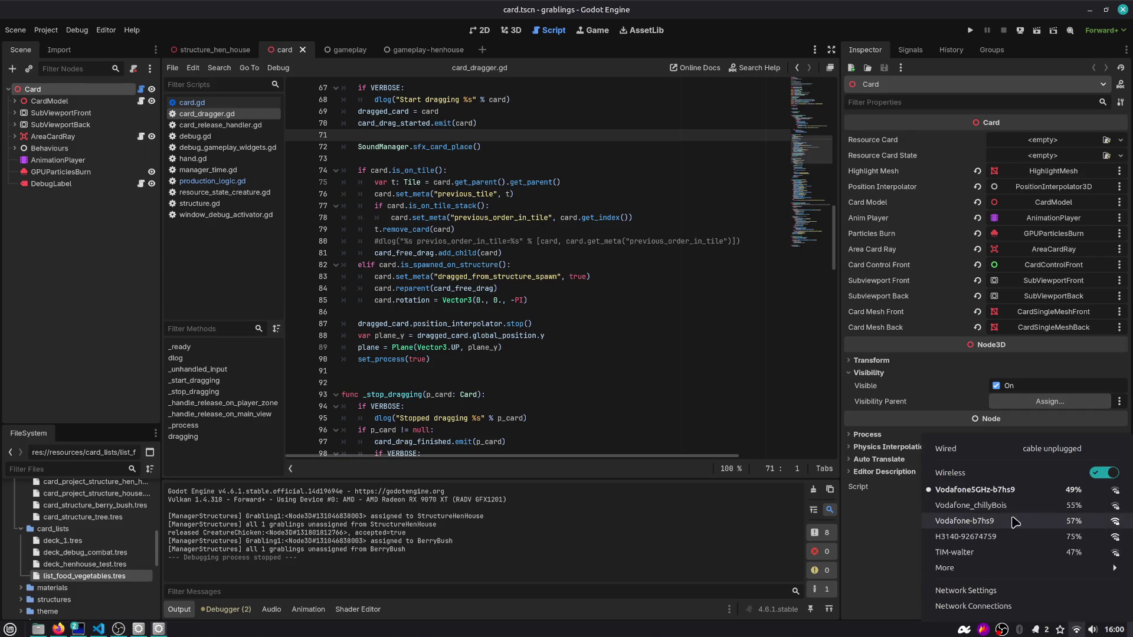
pyautogui.click(875, 533)
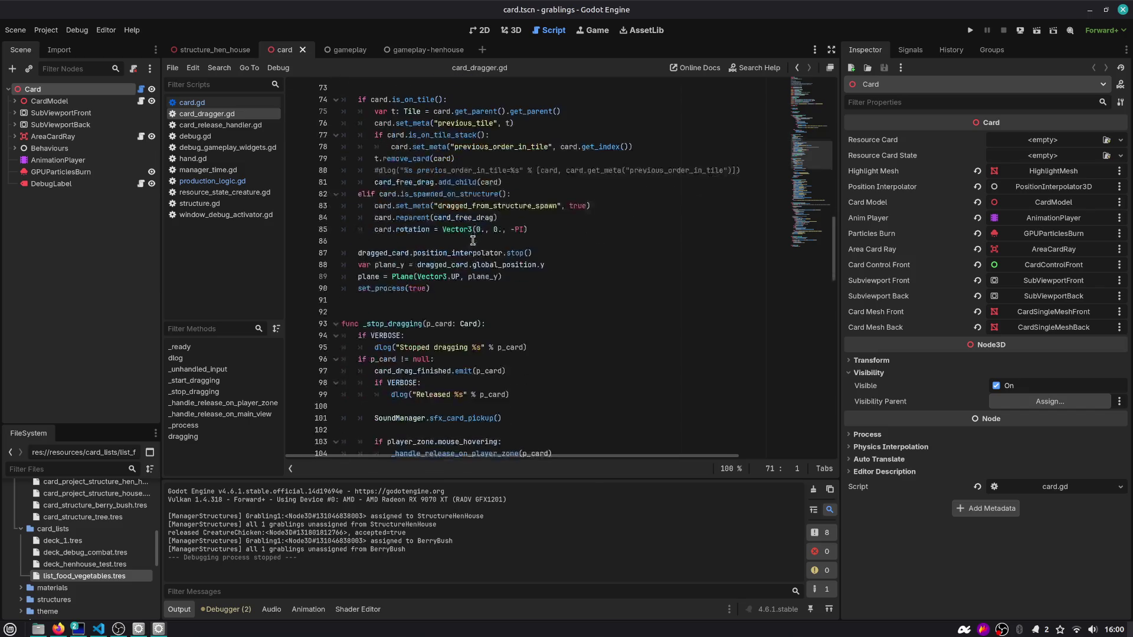
# Step: Trace the card variable on line 74 to the dragged_card declaration on line 23, then view the card in 3D
pyautogui.doubleClick(375, 170)
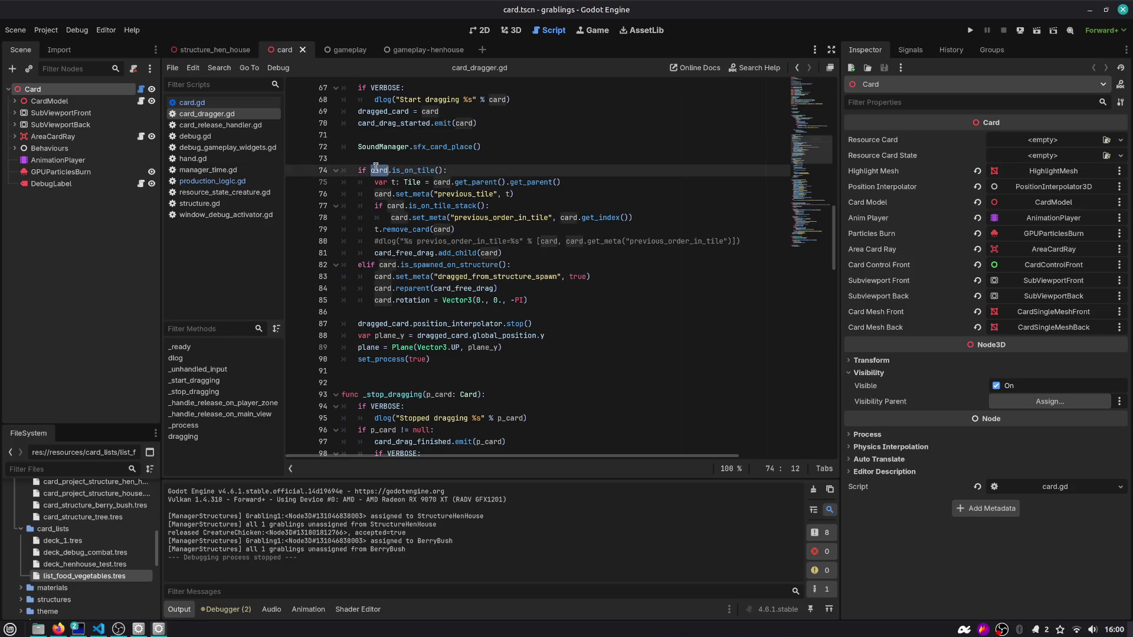
pyautogui.scroll(10, 377, 171)
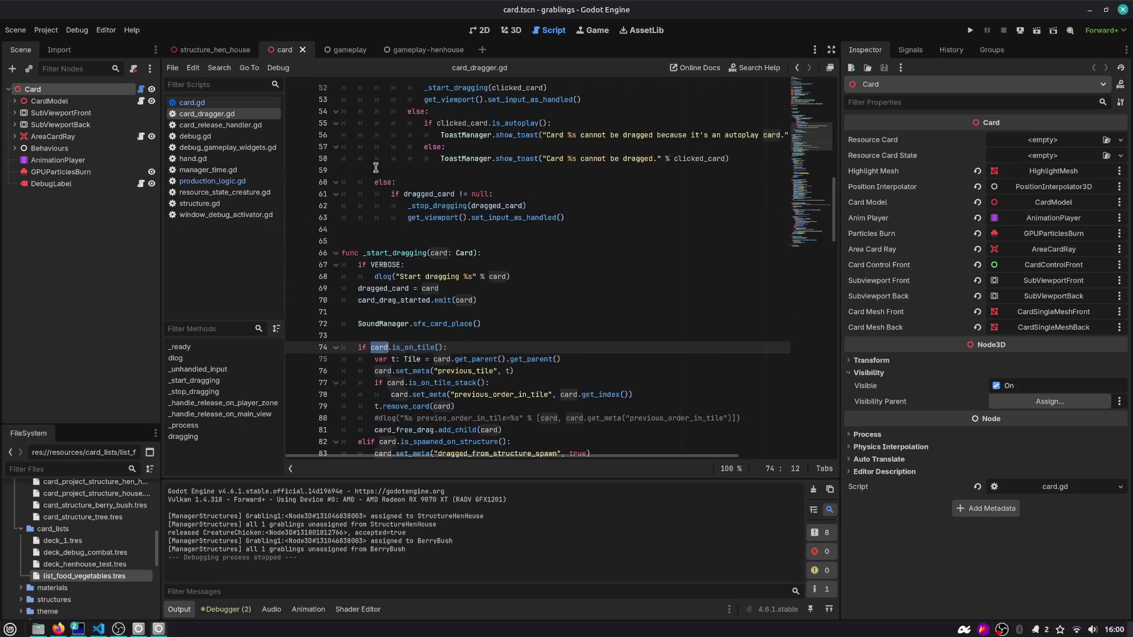
pyautogui.scroll(5, 413, 187)
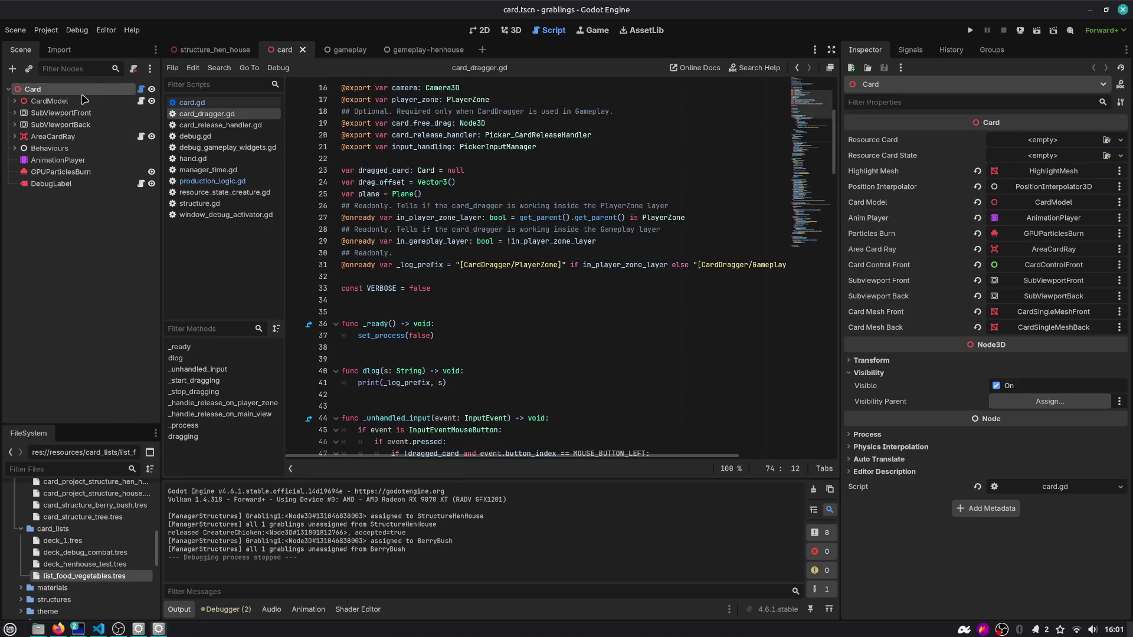
pyautogui.click(450, 171)
pyautogui.scroll(3, 449, 171)
pyautogui.scroll(2, 449, 174)
pyautogui.scroll(-2, 446, 188)
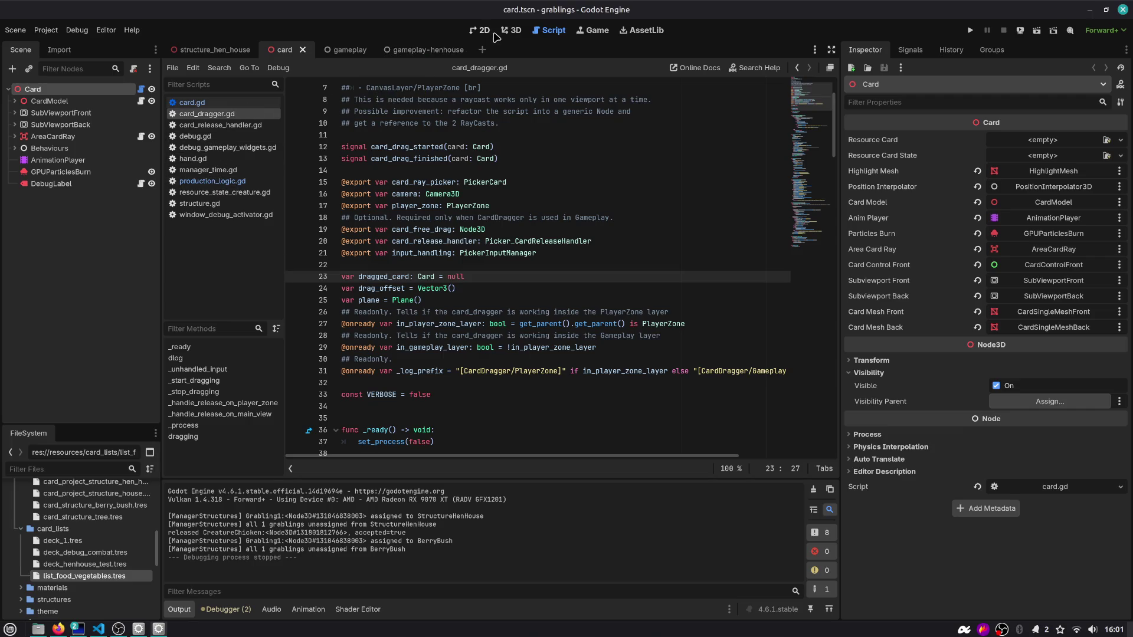
pyautogui.click(511, 30)
pyautogui.click(53, 260)
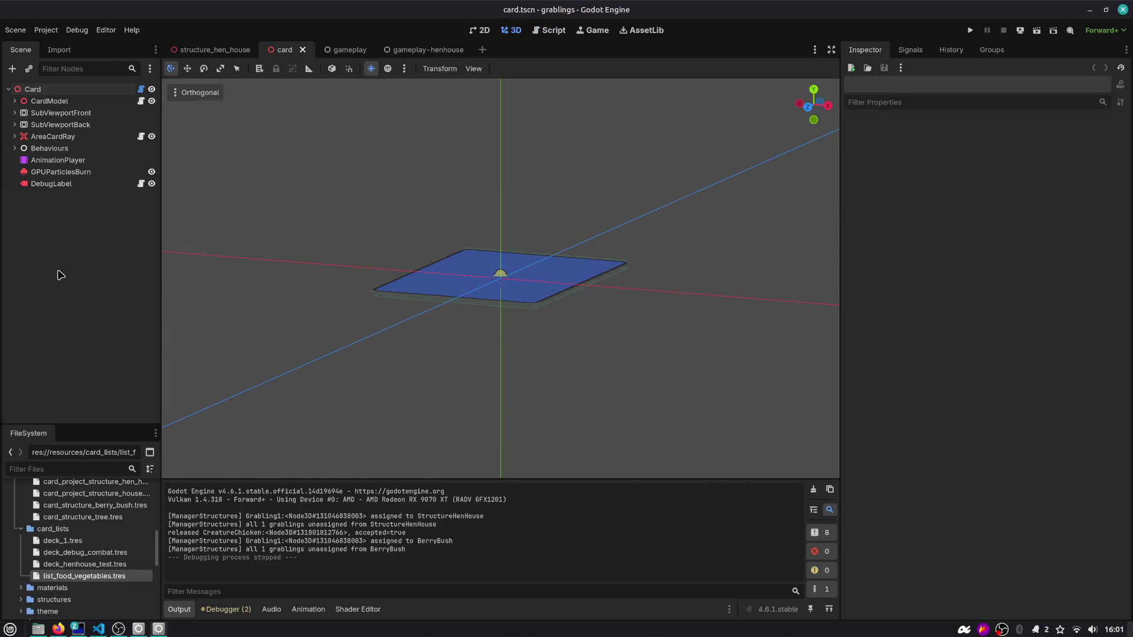
# Step: Quick-open the player_zone scene
pyautogui.hotkey('ctrl', 'shift', 'o')
pyautogui.write('hand')
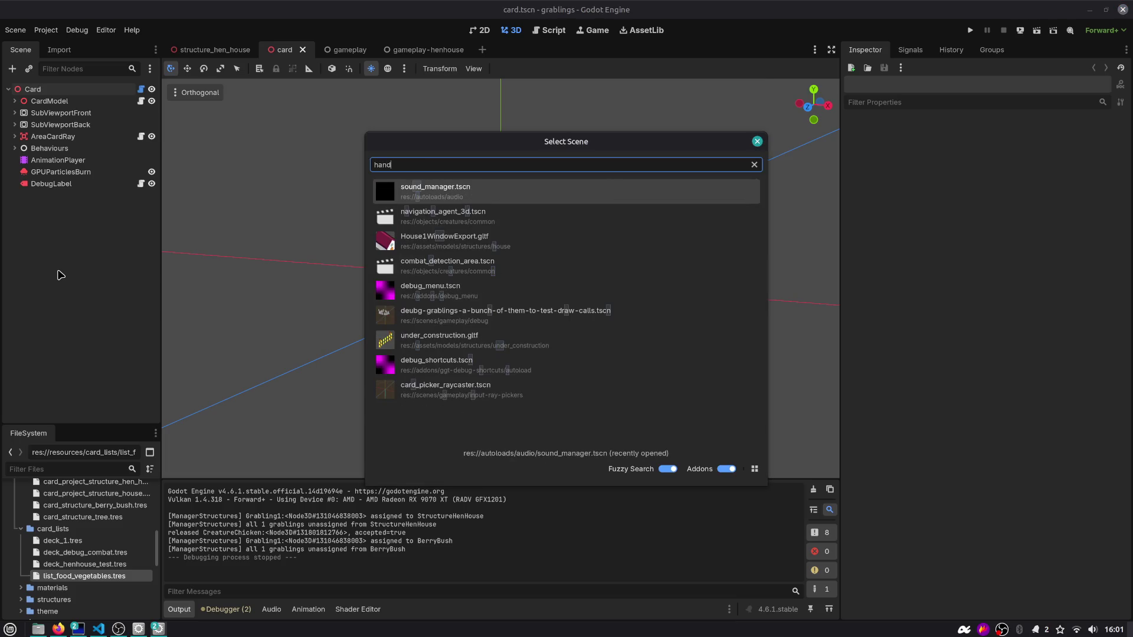
pyautogui.press('Escape')
pyautogui.hotkey('ctrl', 'shift', 'o')
pyautogui.write('player_zone')
pyautogui.press('Return')
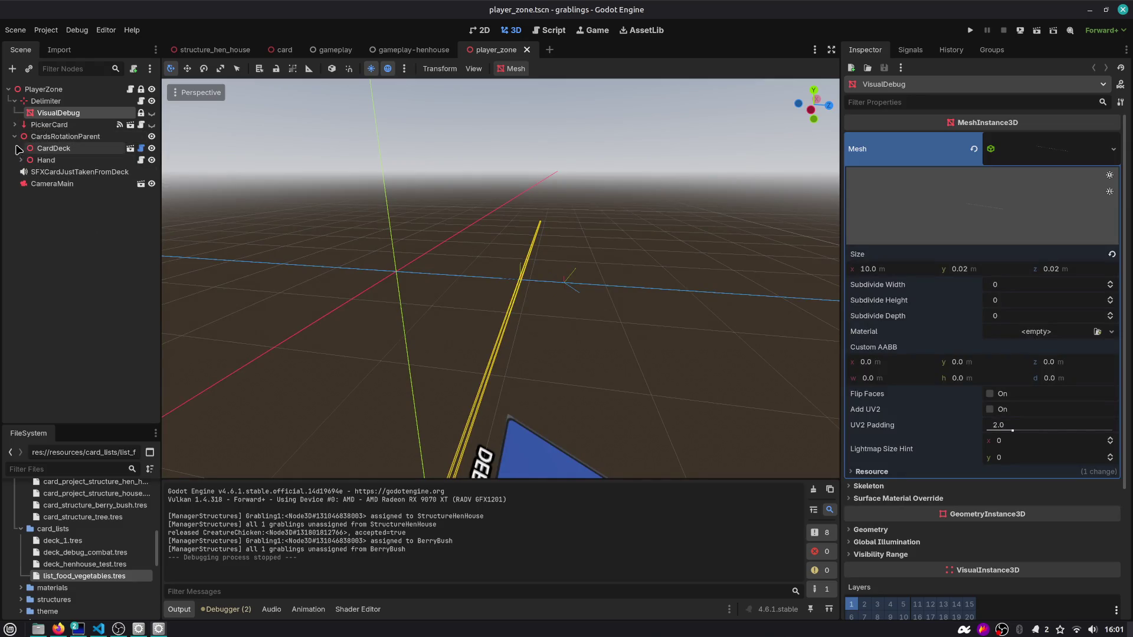
# Step: Open the Hand node's hand.gd script and close every other script tab
pyautogui.click(15, 124)
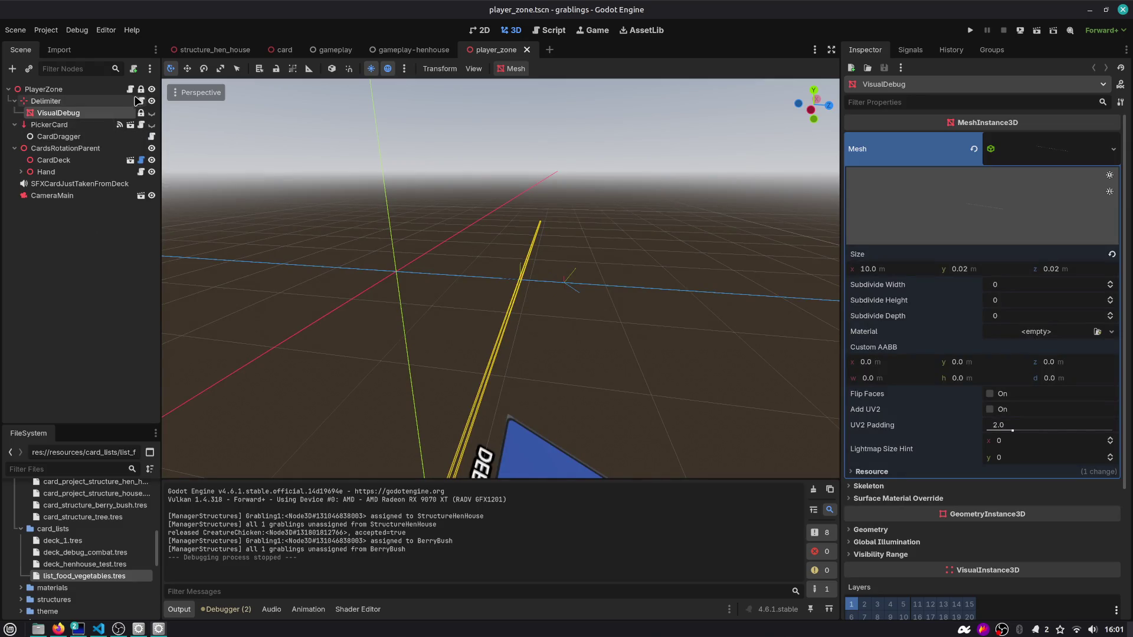
pyautogui.click(131, 90)
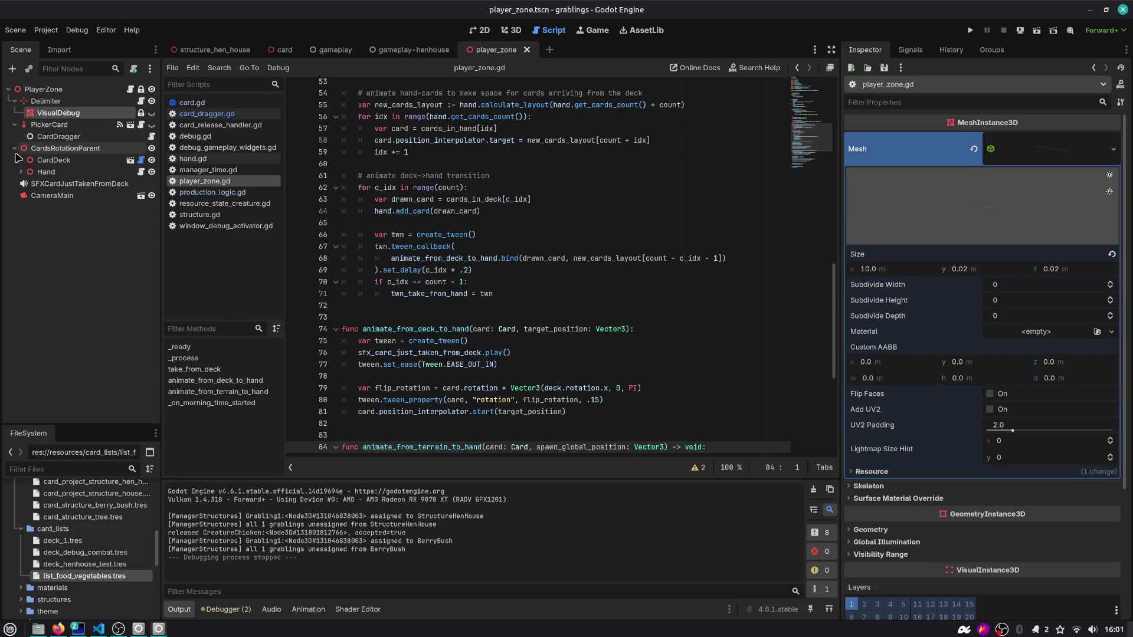
pyautogui.click(21, 172)
pyautogui.click(141, 171)
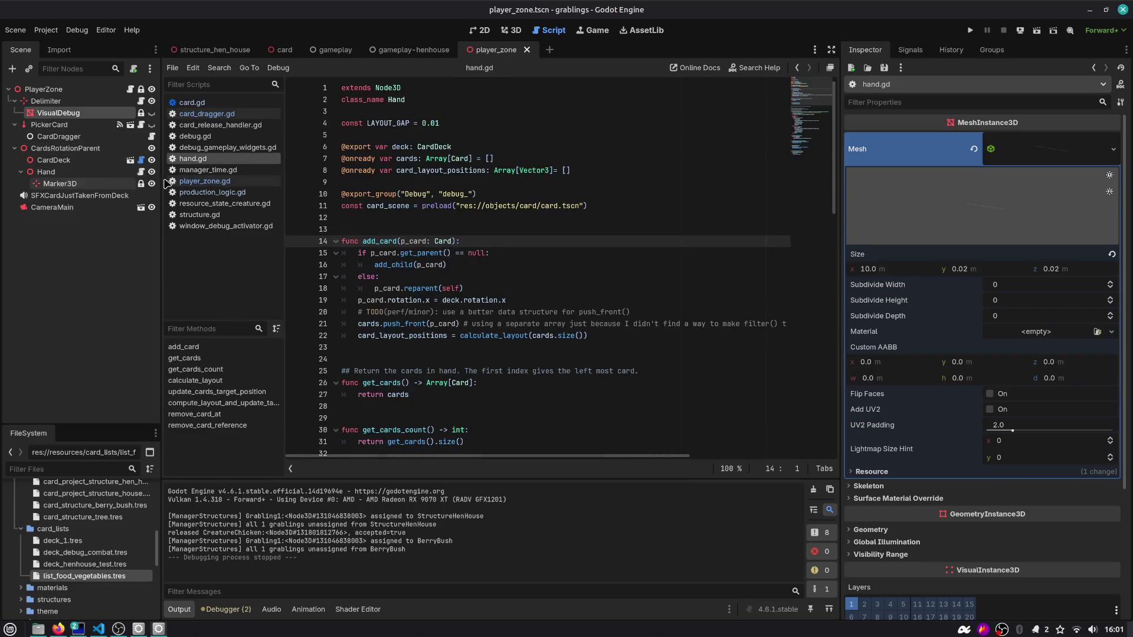
pyautogui.rightClick(227, 150)
pyautogui.click(214, 161)
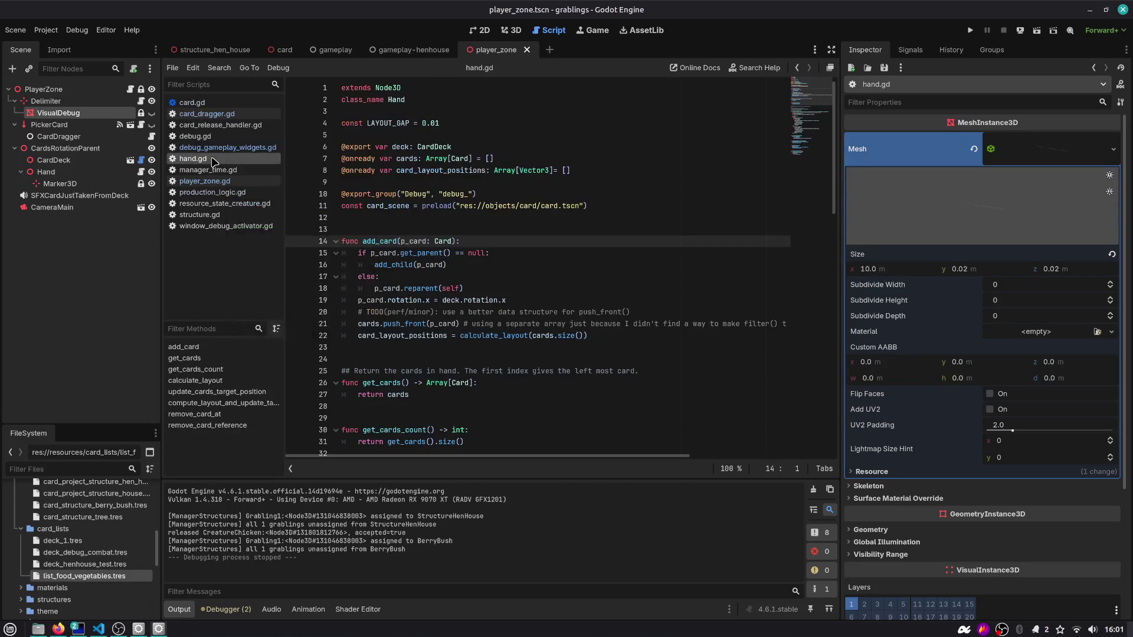
pyautogui.rightClick(214, 162)
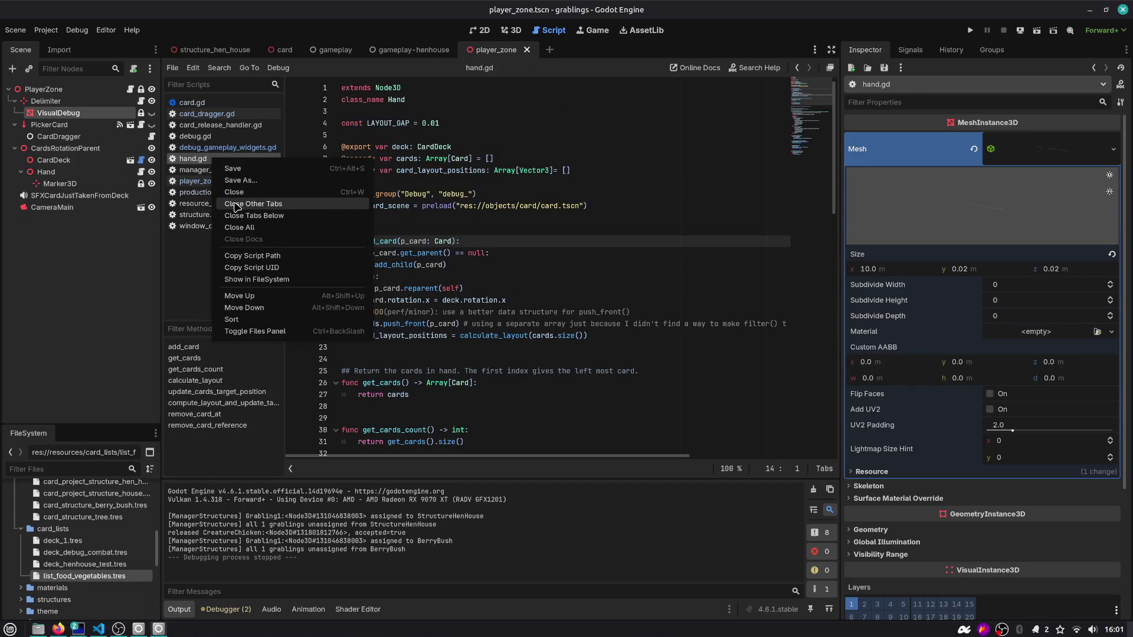
pyautogui.click(236, 204)
# Step: Read add_card and the calculate_layout function in hand.gd, widening the code area
pyautogui.doubleClick(380, 242)
pyautogui.scroll(-3, 405, 215)
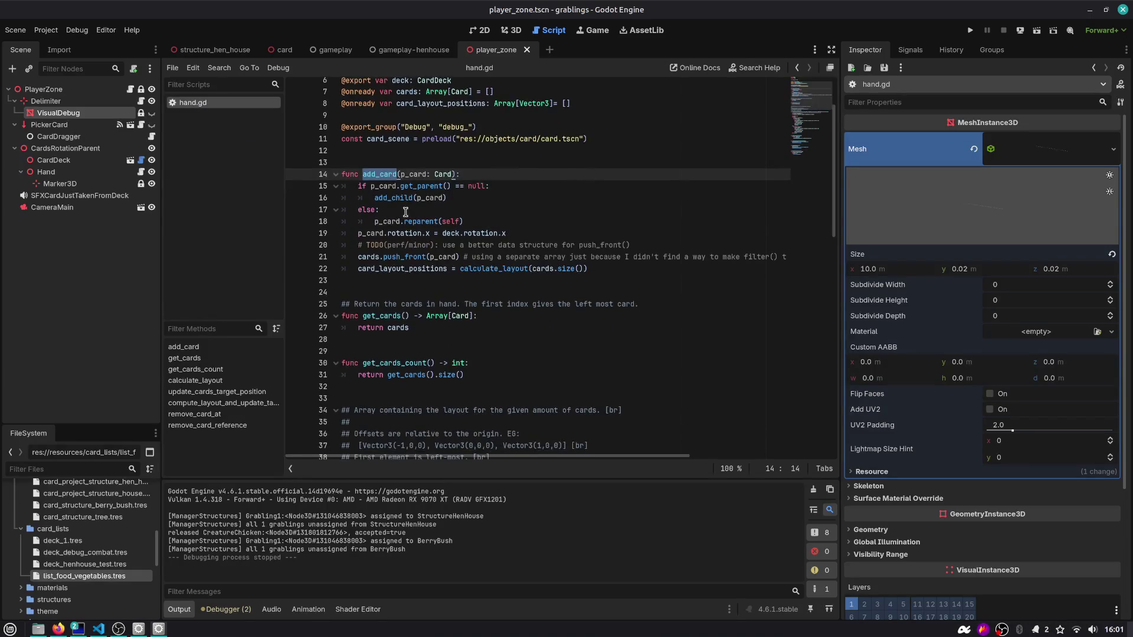
pyautogui.click(401, 231)
pyautogui.doubleClick(401, 232)
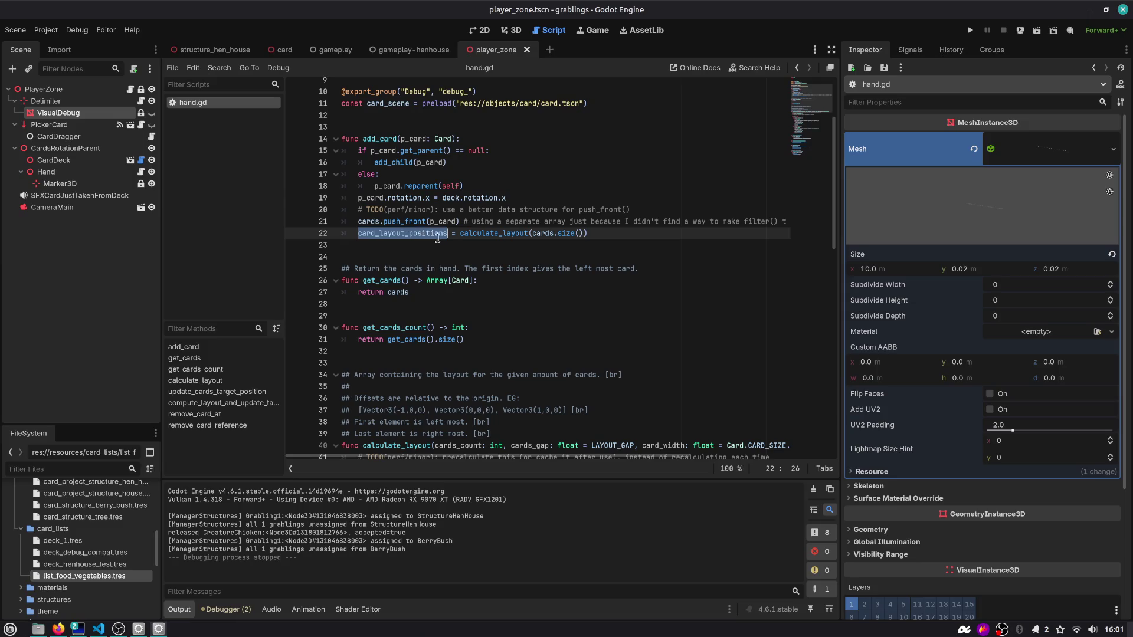
pyautogui.doubleClick(501, 239)
pyautogui.scroll(-6, 501, 239)
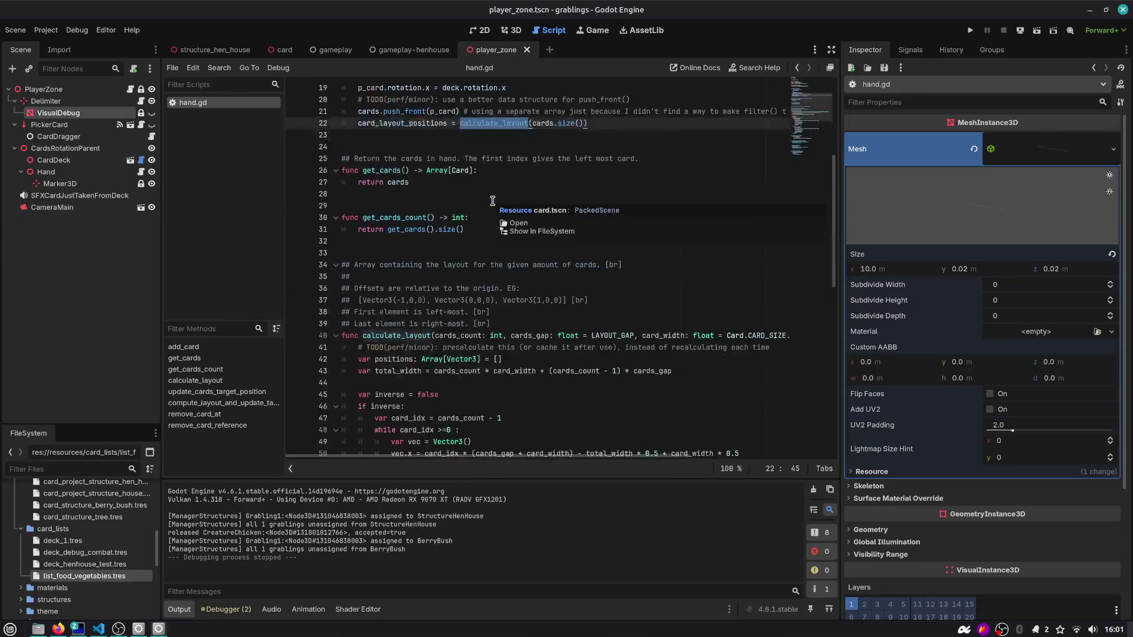
pyautogui.scroll(-2, 493, 210)
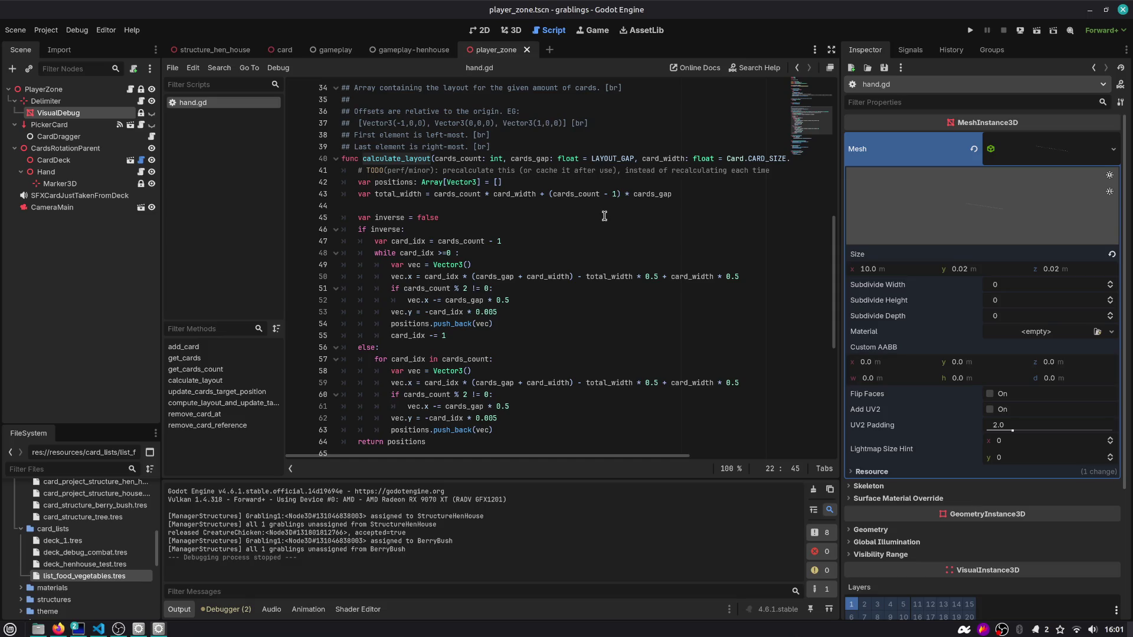
pyautogui.moveTo(284, 158); pyautogui.dragTo(249, 158)
pyautogui.scroll(-3, 410, 204)
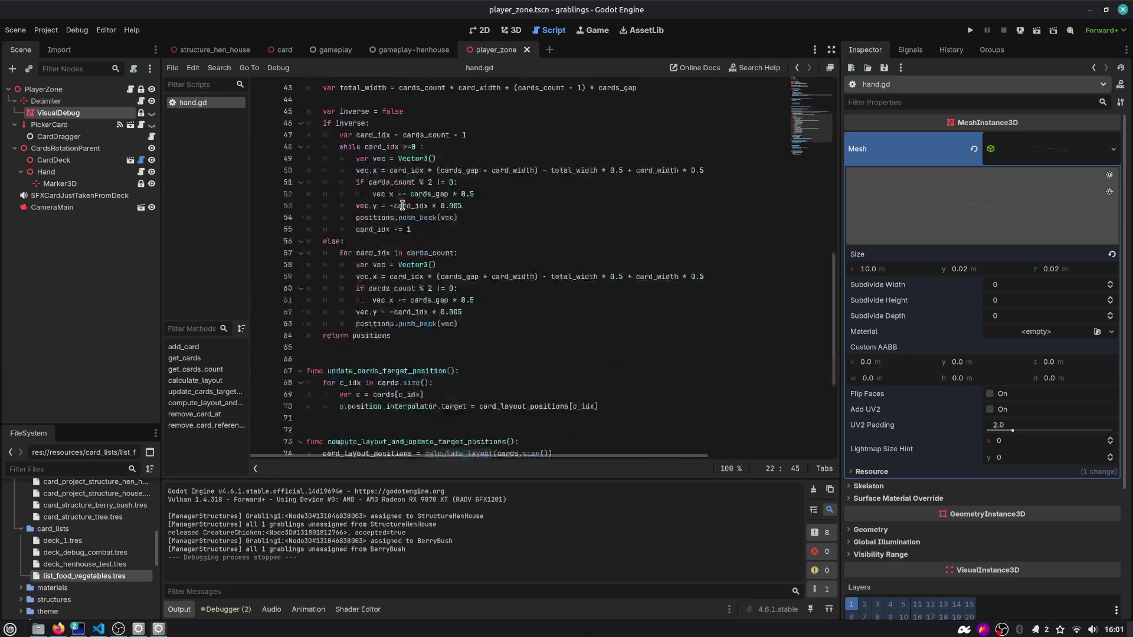
pyautogui.scroll(5, 389, 289)
pyautogui.click(371, 231)
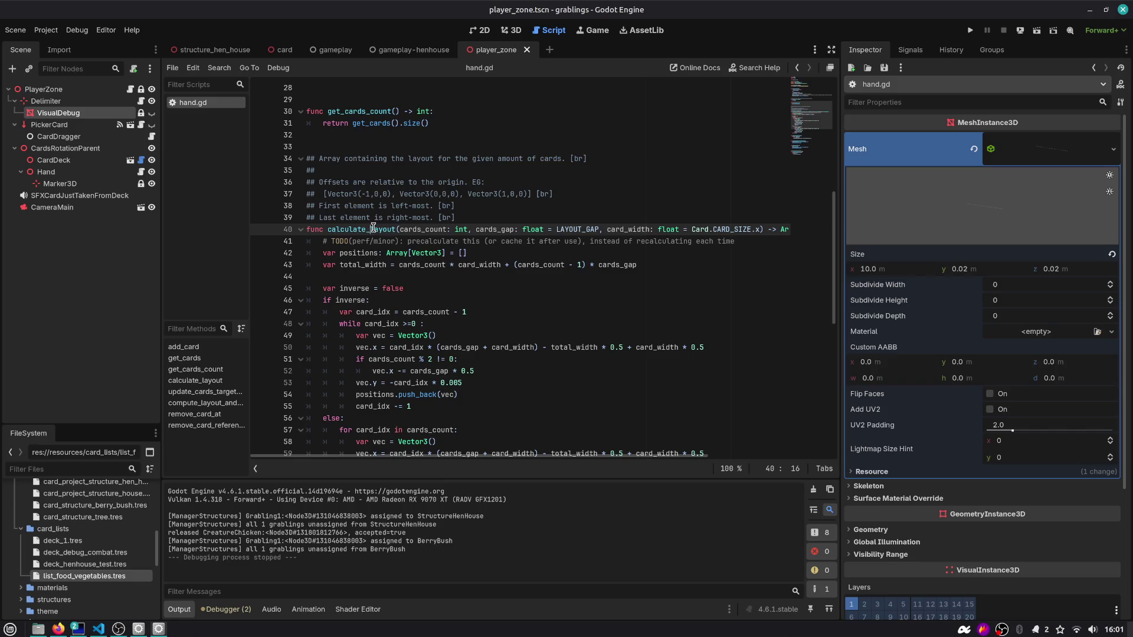
pyautogui.scroll(5, 373, 227)
# Step: Search for card_layout_positions and follow it into update_cards_target_position and position_interpolator
pyautogui.doubleClick(381, 194)
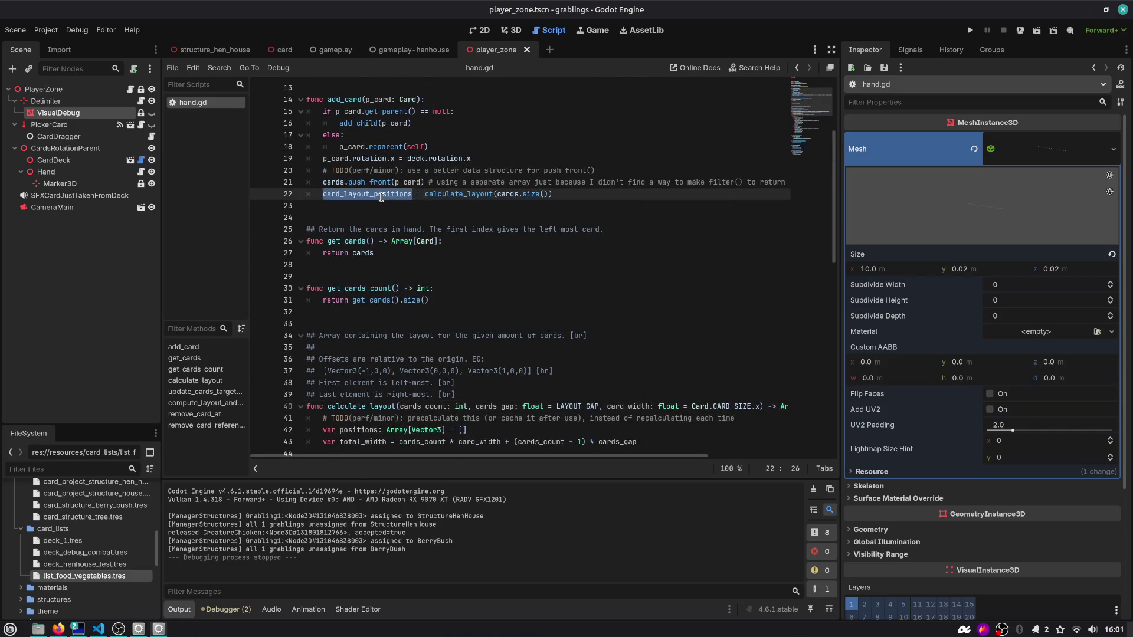
pyautogui.hotkey('ctrl', 'f')
pyautogui.press('Return')
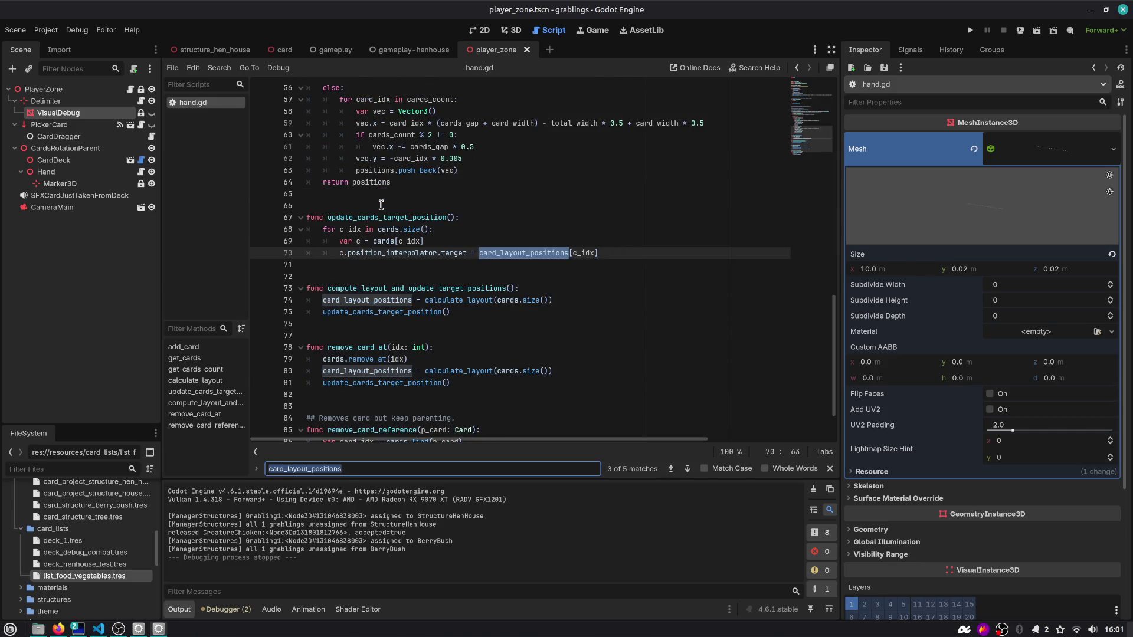
pyautogui.keyDown('ctrl'); pyautogui.click(406, 311); pyautogui.keyUp('ctrl')
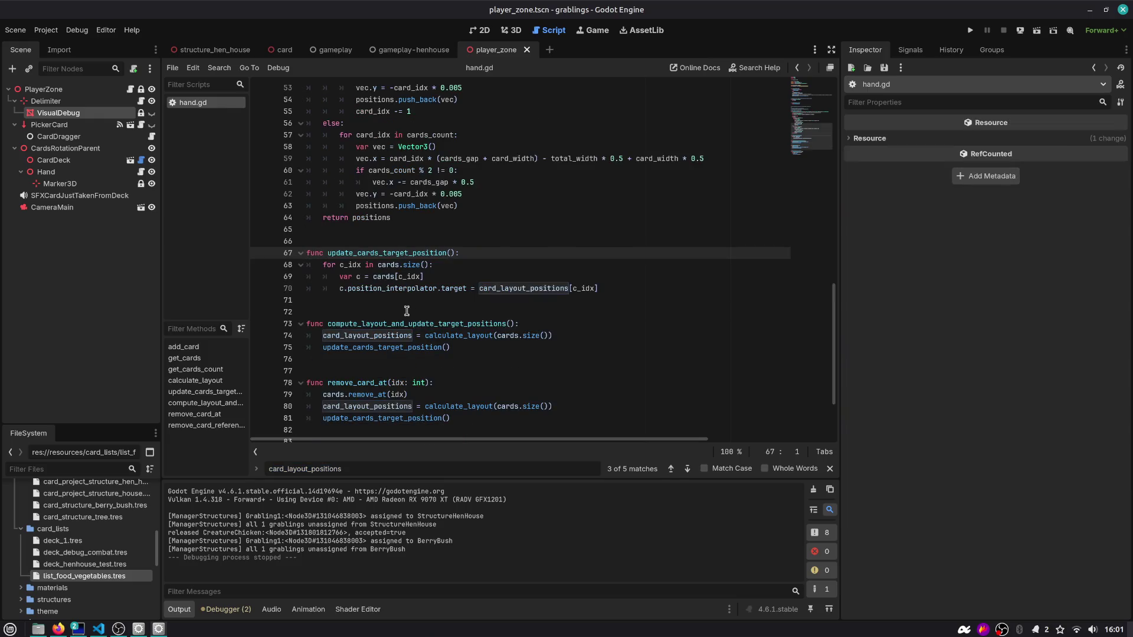
pyautogui.doubleClick(383, 255)
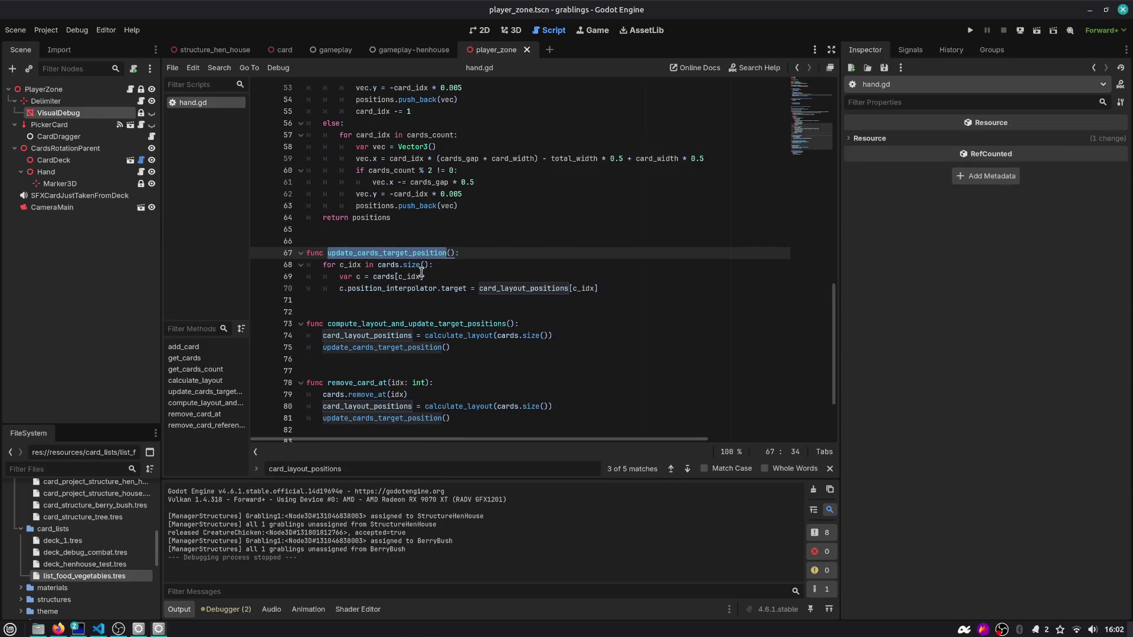
pyautogui.doubleClick(410, 289)
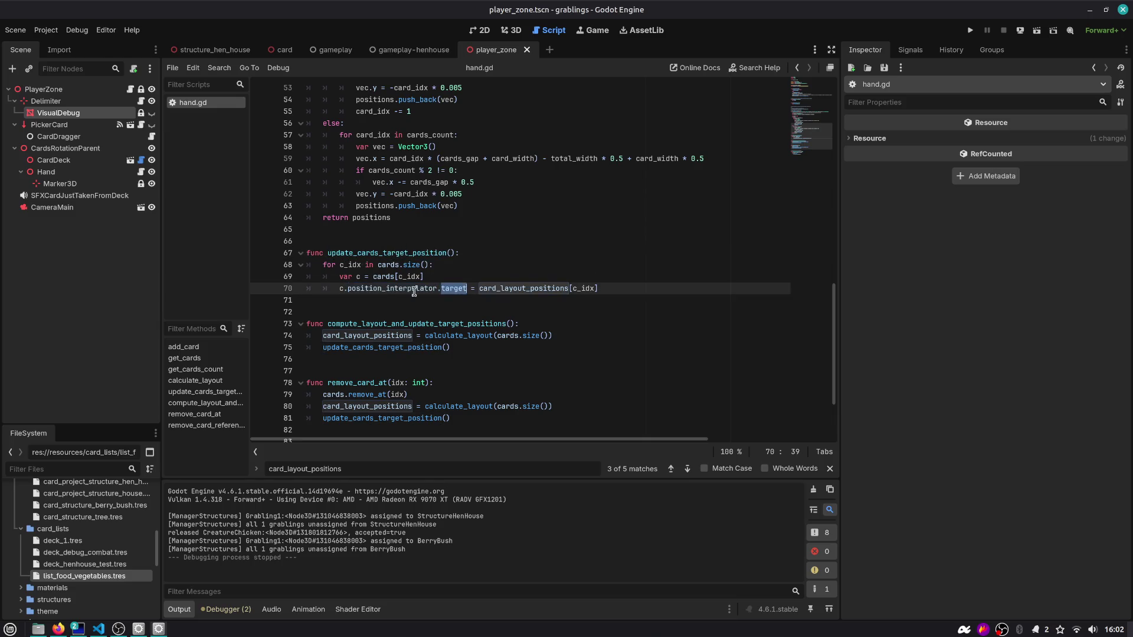
pyautogui.moveTo(395, 292)
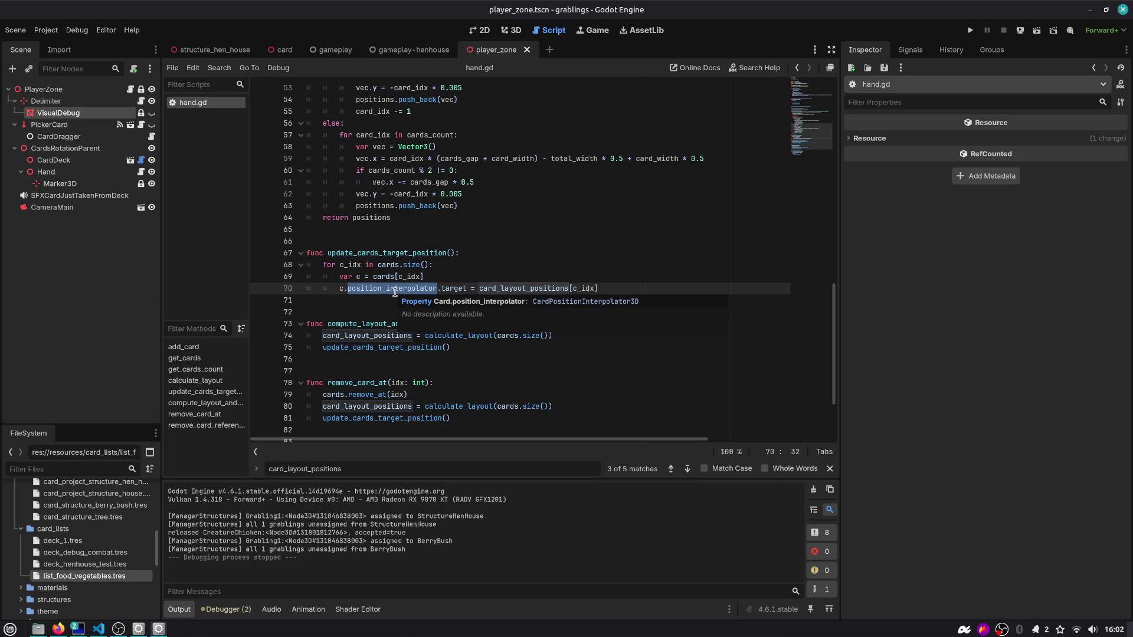
# Step: Check the deck and cards variables on lines 6–7, then return to structure_hen_house
pyautogui.scroll(15, 475, 224)
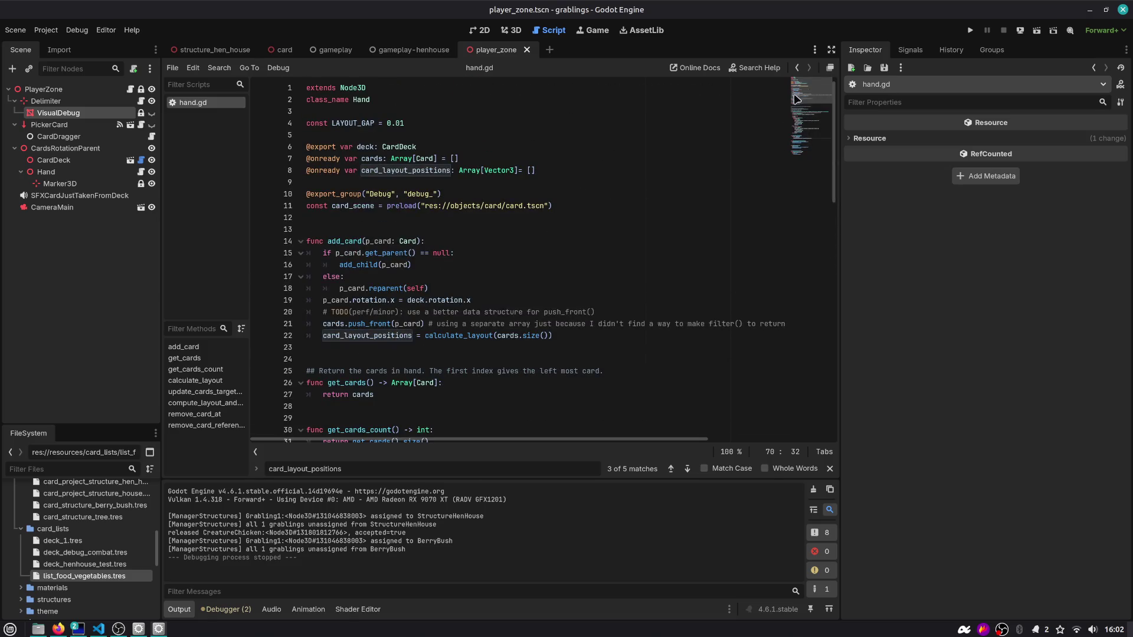
pyautogui.scroll(-3, 371, 212)
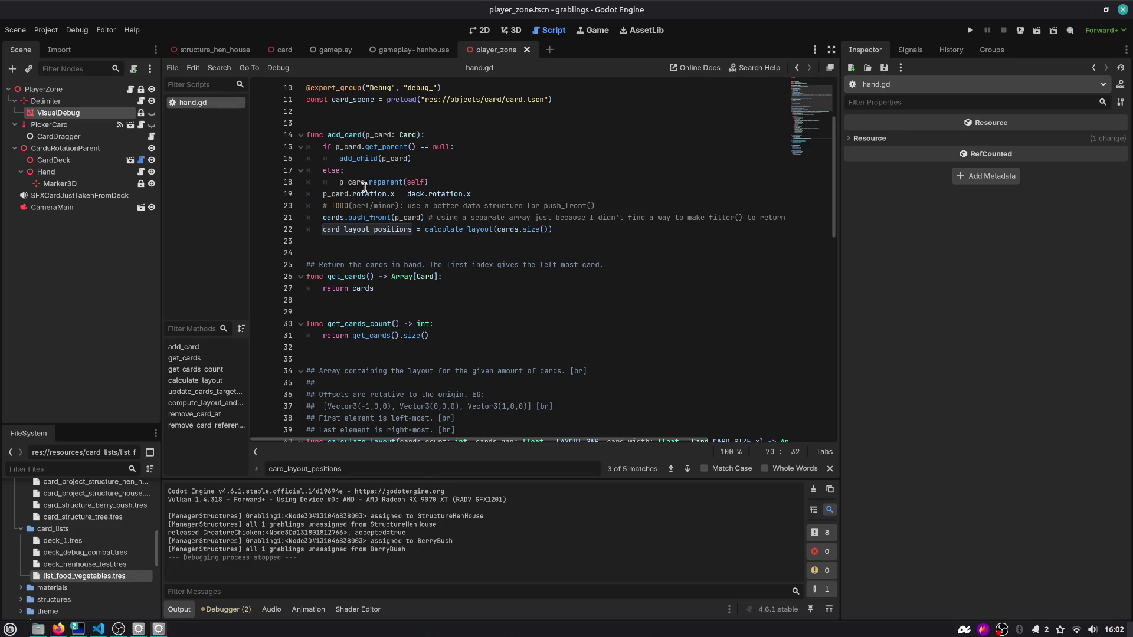
pyautogui.scroll(3, 386, 188)
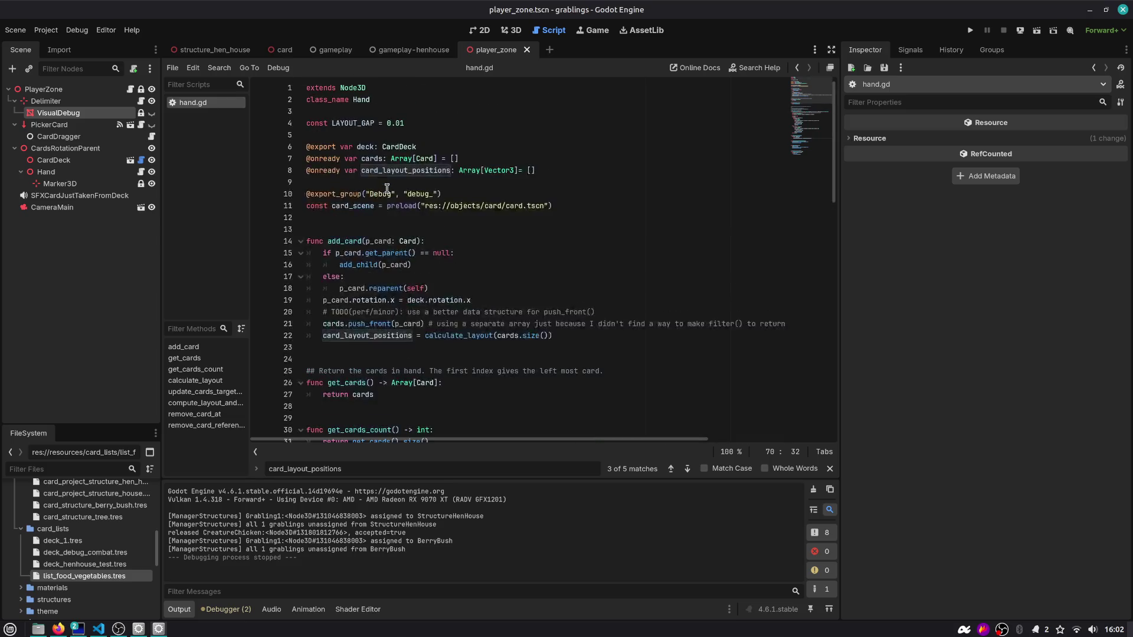
pyautogui.doubleClick(363, 146)
pyautogui.doubleClick(373, 159)
pyautogui.doubleClick(368, 148)
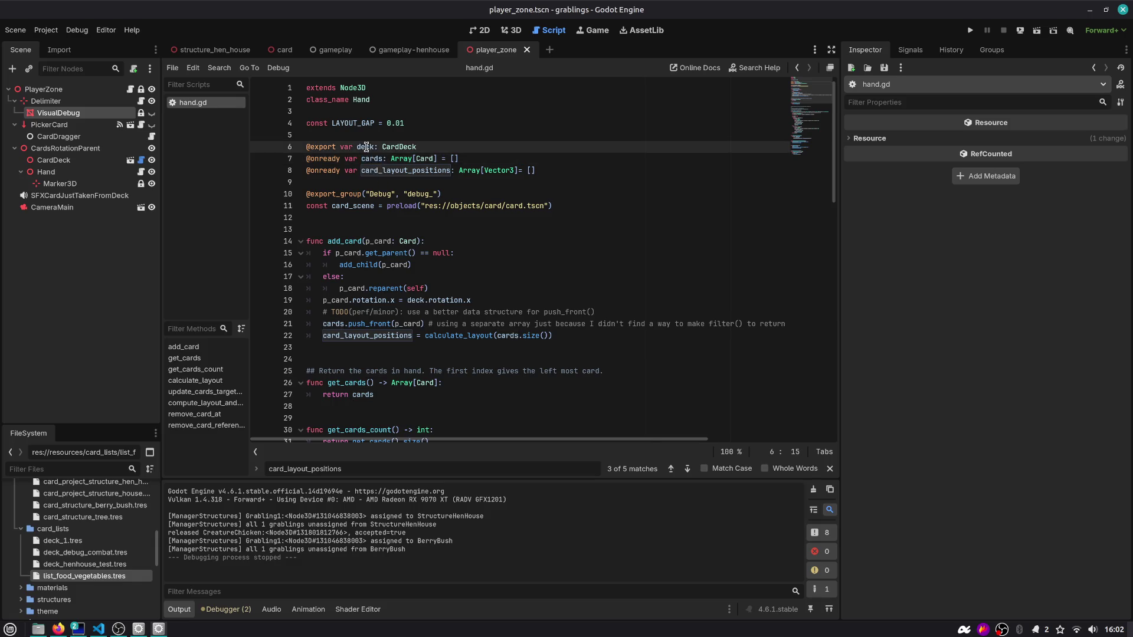
pyautogui.scroll(-7, 390, 160)
pyautogui.scroll(-11, 392, 163)
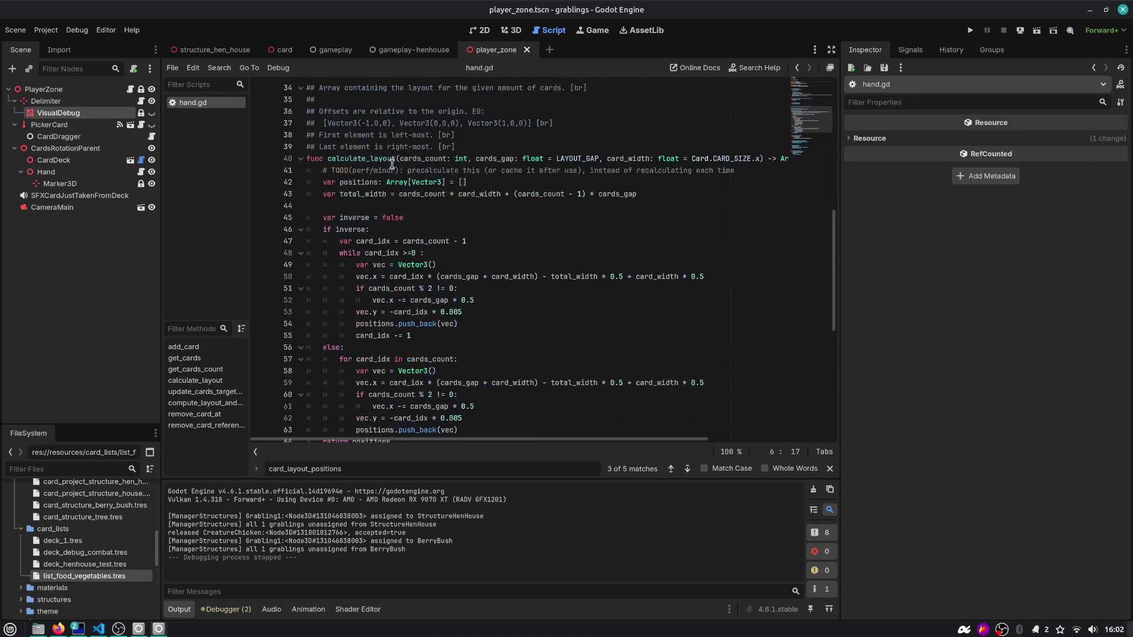
pyautogui.click(214, 49)
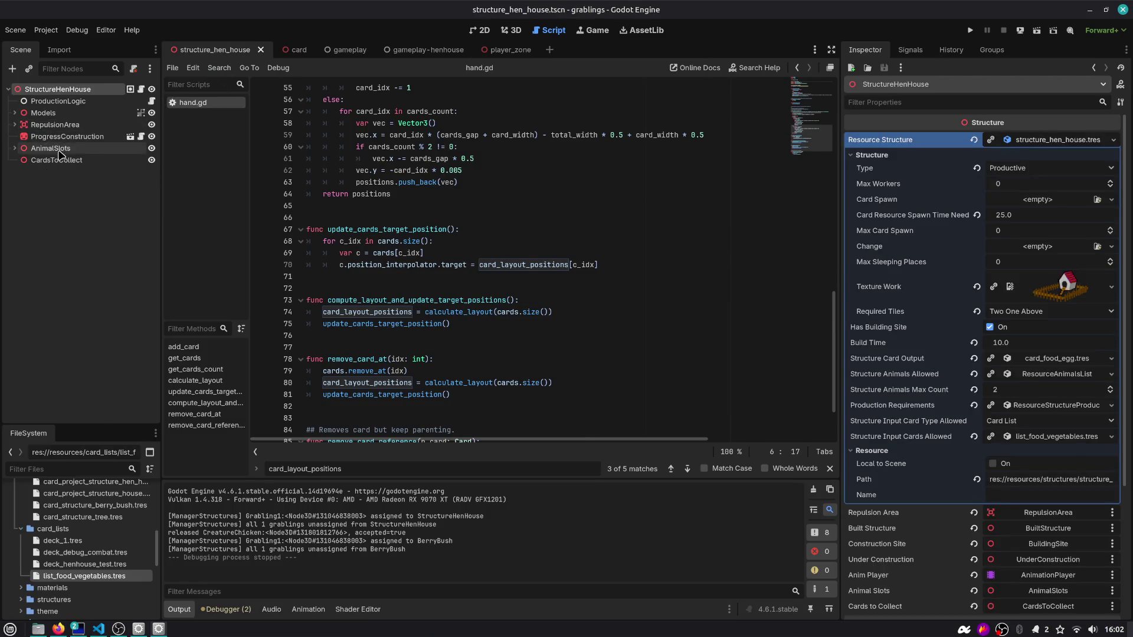
# Step: Attach a non-built-in script res://objects/structure/cards_to_collect.gd to the CardsToCollect node
pyautogui.click(36, 160)
pyautogui.click(507, 31)
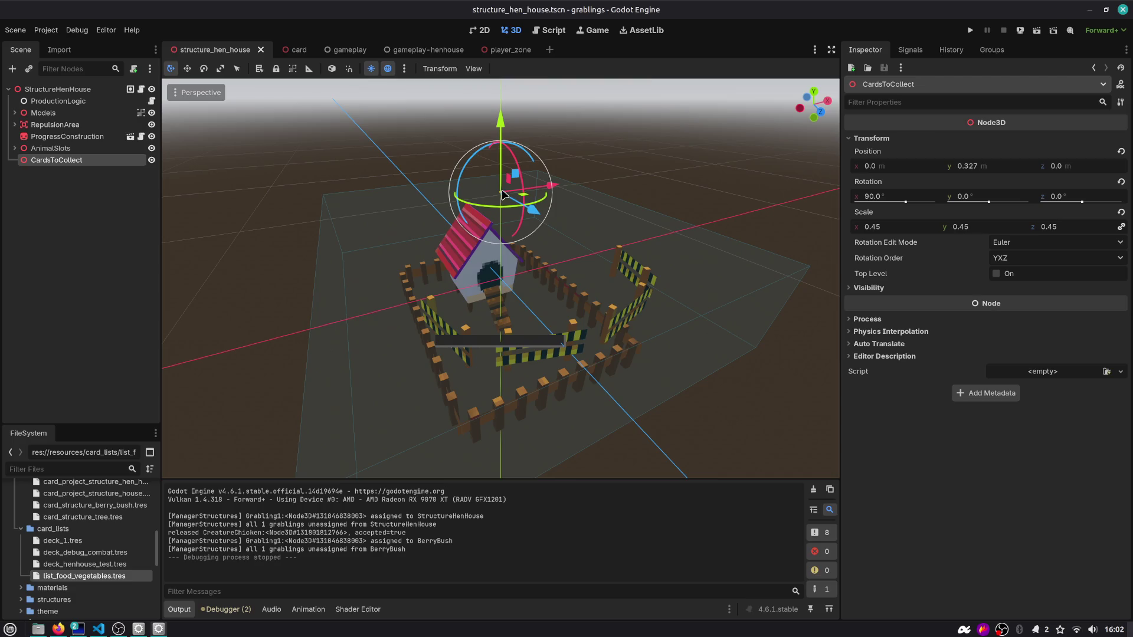
pyautogui.click(135, 69)
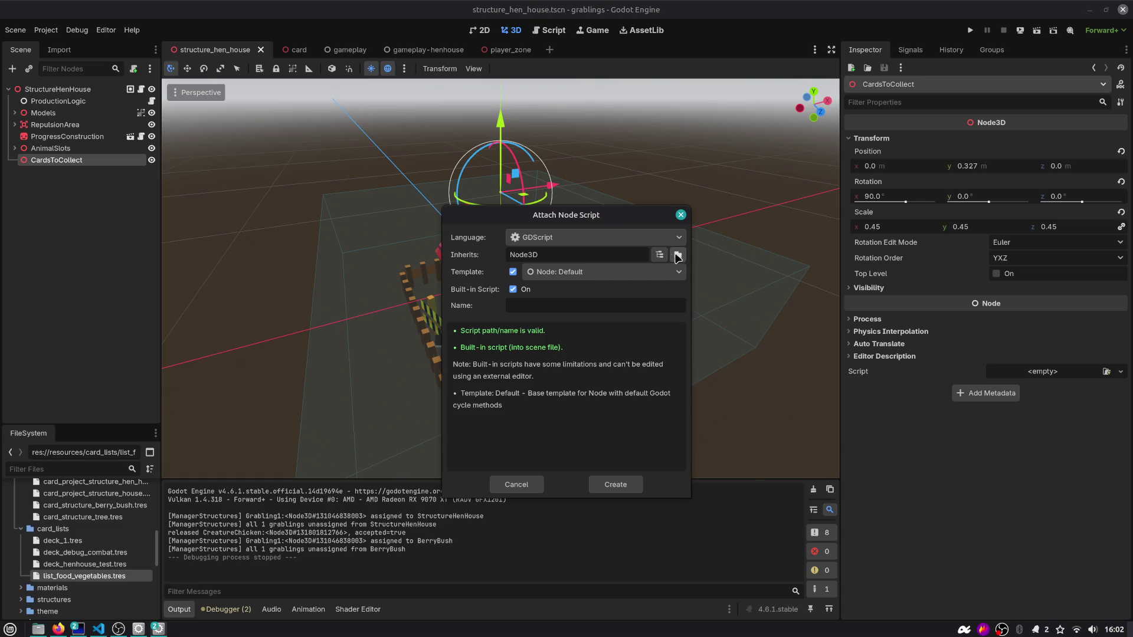
pyautogui.click(512, 290)
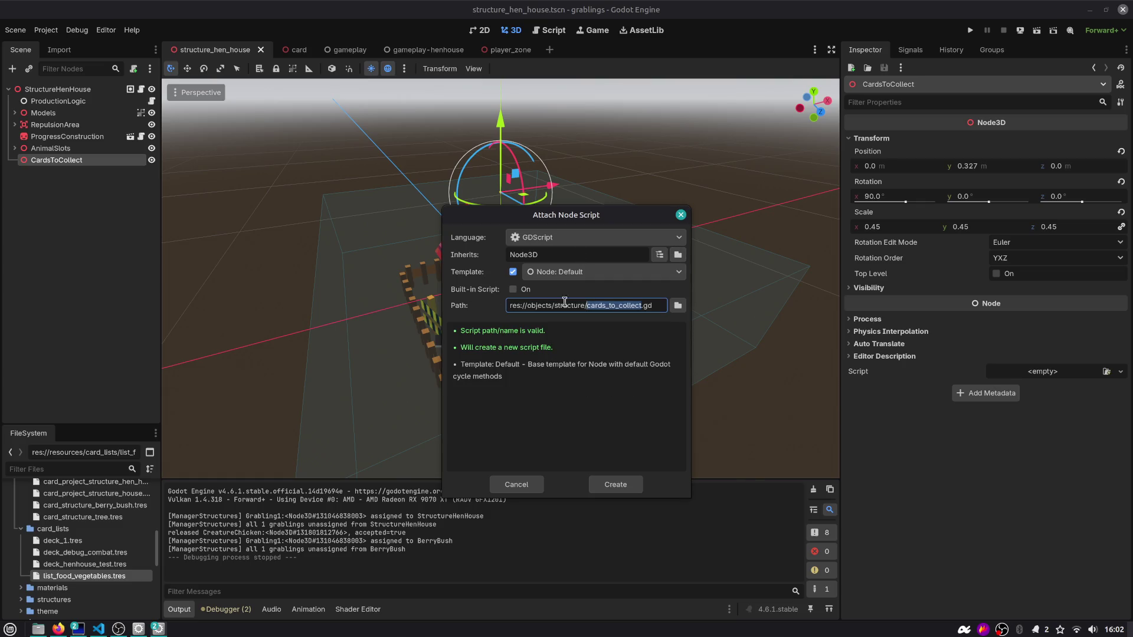
pyautogui.click(615, 485)
# Step: Select the template _ready function block in the new script
pyautogui.moveTo(392, 246); pyautogui.dragTo(298, 112)
pyautogui.click(535, 149)
pyautogui.moveTo(548, 150); pyautogui.dragTo(304, 123)
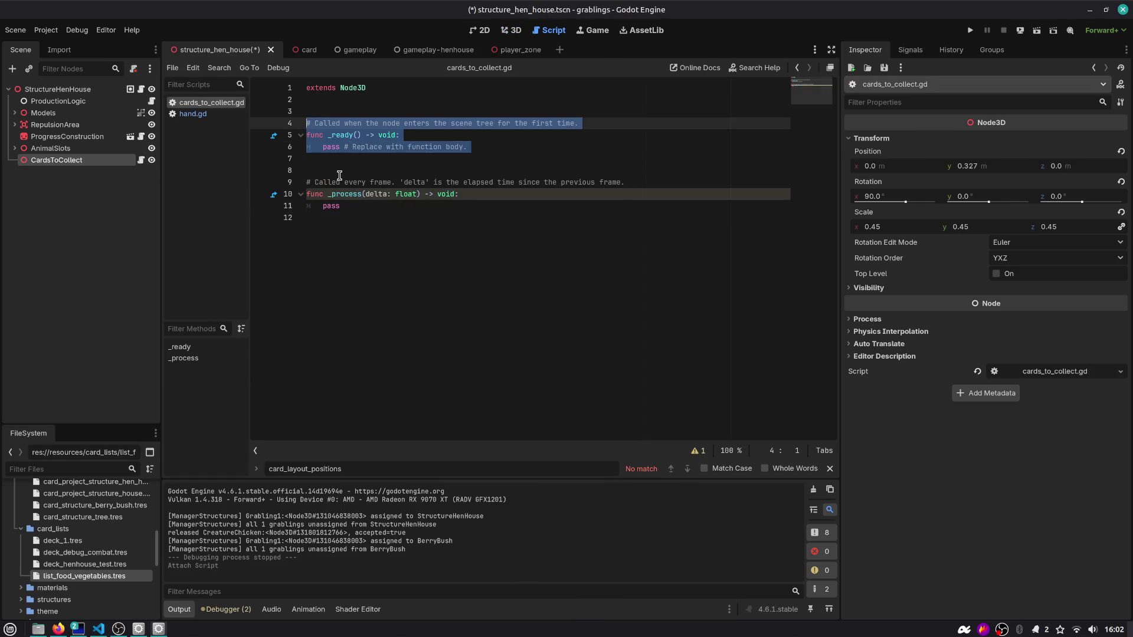
# Step: Strip the template down to a _process stub containing pass and save the script
pyautogui.press('BackSpace')
pyautogui.press('Delete')
pyautogui.press('Delete')
pyautogui.press('Delete')
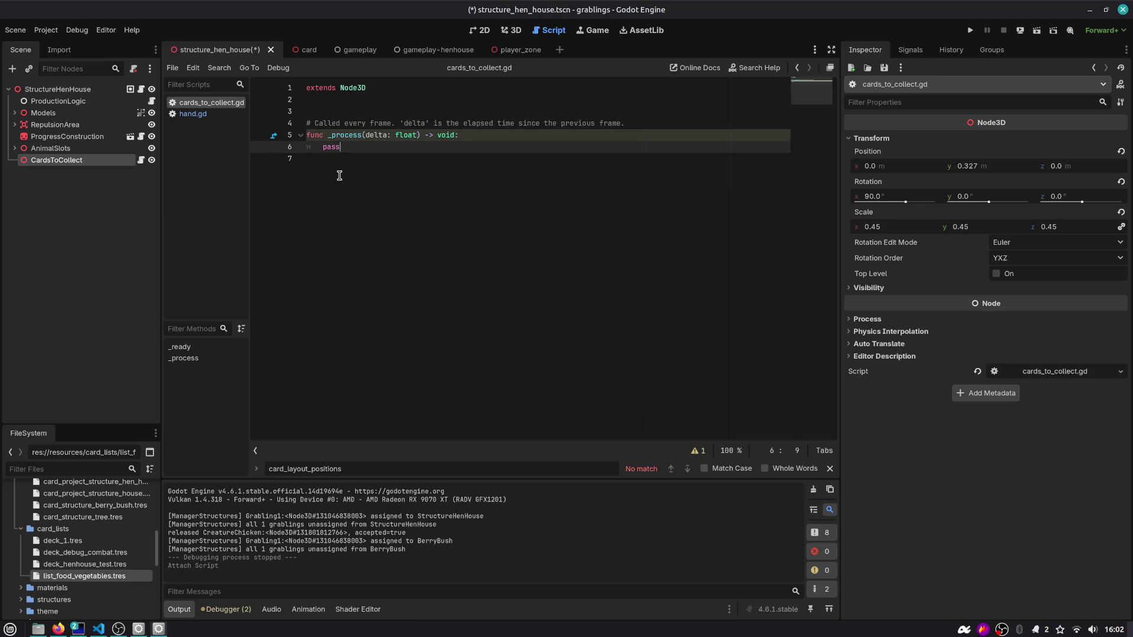
pyautogui.press('BackSpace')
pyautogui.press('Up')
pyautogui.press('Up')
pyautogui.press('End')
pyautogui.hotkey('shift', 'Home')
pyautogui.press('BackSpace')
pyautogui.press('Down')
pyautogui.press('Down')
pyautogui.write('pass')
pyautogui.hotkey('ctrl', 's')
pyautogui.press('Up')
pyautogui.press('Up')
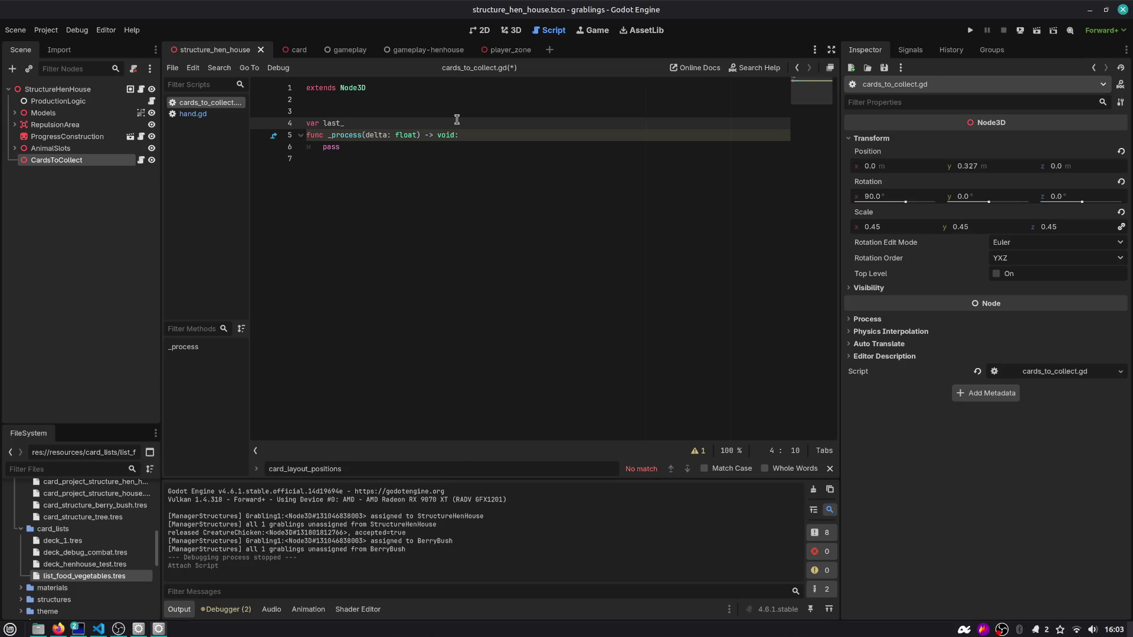
# Step: Delete the unfinished 'var last_' line and save cards_to_collect.gd again
pyautogui.hotkey('shift', 'Home')
pyautogui.press('BackSpace')
pyautogui.hotkey('ctrl', 's')
pyautogui.press('Up')
pyautogui.press('Up')
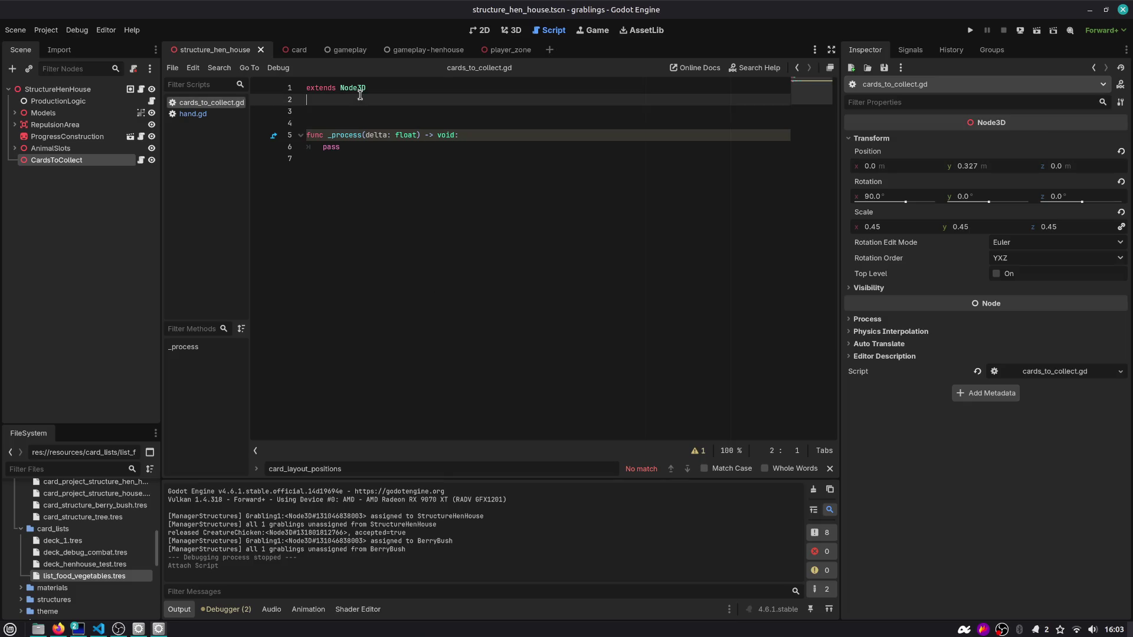
pyautogui.keyDown('ctrl'); pyautogui.click(358, 93); pyautogui.keyUp('ctrl')
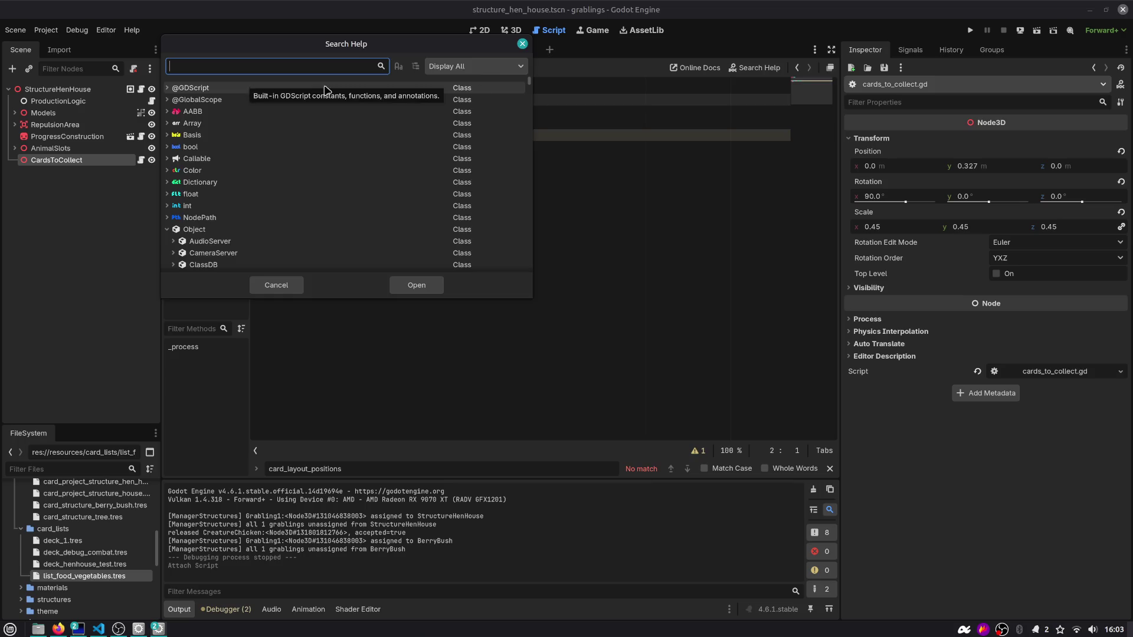
# Step: Look up the child_entered_tree signal in the Signals tab, cancelling its connect dialog
pyautogui.press('Escape')
pyautogui.click(911, 50)
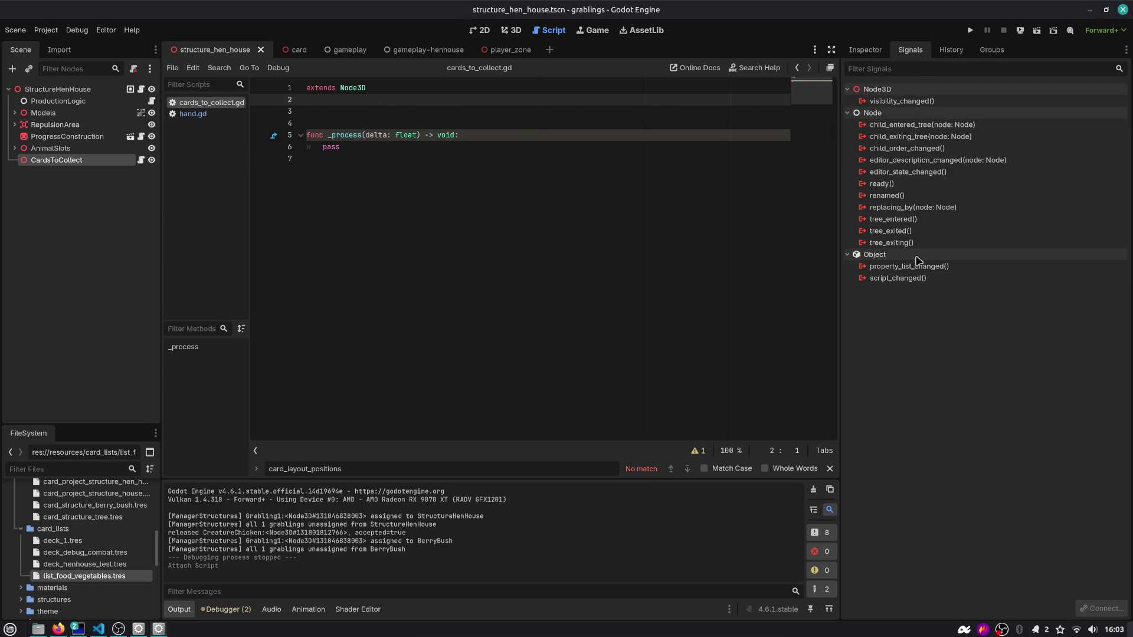
pyautogui.doubleClick(957, 126)
pyautogui.scroll(-3, 488, 307)
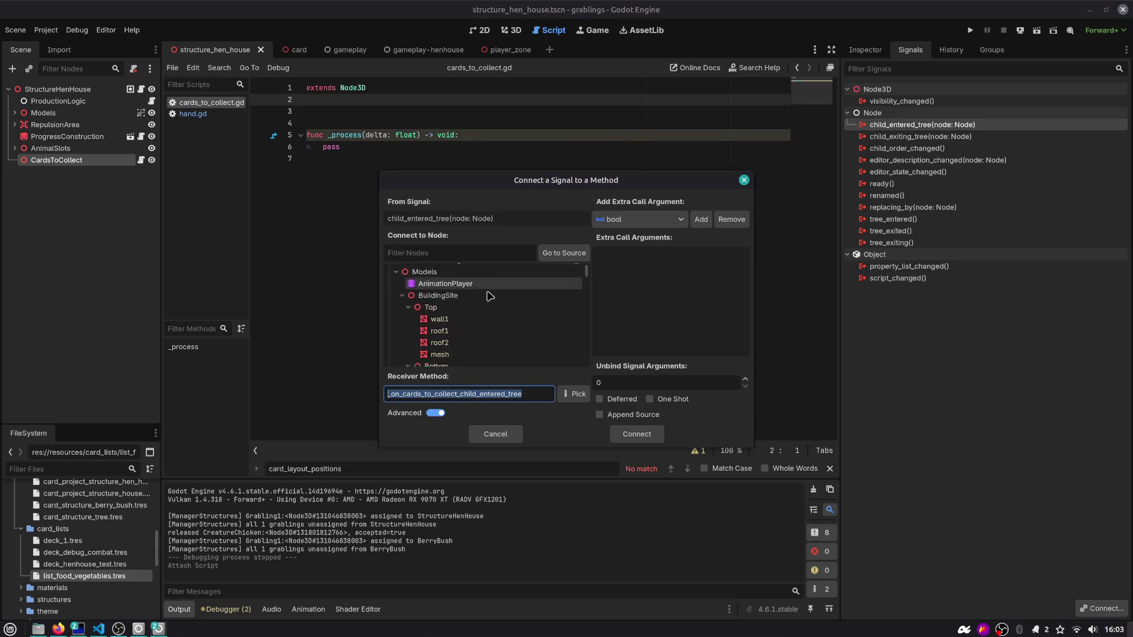
pyautogui.scroll(3, 487, 306)
pyautogui.scroll(-2, 416, 289)
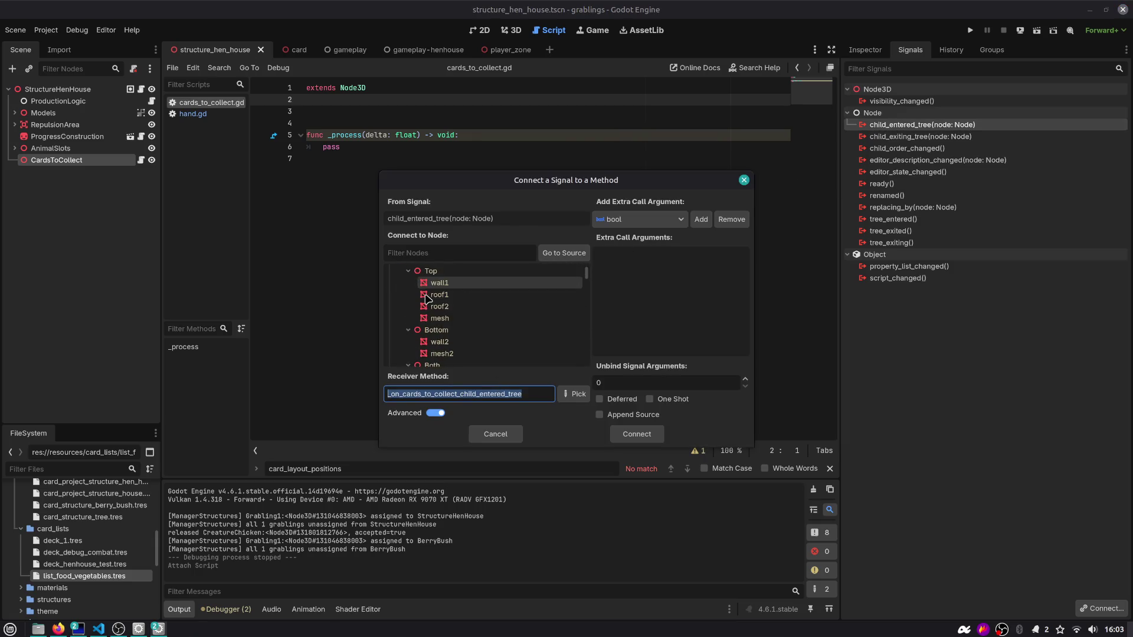
pyautogui.press('Escape')
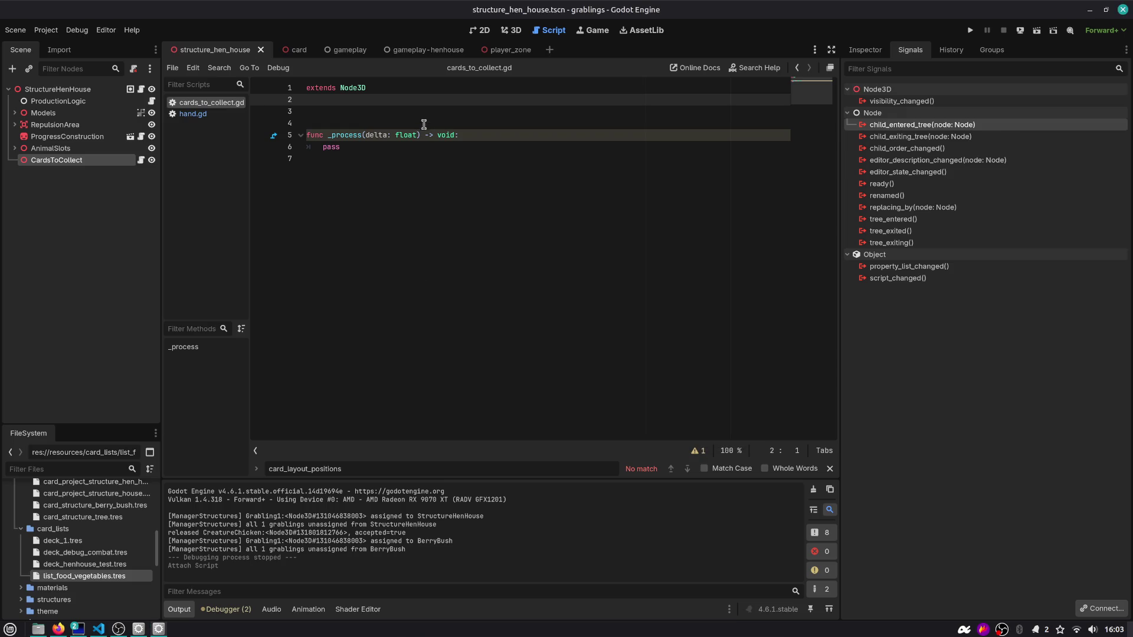
# Step: Write func _ready() connecting child_entered_tree to a lambda func(node)
pyautogui.click(426, 121)
pyautogui.write('re')
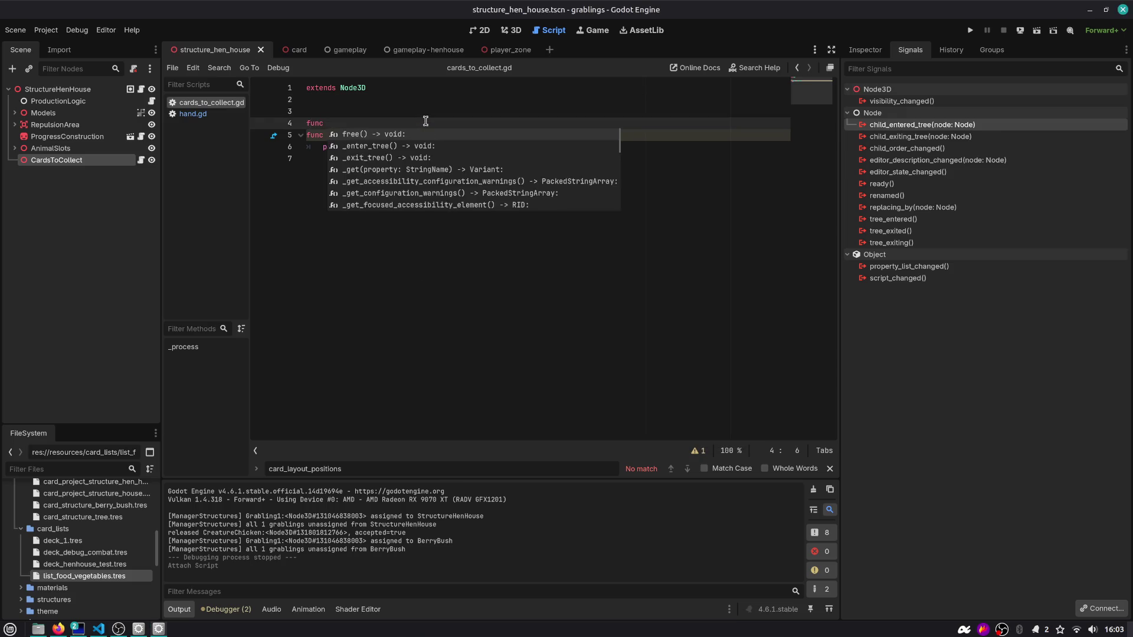
pyautogui.press('Return')
pyautogui.press('Return')
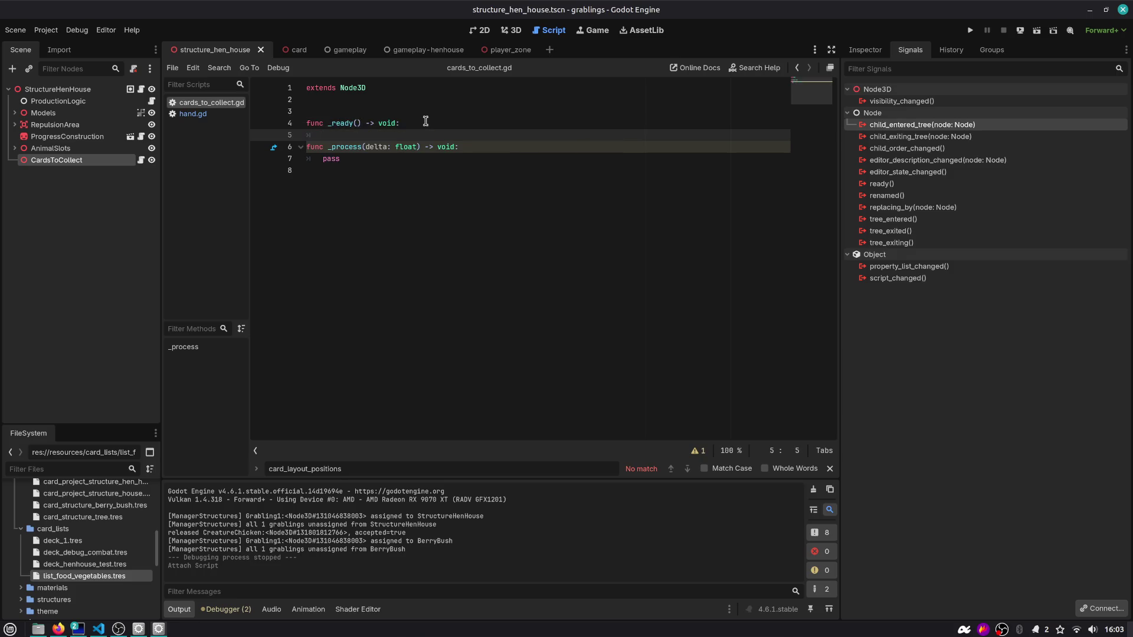
pyautogui.write('child')
pyautogui.press('Return')
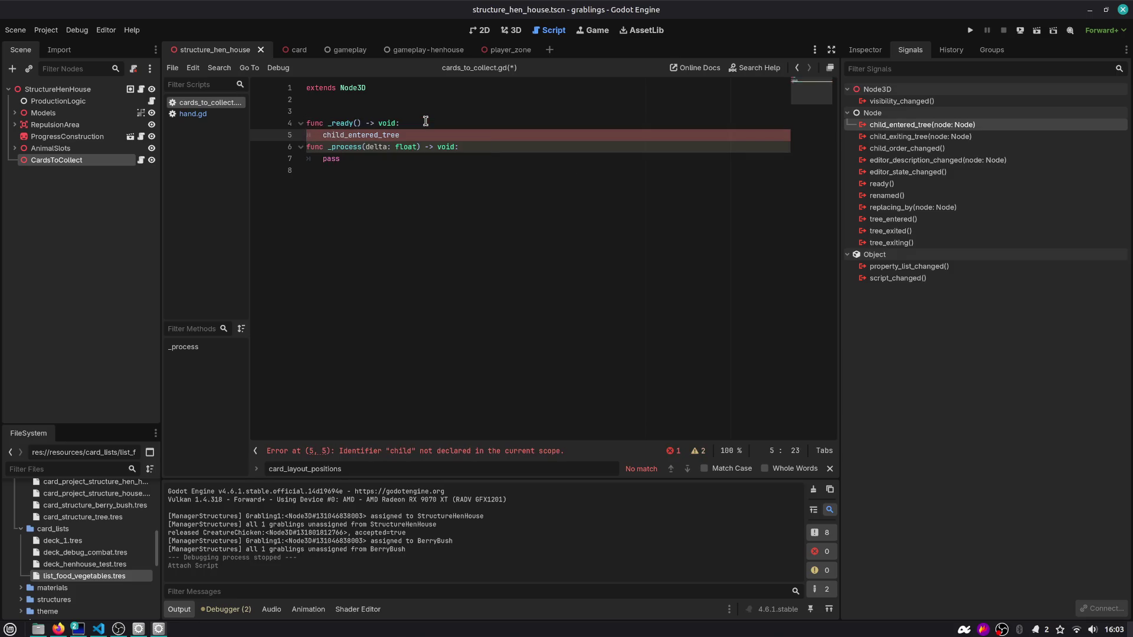
pyautogui.press('Return')
pyautogui.write('on_chid)')
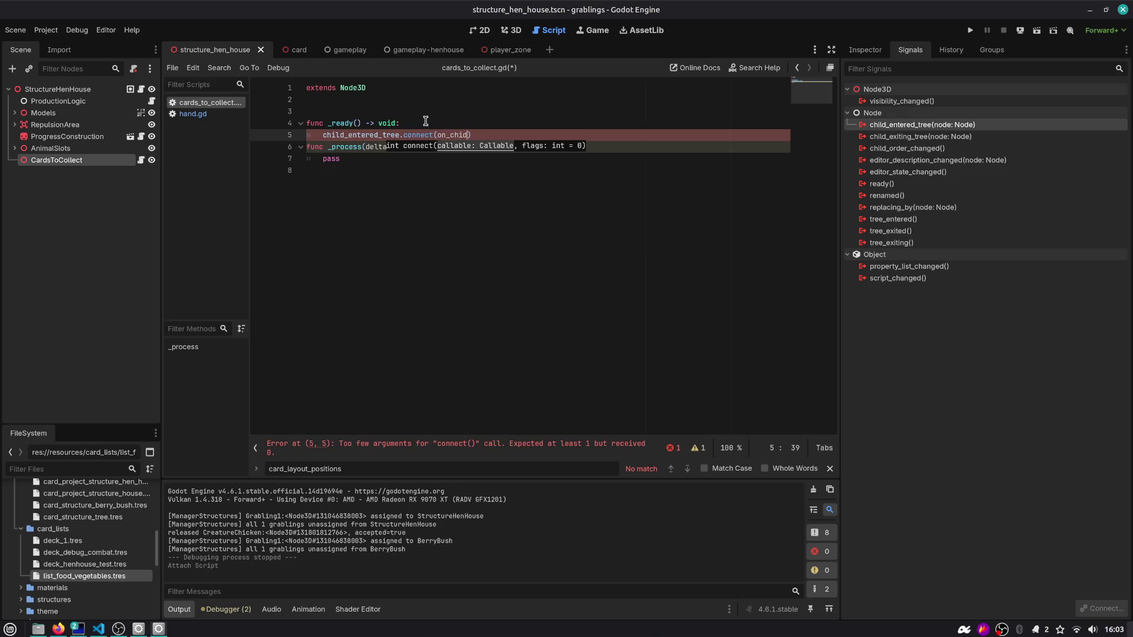
pyautogui.press('BackSpace')
pyautogui.write('ld_added')
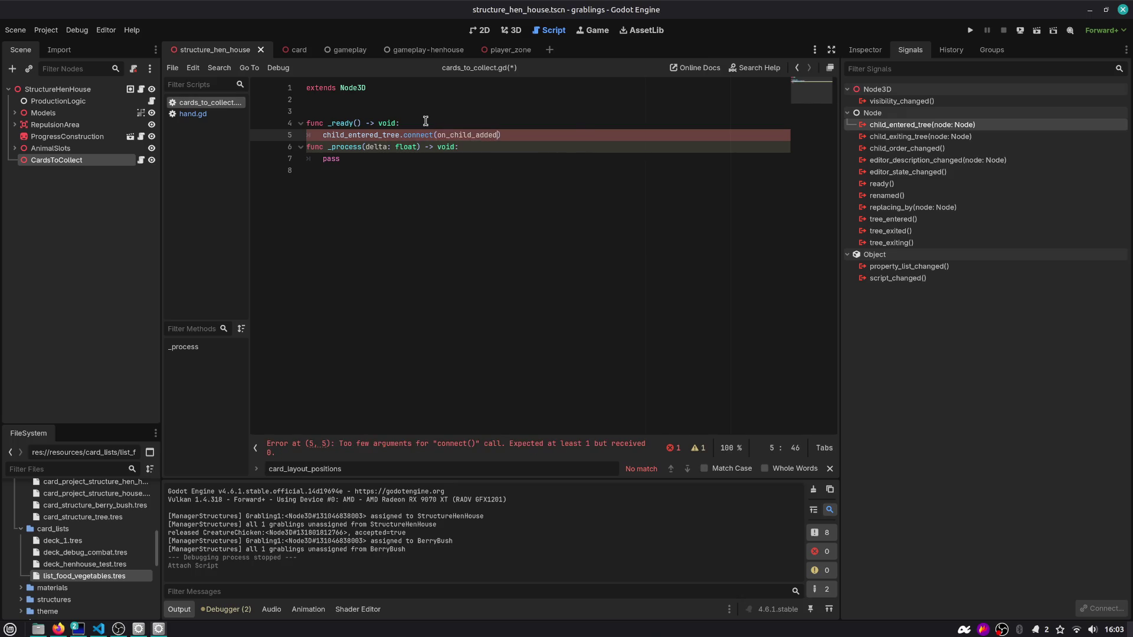
pyautogui.hotkey('ctrl', 'shift', 'Left')
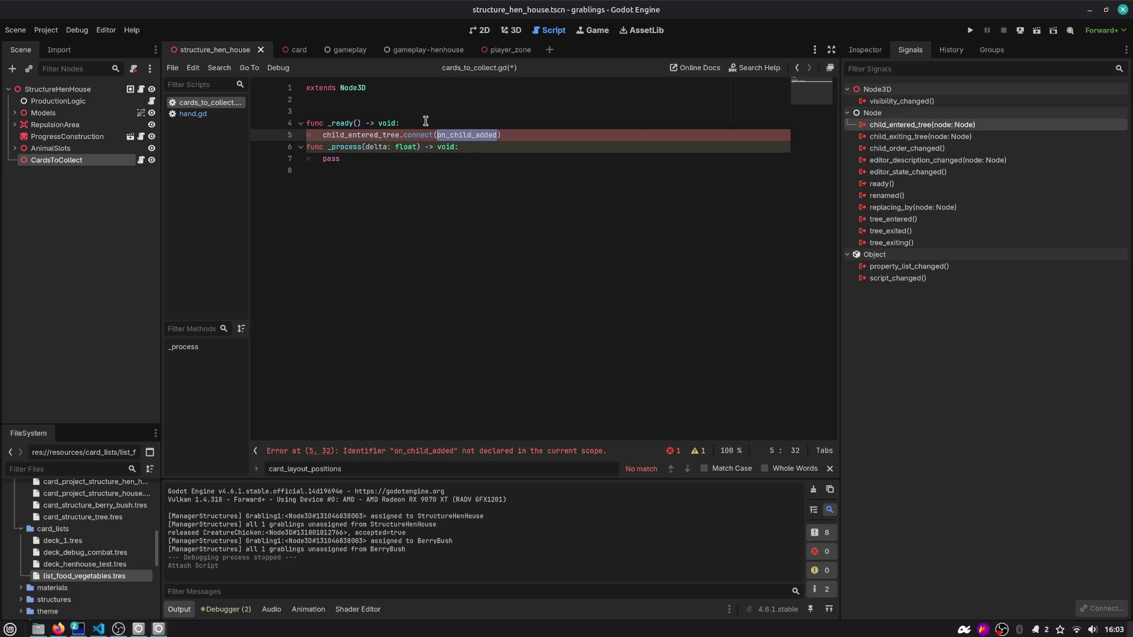
pyautogui.write('fu')
pyautogui.press('BackSpace')
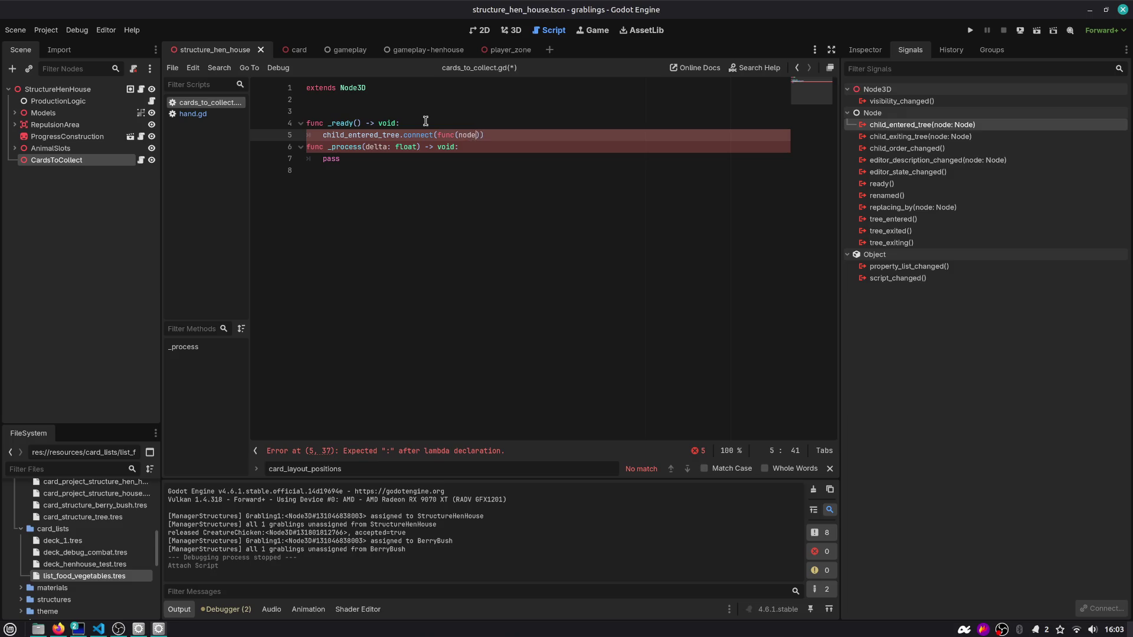
pyautogui.press('Return')
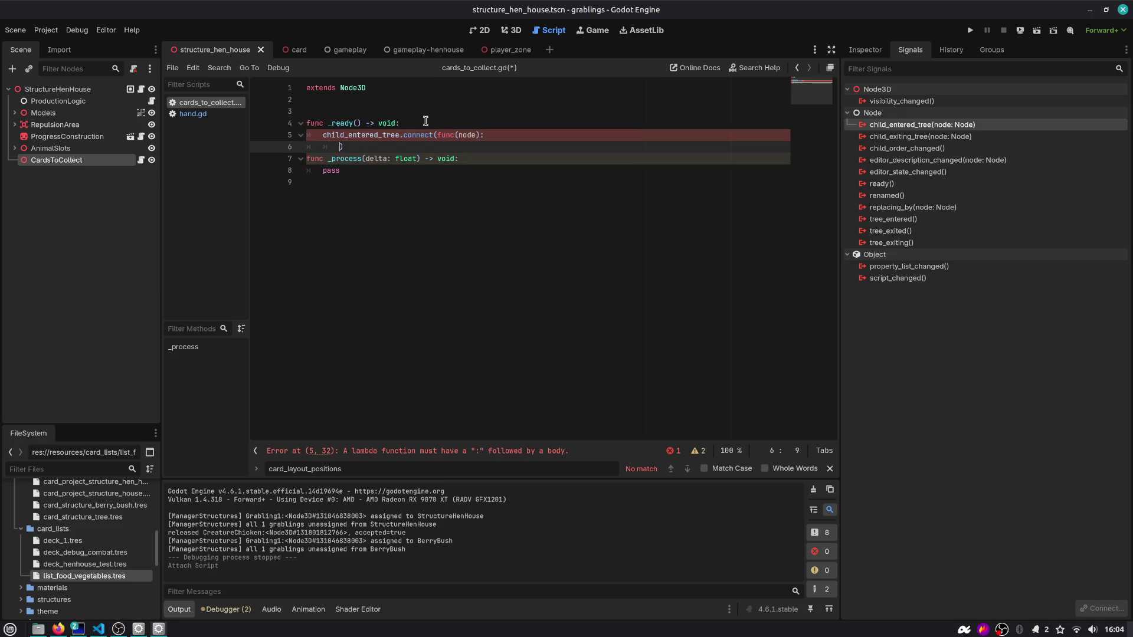
# Step: Fill the lambda with 'if node is Card:' calling on_card_added(node), and tidy the closing parenthesis
pyautogui.write('f node is card')
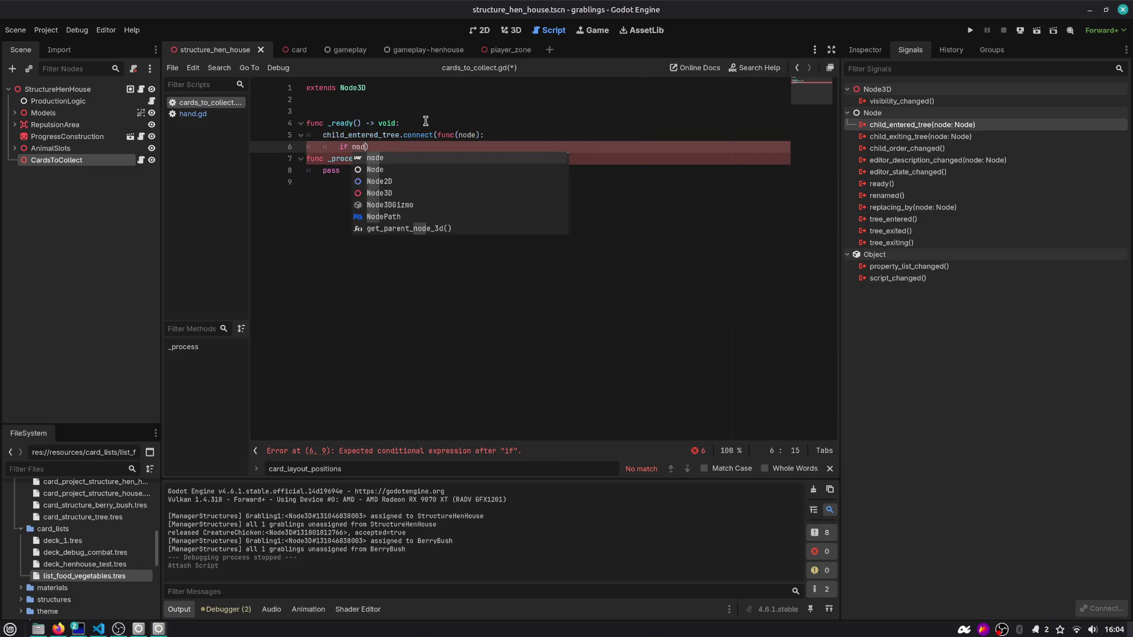
pyautogui.press('Return')
pyautogui.press('Up')
pyautogui.press('End')
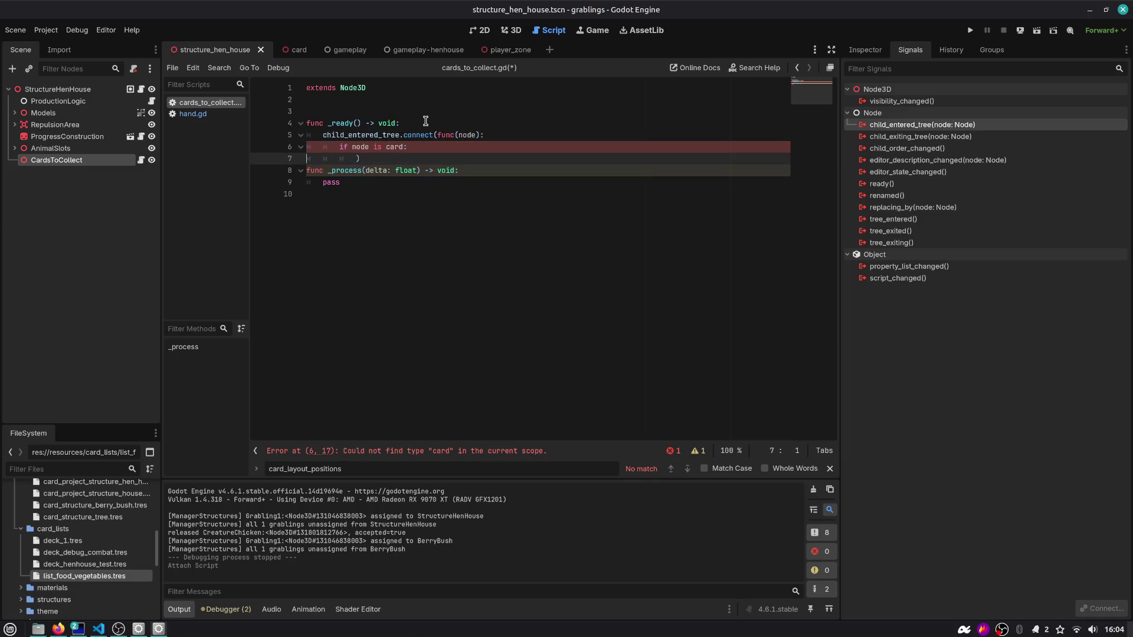
pyautogui.write(':')
pyautogui.press('Return')
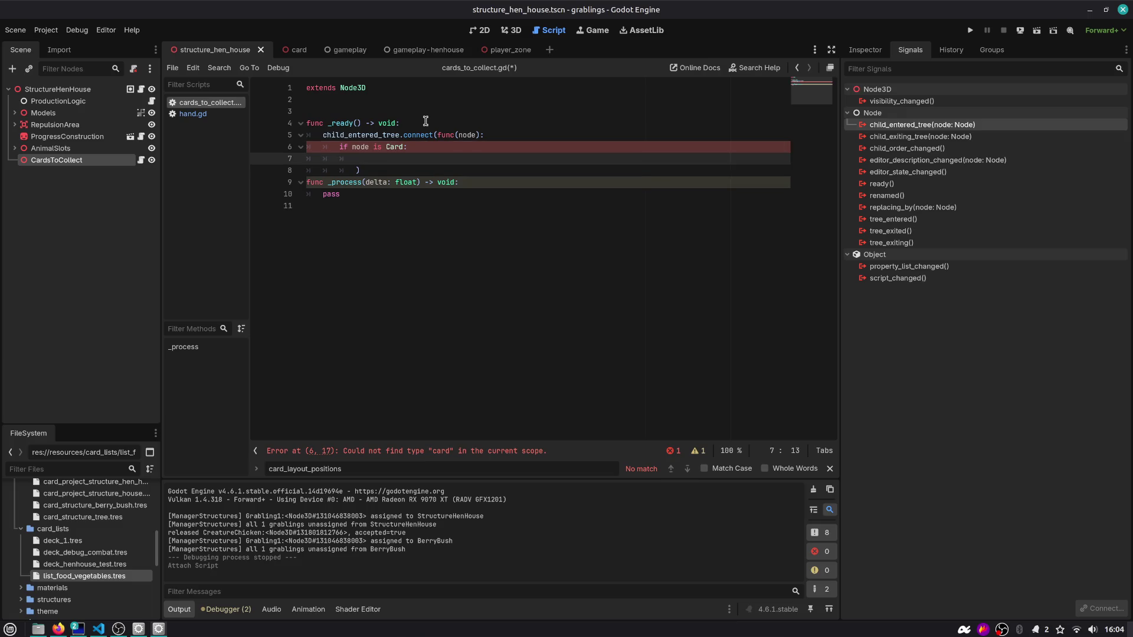
pyautogui.write('_card_added')
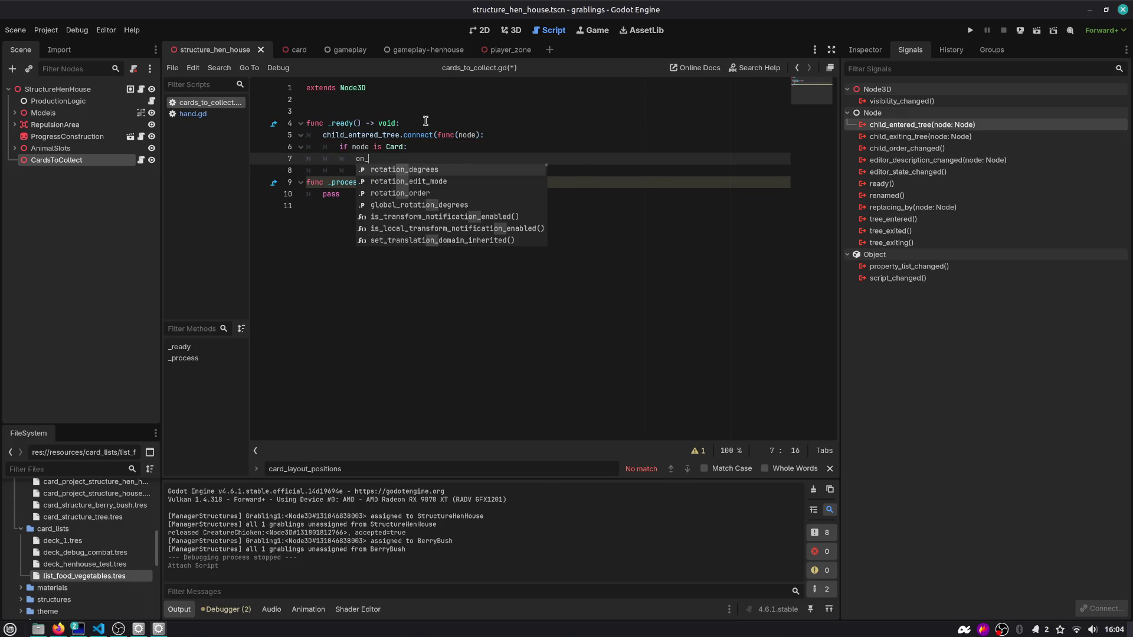
pyautogui.write('(node')
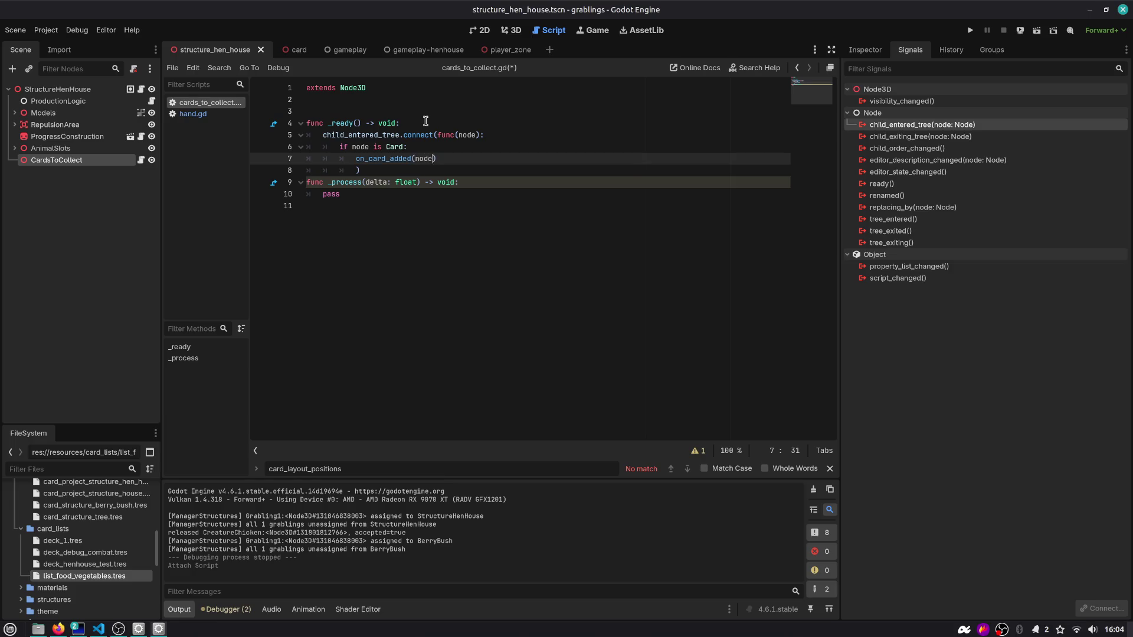
pyautogui.hotkey('ctrl', 'space')
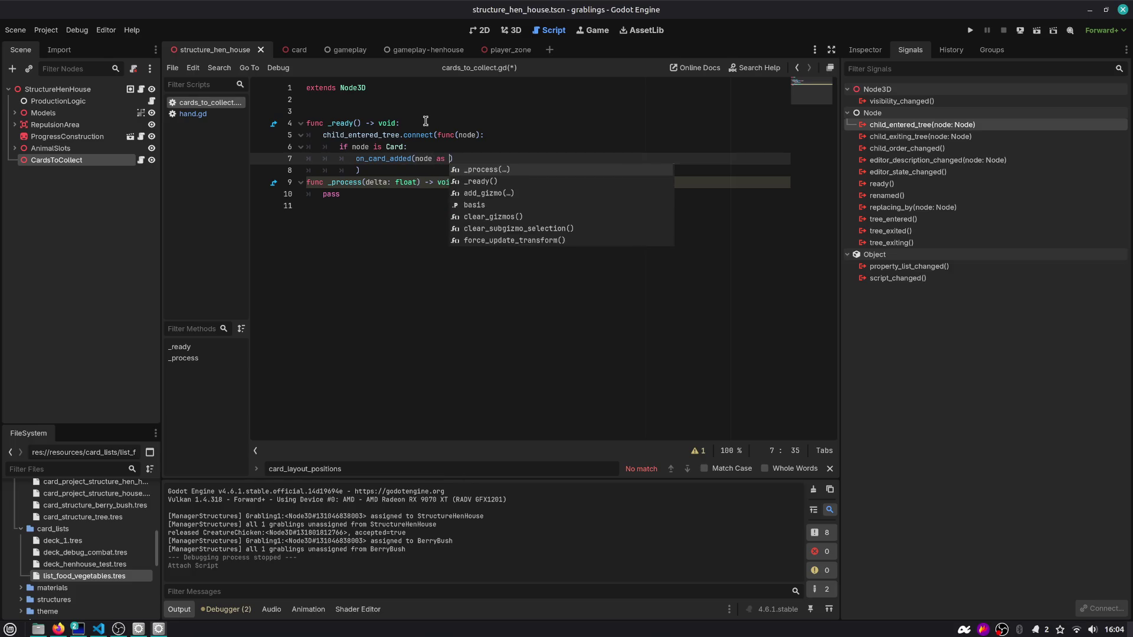
pyautogui.press('Escape')
pyautogui.press('Escape')
pyautogui.press('Down')
pyautogui.hotkey('shift', 'Tab')
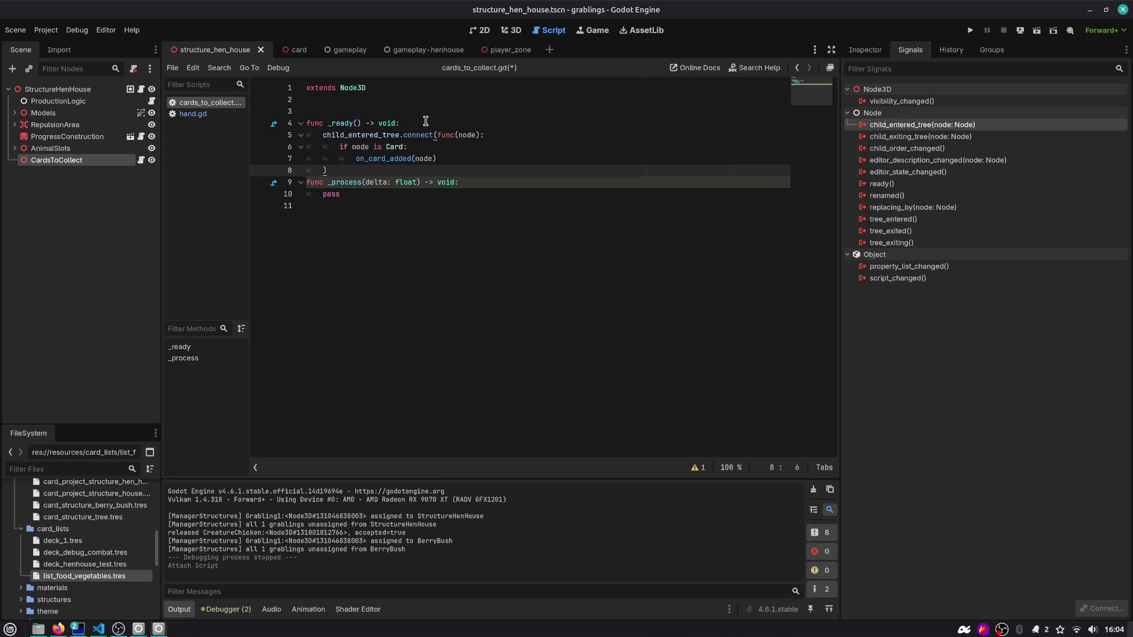
pyautogui.press('Return')
pyautogui.press('Return')
pyautogui.press('Return')
pyautogui.press('Return')
pyautogui.press('Up')
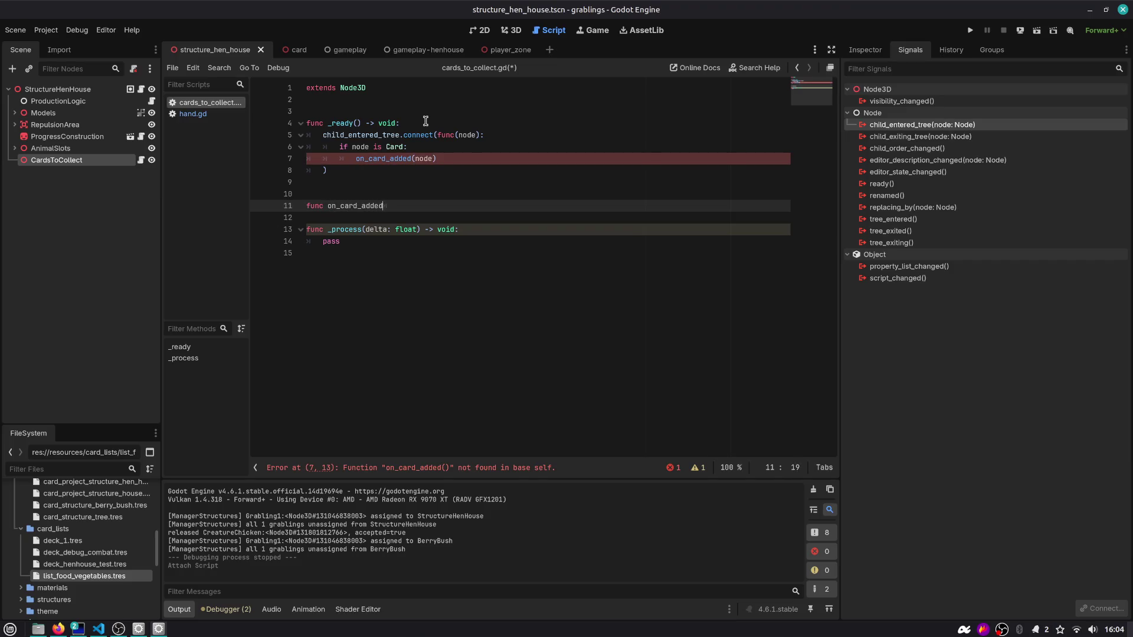
# Step: Complete on_card_added(c: Card) so it prints the card with " added"
pyautogui.write('c: Card):')
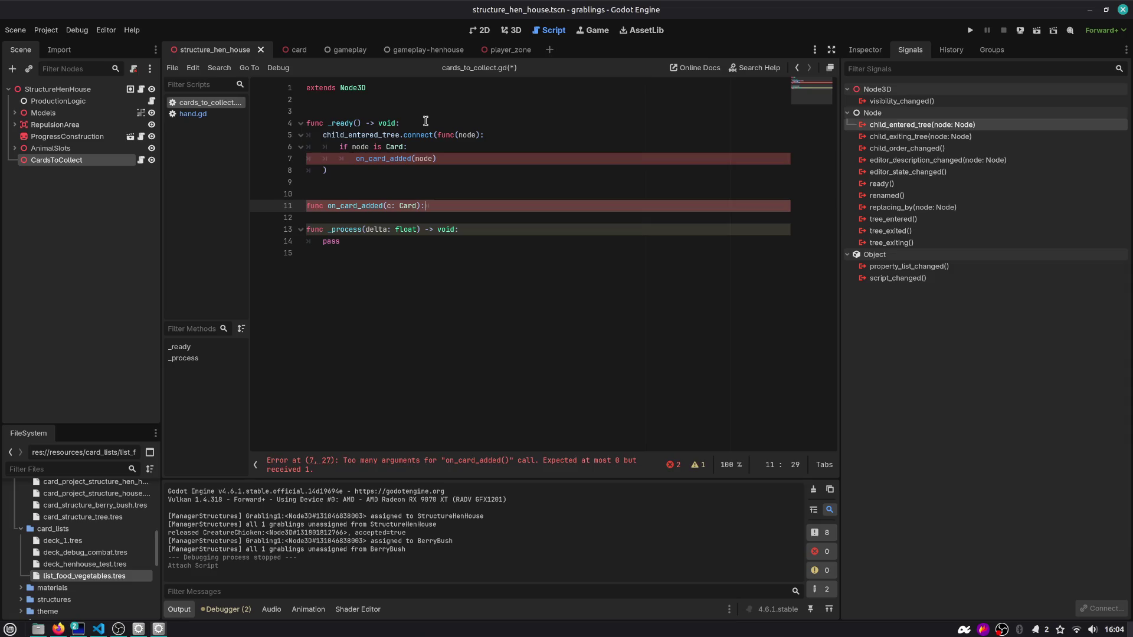
pyautogui.press('Return')
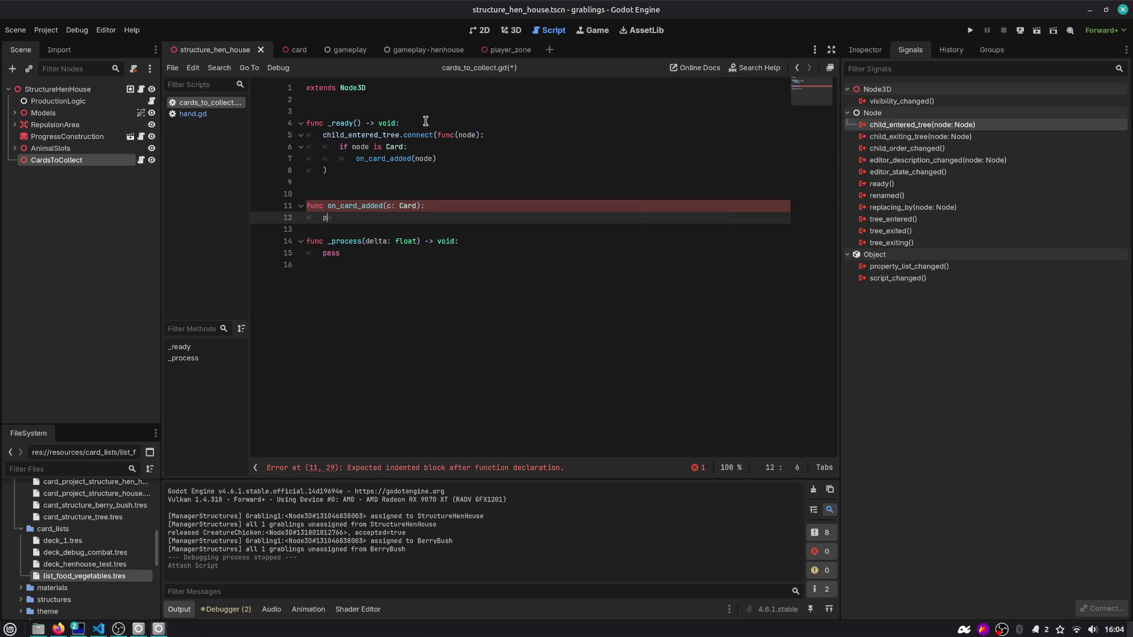
pyautogui.write('c, " added")')
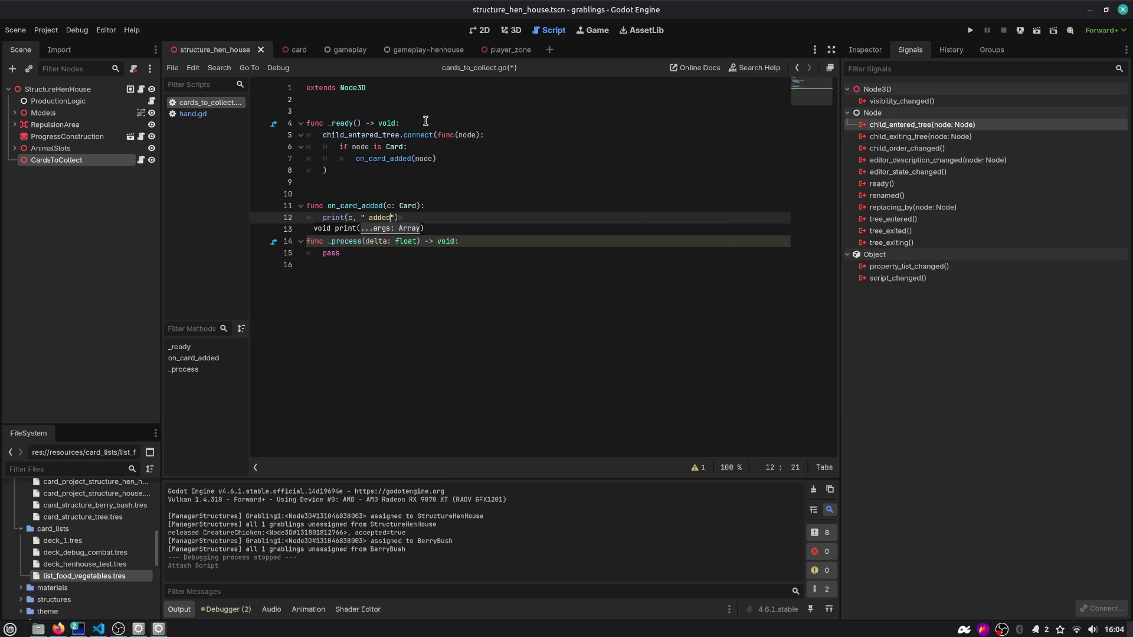
pyautogui.press('End')
pyautogui.press('Return')
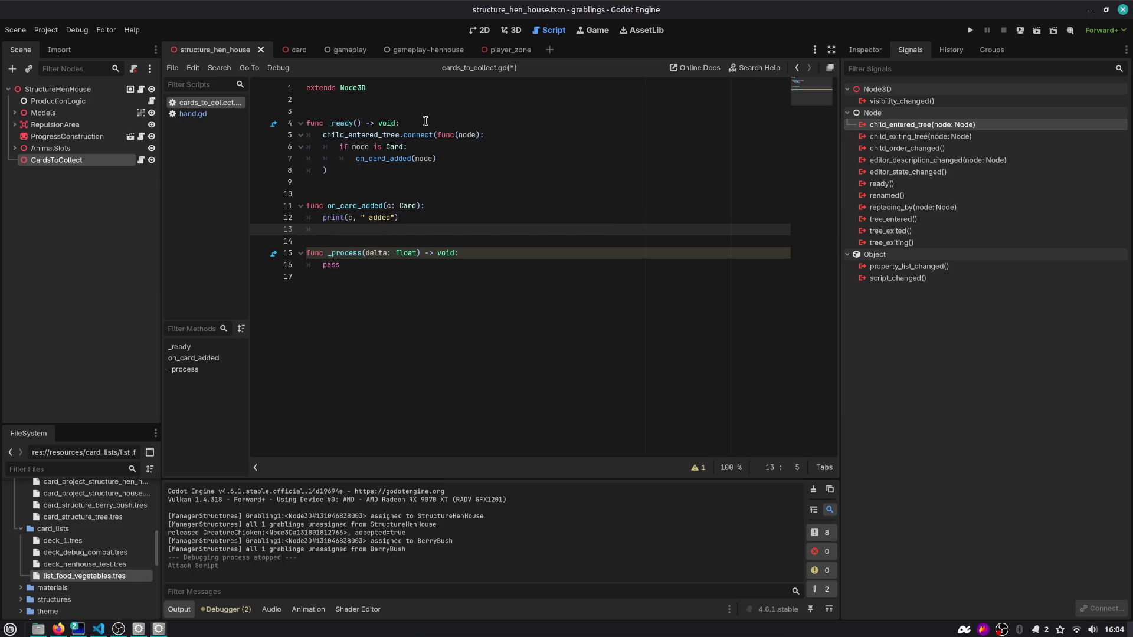
pyautogui.press('Return')
pyautogui.press('Return')
# Step: Add an update_layout() -> void function stub containing pass
pyautogui.write('func ')
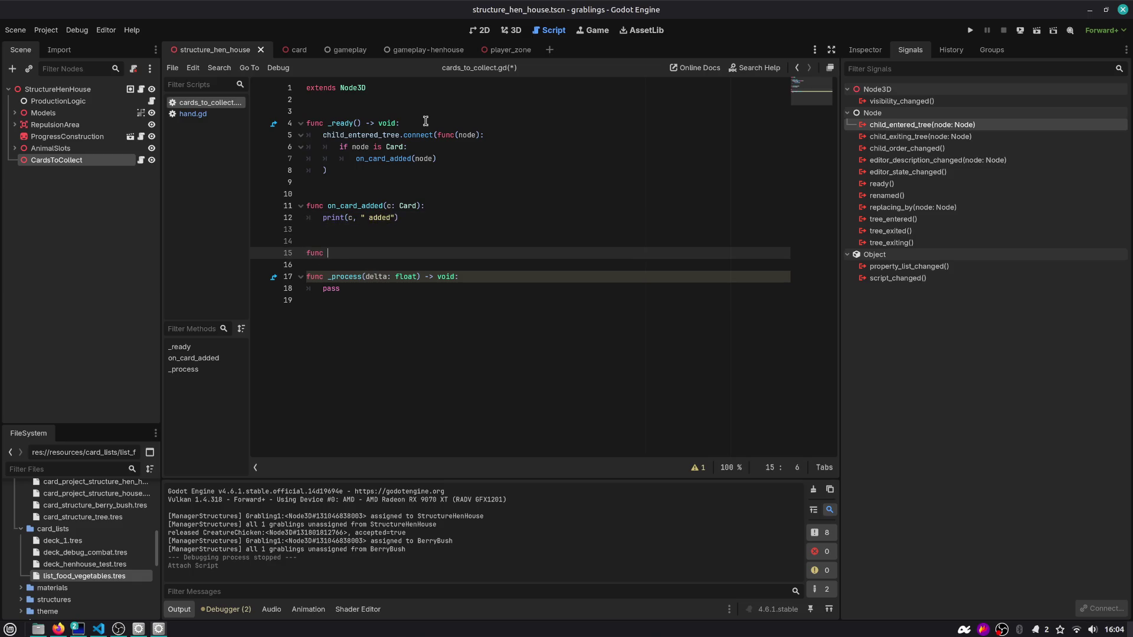
pyautogui.write('update_layou')
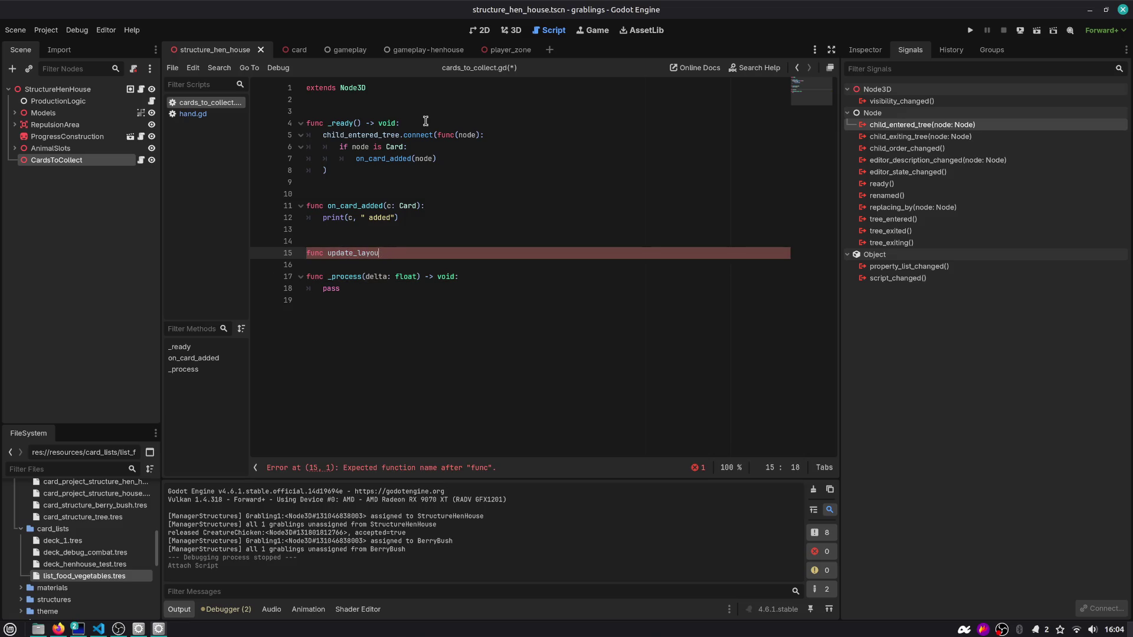
pyautogui.press('BackSpace')
pyautogui.press('BackSpace')
pyautogui.press('BackSpace')
pyautogui.write('void:')
pyautogui.press('Return')
pyautogui.write('pass')
pyautogui.press('Up')
# Step: Call update_layout() at the end of on_card_added, correcting the misspelled name
pyautogui.press('Up')
pyautogui.press('Up')
pyautogui.press('Up')
pyautogui.press('End')
pyautogui.press('Return')
pyautogui.write('u')
pyautogui.press('Return')
pyautogui.write('t')
pyautogui.press('Down')
pyautogui.press('Down')
pyautogui.press('Down')
pyautogui.write('t')
pyautogui.press('Up')
pyautogui.press('Up')
pyautogui.press('Up')
pyautogui.press('Down')
pyautogui.press('Return')
pyautogui.press('Return')
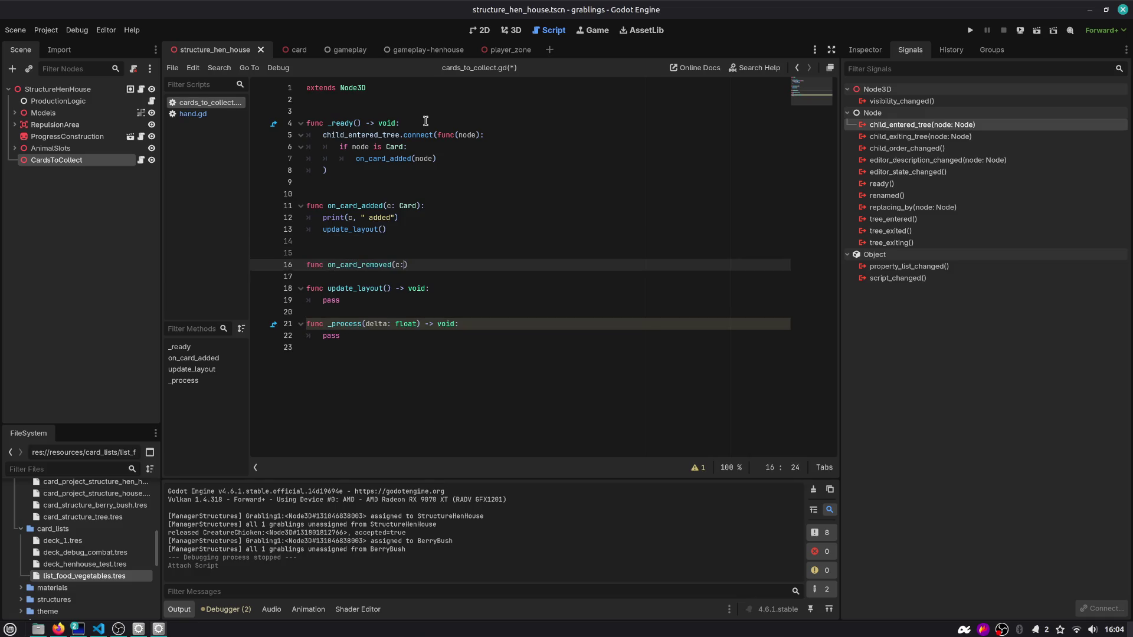
# Step: Give on_card_removed an update_layout() call and the copied print line changed to " removed"
pyautogui.press('Return')
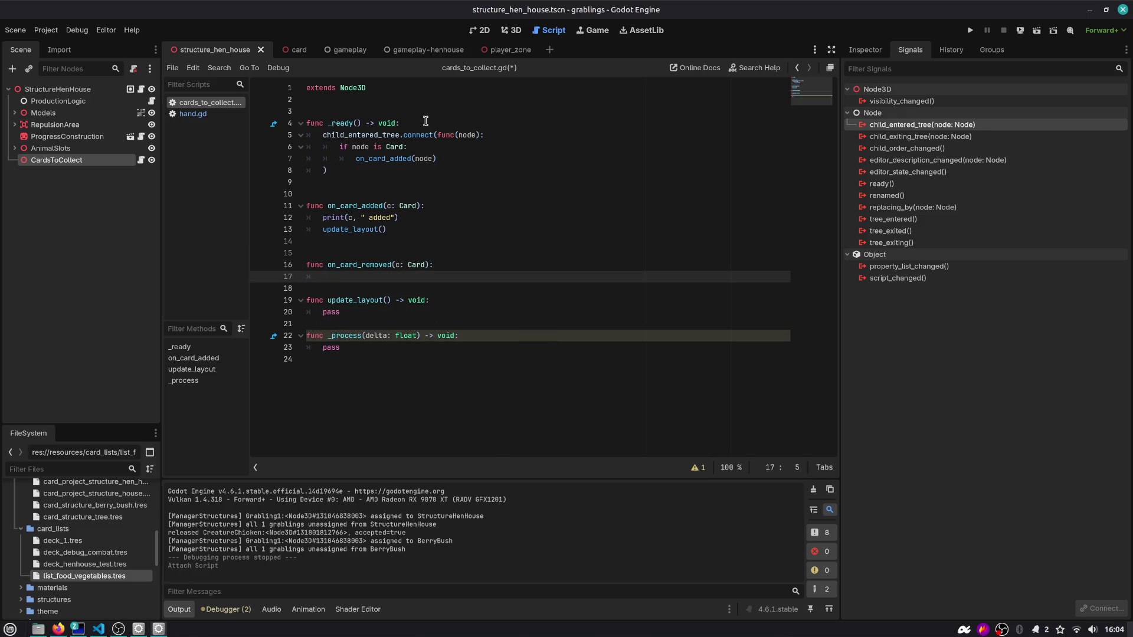
pyautogui.press('Return')
pyautogui.press('Up')
pyautogui.press('Up')
pyautogui.press('Up')
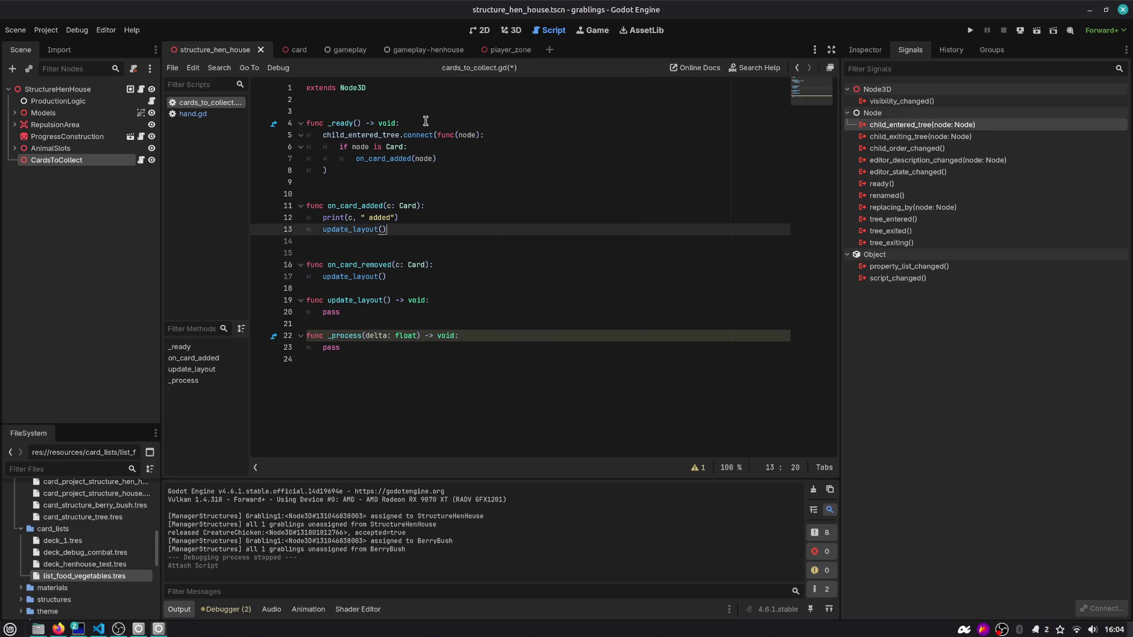
pyautogui.hotkey('ctrl', 'c')
pyautogui.press('Down')
pyautogui.press('Down')
pyautogui.press('Down')
pyautogui.hotkey('ctrl', 'v')
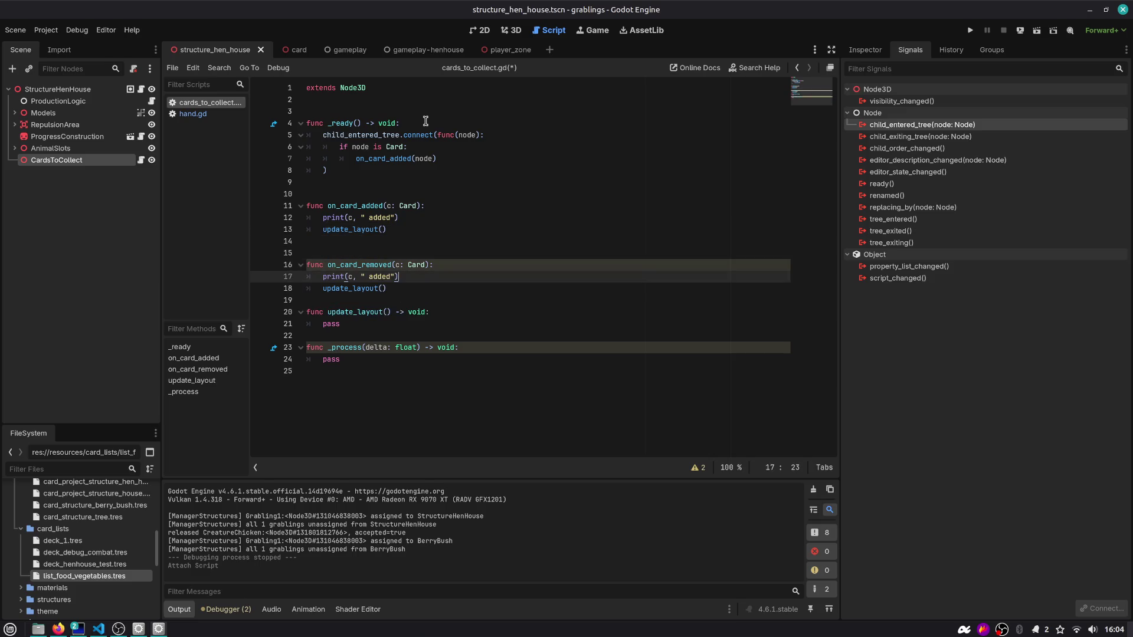
pyautogui.hotkey('ctrl', 'shift', 'Left')
pyautogui.press('BackSpace')
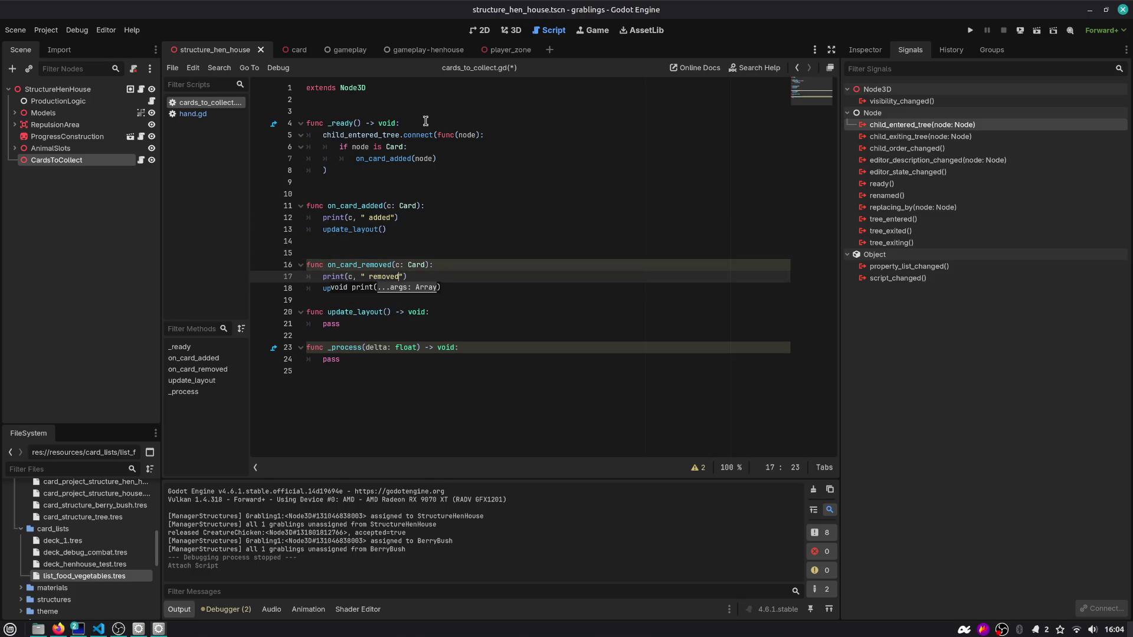
pyautogui.press('Up')
pyautogui.press('Up')
pyautogui.press('Up')
pyautogui.press('Down')
pyautogui.press('Down')
pyautogui.press('Down')
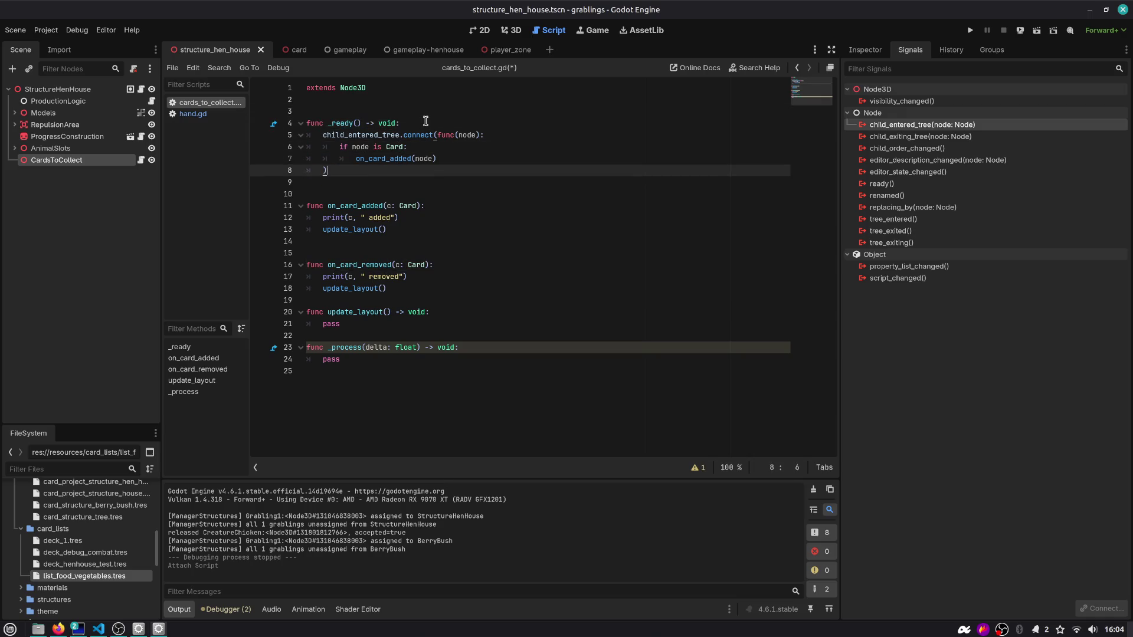
pyautogui.press('Return')
# Step: In _ready, connect child_exiting_tree to a lambda calling on_card_removed when the node is a Card
pyautogui.write('child_')
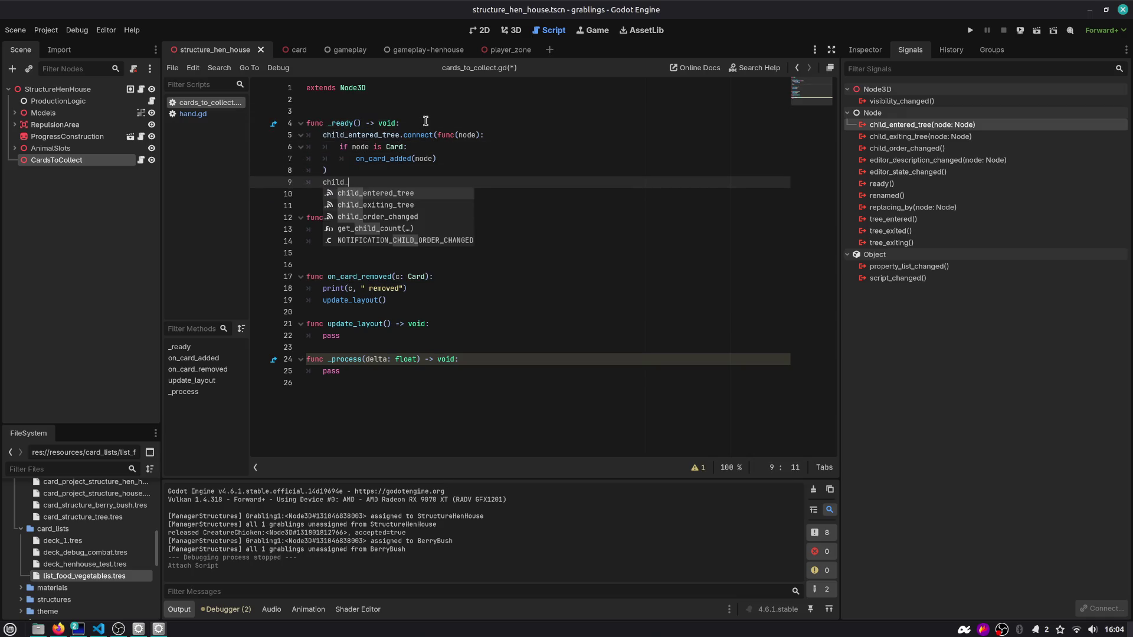
pyautogui.press('Down')
pyautogui.press('Return')
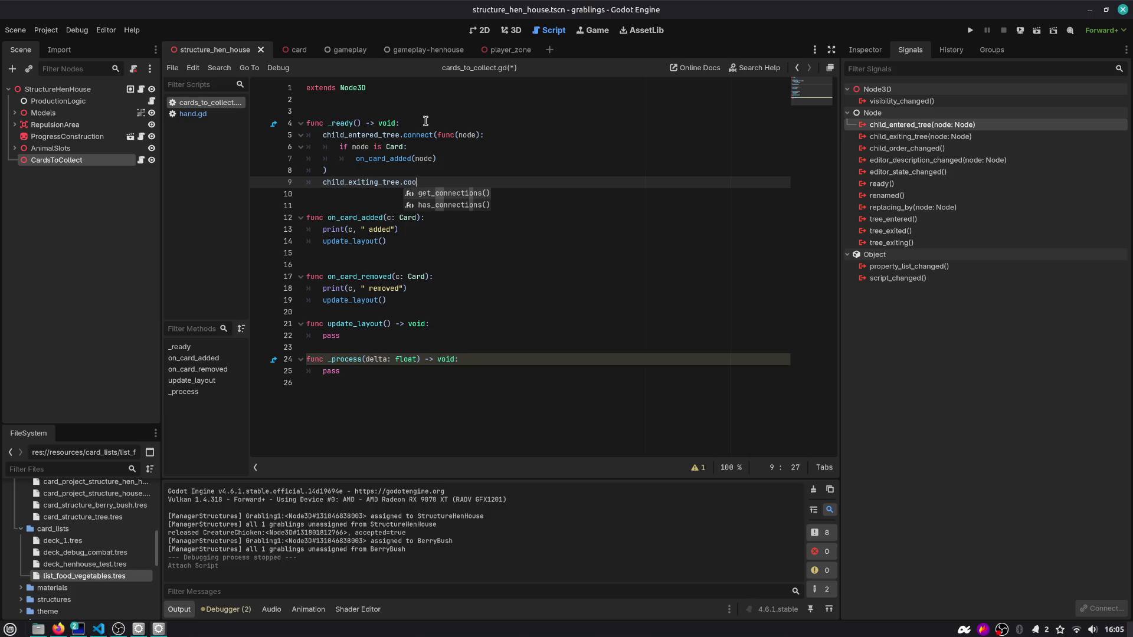
pyautogui.press('Return')
pyautogui.write('c(node):)')
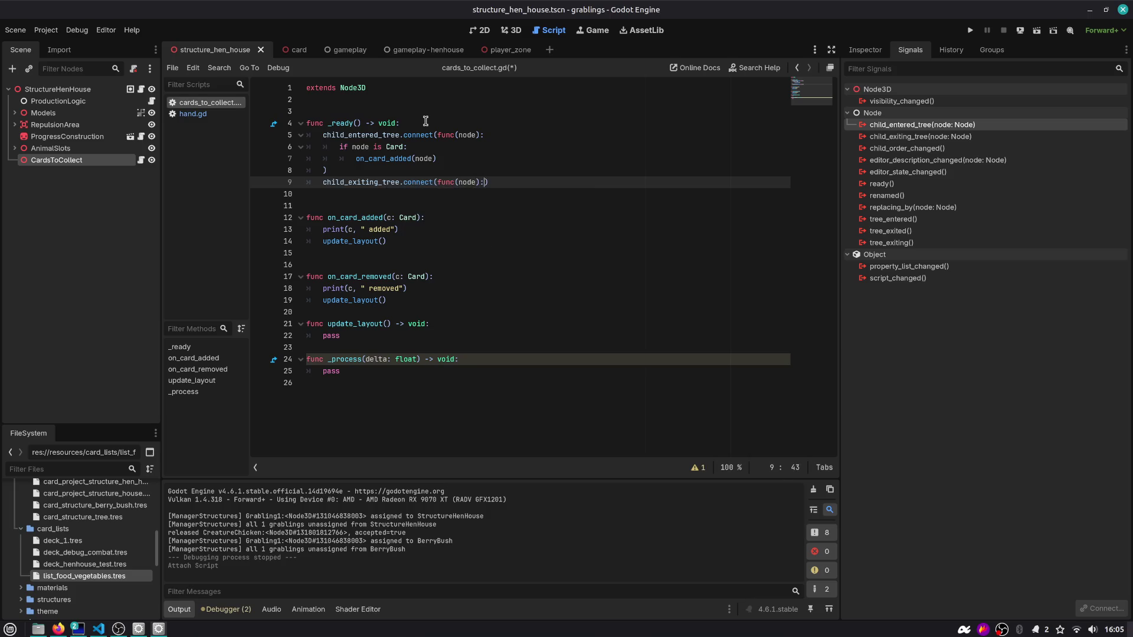
pyautogui.press('Return')
pyautogui.write('if node is Car')
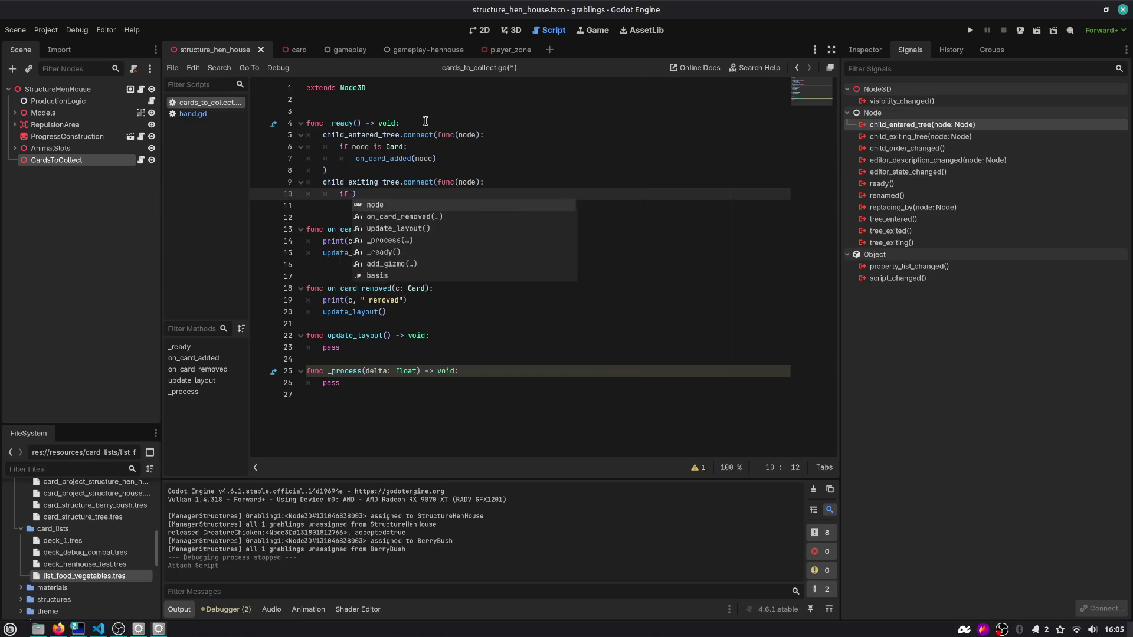
pyautogui.press('Return')
pyautogui.write(':')
pyautogui.press('Return')
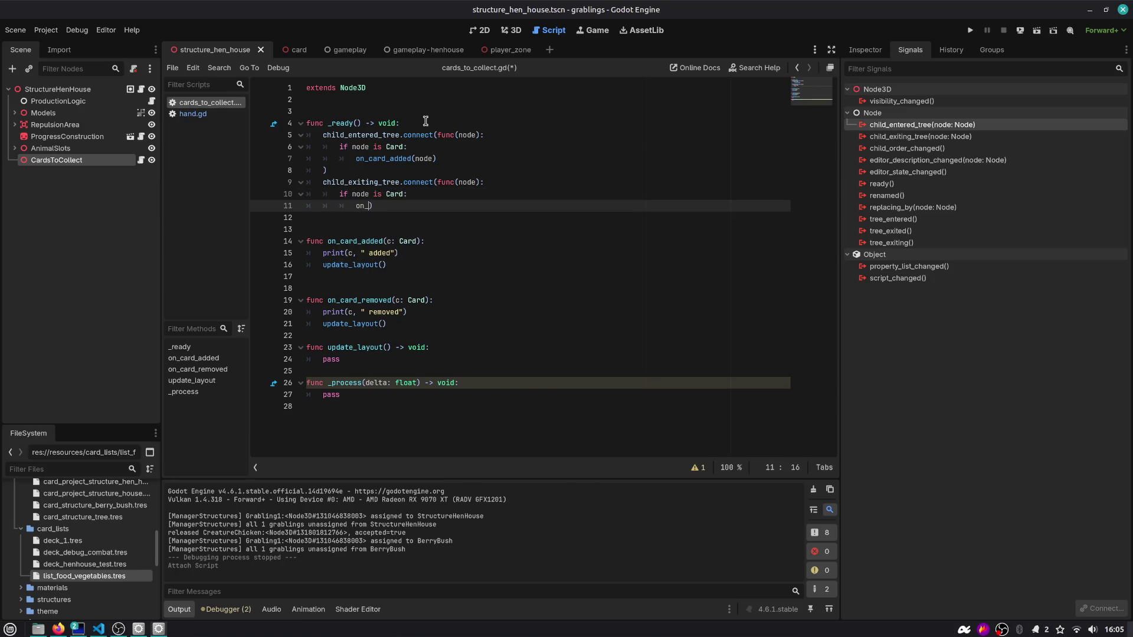
pyautogui.write('d')
pyautogui.press('Down')
# Step: Put the closing parenthesis on its own line and pass node to on_card_removed
pyautogui.press('Return')
pyautogui.hotkey('ctrl', 's')
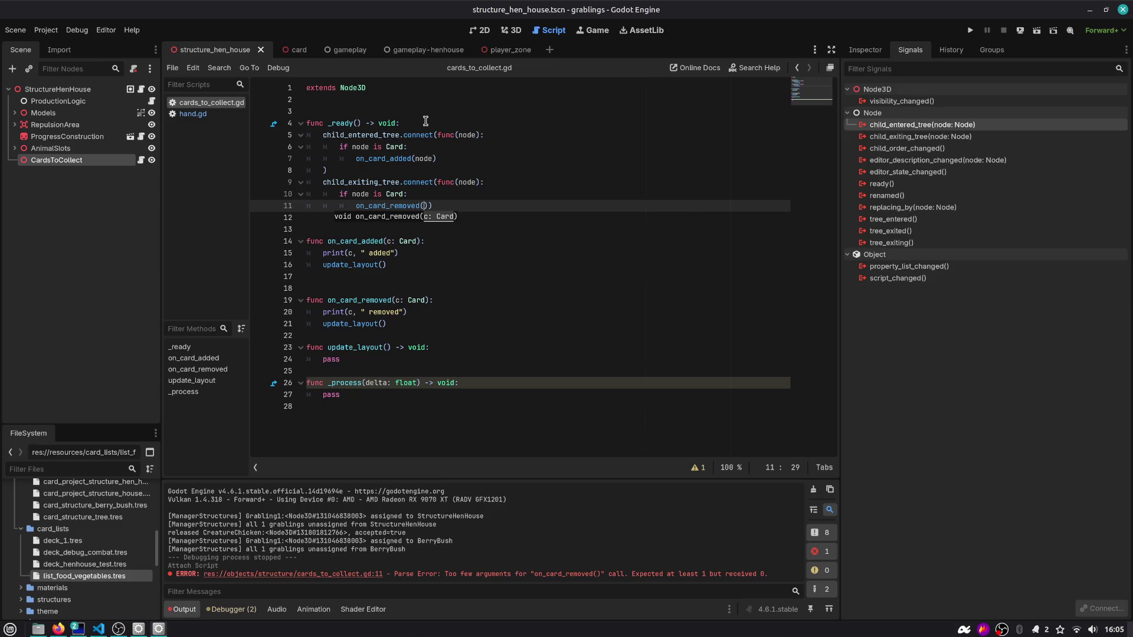
pyautogui.press('Right')
pyautogui.press('Return')
pyautogui.press('BackSpace')
pyautogui.hotkey('ctrl', 's')
pyautogui.press('Down')
pyautogui.press('Down')
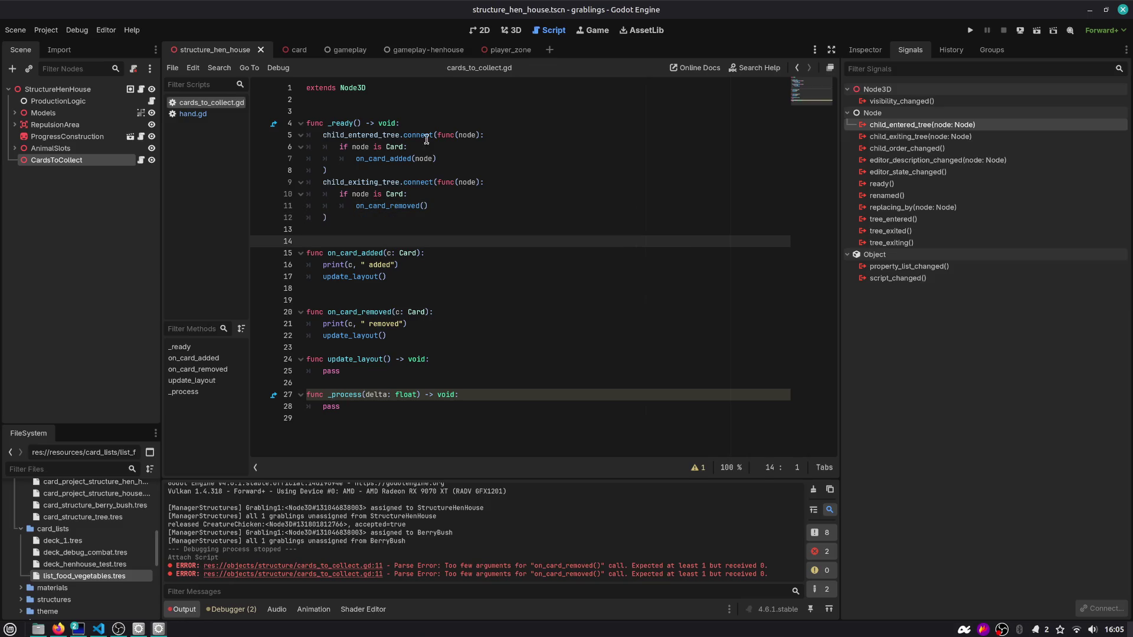
pyautogui.doubleClick(399, 207)
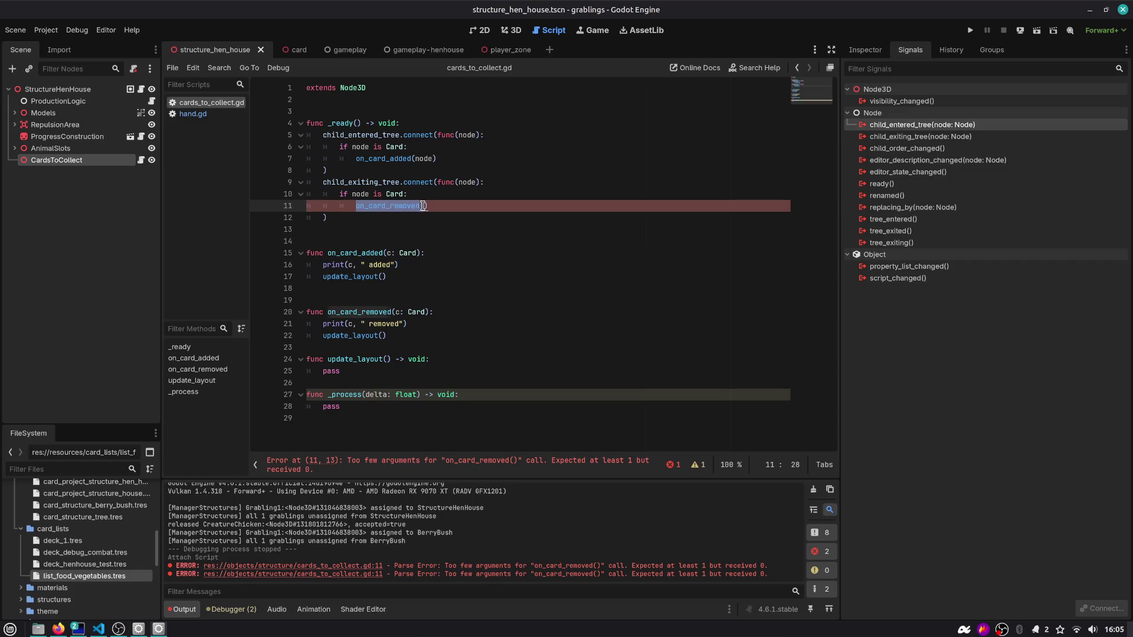
pyautogui.click(423, 206)
pyautogui.write('de')
# Step: Delete the empty _process function, tidy blank lines, and select pass in update_layout
pyautogui.click(455, 418)
pyautogui.hotkey('shift', 'Up')
pyautogui.hotkey('shift', 'Home')
pyautogui.press('Delete')
pyautogui.press('BackSpace')
pyautogui.press('BackSpace')
pyautogui.press('Up')
pyautogui.press('Up')
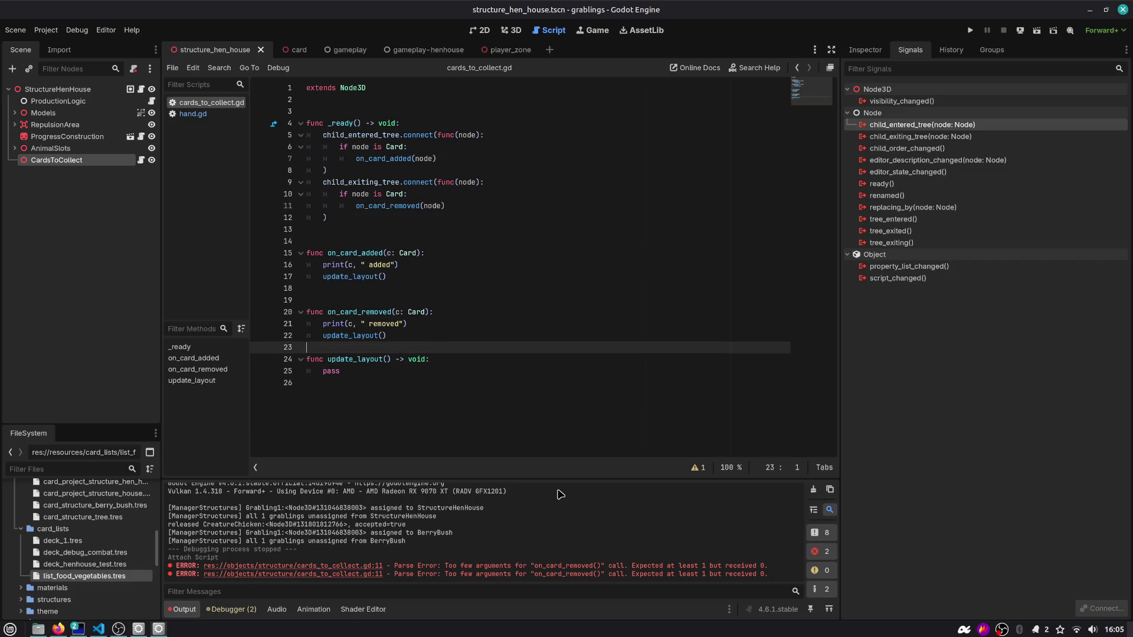
pyautogui.press('Return')
pyautogui.doubleClick(362, 382)
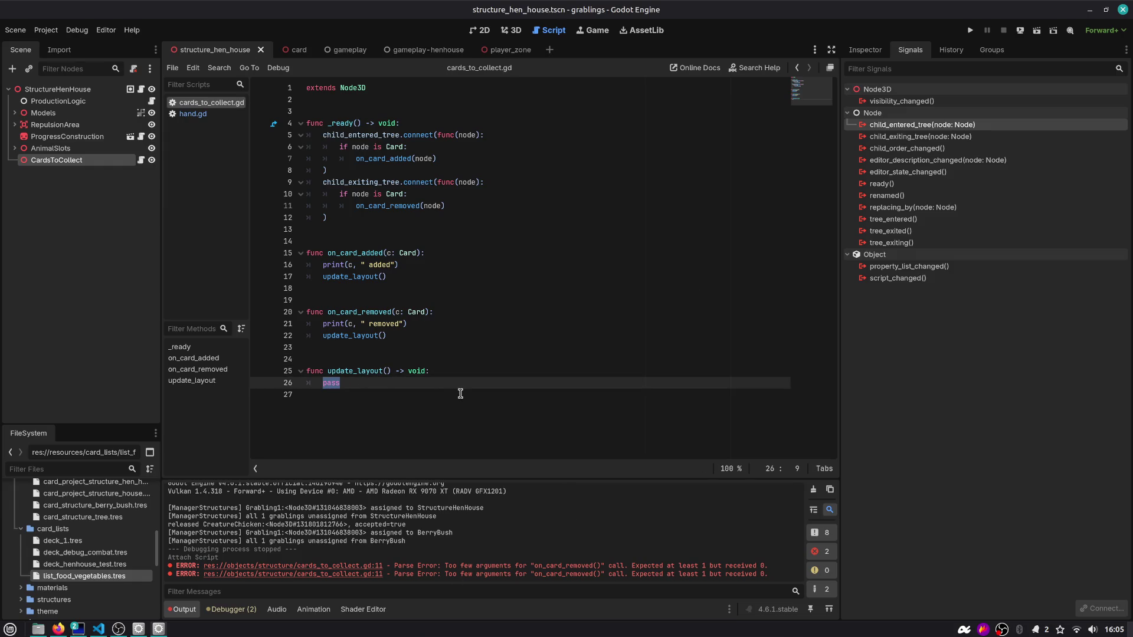
pyautogui.hotkey('alt', 'Tab')
pyautogui.hotkey('alt', 'Tab')
pyautogui.hotkey('alt', 'Tab')
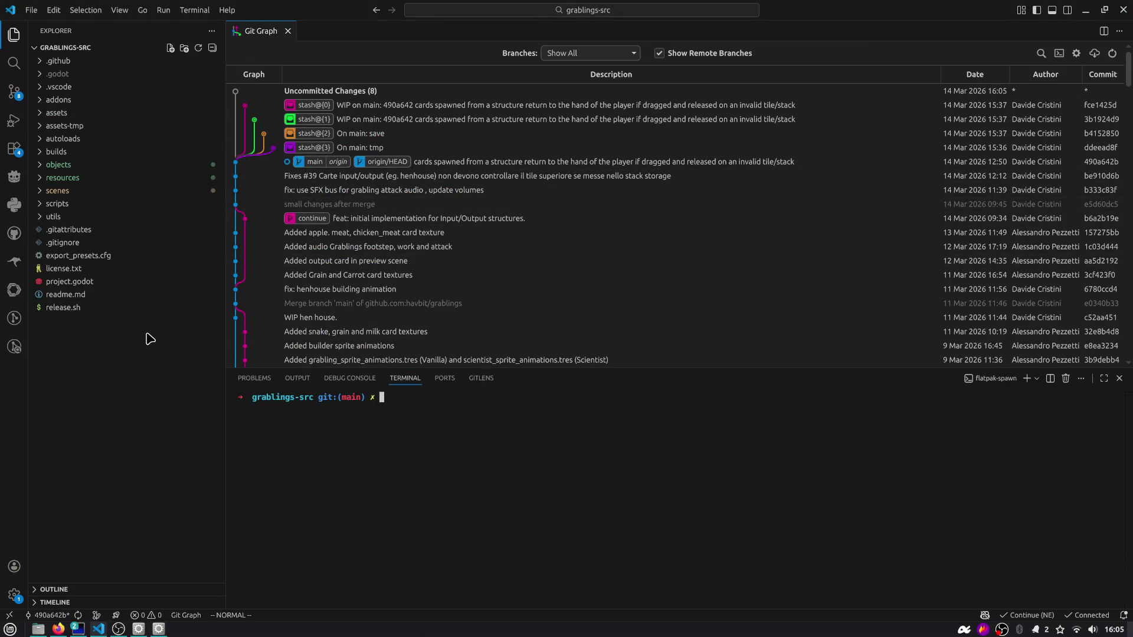
# Step: Create docs.excalidraw at the VS Code project root and close the terminal panel
pyautogui.rightClick(149, 340)
pyautogui.click(319, 40)
pyautogui.write('docs.excalid')
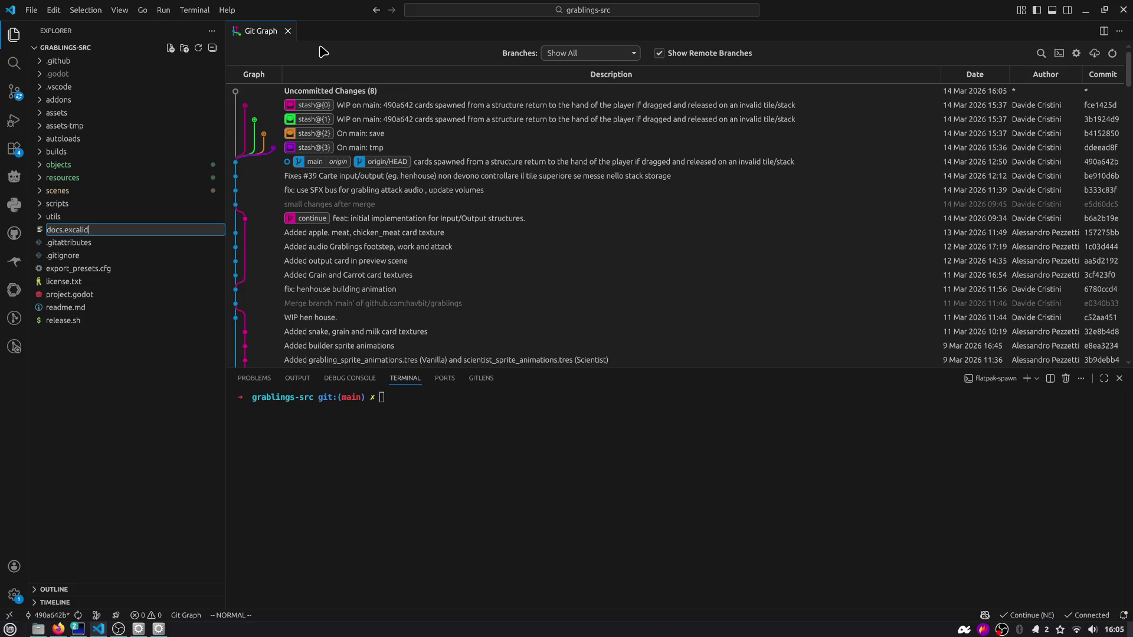
pyautogui.write('raw')
pyautogui.press('Return')
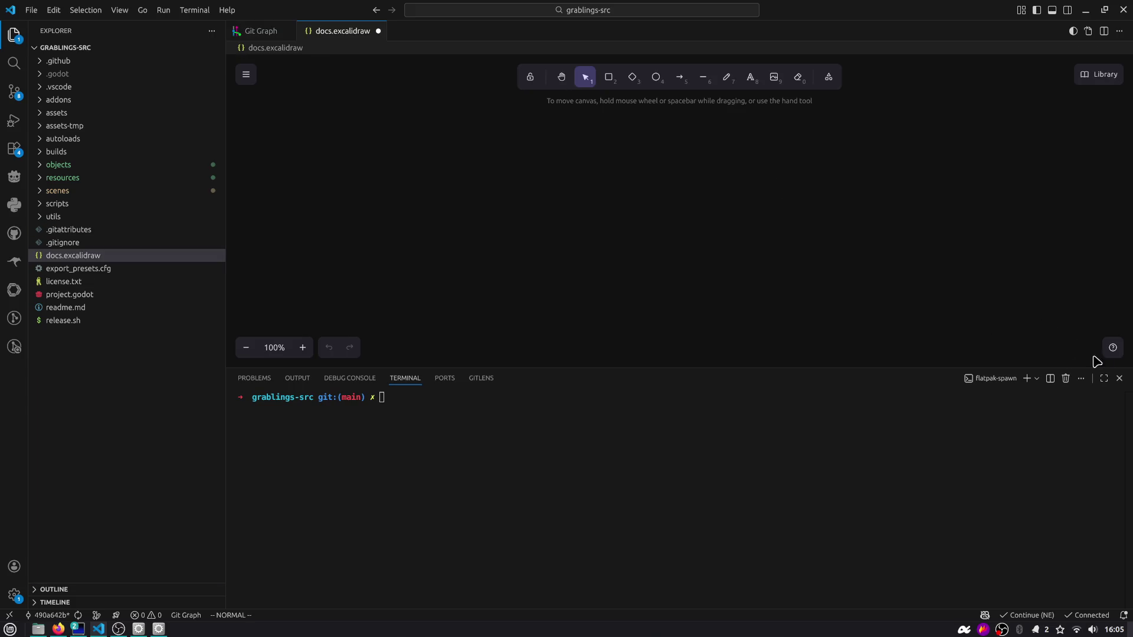
pyautogui.click(1118, 379)
pyautogui.hotkey('alt', 'Tab')
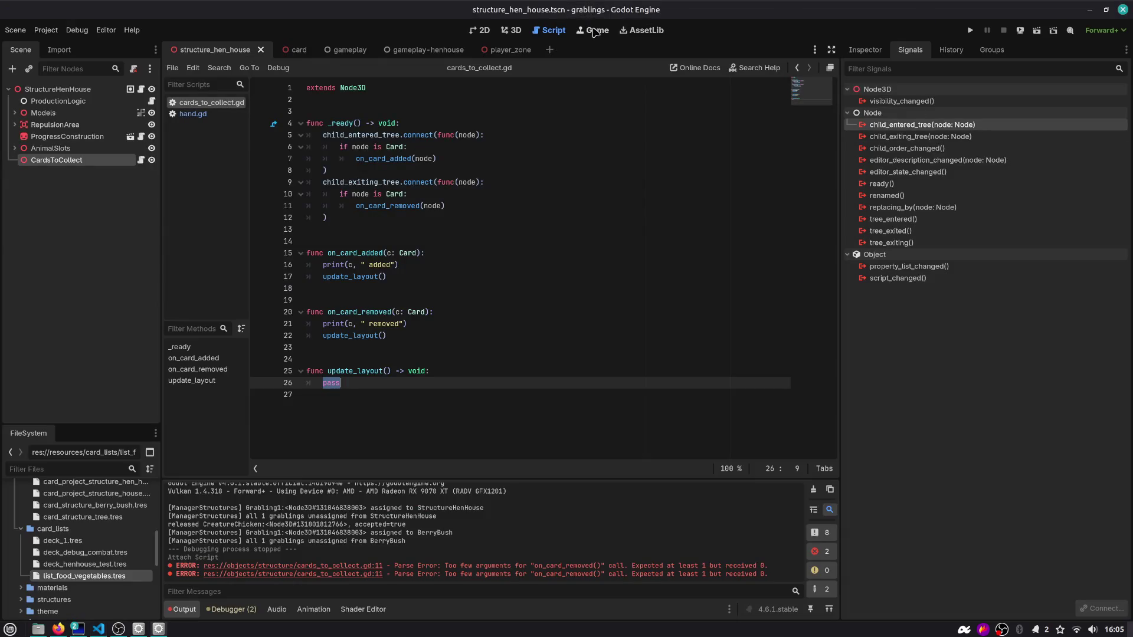
# Step: Run the game and capture a Flameshot screenshot of the WOOD, ROCK and HEN HOUSE cards
pyautogui.click(593, 31)
pyautogui.click(969, 31)
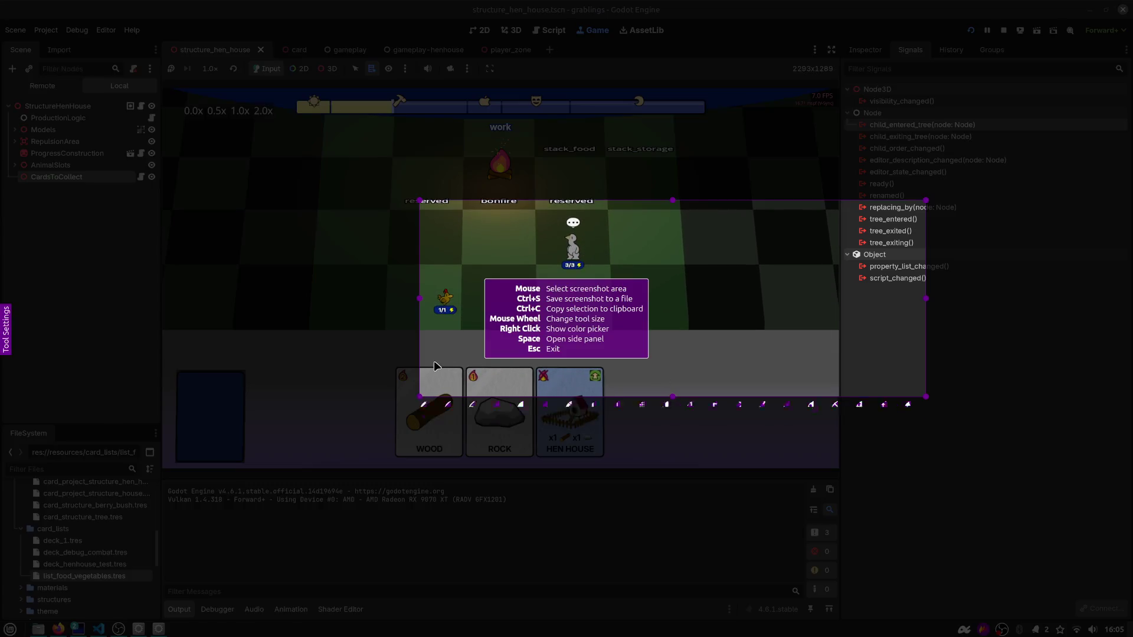
pyautogui.press('Print')
pyautogui.moveTo(812, 240); pyautogui.dragTo(734, 310)
pyautogui.moveTo(839, 270)
pyautogui.mouseDown()
pyautogui.moveTo(614, 357)
pyautogui.moveTo(403, 366)
pyautogui.mouseUp()
pyautogui.moveTo(373, 416); pyautogui.dragTo(424, 412)
pyautogui.moveTo(456, 463); pyautogui.dragTo(465, 462)
pyautogui.press('Return')
# Step: Switch through Firefox to the docs.excalidraw canvas in VS Code
pyautogui.hotkey('alt', 'Tab')
pyautogui.hotkey('alt', 'Tab')
pyautogui.hotkey('alt', 'Tab')
pyautogui.hotkey('alt', 'Tab')
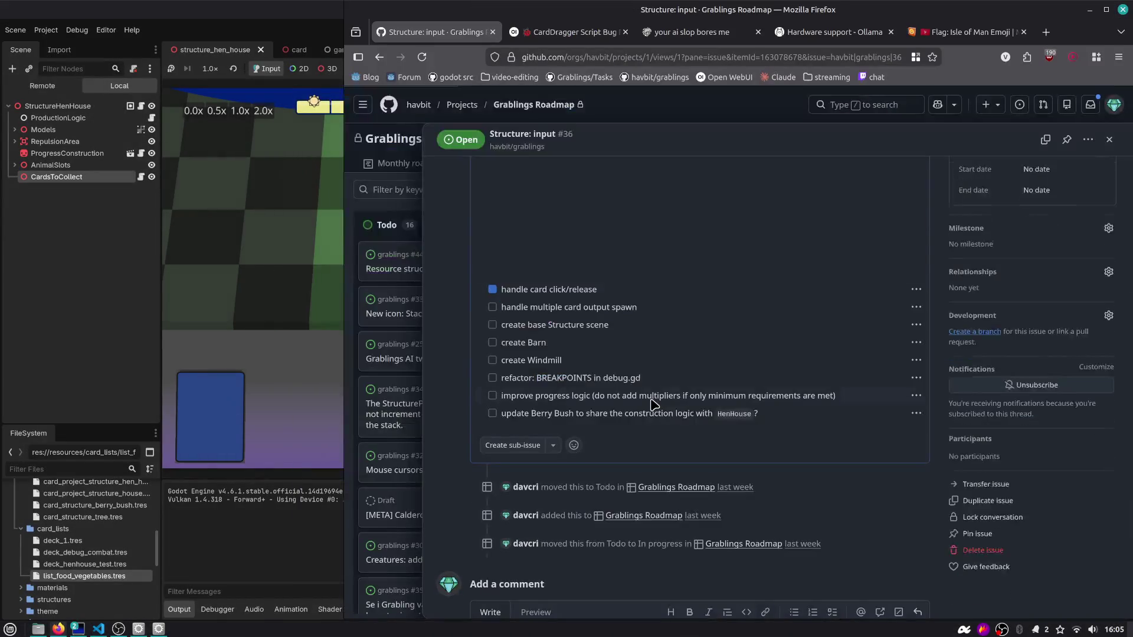
pyautogui.hotkey('alt', 'Tab')
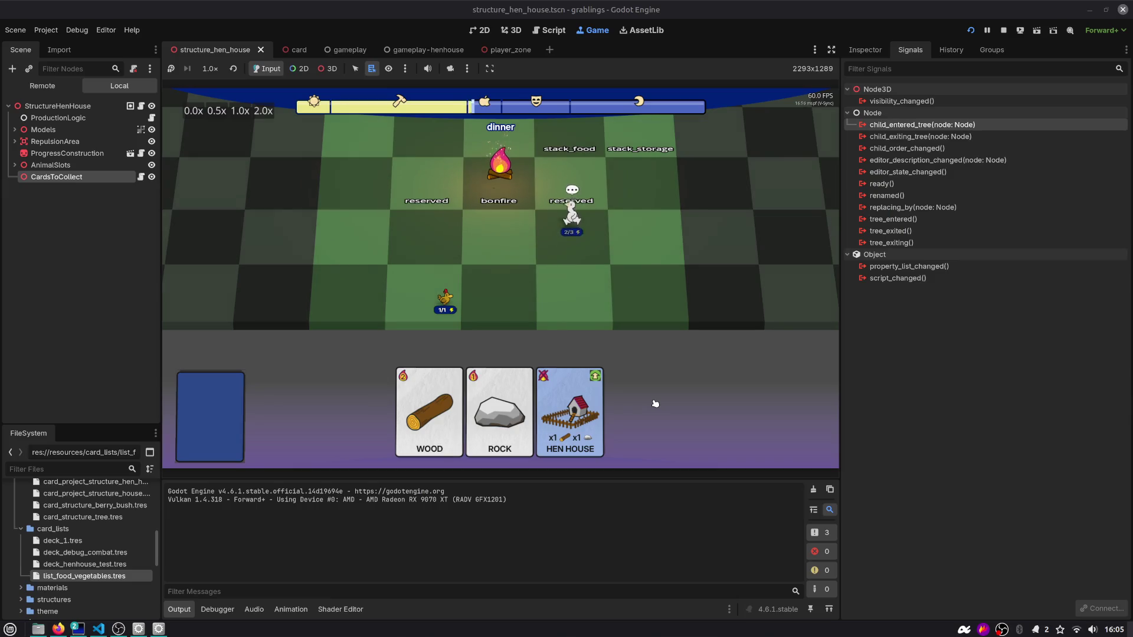
pyautogui.hotkey('alt', 'Tab')
pyautogui.hotkey('alt', 'Tab')
pyautogui.hotkey('alt', 'Tab')
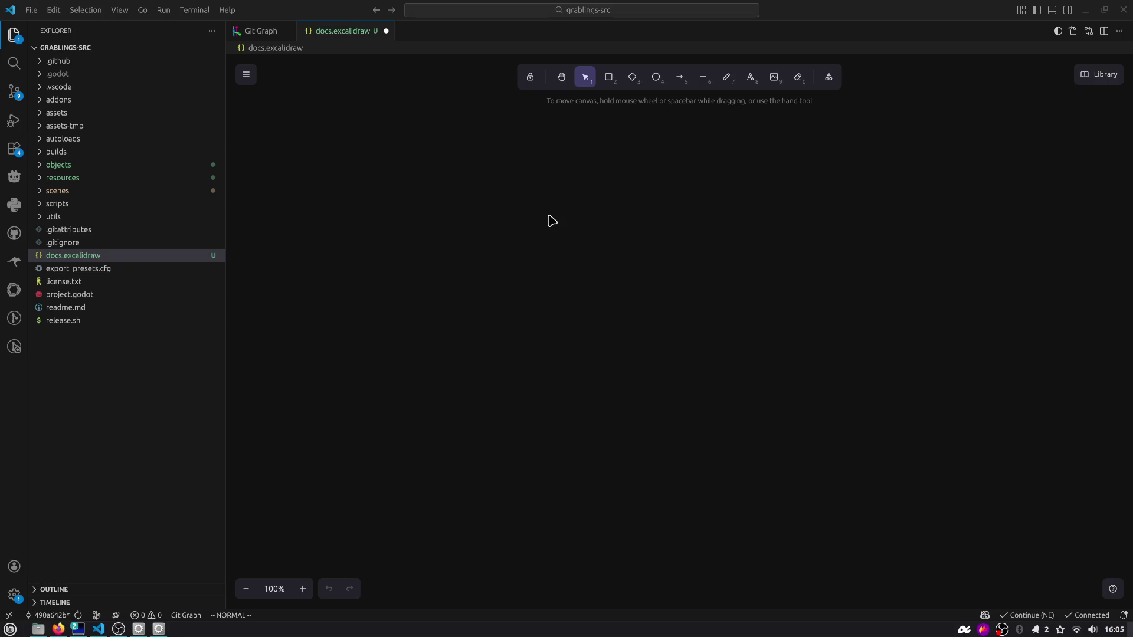
# Step: Screenshot the WOOD card and paste three overlapping copies onto the Excalidraw canvas
pyautogui.hotkey('alt', 'Tab')
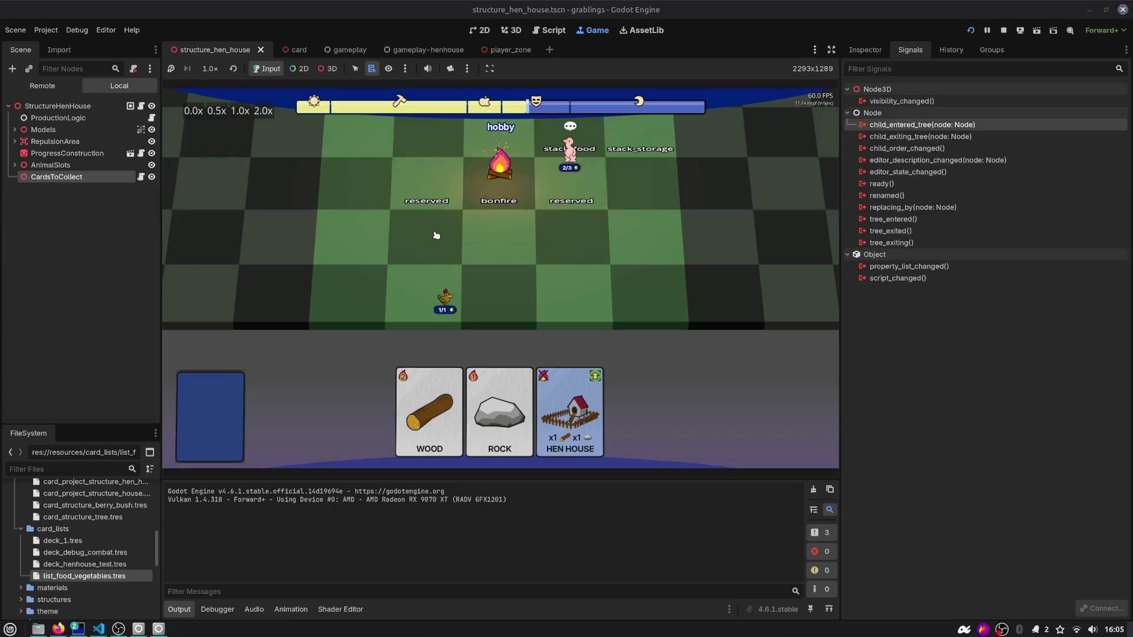
pyautogui.press('Print')
pyautogui.press('Escape')
pyautogui.hotkey('alt', 'Tab')
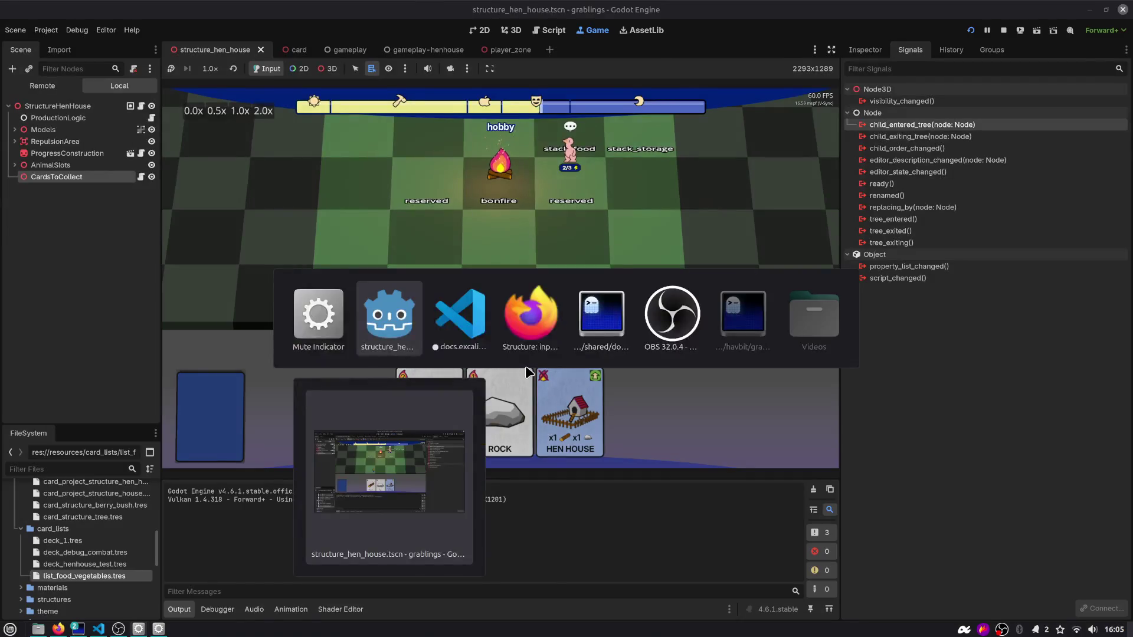
pyautogui.hotkey('alt', 'Tab')
pyautogui.hotkey('ctrl', 'v')
pyautogui.click(658, 287)
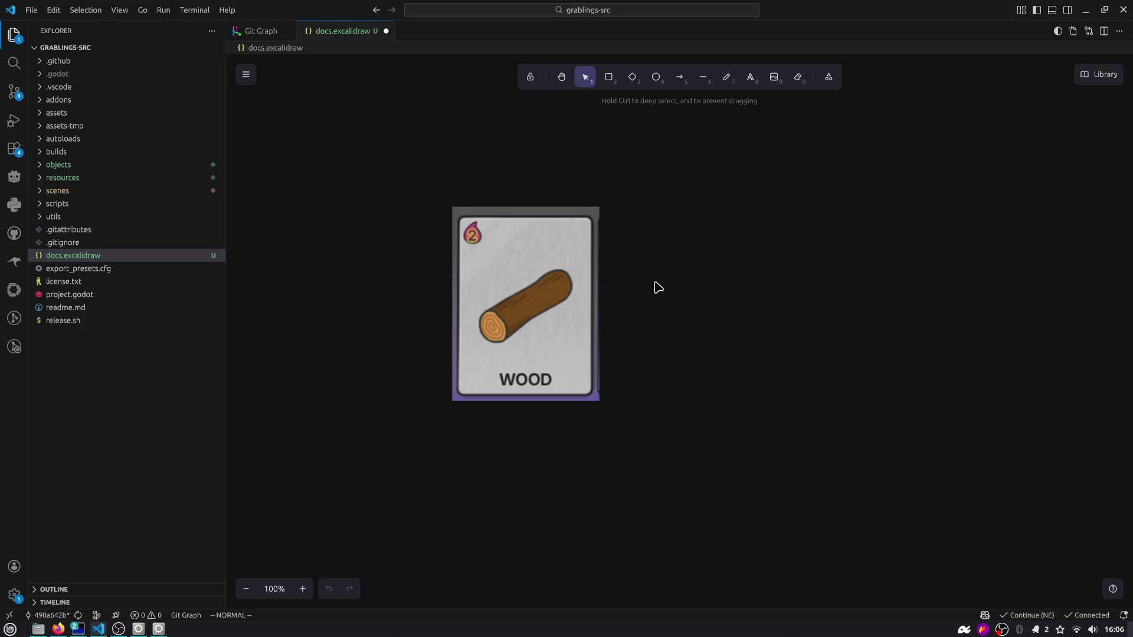
pyautogui.hotkey('ctrl', 'v')
pyautogui.moveTo(632, 279)
pyautogui.mouseDown()
pyautogui.moveTo(539, 309)
pyautogui.moveTo(528, 302)
pyautogui.mouseUp()
pyautogui.hotkey('ctrl', 'v')
pyautogui.moveTo(695, 303); pyautogui.dragTo(540, 301)
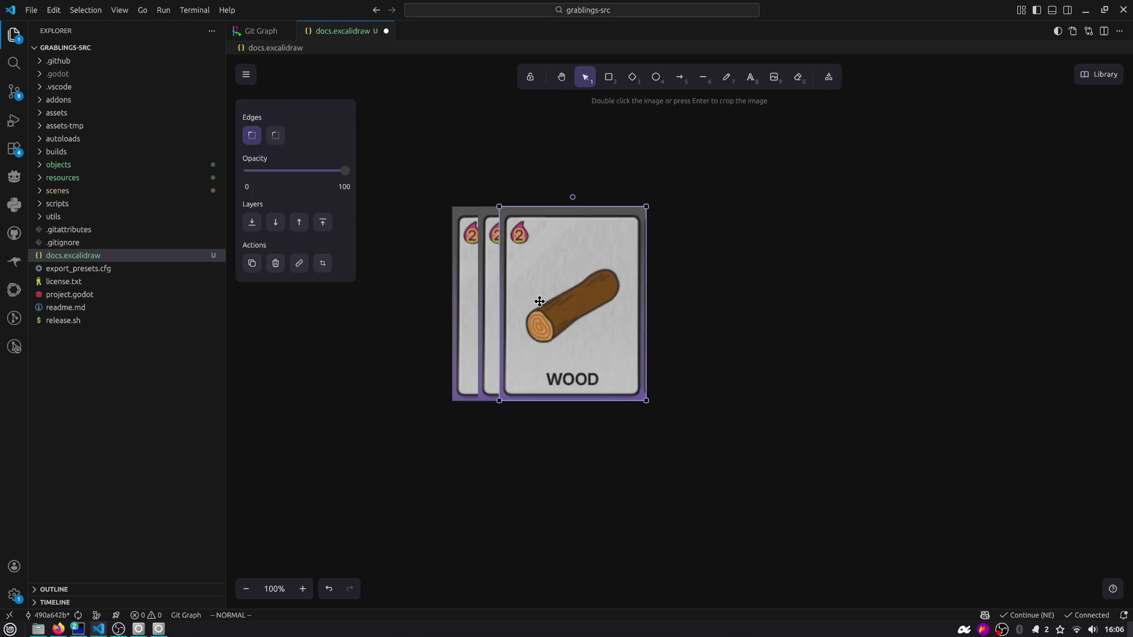
# Step: Draw a vertical pink guide line through the cards
pyautogui.click(702, 77)
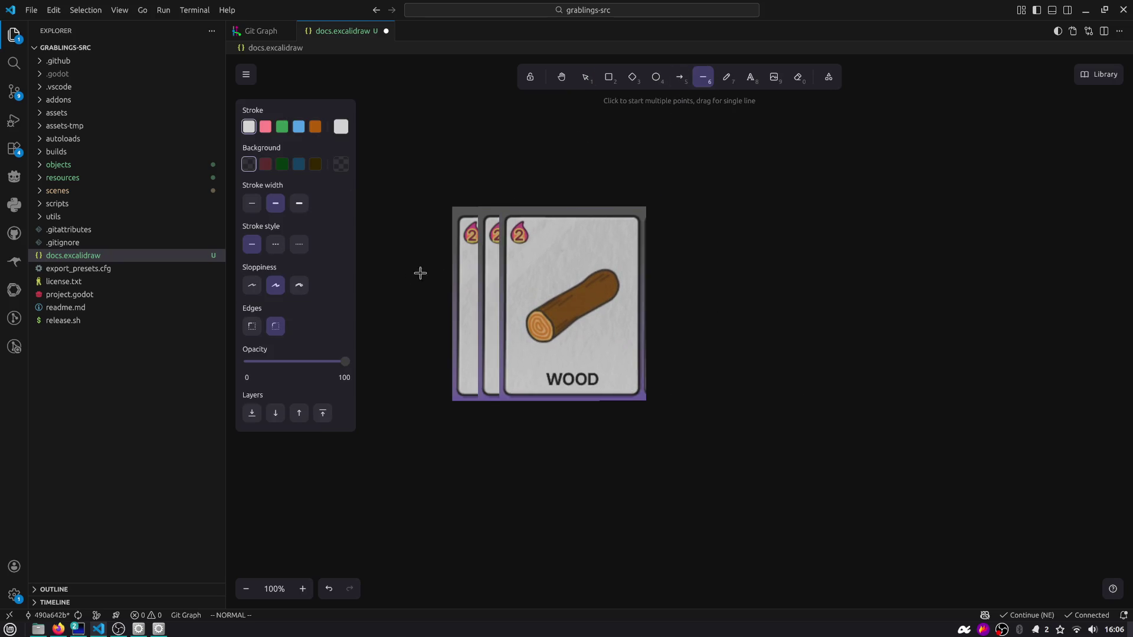
pyautogui.click(265, 126)
pyautogui.moveTo(532, 121); pyautogui.dragTo(533, 571)
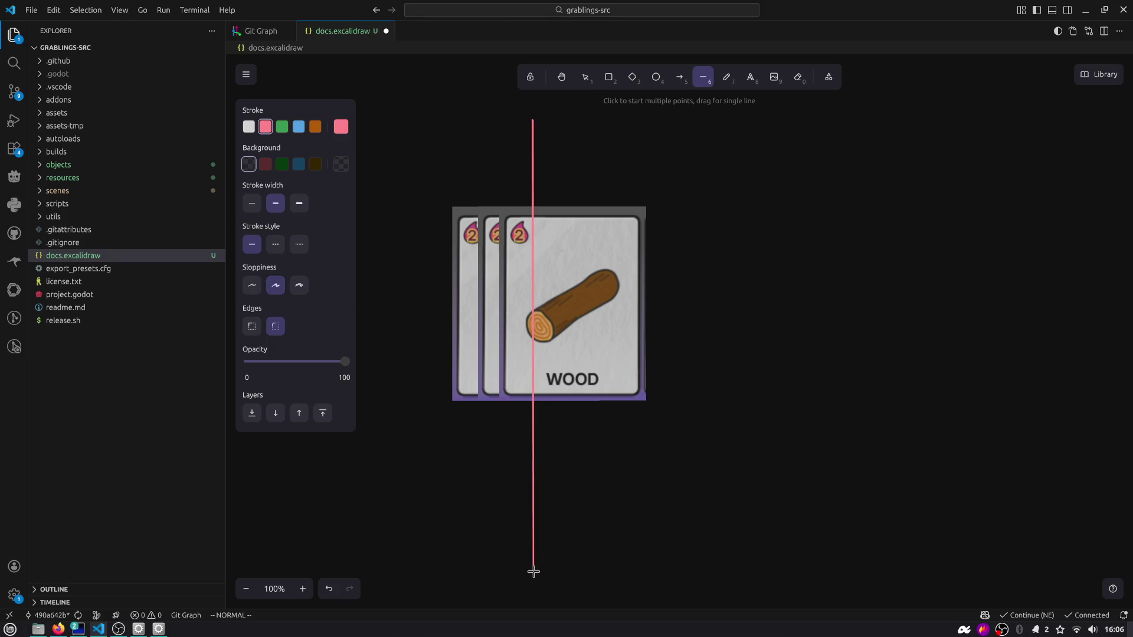
pyautogui.click(564, 257)
# Step: Arrange the cards with one centred above the line and two offset below
pyautogui.moveTo(574, 254)
pyautogui.mouseDown()
pyautogui.moveTo(533, 253)
pyautogui.moveTo(540, 178)
pyautogui.moveTo(552, 165)
pyautogui.mouseUp()
pyautogui.moveTo(579, 344); pyautogui.dragTo(594, 541)
pyautogui.moveTo(536, 369)
pyautogui.mouseDown()
pyautogui.moveTo(681, 544)
pyautogui.moveTo(638, 577)
pyautogui.mouseUp()
pyautogui.moveTo(542, 526); pyautogui.dragTo(521, 528)
pyautogui.moveTo(665, 477)
pyautogui.mouseDown()
pyautogui.moveTo(554, 463)
pyautogui.moveTo(594, 356)
pyautogui.moveTo(593, 378)
pyautogui.mouseUp()
pyautogui.keyDown('shift'); pyautogui.click(551, 432); pyautogui.keyUp('shift')
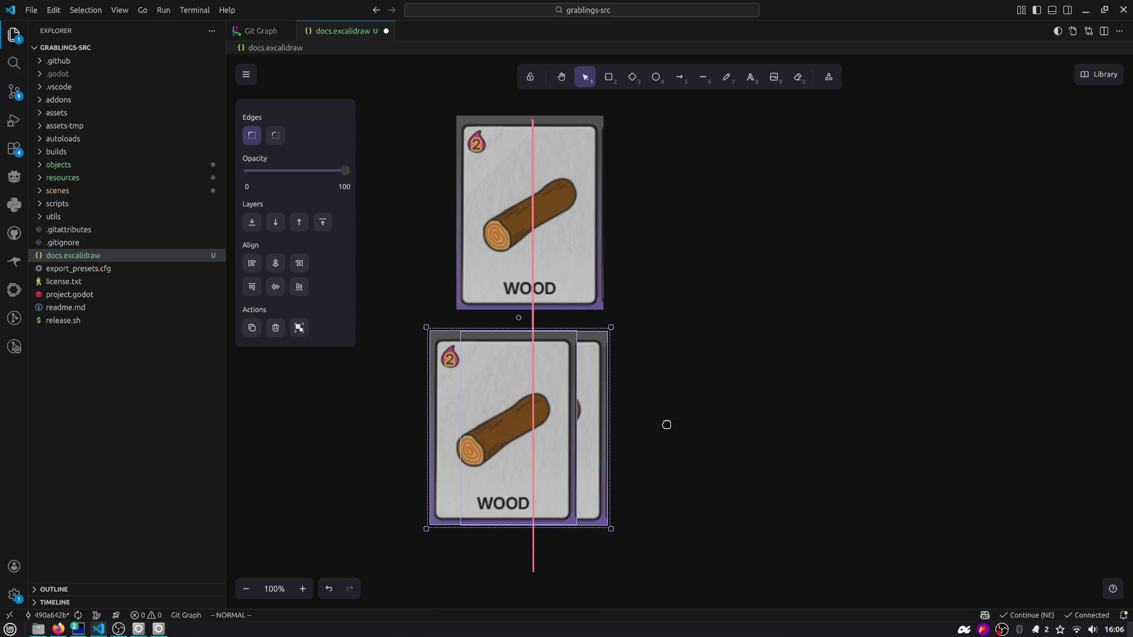
# Step: Paste another card pair and build a bottom stack of WOOD cards, shifted slightly right
pyautogui.scroll(-5, 674, 434)
pyautogui.hotkey('ctrl', 'v')
pyautogui.moveTo(589, 305)
pyautogui.mouseDown()
pyautogui.moveTo(508, 451)
pyautogui.moveTo(371, 492)
pyautogui.mouseUp()
pyautogui.moveTo(638, 289)
pyautogui.mouseDown()
pyautogui.moveTo(446, 486)
pyautogui.moveTo(412, 477)
pyautogui.mouseUp()
pyautogui.moveTo(463, 309)
pyautogui.mouseDown()
pyautogui.moveTo(533, 337)
pyautogui.moveTo(513, 513)
pyautogui.moveTo(456, 513)
pyautogui.mouseUp()
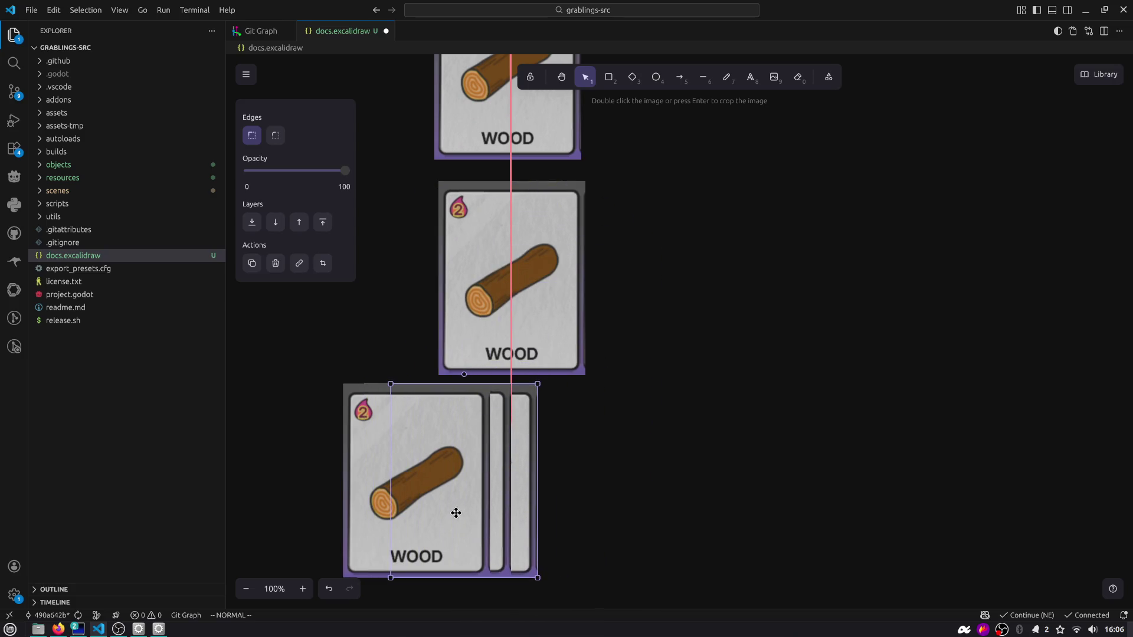
pyautogui.moveTo(278, 454)
pyautogui.mouseDown()
pyautogui.moveTo(607, 562)
pyautogui.moveTo(621, 552)
pyautogui.mouseUp()
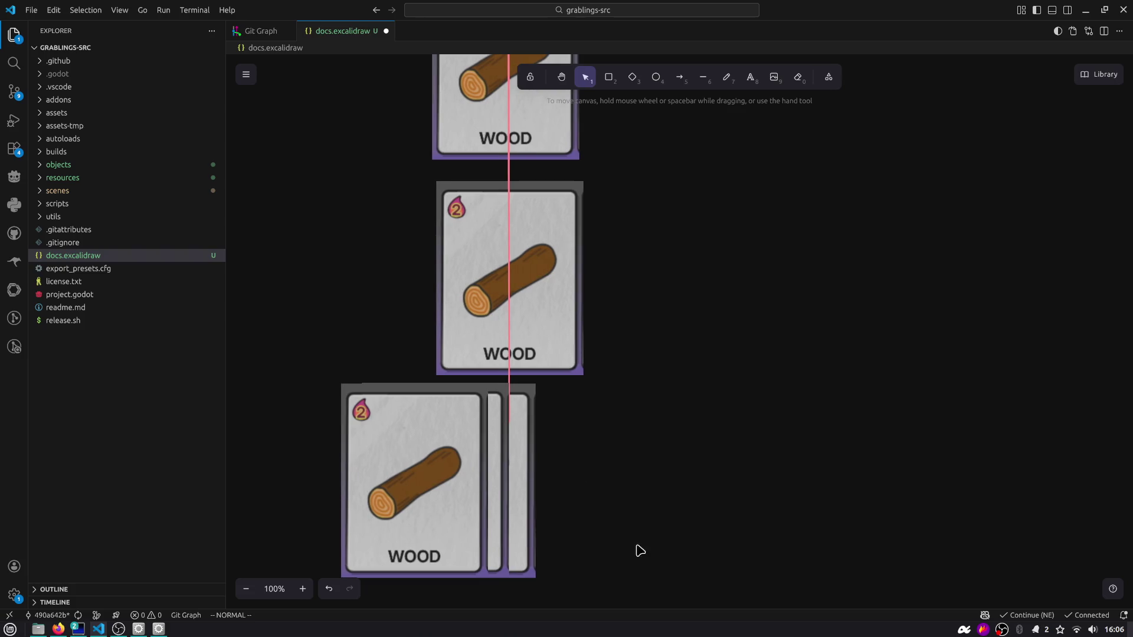
pyautogui.scroll(-1, 483, 506)
pyautogui.moveTo(354, 544); pyautogui.dragTo(642, 314)
pyautogui.moveTo(448, 408); pyautogui.dragTo(522, 412)
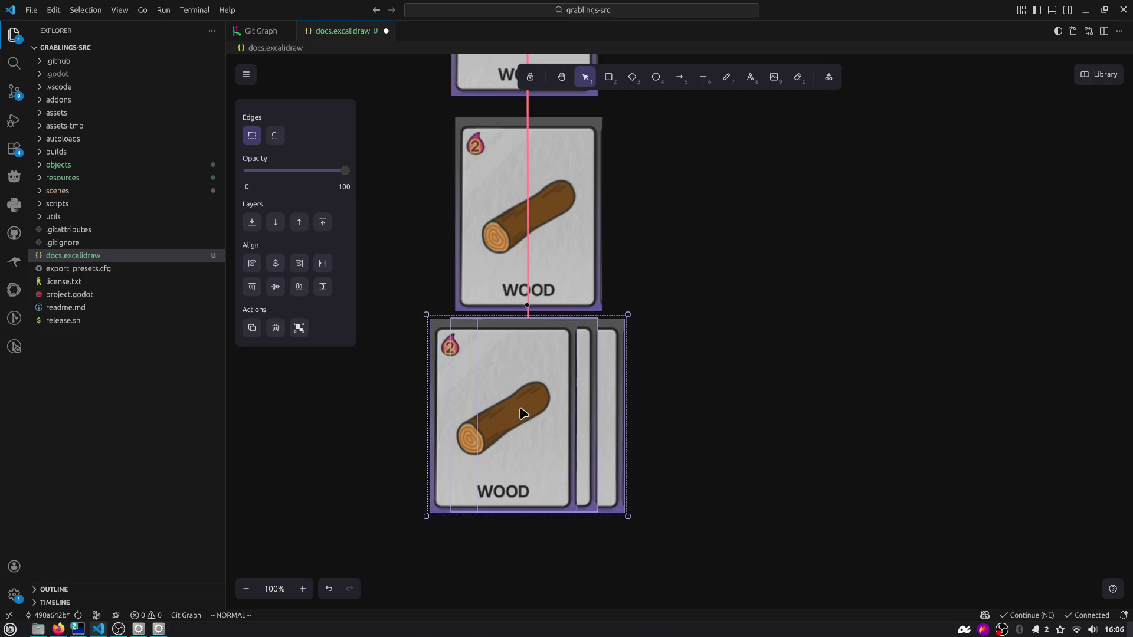
# Step: Pull a card out of the bottom stack, duplicate it, and tuck the copy behind the middle card
pyautogui.moveTo(590, 203); pyautogui.dragTo(573, 201)
pyautogui.moveTo(561, 379)
pyautogui.mouseDown()
pyautogui.moveTo(649, 249)
pyautogui.moveTo(688, 157)
pyautogui.moveTo(632, 172)
pyautogui.mouseUp()
pyautogui.moveTo(555, 301)
pyautogui.keyDown('alt'); pyautogui.mouseDown()
pyautogui.moveTo(559, 357)
pyautogui.moveTo(460, 517)
pyautogui.moveTo(464, 504)
pyautogui.mouseUp(); pyautogui.keyUp('alt')
pyautogui.moveTo(615, 211)
pyautogui.mouseDown()
pyautogui.moveTo(483, 207)
pyautogui.moveTo(561, 170)
pyautogui.moveTo(455, 175)
pyautogui.moveTo(586, 174)
pyautogui.moveTo(498, 161)
pyautogui.moveTo(521, 163)
pyautogui.mouseUp()
pyautogui.click(688, 152)
pyautogui.click(502, 160)
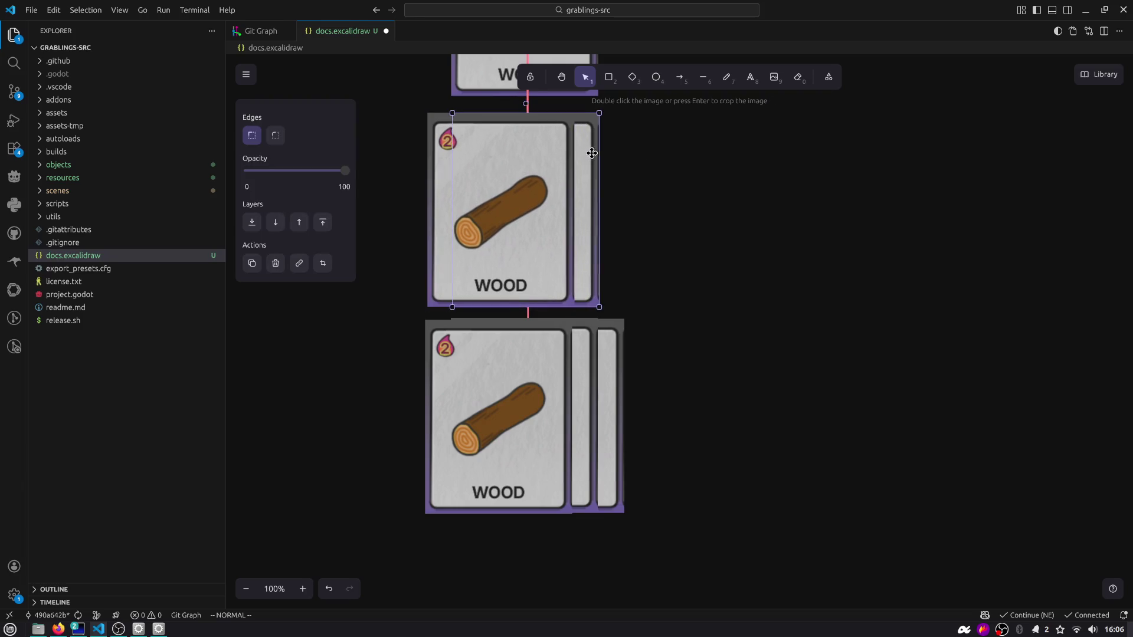
pyautogui.scroll(1, 670, 191)
pyautogui.moveTo(671, 191); pyautogui.dragTo(700, 288)
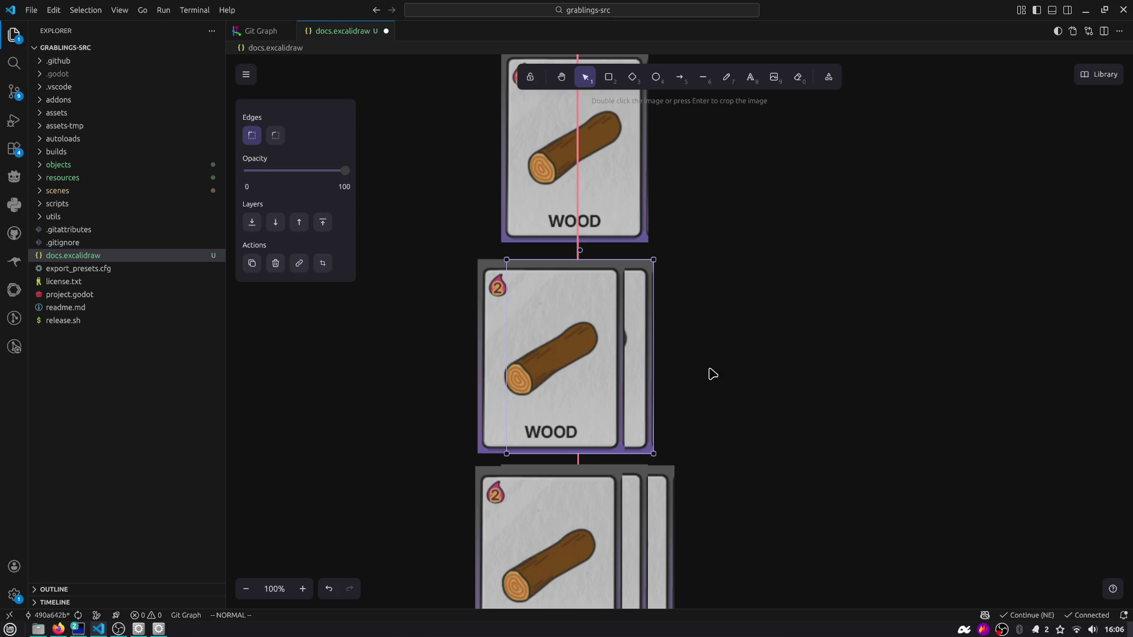
pyautogui.scroll(4, 625, 144)
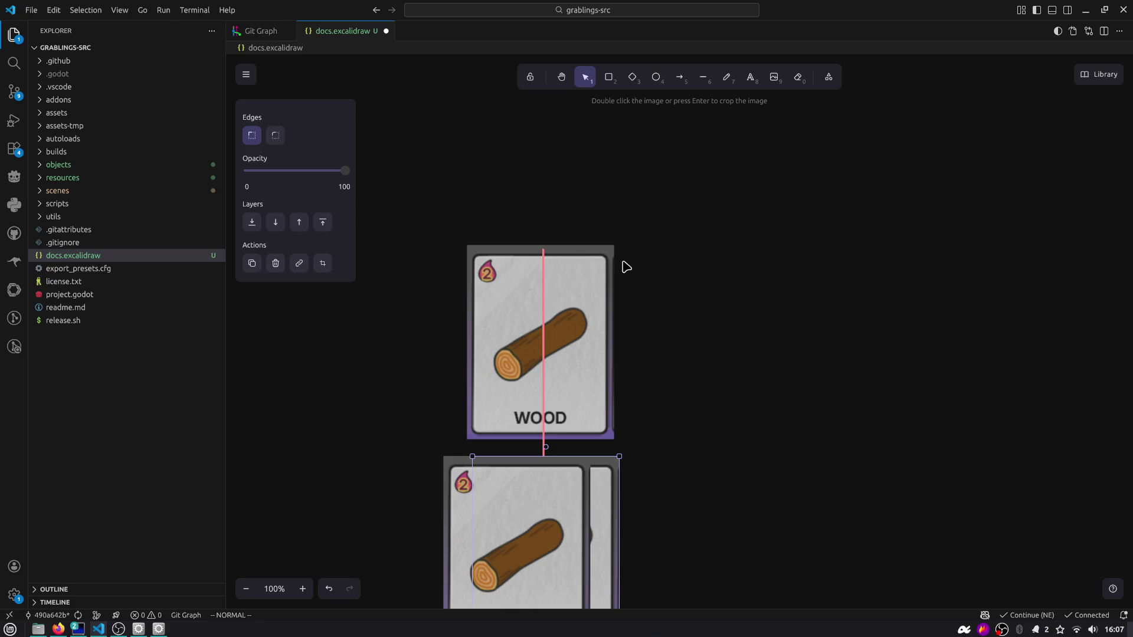
pyautogui.scroll(-3, 665, 385)
# Step: Crop the lower image to a single card and nudge the pair's front card slightly right
pyautogui.moveTo(575, 385)
pyautogui.mouseDown()
pyautogui.moveTo(542, 397)
pyautogui.moveTo(569, 392)
pyautogui.mouseUp()
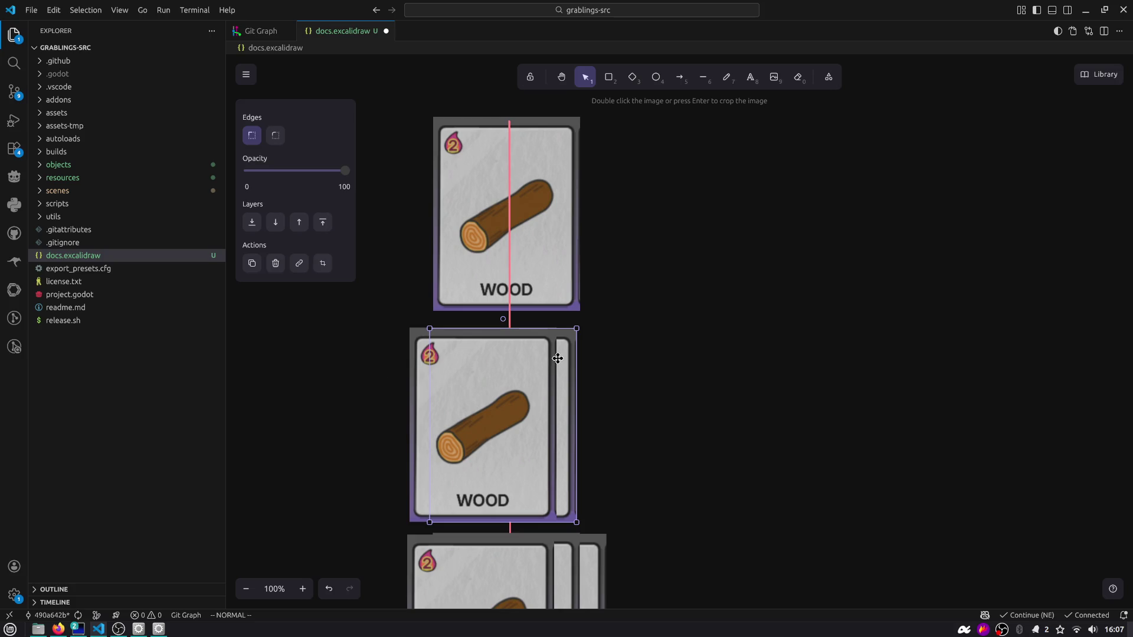
pyautogui.press('Escape')
pyautogui.moveTo(548, 370); pyautogui.dragTo(570, 369)
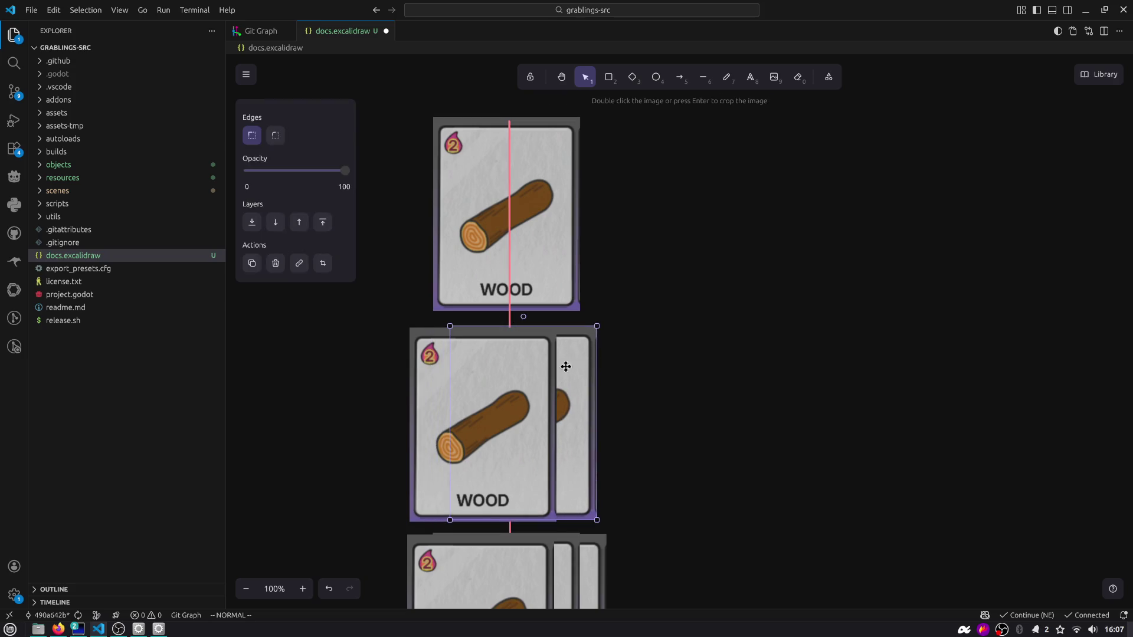
pyautogui.click(655, 367)
pyautogui.hotkey('ctrl', 'z')
pyautogui.moveTo(455, 384); pyautogui.dragTo(458, 384)
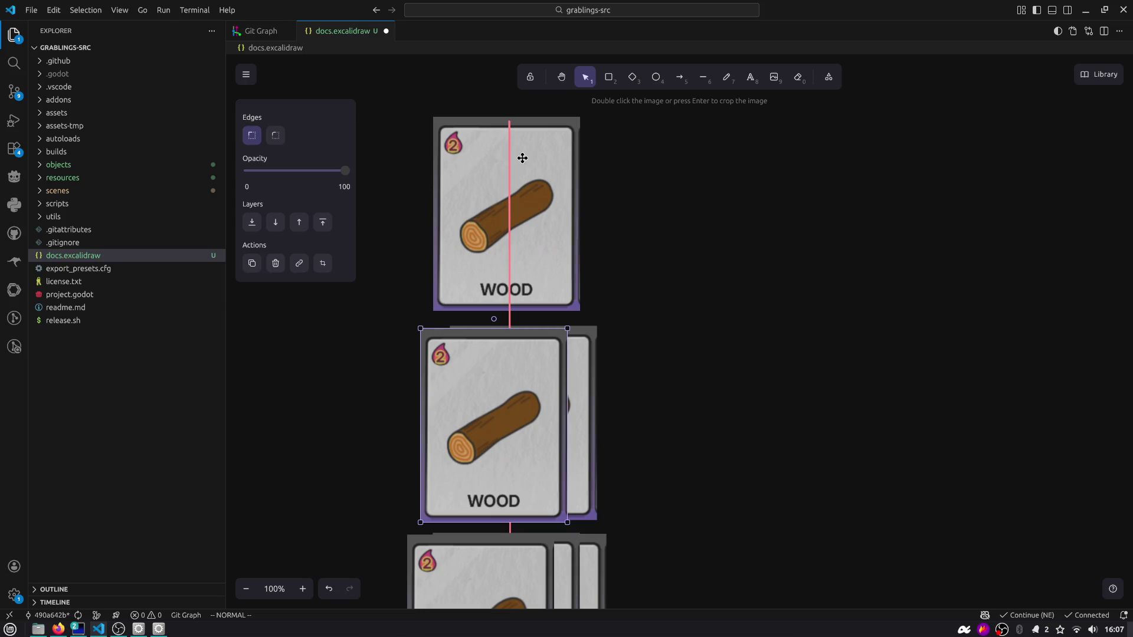
# Step: Tuck the pair's back WOOD card closer so it peeks just past the front card
pyautogui.moveTo(609, 147)
pyautogui.mouseDown()
pyautogui.moveTo(629, 159)
pyautogui.moveTo(631, 131)
pyautogui.mouseUp()
pyautogui.click(608, 327)
pyautogui.moveTo(503, 340); pyautogui.dragTo(502, 348)
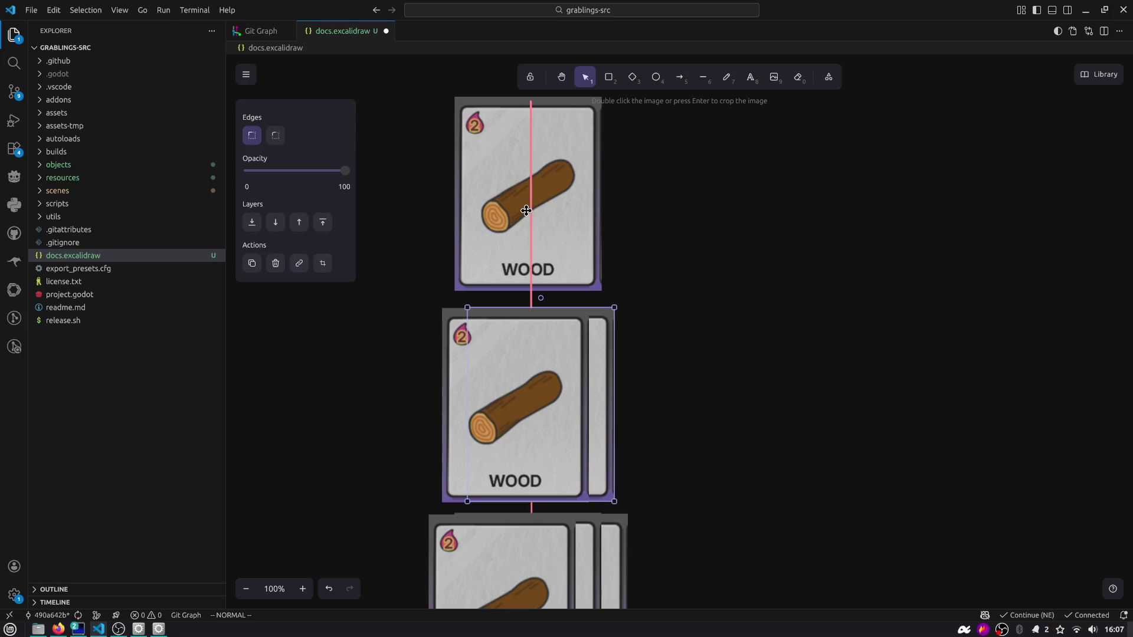
pyautogui.click(670, 359)
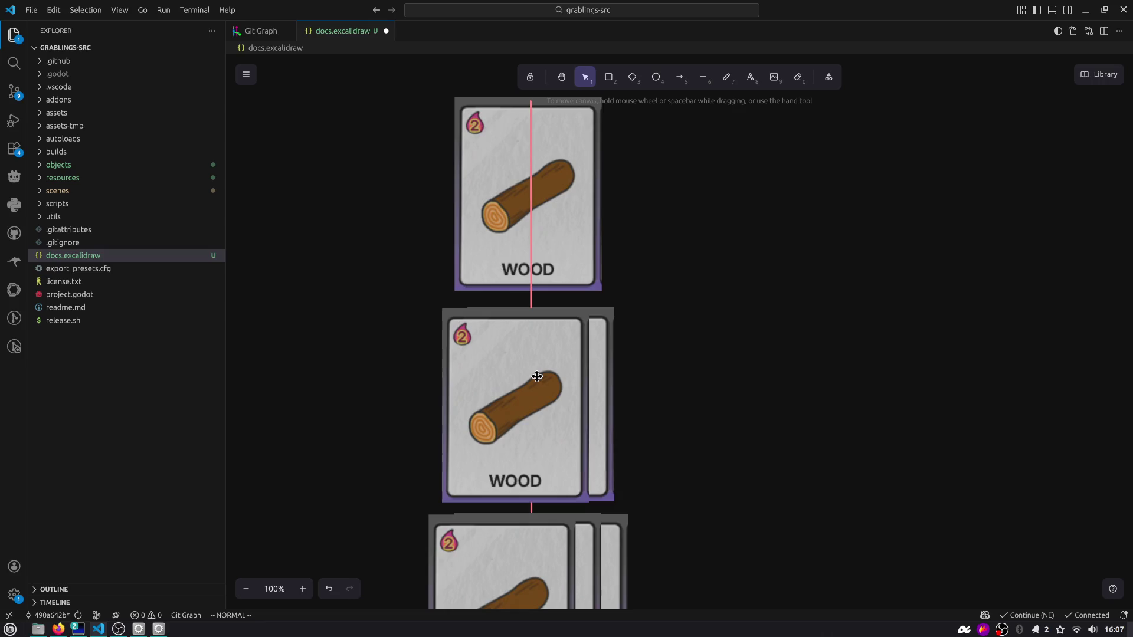
pyautogui.scroll(-3, 537, 376)
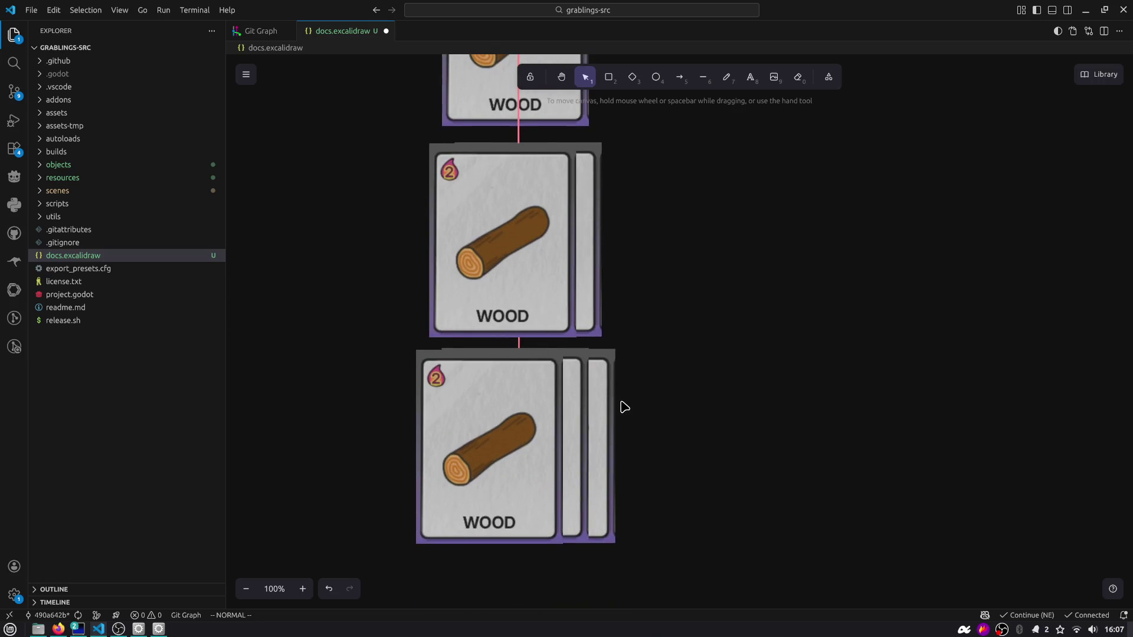
pyautogui.hotkey('alt', 'Tab')
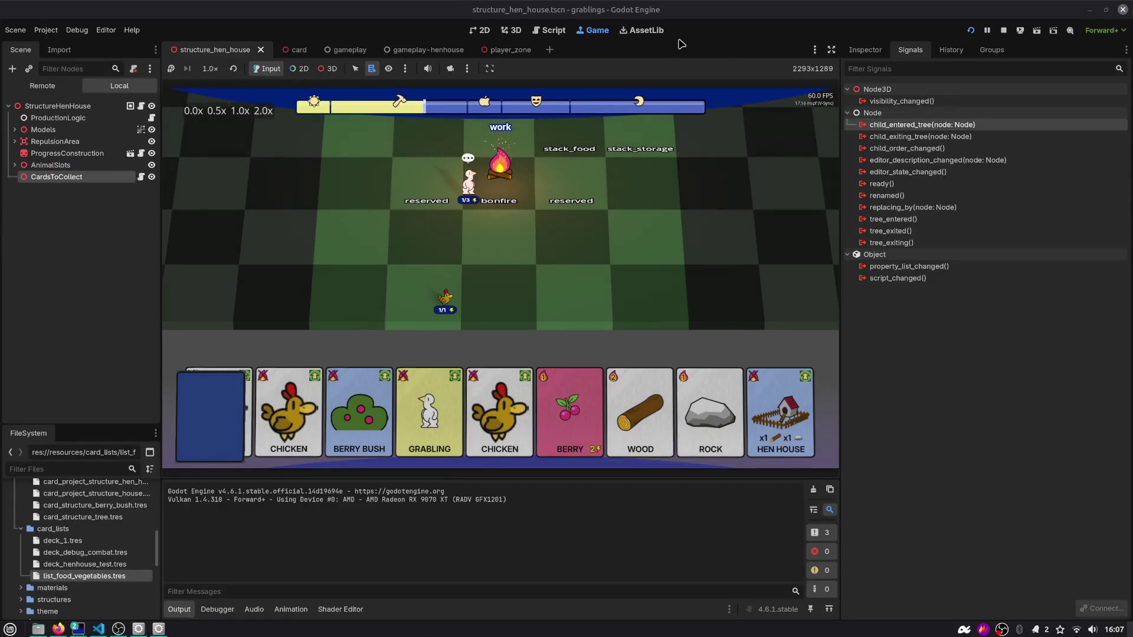
# Step: Replace pass in update_layout with 'var cards_count = get_child_count()'
pyautogui.click(552, 30)
pyautogui.press('BackSpace')
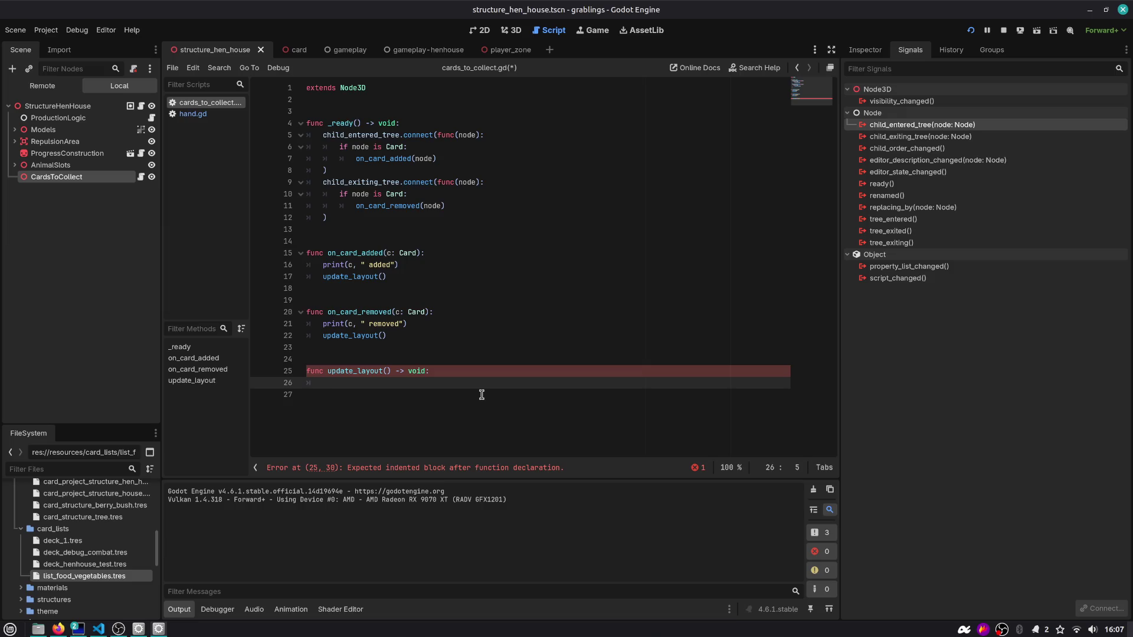
pyautogui.press('BackSpace')
pyautogui.write('or i in ')
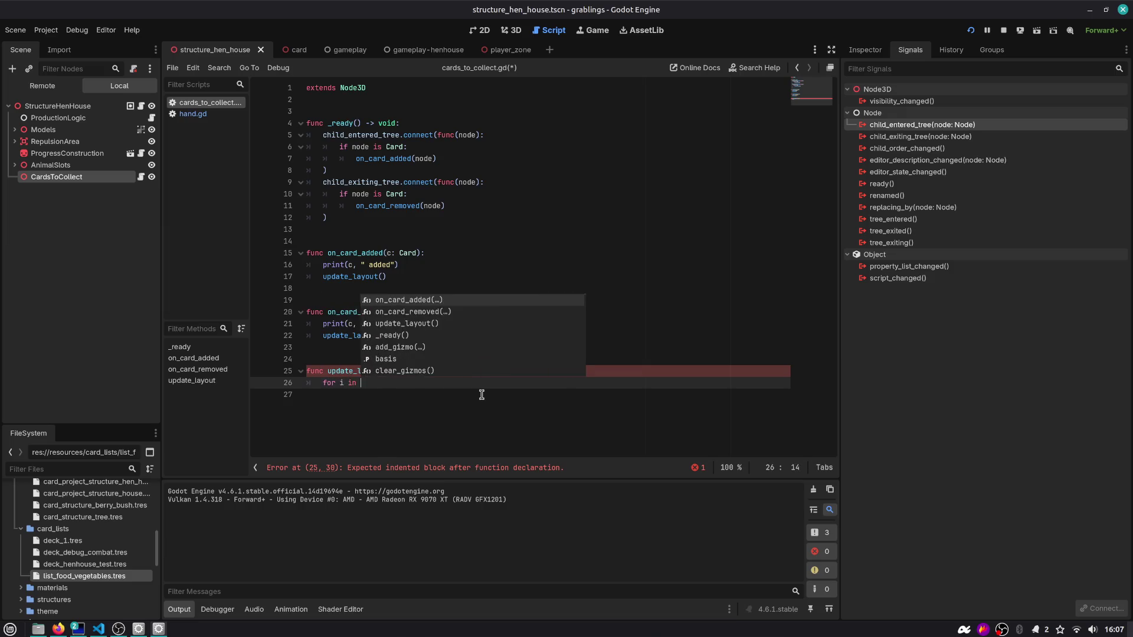
pyautogui.write('get_child_c')
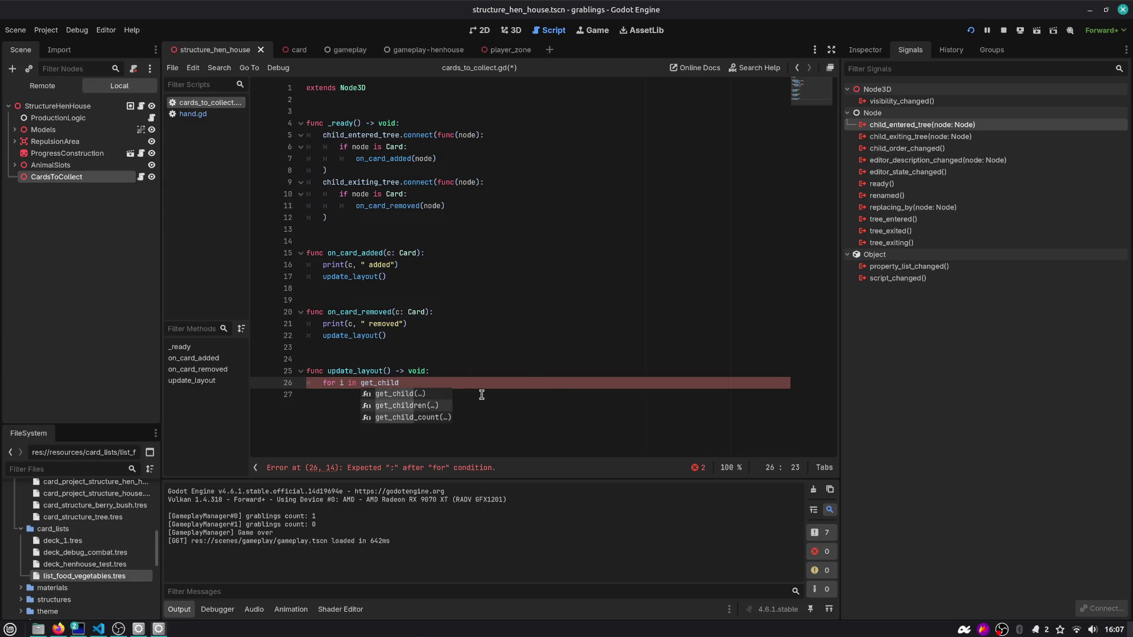
pyautogui.press('Return')
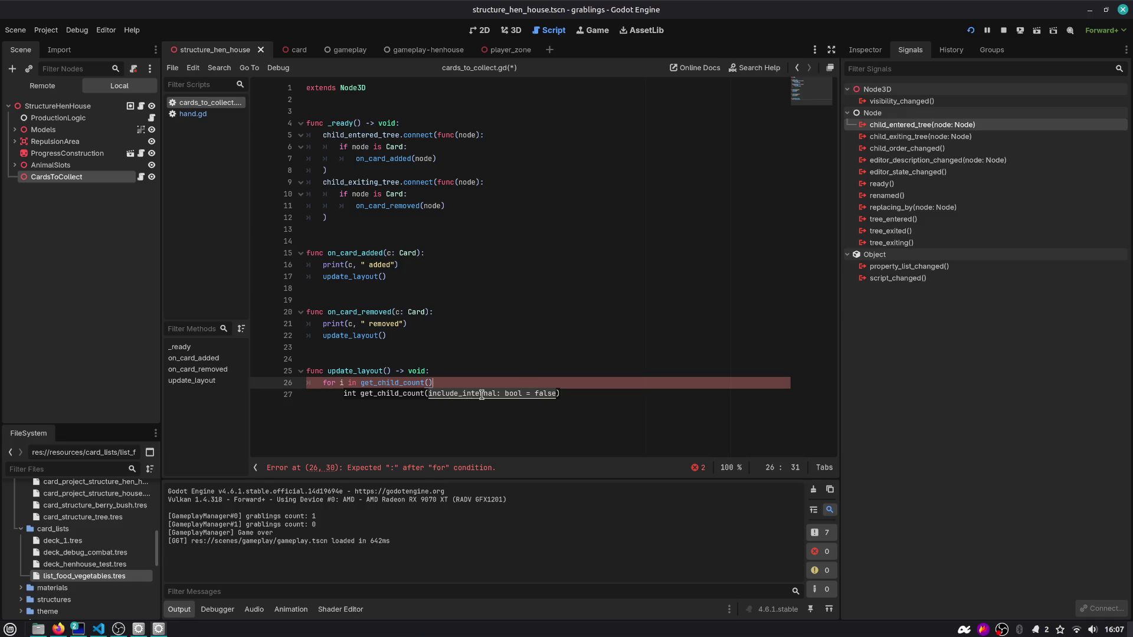
pyautogui.hotkey('ctrl', 'shift', 'Left')
pyautogui.hotkey('ctrl', 'shift', 'Left')
pyautogui.press('BackSpace')
pyautogui.hotkey('ctrl', 'shift', 'Return')
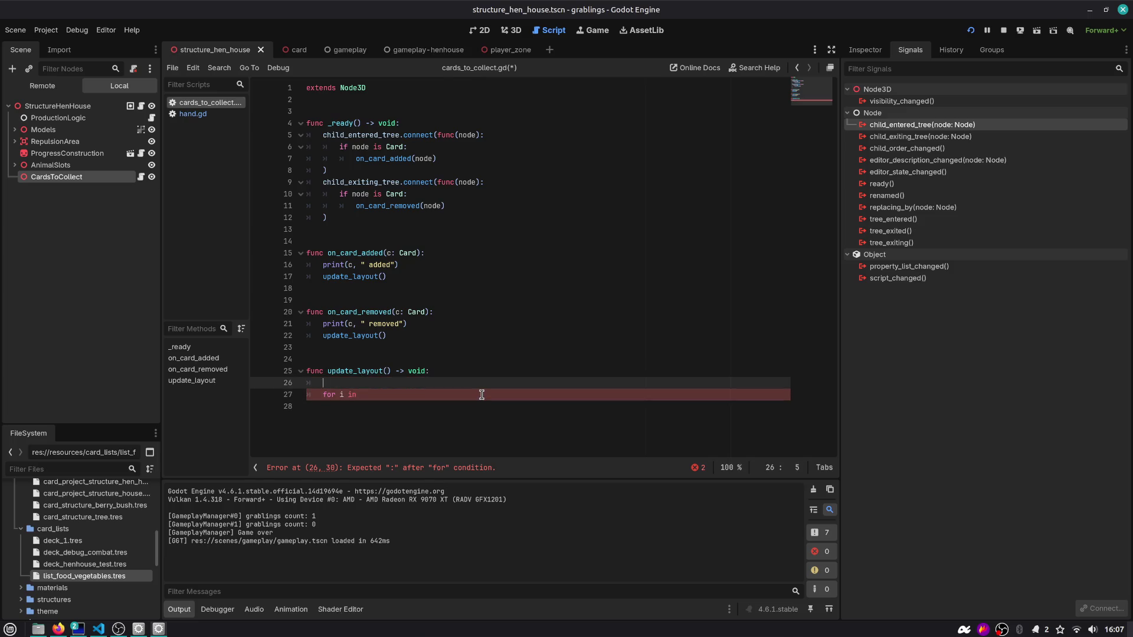
pyautogui.write('cards_count ')
pyautogui.write('= get_child_count()')
# Step: Write the loop header 'for c in get_children():' below the cards_count line
pyautogui.press('Down')
pyautogui.write('cards_c')
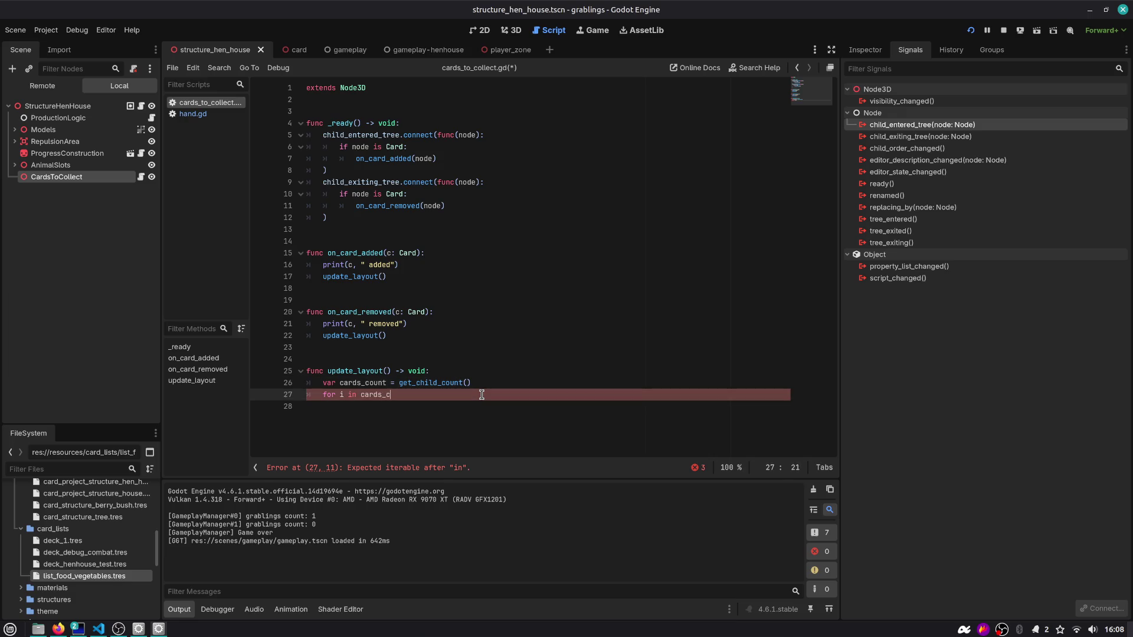
pyautogui.press('Return')
pyautogui.write(':')
pyautogui.press('Return')
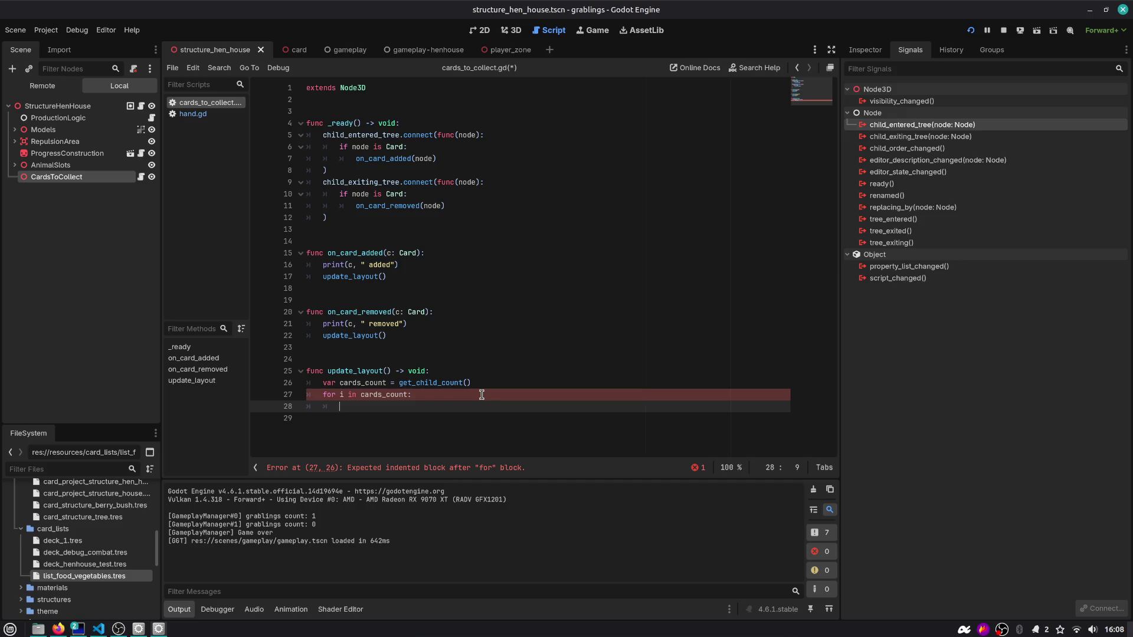
pyautogui.press('Up')
pyautogui.hotkey('ctrl', 'shift', 'Left')
pyautogui.write('get_chil')
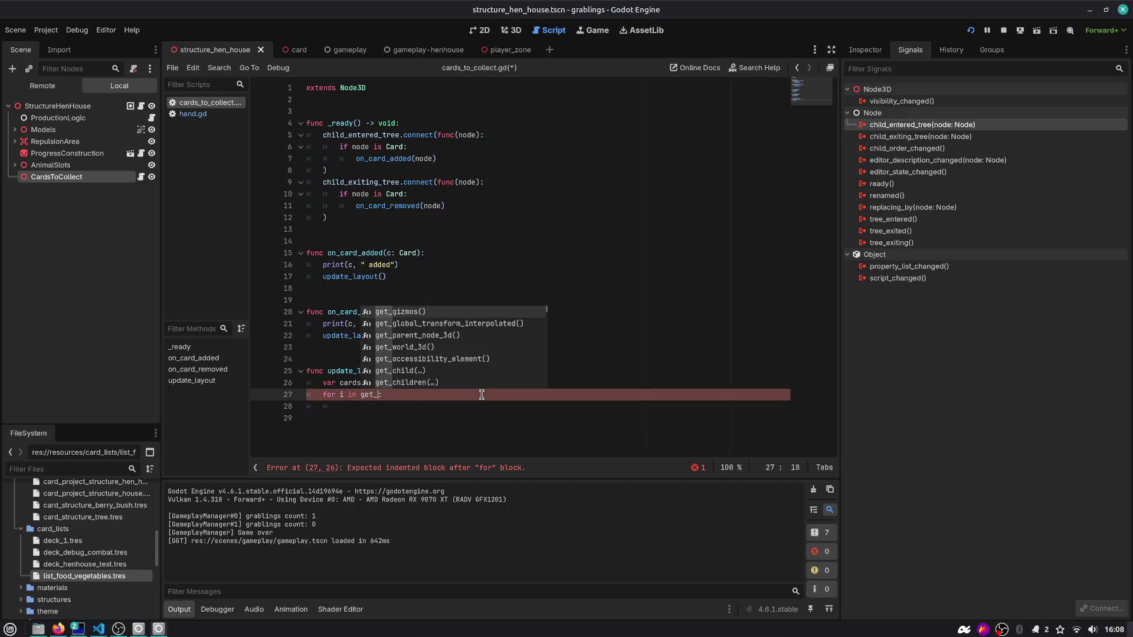
pyautogui.press('Down')
pyautogui.press('Return')
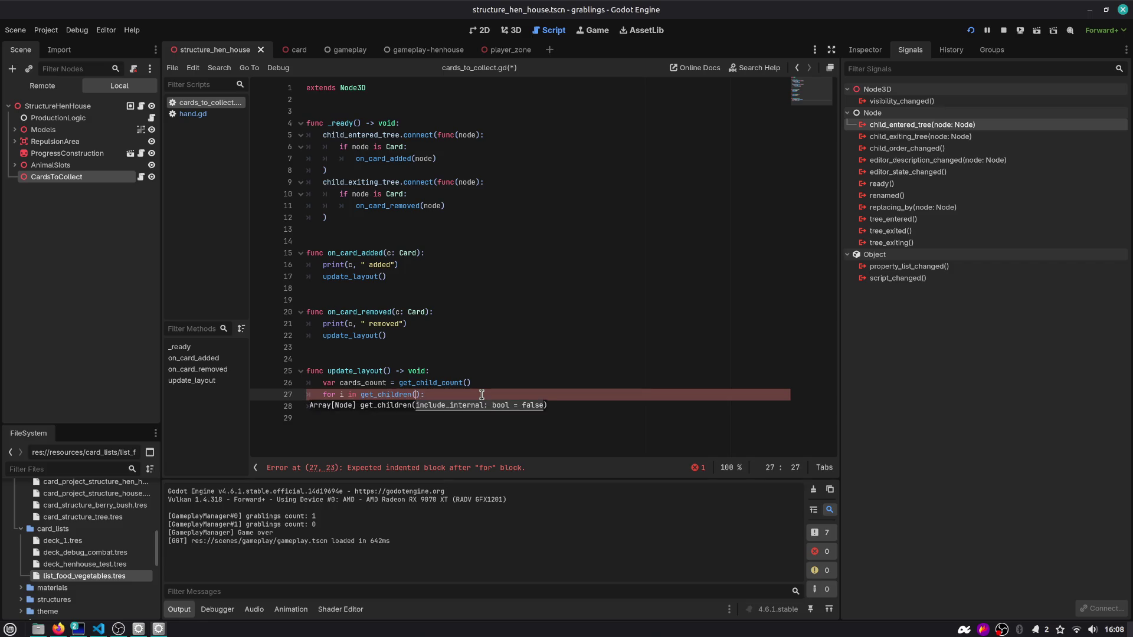
pyautogui.press('End')
pyautogui.press('Return')
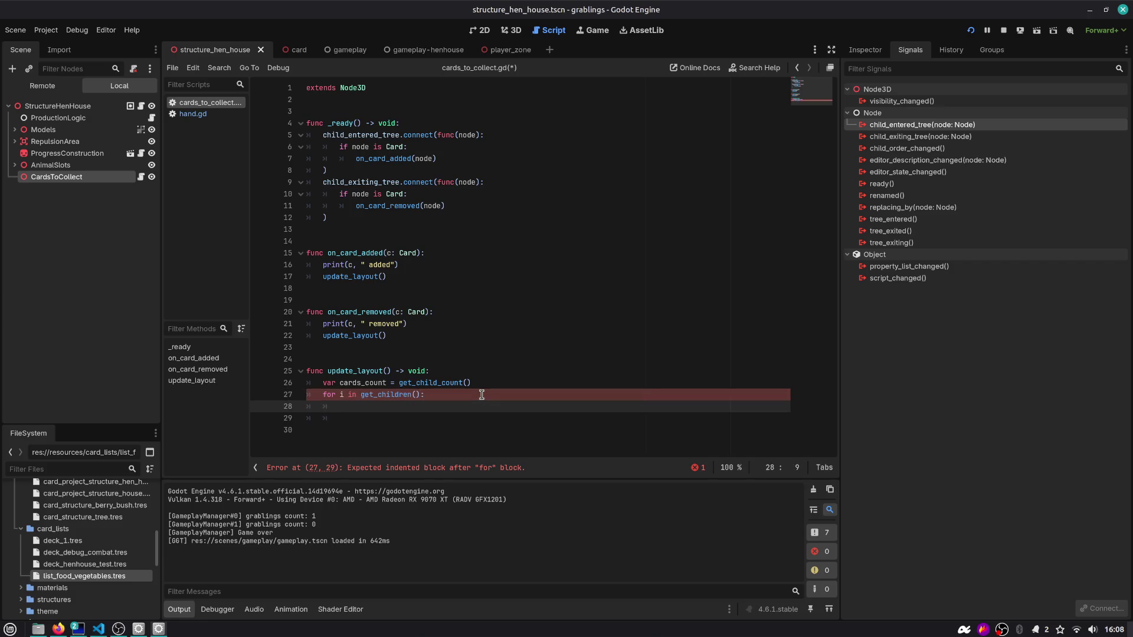
pyautogui.press('Up')
pyautogui.press('Delete')
pyautogui.press('Delete')
# Step: Cast get_children() as Array[Card] and start assigning c.position.x in the loop body
pyautogui.write('c')
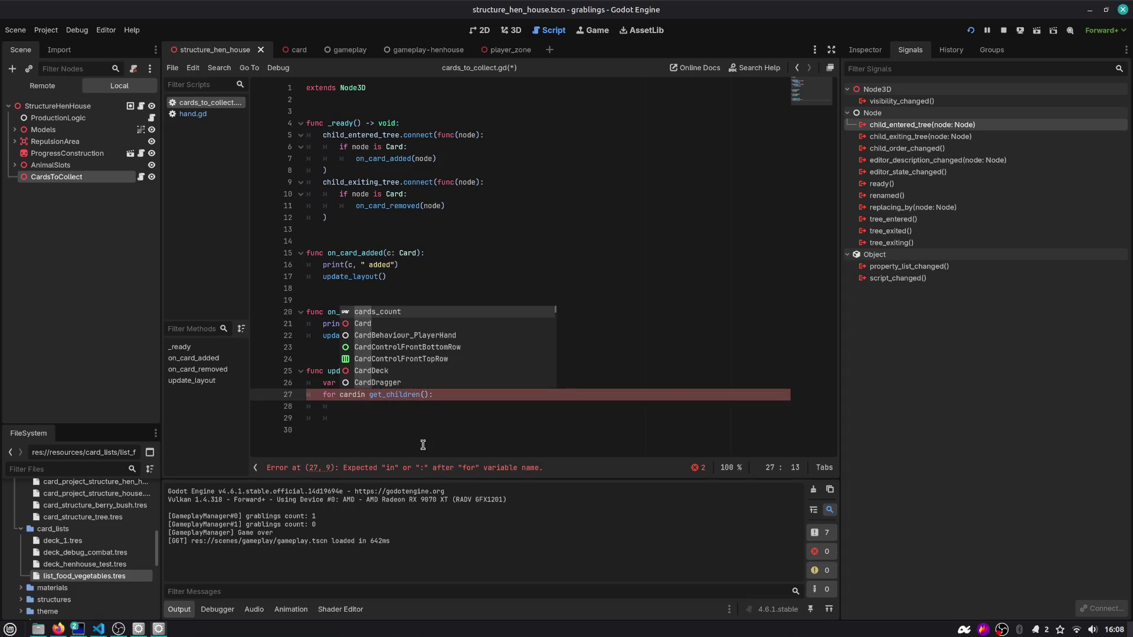
pyautogui.press('Escape')
pyautogui.press('End')
pyautogui.press('Return')
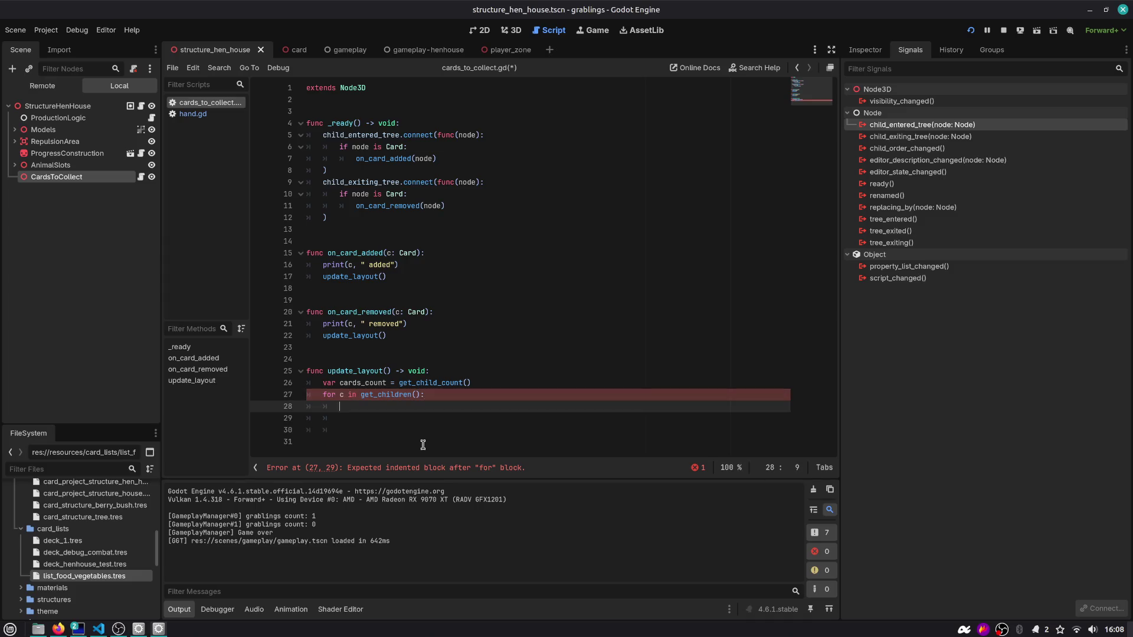
pyautogui.write('c.po')
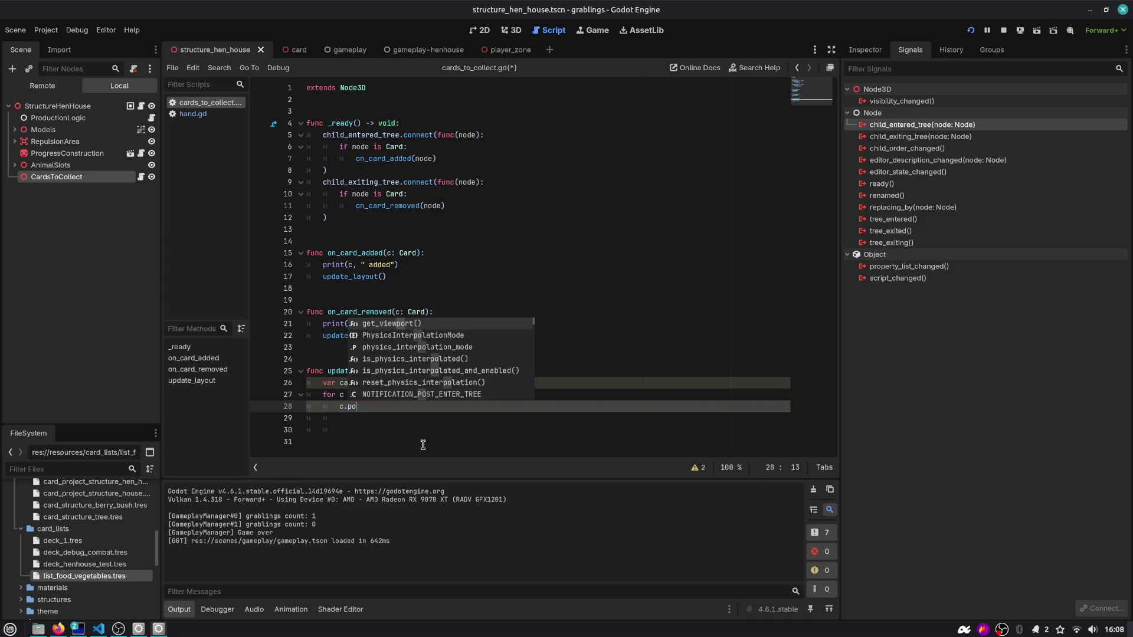
pyautogui.press('BackSpace')
pyautogui.press('BackSpace')
pyautogui.press('BackSpace')
pyautogui.press('Up')
pyautogui.write('as A:')
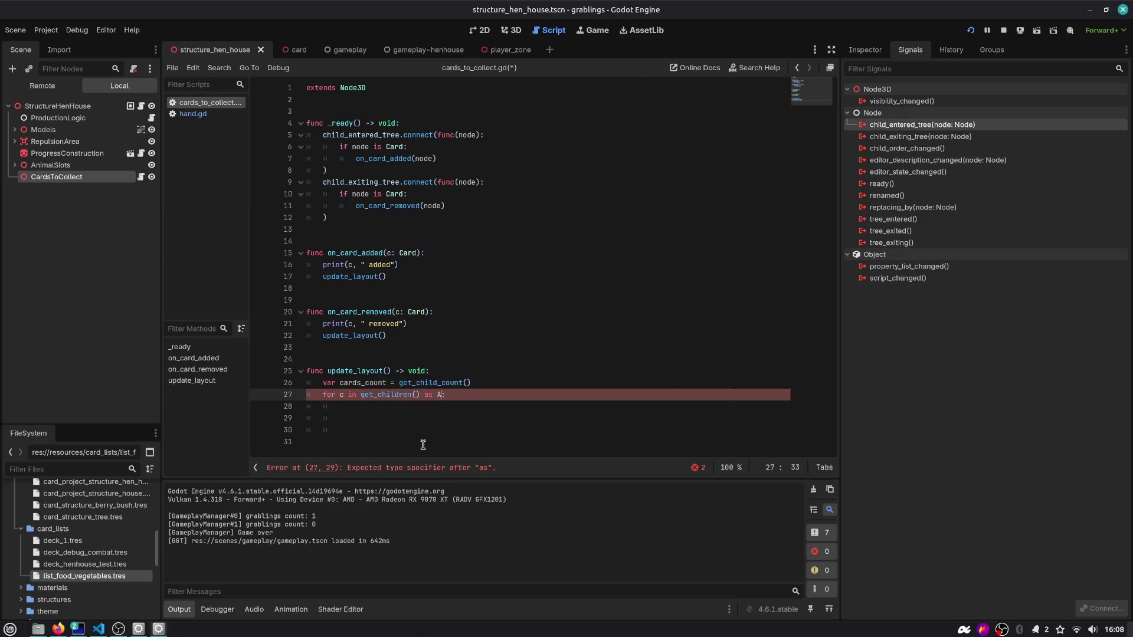
pyautogui.press('Down')
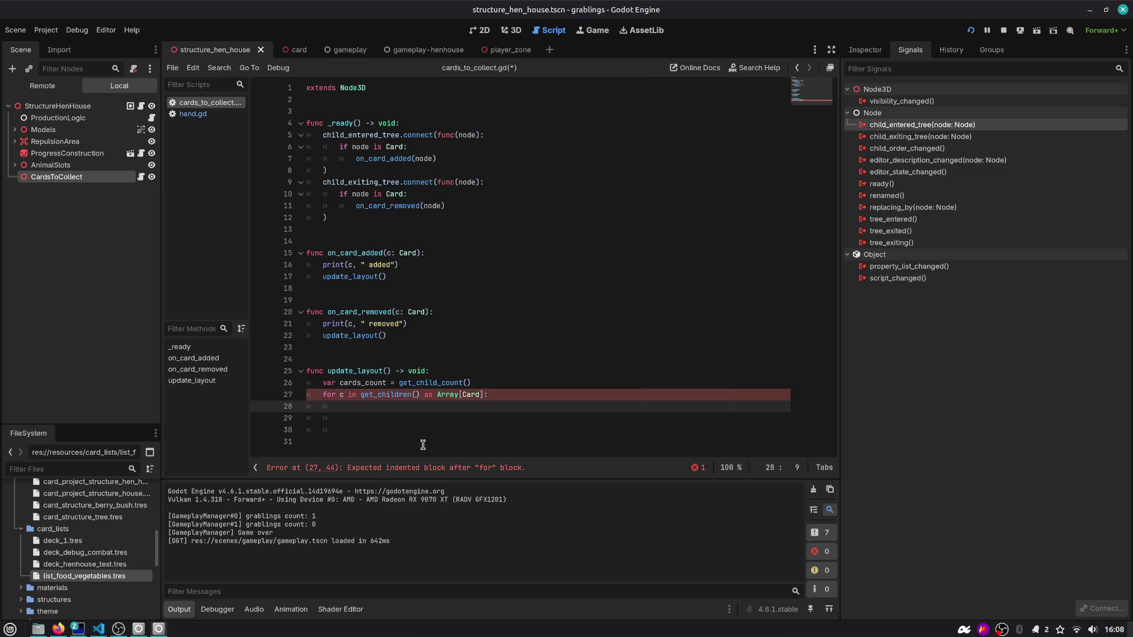
pyautogui.write('c.pos')
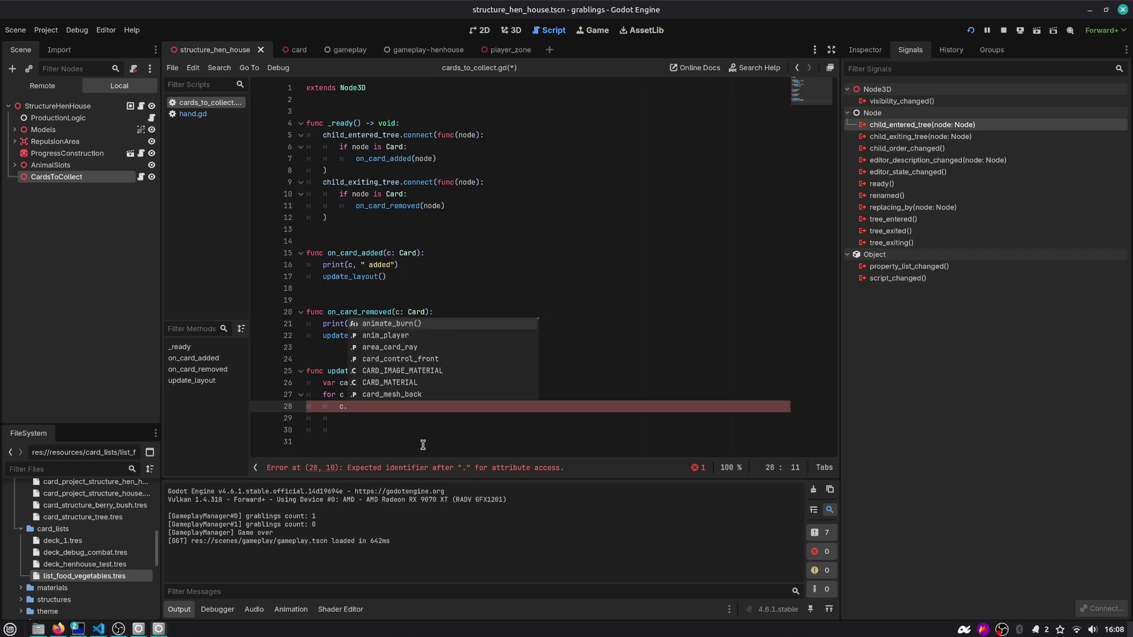
pyautogui.press('Down')
pyautogui.press('Return')
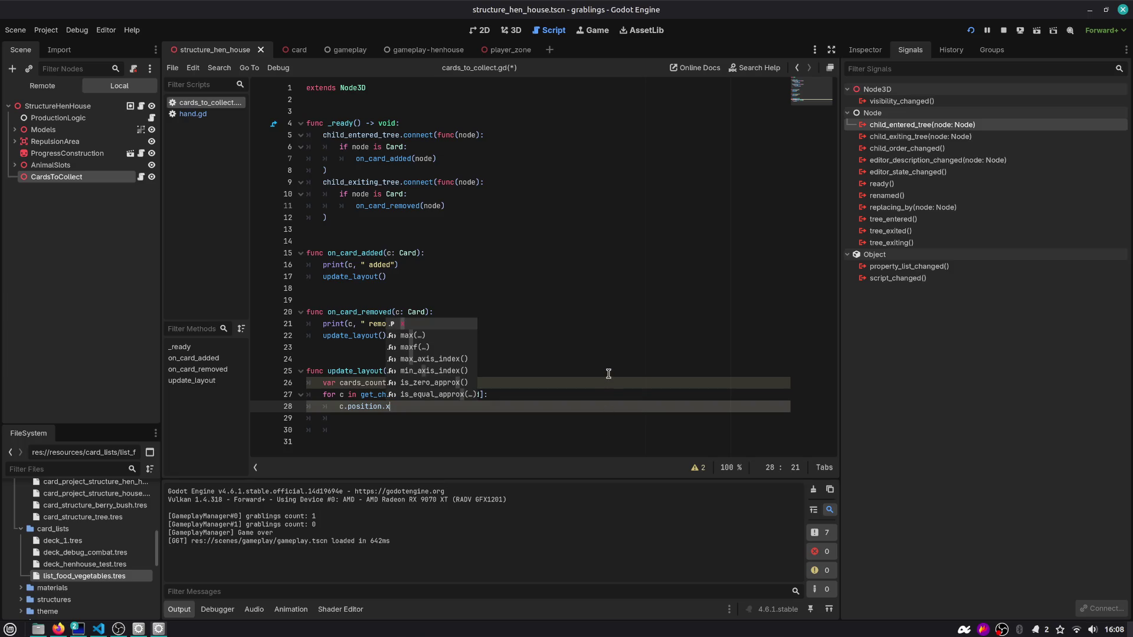
pyautogui.write('-')
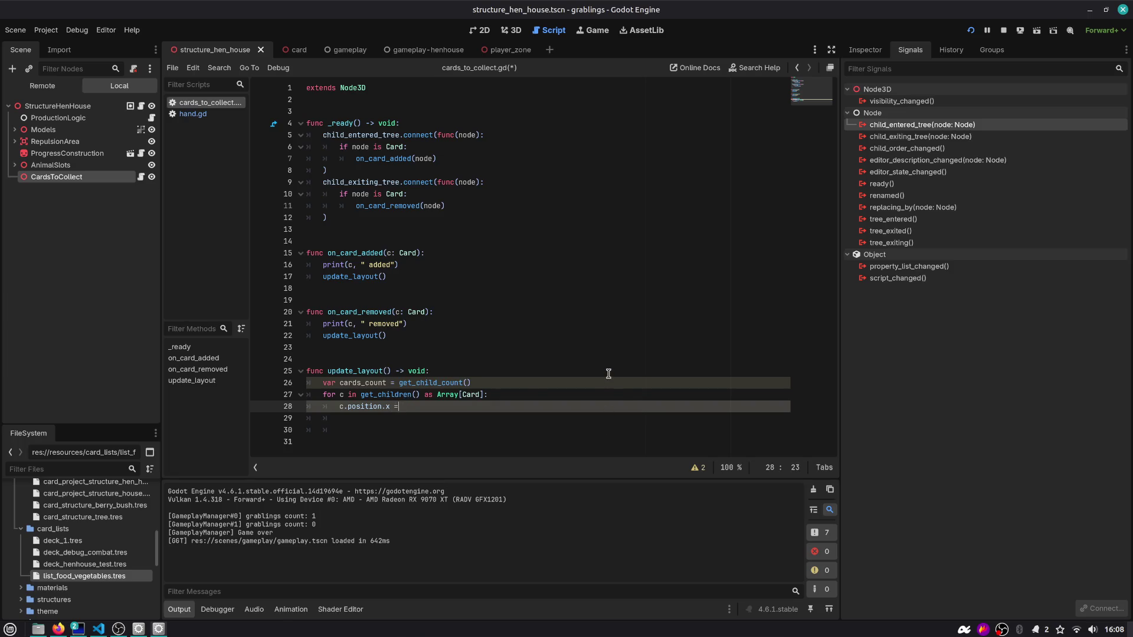
# Step: Add a blank line after cards_count and declare 'const OFFSET = 0.0' above update_layout
pyautogui.press('Up')
pyautogui.press('Escape')
pyautogui.press('Up')
pyautogui.press('Up')
pyautogui.press('End')
pyautogui.press('Return')
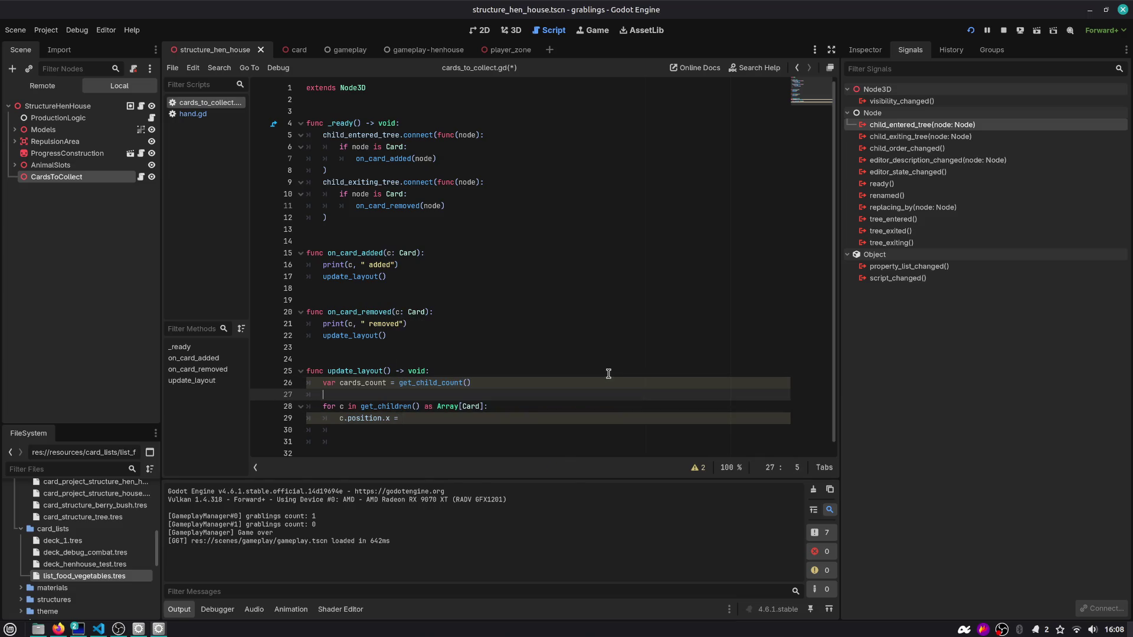
pyautogui.press('Up')
pyautogui.press('Up')
pyautogui.press('Up')
pyautogui.write('const O')
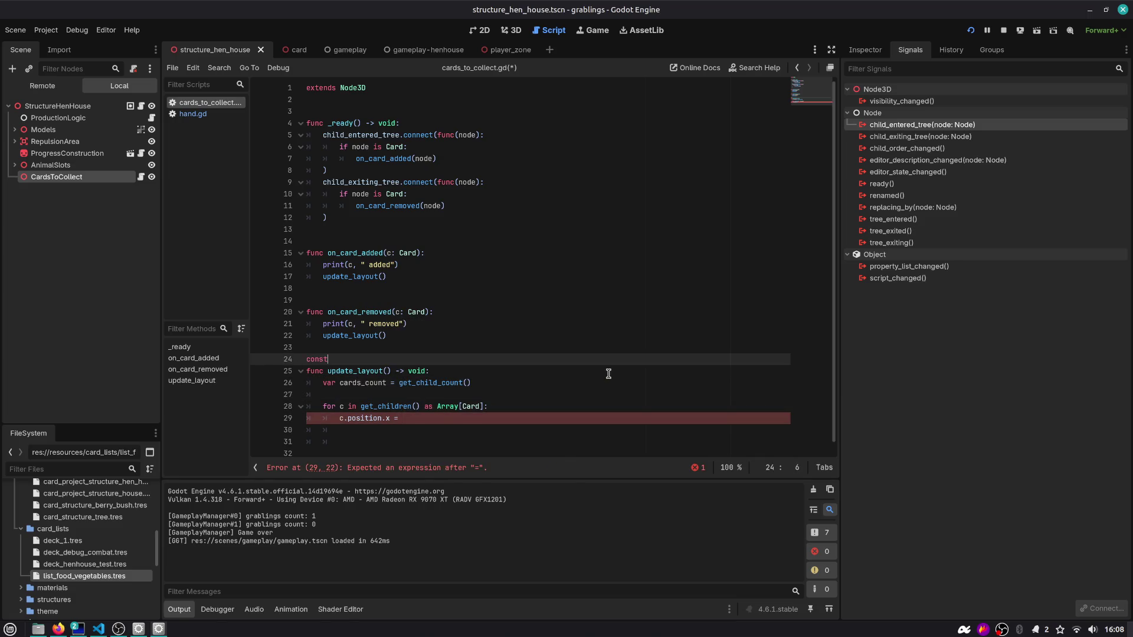
pyautogui.write('FFSET = 0.0')
# Step: Add an idx counter starting at 0, set c.position.x = OFFSET * idx, and increment idx
pyautogui.press('Return')
pyautogui.press('Down')
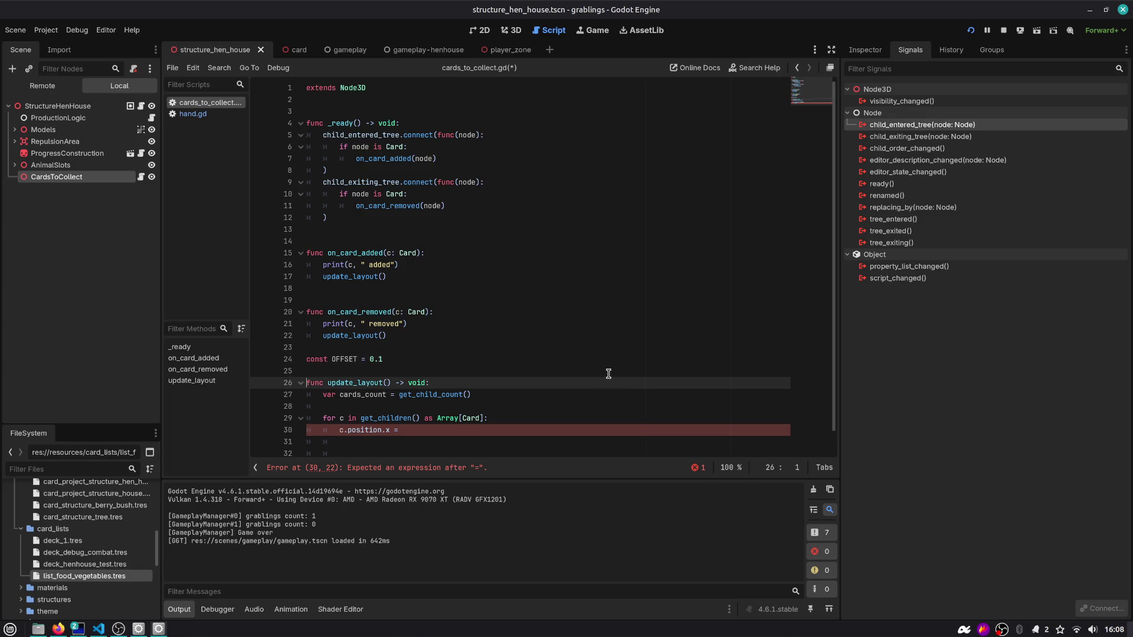
pyautogui.press('Down')
pyautogui.press('Down')
pyautogui.press('Down')
pyautogui.press('End')
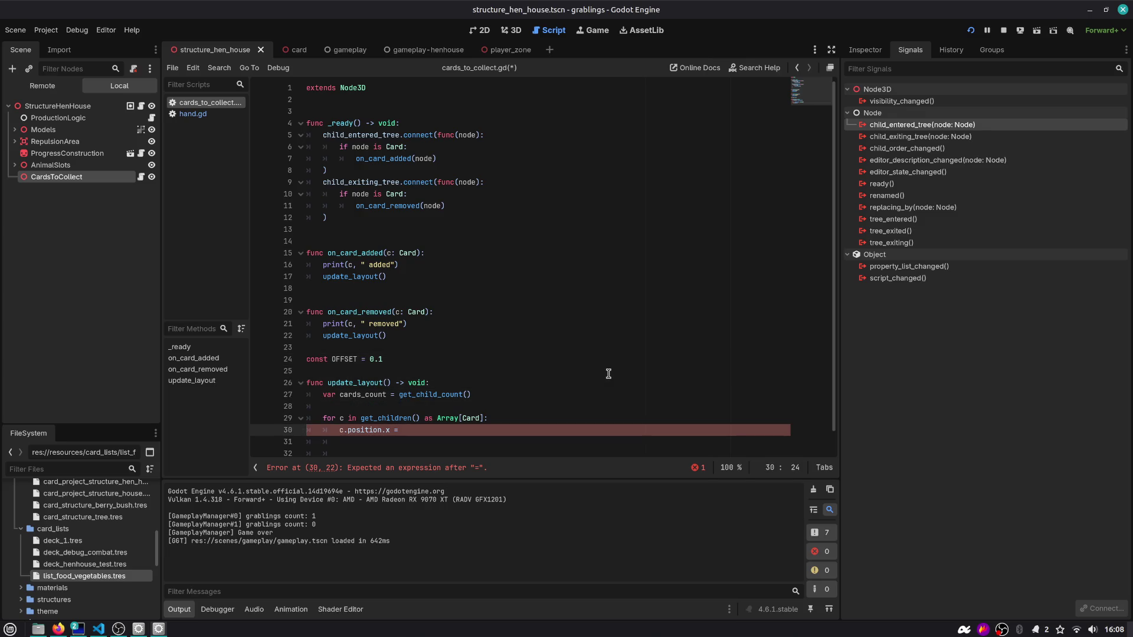
pyautogui.write('FFSET *')
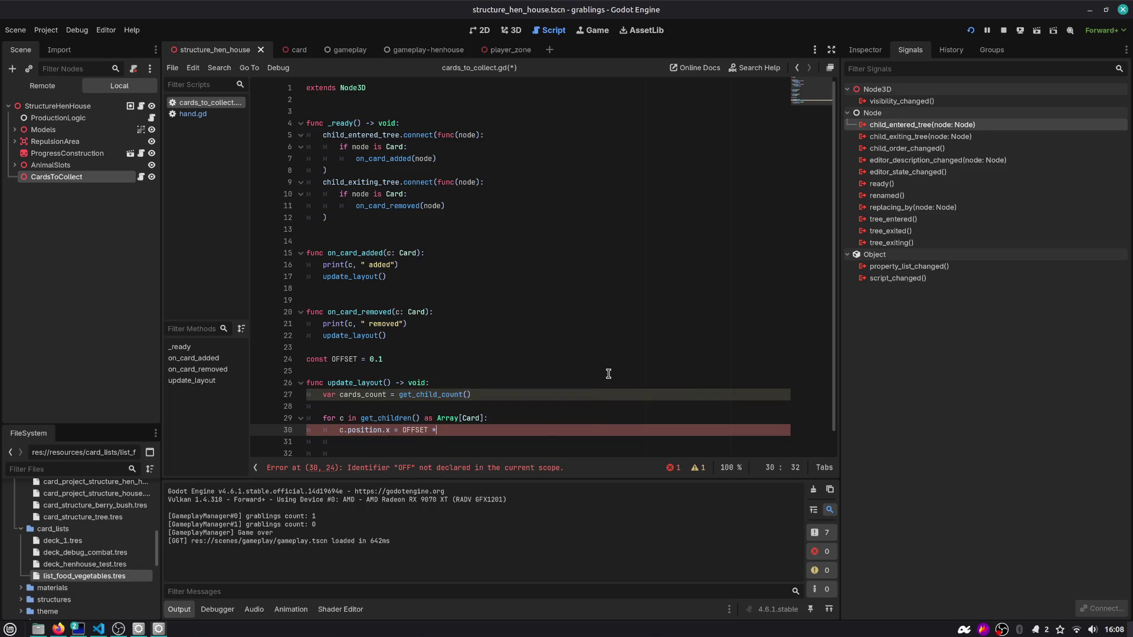
pyautogui.press('Up')
pyautogui.press('Up')
pyautogui.press('Tab')
pyautogui.write('var idsx =')
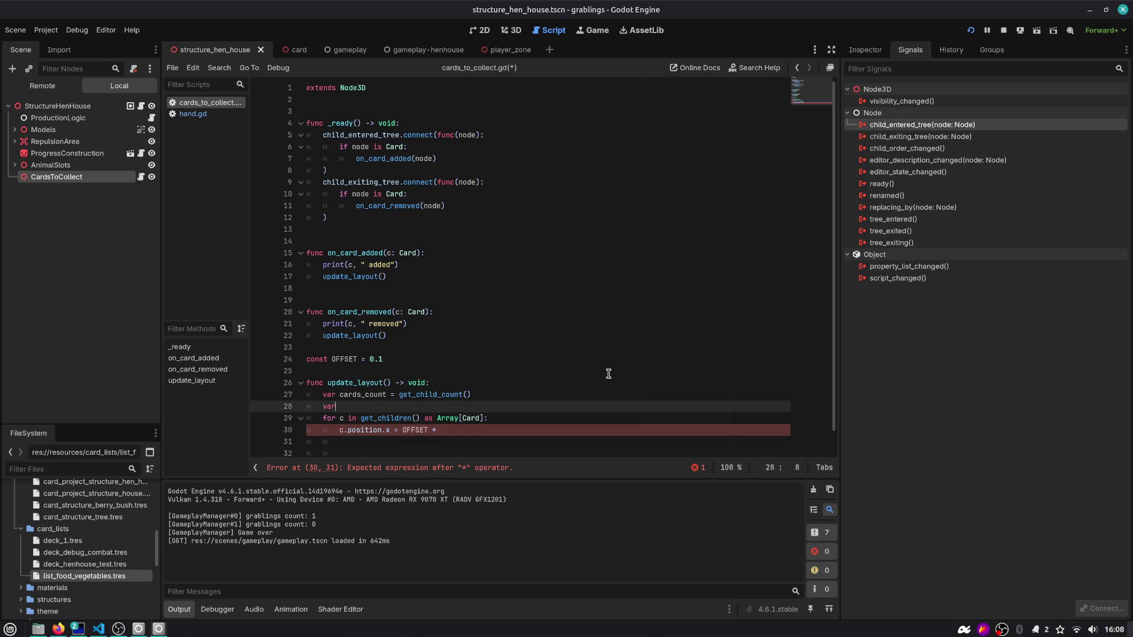
pyautogui.write(' 0')
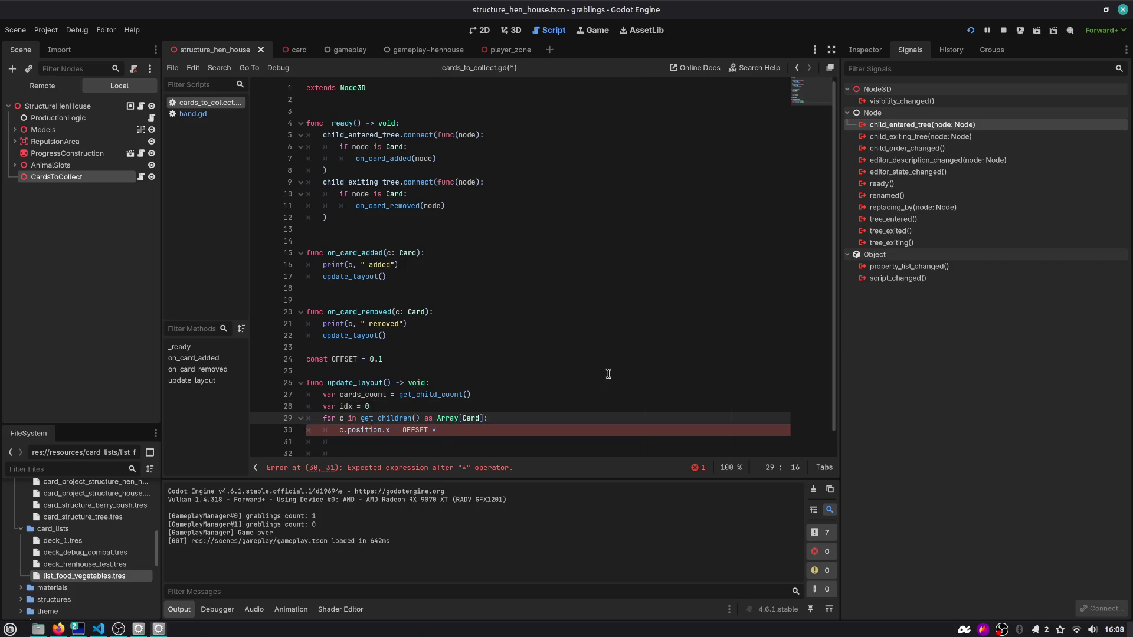
pyautogui.press('Down')
pyautogui.press('Down')
pyautogui.press('End')
pyautogui.press('Return')
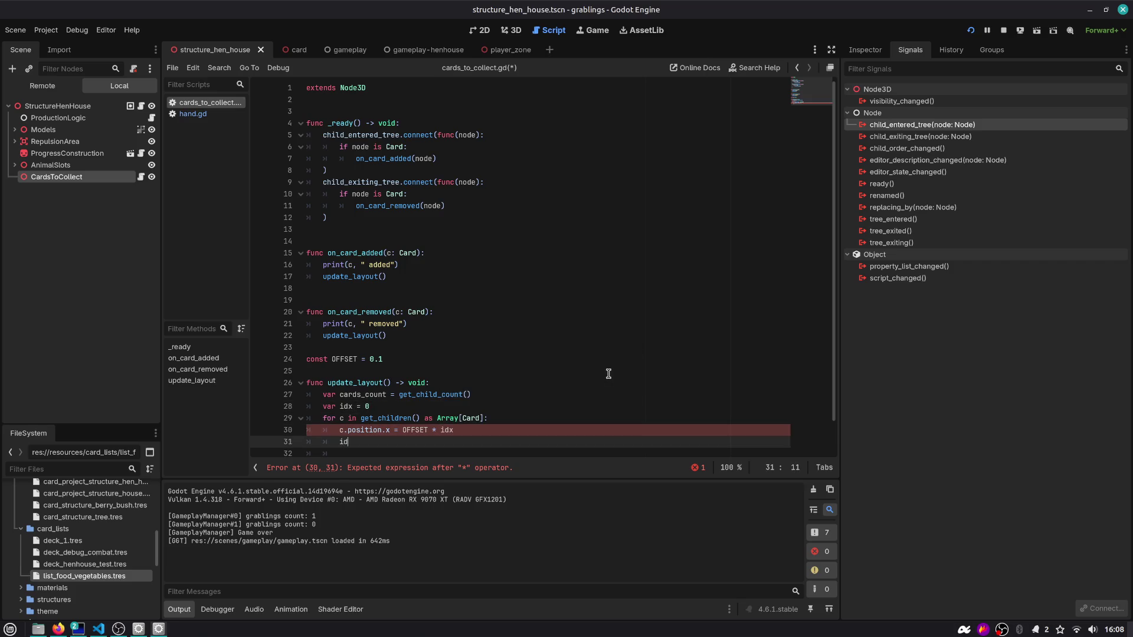
pyautogui.write('idx += 1')
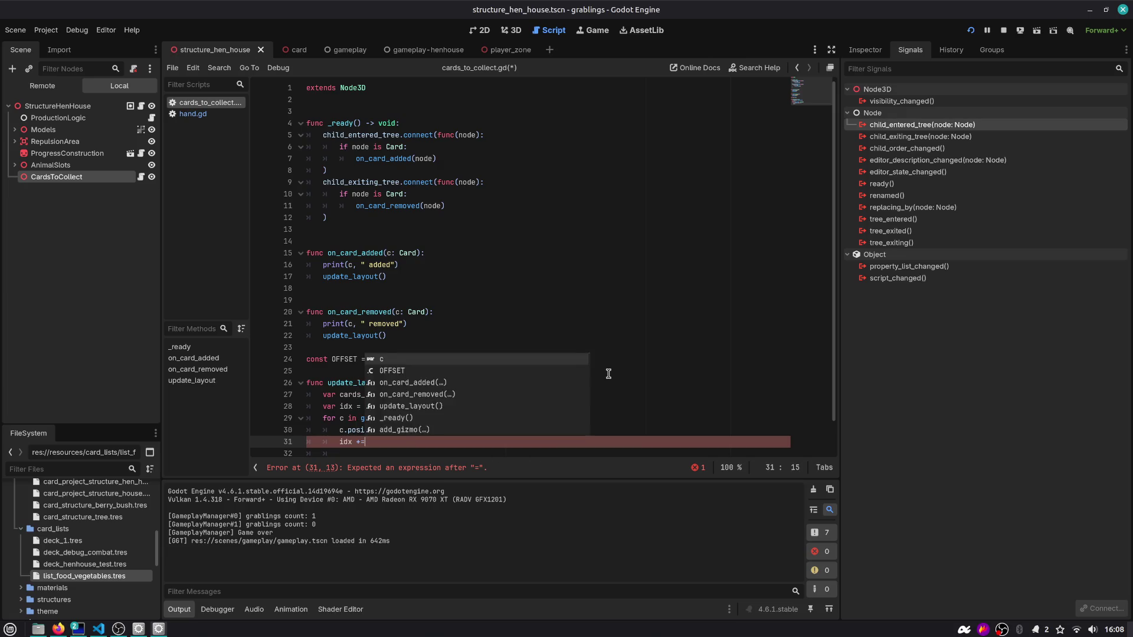
# Step: Save the script and delete the unused cards_count line
pyautogui.hotkey('ctrl', 's')
pyautogui.press('Up')
pyautogui.press('Up')
pyautogui.press('Up')
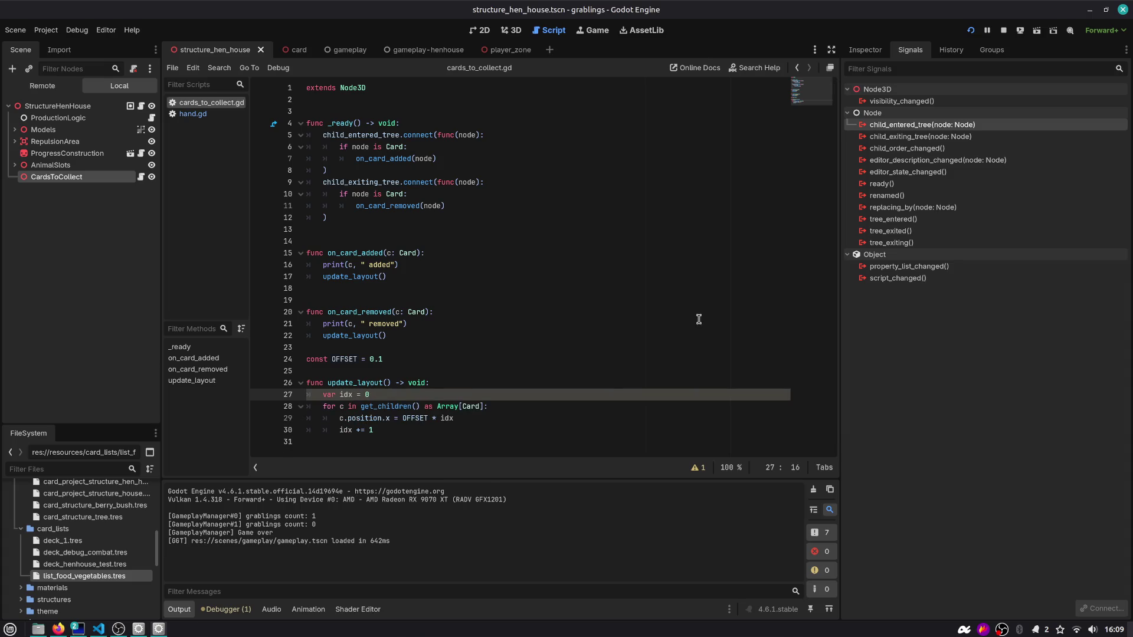
pyautogui.hotkey('ctrl', 'shift', 'k')
pyautogui.doubleClick(348, 430)
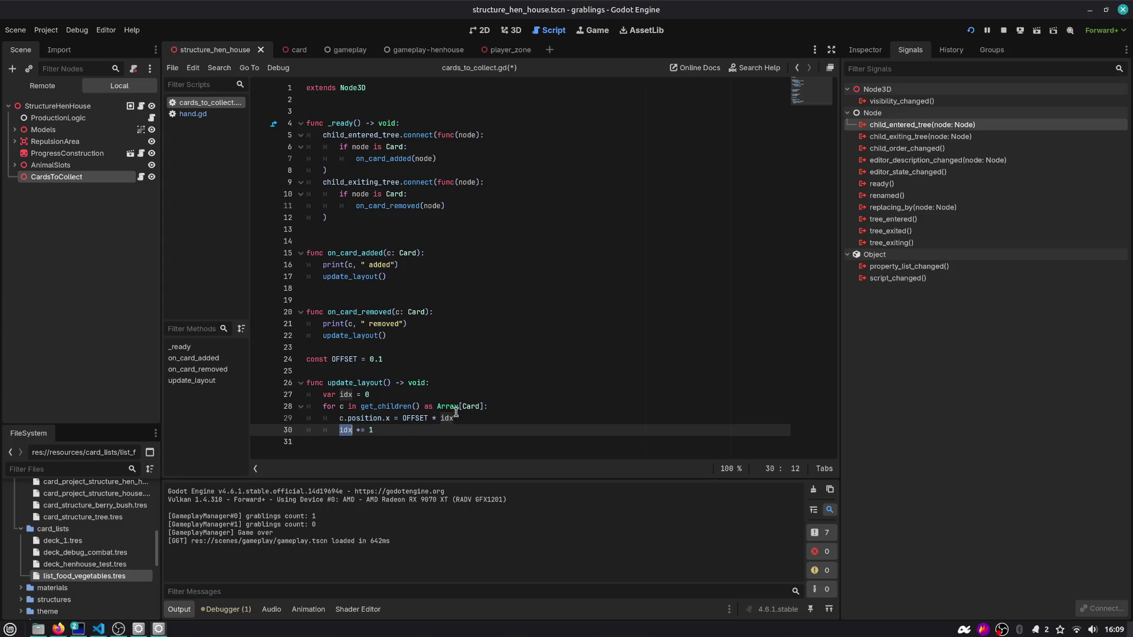
pyautogui.doubleClick(368, 407)
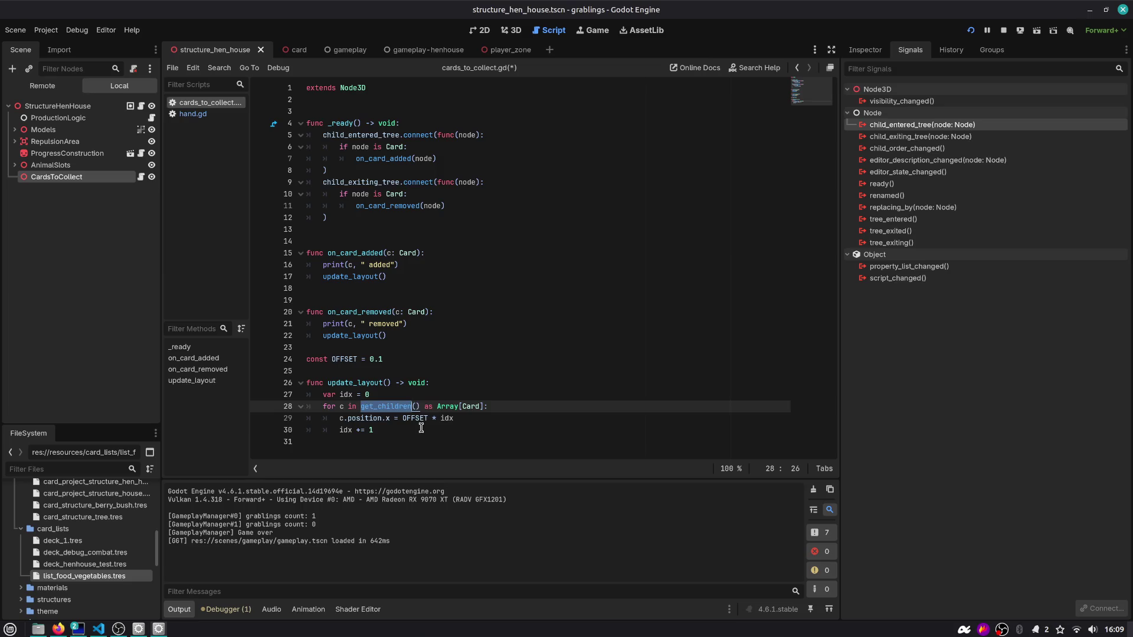
pyautogui.click(421, 428)
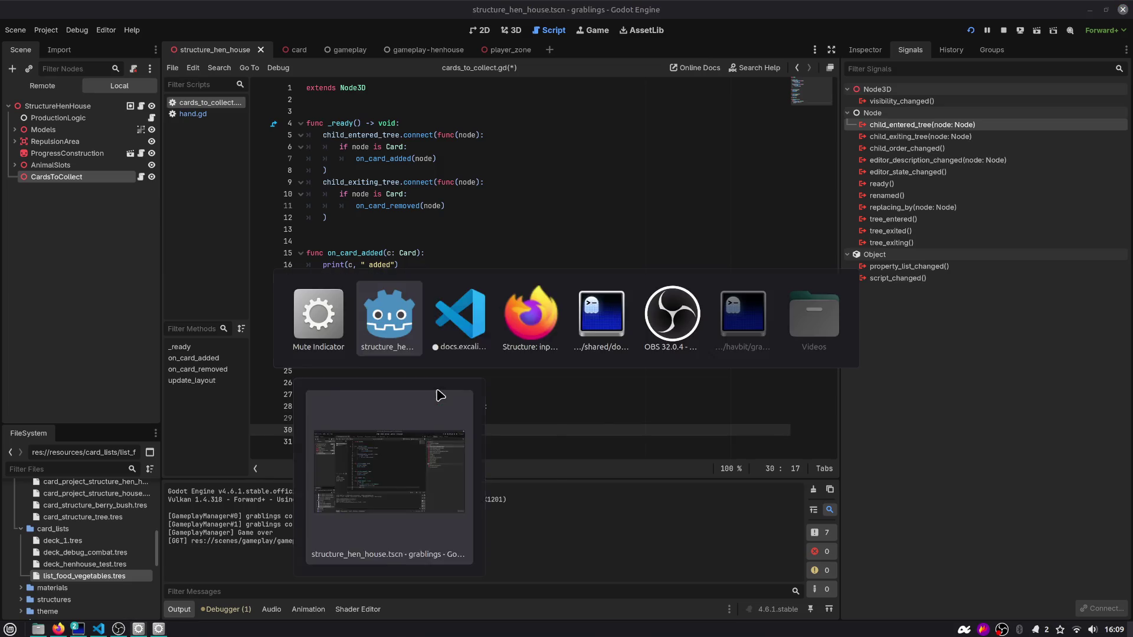
# Step: In docs.excalidraw, drag the WOOD card sketches into side-by-side rows
pyautogui.hotkey('alt', 'Tab')
pyautogui.press('Tab')
pyautogui.scroll(2, 663, 233)
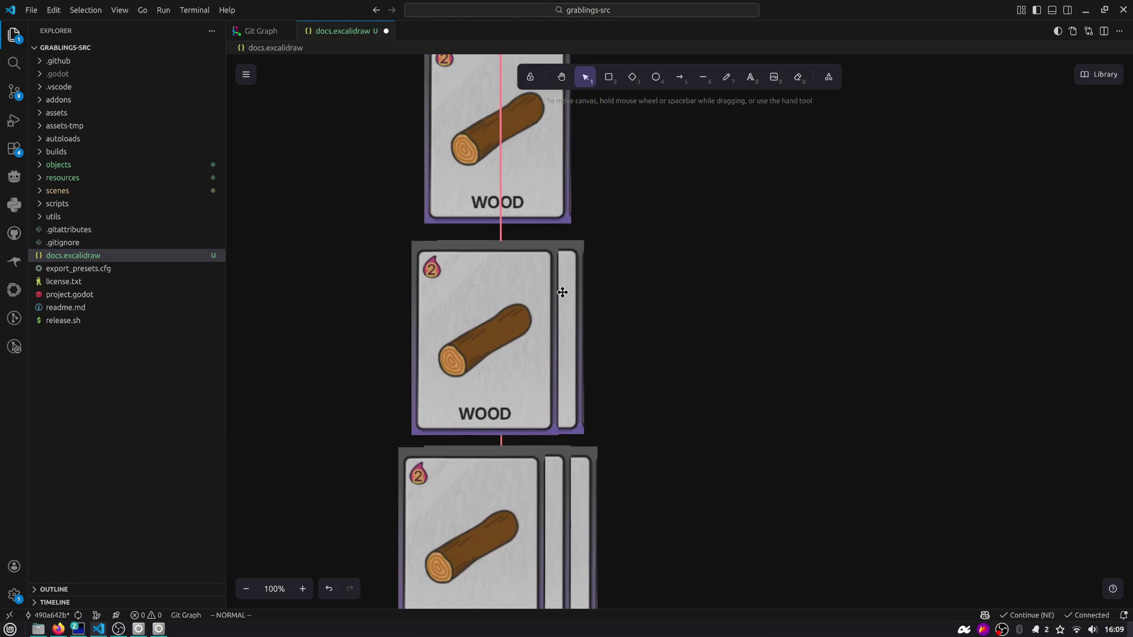
pyautogui.click(573, 276)
pyautogui.moveTo(576, 282); pyautogui.dragTo(762, 285)
pyautogui.moveTo(536, 295); pyautogui.dragTo(548, 294)
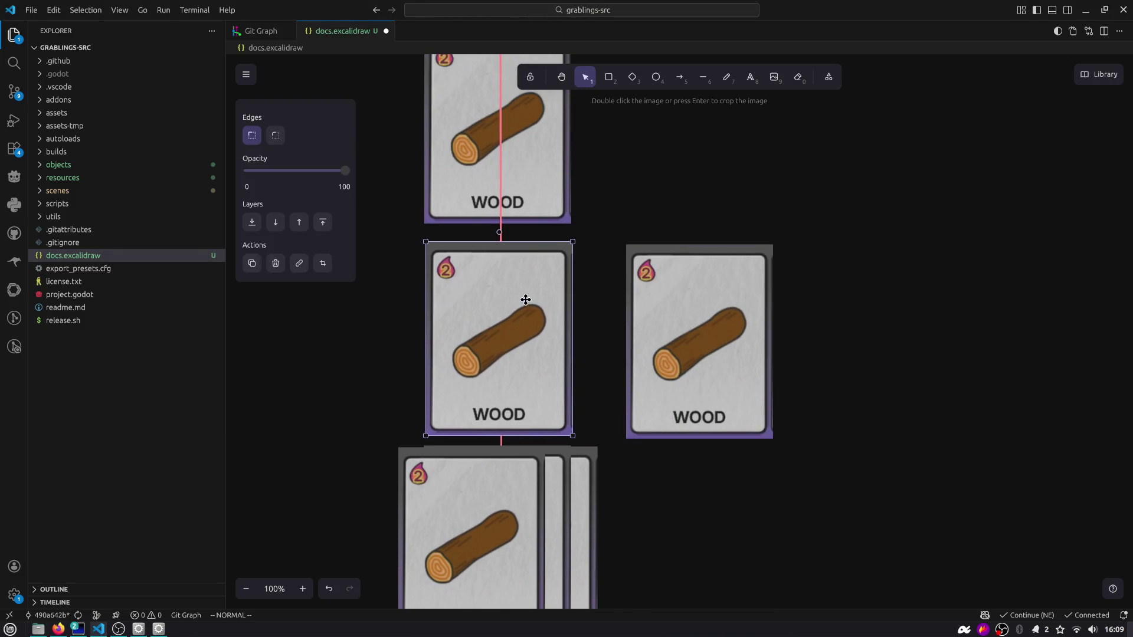
pyautogui.click(667, 296)
pyautogui.moveTo(666, 296); pyautogui.dragTo(636, 286)
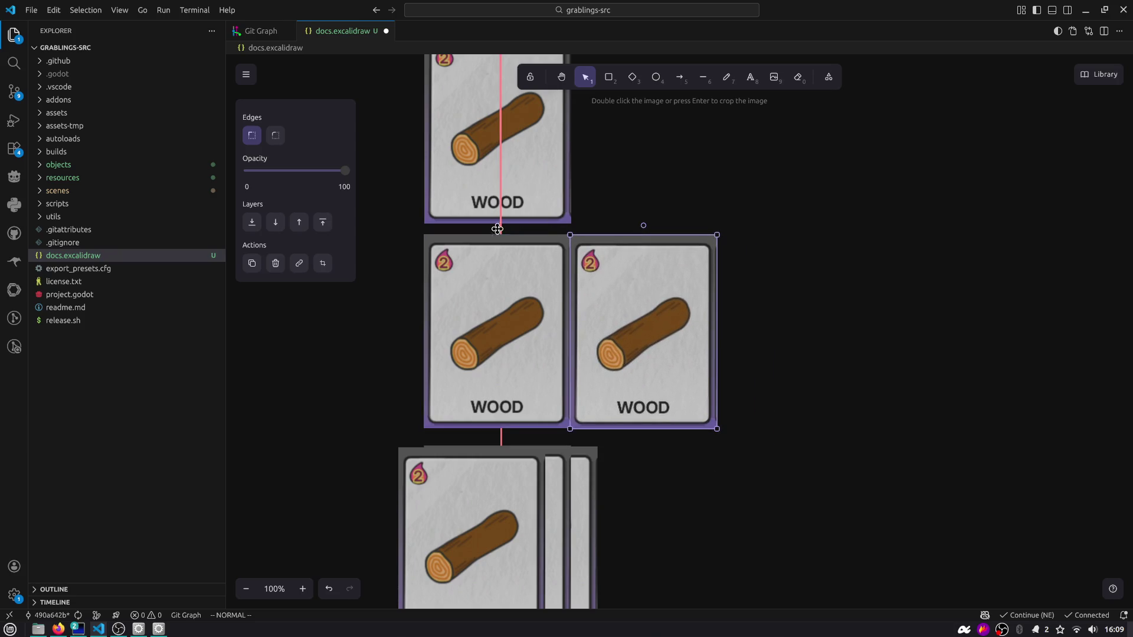
pyautogui.scroll(-3, 667, 284)
pyautogui.moveTo(549, 329); pyautogui.dragTo(822, 312)
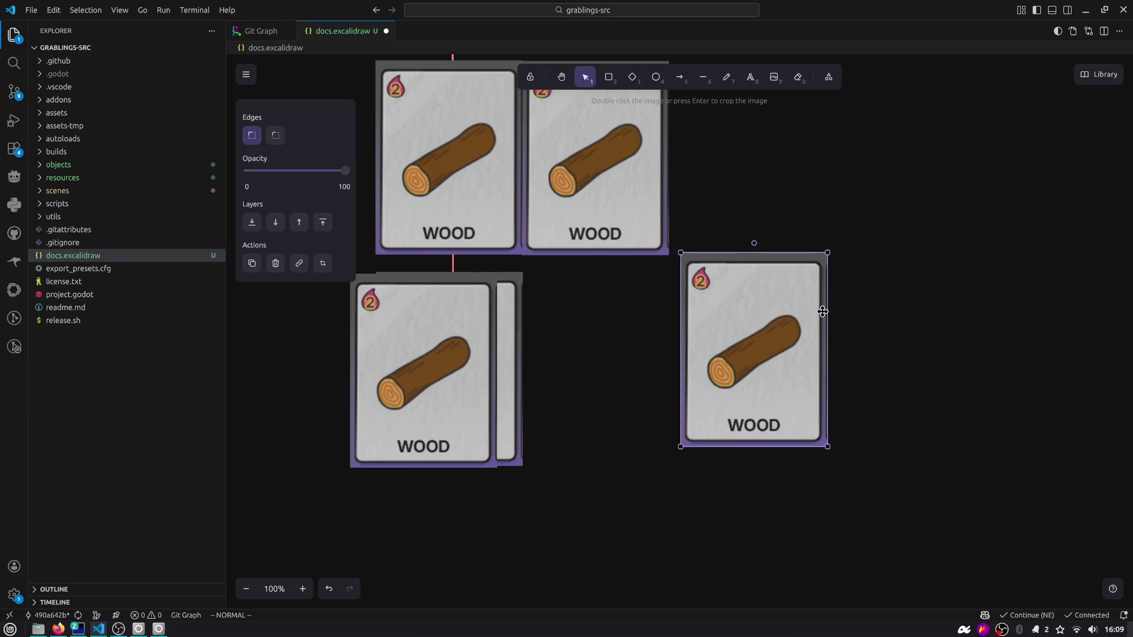
pyautogui.moveTo(519, 328); pyautogui.dragTo(604, 328)
pyautogui.moveTo(451, 336); pyautogui.dragTo(479, 321)
pyautogui.moveTo(697, 313); pyautogui.dragTo(615, 308)
pyautogui.moveTo(759, 292); pyautogui.dragTo(749, 294)
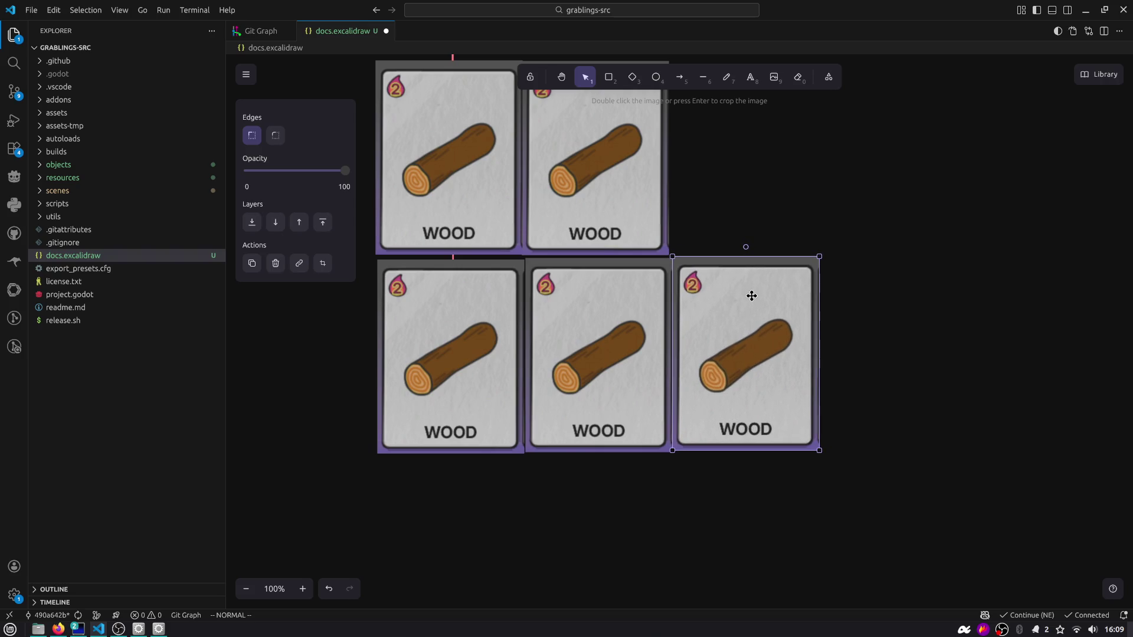
pyautogui.scroll(-3, 472, 286)
pyautogui.scroll(-3, 625, 322)
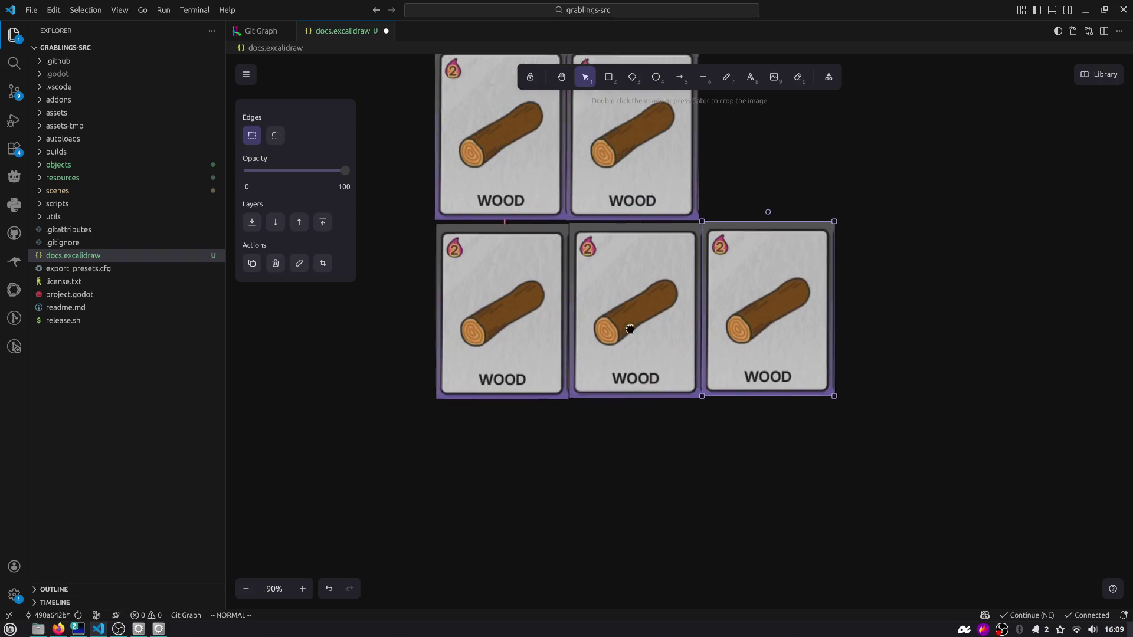
# Step: Draw a pink line under the bottom row of three cards
pyautogui.moveTo(447, 446)
pyautogui.mouseDown()
pyautogui.moveTo(832, 256)
pyautogui.moveTo(814, 256)
pyautogui.mouseUp()
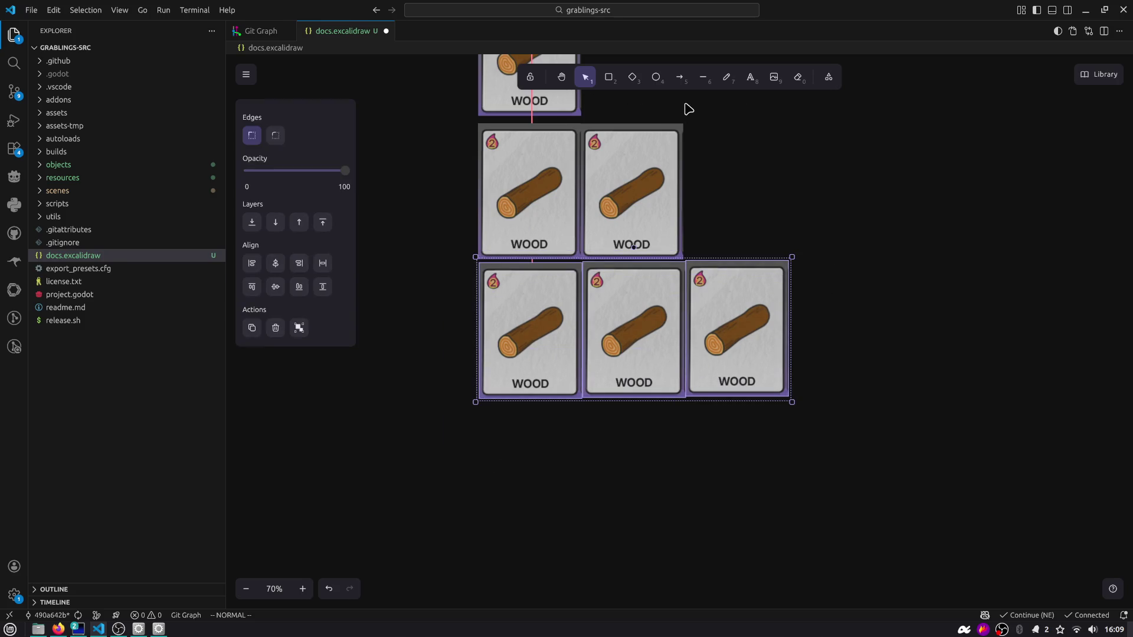
pyautogui.click(703, 76)
pyautogui.moveTo(478, 408); pyautogui.dragTo(790, 408)
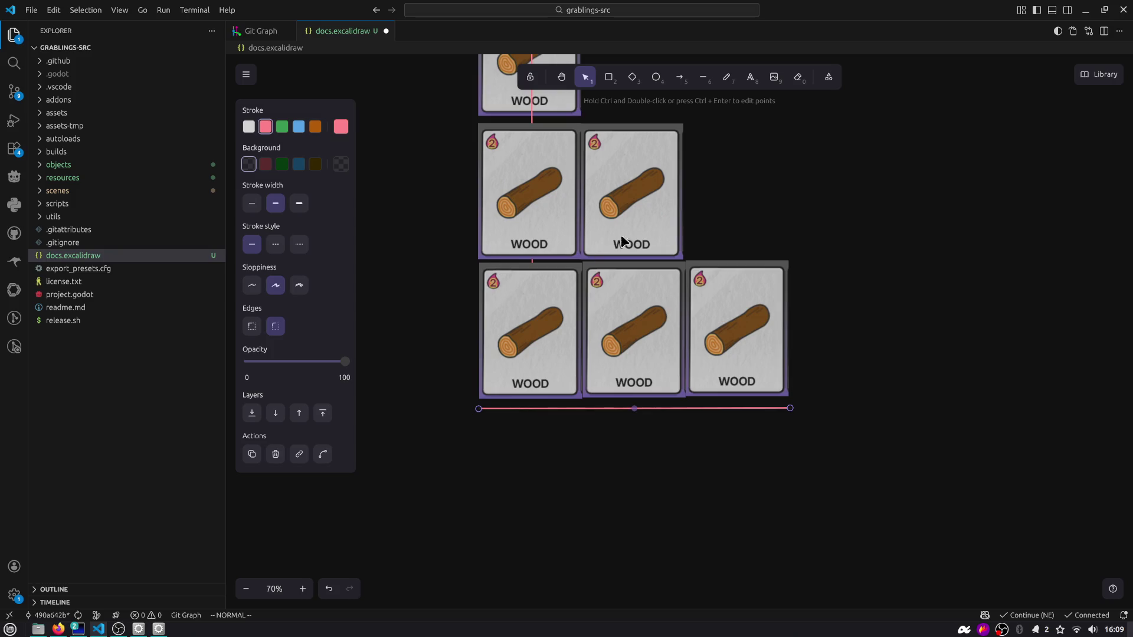
# Step: Hatch the lower-left WOOD card with pink freehand strokes
pyautogui.click(726, 77)
pyautogui.moveTo(489, 282); pyautogui.dragTo(527, 254)
pyautogui.moveTo(484, 310)
pyautogui.mouseDown()
pyautogui.moveTo(524, 282)
pyautogui.moveTo(528, 308)
pyautogui.mouseUp()
pyautogui.moveTo(496, 355); pyautogui.dragTo(522, 336)
pyautogui.moveTo(492, 374); pyautogui.dragTo(518, 363)
pyautogui.moveTo(490, 404); pyautogui.dragTo(530, 372)
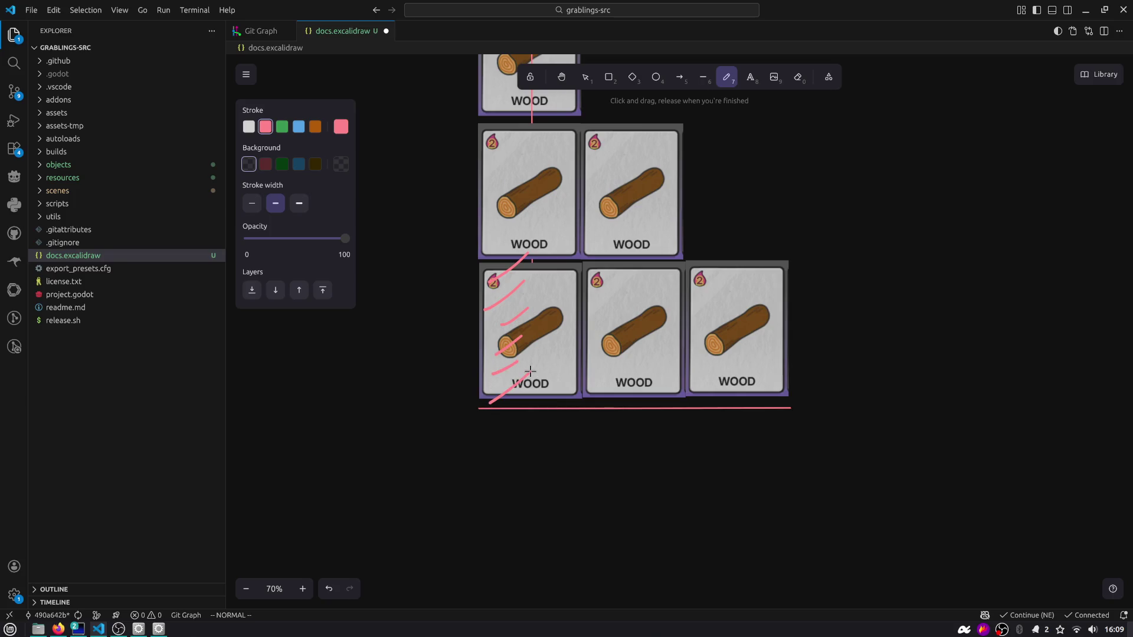
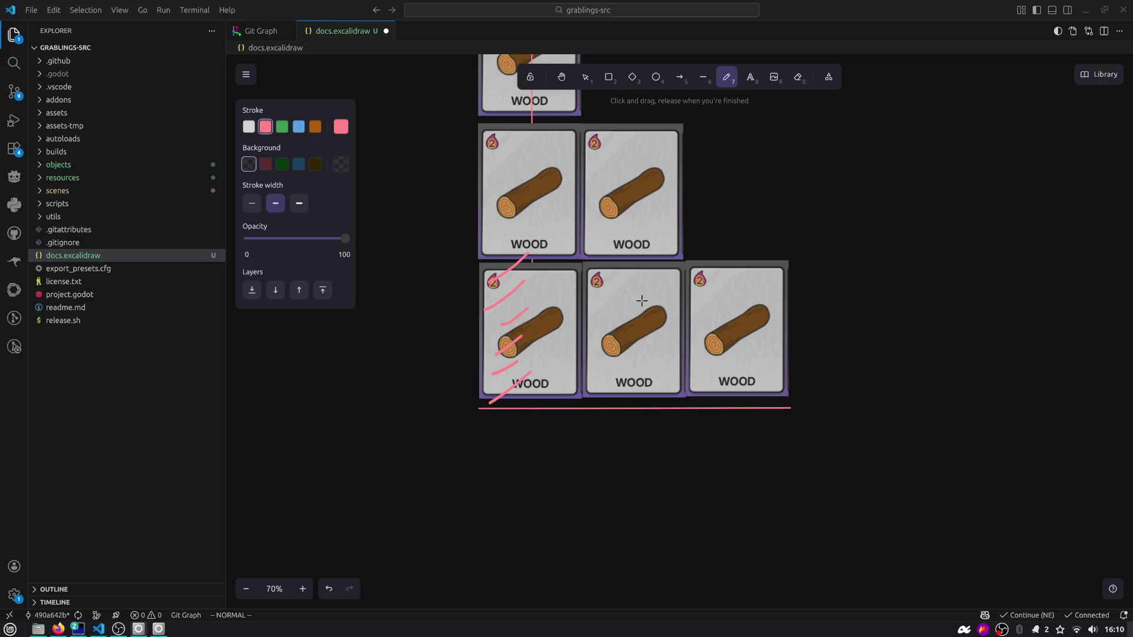
# Step: Leave the Excalidraw wood-card sketch and return to Godot's cards_to_collect.gd
pyautogui.hotkey('alt', 'Tab')
pyautogui.hotkey('alt', 'Tab')
pyautogui.hotkey('alt', 'Tab')
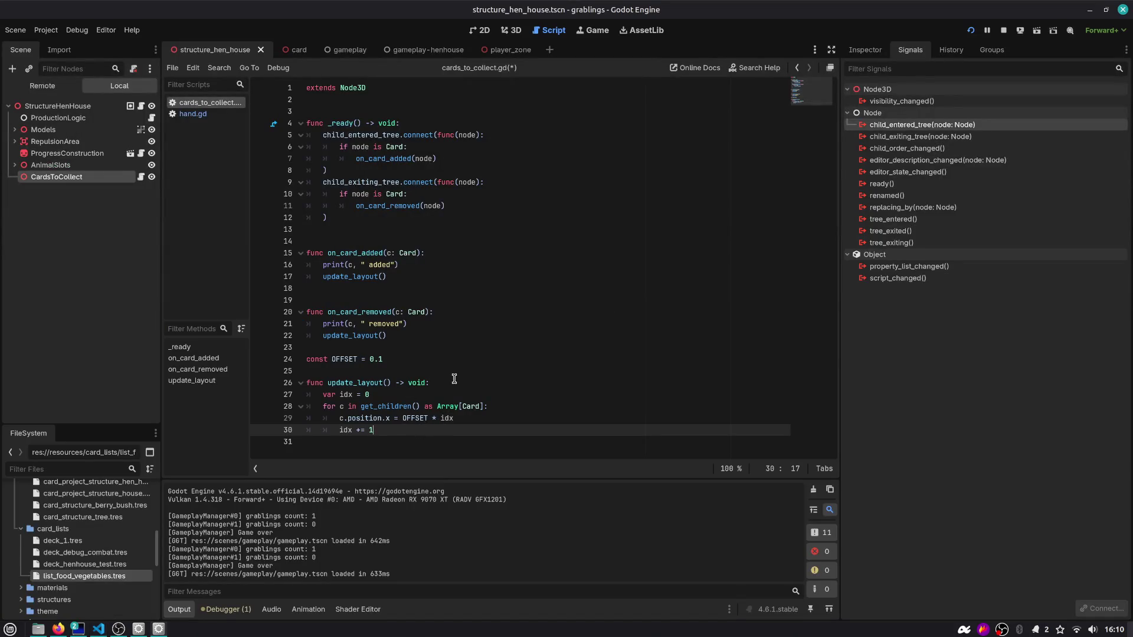
# Step: Look up the CARD_SIZE value in card.gd, then return to cards_to_collect.gd
pyautogui.press('Return')
pyautogui.press('Up')
pyautogui.press('Up')
pyautogui.press('Up')
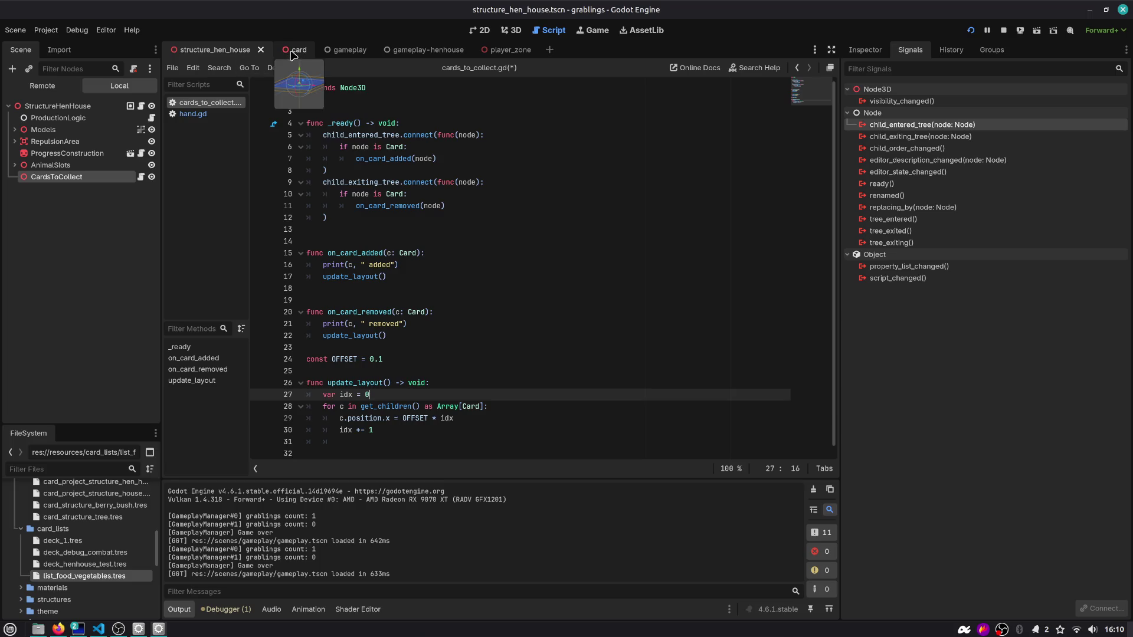
pyautogui.click(293, 53)
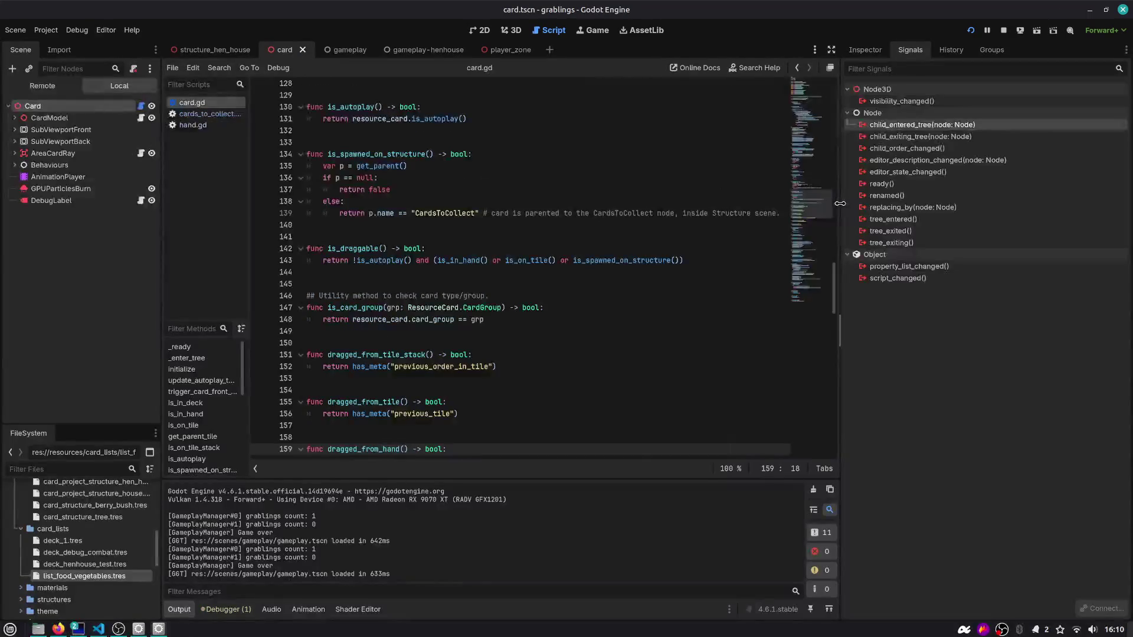
pyautogui.click(806, 86)
pyautogui.scroll(-4, 398, 271)
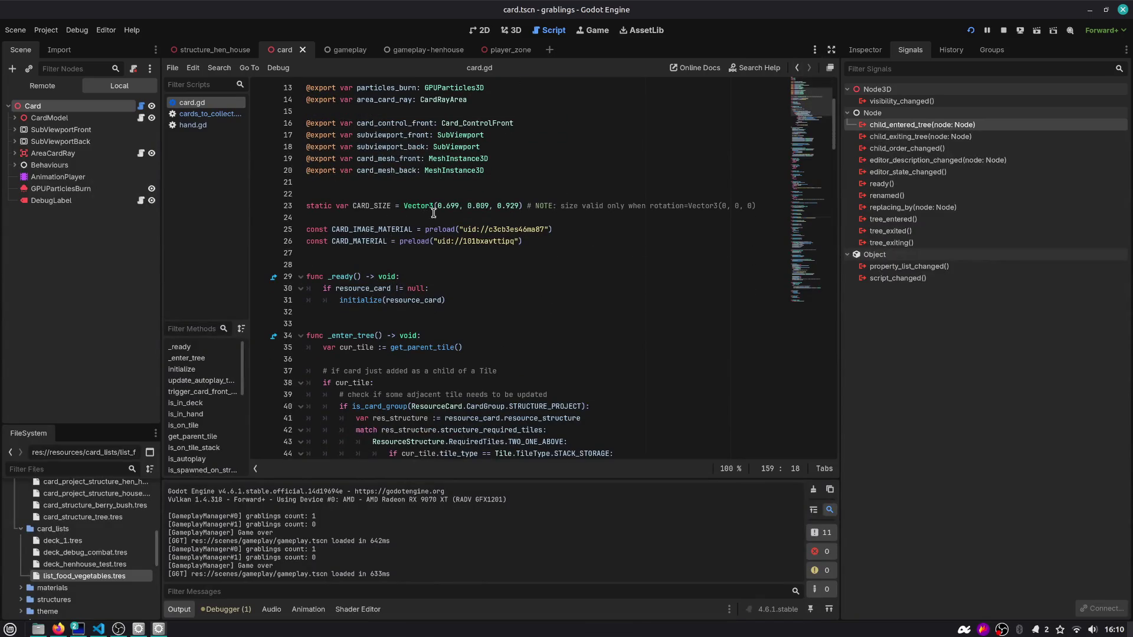
pyautogui.doubleClick(354, 205)
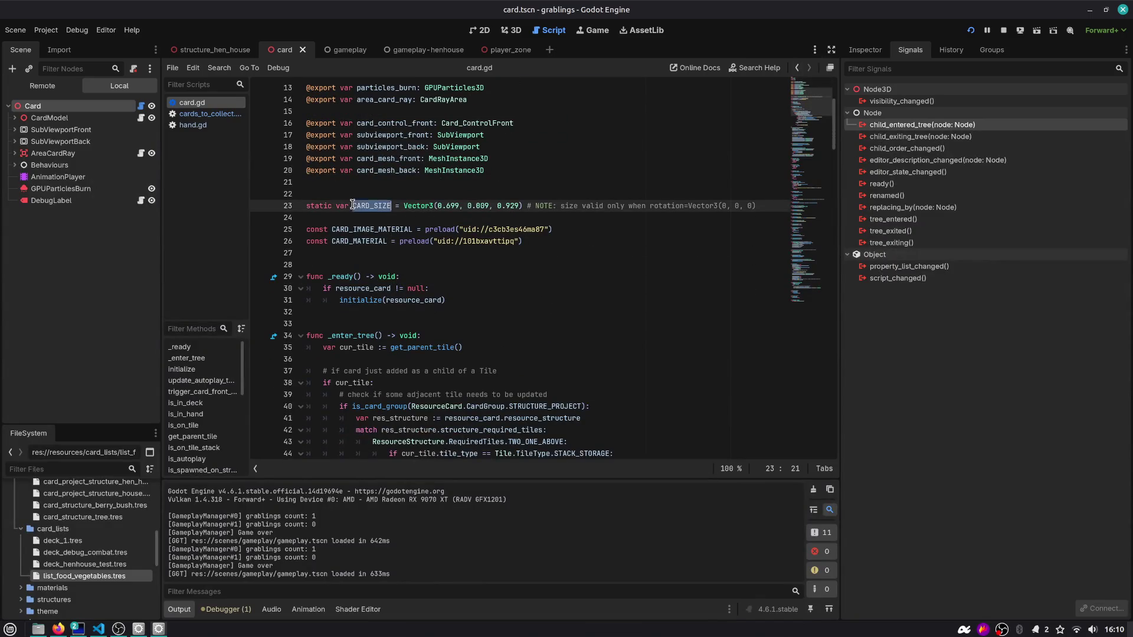
pyautogui.click(800, 69)
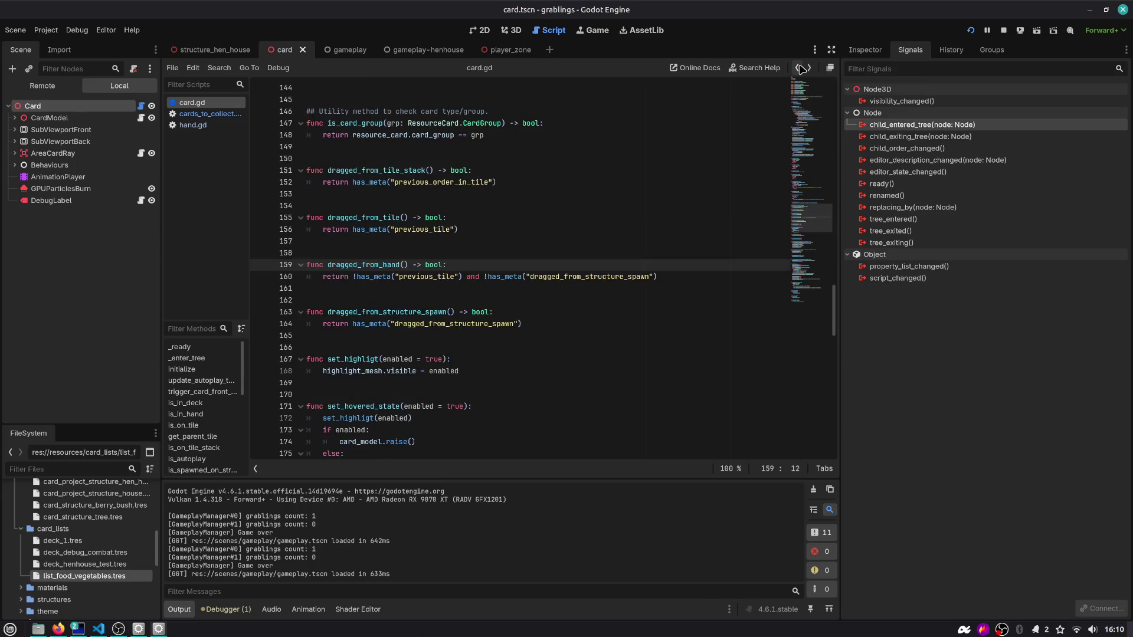
pyautogui.click(800, 68)
pyautogui.click(800, 68)
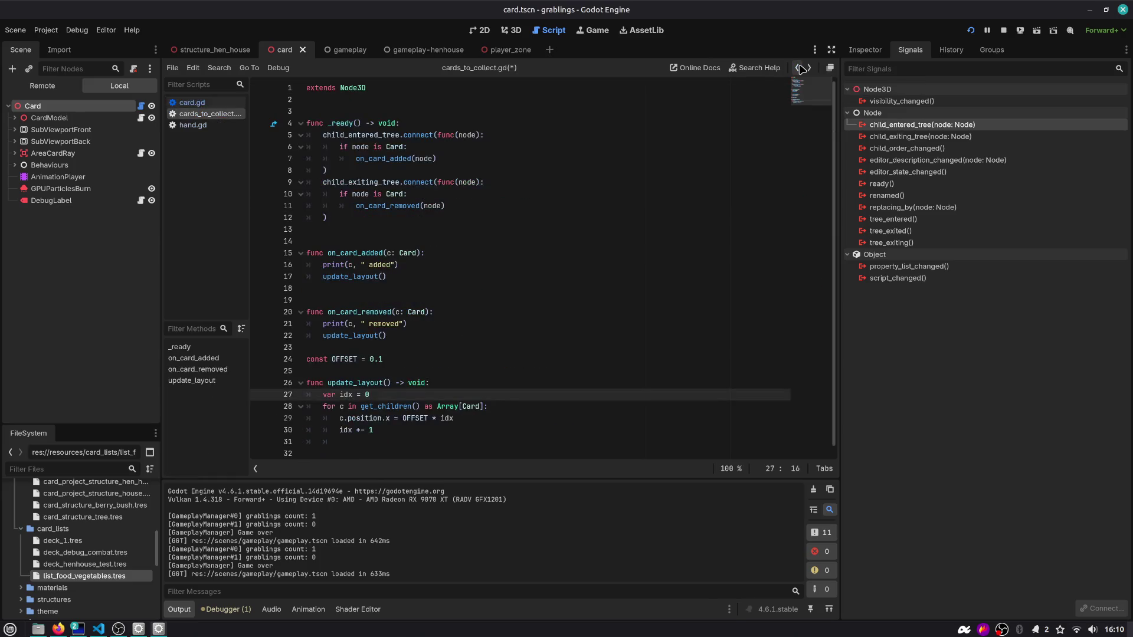
pyautogui.click(540, 428)
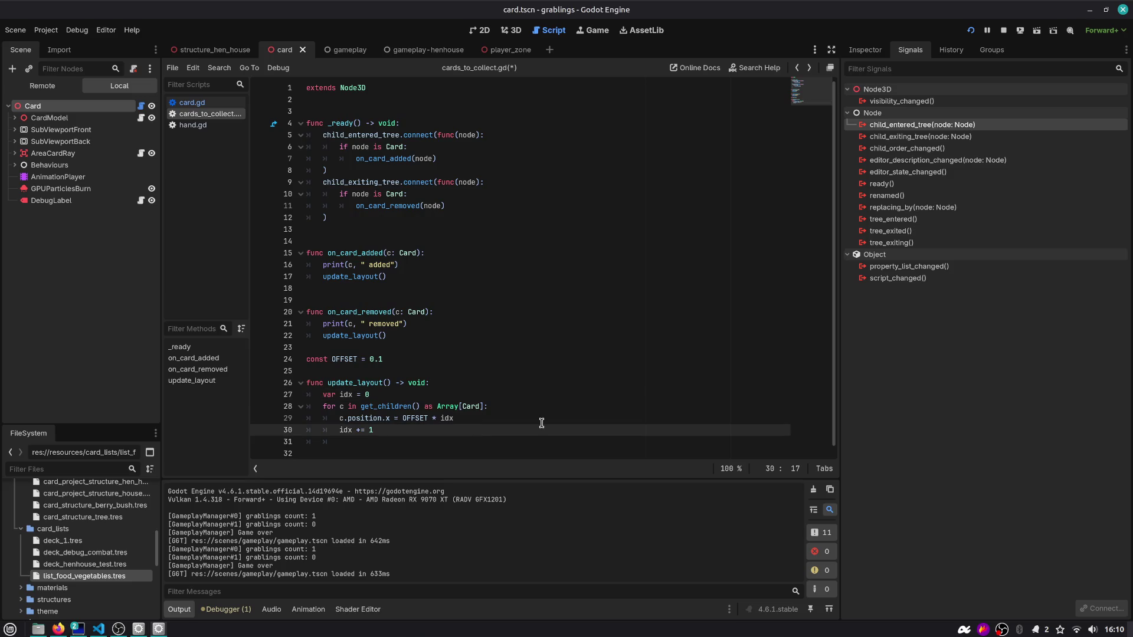
# Step: Extend the card position formula with a (Card.CARD_SIZE.x * 0.5) term
pyautogui.press('Return')
pyautogui.press('BackSpace')
pyautogui.press('Return')
pyautogui.press('Up')
pyautogui.press('Up')
pyautogui.press('Up')
pyautogui.press('Down')
pyautogui.press('Down')
pyautogui.press('Down')
pyautogui.press('Return')
pyautogui.press('Return')
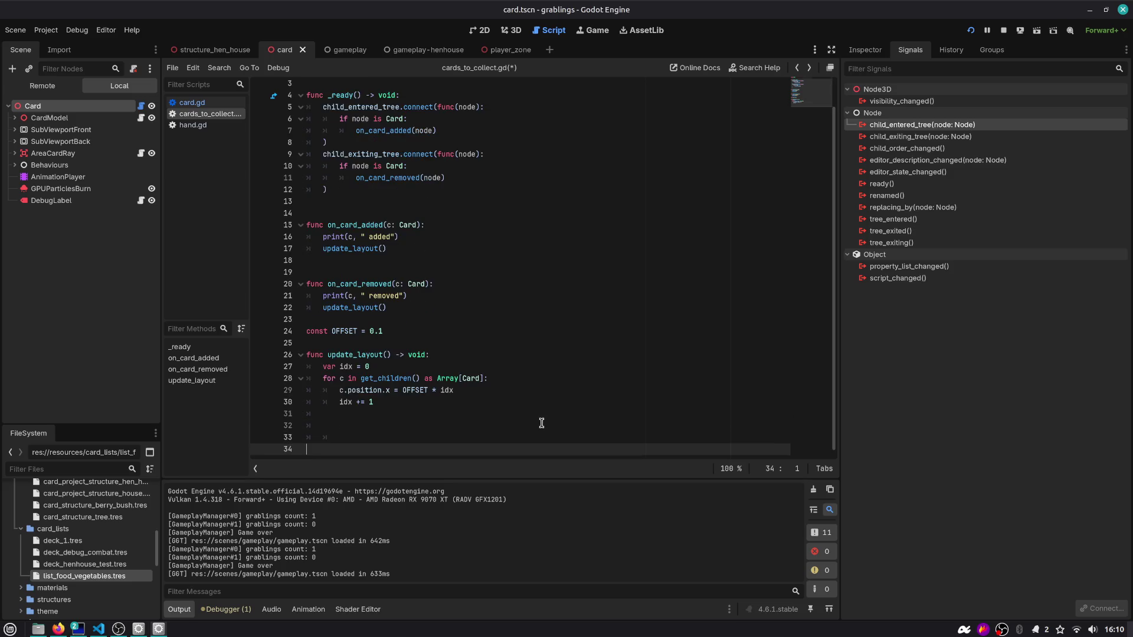
pyautogui.press('Up')
pyautogui.press('Up')
pyautogui.press('Up')
pyautogui.press('End')
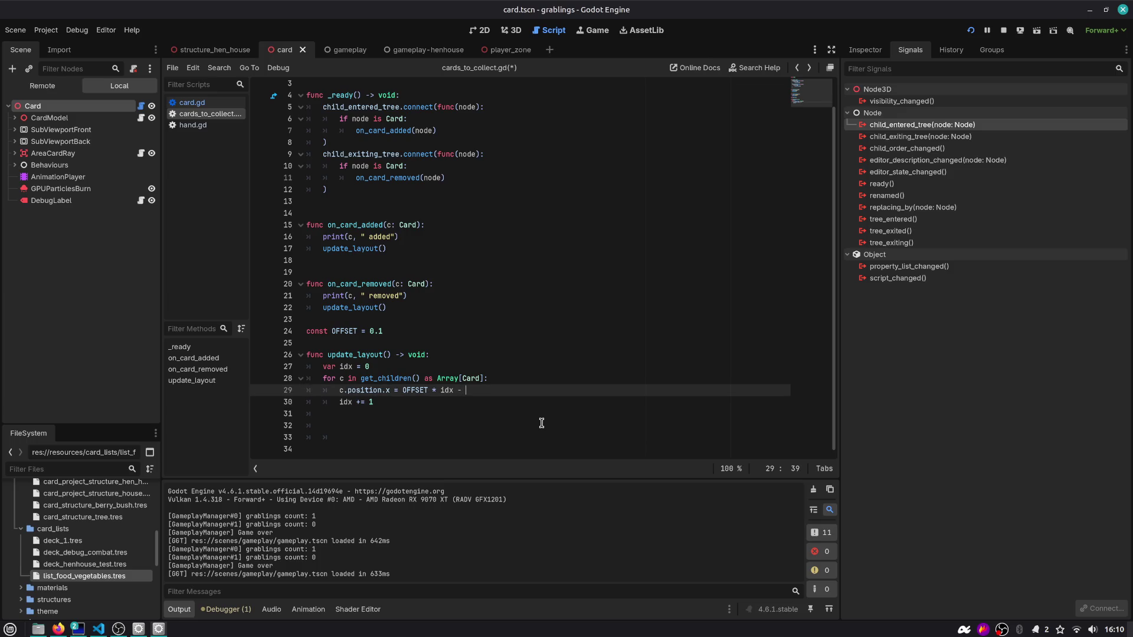
pyautogui.write('ARD_S')
pyautogui.press('Return')
pyautogui.write('.x ')
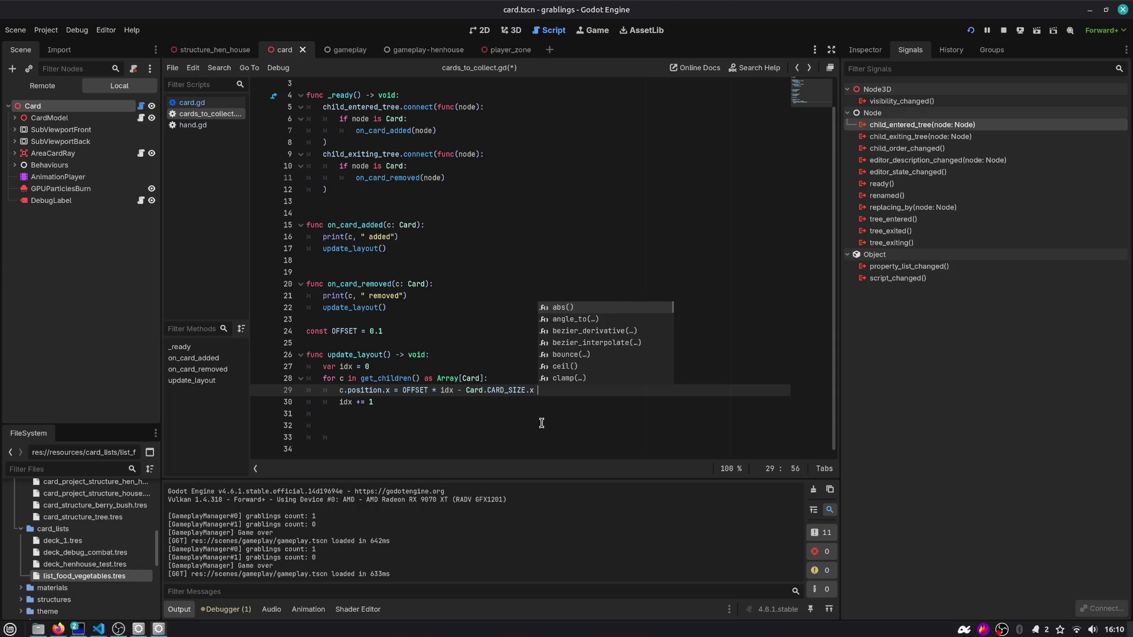
pyautogui.write('* 0.5')
pyautogui.hotkey('ctrl', 'Left')
pyautogui.write('(')
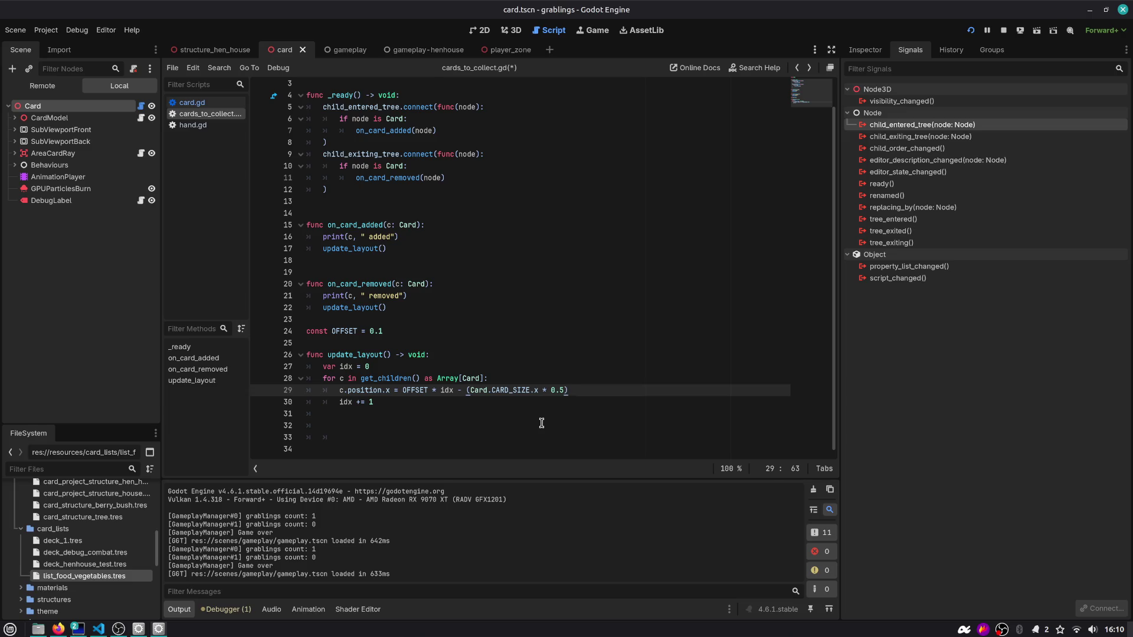
# Step: Declare cards_count = get_child_count() above the loop and use cards_count in the position formula
pyautogui.press('Up')
pyautogui.press('Up')
pyautogui.press('Return')
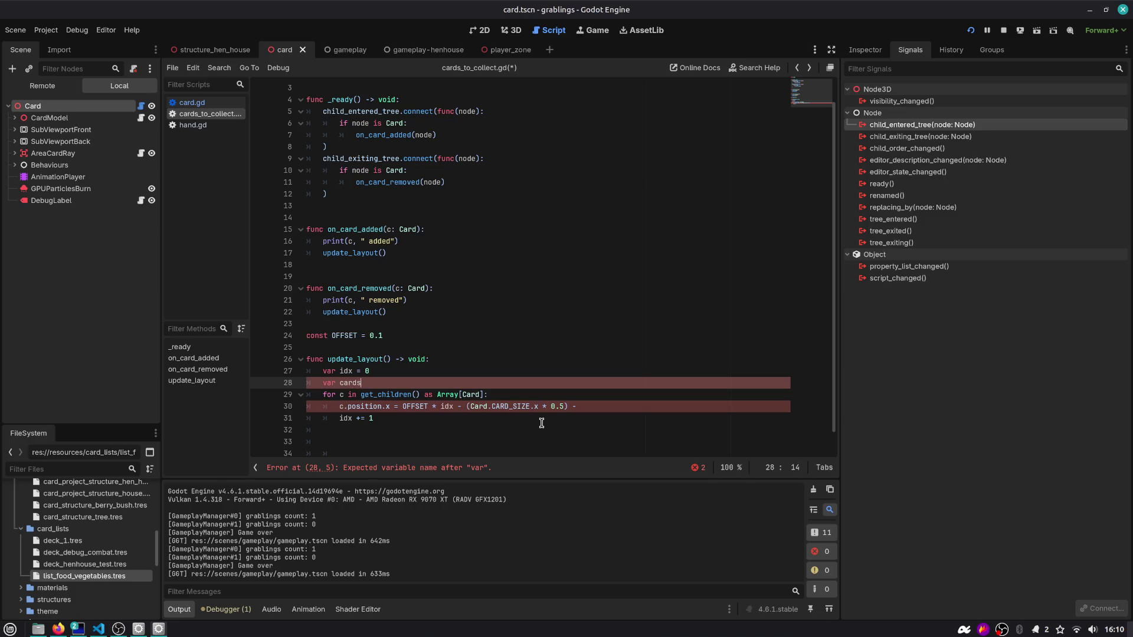
pyautogui.write('get_child_c')
pyautogui.press('Return')
pyautogui.write(')')
pyautogui.press('Return')
pyautogui.press('Down')
pyautogui.press('End')
pyautogui.press('Down')
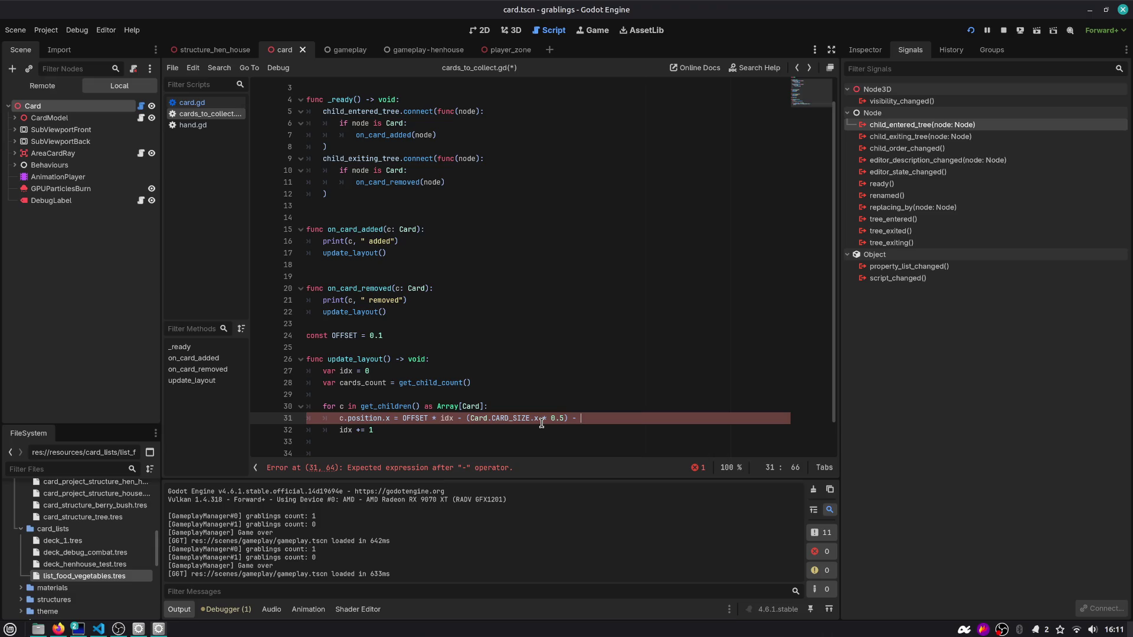
pyautogui.write('cards_count *')
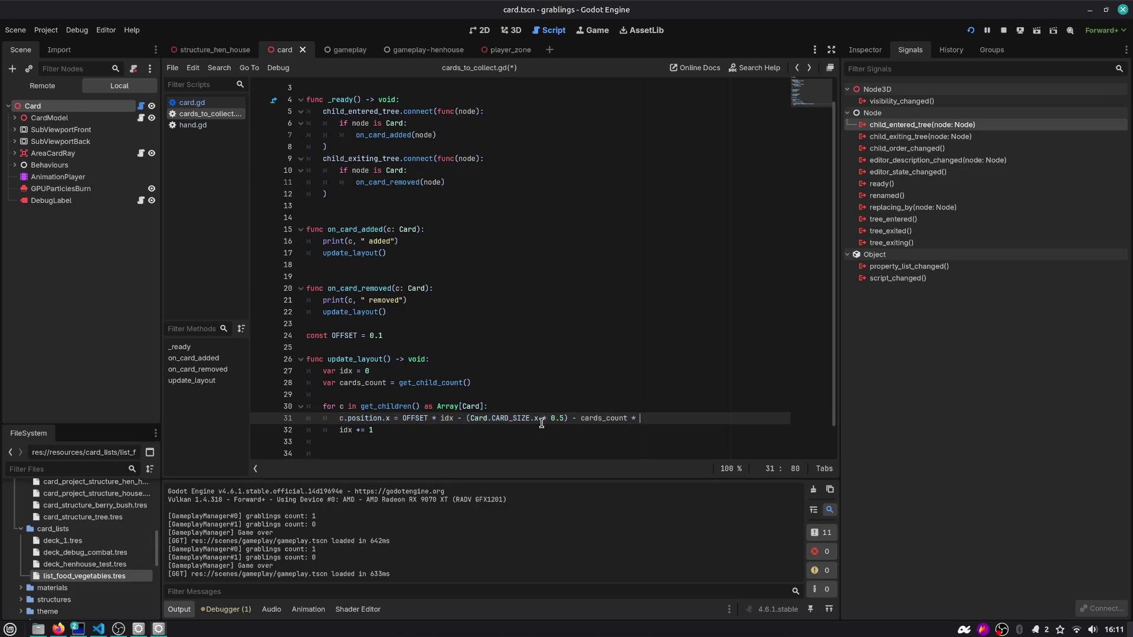
pyautogui.hotkey('alt', 'Tab')
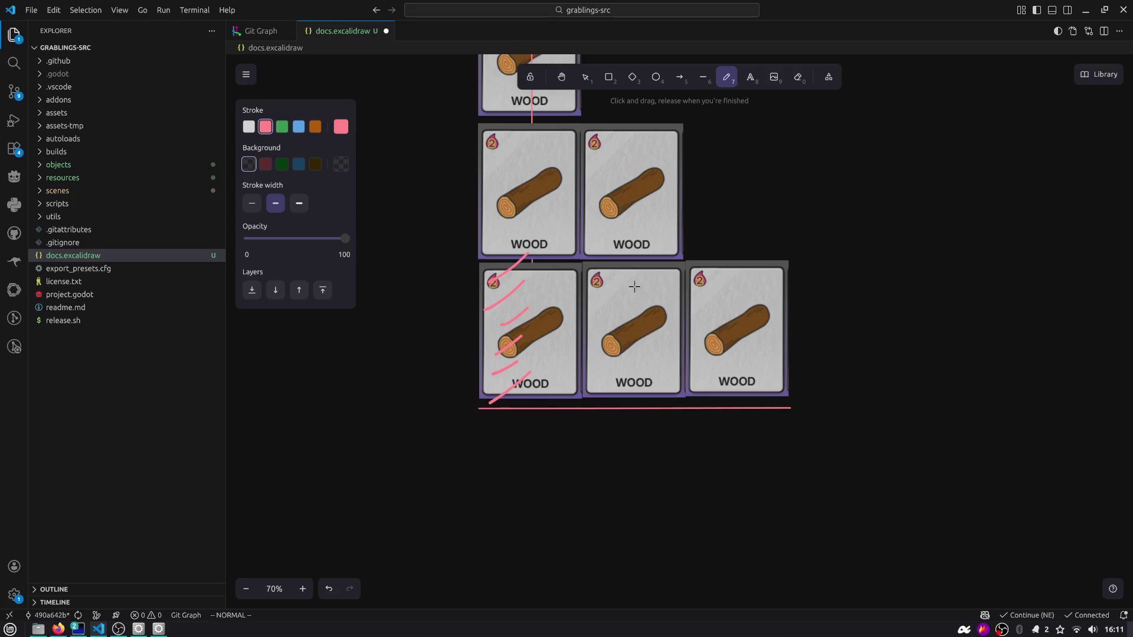
# Step: Draw a pink freehand squiggle under the bottom wood-card row in the Excalidraw sketch
pyautogui.moveTo(690, 162)
pyautogui.mouseDown()
pyautogui.moveTo(701, 264)
pyautogui.moveTo(696, 182)
pyautogui.mouseUp()
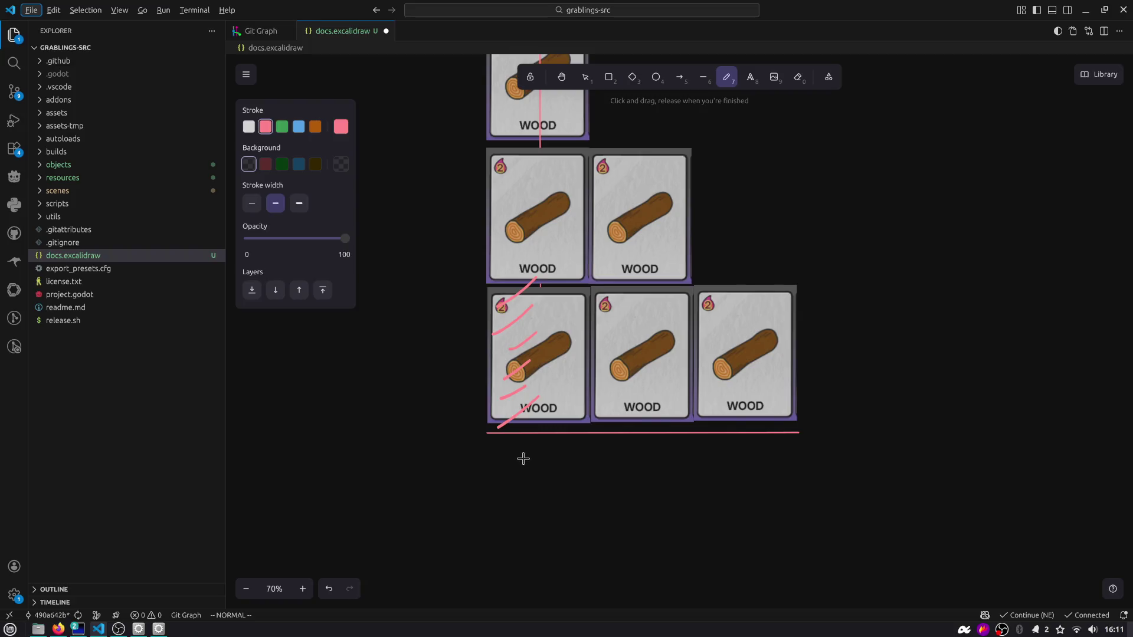
pyautogui.moveTo(520, 457); pyautogui.dragTo(604, 472)
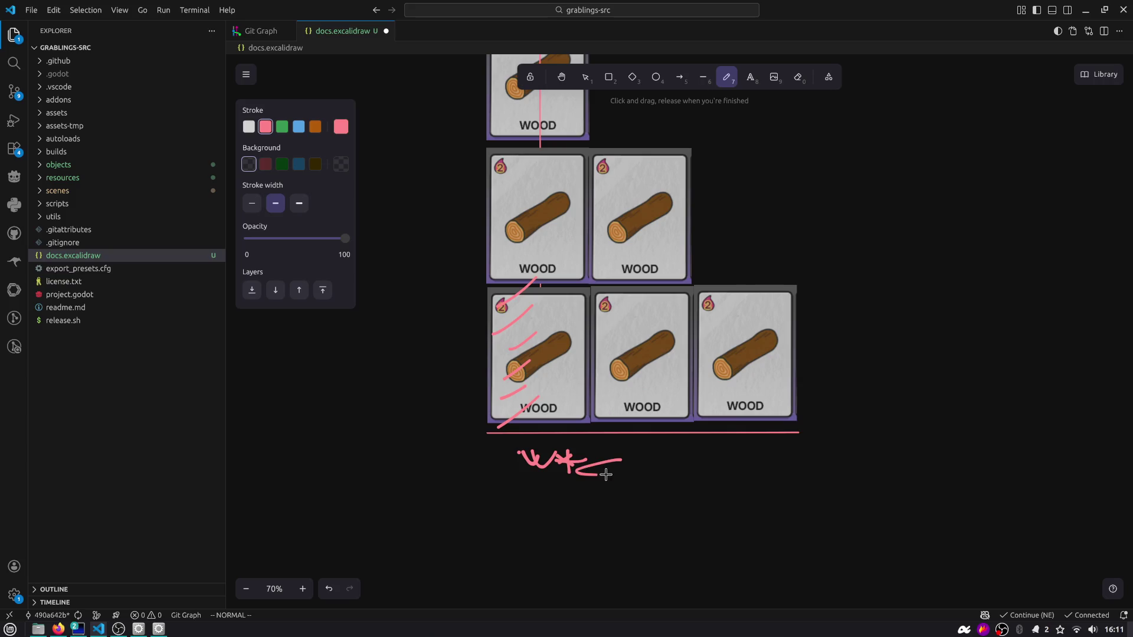
pyautogui.hotkey('alt', 'Tab')
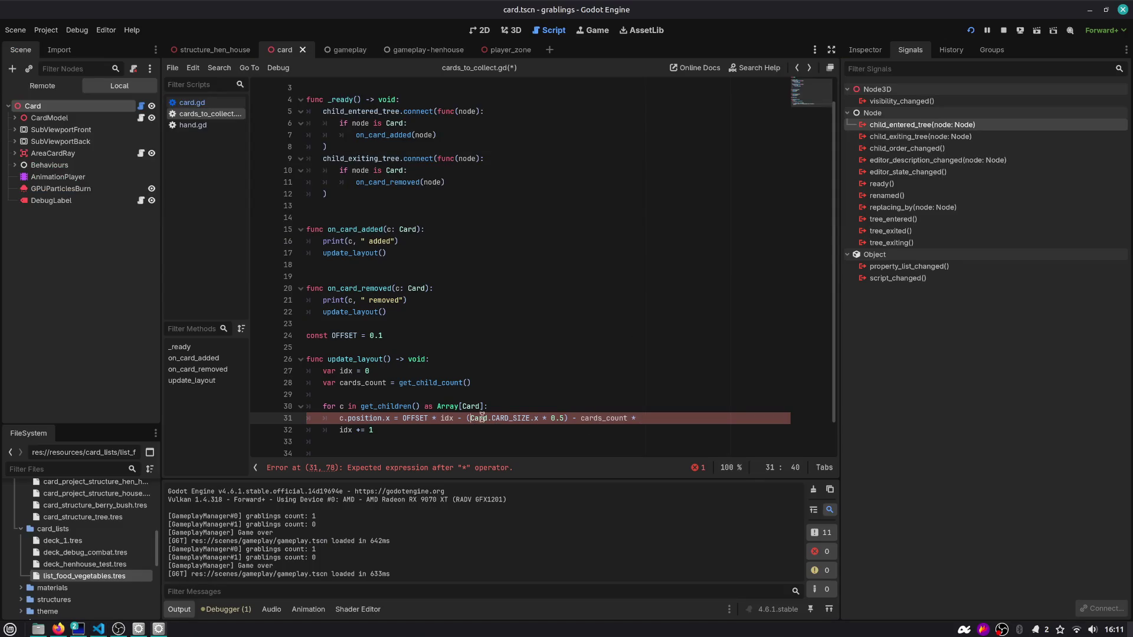
pyautogui.press('End')
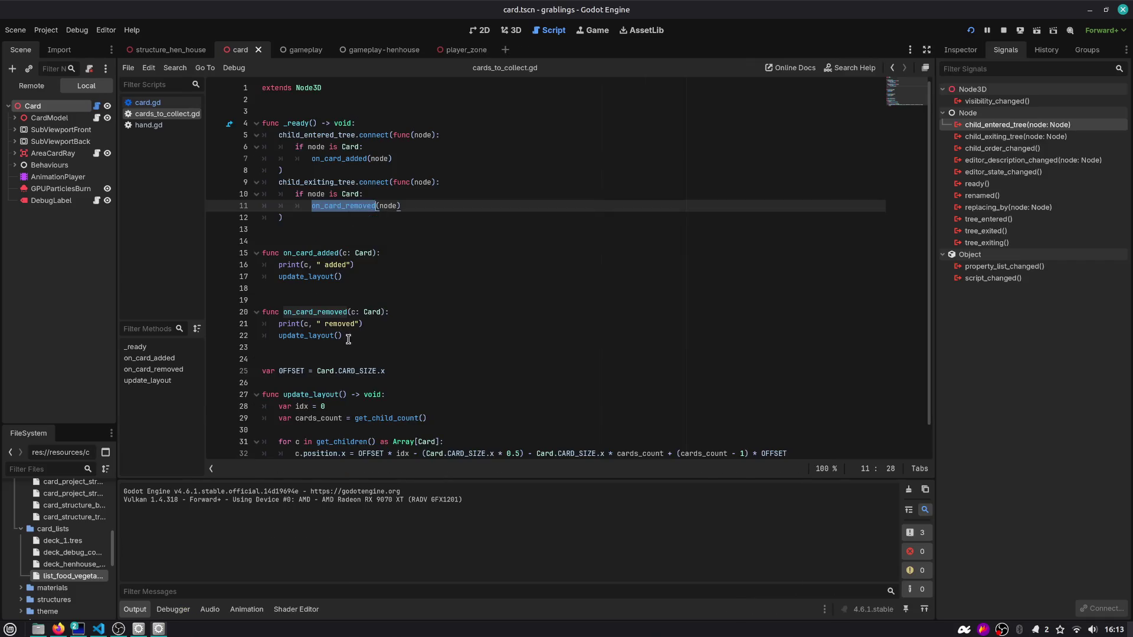
pyautogui.moveTo(279, 324); pyautogui.dragTo(339, 335)
pyautogui.doubleClick(290, 334)
pyautogui.doubleClick(297, 278)
pyautogui.scroll(-1, 297, 282)
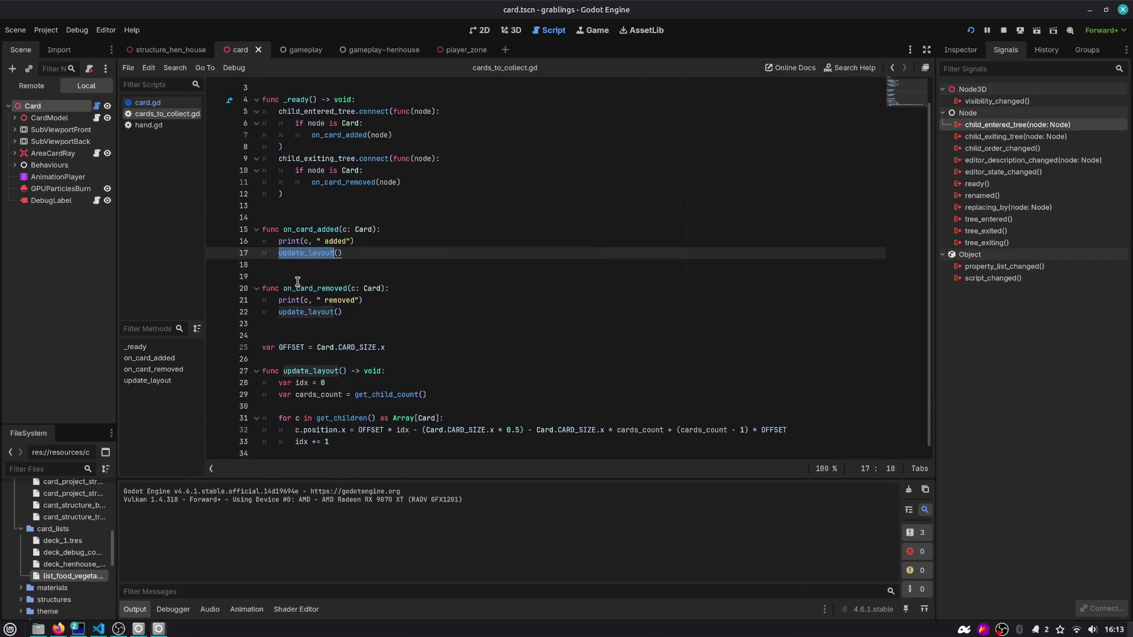
pyautogui.click(268, 348)
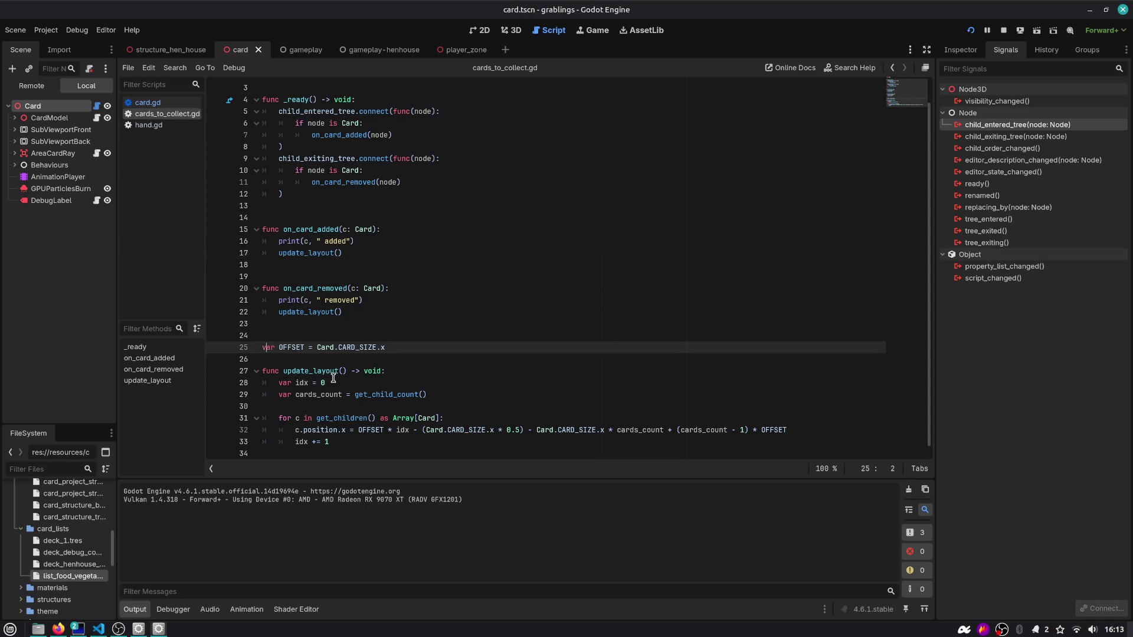
pyautogui.write('@export')
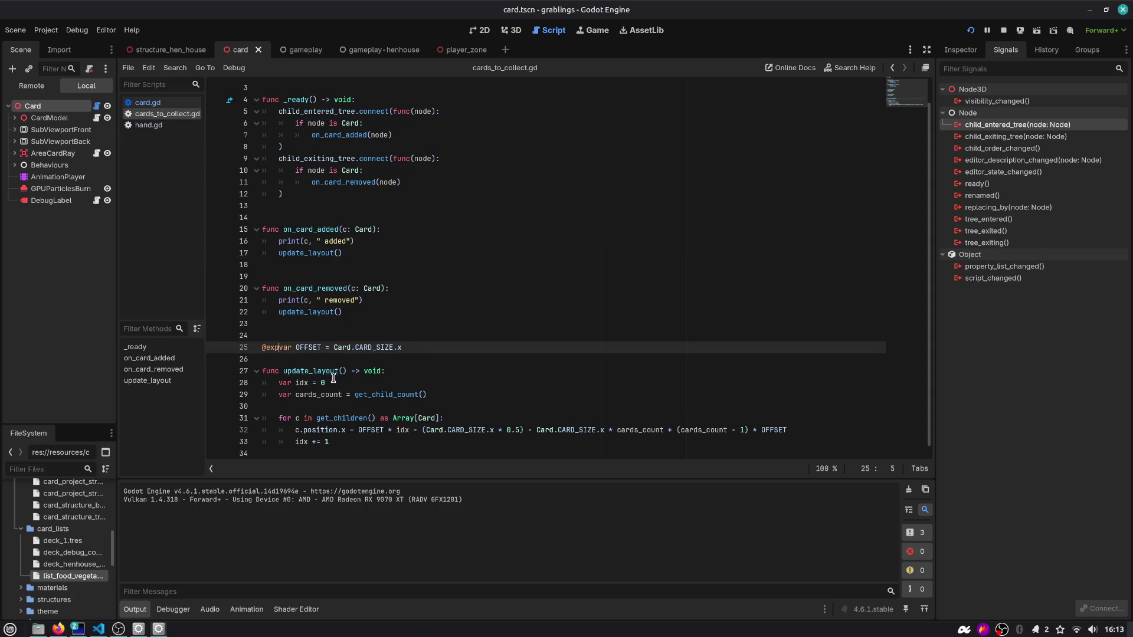
pyautogui.press('Down')
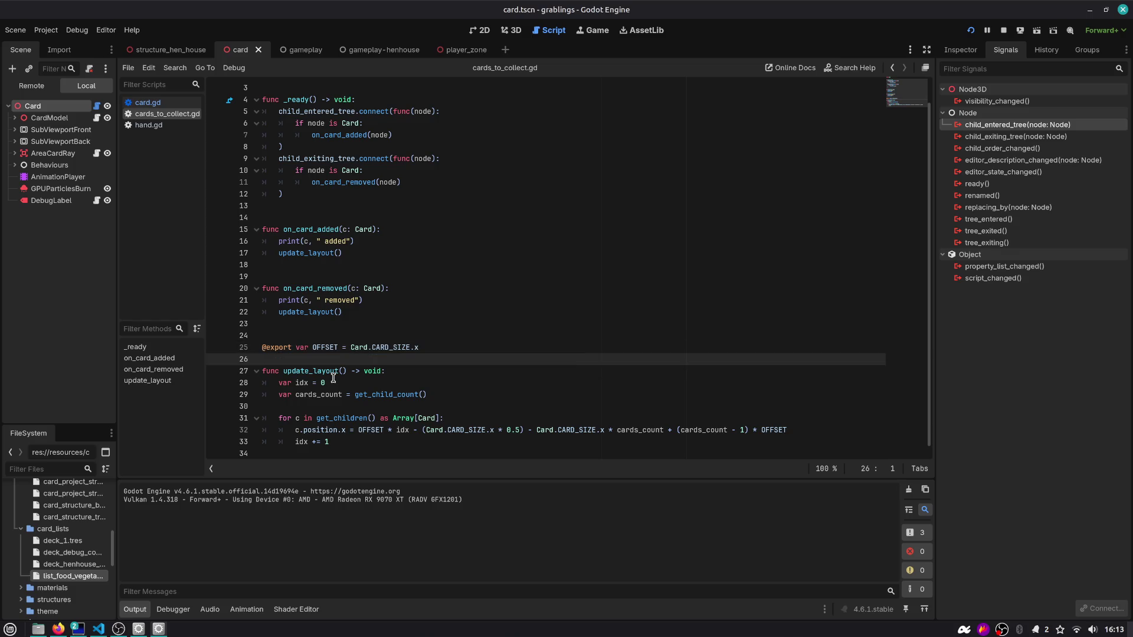
pyautogui.press('Up')
pyautogui.press('End')
# Step: Add a _process(delta: float) function that calls update_layout(), then run the project
pyautogui.press('Return')
pyautogui.press('Return')
pyautogui.write('fu')
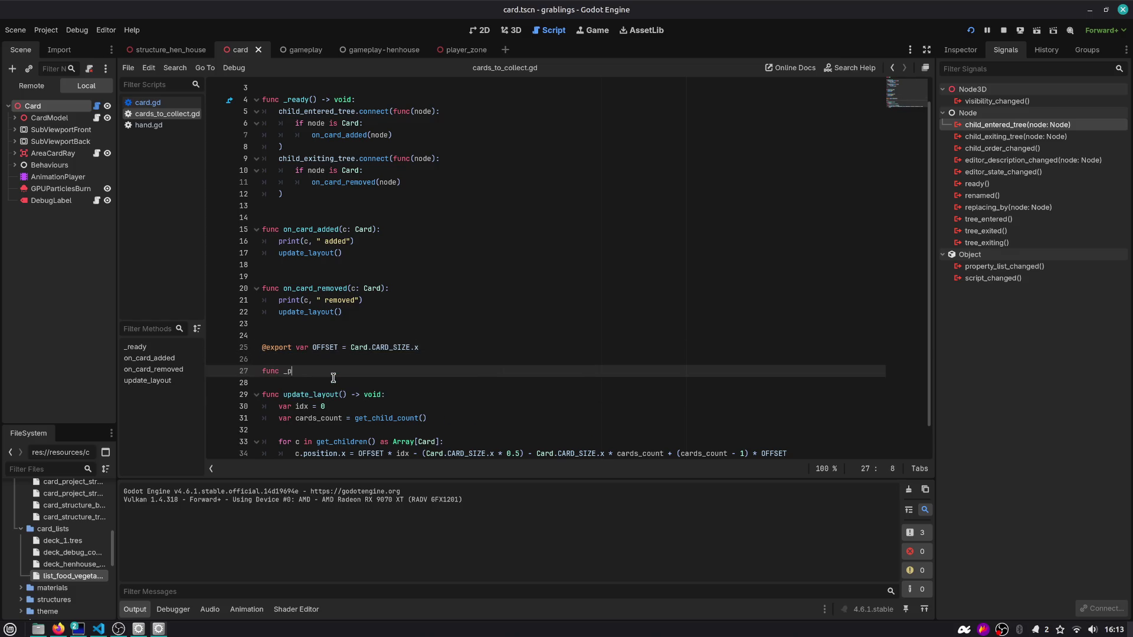
pyautogui.write('ro')
pyautogui.press('Return')
pyautogui.press('Return')
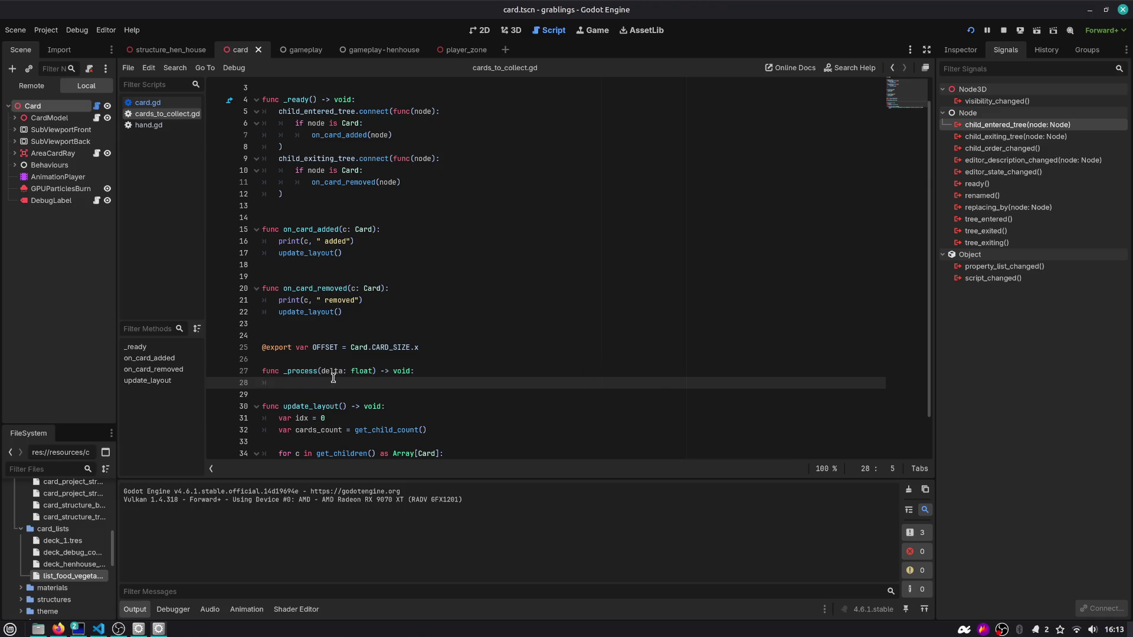
pyautogui.write('d')
pyautogui.press('Return')
pyautogui.press('Return')
pyautogui.press('Up')
pyautogui.press('Up')
pyautogui.press('Up')
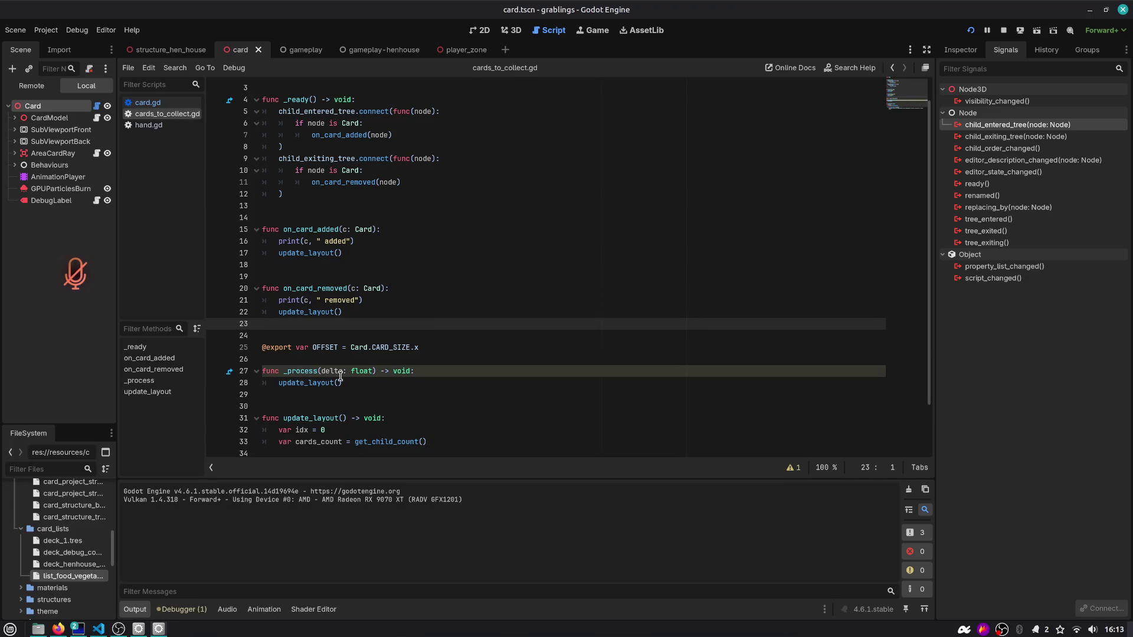
pyautogui.press('F5')
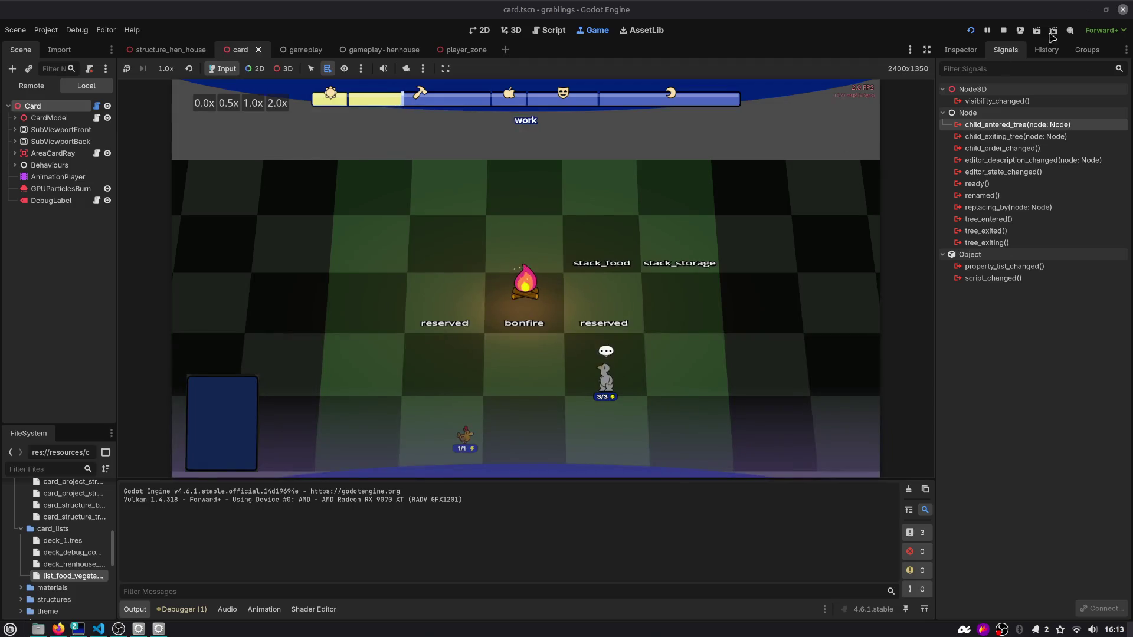
# Step: Restart on the gameplay-henhouse scene, assign the grabling, house the chicken, and plant the Berry Bush
pyautogui.click(1005, 30)
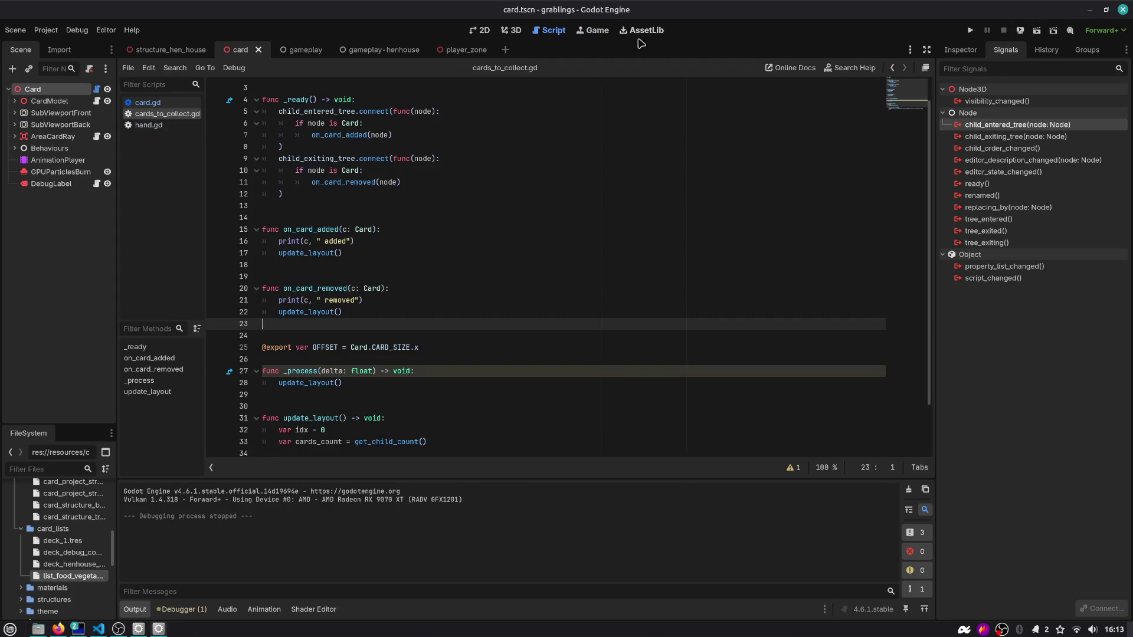
pyautogui.click(369, 49)
pyautogui.press('F5')
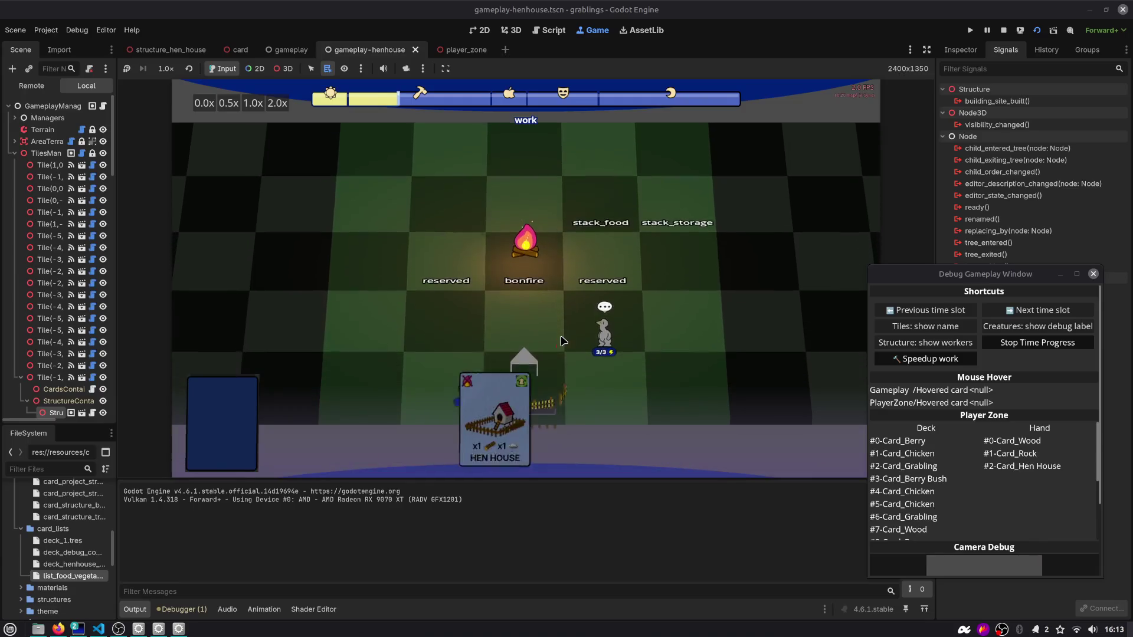
pyautogui.click(542, 313)
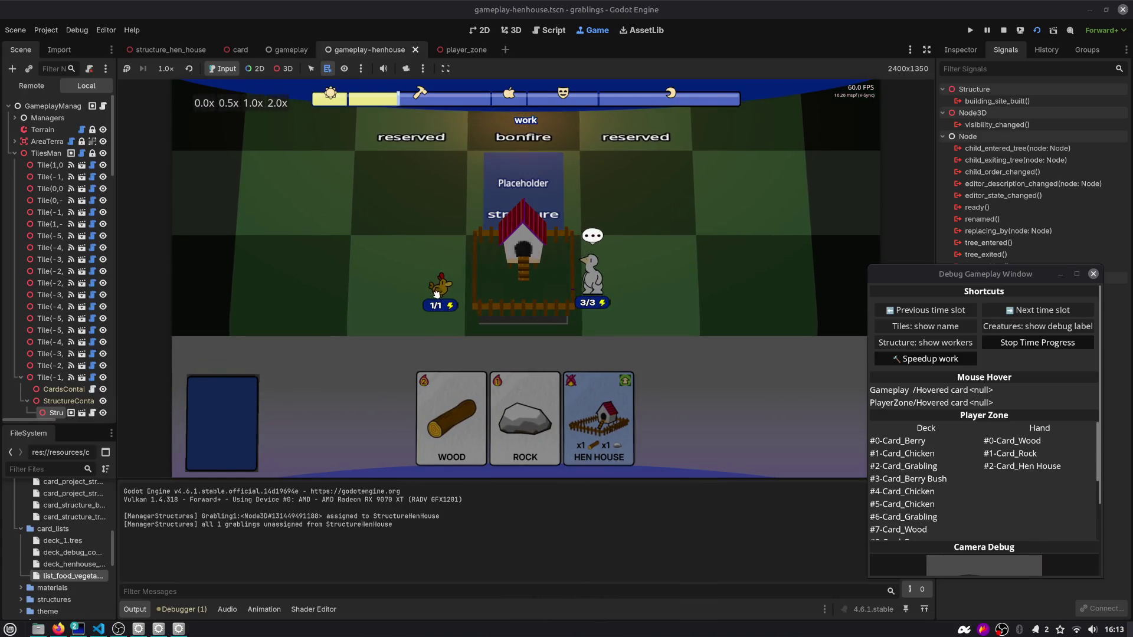
pyautogui.moveTo(443, 286); pyautogui.dragTo(493, 276)
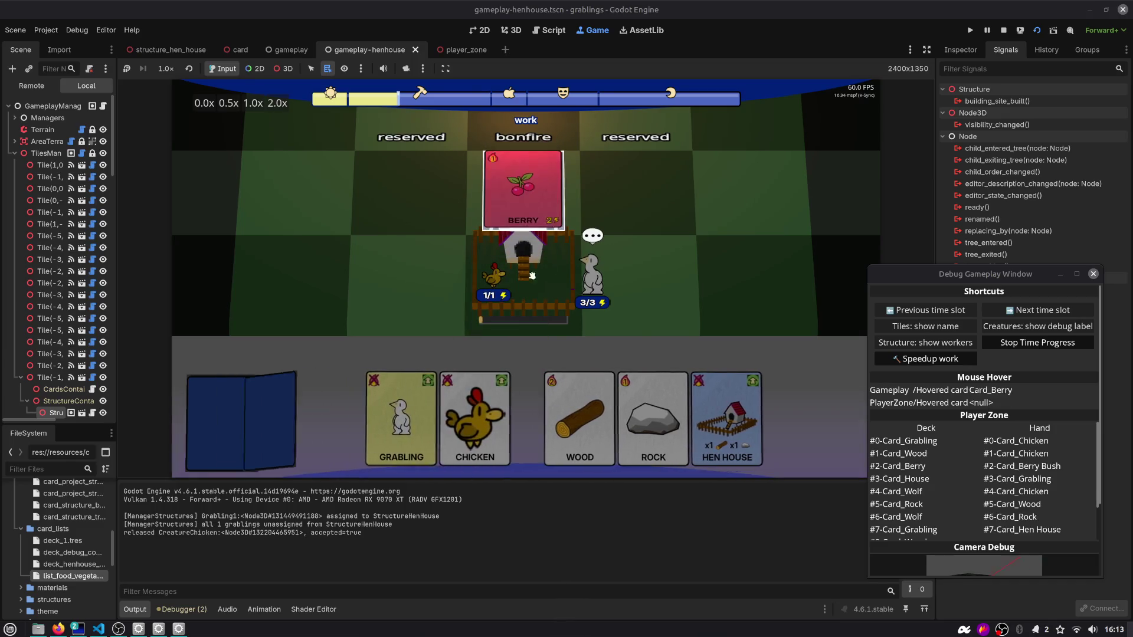
pyautogui.moveTo(434, 418)
pyautogui.mouseDown()
pyautogui.moveTo(735, 268)
pyautogui.moveTo(743, 282)
pyautogui.mouseUp()
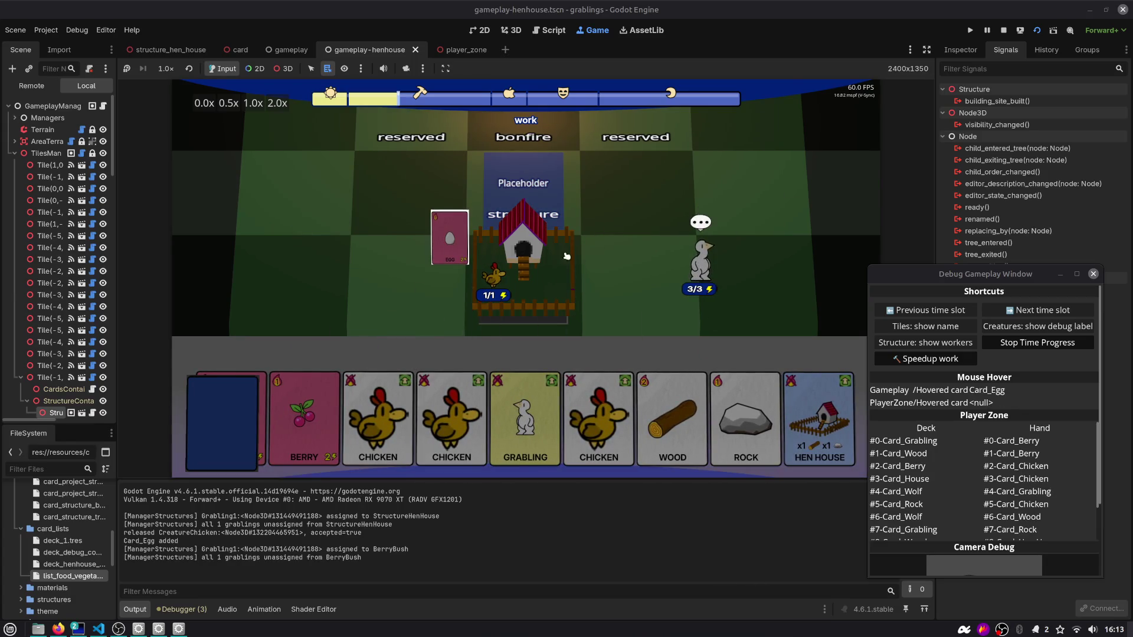
# Step: Review the three debugger errors, feed a Berry card to the hen house, then reopen the script
pyautogui.click(189, 609)
pyautogui.click(200, 480)
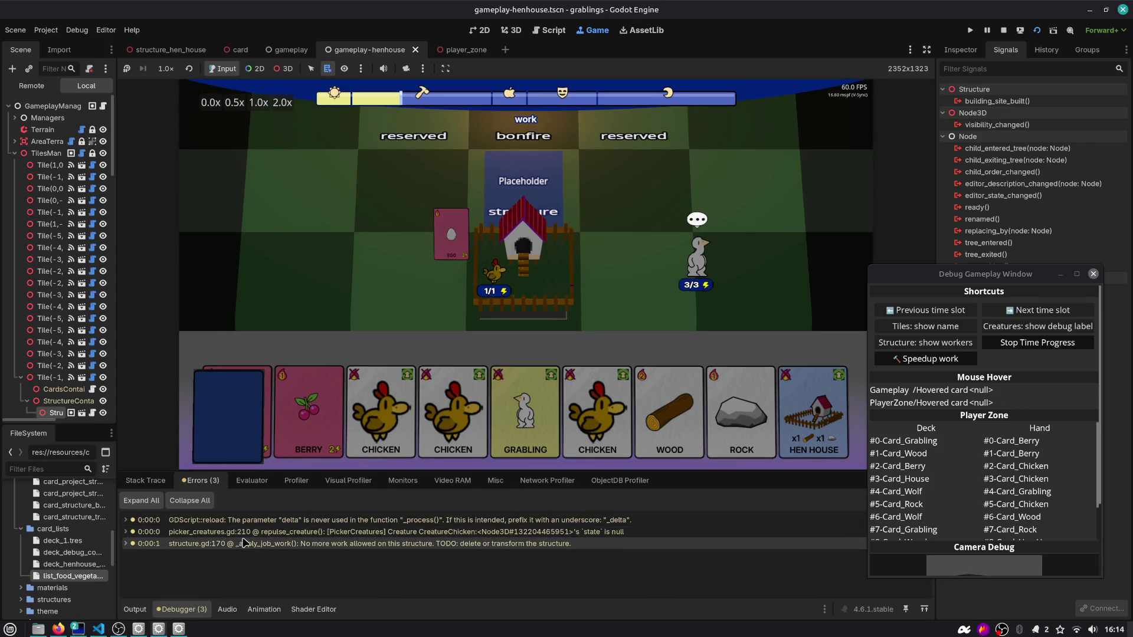
pyautogui.moveTo(457, 548)
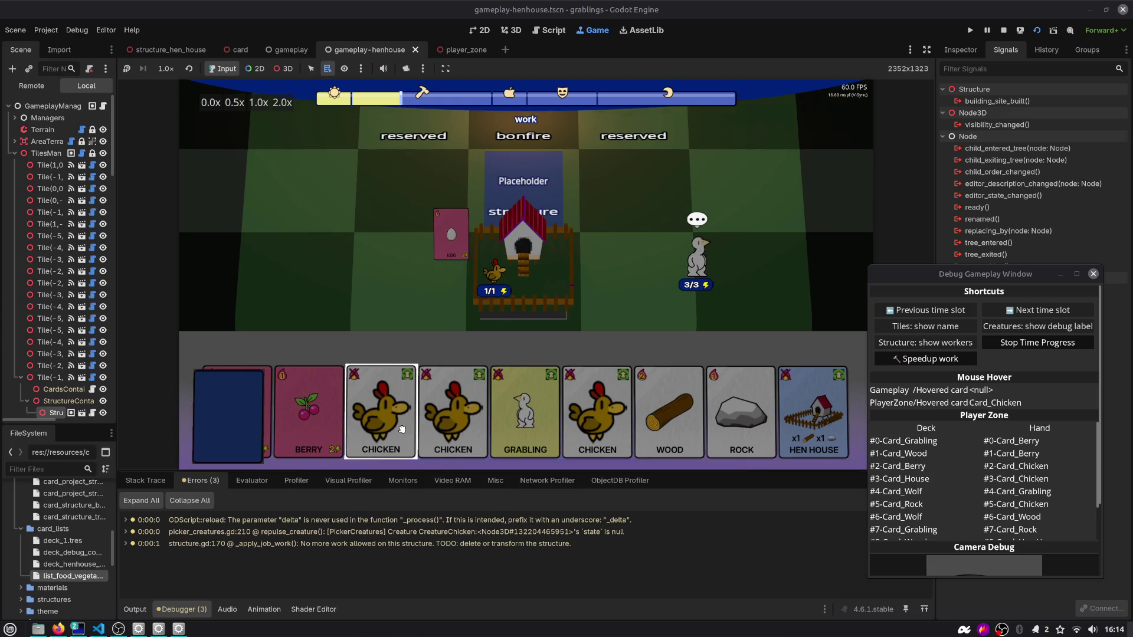
pyautogui.moveTo(313, 413); pyautogui.dragTo(522, 230)
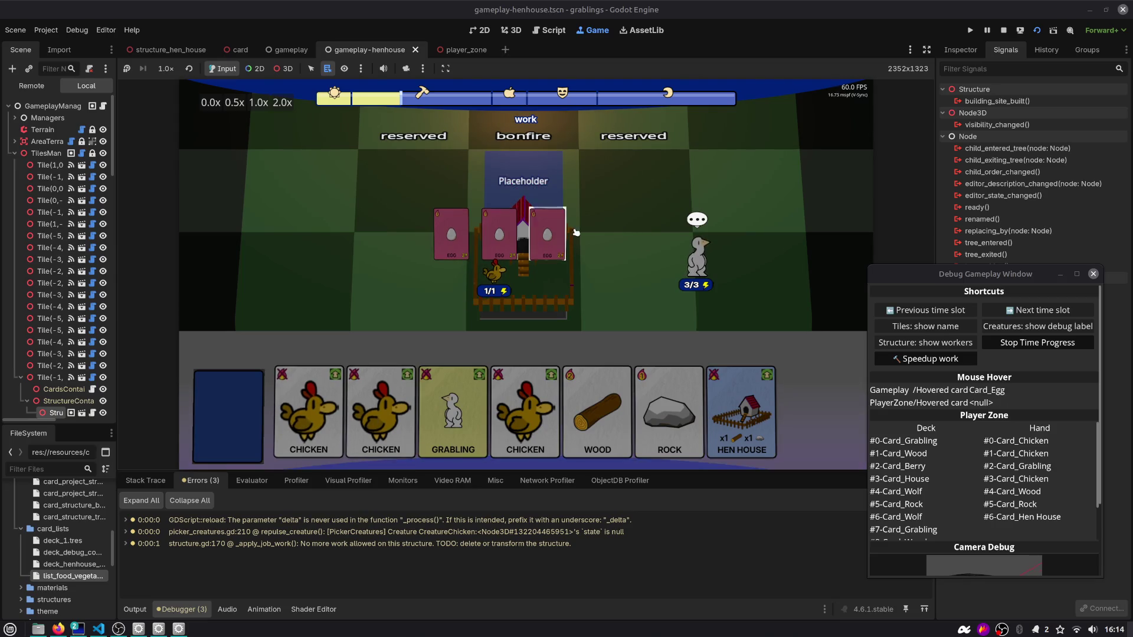
pyautogui.click(544, 35)
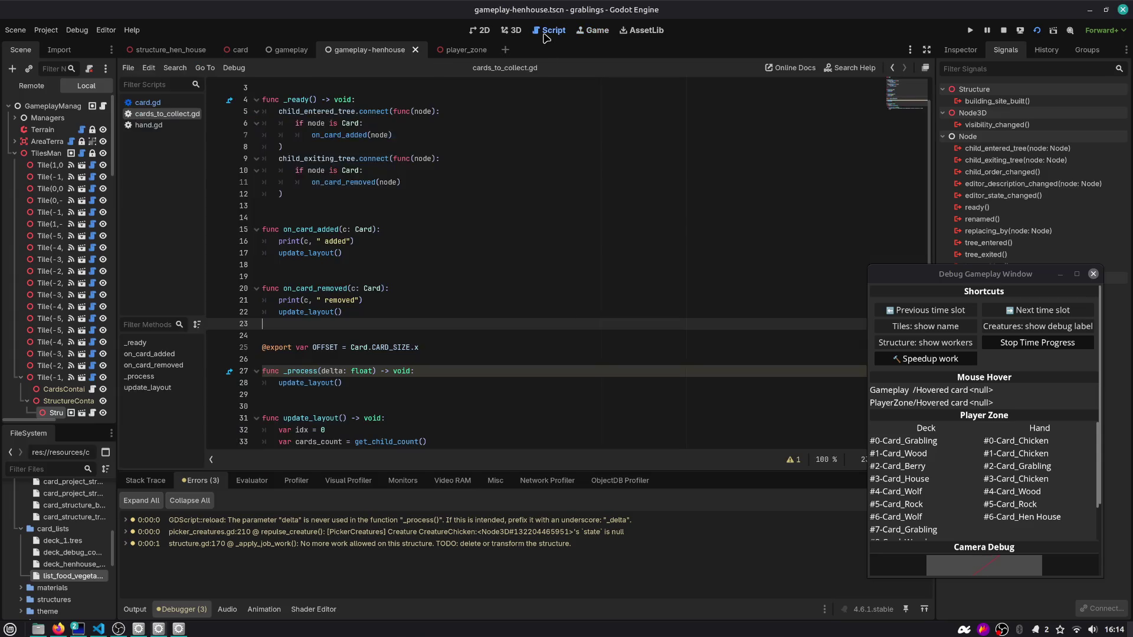
# Step: Widen the scene tree and inspect CardsToCollect in the structure_hen_house scene
pyautogui.scroll(-2, 376, 366)
pyautogui.click(311, 324)
pyautogui.click(306, 304)
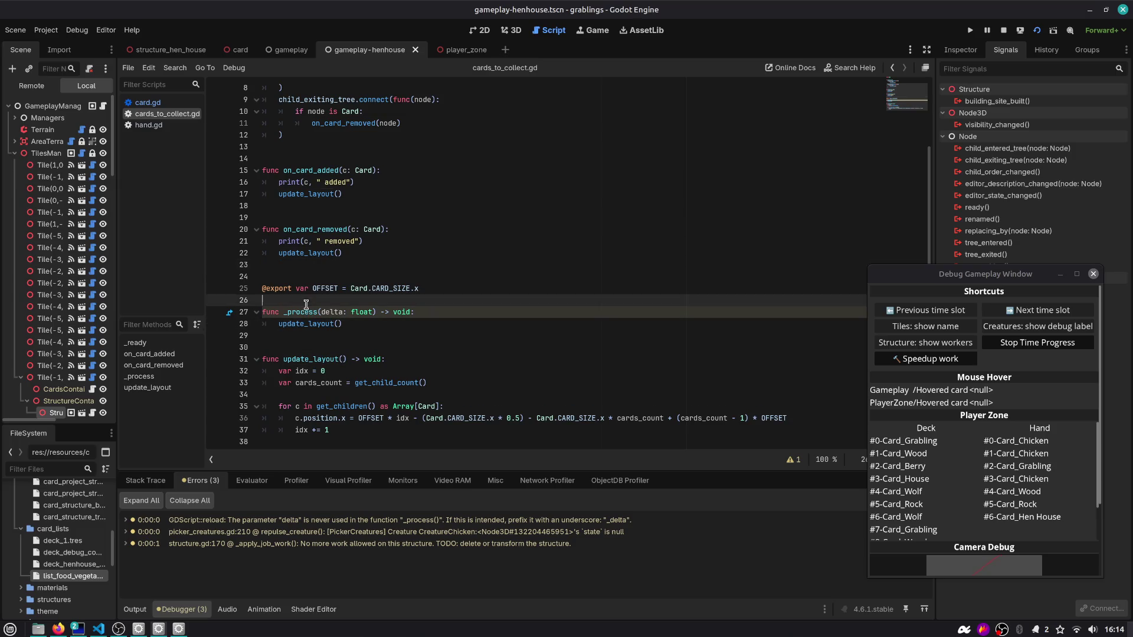
pyautogui.click(402, 323)
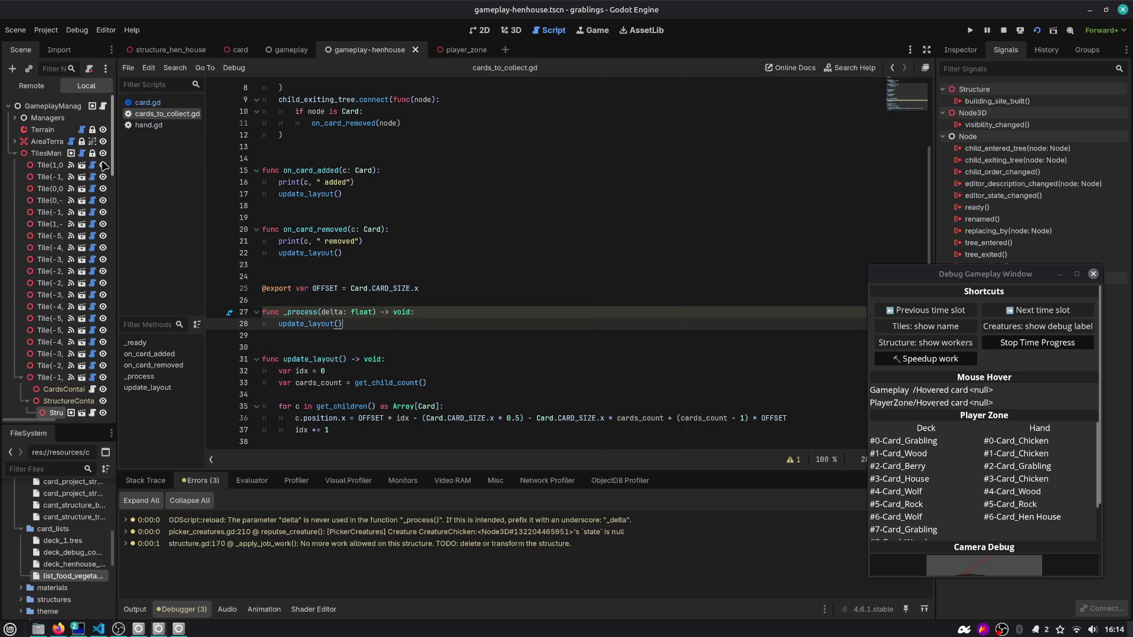
pyautogui.moveTo(117, 331); pyautogui.dragTo(185, 331)
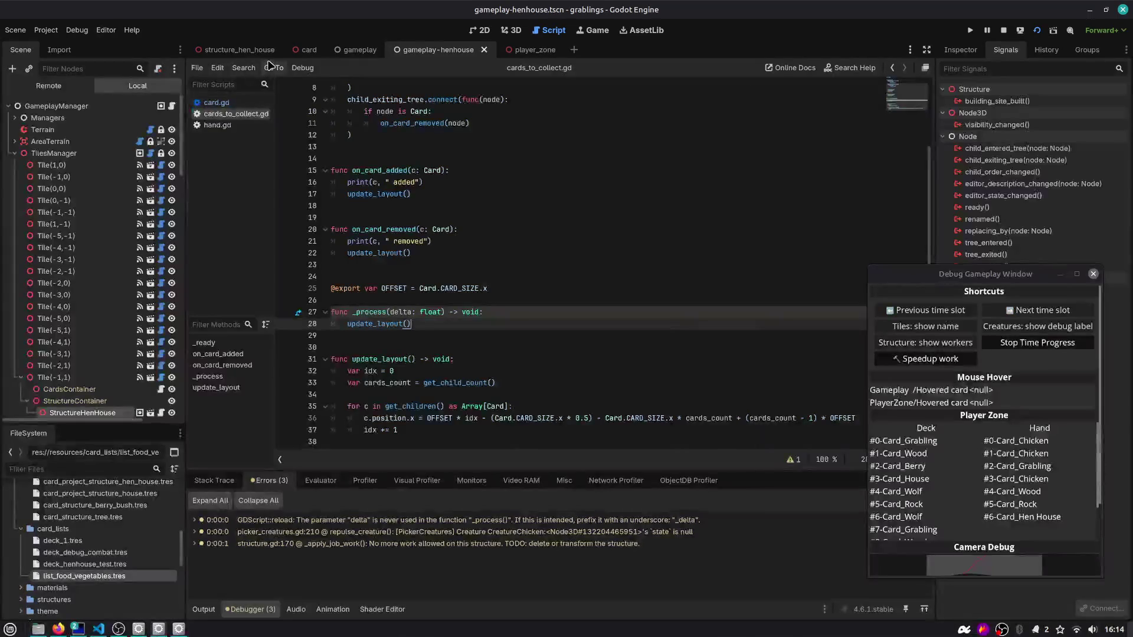
pyautogui.click(248, 50)
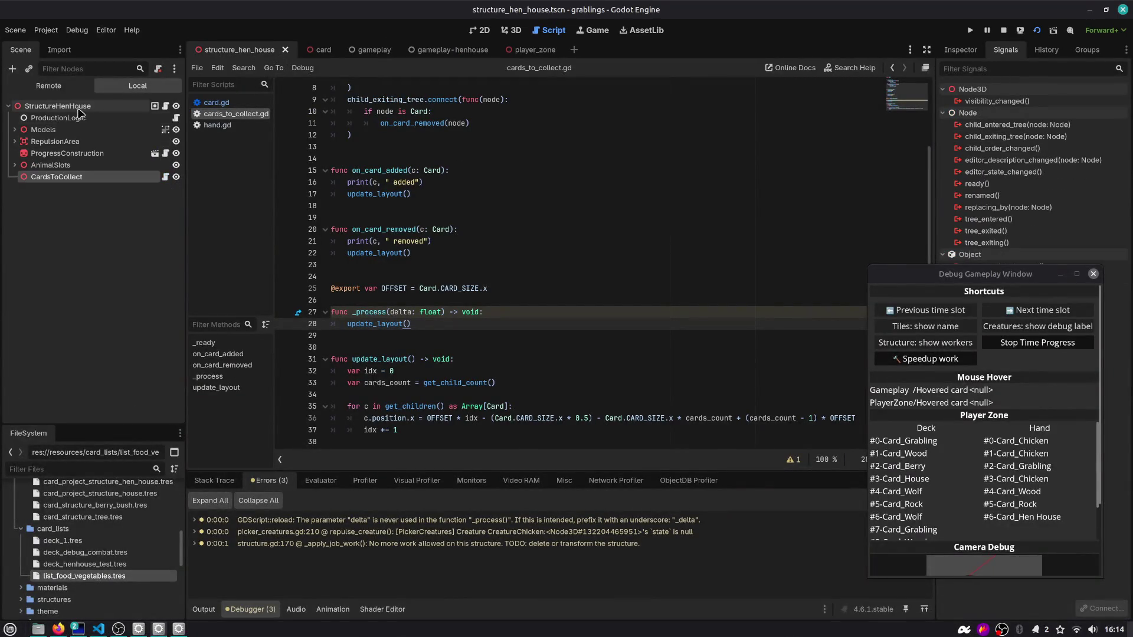
pyautogui.click(960, 49)
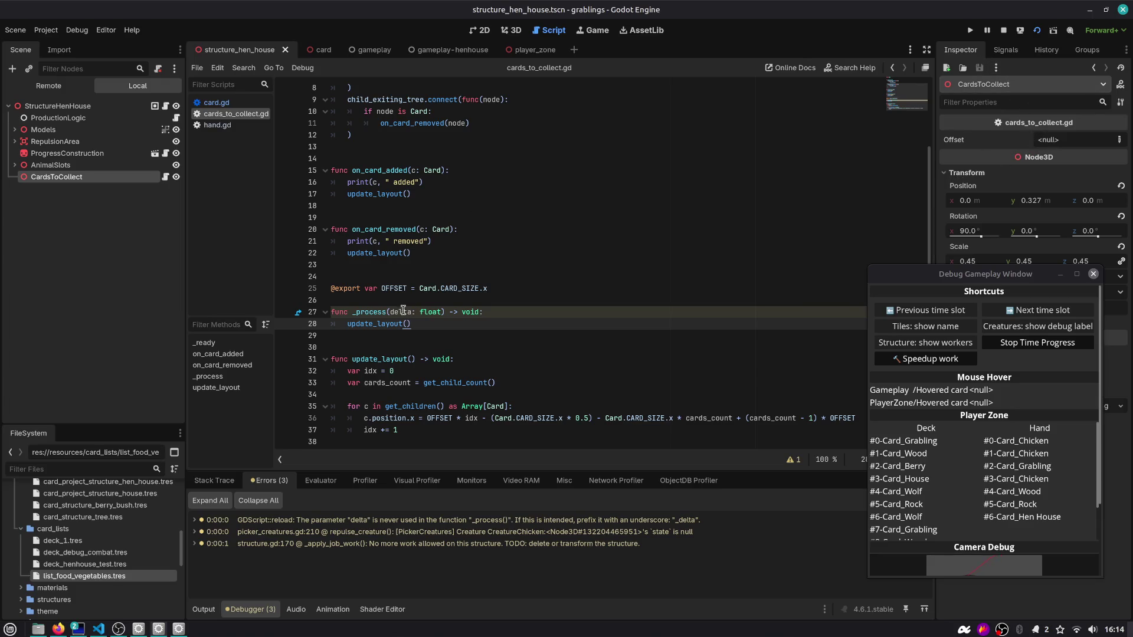
# Step: Replace the OFFSET default Card.CARD_SIZE.x with .6, save, and return to the running game
pyautogui.doubleClick(399, 289)
pyautogui.click(514, 289)
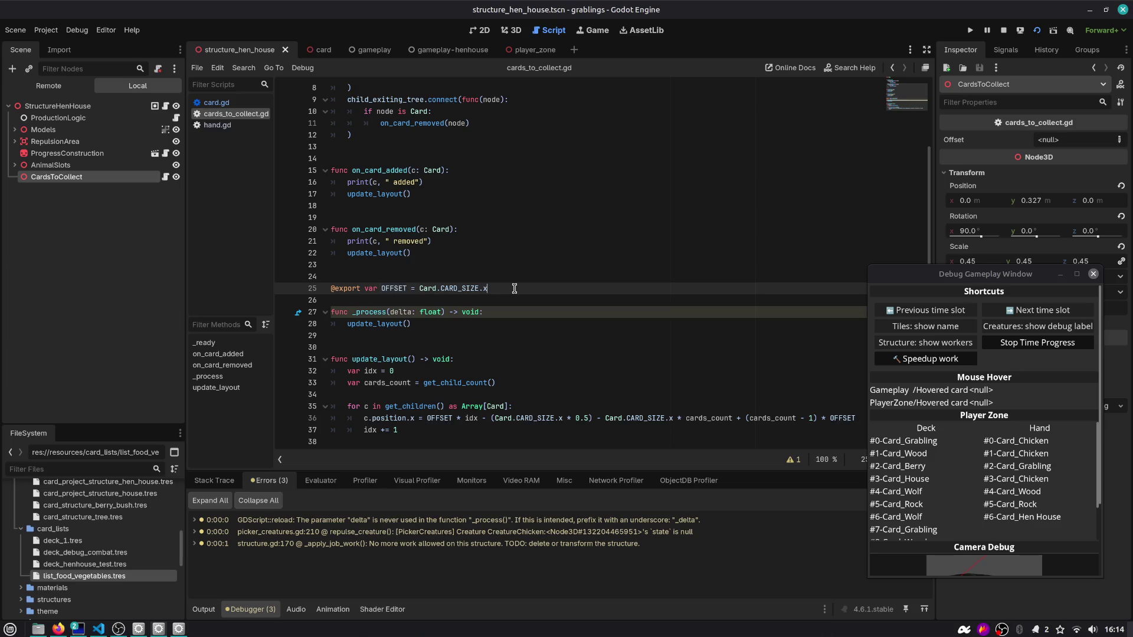
pyautogui.hotkey('ctrl', 'shift', 'Left')
pyautogui.hotkey('ctrl', 'shift', 'Left')
pyautogui.hotkey('ctrl', 'shift', 'Left')
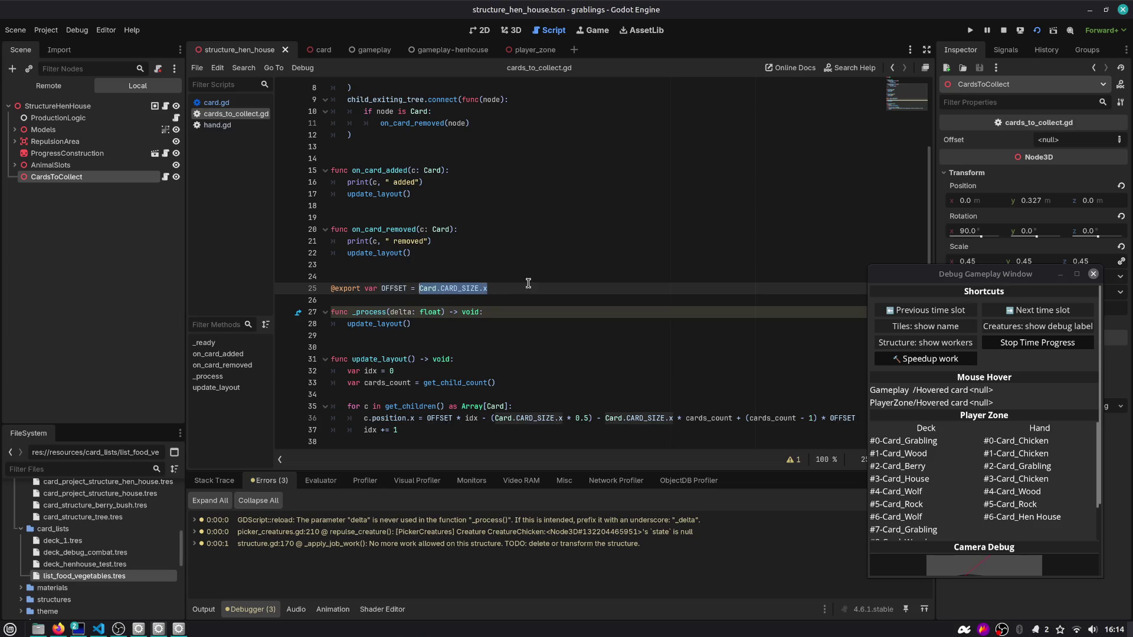
pyautogui.write('.6')
pyautogui.hotkey('ctrl', 's')
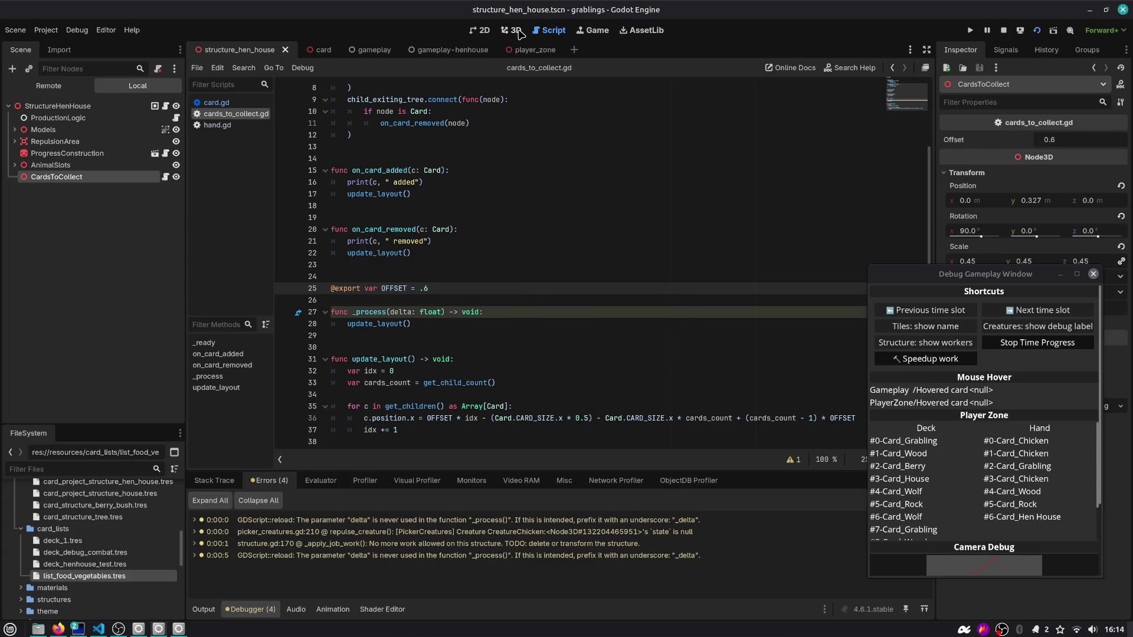
pyautogui.click(593, 30)
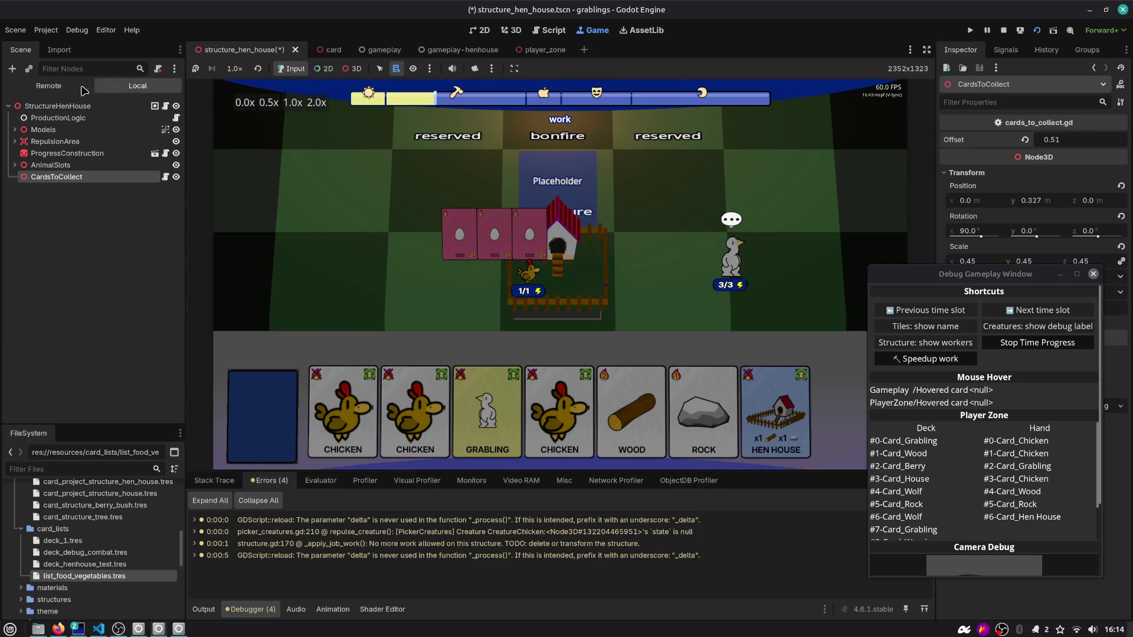
# Step: Check the remote egg cards' x positions (-1.426, -0.917, -0.407), then stop the game
pyautogui.click(65, 86)
pyautogui.write('ecc')
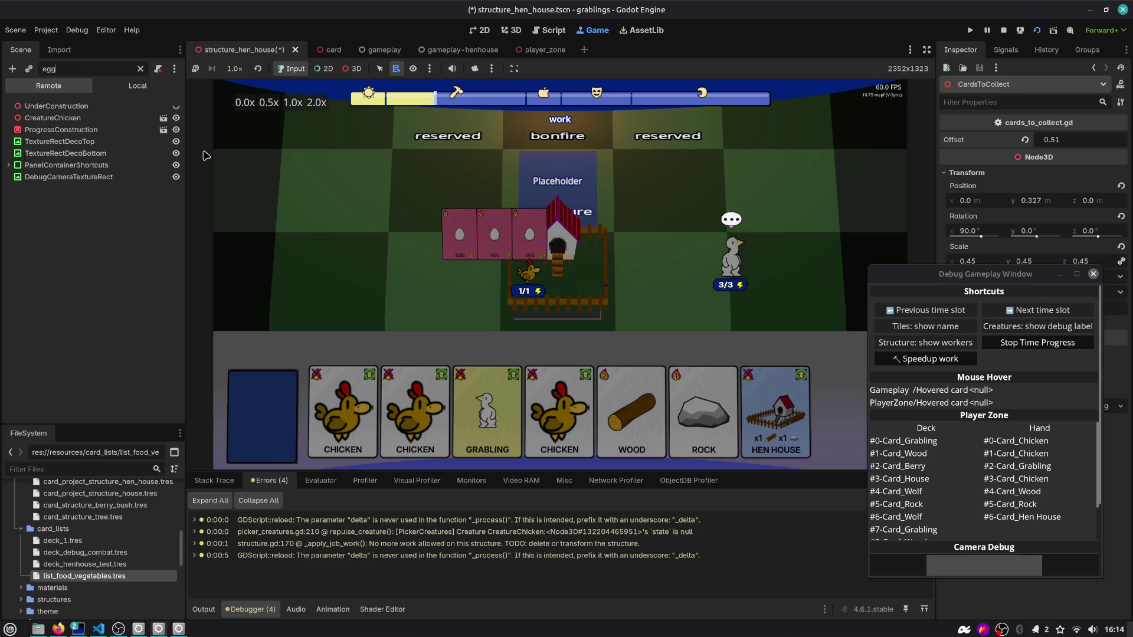
pyautogui.moveTo(989, 274); pyautogui.dragTo(215, 275)
pyautogui.scroll(-5, 1018, 339)
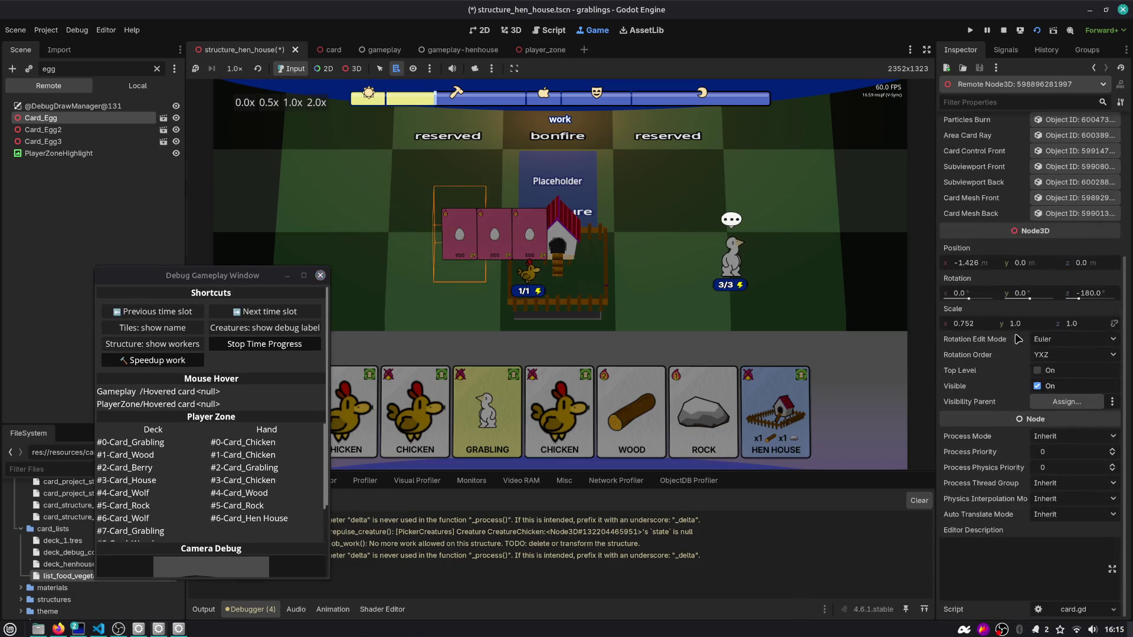
pyautogui.click(68, 135)
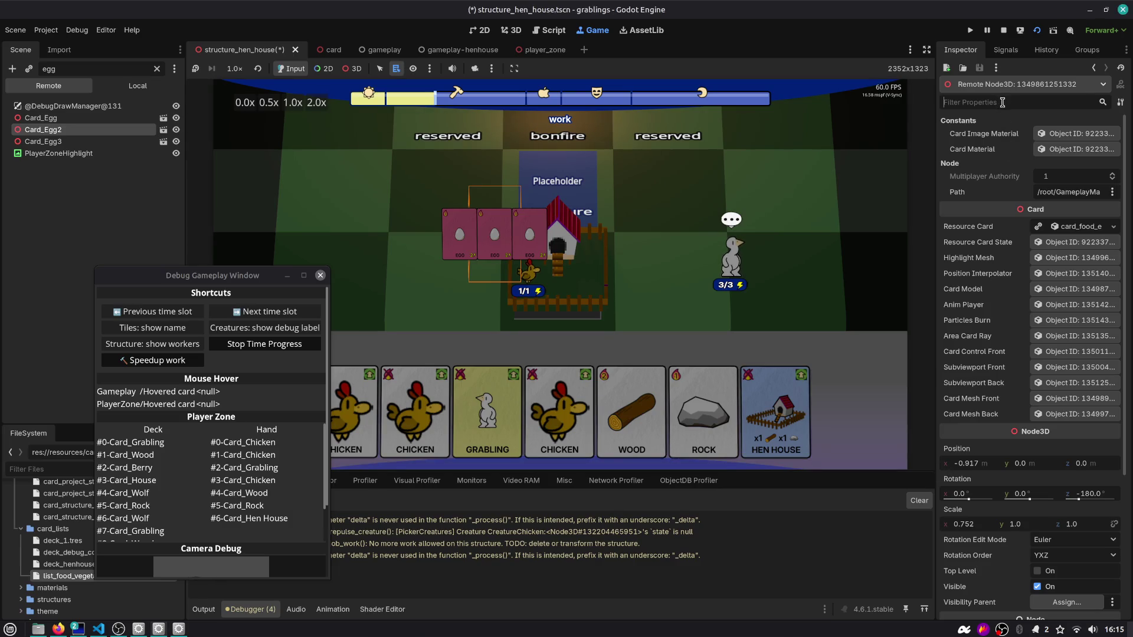
pyautogui.write('position')
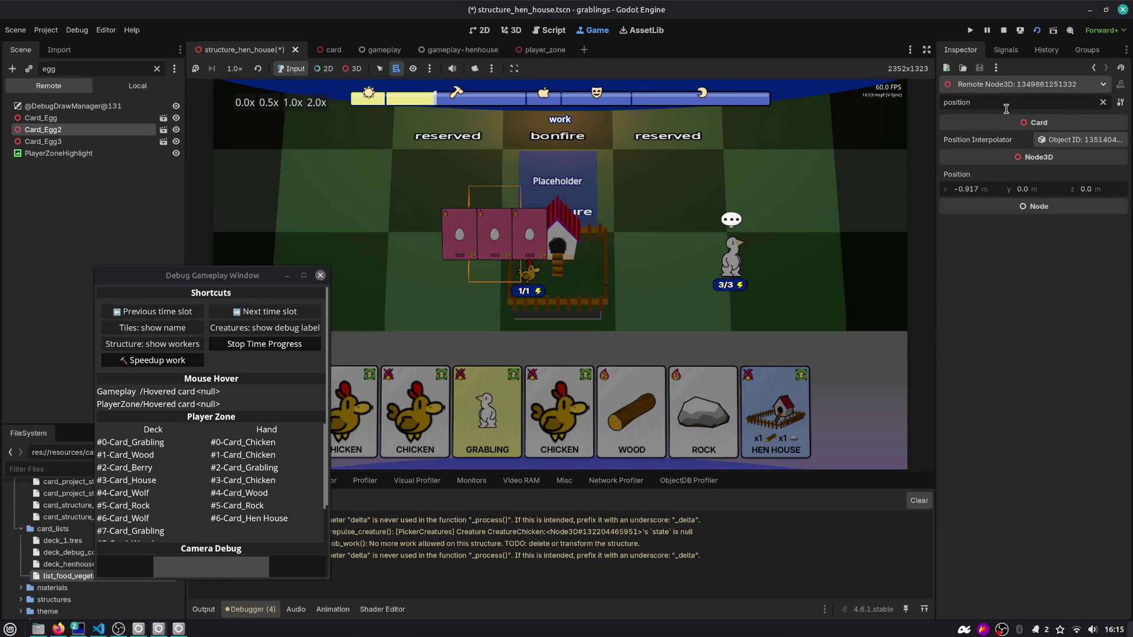
pyautogui.click(78, 143)
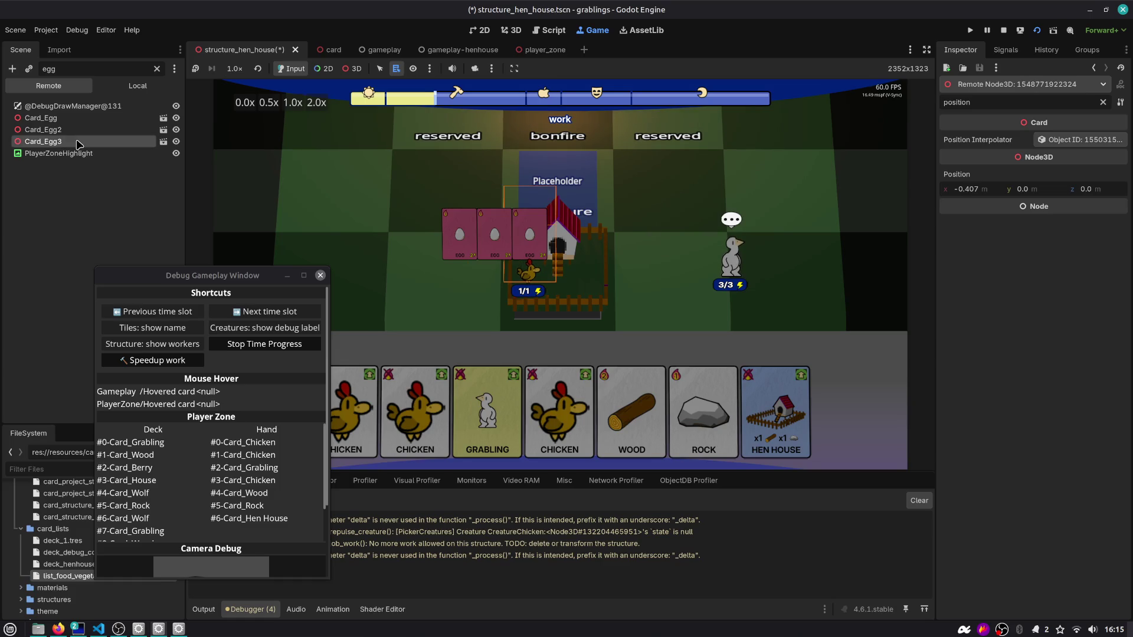
pyautogui.click(79, 151)
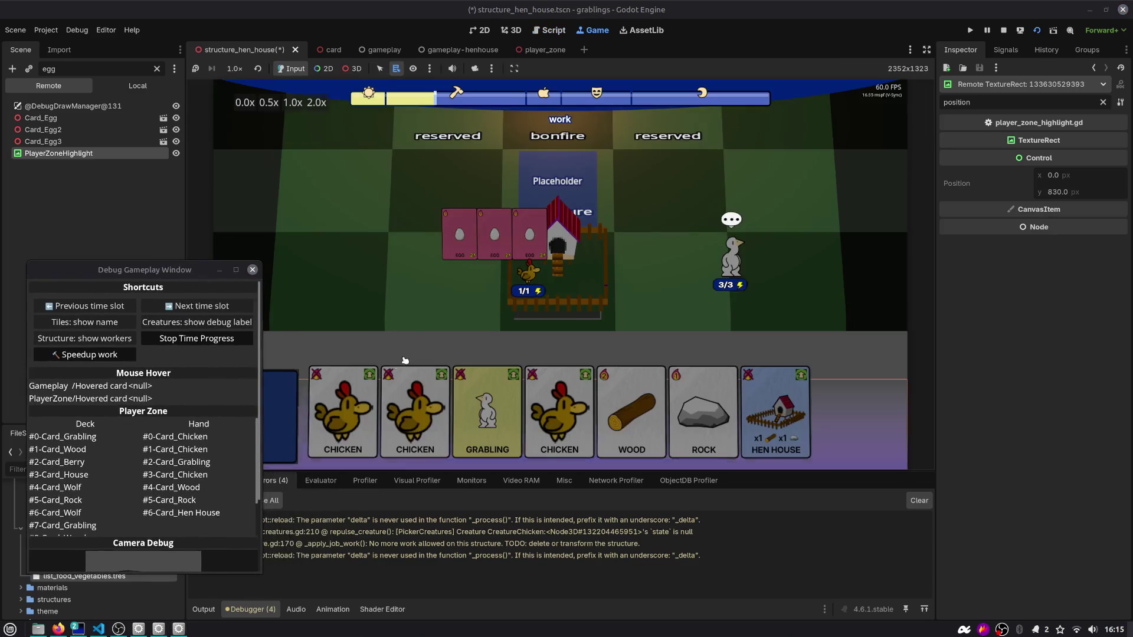
pyautogui.press('F8')
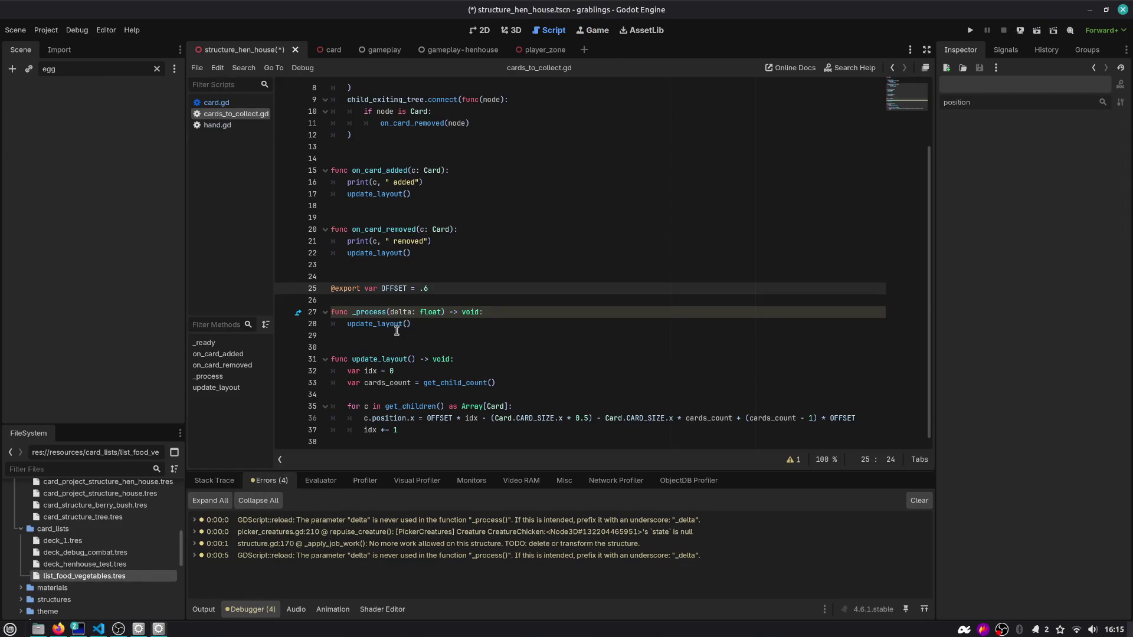
pyautogui.doubleClick(398, 417)
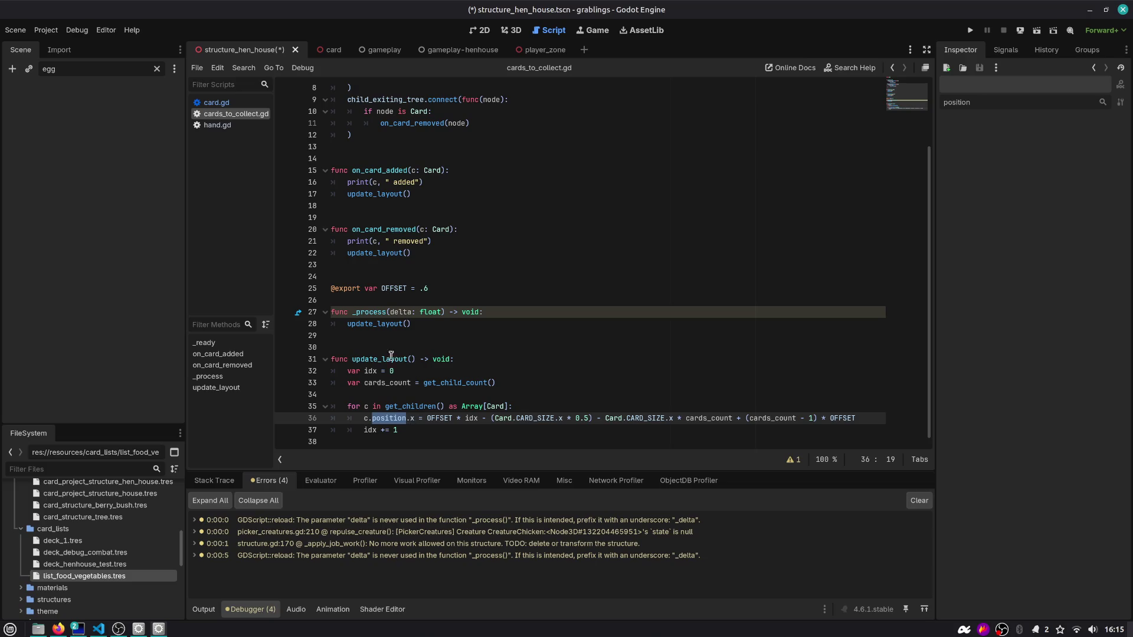
pyautogui.doubleClick(437, 417)
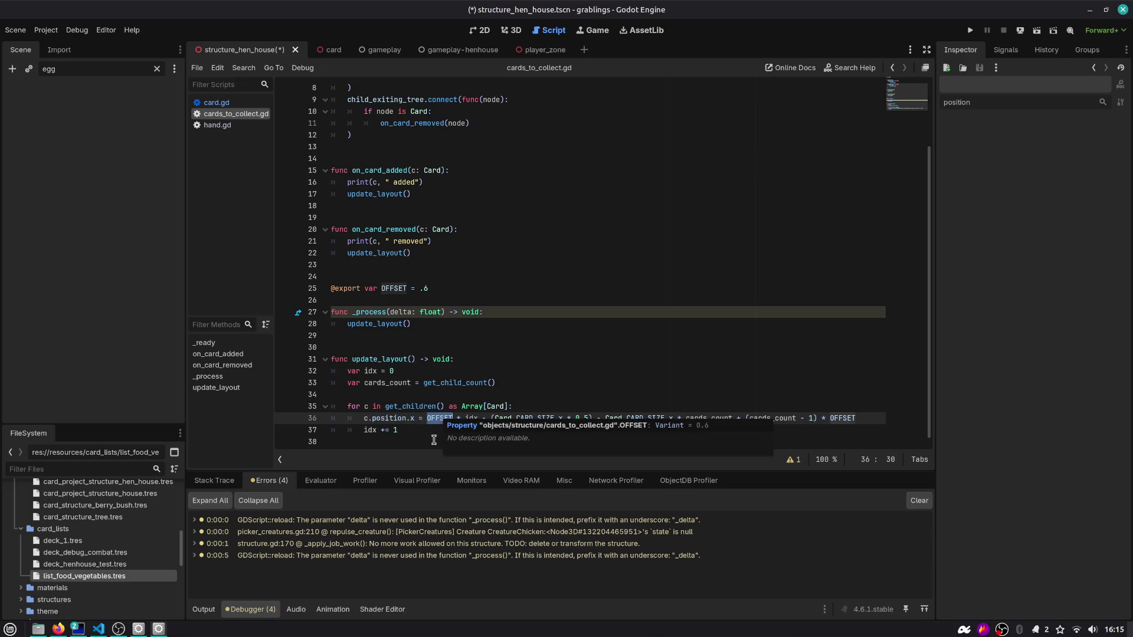
pyautogui.doubleClick(471, 418)
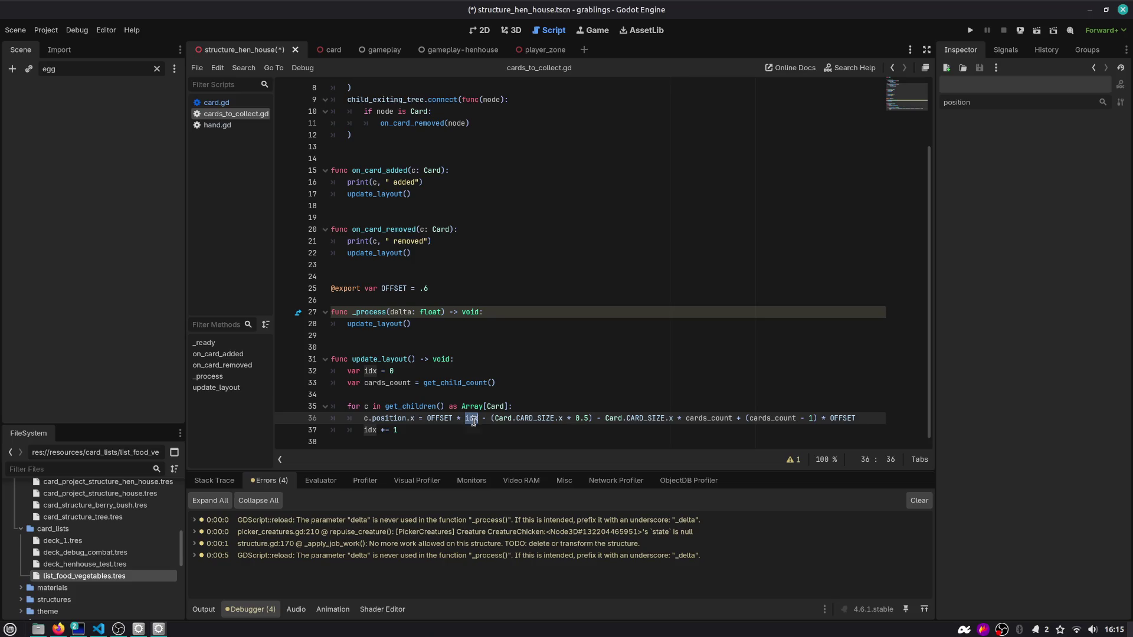
pyautogui.moveTo(427, 418); pyautogui.dragTo(476, 420)
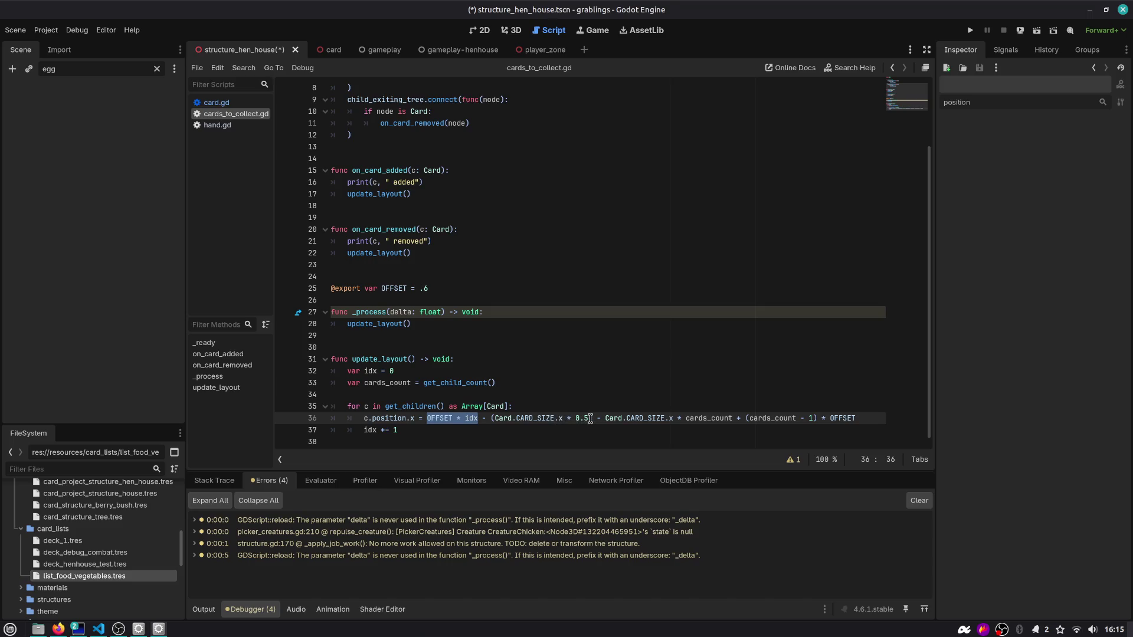
pyautogui.moveTo(593, 418); pyautogui.dragTo(489, 418)
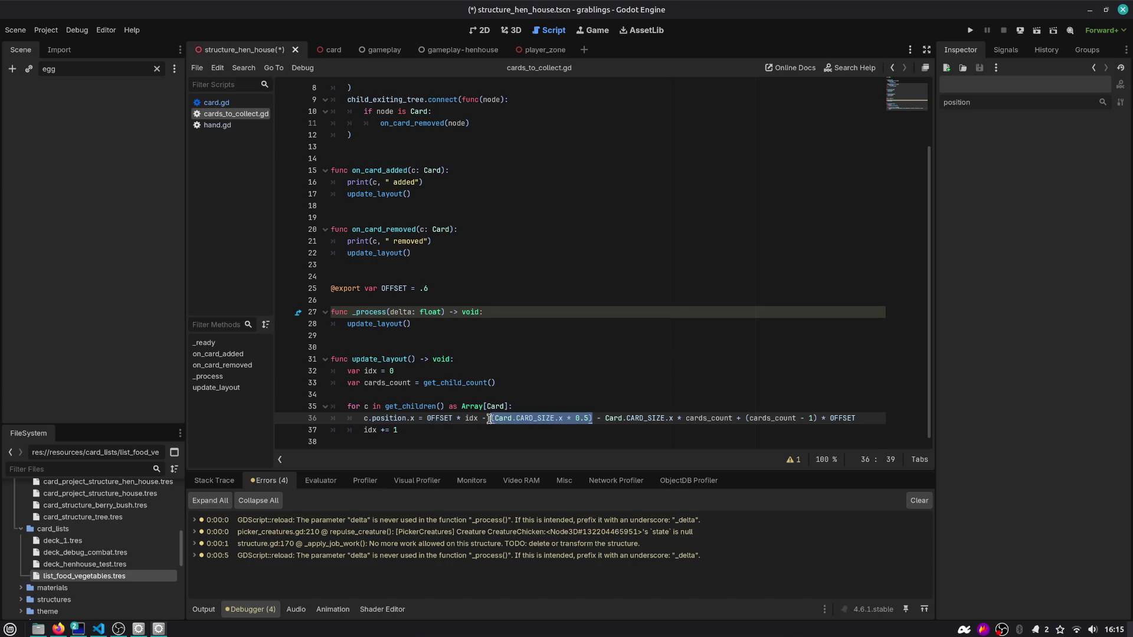
pyautogui.press('Delete')
pyautogui.press('Delete')
pyautogui.press('Delete')
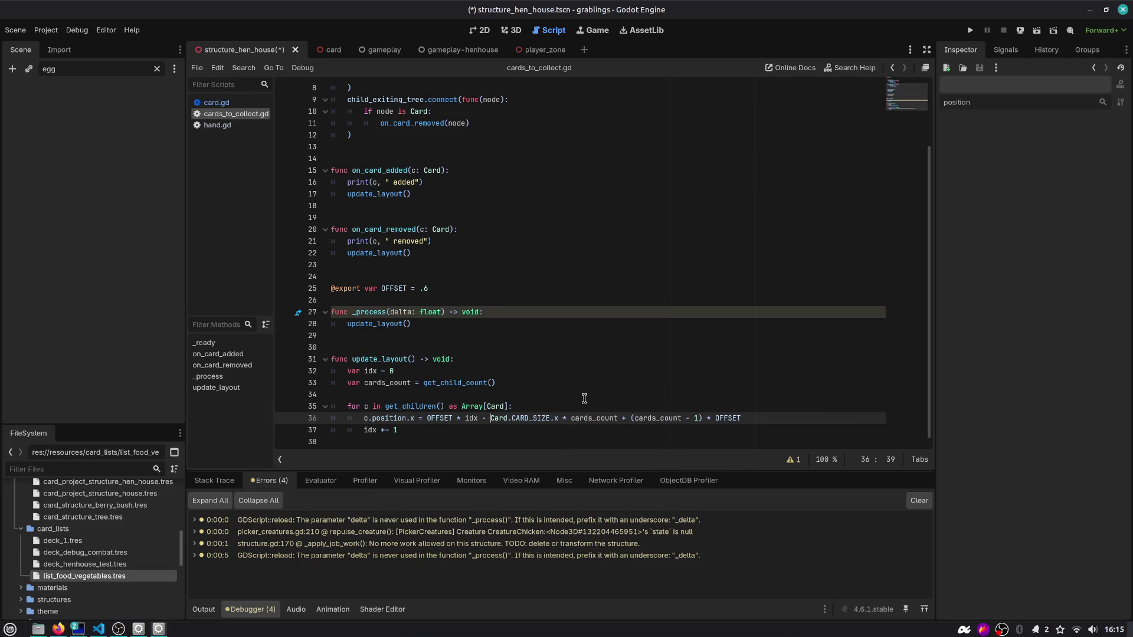
pyautogui.hotkey('ctrl', 's')
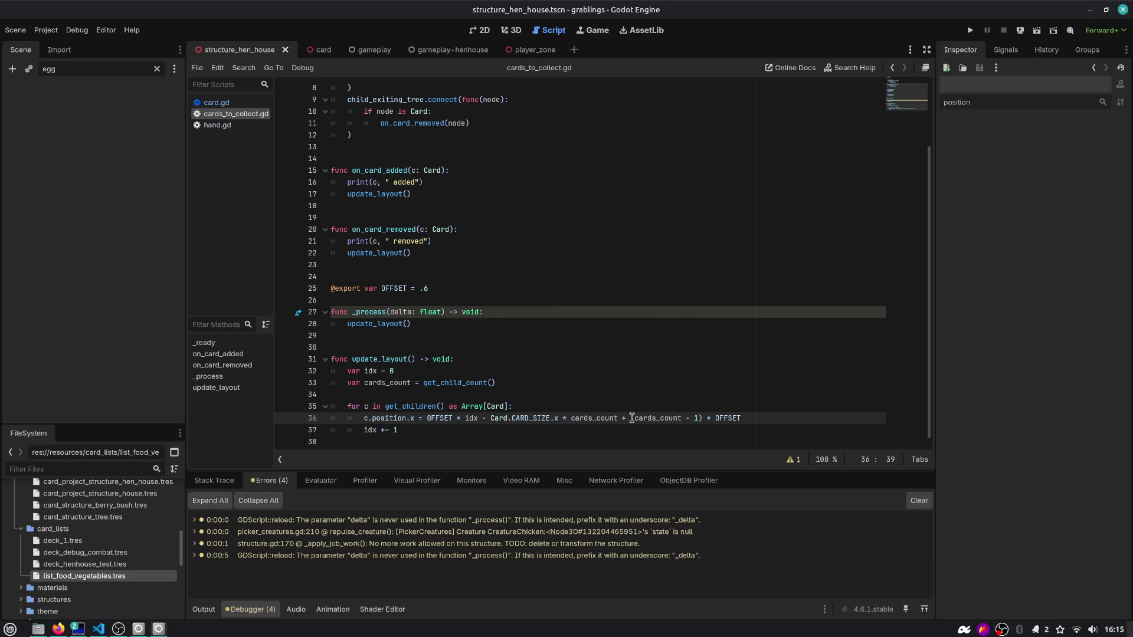
pyautogui.doubleClick(651, 418)
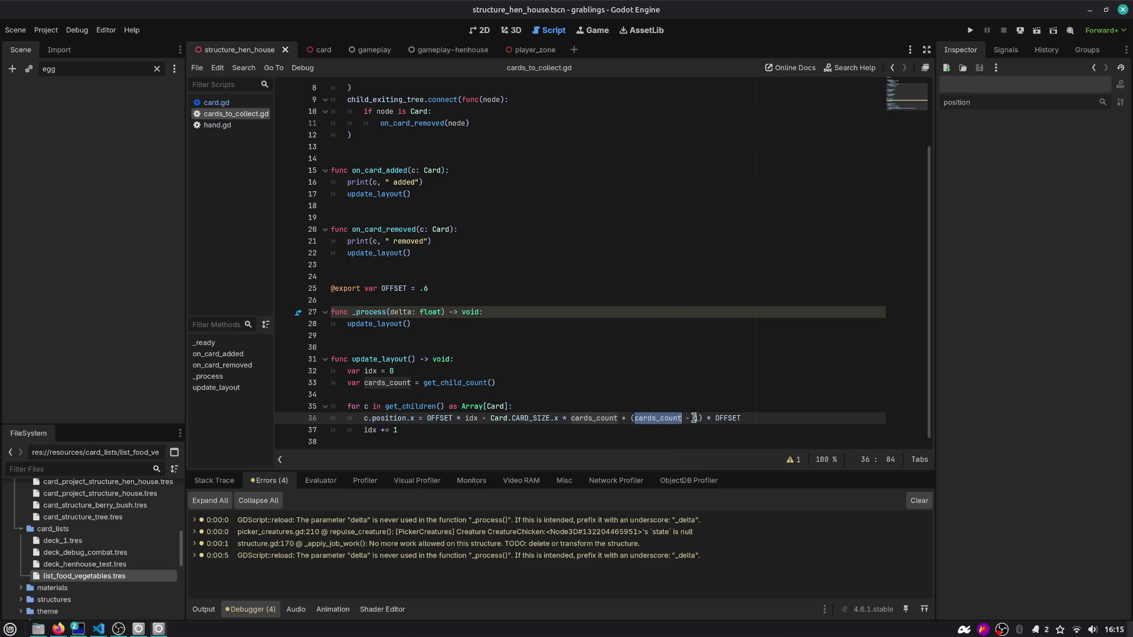
pyautogui.click(570, 418)
pyautogui.moveTo(747, 419); pyautogui.dragTo(629, 418)
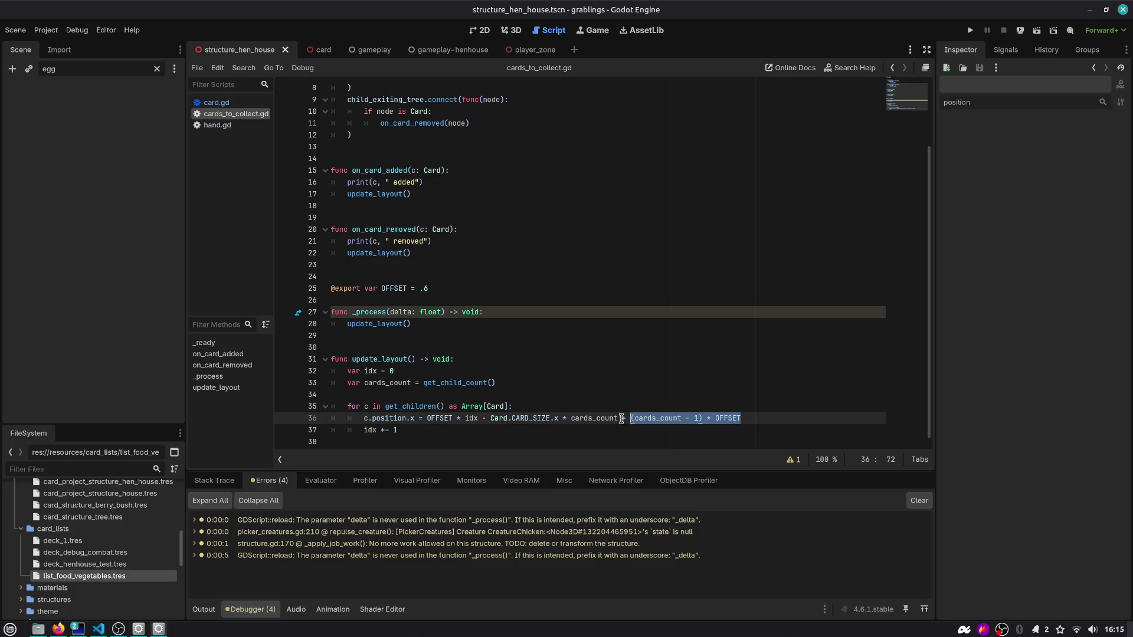
pyautogui.moveTo(492, 419); pyautogui.dragTo(621, 421)
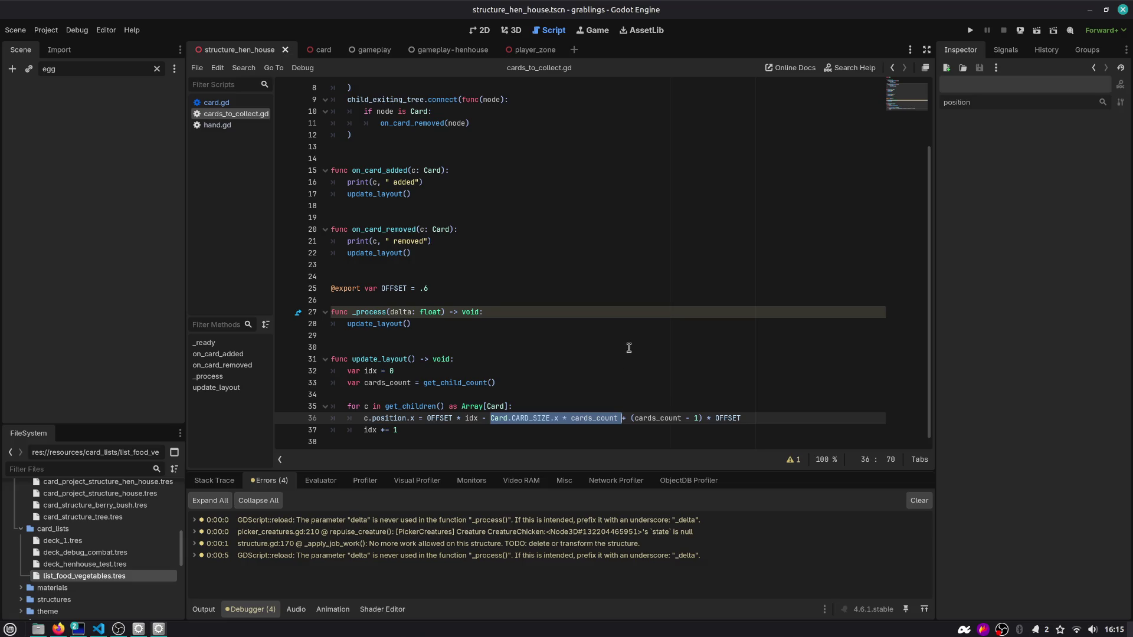
pyautogui.press('Delete')
pyautogui.press('Delete')
pyautogui.press('Delete')
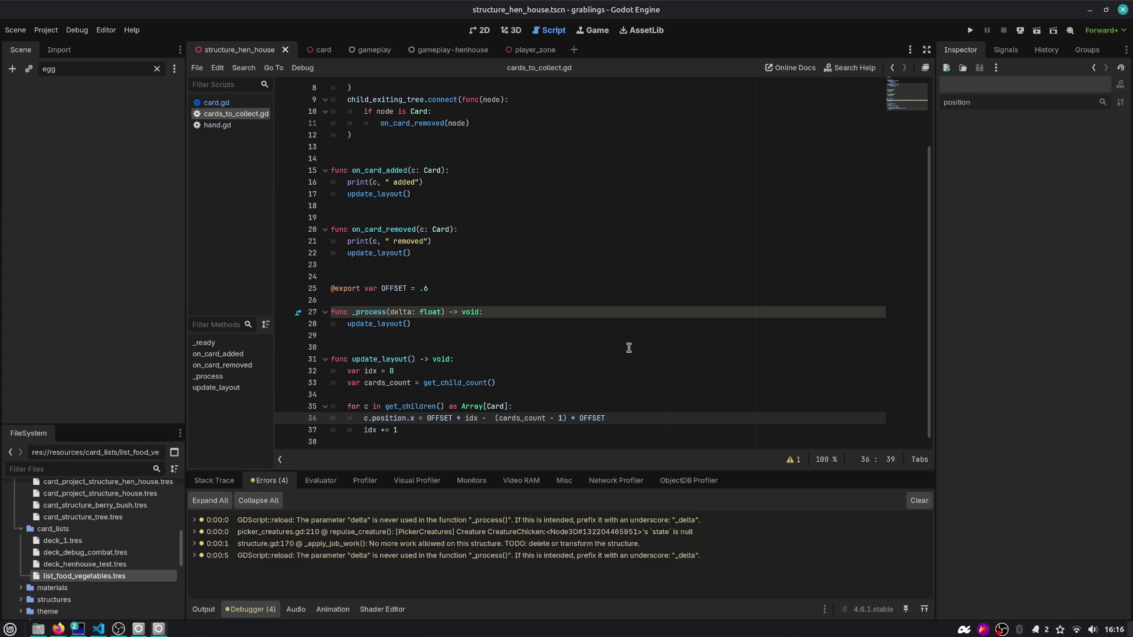
pyautogui.hotkey('ctrl', 'z')
pyautogui.press('Left')
pyautogui.hotkey('ctrl', 'shift', 'Right')
pyautogui.hotkey('ctrl', 'shift', 'Right')
pyautogui.hotkey('ctrl', 'shift', 'Right')
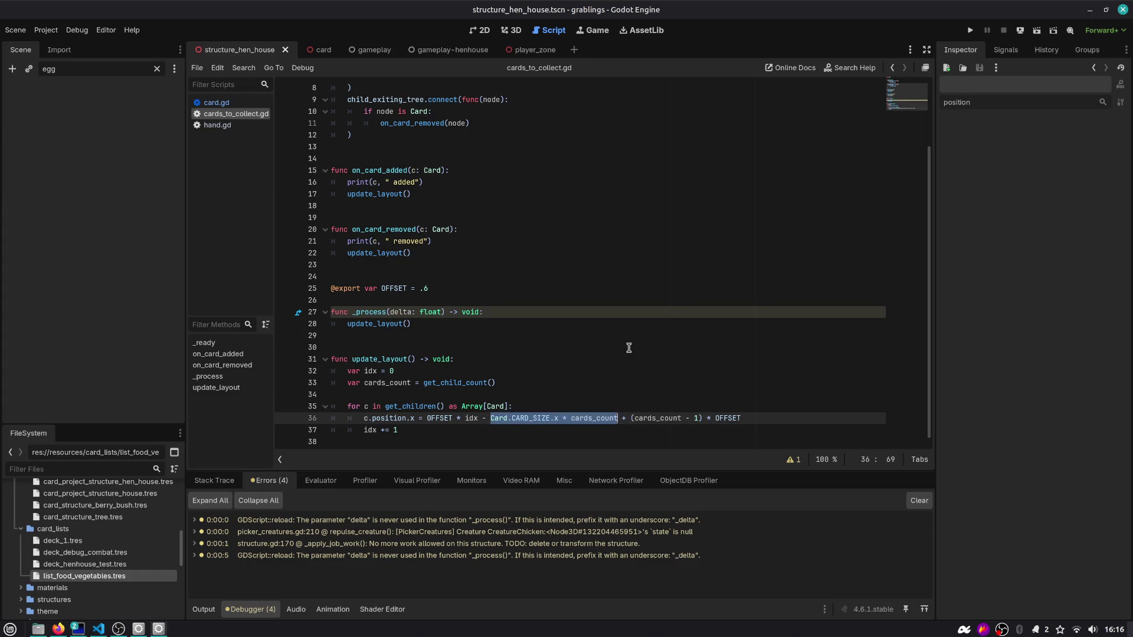
pyautogui.hotkey('ctrl', 'shift', 'Left')
pyautogui.hotkey('ctrl', 'shift', 'Left')
pyautogui.hotkey('alt', 'Tab')
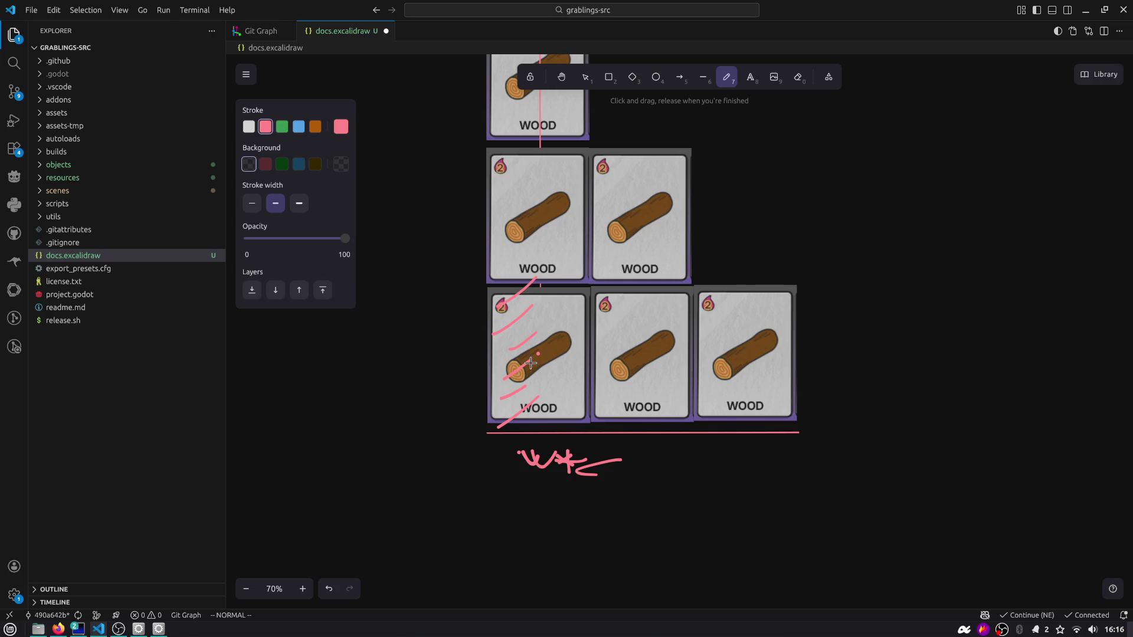
pyautogui.scroll(3, 567, 313)
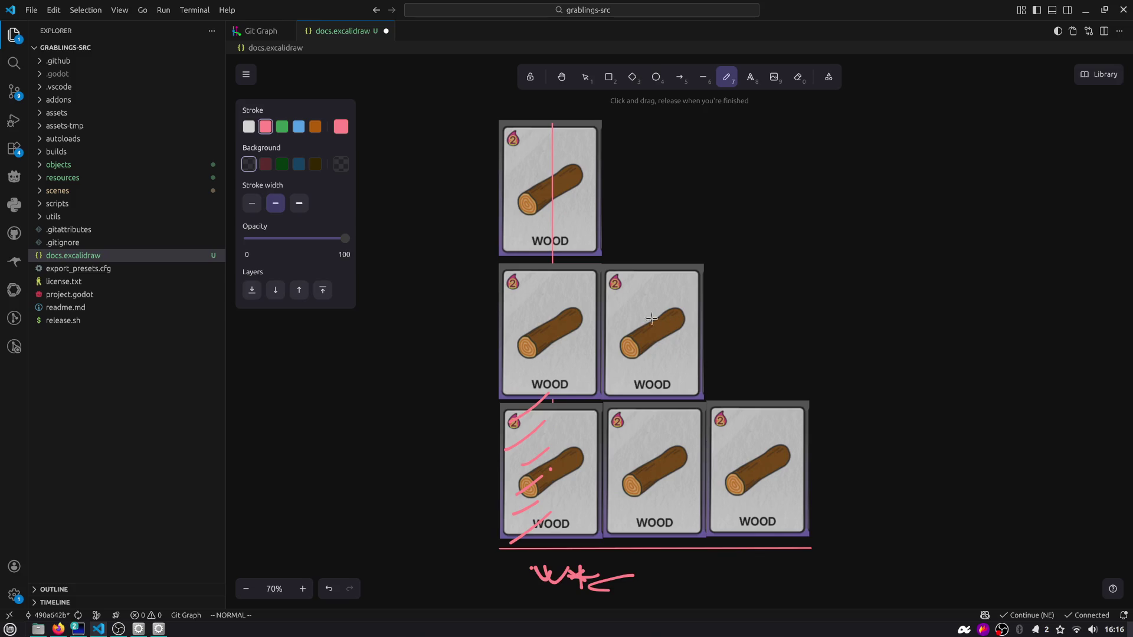
pyautogui.hotkey('alt', 'Tab')
# Step: Declare var added_offset = 0.0 below the cards_count line
pyautogui.click(510, 348)
pyautogui.click(524, 393)
pyautogui.press('Up')
pyautogui.press('End')
pyautogui.press('Return')
pyautogui.write('va')
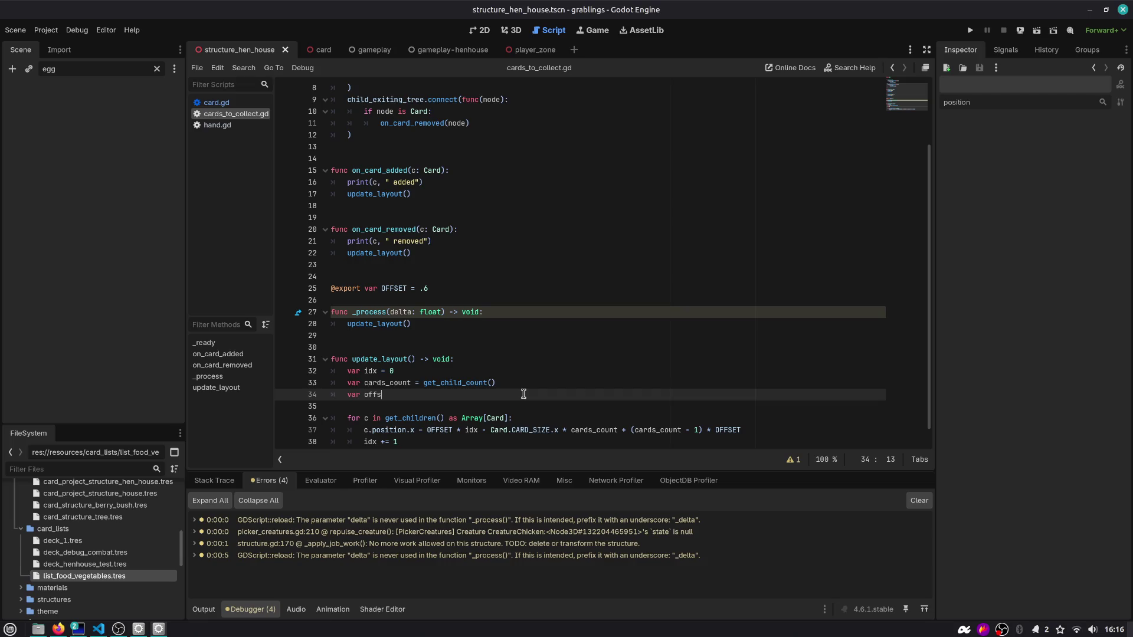
pyautogui.press('BackSpace')
pyautogui.press('BackSpace')
pyautogui.press('BackSpace')
pyautogui.write('adde')
pyautogui.write(' 0.0')
pyautogui.press('Down')
pyautogui.press('Down')
pyautogui.press('Down')
# Step: Add added_offset += OFFSET at the start of the for loop
pyautogui.press('Up')
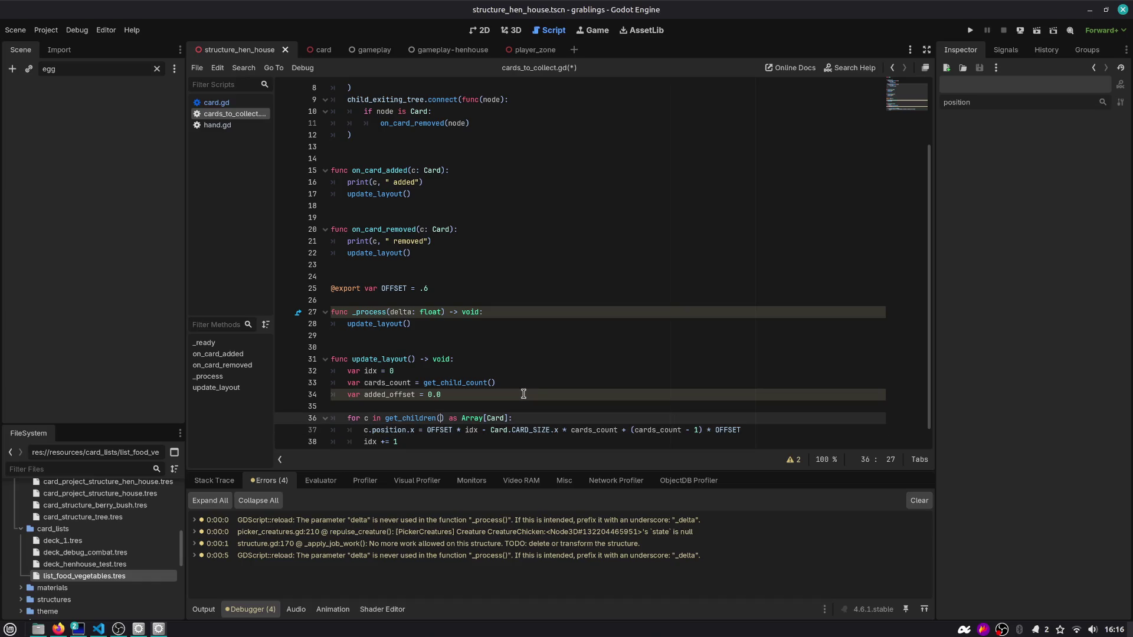
pyautogui.press('End')
pyautogui.press('Return')
pyautogui.press('Return')
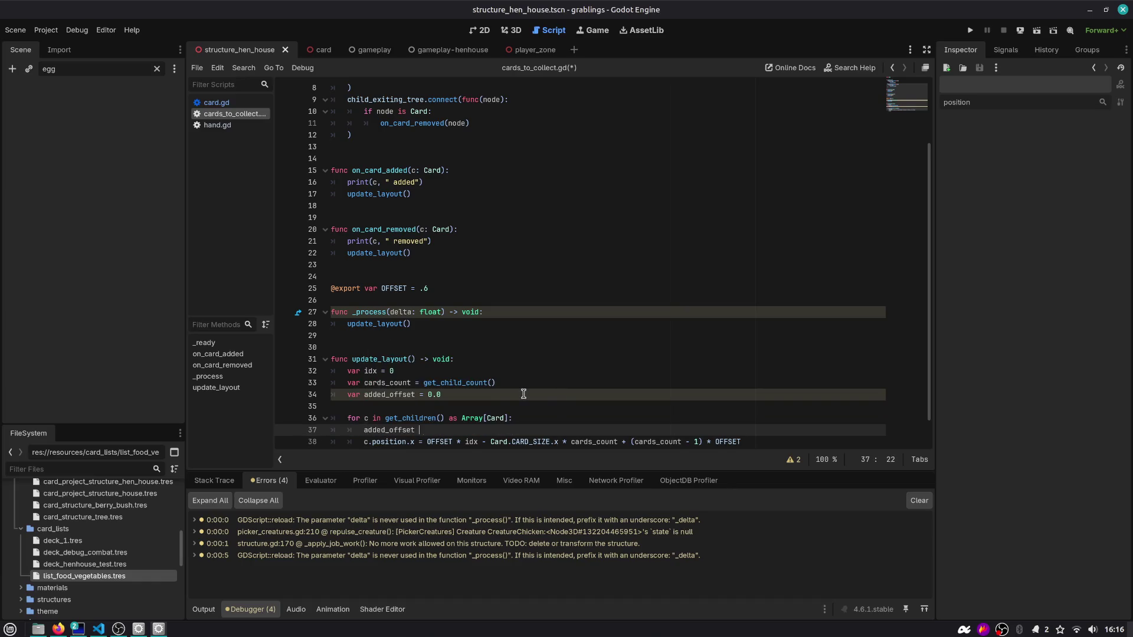
pyautogui.write('OFF')
pyautogui.press('Return')
# Step: Add a second loop that shifts each card's position.x left by added_offset * 0.5
pyautogui.press('Down')
pyautogui.press('Down')
pyautogui.press('Down')
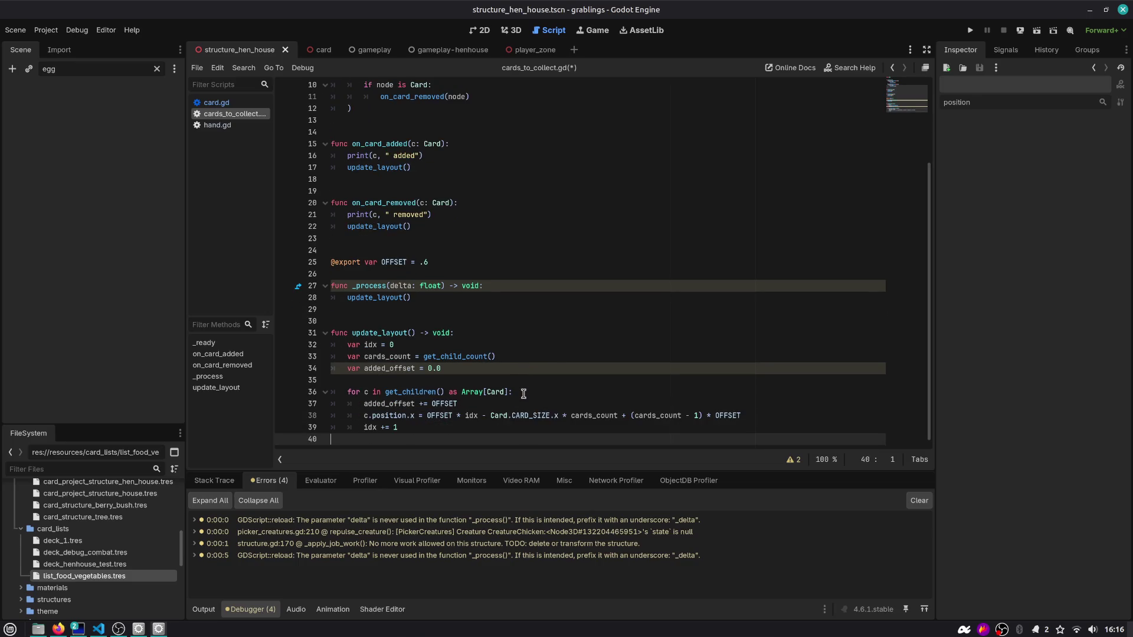
pyautogui.press('Up')
pyautogui.press('Up')
pyautogui.press('Up')
pyautogui.press('Down')
pyautogui.press('Home')
pyautogui.press('Down')
pyautogui.press('Down')
pyautogui.press('Down')
pyautogui.press('Down')
pyautogui.hotkey('ctrl', 'v')
pyautogui.press('Return')
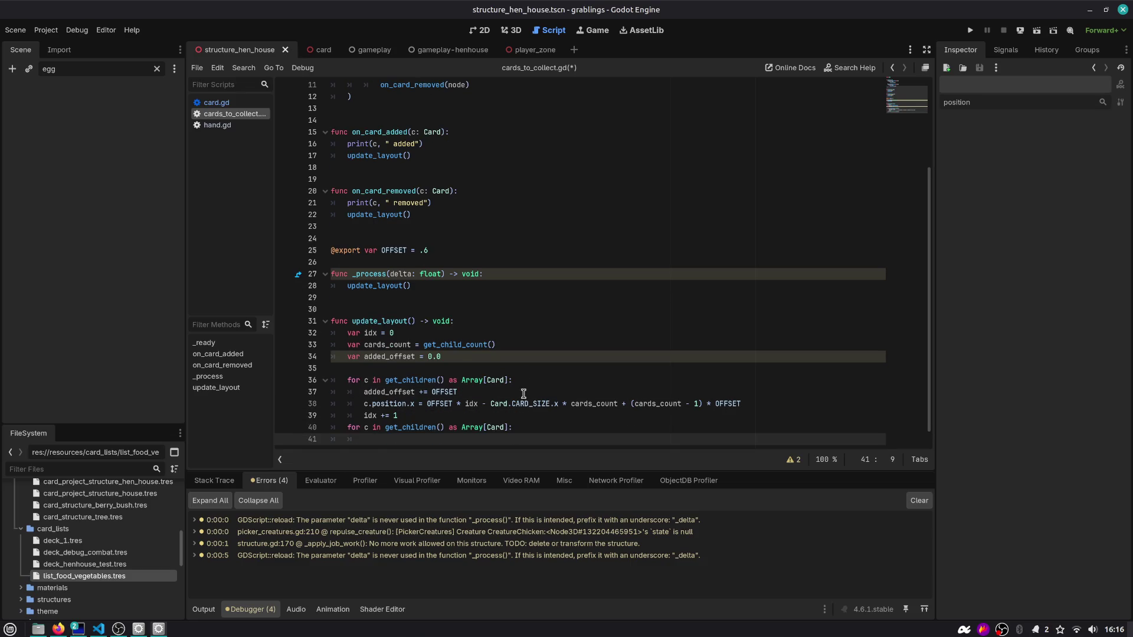
pyautogui.press('Down')
pyautogui.press('Return')
pyautogui.write('.x -')
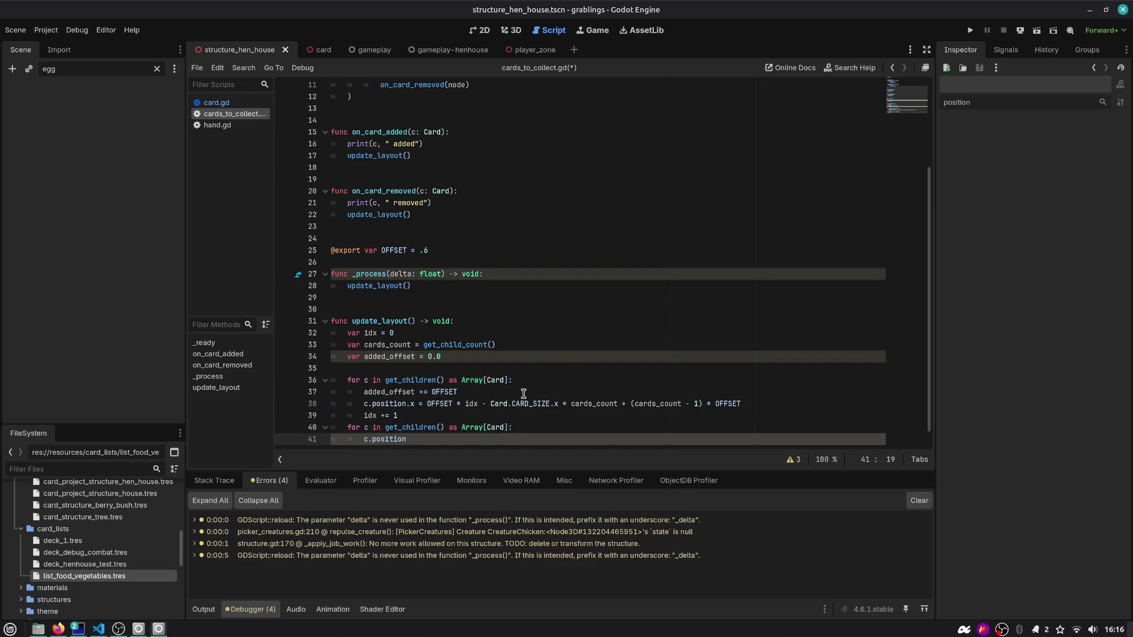
pyautogui.write('= OFF')
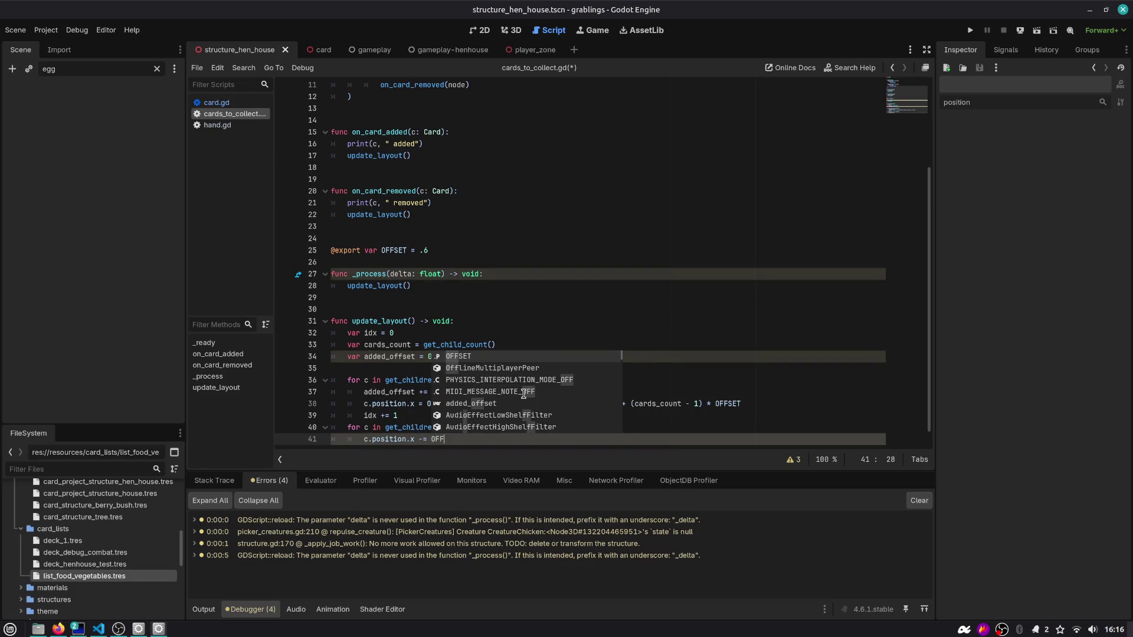
pyautogui.press('BackSpace')
pyautogui.press('BackSpace')
pyautogui.press('BackSpace')
pyautogui.write('add')
pyautogui.press('Return')
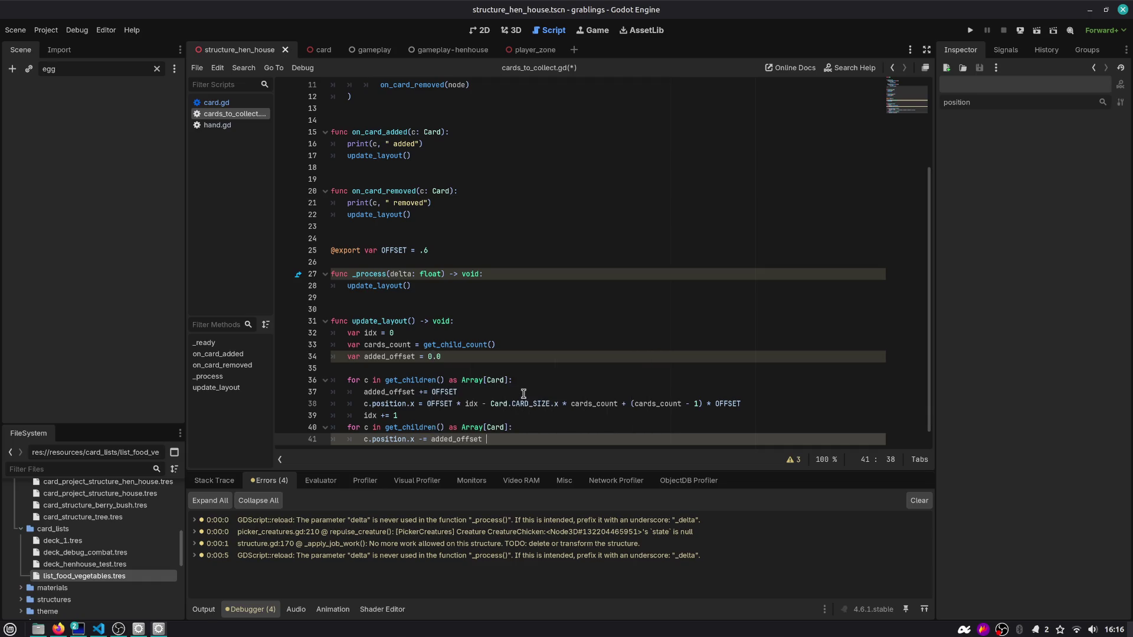
pyautogui.press('Up')
pyautogui.press('Up')
# Step: Shorten the position formula to OFFSET * idx and save the script
pyautogui.press('Return')
pyautogui.press('Up')
pyautogui.press('Up')
pyautogui.press('End')
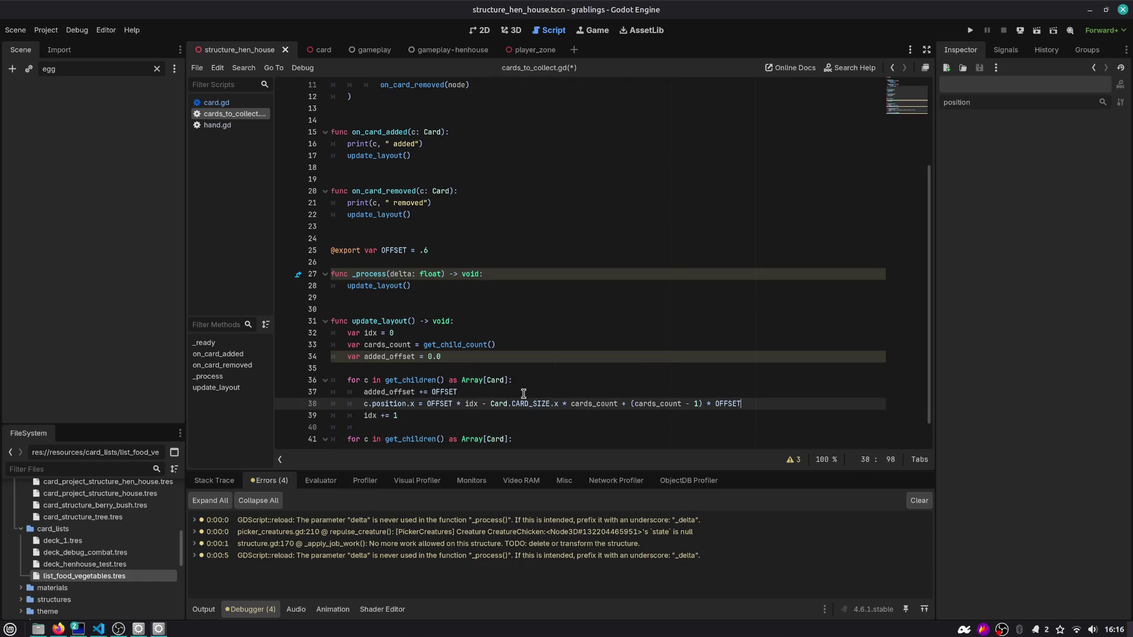
pyautogui.hotkey('ctrl', 'Left')
pyautogui.hotkey('ctrl', 'Left')
pyautogui.hotkey('ctrl', 'Left')
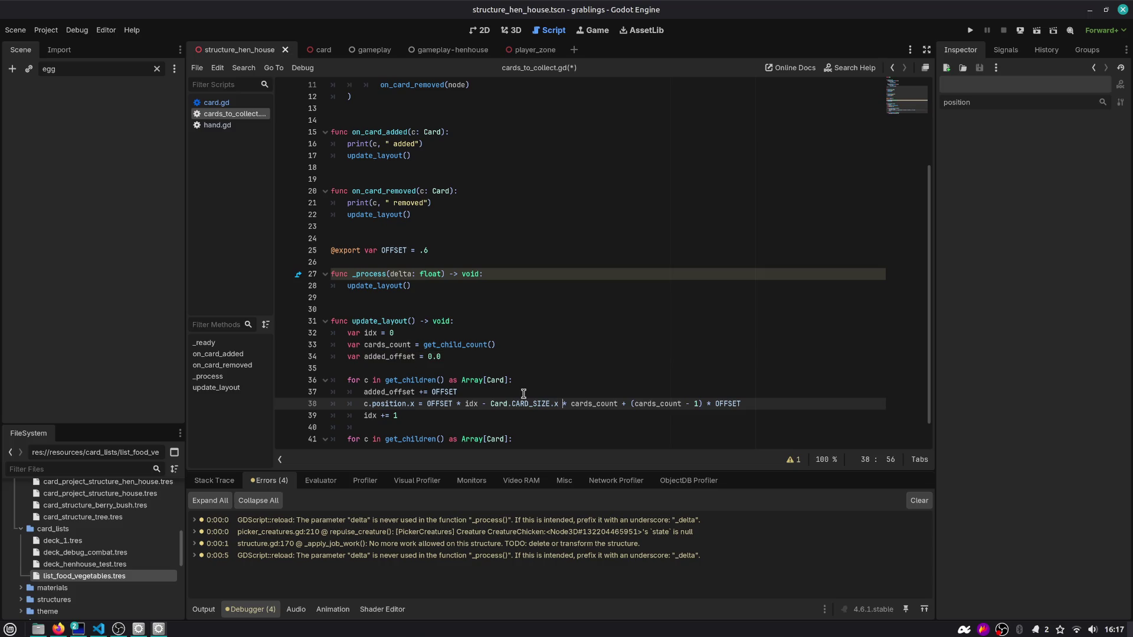
pyautogui.hotkey('ctrl', 'shift', 'Right')
pyautogui.hotkey('ctrl', 'shift', 'Right')
pyautogui.hotkey('ctrl', 'shift', 'Right')
pyautogui.hotkey('ctrl', 'shift', 'Right')
pyautogui.press('Delete')
pyautogui.press('BackSpace')
pyautogui.press('BackSpace')
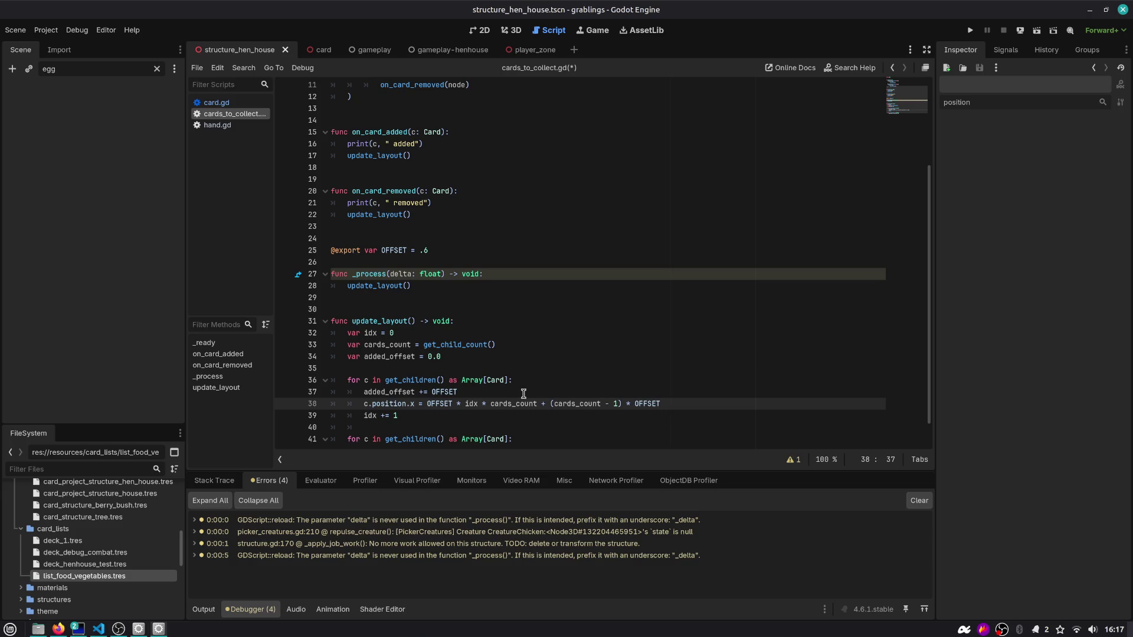
pyautogui.hotkey('shift', 'End')
pyautogui.press('Delete')
pyautogui.hotkey('ctrl', 's')
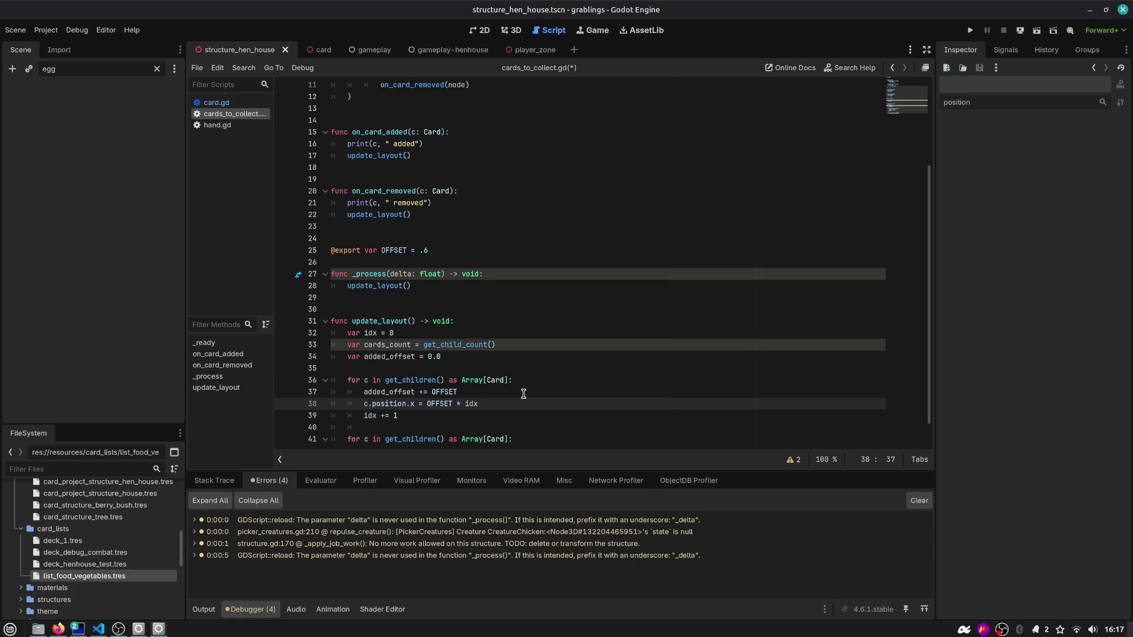
pyautogui.press('Down')
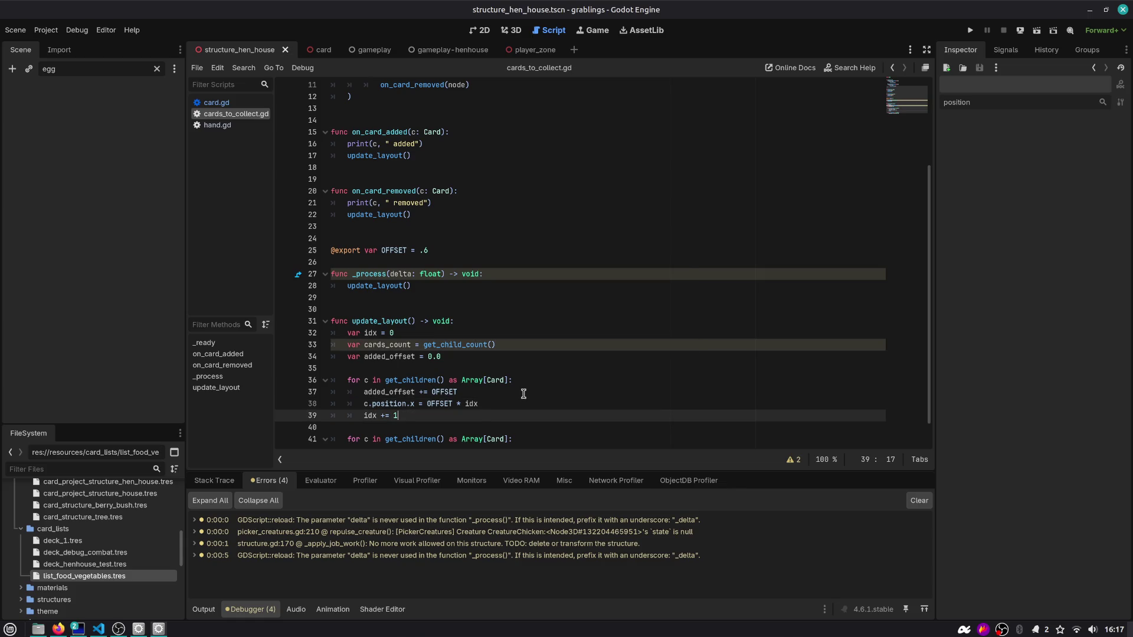
pyautogui.scroll(-1, 524, 394)
pyautogui.click(425, 406)
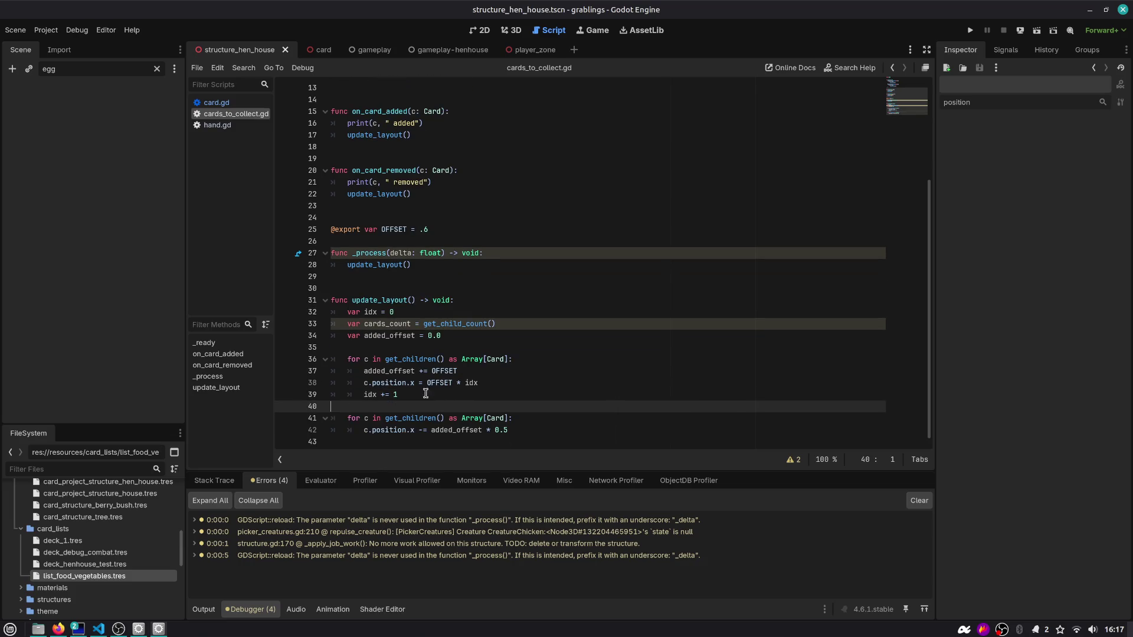
# Step: Run gameplay-henhouse, play the Berry Bush card to spawn an egg card, then pause
pyautogui.click(971, 30)
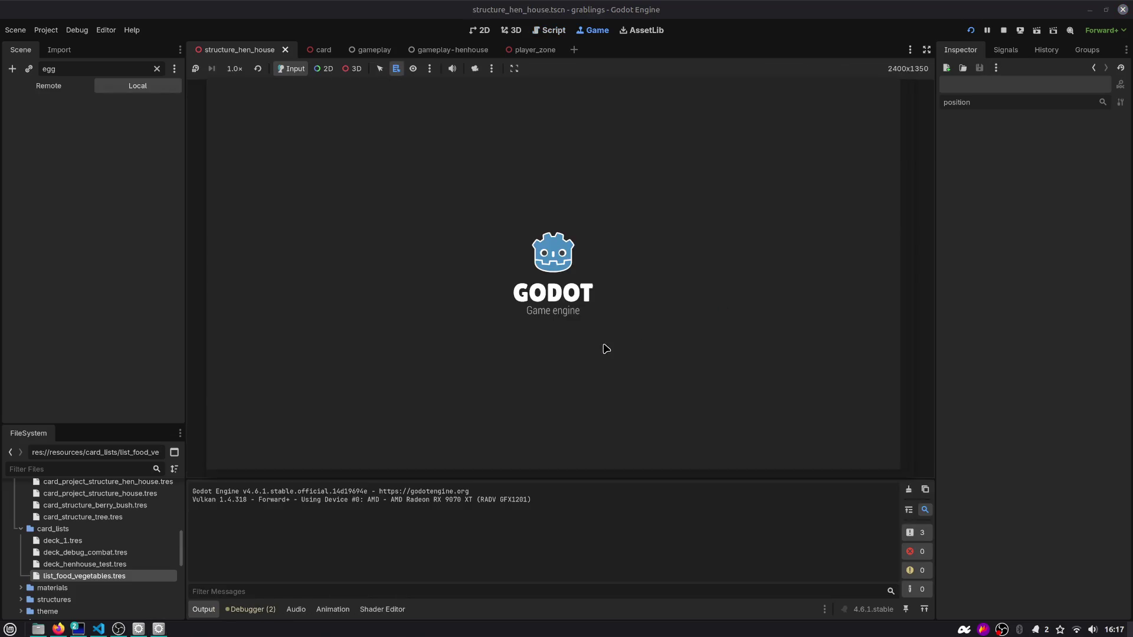
pyautogui.click(1004, 30)
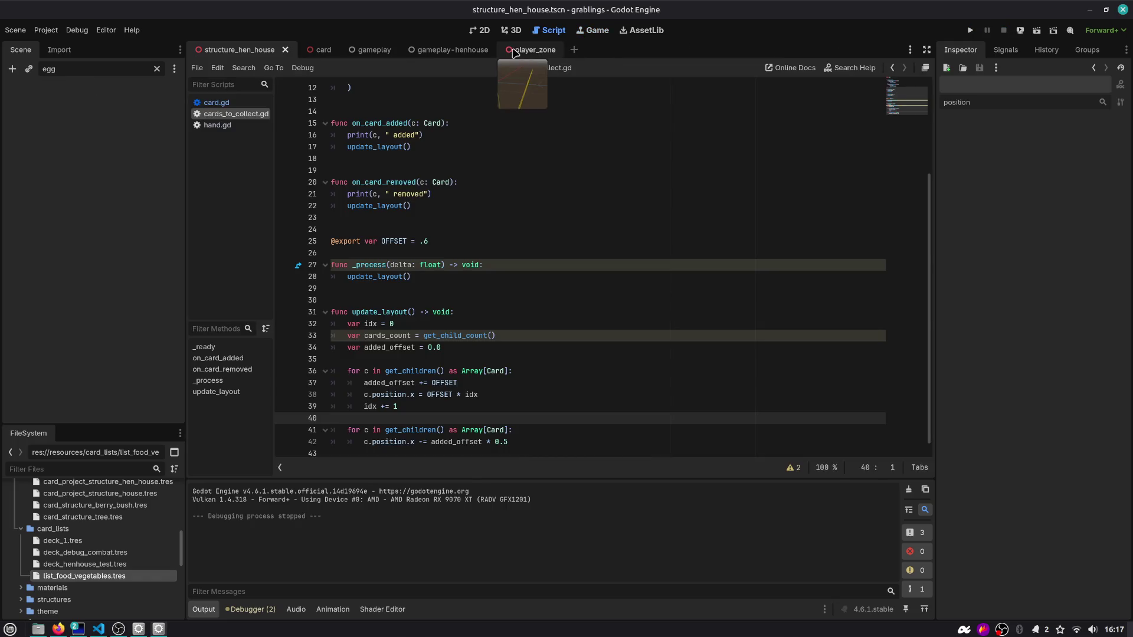
pyautogui.click(446, 50)
pyautogui.press('F5')
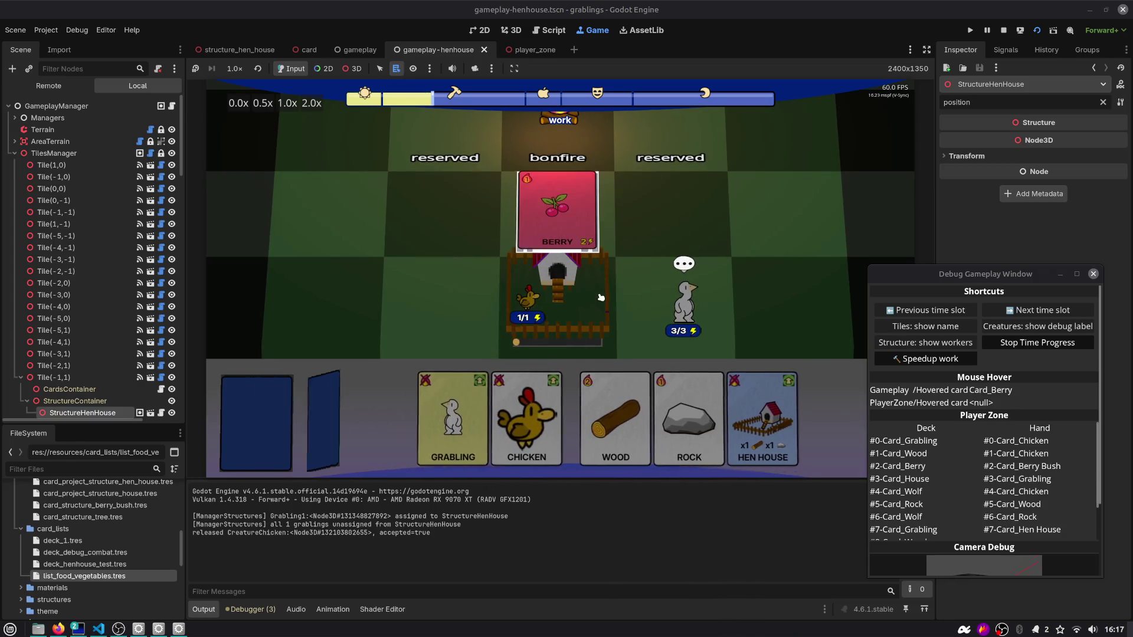
pyautogui.moveTo(474, 397); pyautogui.dragTo(702, 260)
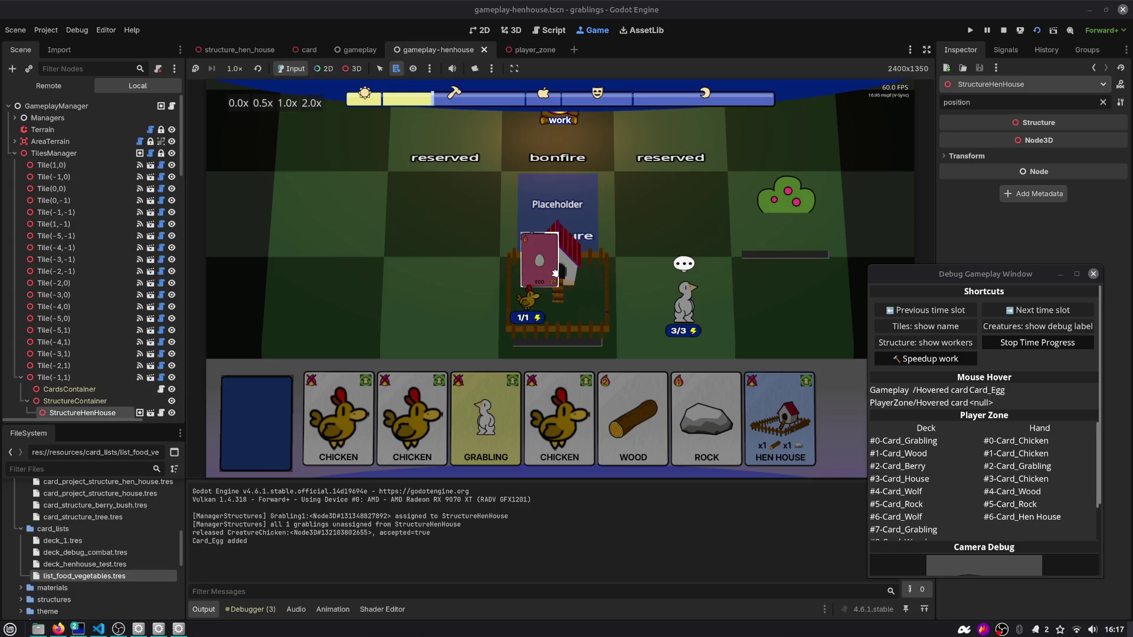
pyautogui.click(987, 30)
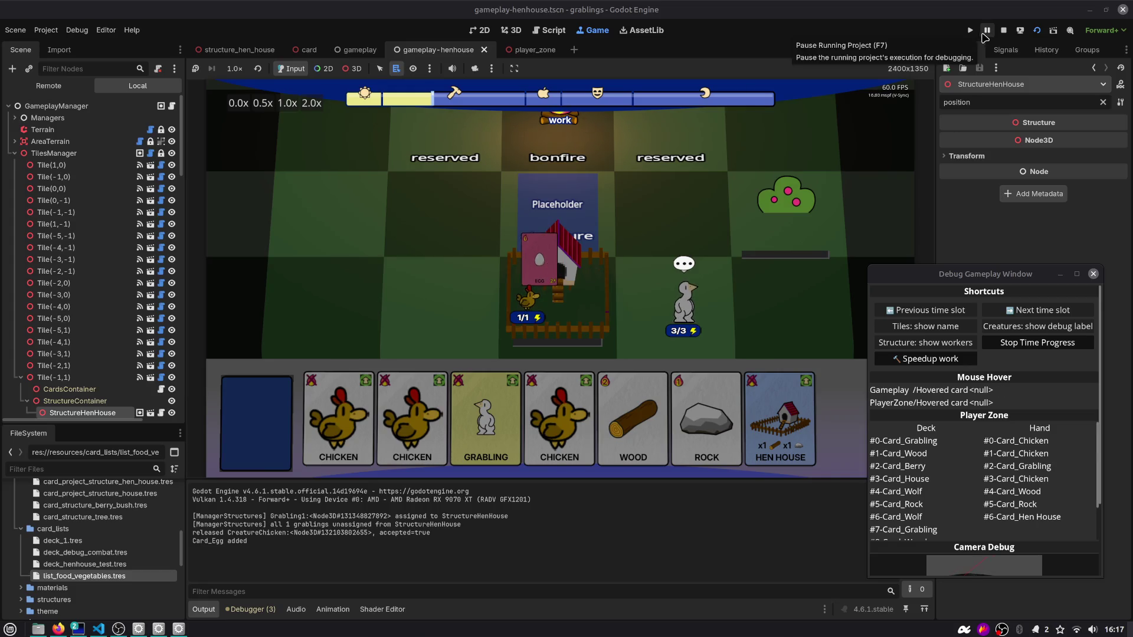
pyautogui.scroll(-1, 372, 294)
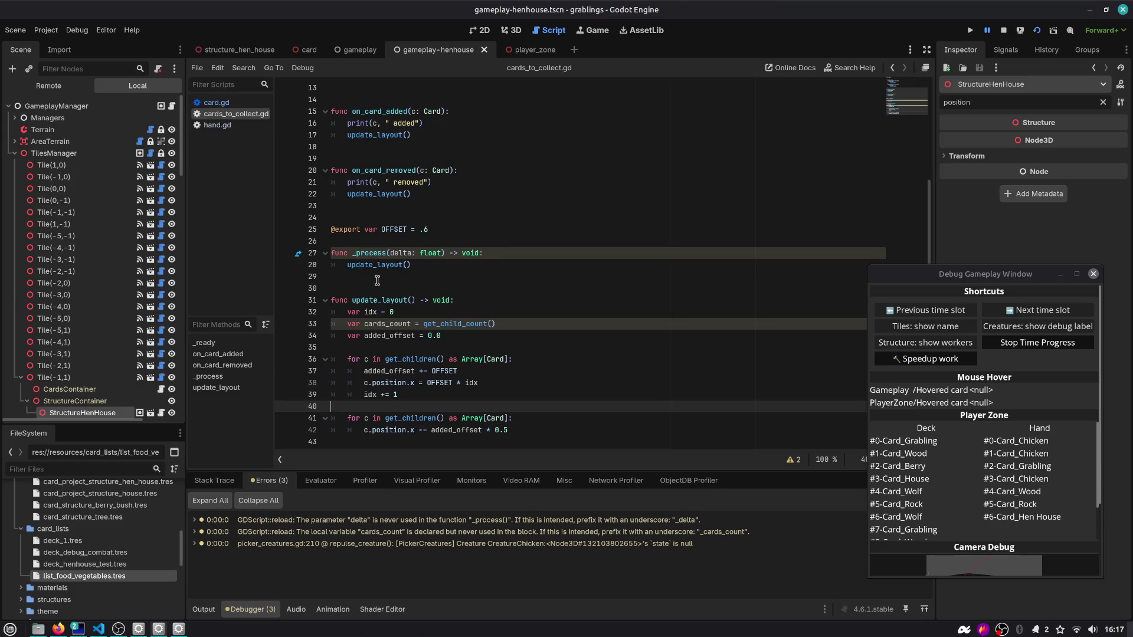
# Step: Review the added_offset declaration and its OFFSET expression on line 37
pyautogui.click(388, 336)
pyautogui.doubleClick(449, 373)
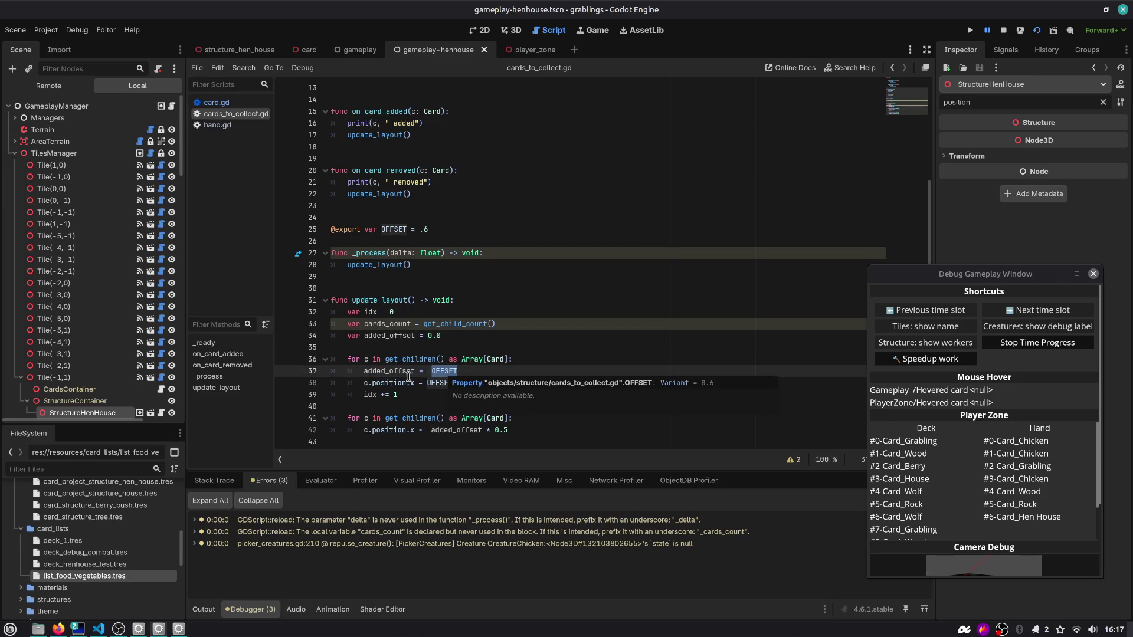
pyautogui.click(478, 373)
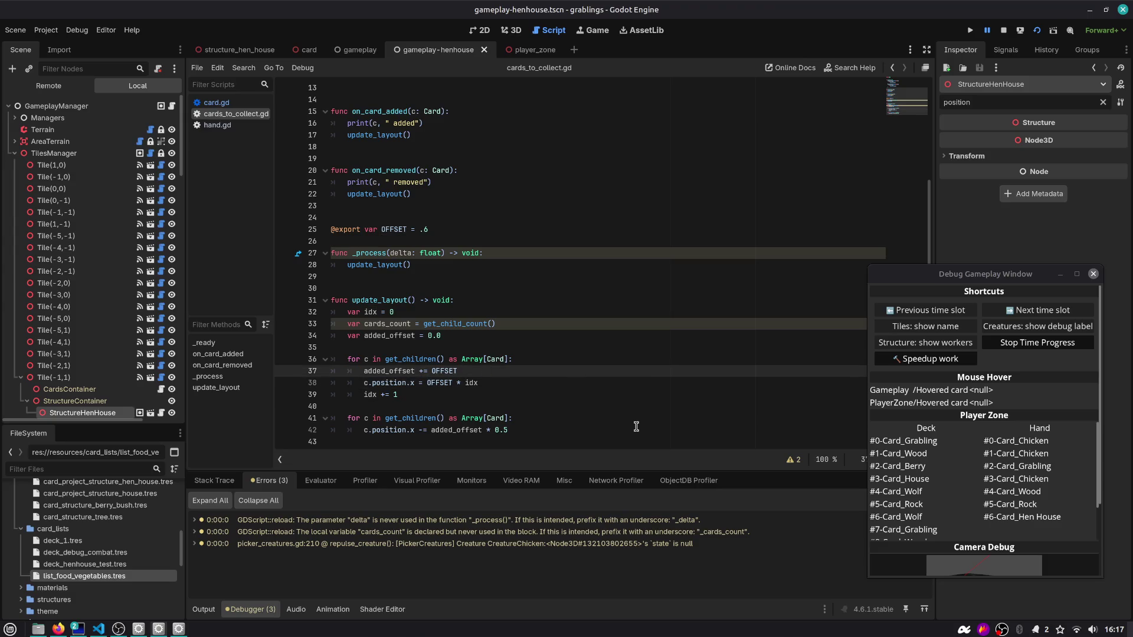
pyautogui.write('dx')
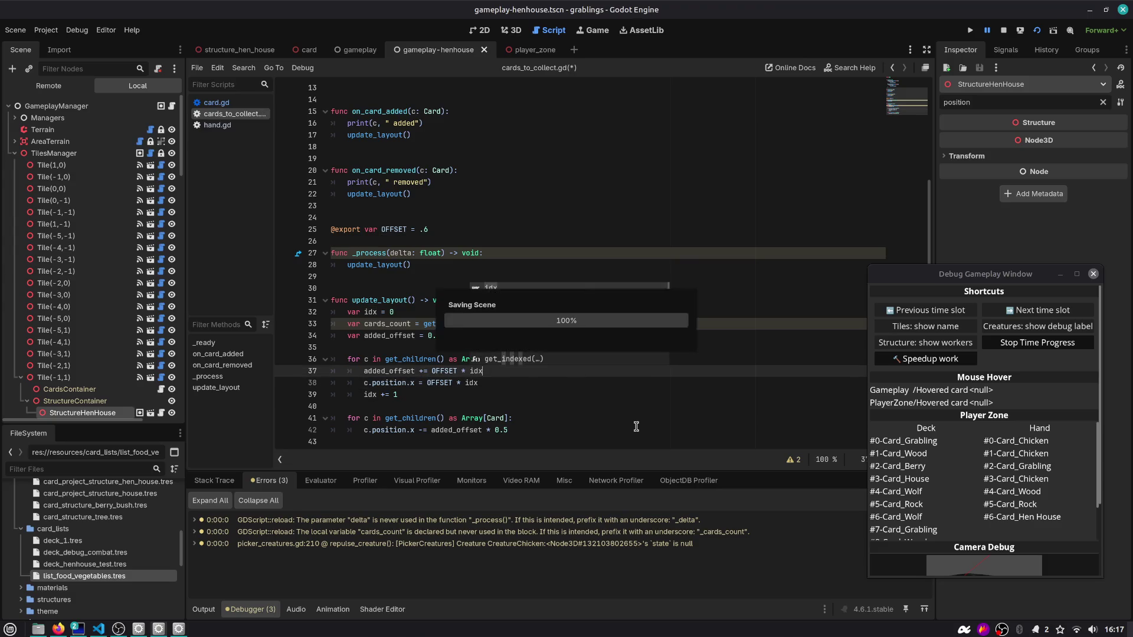
pyautogui.click(549, 389)
# Step: Replace 'OFFSET * idx' on line 38 with added_offset and run the current scene
pyautogui.doubleClick(387, 371)
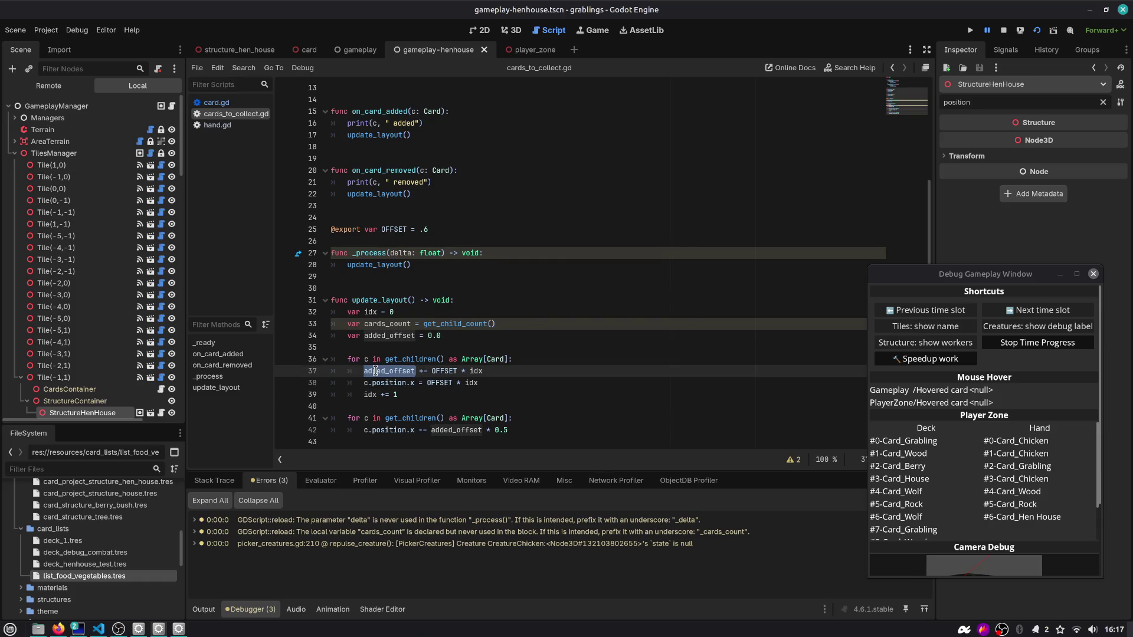
pyautogui.click(428, 383)
pyautogui.hotkey('shift', 'End')
pyautogui.write('added')
pyautogui.press('Return')
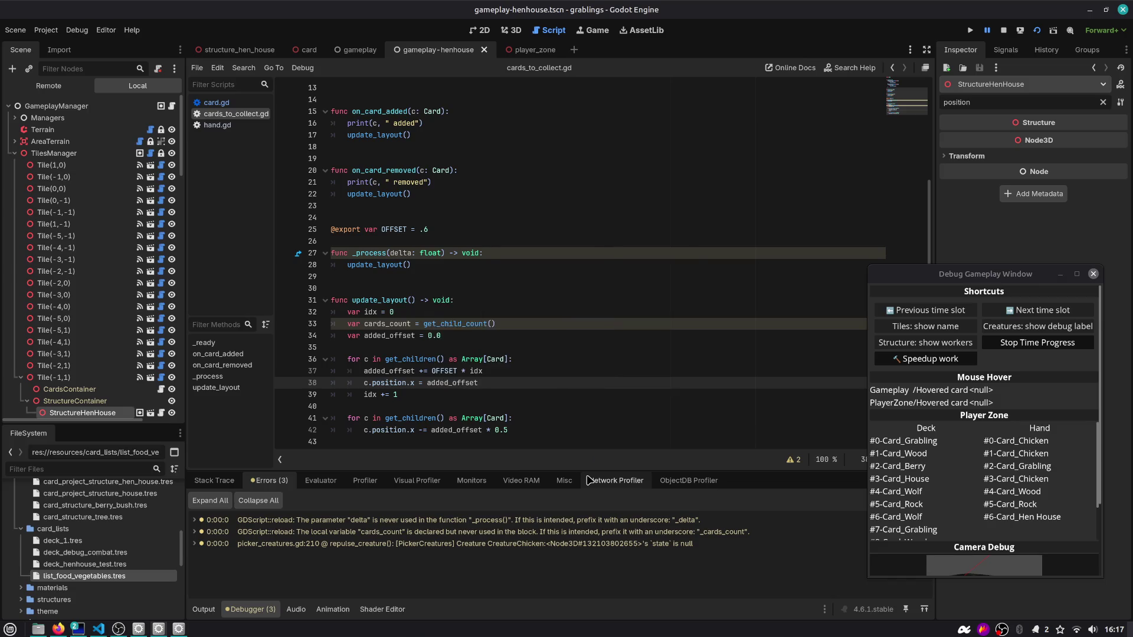
pyautogui.click(988, 26)
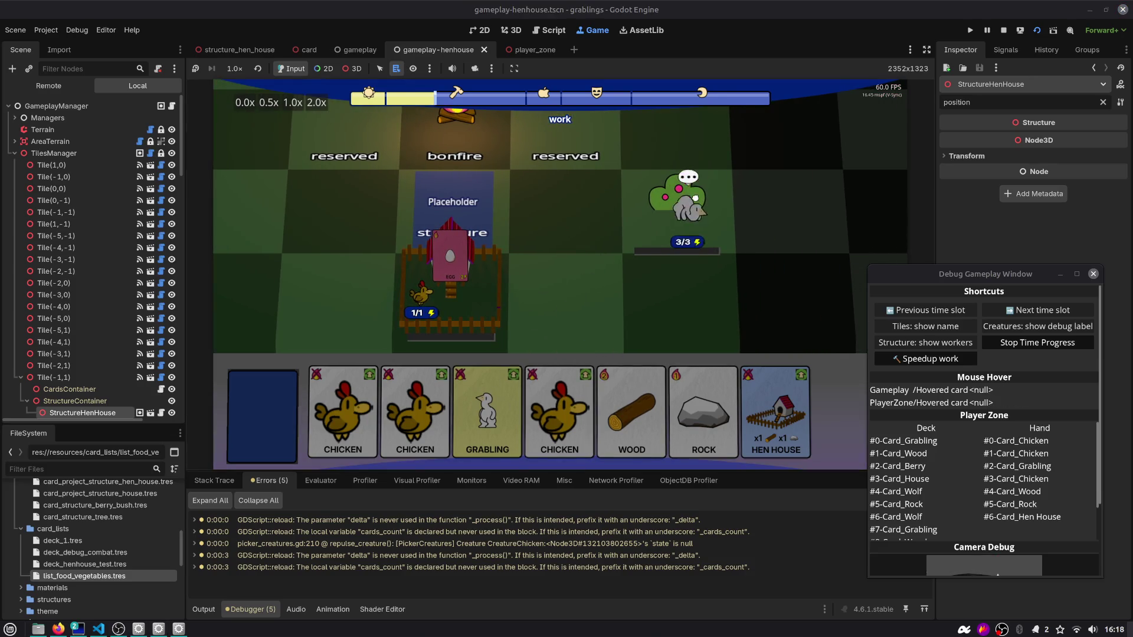
# Step: Store Wood and Rock on stack_storage, build the Hen House, and feed it a Berry card
pyautogui.moveTo(683, 394)
pyautogui.mouseDown()
pyautogui.moveTo(676, 249)
pyautogui.moveTo(758, 201)
pyautogui.mouseUp()
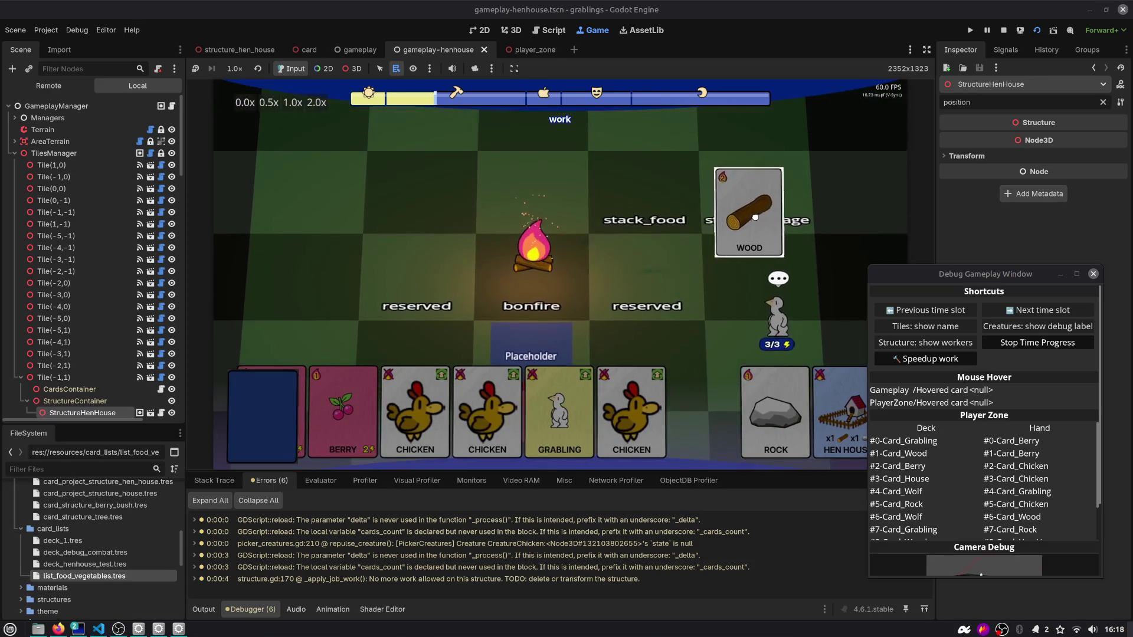
pyautogui.moveTo(746, 414); pyautogui.dragTo(756, 189)
pyautogui.moveTo(751, 378); pyautogui.dragTo(310, 177)
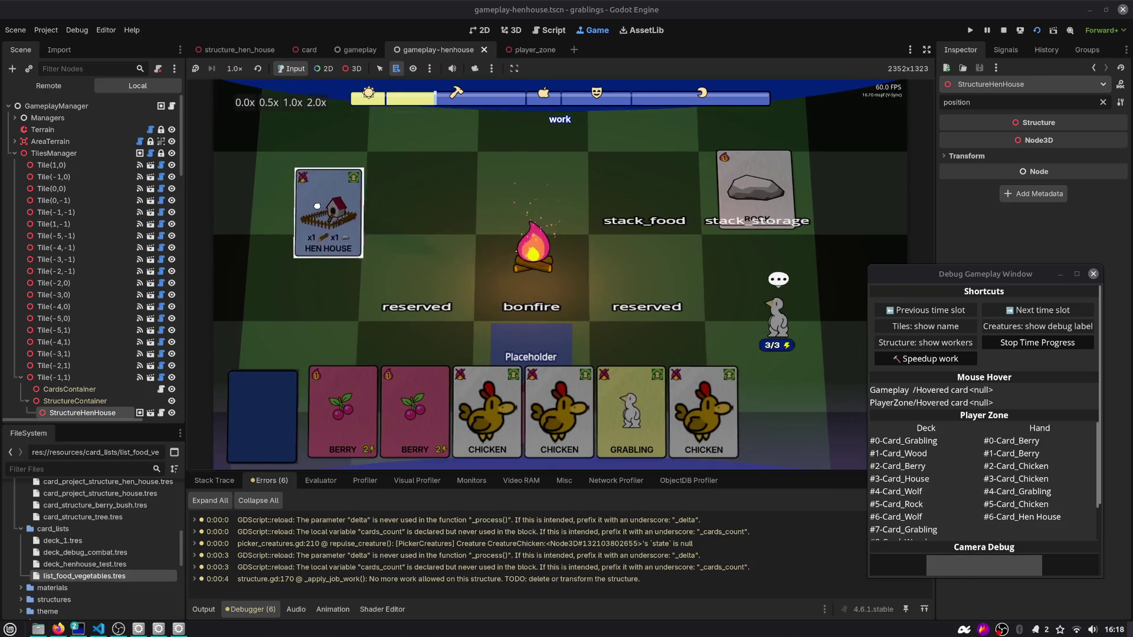
pyautogui.moveTo(448, 407); pyautogui.dragTo(569, 255)
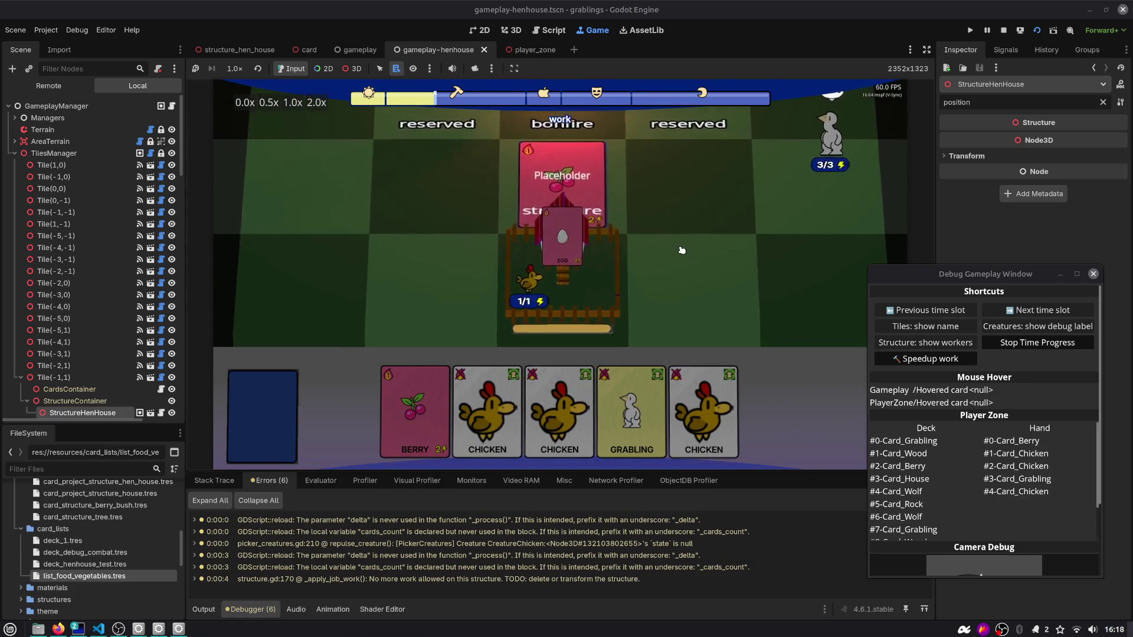
pyautogui.moveTo(414, 411); pyautogui.dragTo(568, 123)
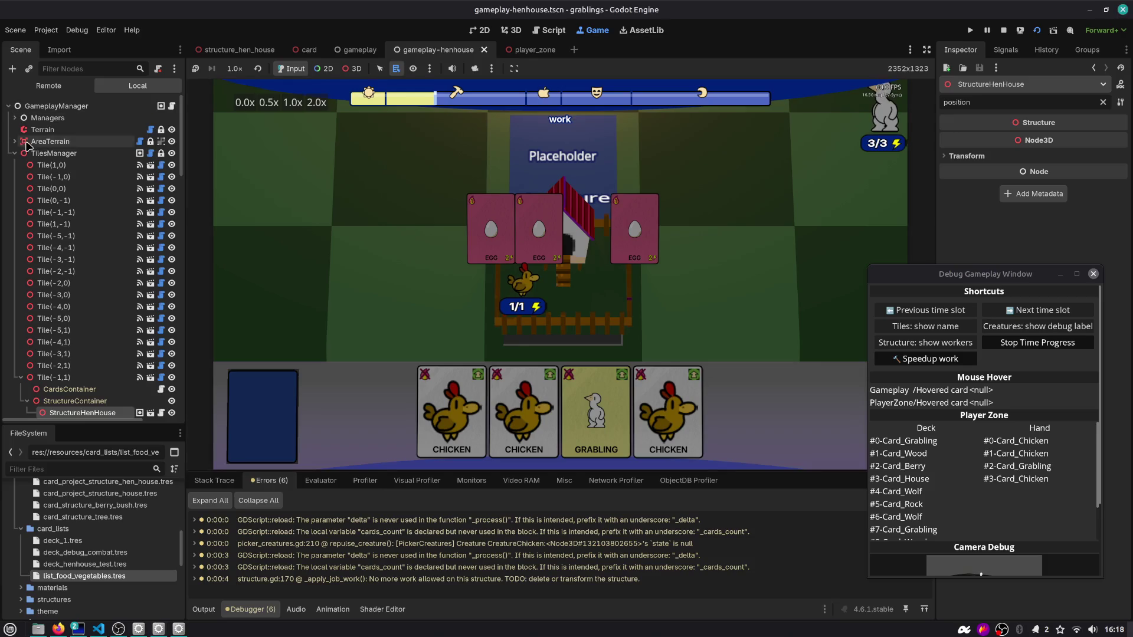
# Step: In structure_hen_house, drag the CardsToCollect Offset up to 0.455, then stop the game
pyautogui.click(251, 55)
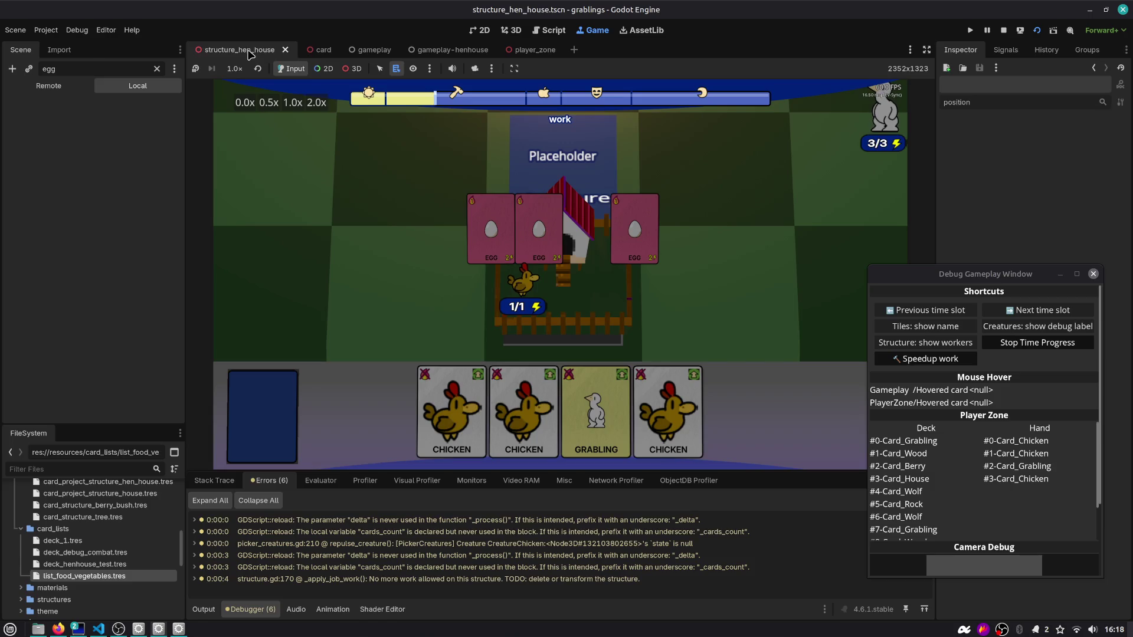
pyautogui.click(1094, 102)
pyautogui.press('BackSpace')
pyautogui.press('BackSpace')
pyautogui.press('BackSpace')
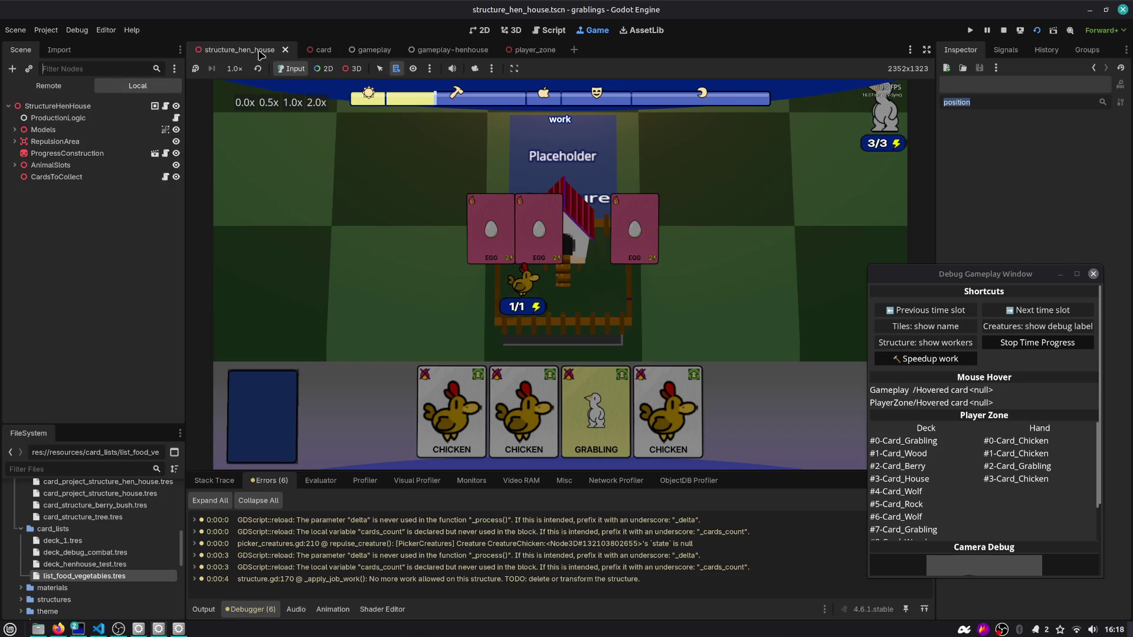
pyautogui.click(45, 108)
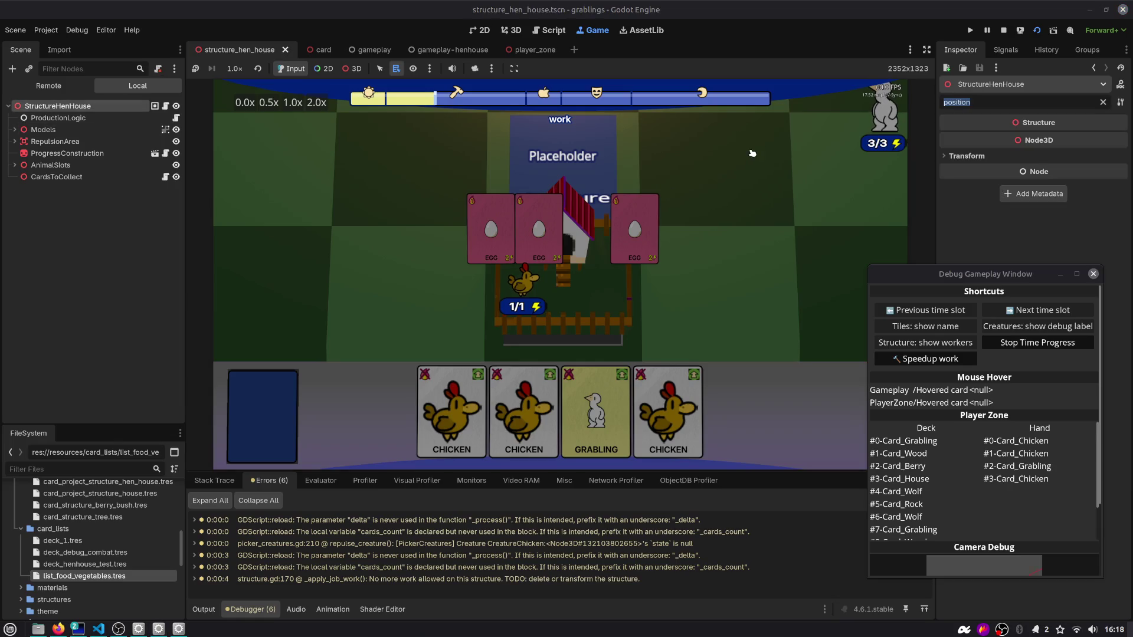
pyautogui.click(1102, 102)
pyautogui.moveTo(973, 274); pyautogui.dragTo(684, 271)
pyautogui.click(57, 177)
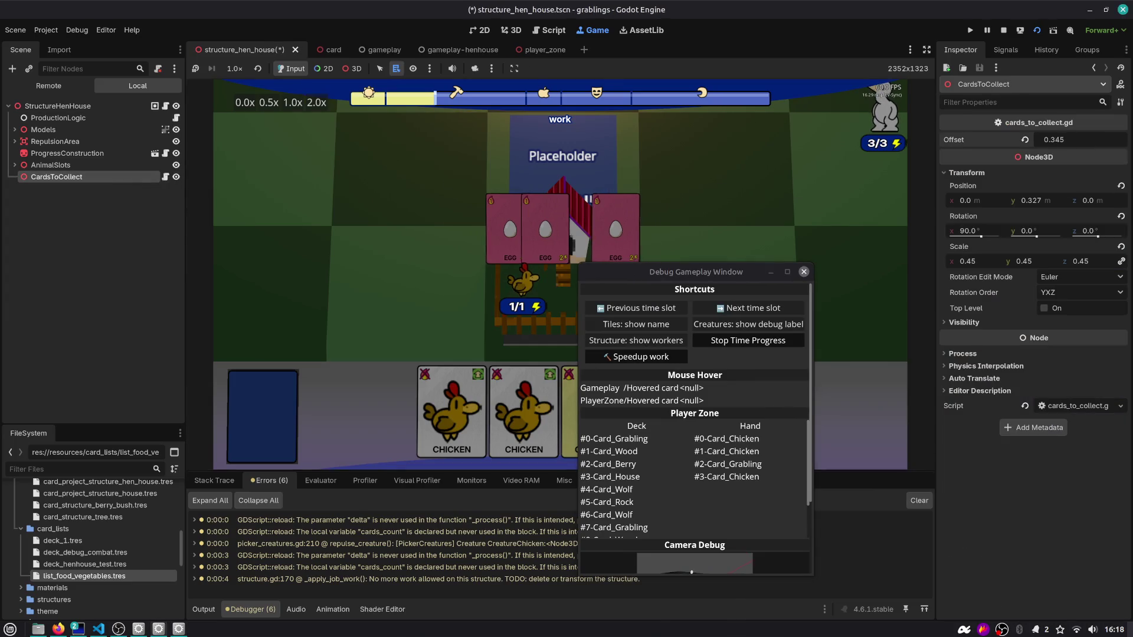
pyautogui.moveTo(1053, 140); pyautogui.dragTo(1080, 139)
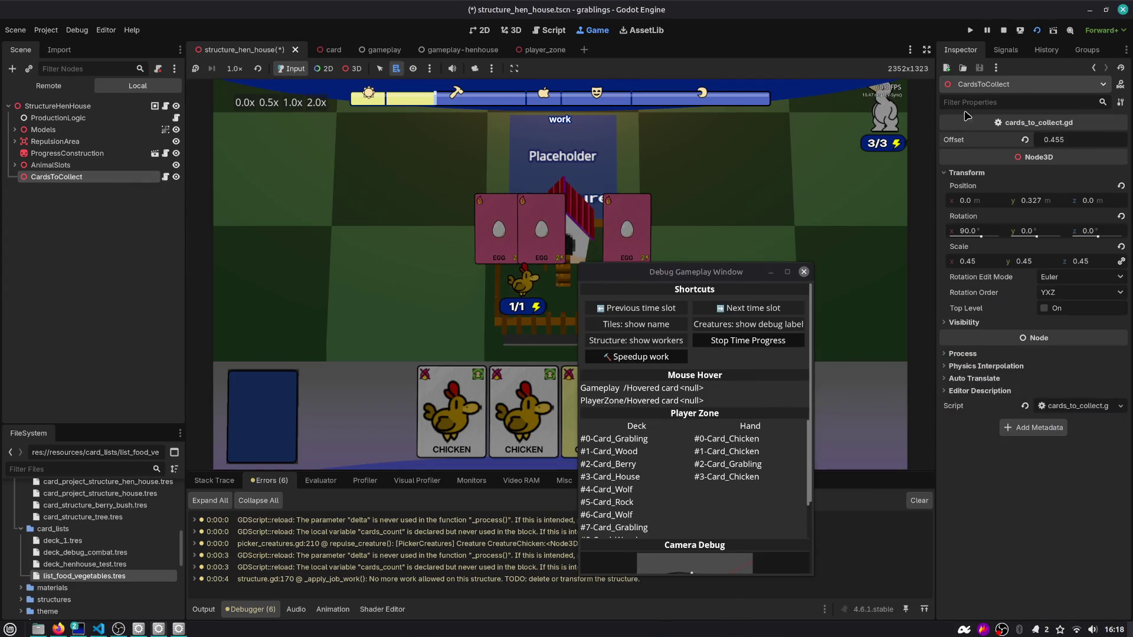
pyautogui.click(555, 33)
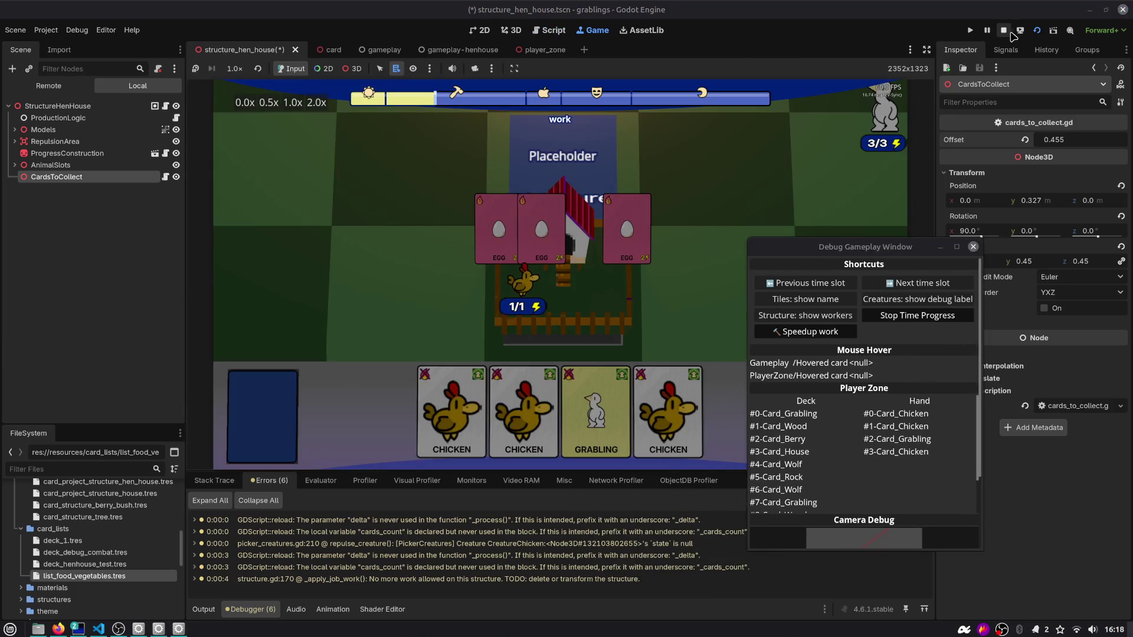
pyautogui.click(1003, 30)
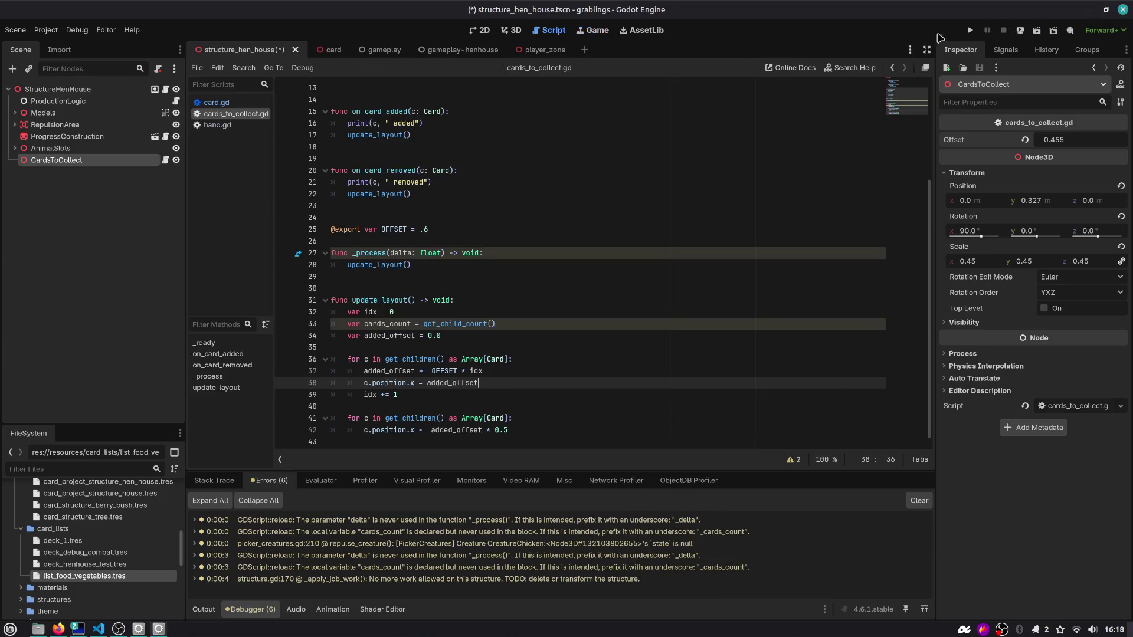
# Step: Change 'added_offset +=' to 'added_offset =' on line 37 so it no longer accumulates
pyautogui.doubleClick(407, 337)
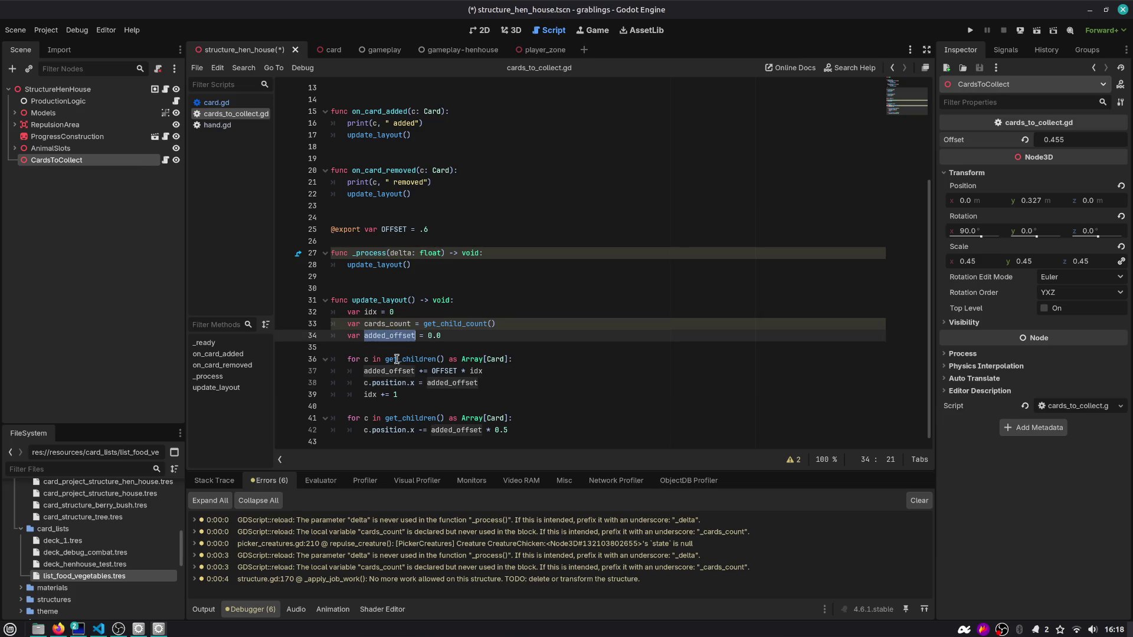
pyautogui.click(441, 384)
pyautogui.click(422, 370)
pyautogui.press('BackSpace')
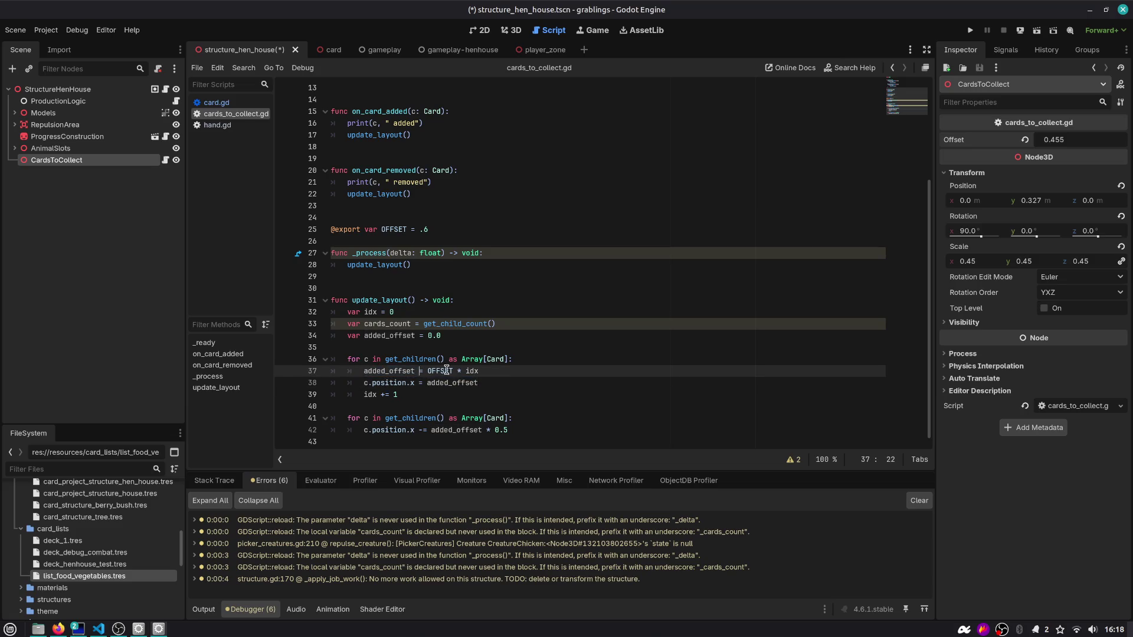
pyautogui.doubleClick(384, 371)
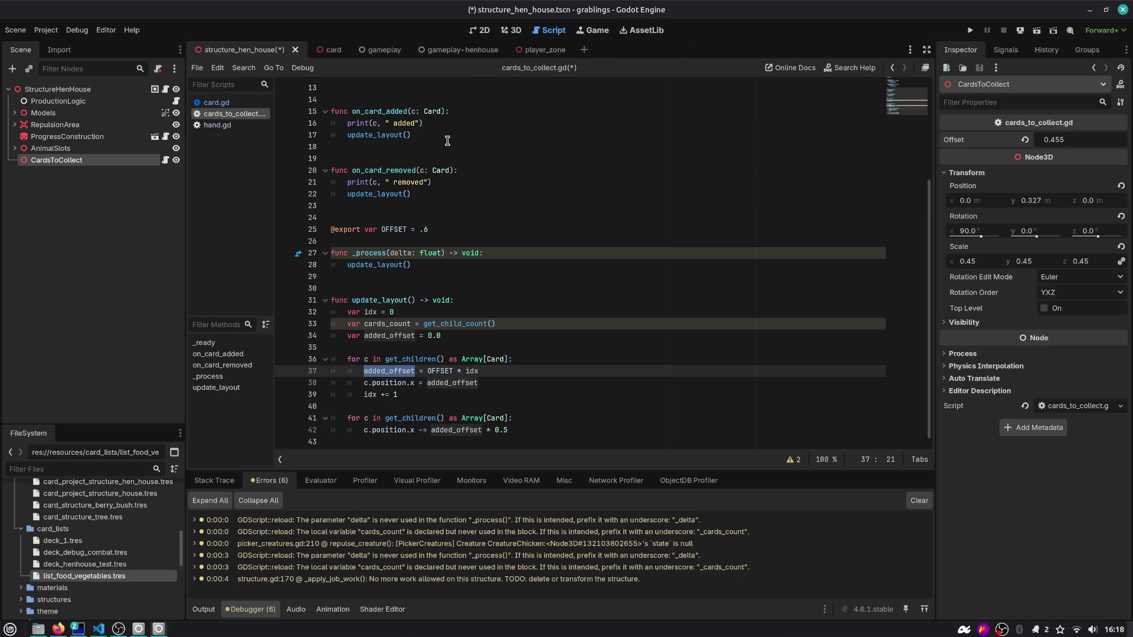
# Step: Save and run, stop the session halted by the null-instance error, and rerun gameplay-henhouse
pyautogui.press('F5')
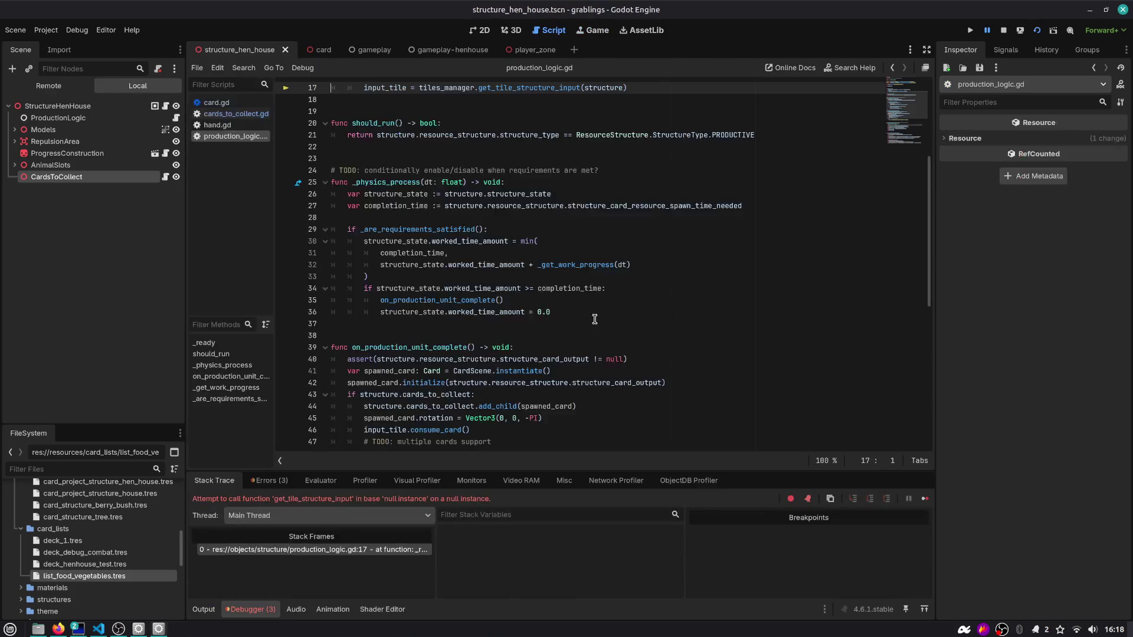
pyautogui.scroll(2, 446, 193)
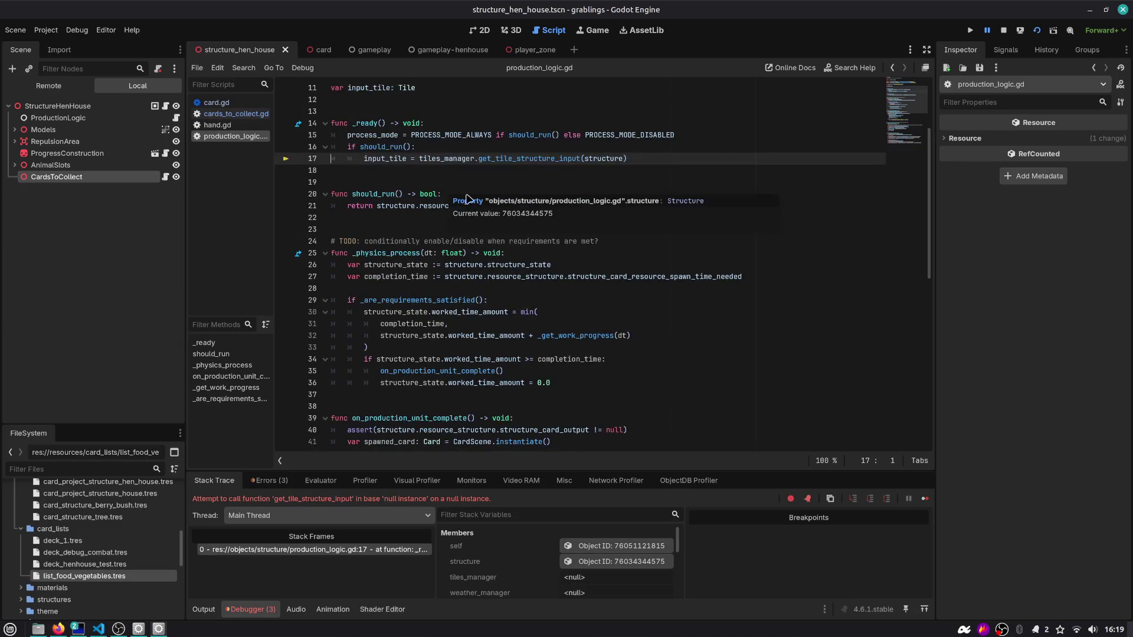
pyautogui.click(437, 49)
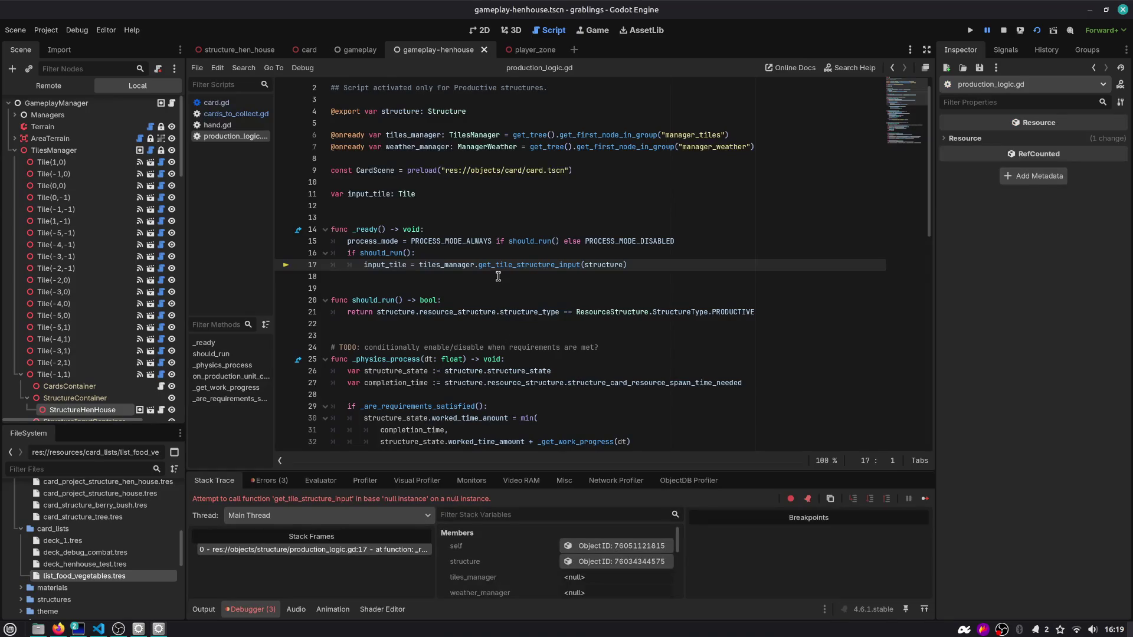
pyautogui.moveTo(511, 267)
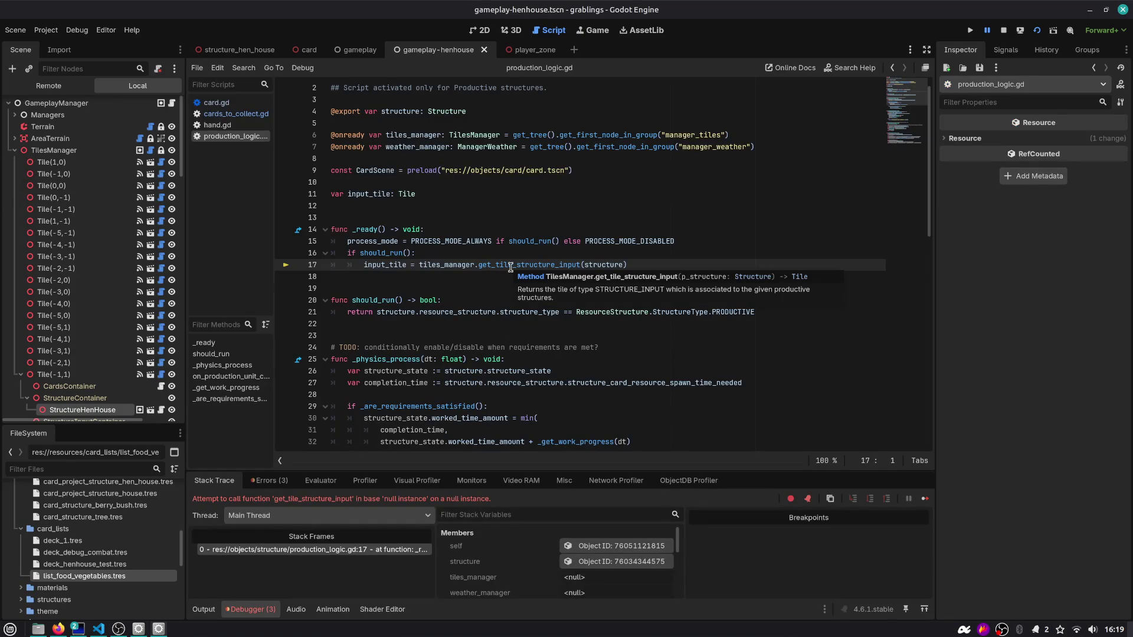
pyautogui.click(1003, 30)
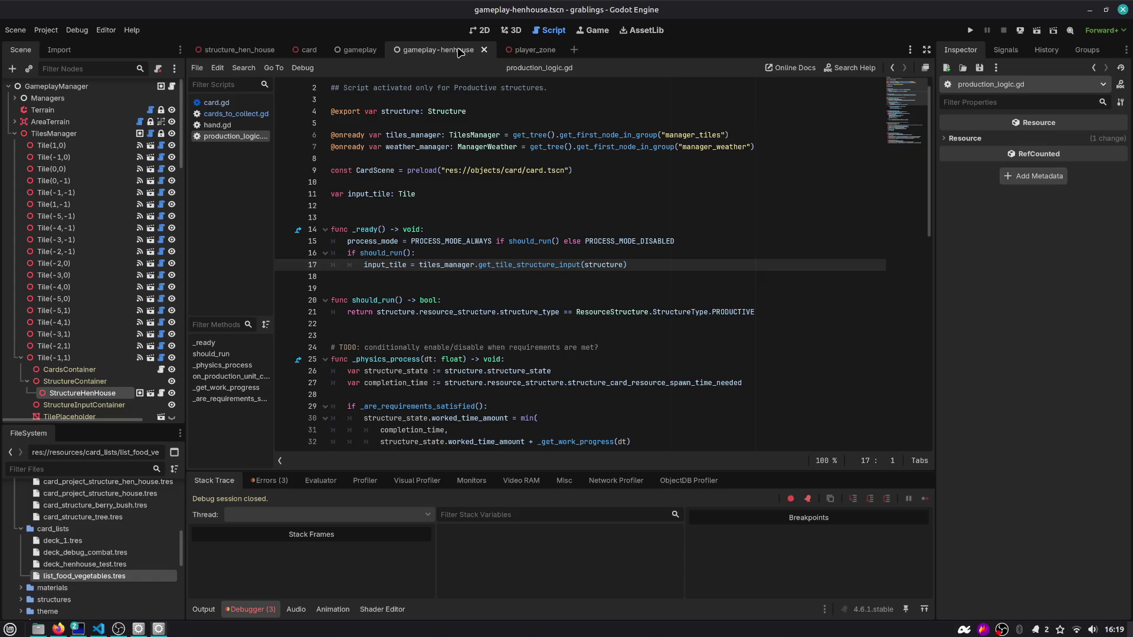
pyautogui.press('F6')
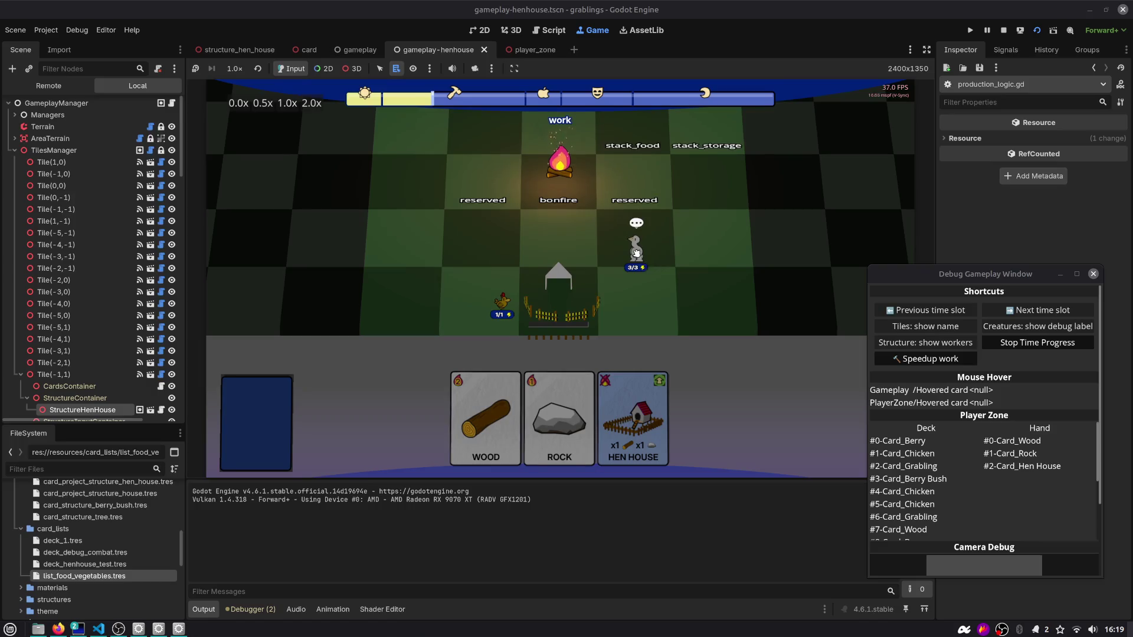
# Step: Put the chicken in the hen house pen, place the berry bush, and feed a Berry card
pyautogui.click(591, 293)
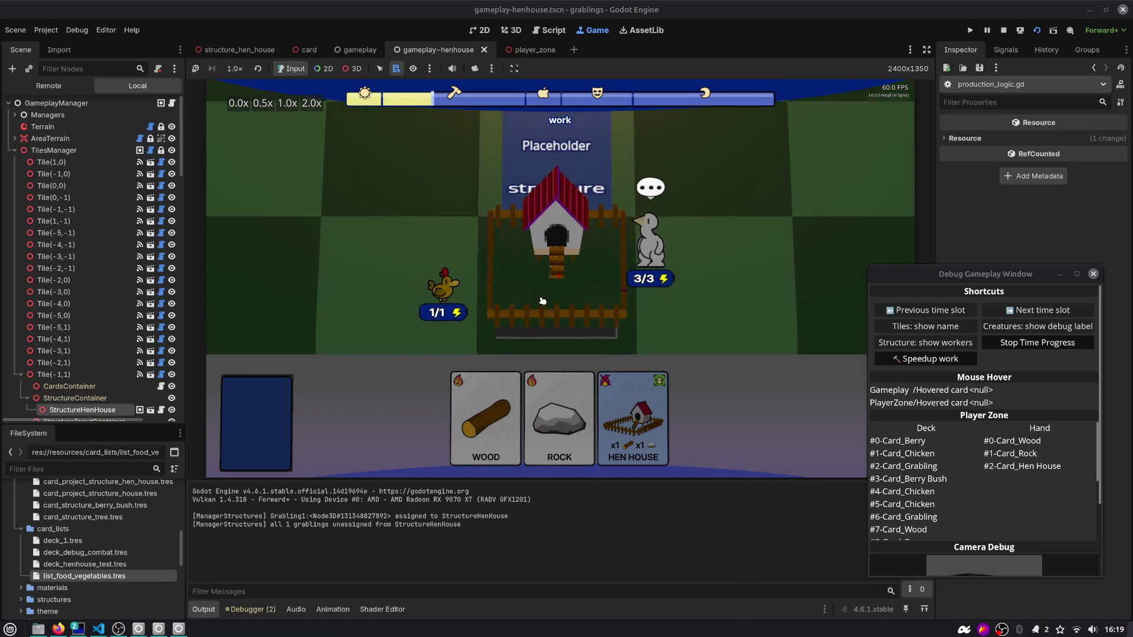
pyautogui.moveTo(443, 322); pyautogui.dragTo(519, 372)
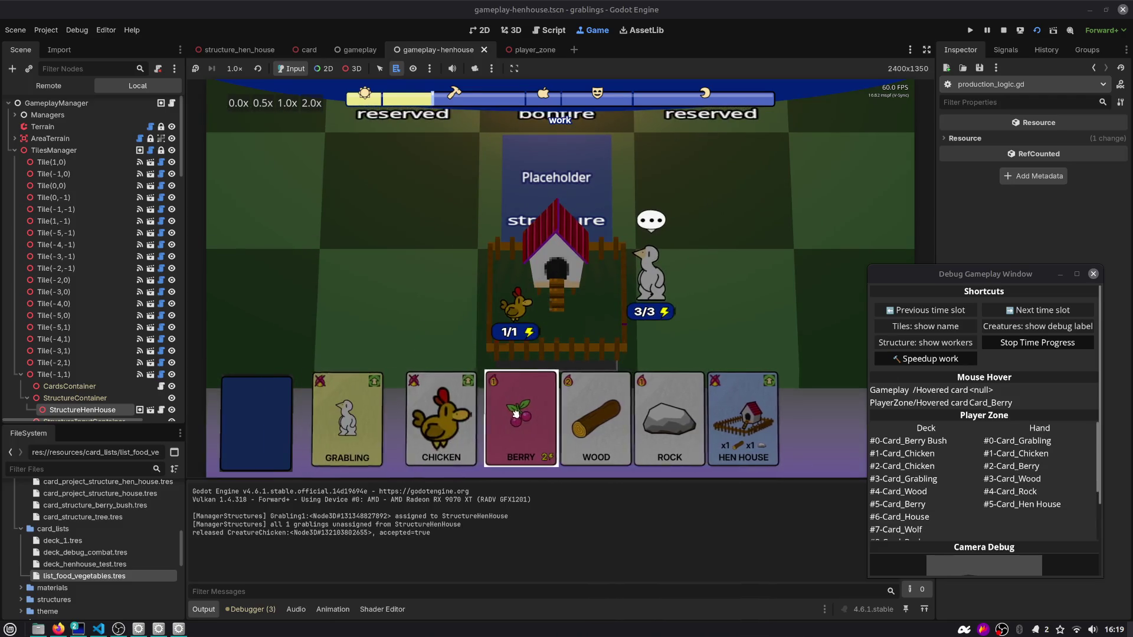
pyautogui.moveTo(443, 413)
pyautogui.mouseDown()
pyautogui.moveTo(717, 283)
pyautogui.moveTo(708, 277)
pyautogui.mouseUp()
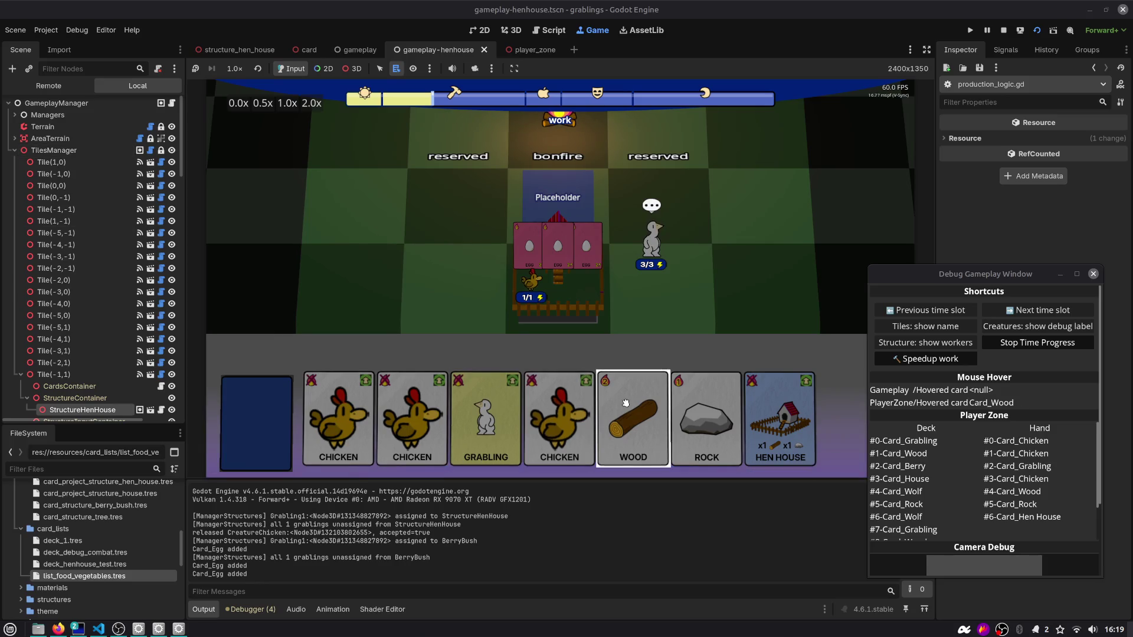
pyautogui.moveTo(342, 413)
pyautogui.mouseDown()
pyautogui.moveTo(384, 330)
pyautogui.moveTo(560, 200)
pyautogui.mouseUp()
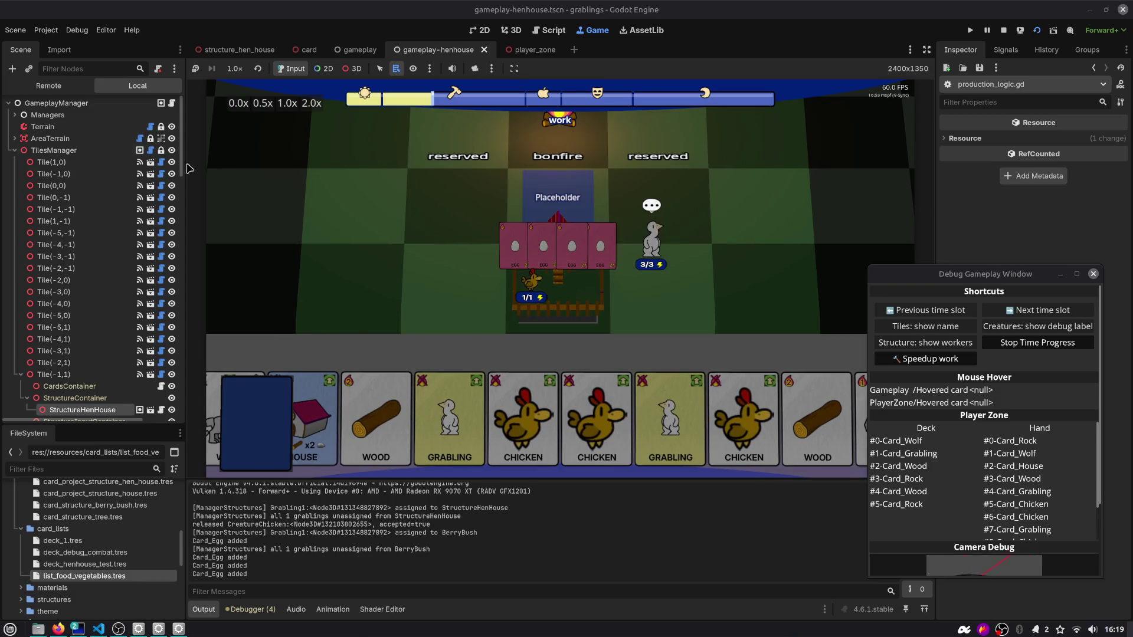
# Step: Set the CardsToCollect Offset to 0.1 in structure_hen_house, then stop the game
pyautogui.click(239, 51)
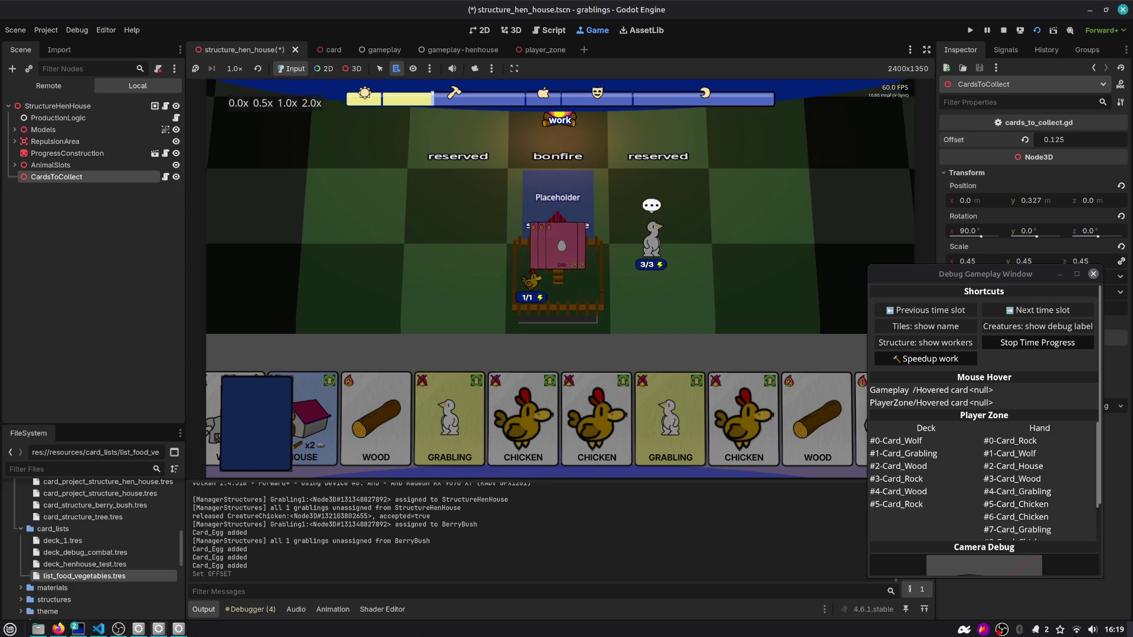
pyautogui.write('0.1')
pyautogui.press('Return')
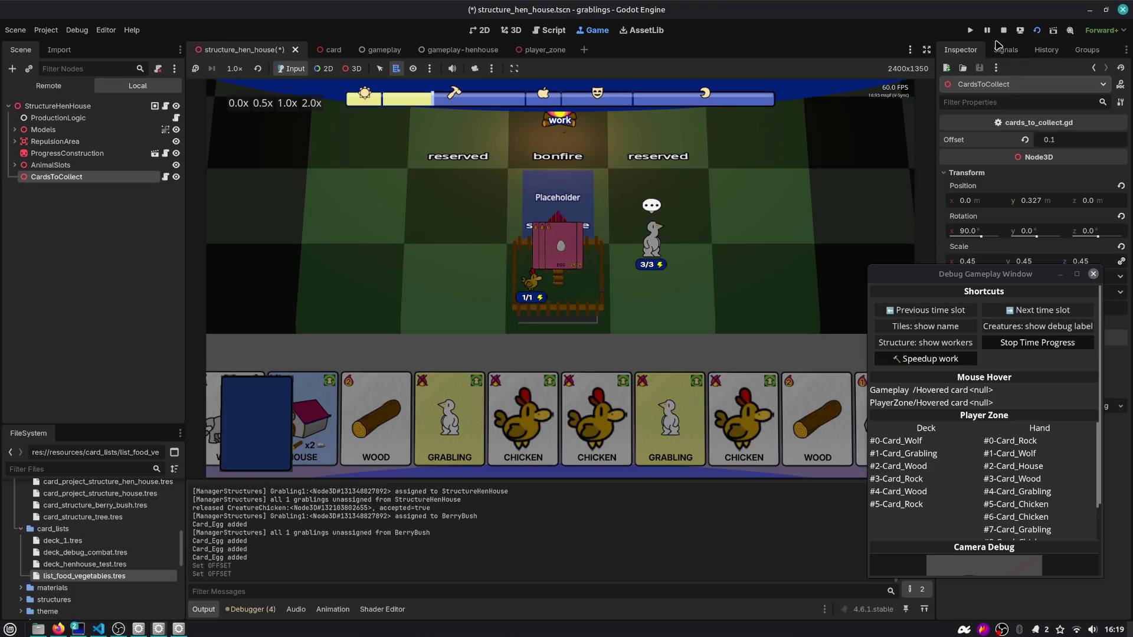
pyautogui.click(1005, 31)
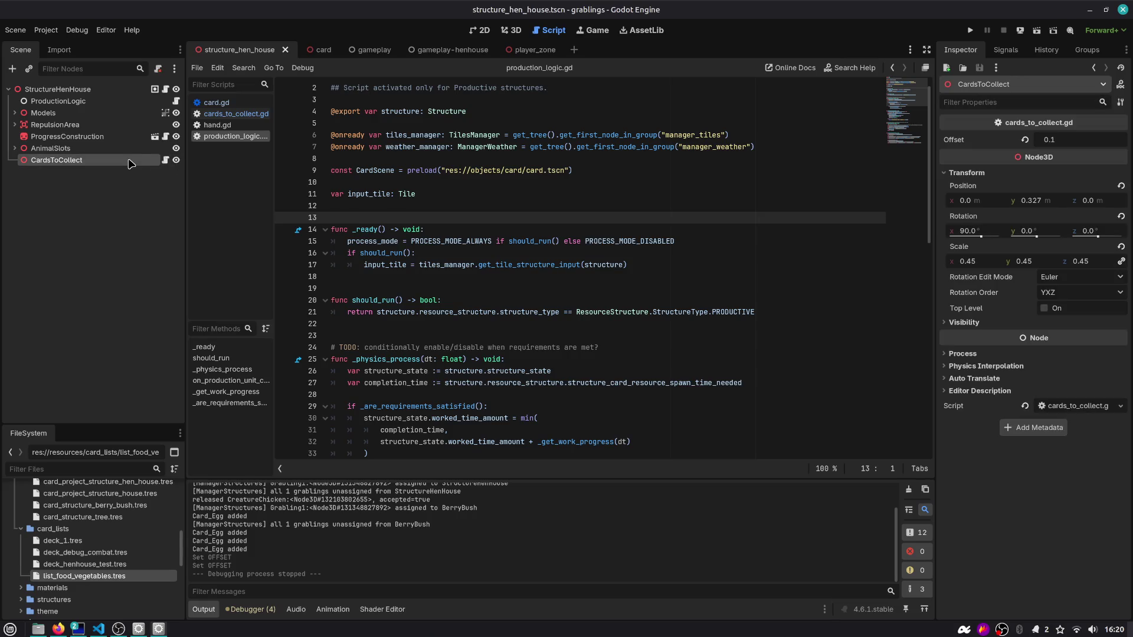
# Step: Open cards_to_collect.gd from the CardsToCollect node
pyautogui.rightClick(130, 160)
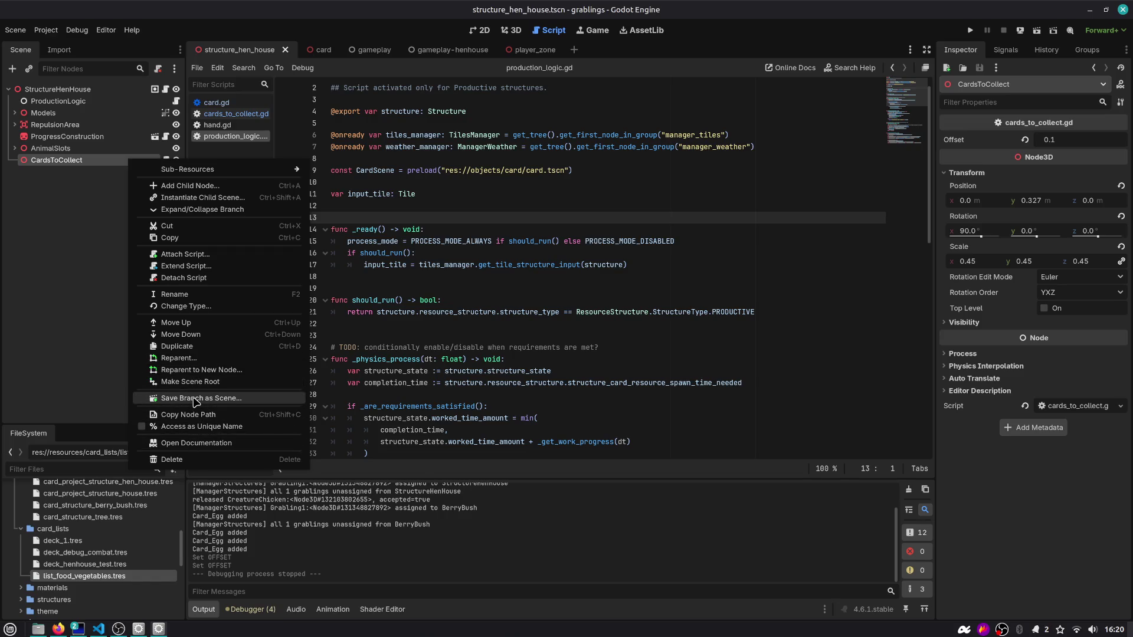
pyautogui.press('Escape')
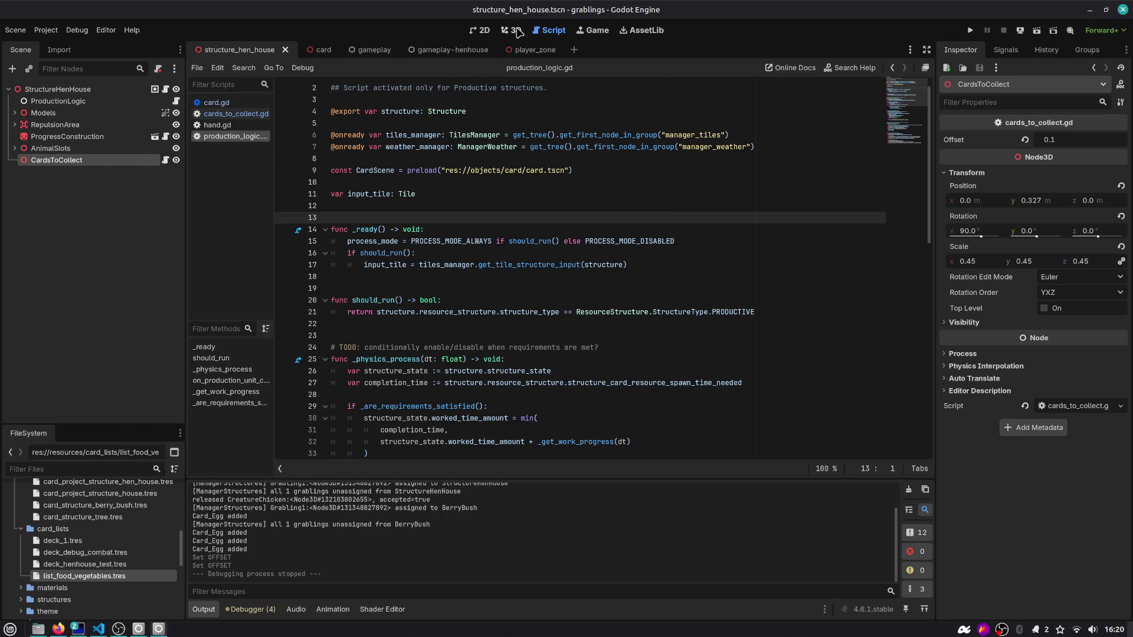
pyautogui.click(596, 33)
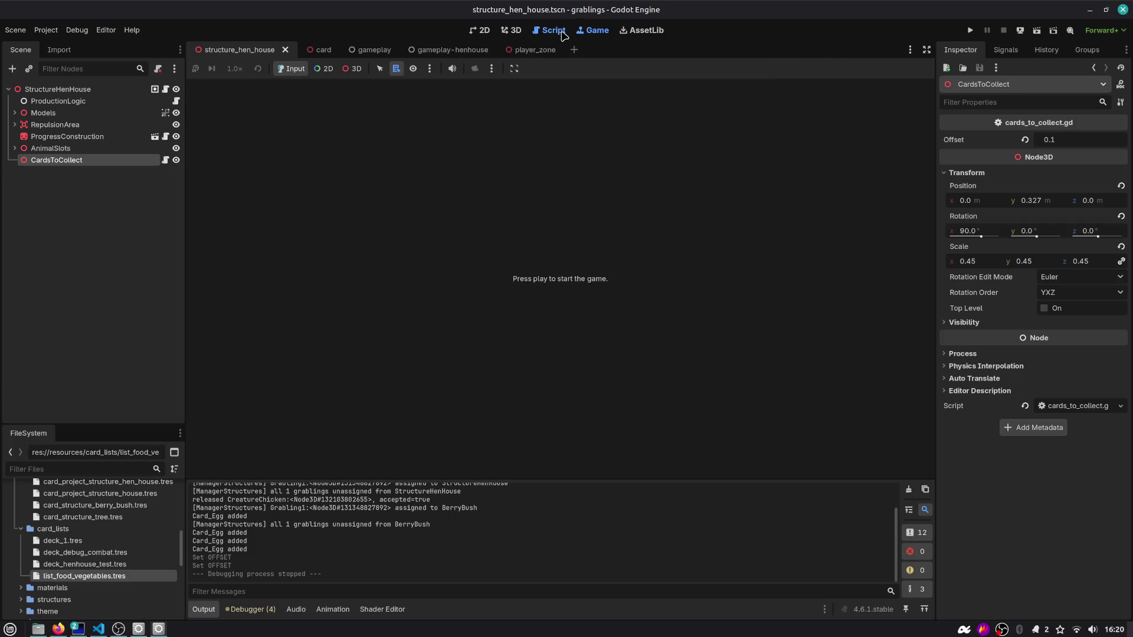
pyautogui.click(562, 34)
pyautogui.scroll(-10, 474, 169)
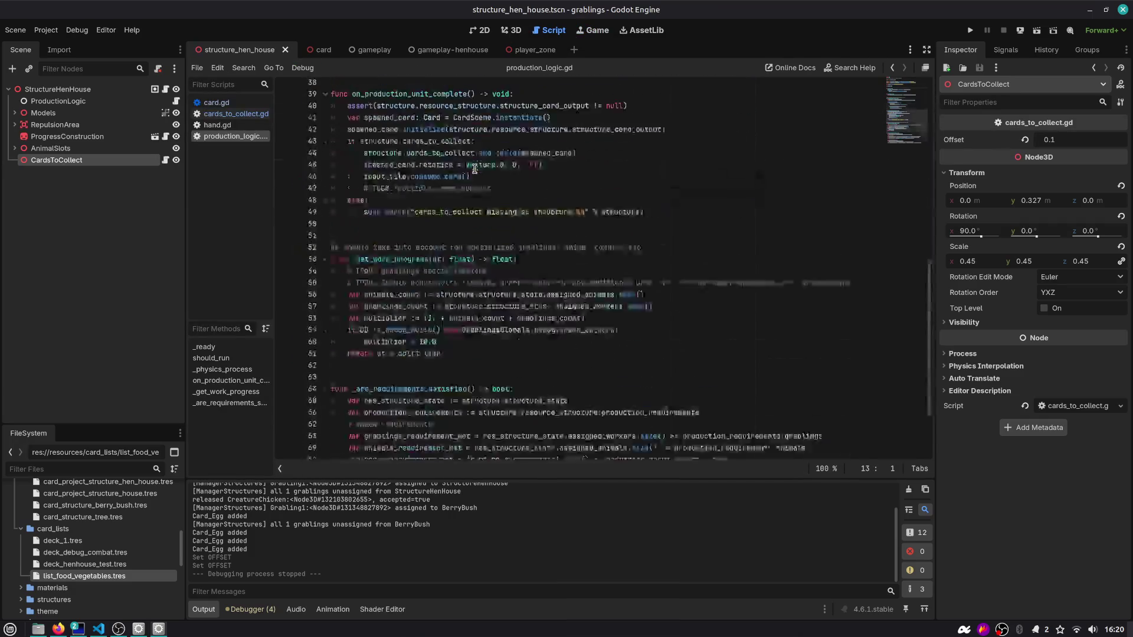
pyautogui.click(166, 161)
# Step: Add 'c.position.z = 0.01 * idx' below the x position line and save
pyautogui.click(549, 388)
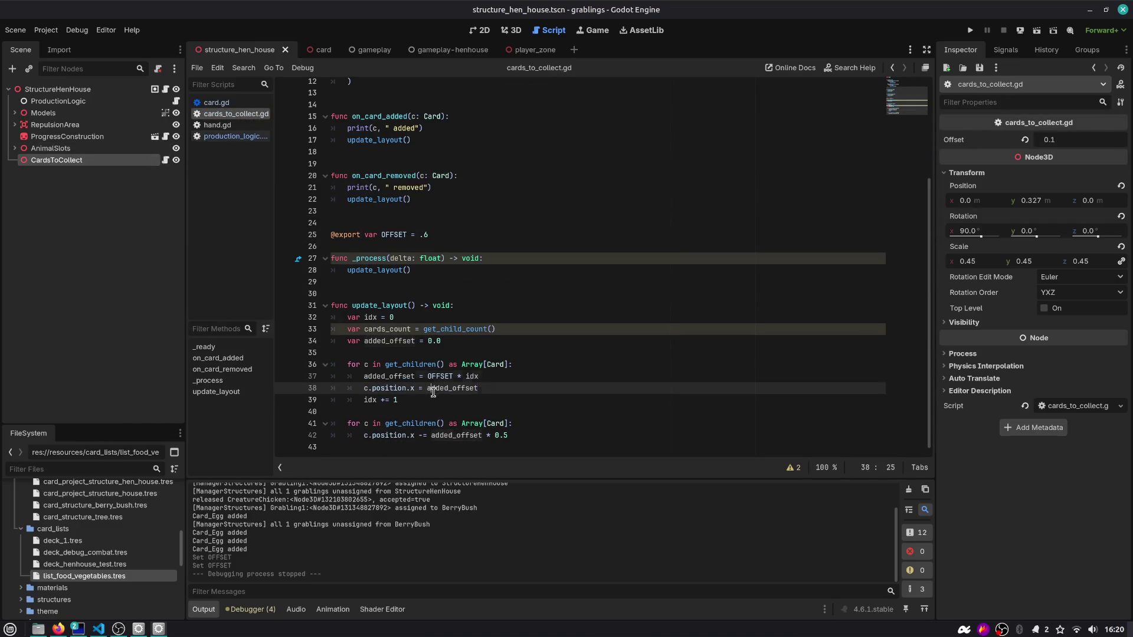
pyautogui.press('Return')
pyautogui.write('tion.z')
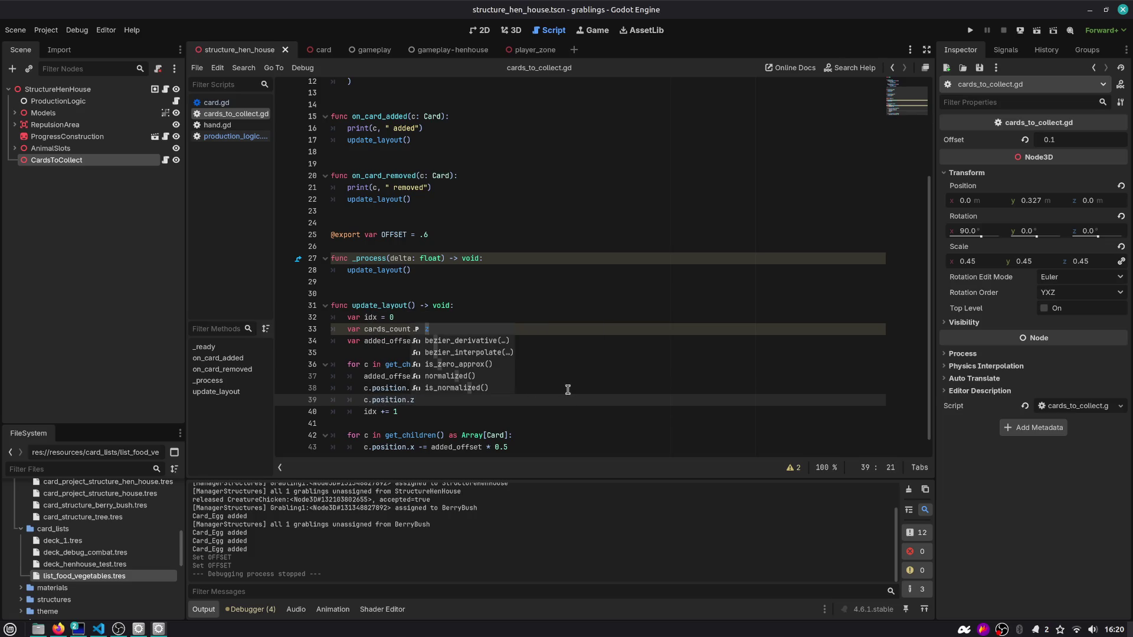
pyautogui.write(' =')
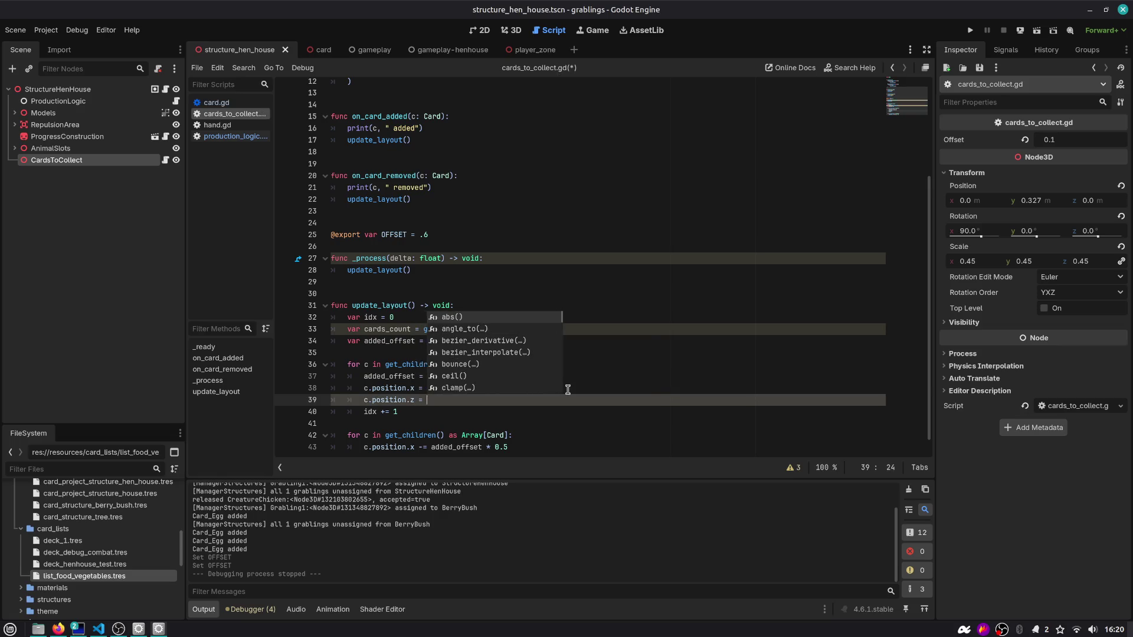
pyautogui.press('Escape')
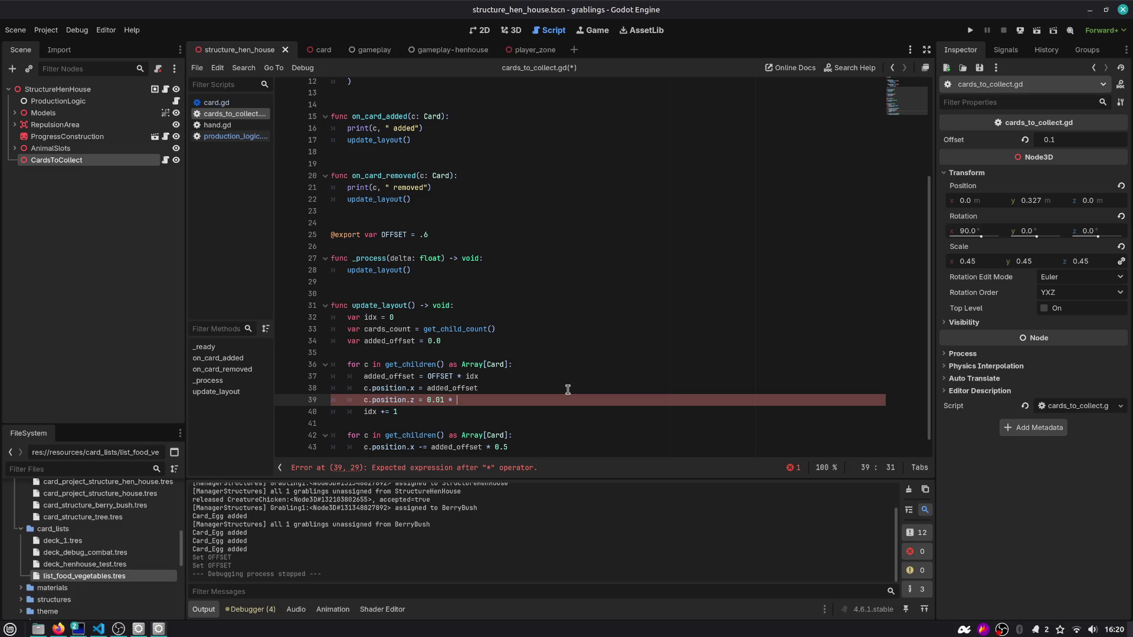
pyautogui.press('BackSpace')
pyautogui.press('BackSpace')
pyautogui.press('BackSpace')
pyautogui.write('idx')
pyautogui.press('Escape')
pyautogui.hotkey('ctrl', 's')
# Step: Delete the unused cards_count line and comment out the _process function
pyautogui.doubleClick(400, 329)
pyautogui.press('Home')
pyautogui.hotkey('ctrl', 'shift', 'k')
pyautogui.click(386, 259)
pyautogui.hotkey('shift', 'Down')
pyautogui.hotkey('shift', 'End')
pyautogui.hotkey('ctrl', 'k')
pyautogui.press('Home')
pyautogui.press('Return')
pyautogui.press('Up')
# Step: Run the hen house gameplay with F5
pyautogui.scroll(4, 403, 254)
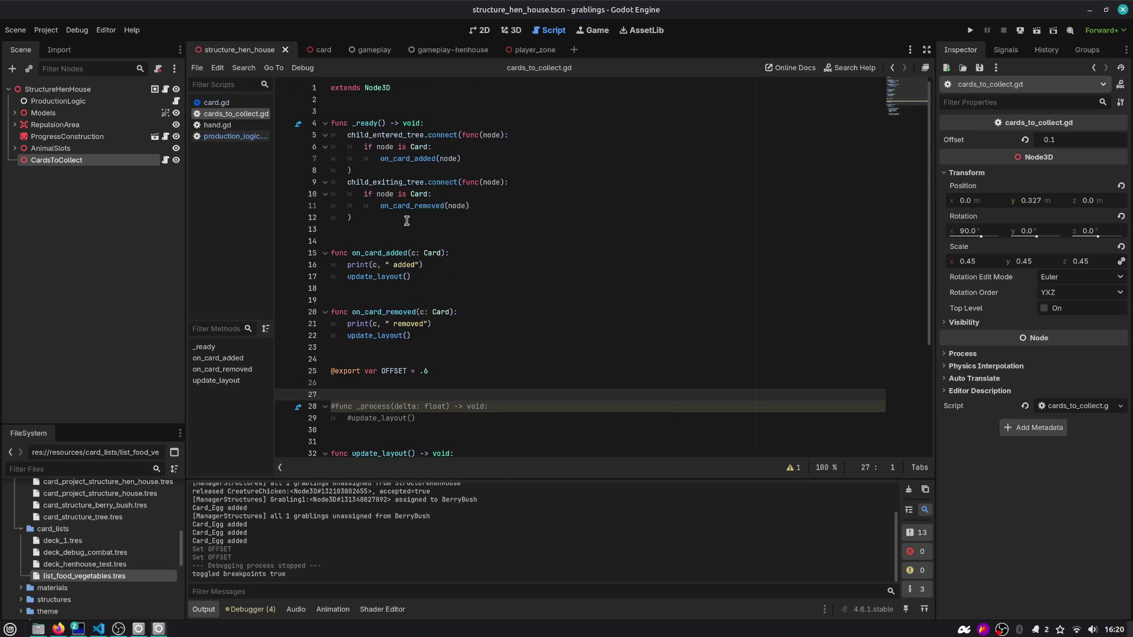
pyautogui.doubleClick(410, 135)
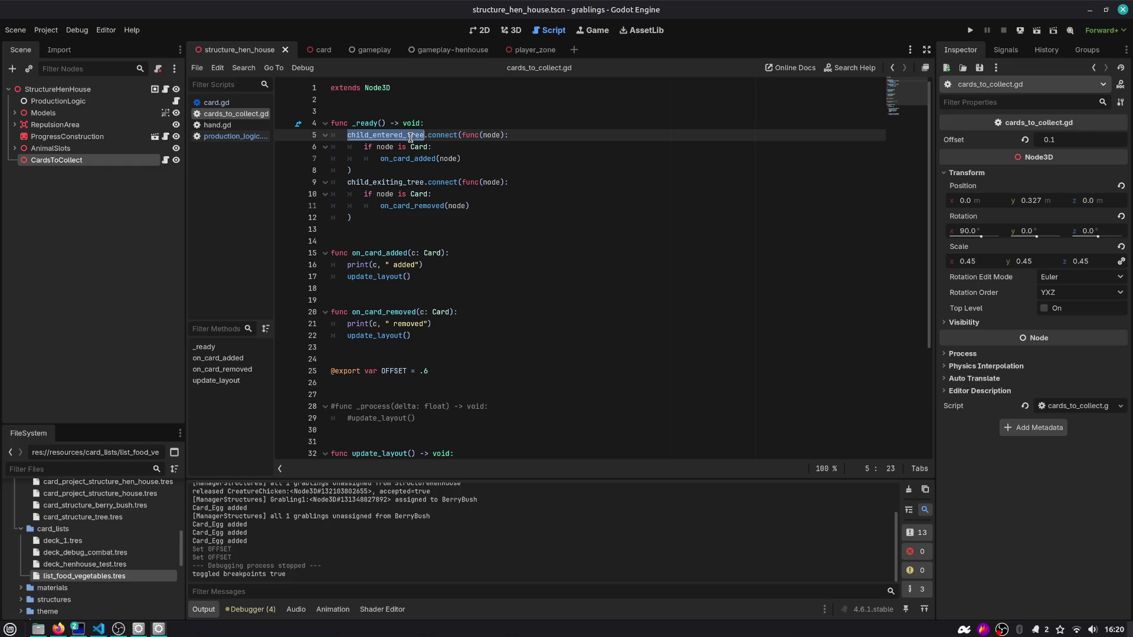
pyautogui.press('F5')
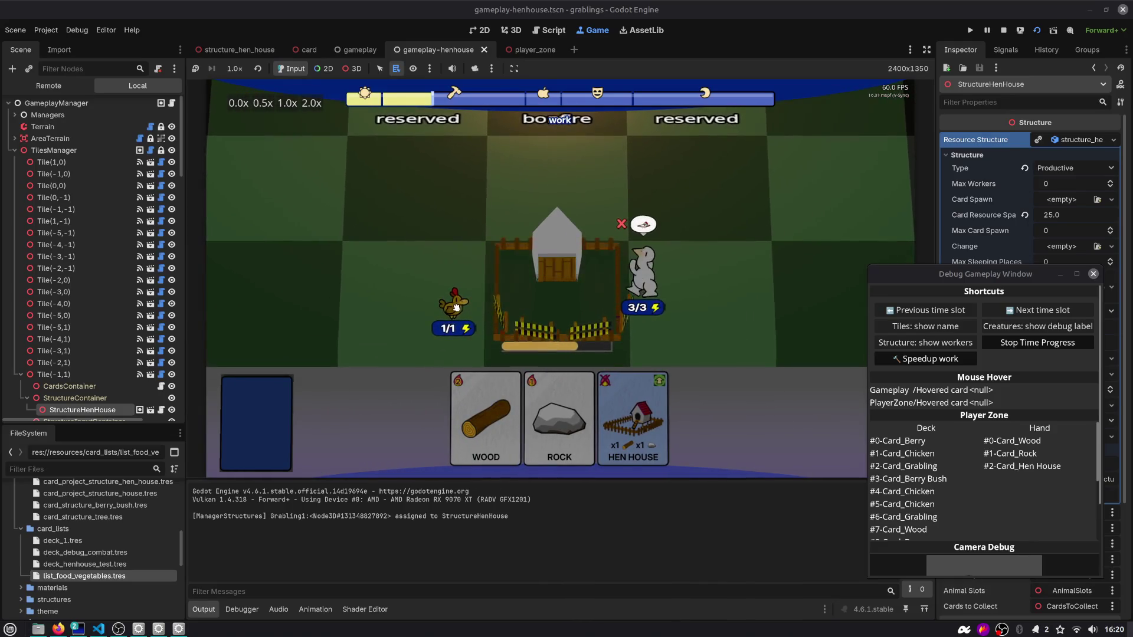
# Step: Put the chicken in the hen house, place the Berry Bush, and feed Berry cards to it
pyautogui.moveTo(505, 298); pyautogui.dragTo(518, 297)
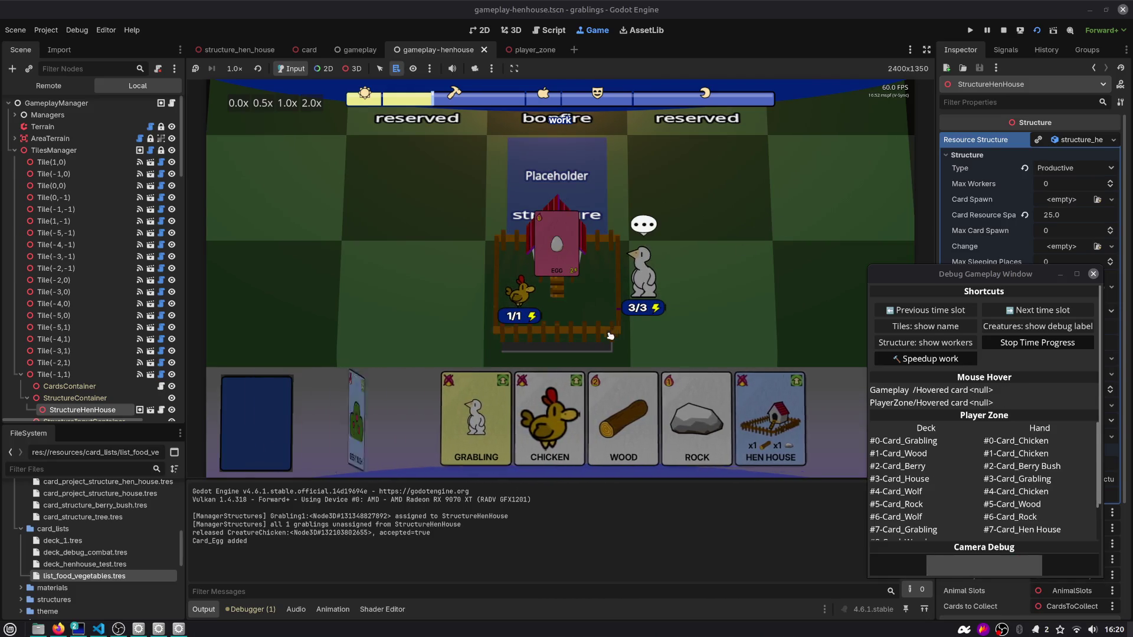
pyautogui.moveTo(449, 419)
pyautogui.mouseDown()
pyautogui.moveTo(739, 285)
pyautogui.moveTo(714, 277)
pyautogui.mouseUp()
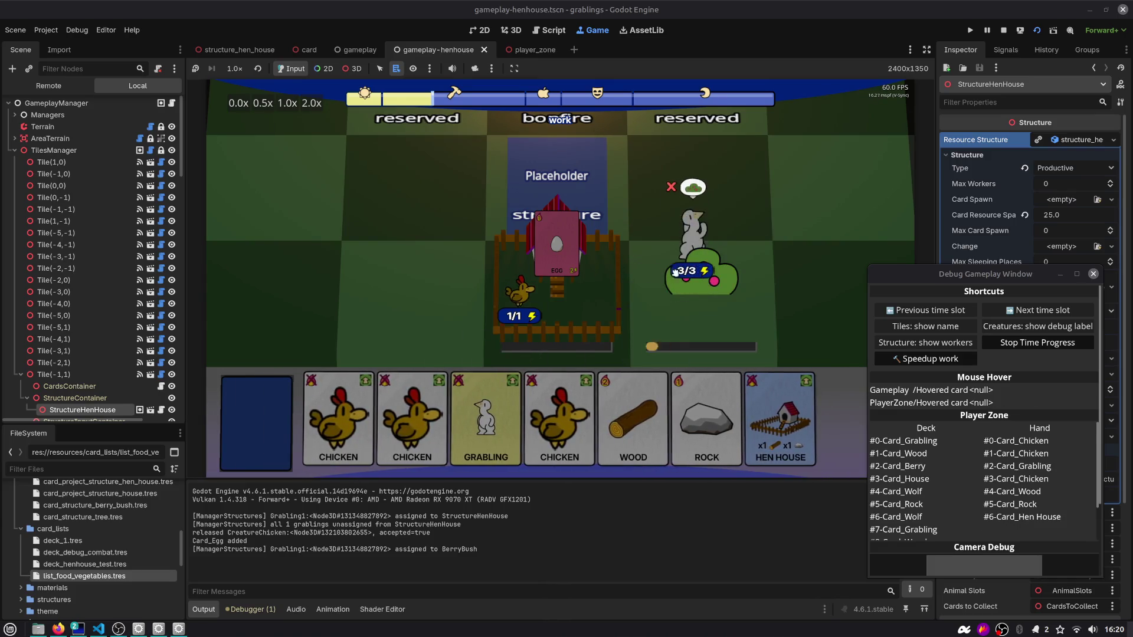
pyautogui.moveTo(316, 425)
pyautogui.mouseDown()
pyautogui.moveTo(451, 248)
pyautogui.moveTo(534, 177)
pyautogui.mouseUp()
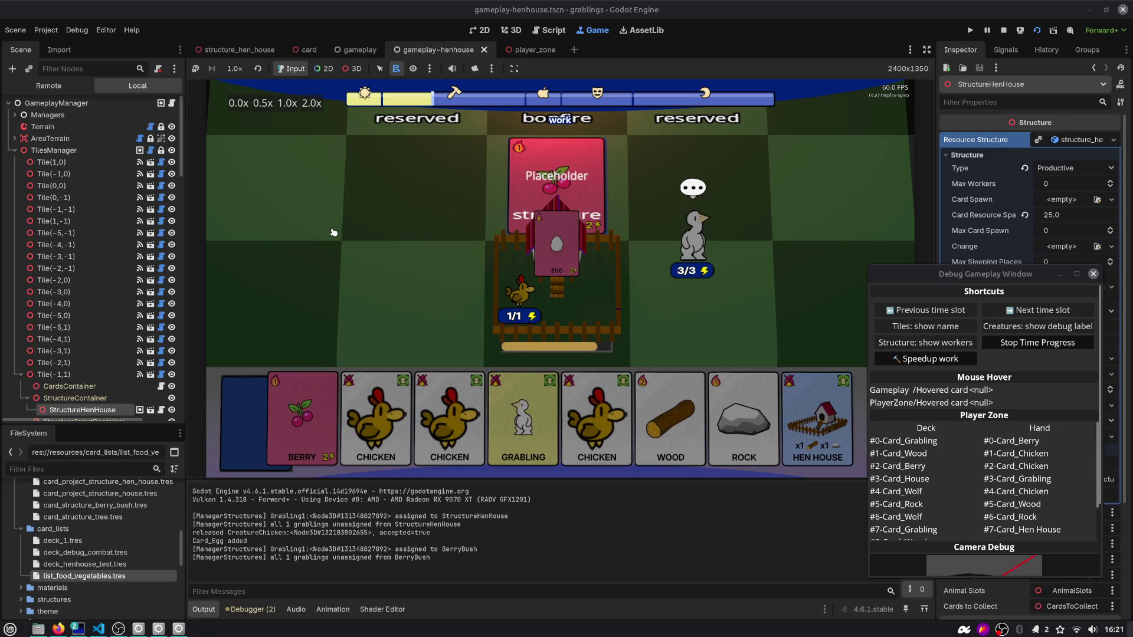
pyautogui.moveTo(300, 390); pyautogui.dragTo(548, 182)
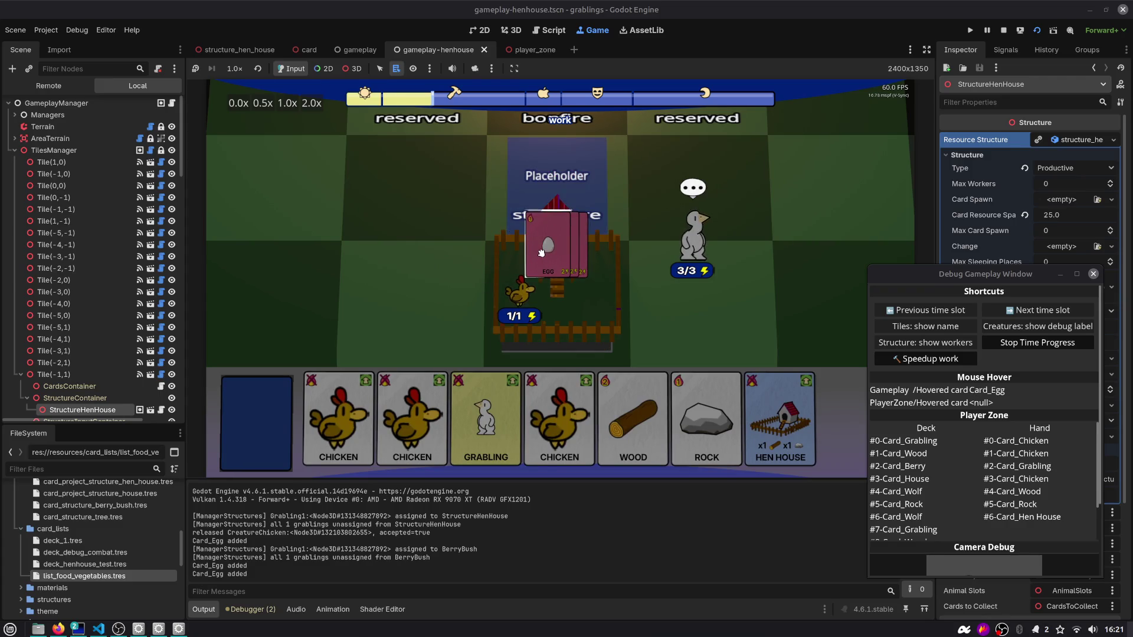
# Step: Try dragging the front egg card onto the board, zoom out, then restart the scene
pyautogui.moveTo(540, 253)
pyautogui.mouseDown()
pyautogui.moveTo(528, 239)
pyautogui.moveTo(407, 260)
pyautogui.moveTo(622, 202)
pyautogui.moveTo(764, 227)
pyautogui.moveTo(624, 257)
pyautogui.moveTo(737, 221)
pyautogui.mouseUp()
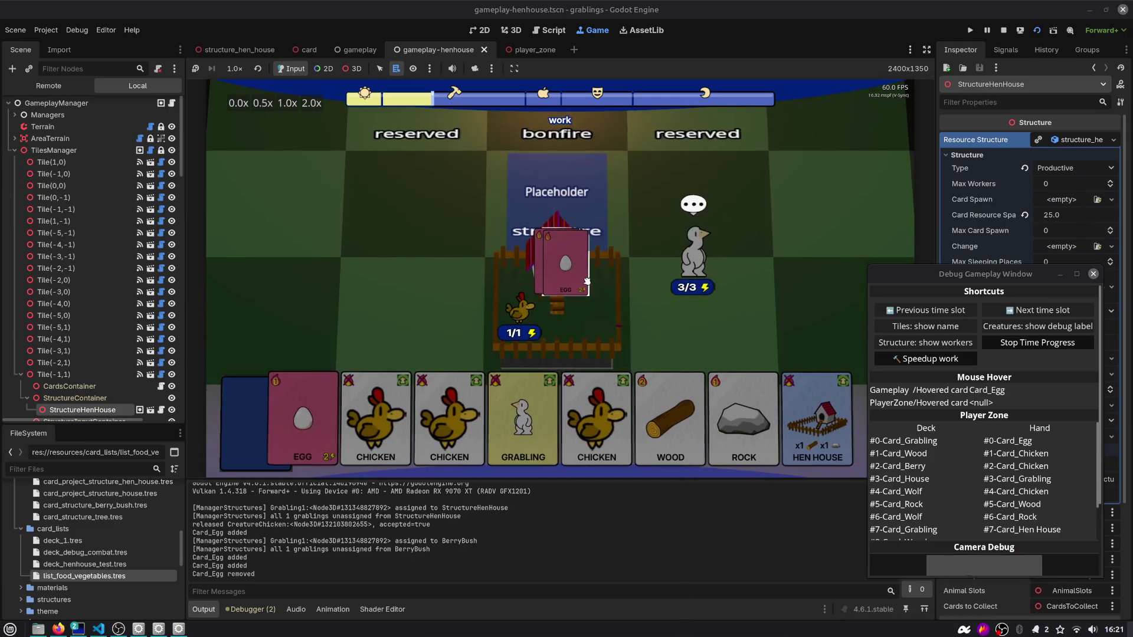
pyautogui.moveTo(587, 282)
pyautogui.mouseDown()
pyautogui.moveTo(571, 254)
pyautogui.moveTo(734, 277)
pyautogui.moveTo(726, 289)
pyautogui.mouseUp()
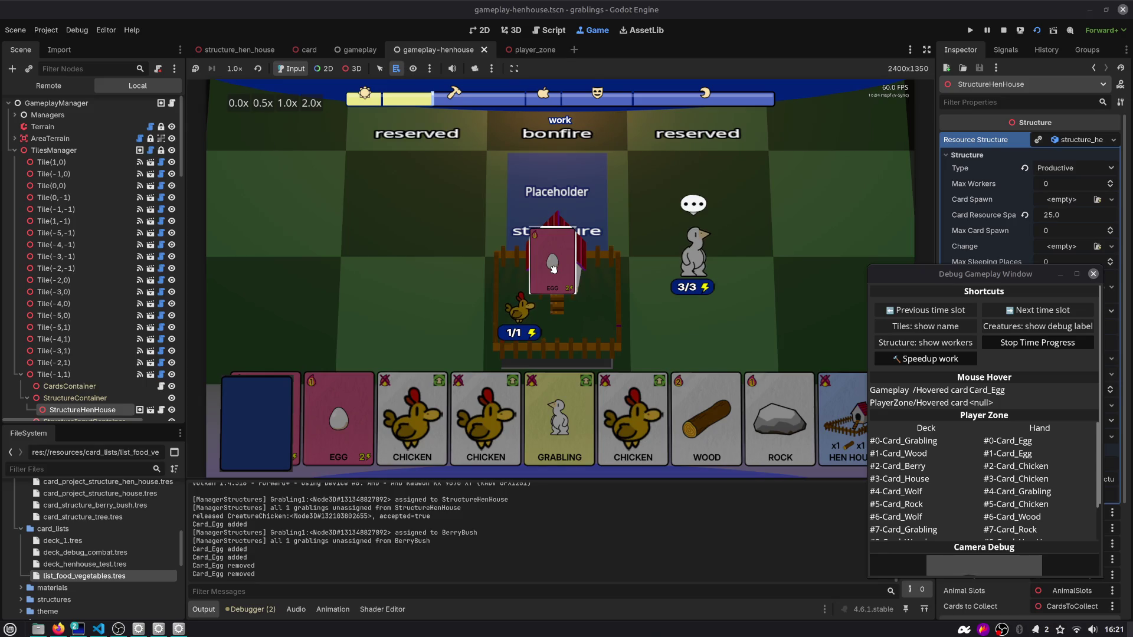
pyautogui.scroll(-3, 568, 272)
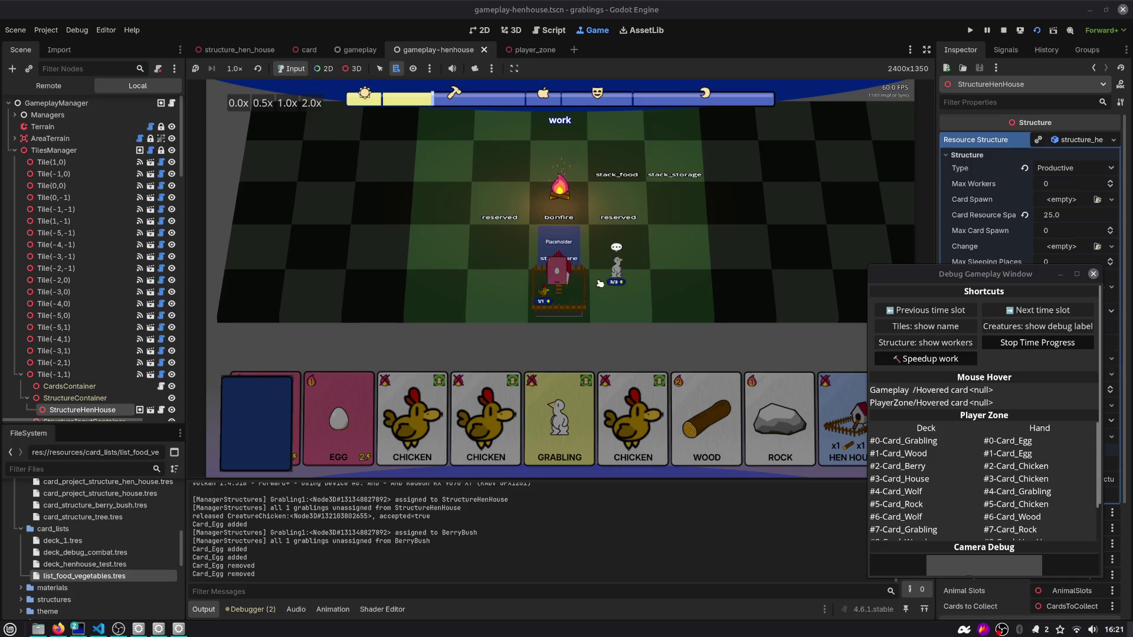
pyautogui.press('r')
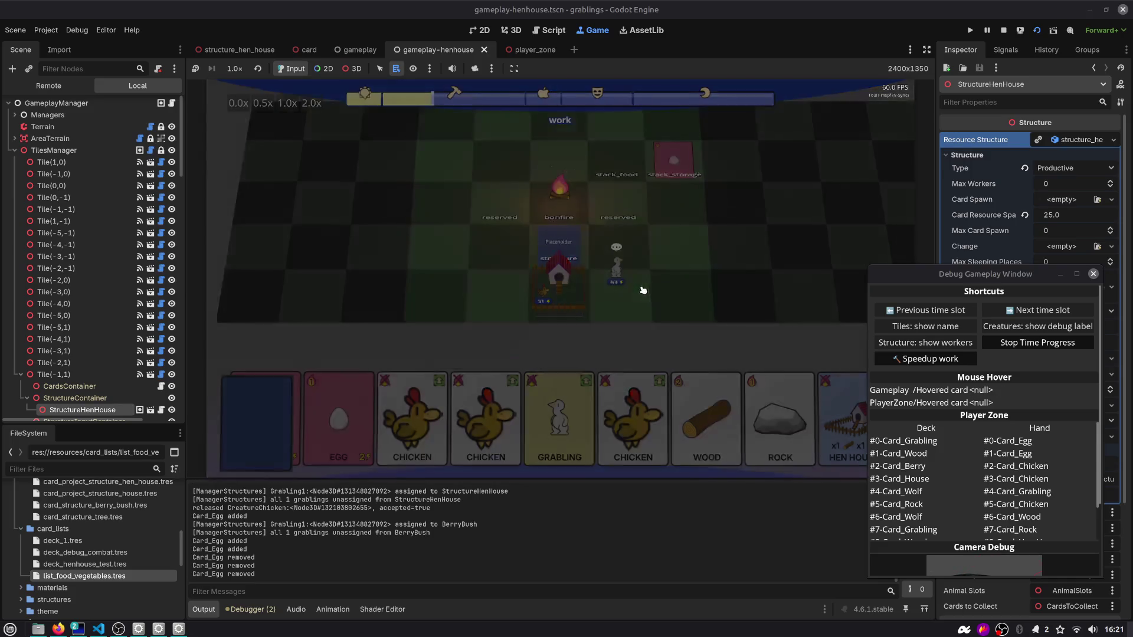
# Step: Stop the game and set the CardsToCollect Offset to 0.7 in structure_hen_house
pyautogui.click(1004, 35)
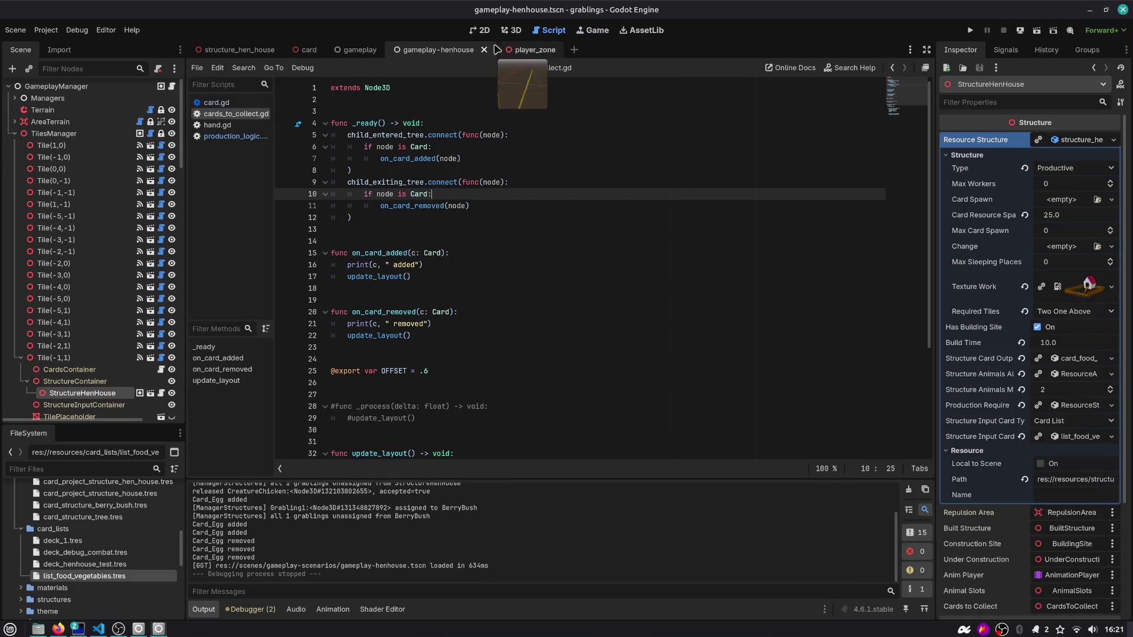
pyautogui.click(236, 50)
pyautogui.click(1058, 141)
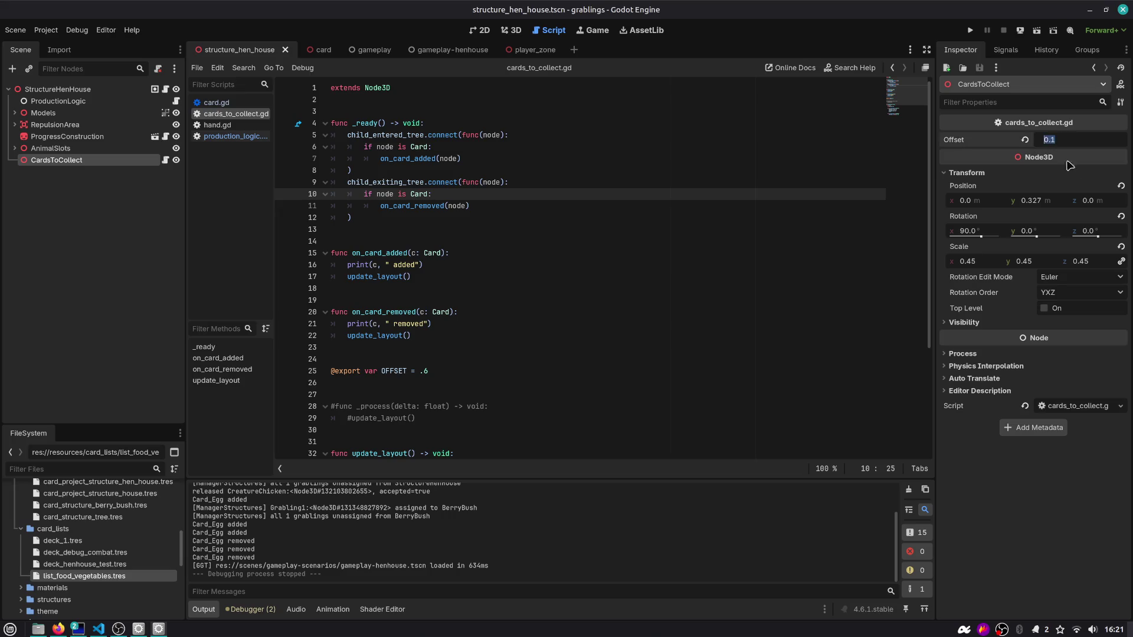
pyautogui.write('0.7')
pyautogui.press('Return')
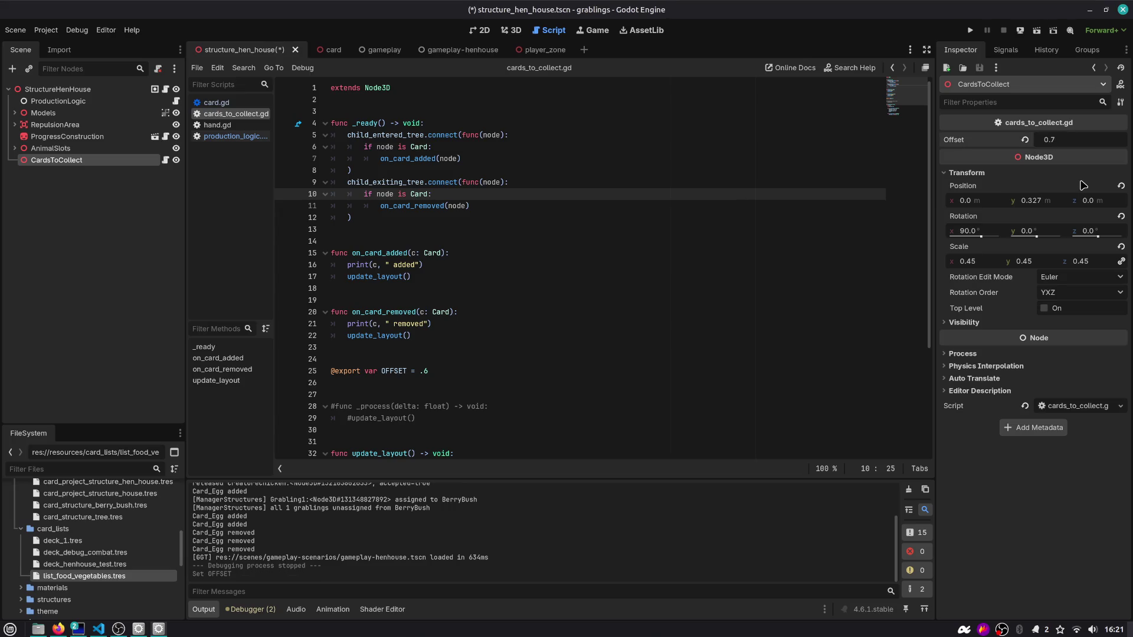
# Step: Save the hen house scene and relaunch the game
pyautogui.click(749, 177)
pyautogui.hotkey('ctrl', 's')
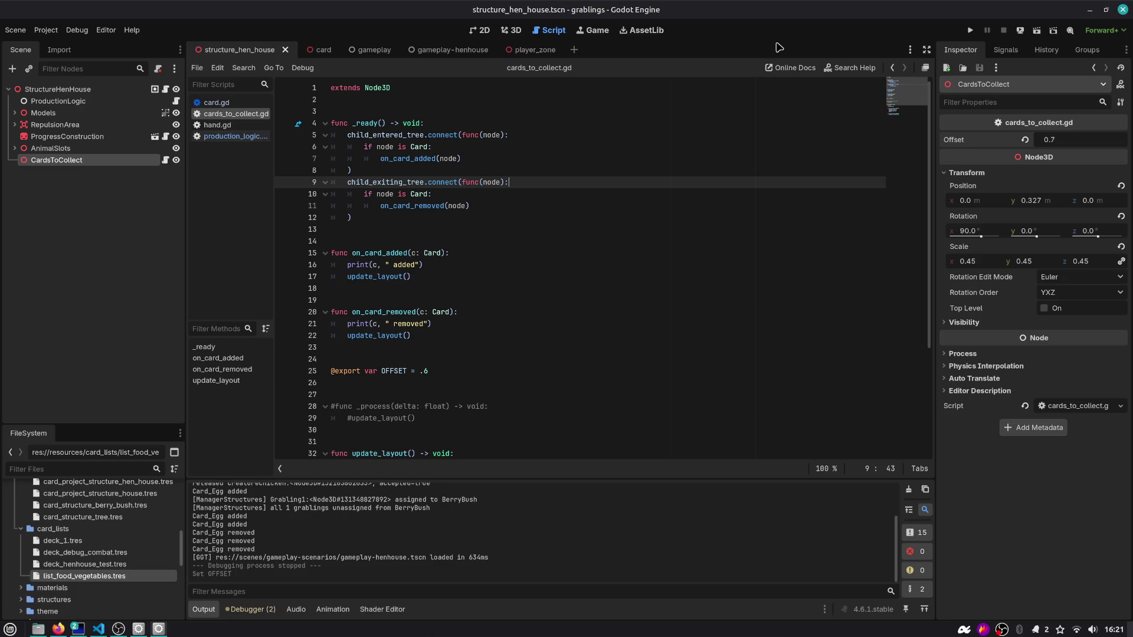
pyautogui.click(971, 30)
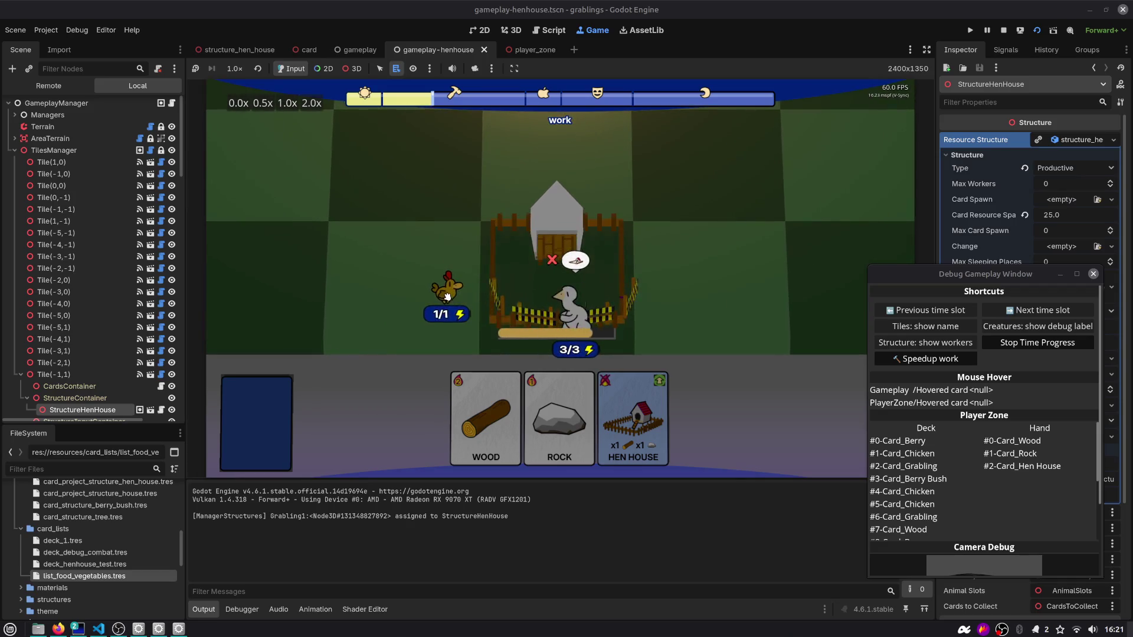
# Step: Put the chicken in the pen, plant the Berry Bush, feed a Berry card, then pull one egg off
pyautogui.moveTo(479, 295); pyautogui.dragTo(581, 318)
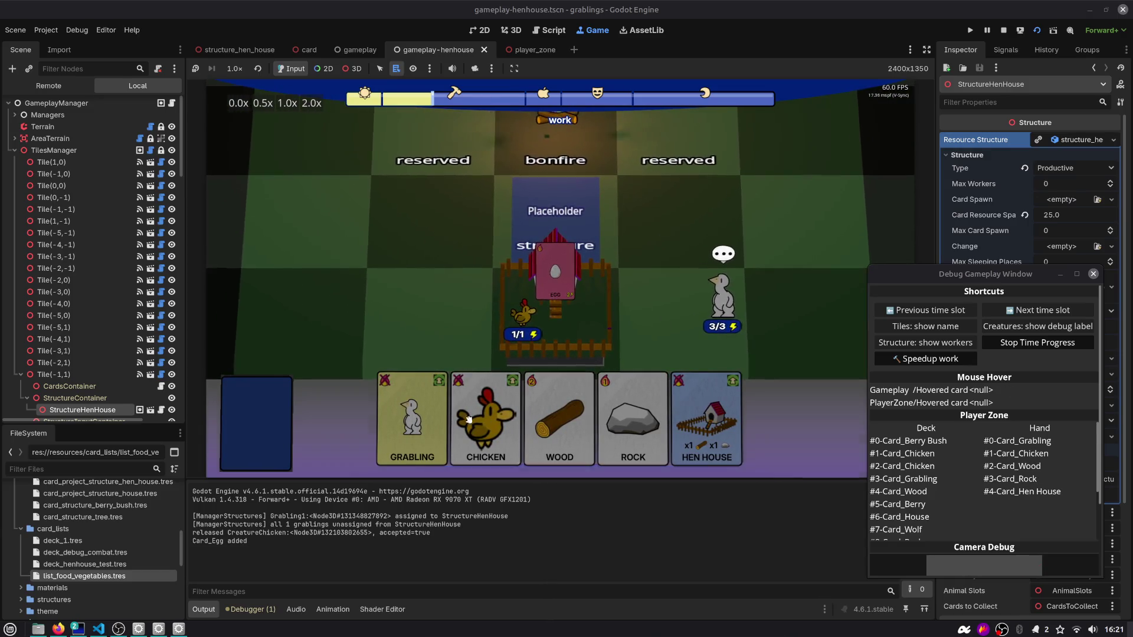
pyautogui.moveTo(411, 419)
pyautogui.mouseDown()
pyautogui.moveTo(540, 341)
pyautogui.moveTo(791, 230)
pyautogui.mouseUp()
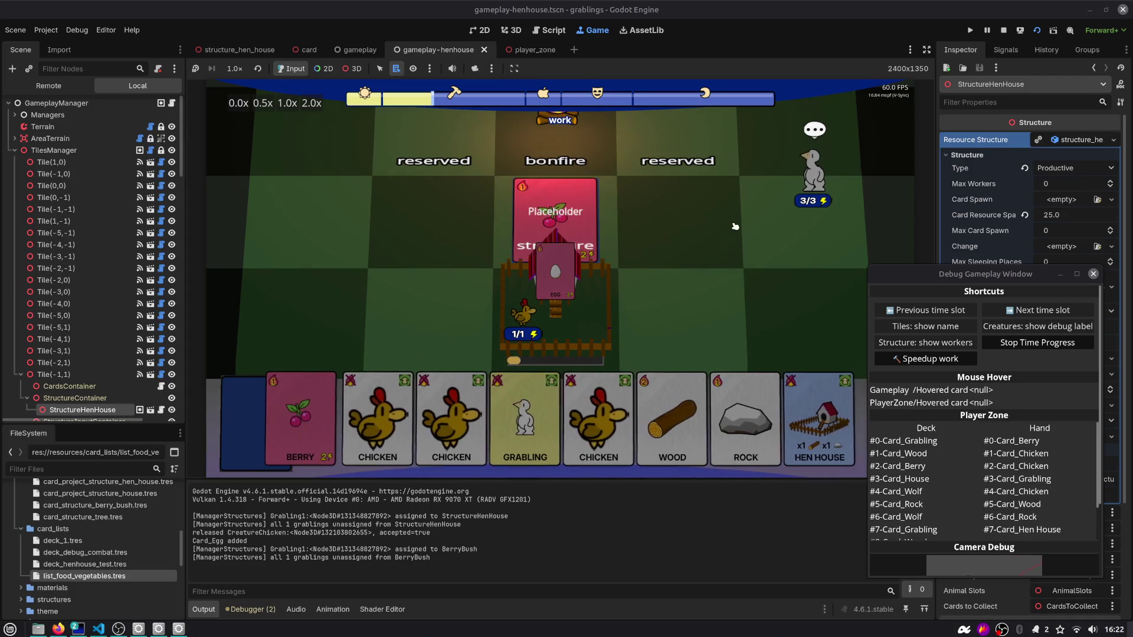
pyautogui.moveTo(311, 403)
pyautogui.mouseDown()
pyautogui.moveTo(313, 377)
pyautogui.moveTo(552, 236)
pyautogui.mouseUp()
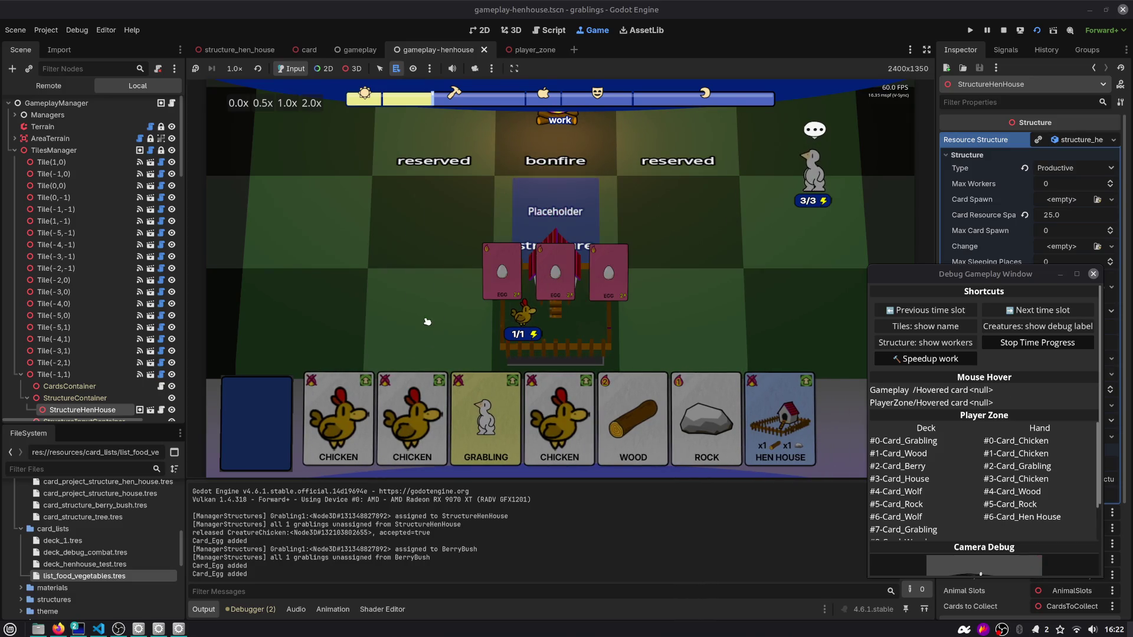
pyautogui.moveTo(614, 285)
pyautogui.mouseDown()
pyautogui.moveTo(790, 286)
pyautogui.moveTo(696, 242)
pyautogui.moveTo(543, 289)
pyautogui.moveTo(470, 379)
pyautogui.moveTo(673, 304)
pyautogui.moveTo(540, 277)
pyautogui.moveTo(750, 254)
pyautogui.moveTo(698, 148)
pyautogui.moveTo(673, 133)
pyautogui.moveTo(531, 271)
pyautogui.moveTo(743, 280)
pyautogui.moveTo(736, 240)
pyautogui.moveTo(683, 165)
pyautogui.moveTo(563, 259)
pyautogui.mouseUp()
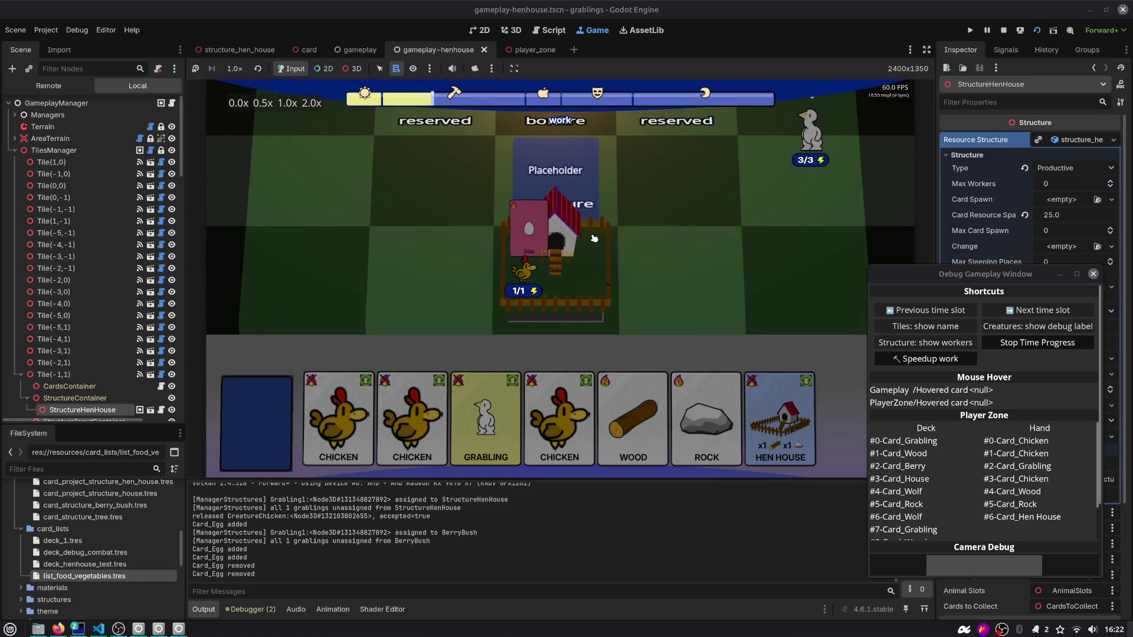
# Step: Look over the child_exiting_tree signal and its on_card_removed call in cards_to_collect.gd
pyautogui.click(563, 31)
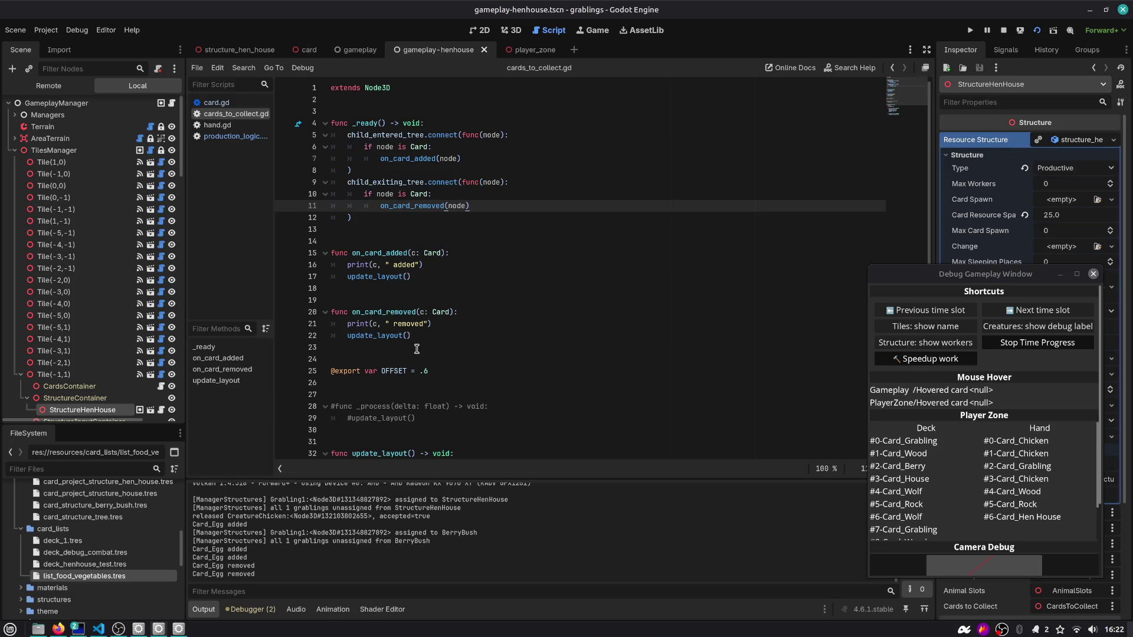
pyautogui.scroll(1, 258, 574)
pyautogui.scroll(-2, 433, 194)
pyautogui.scroll(2, 433, 194)
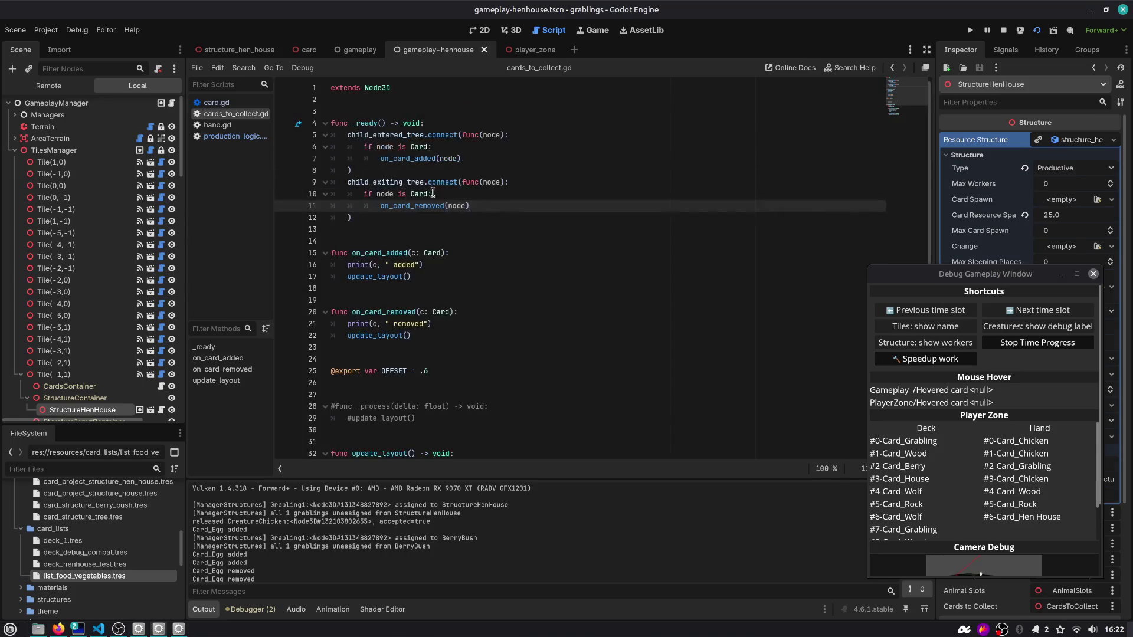
pyautogui.doubleClick(389, 183)
pyautogui.doubleClick(411, 206)
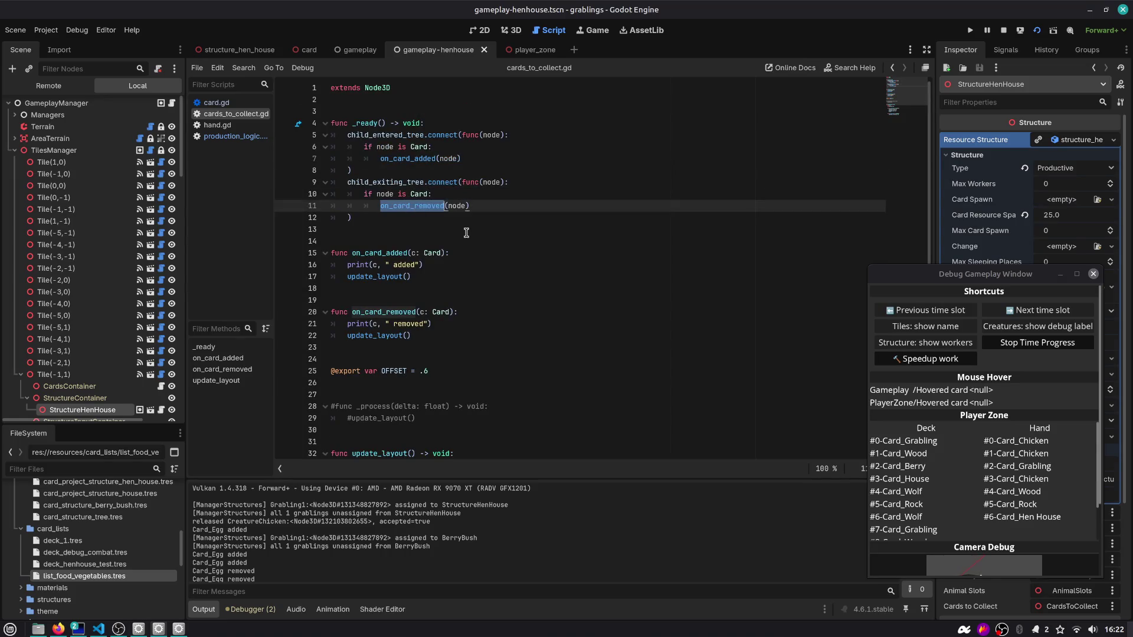
pyautogui.scroll(-4, 466, 234)
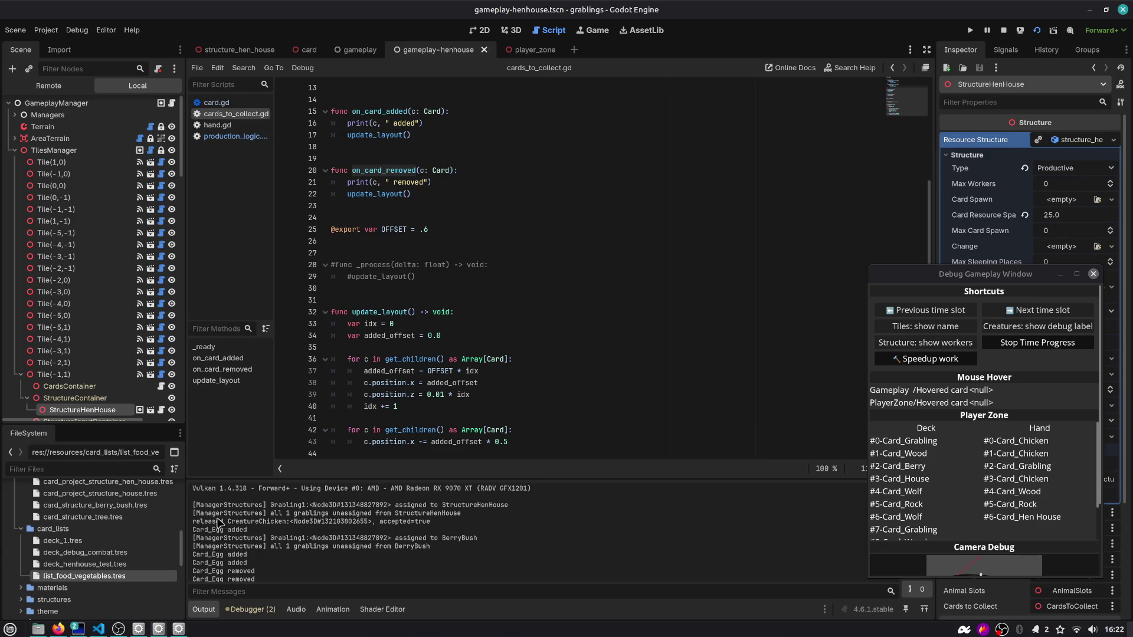
# Step: Inspect the Card_Egg added/removed and BerryBush unassigned lines in the Output log
pyautogui.moveTo(201, 530); pyautogui.dragTo(267, 530)
pyautogui.moveTo(220, 562); pyautogui.dragTo(289, 564)
pyautogui.click(271, 578)
pyautogui.scroll(-1, 272, 578)
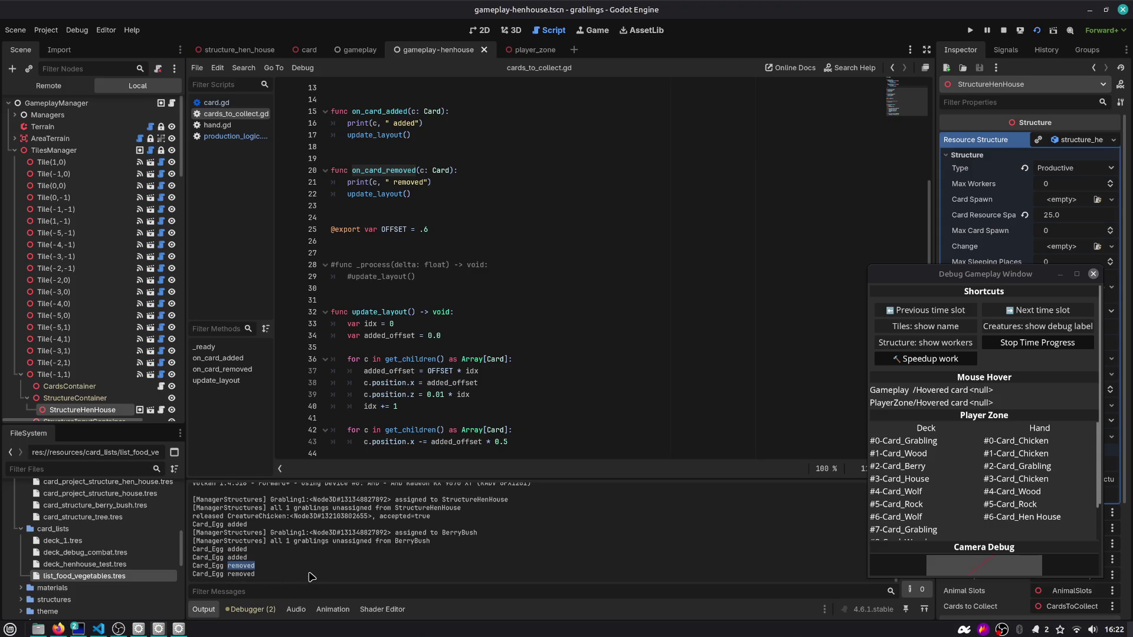
pyautogui.moveTo(273, 578); pyautogui.dragTo(192, 565)
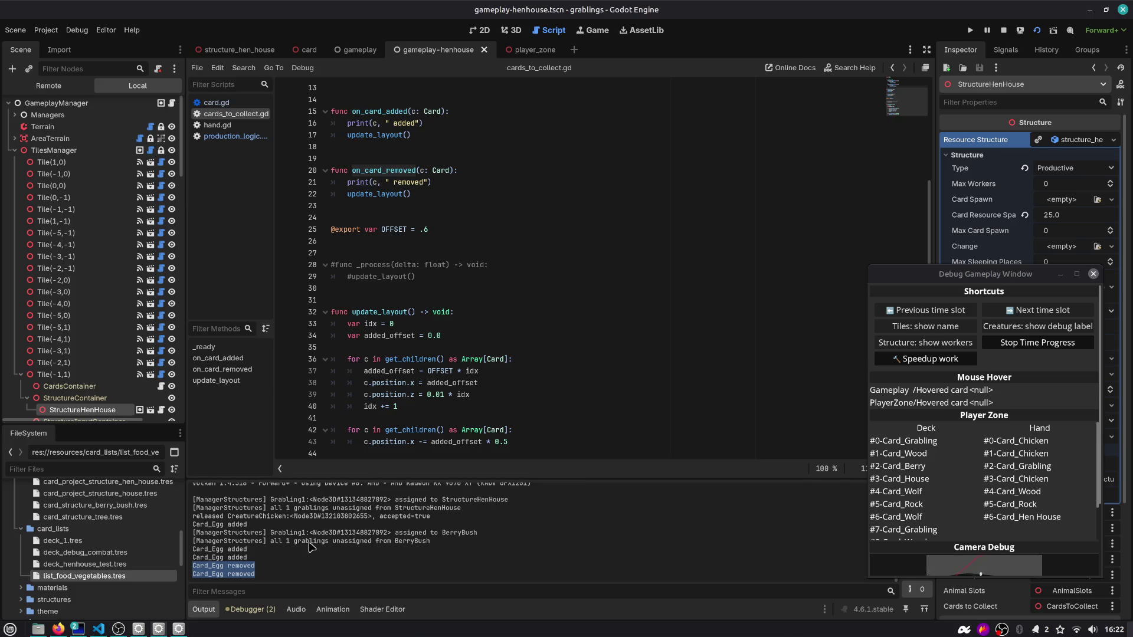
pyautogui.moveTo(285, 542); pyautogui.dragTo(422, 542)
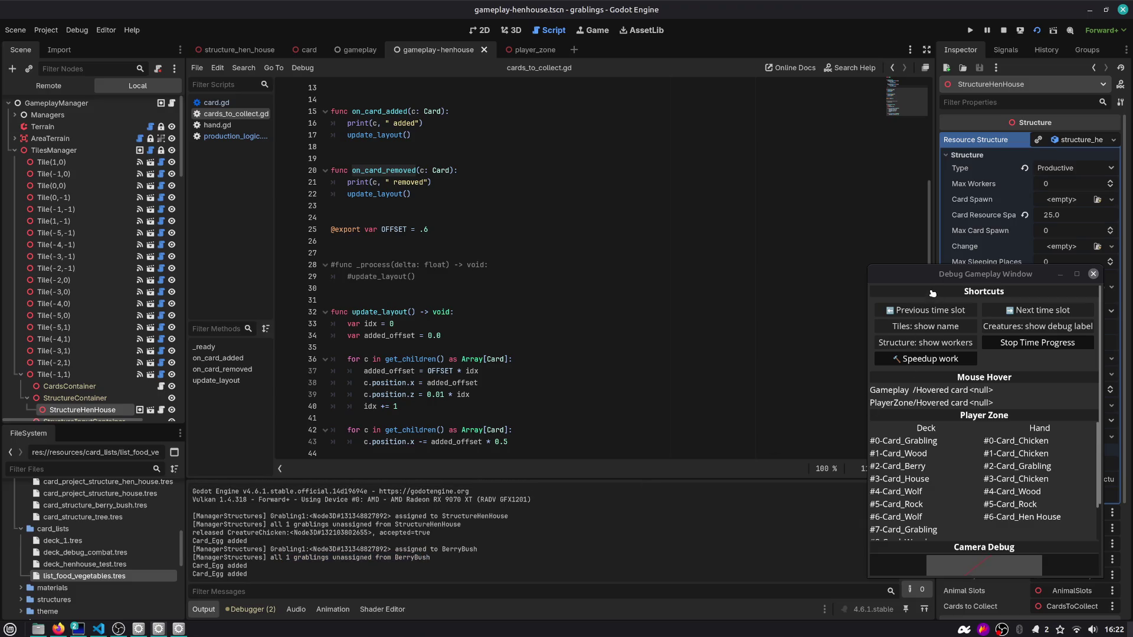
pyautogui.scroll(4, 447, 246)
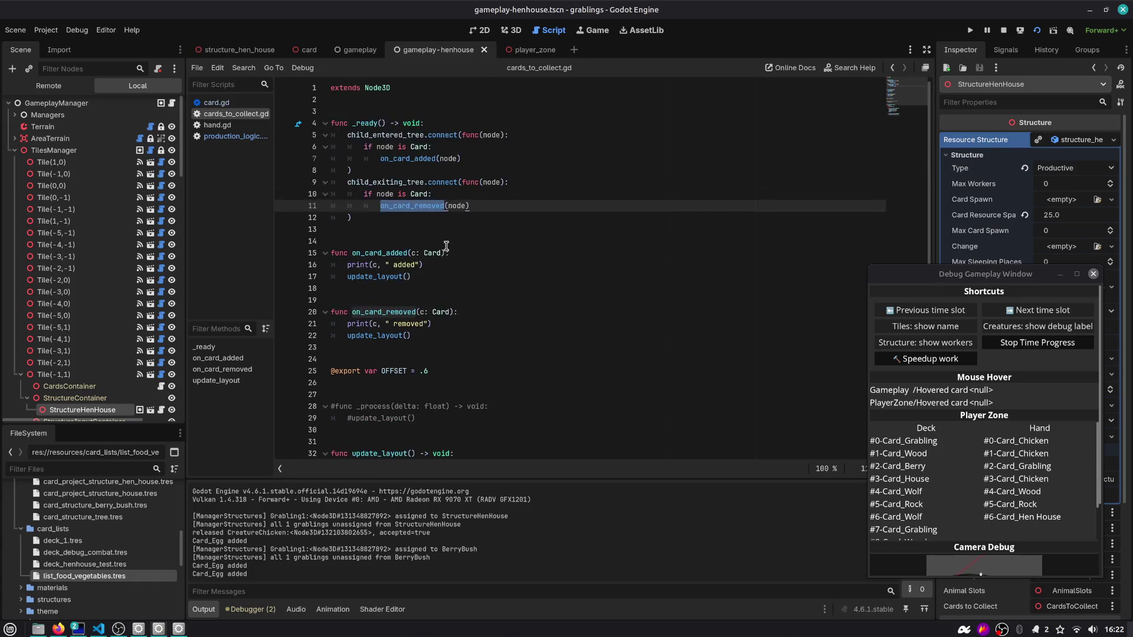
# Step: Read the child_exiting_tree docs, check the Excalidraw sketch, and return to the running game
pyautogui.doubleClick(387, 183)
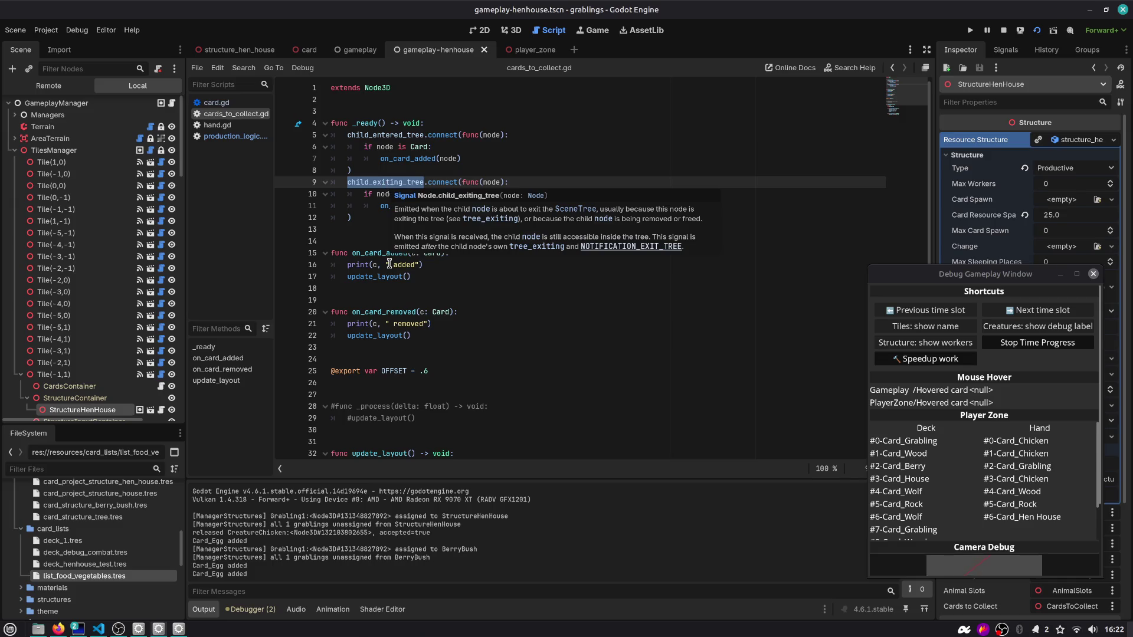
pyautogui.scroll(-4, 389, 263)
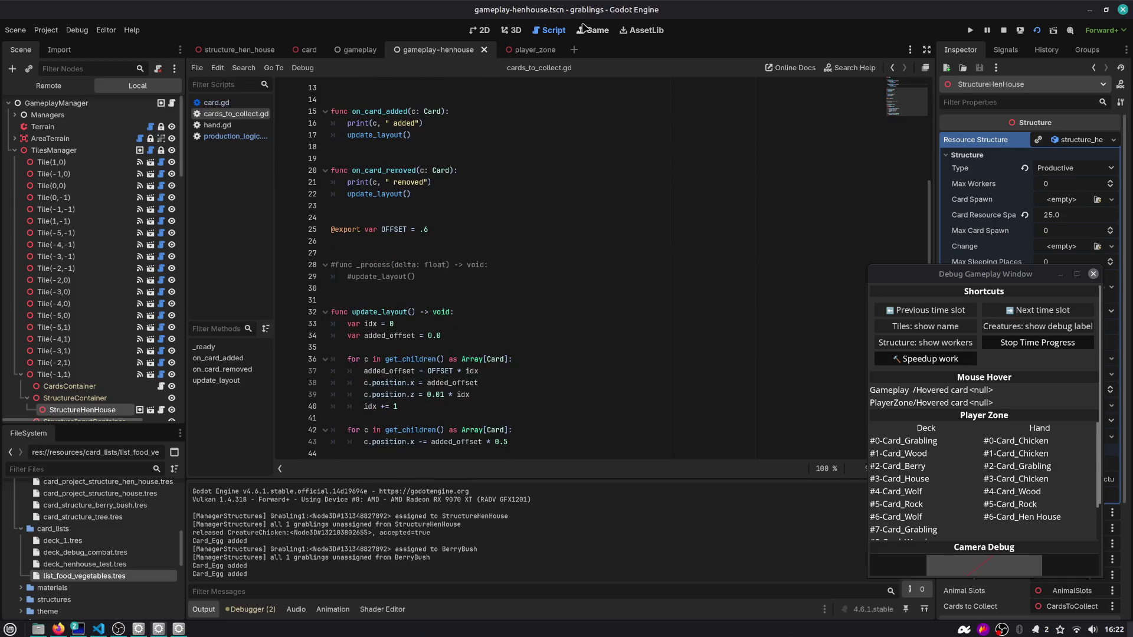
pyautogui.hotkey('alt', 'Tab')
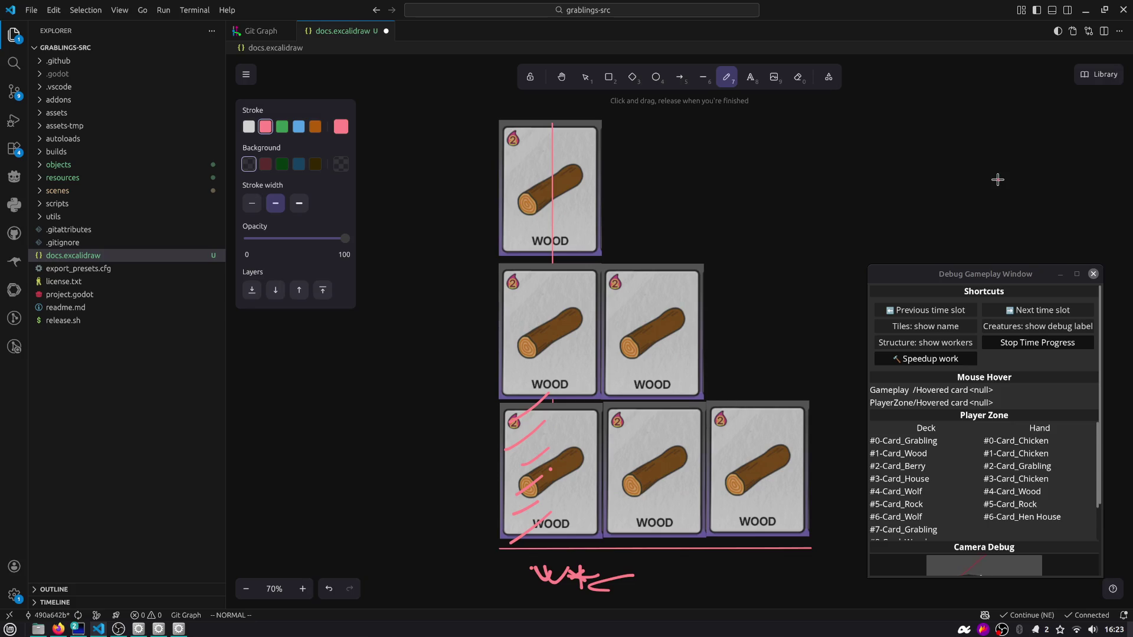
pyautogui.hotkey('alt', 'Tab')
pyautogui.click(595, 32)
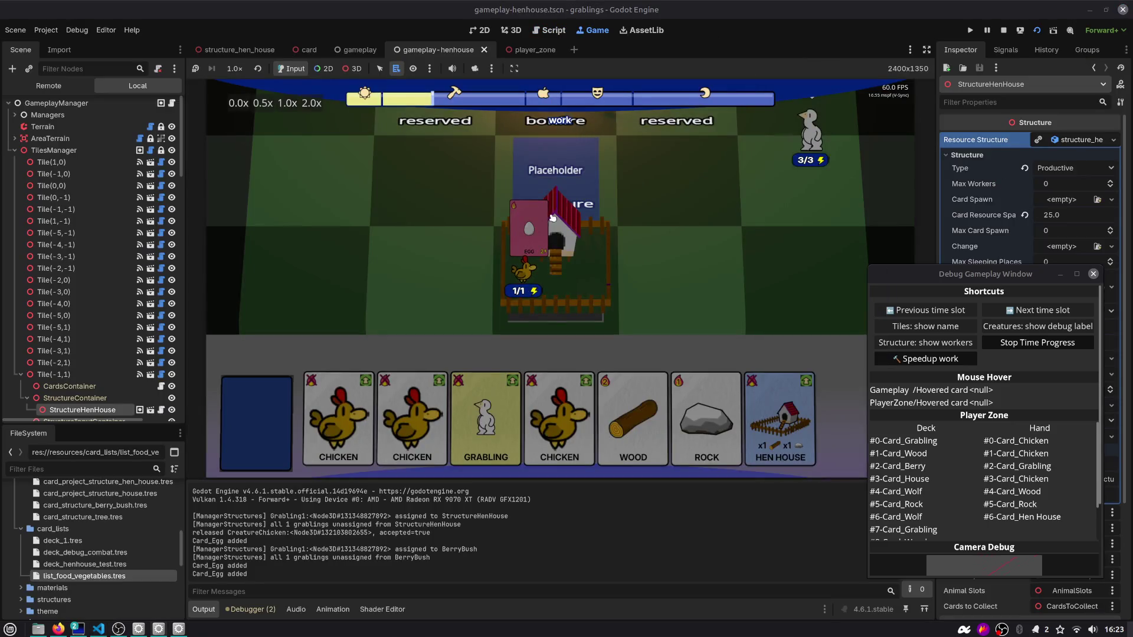
# Step: Copy the get_children() call from line 36 onto a new line 35 in update_layout
pyautogui.moveTo(529, 227)
pyautogui.mouseDown()
pyautogui.moveTo(713, 253)
pyautogui.moveTo(720, 215)
pyautogui.moveTo(679, 153)
pyautogui.mouseUp()
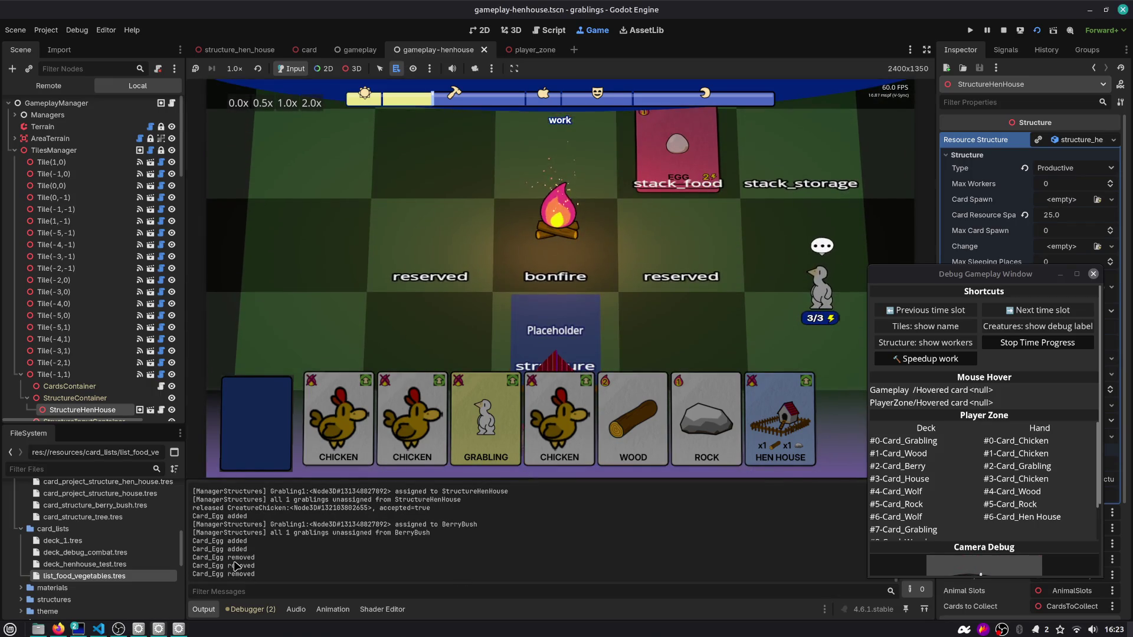
pyautogui.click(553, 30)
pyautogui.doubleClick(390, 170)
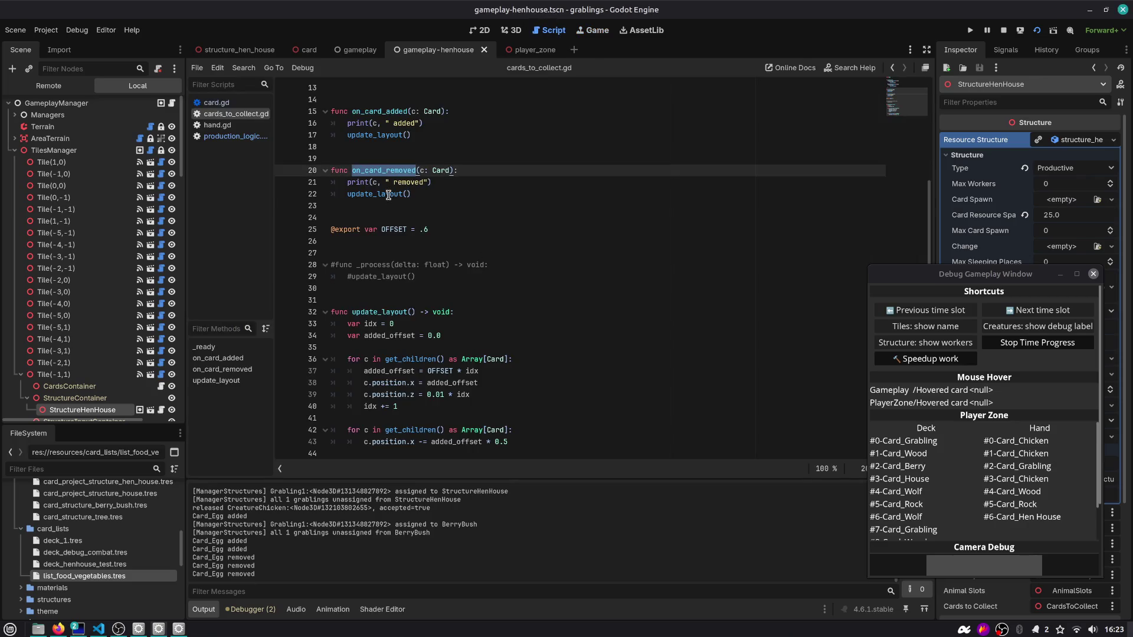
pyautogui.doubleClick(389, 194)
pyautogui.click(466, 338)
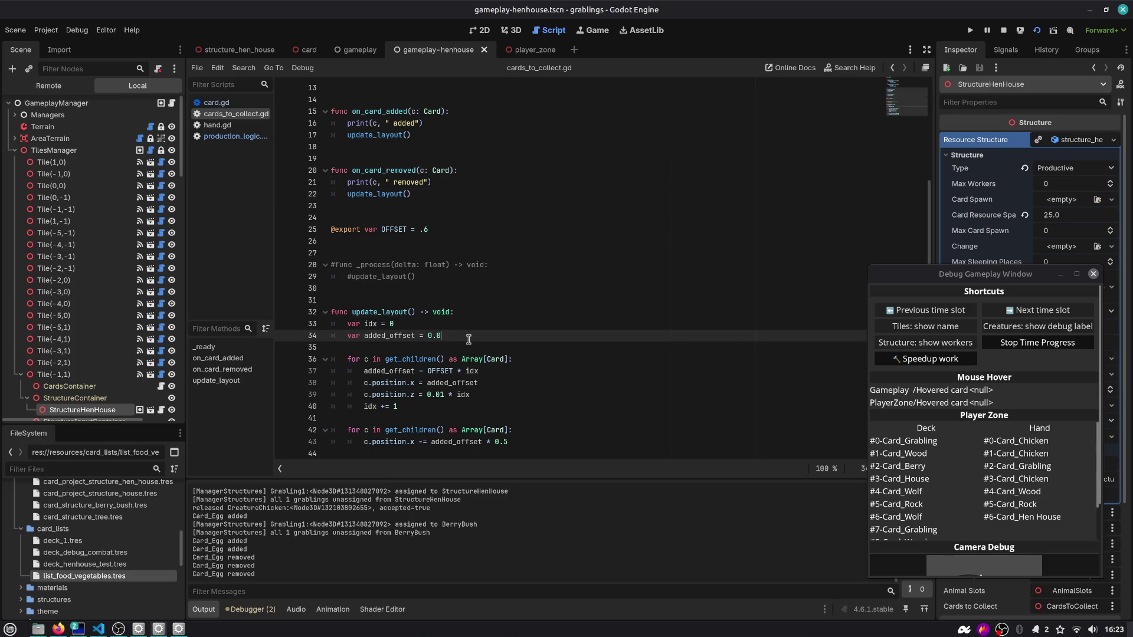
pyautogui.doubleClick(399, 360)
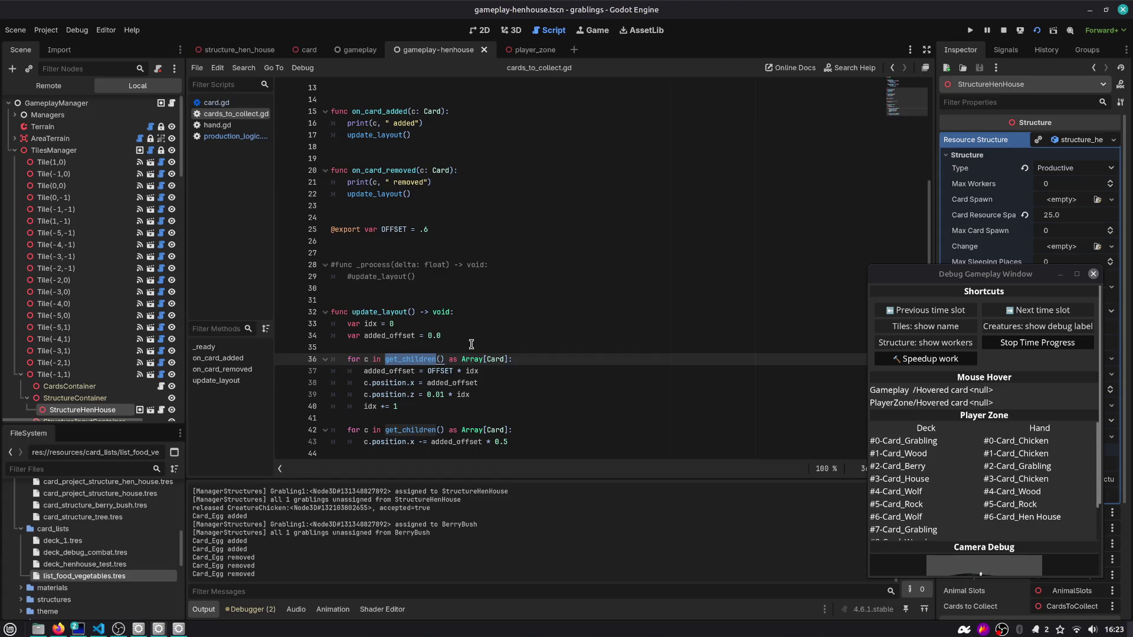
pyautogui.hotkey('ctrl', 'c')
pyautogui.click(471, 344)
pyautogui.press('Return')
pyautogui.hotkey('ctrl', 'v')
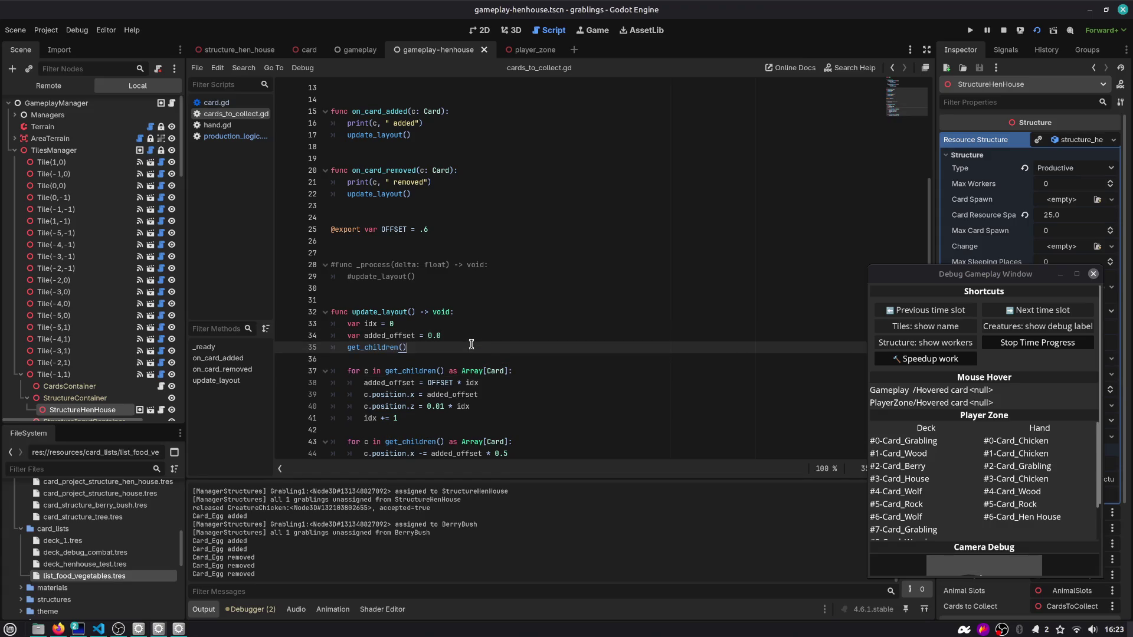
# Step: Turn line 35 into print("cards ", get_child_count()) via autocomplete and save cards_to_collect.gd
pyautogui.press('Home')
pyautogui.write('print(')
pyautogui.press('End')
pyautogui.write(')')
pyautogui.press('BackSpace')
pyautogui.press('BackSpace')
pyautogui.press('BackSpace')
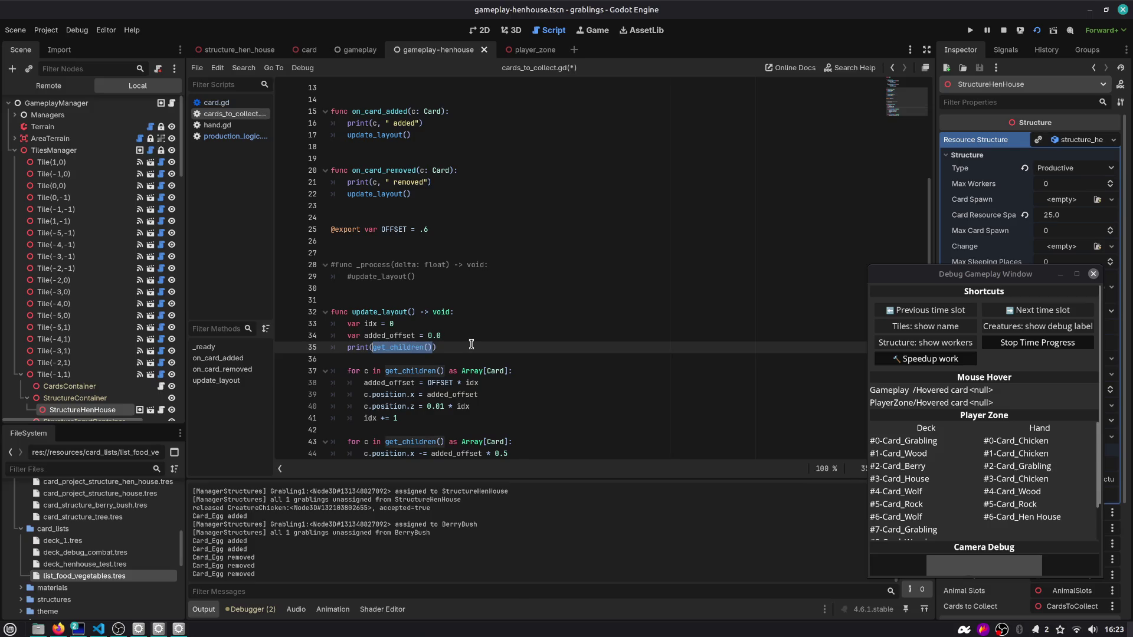
pyautogui.press('BackSpace')
pyautogui.write('_chil')
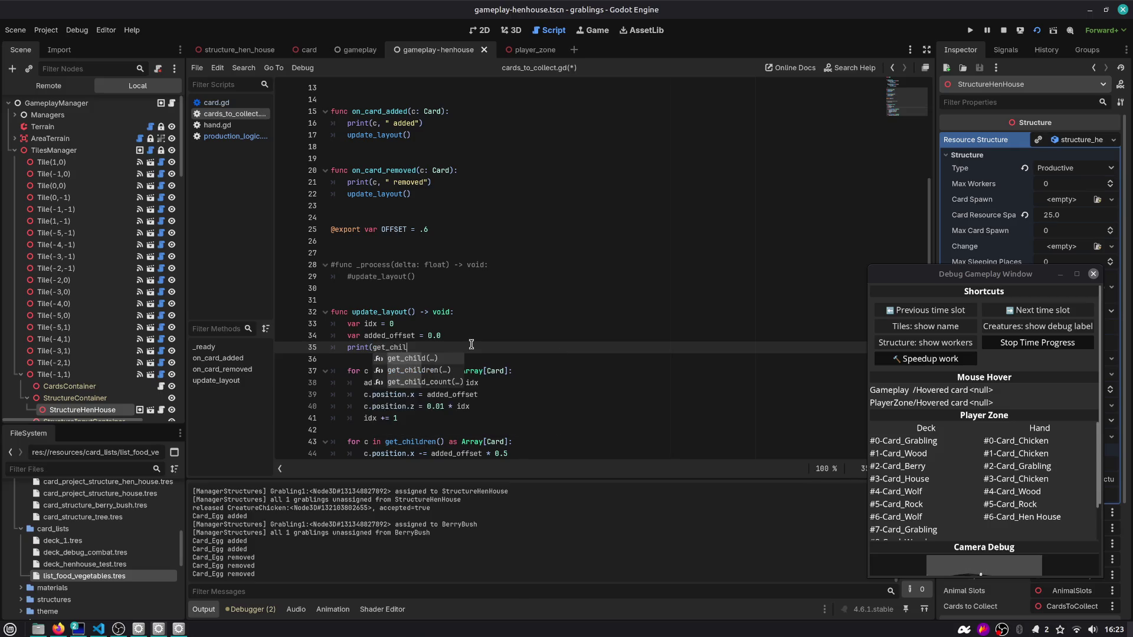
pyautogui.press('Down')
pyautogui.press('Down')
pyautogui.press('Return')
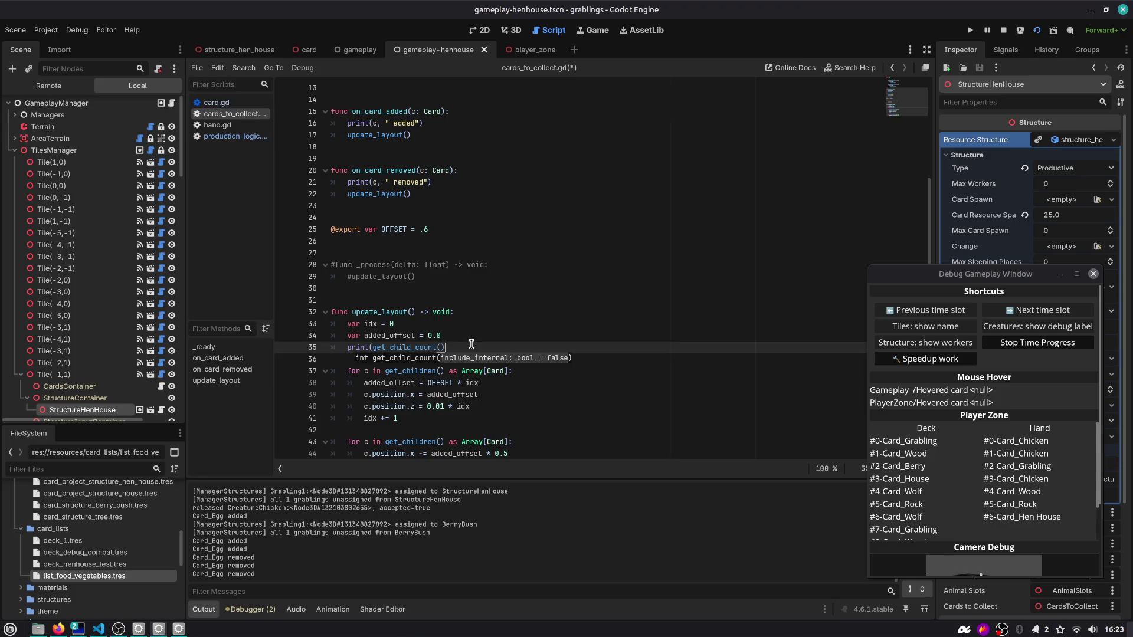
pyautogui.write(')')
pyautogui.write('"cards ')
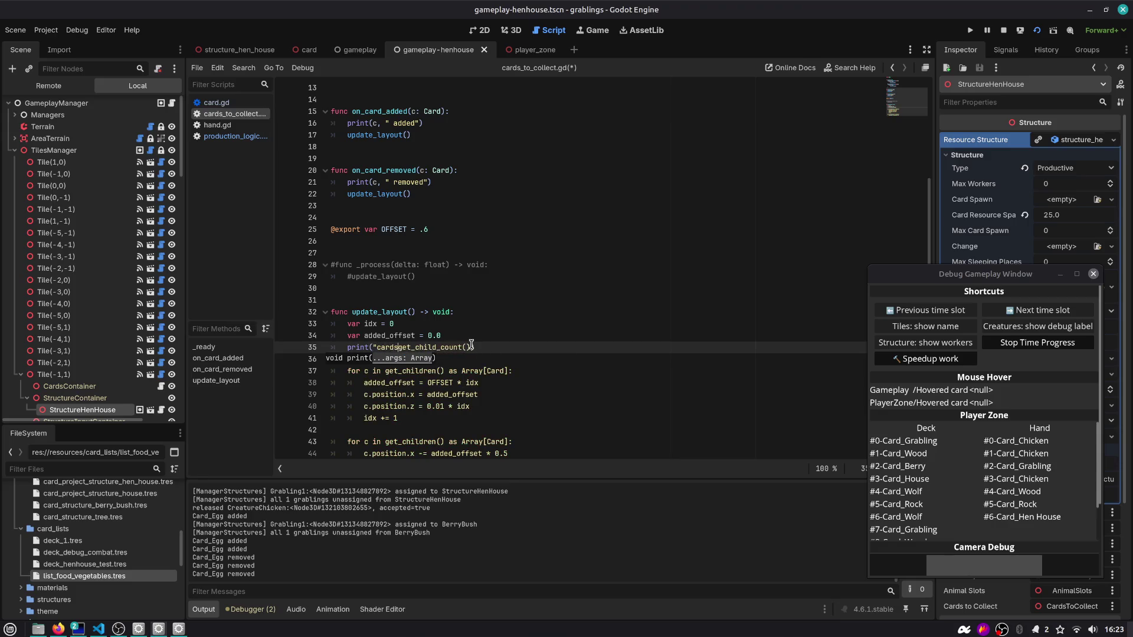
pyautogui.write('",')
pyautogui.hotkey('ctrl', 's')
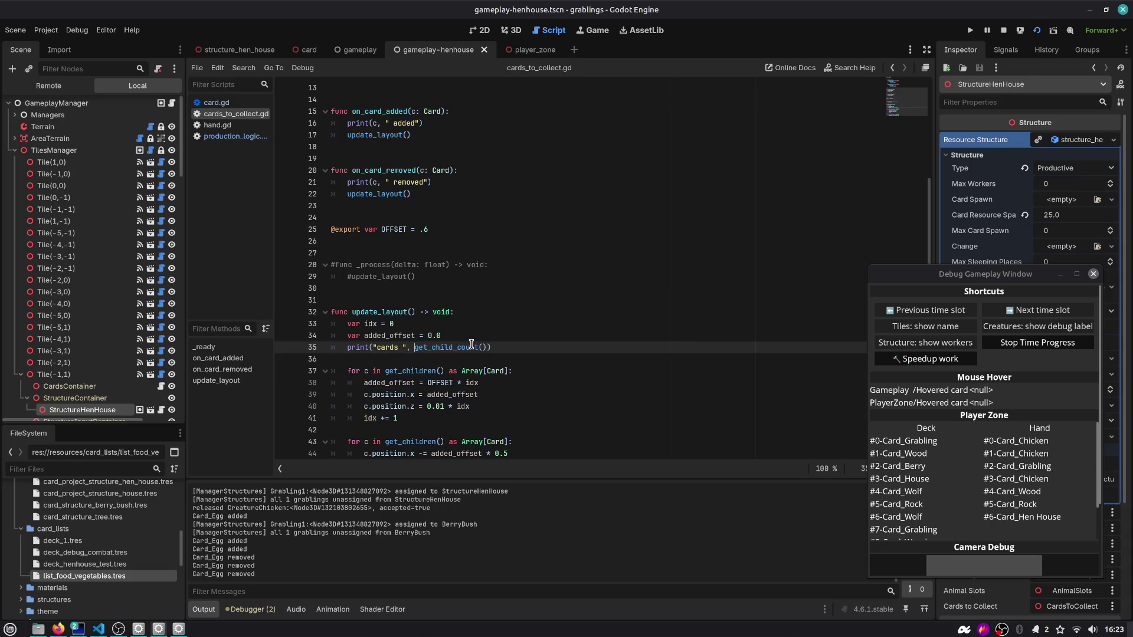
# Step: Restart the game with F5 to test the new print
pyautogui.doubleClick(446, 349)
pyautogui.scroll(-1, 372, 365)
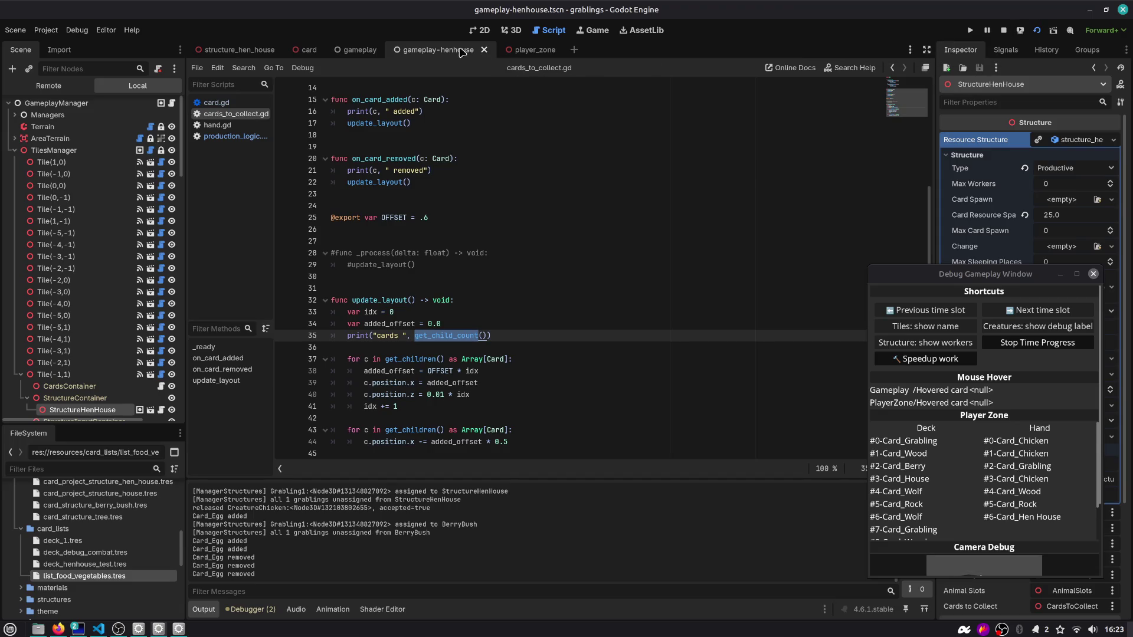
pyautogui.click(533, 244)
pyautogui.press('F5')
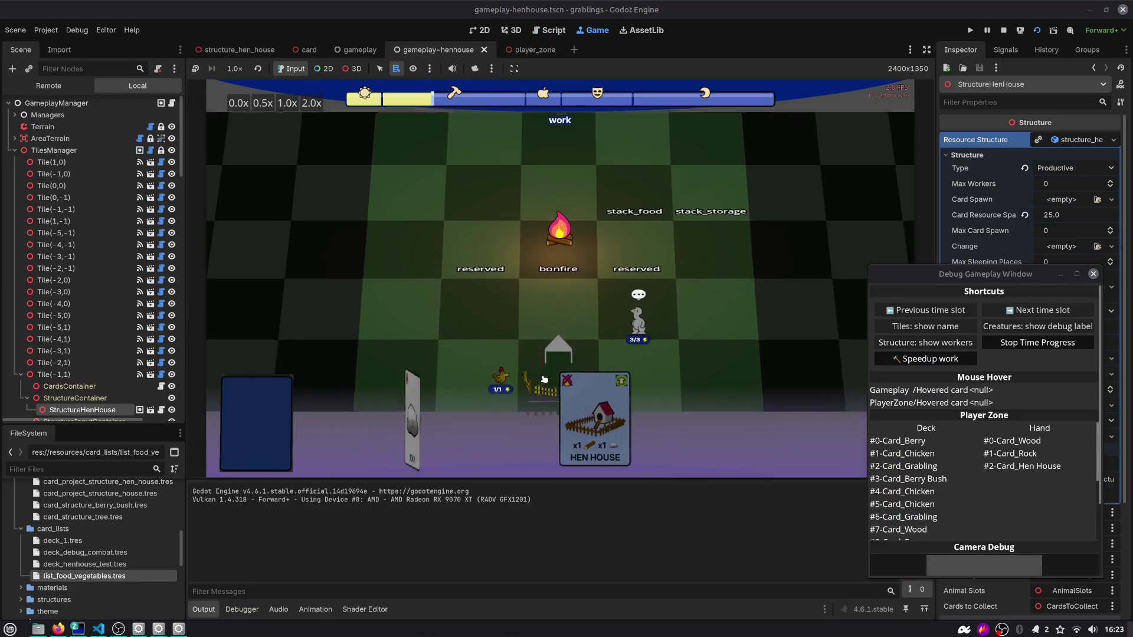
# Step: Assign the Grabling to the hen house, feed it Berry cards and plant a Berry Bush on the right tile
pyautogui.moveTo(622, 258); pyautogui.dragTo(544, 290)
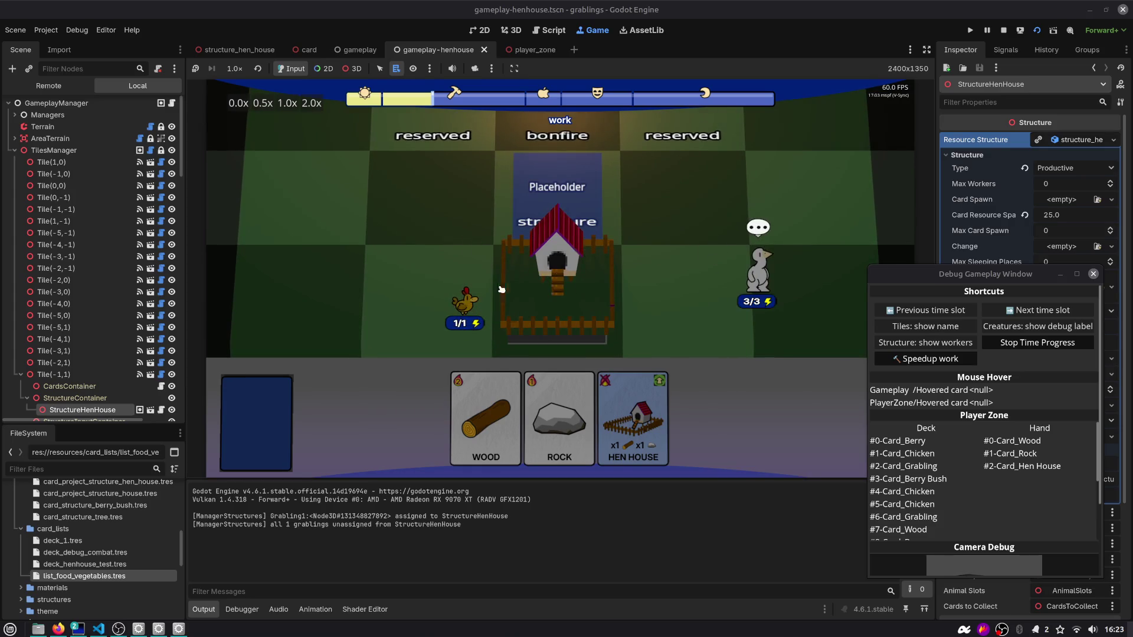
pyautogui.moveTo(551, 407)
pyautogui.mouseDown()
pyautogui.moveTo(514, 290)
pyautogui.moveTo(524, 289)
pyautogui.mouseUp()
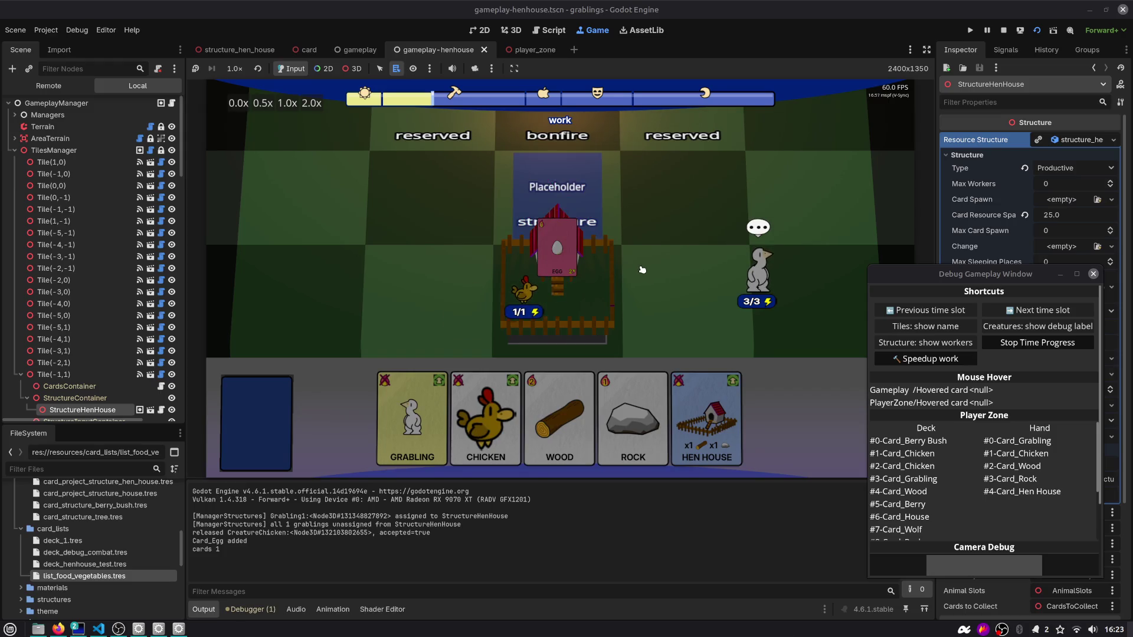
pyautogui.moveTo(448, 419)
pyautogui.mouseDown()
pyautogui.moveTo(652, 289)
pyautogui.moveTo(703, 277)
pyautogui.mouseUp()
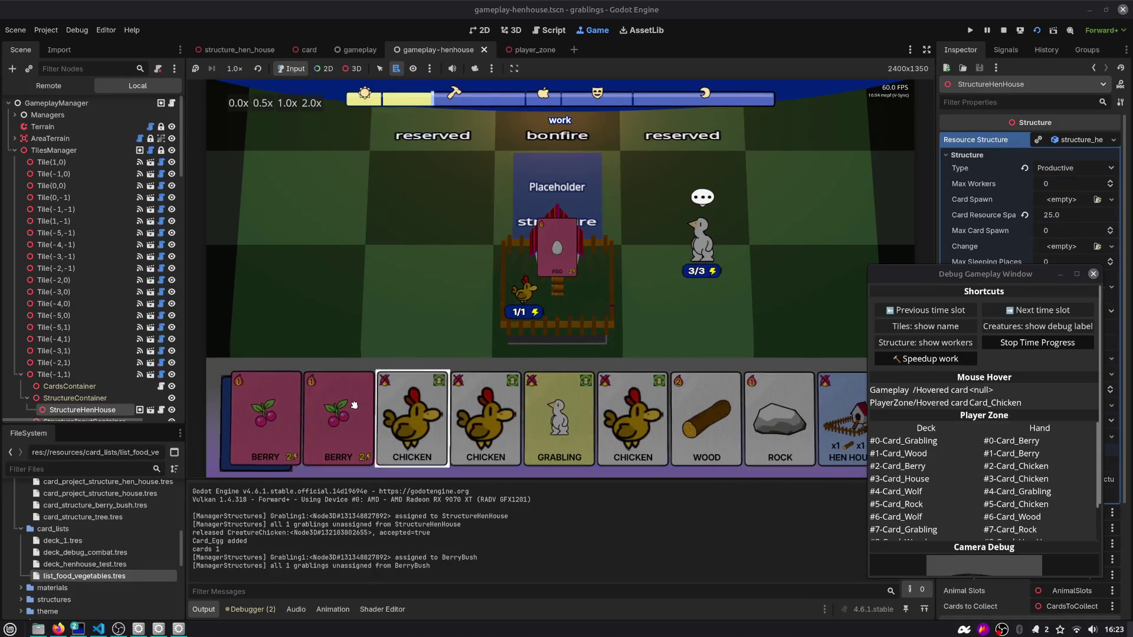
pyautogui.moveTo(565, 216); pyautogui.dragTo(566, 219)
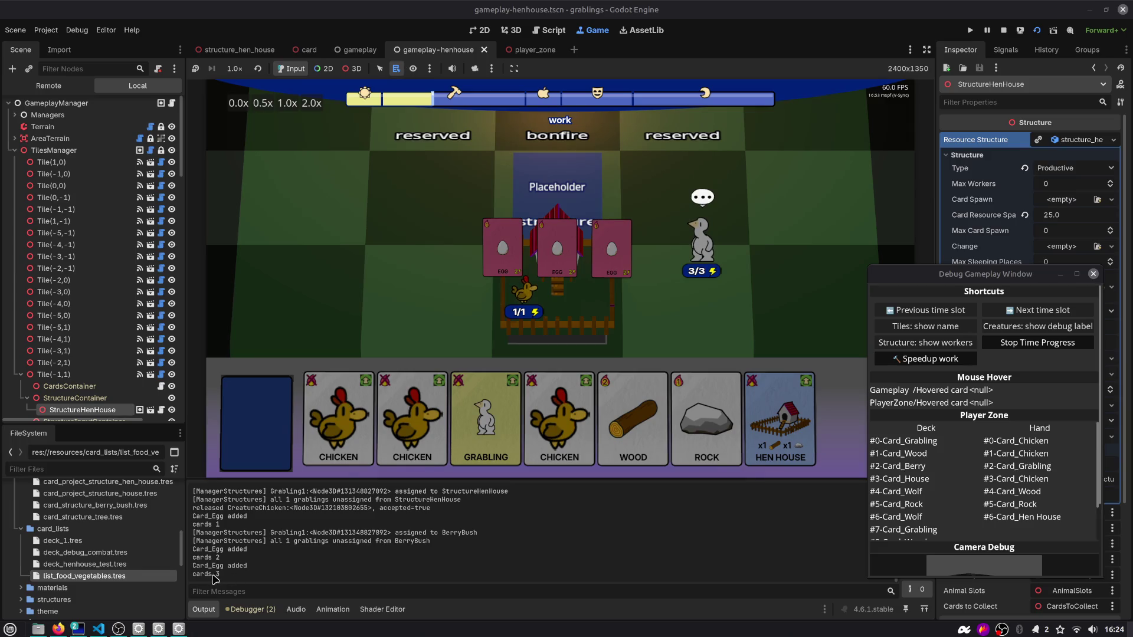
# Step: Check the 'cards 3' log line, move the third egg card off the hen house, and return to the script
pyautogui.moveTo(198, 575); pyautogui.dragTo(225, 574)
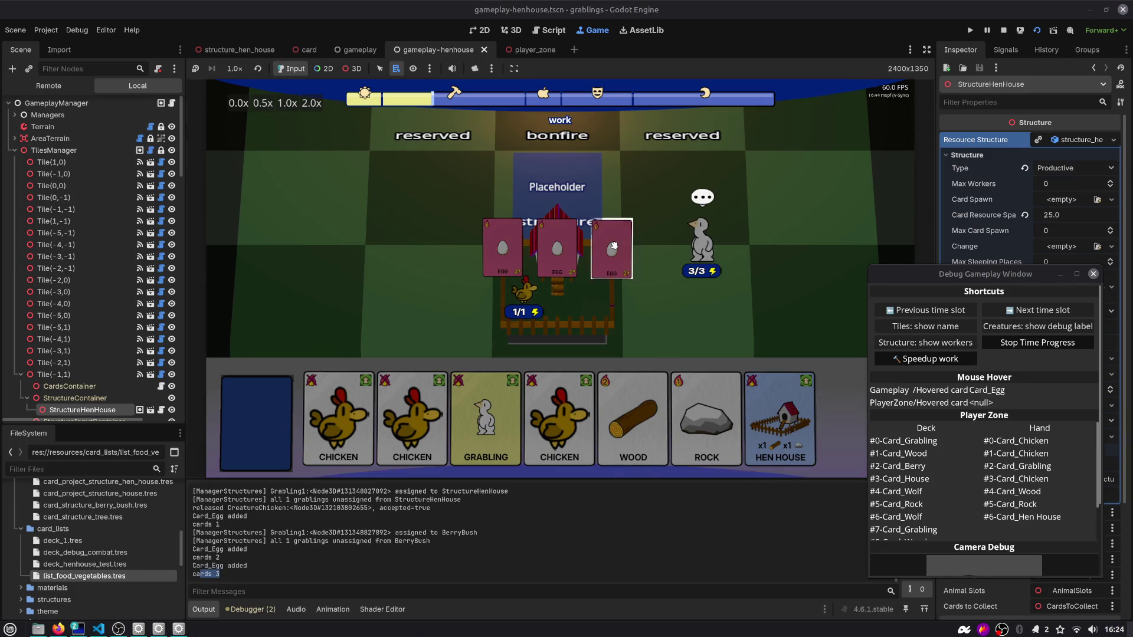
pyautogui.moveTo(612, 251); pyautogui.dragTo(763, 258)
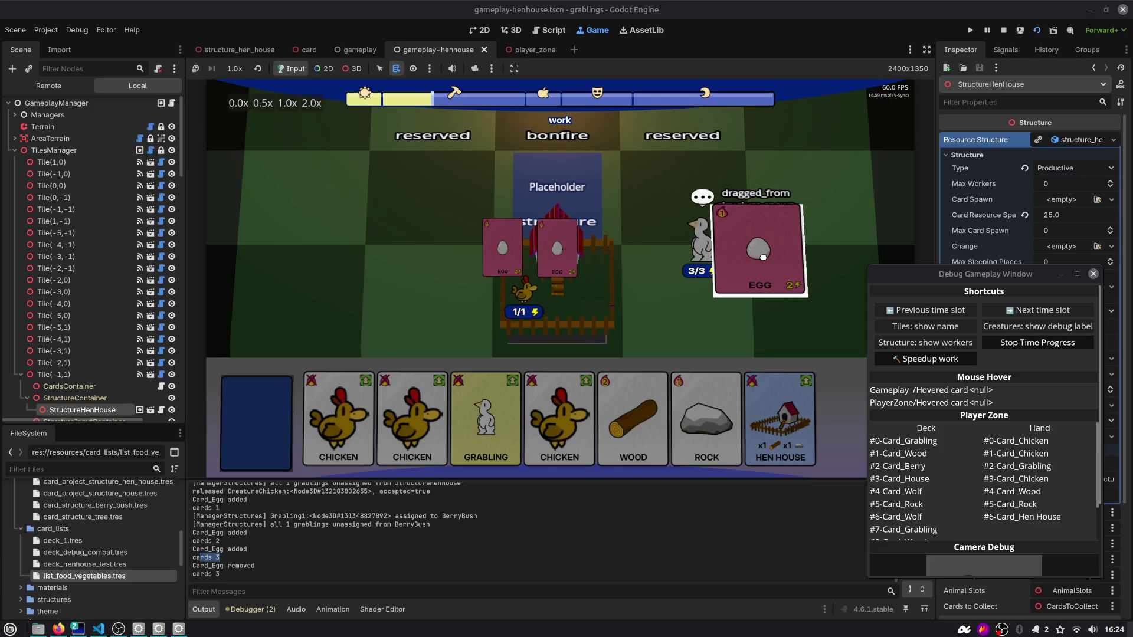
pyautogui.moveTo(763, 258)
pyautogui.mouseDown()
pyautogui.moveTo(629, 266)
pyautogui.moveTo(691, 234)
pyautogui.moveTo(629, 191)
pyautogui.mouseUp()
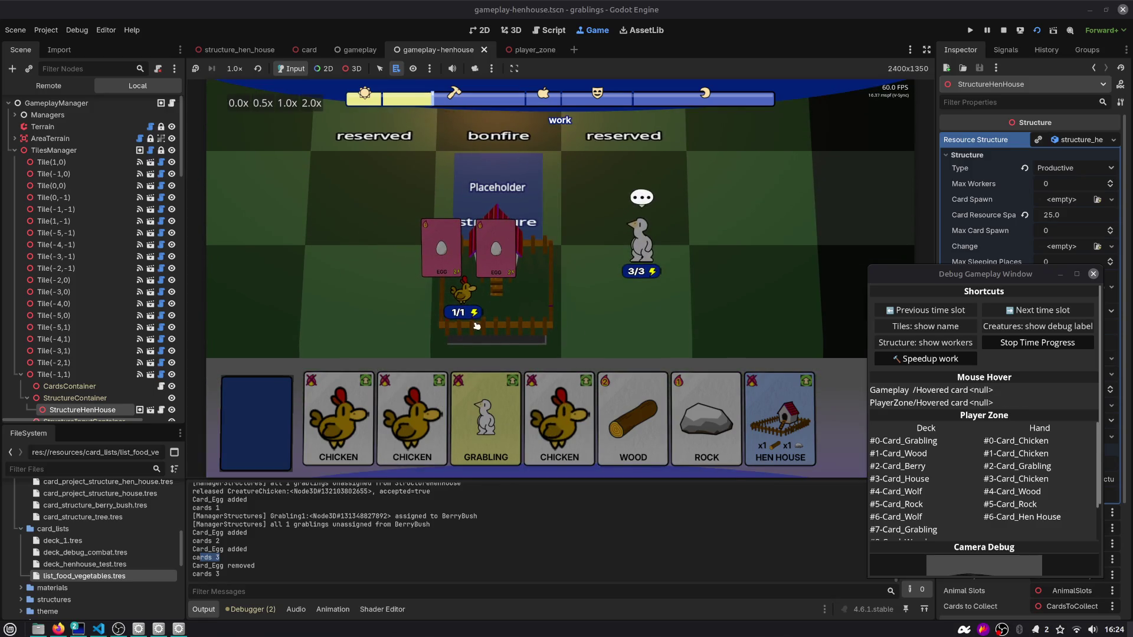
pyautogui.click(556, 33)
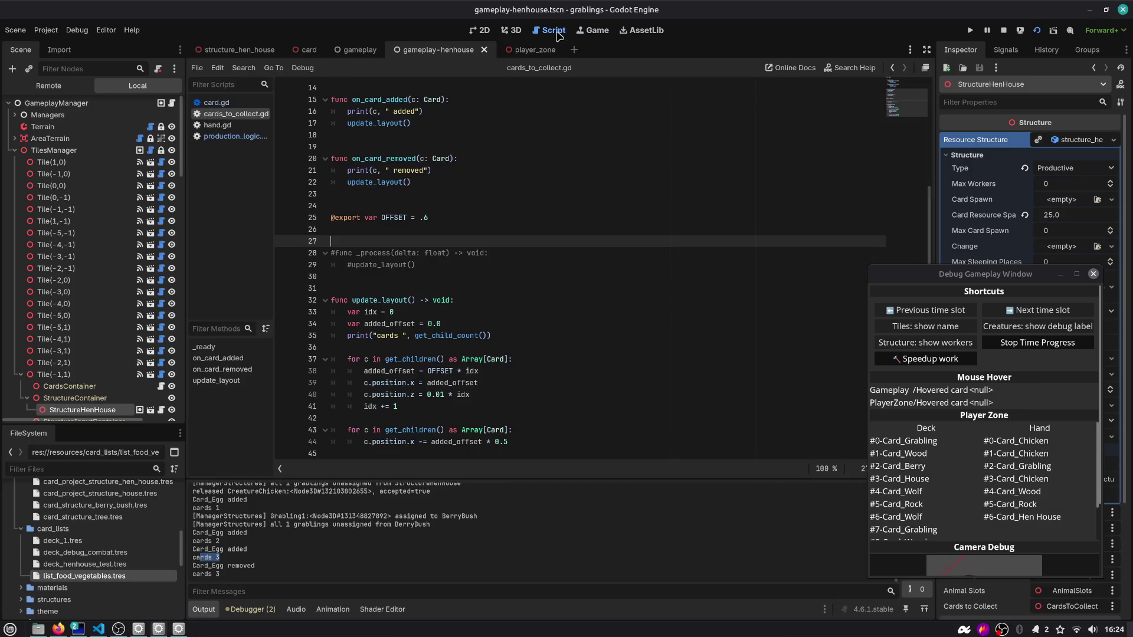
# Step: Retype child_exiting_tree on line 9 from autocomplete and open its Node class documentation
pyautogui.scroll(5, 372, 253)
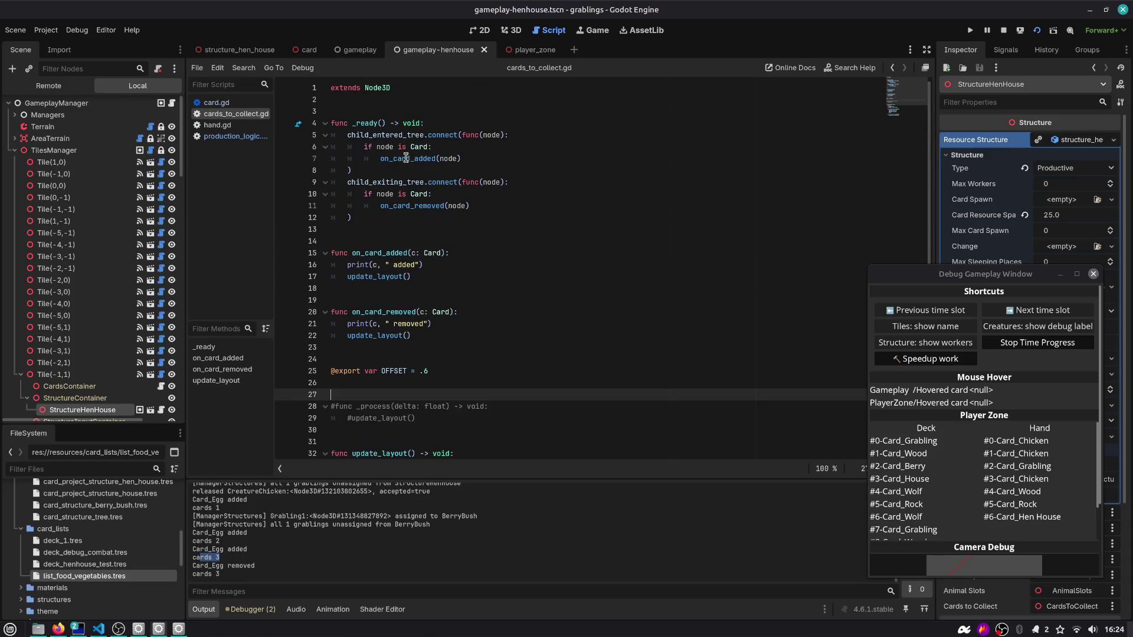
pyautogui.doubleClick(392, 183)
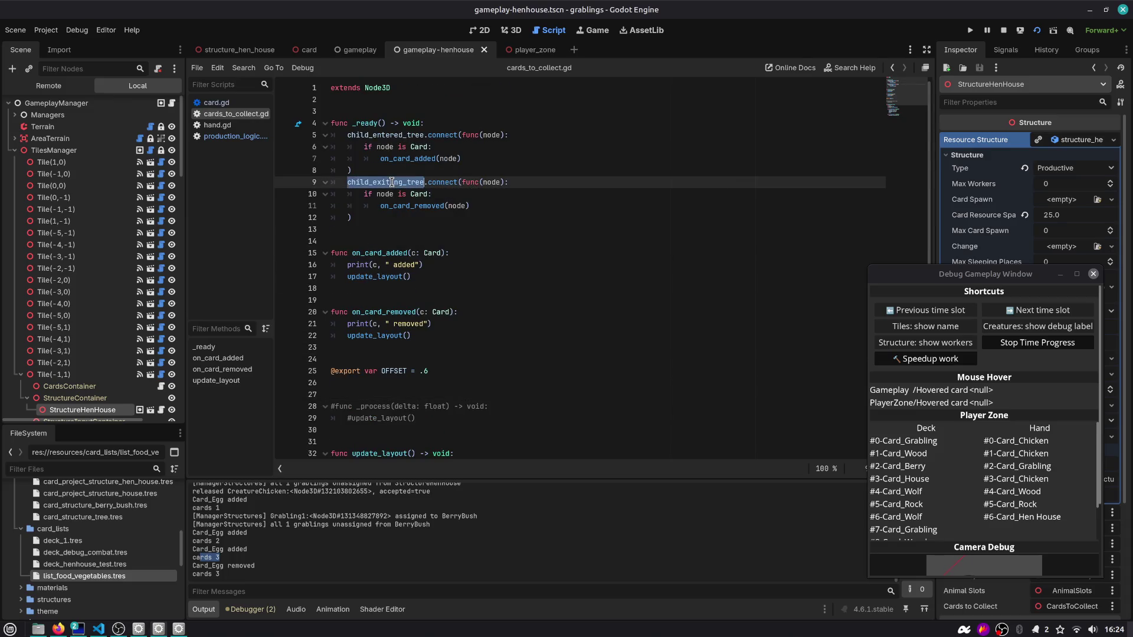
pyautogui.press('Left')
pyautogui.press('Delete')
pyautogui.press('Delete')
pyautogui.press('Delete')
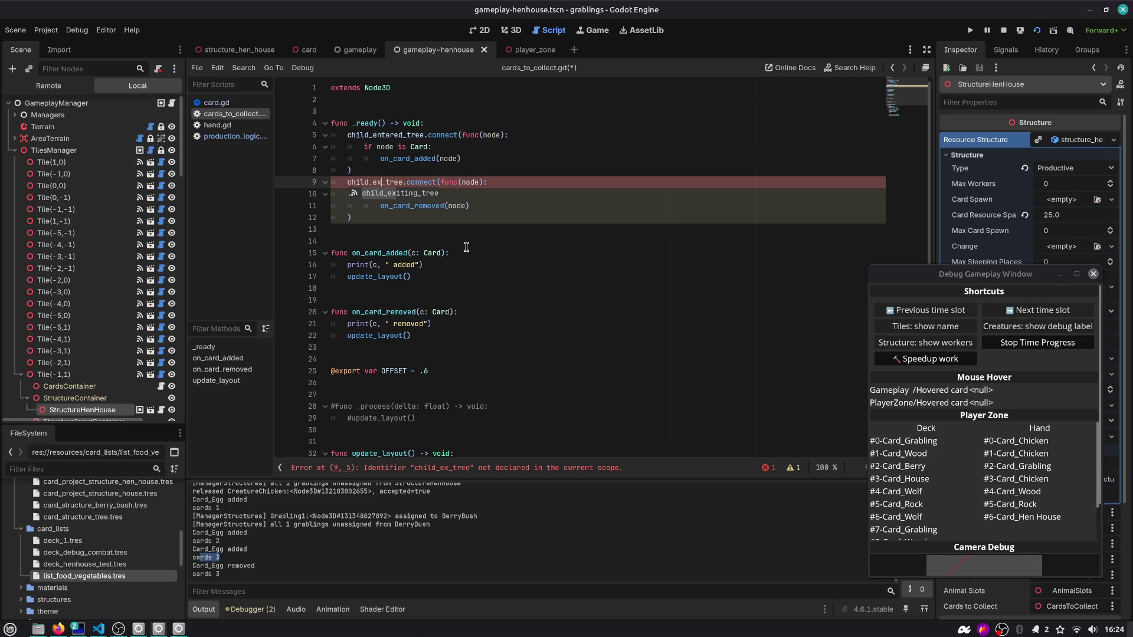
pyautogui.click(393, 193)
pyautogui.keyDown('ctrl'); pyautogui.click(393, 184); pyautogui.keyUp('ctrl')
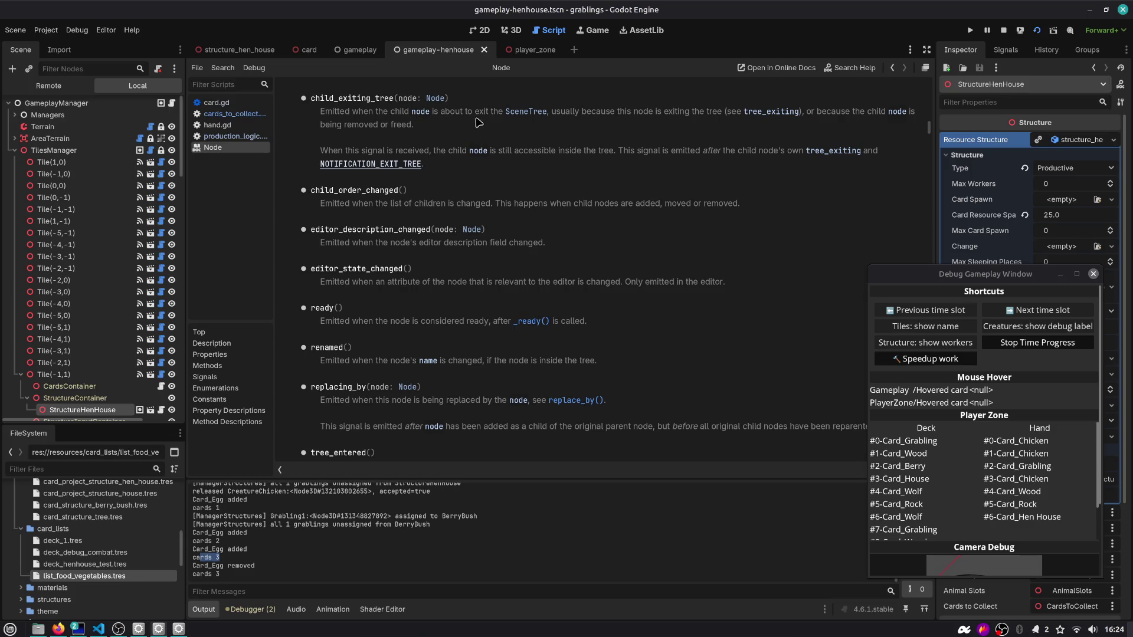
pyautogui.moveTo(587, 112); pyautogui.dragTo(708, 121)
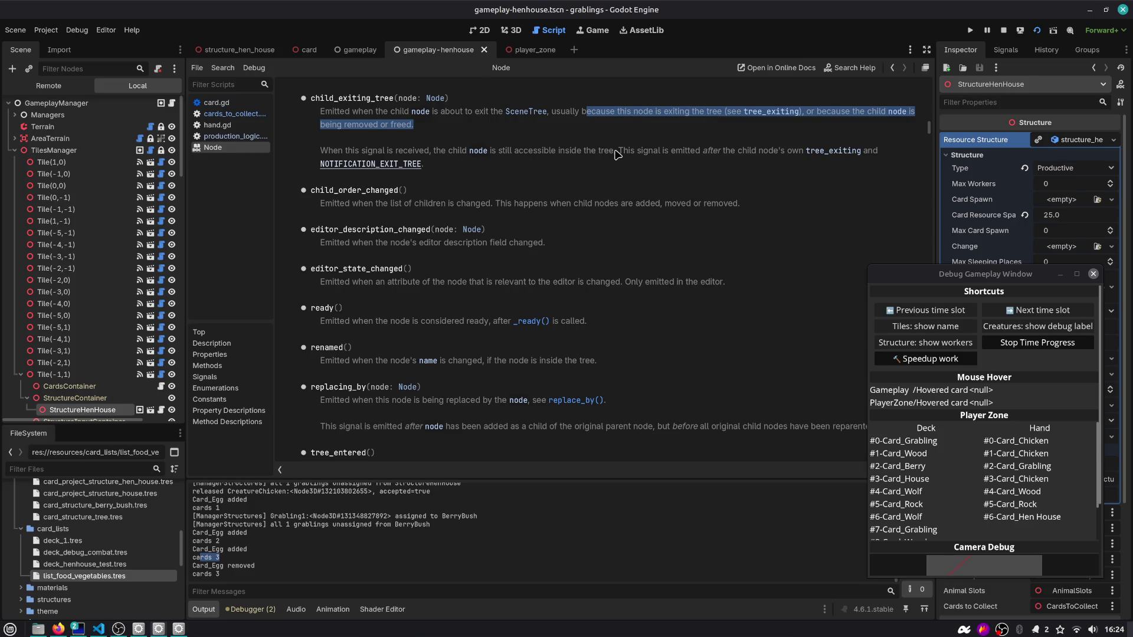
pyautogui.moveTo(615, 152); pyautogui.dragTo(320, 150)
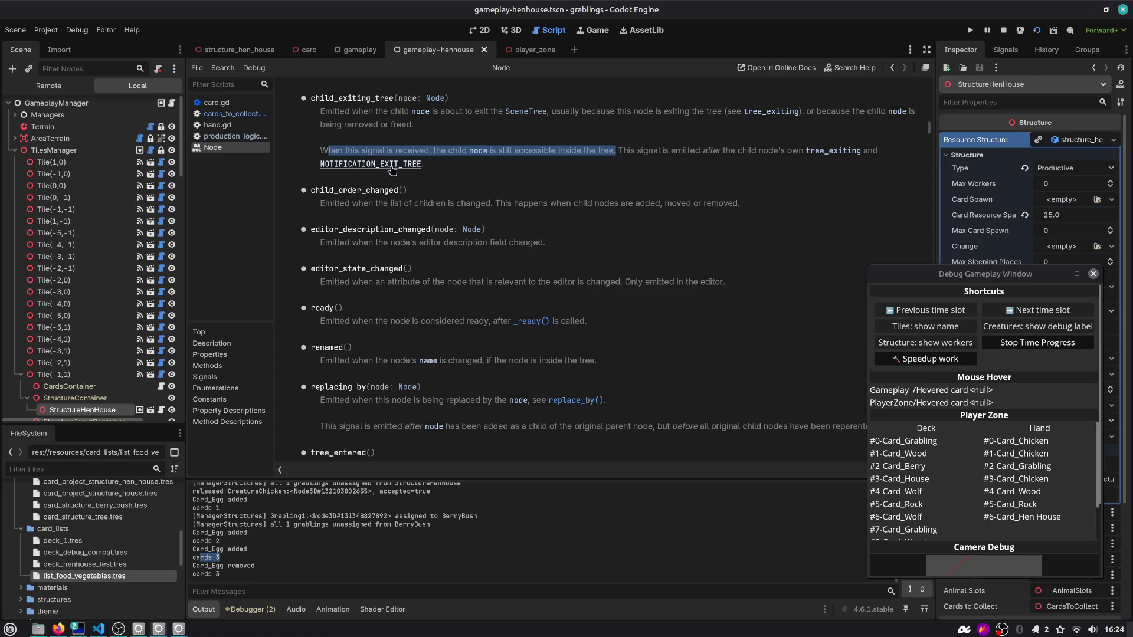
pyautogui.scroll(2, 463, 174)
pyautogui.scroll(2, 484, 193)
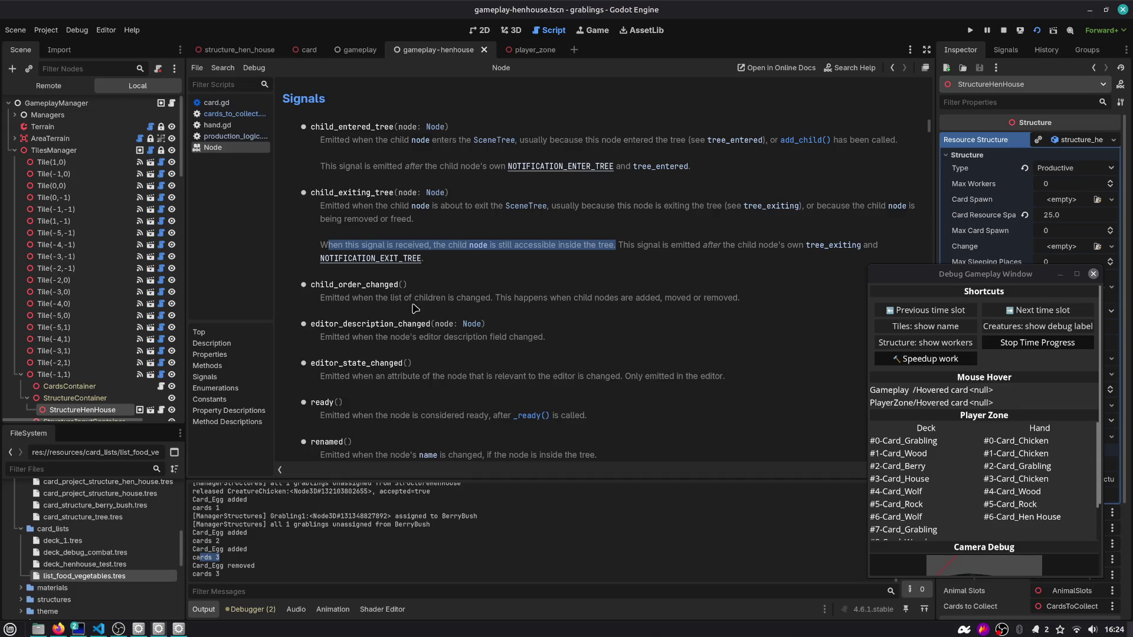
pyautogui.scroll(-2, 365, 337)
pyautogui.scroll(2, 367, 335)
pyautogui.click(614, 141)
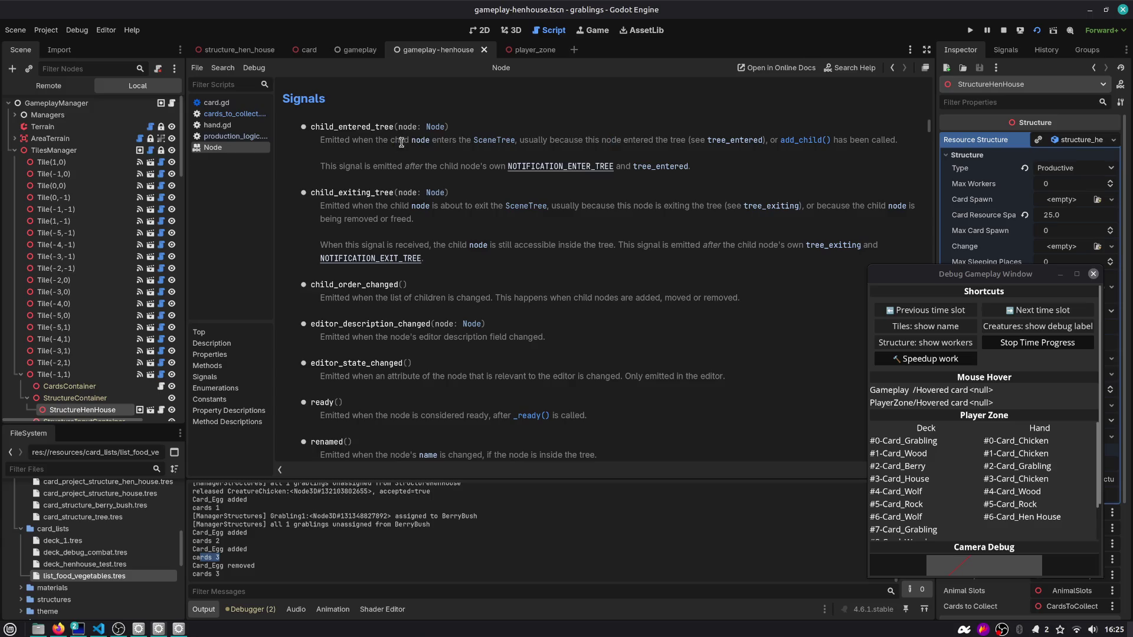
pyautogui.moveTo(394, 142); pyautogui.dragTo(511, 142)
pyautogui.moveTo(360, 168); pyautogui.dragTo(444, 167)
pyautogui.click(383, 167)
pyautogui.doubleClick(354, 197)
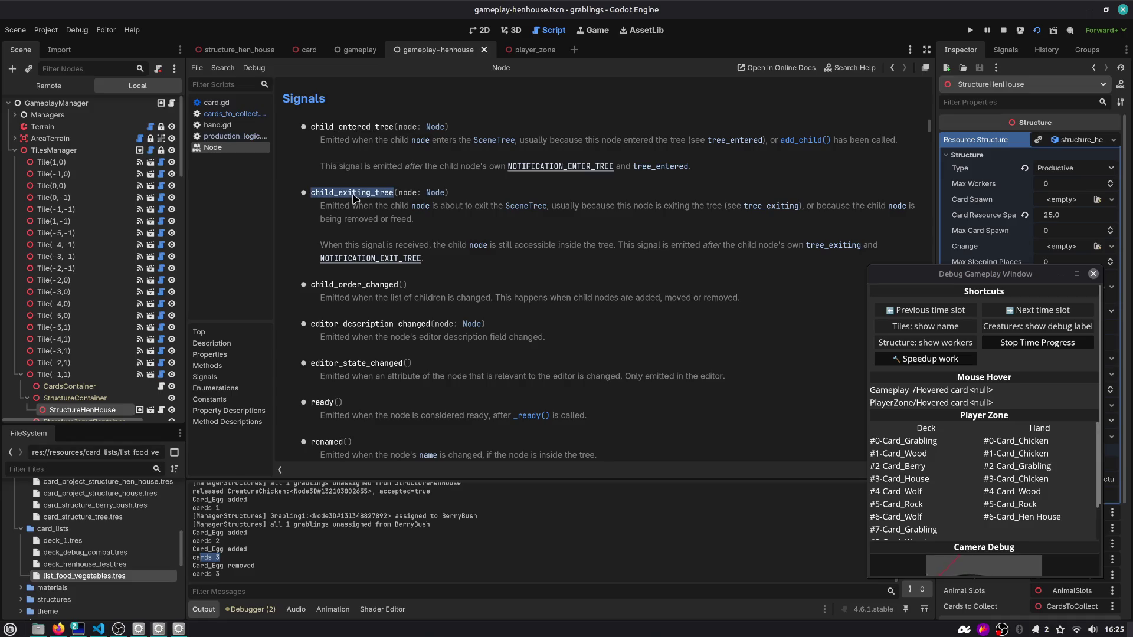
pyautogui.scroll(-4, 369, 219)
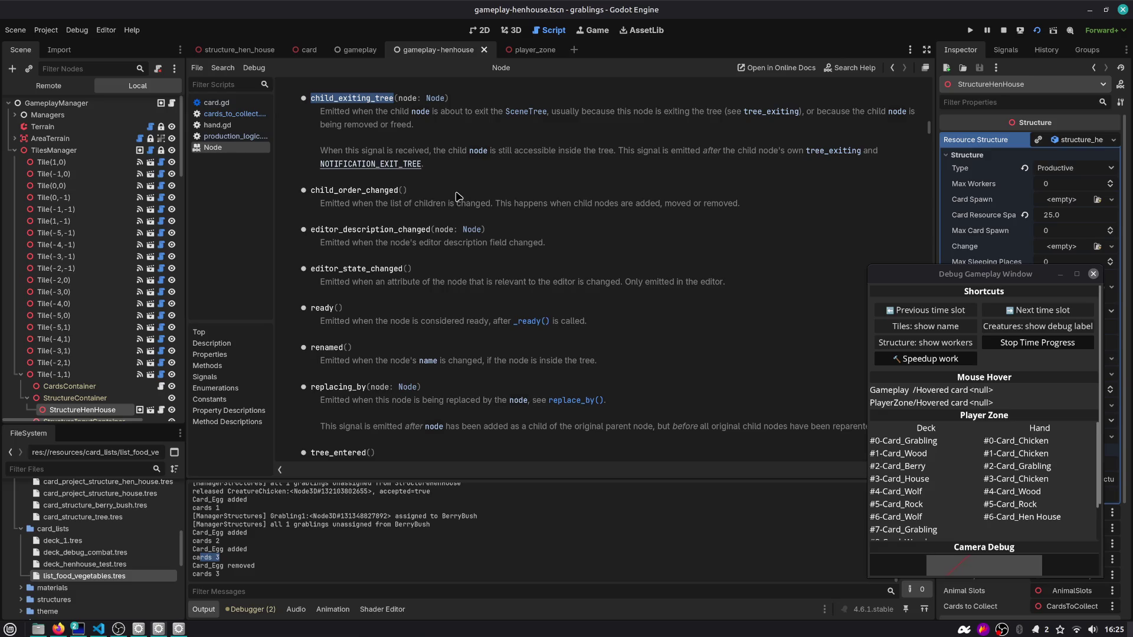
pyautogui.scroll(-2, 458, 196)
pyautogui.scroll(-6, 438, 241)
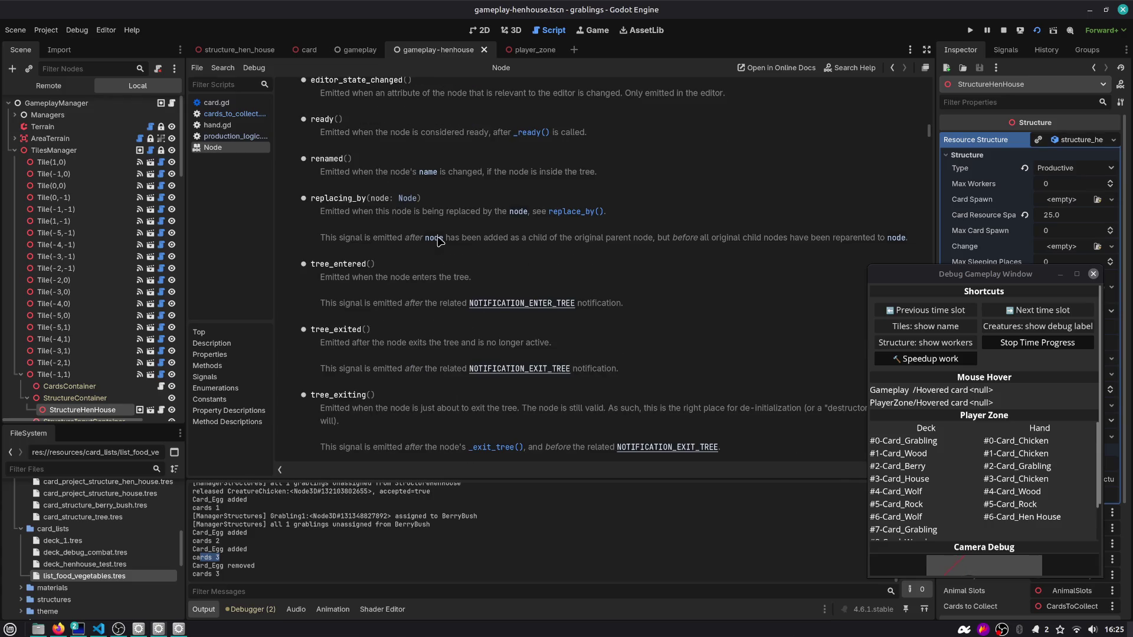
pyautogui.scroll(-4, 439, 241)
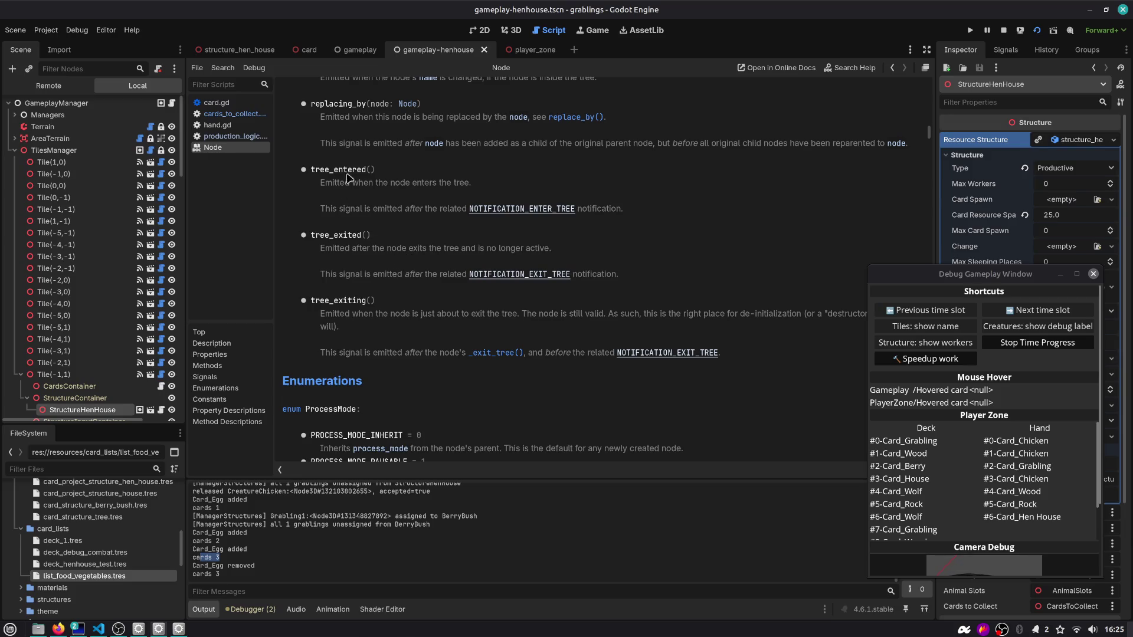
pyautogui.scroll(4, 344, 183)
pyautogui.scroll(2, 356, 205)
pyautogui.scroll(-20, 360, 211)
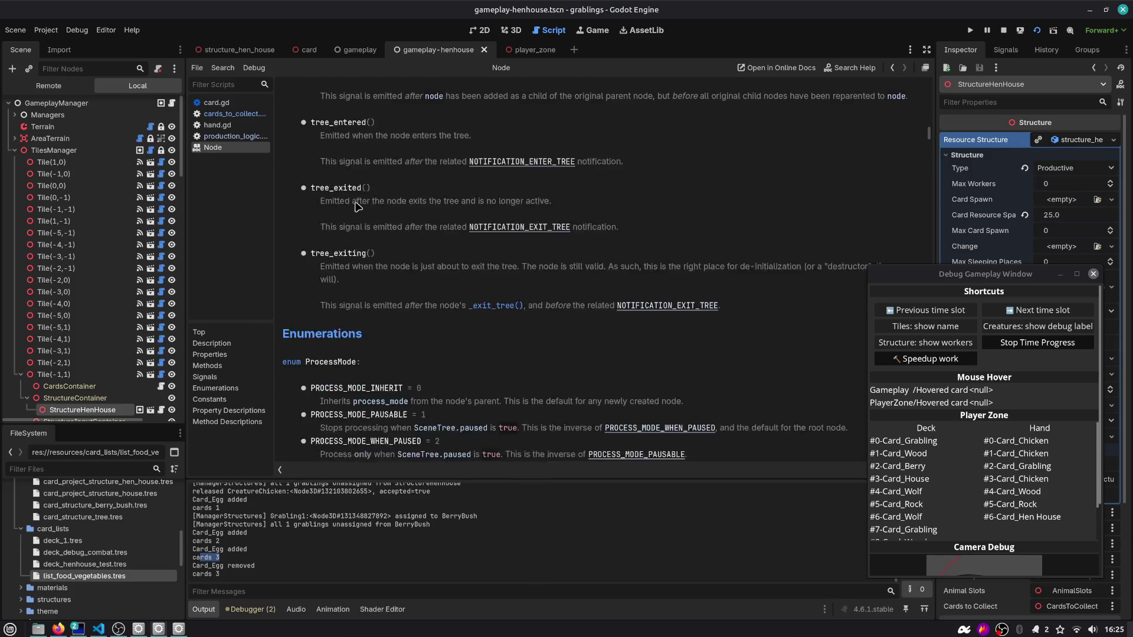
pyautogui.scroll(-20, 362, 217)
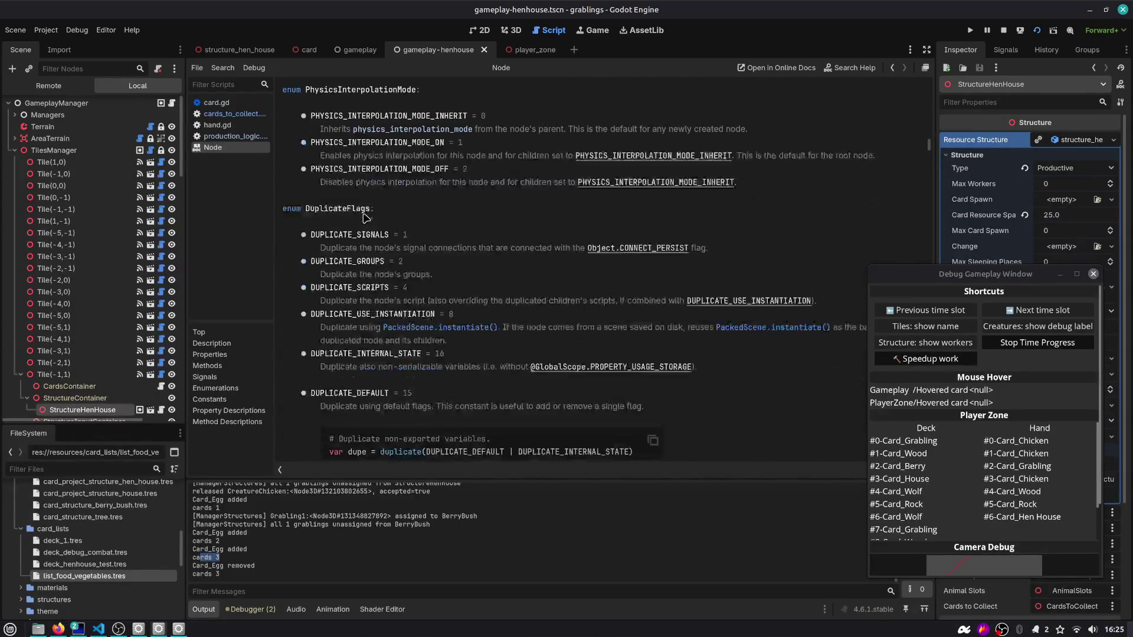
pyautogui.scroll(-20, 380, 230)
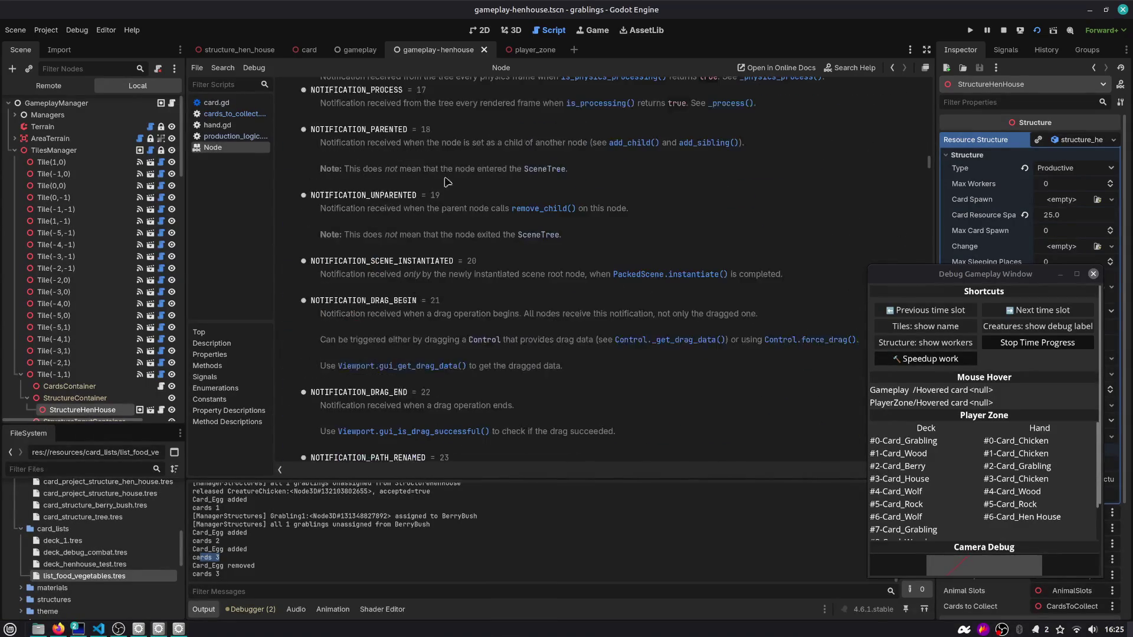
pyautogui.scroll(10, 567, 222)
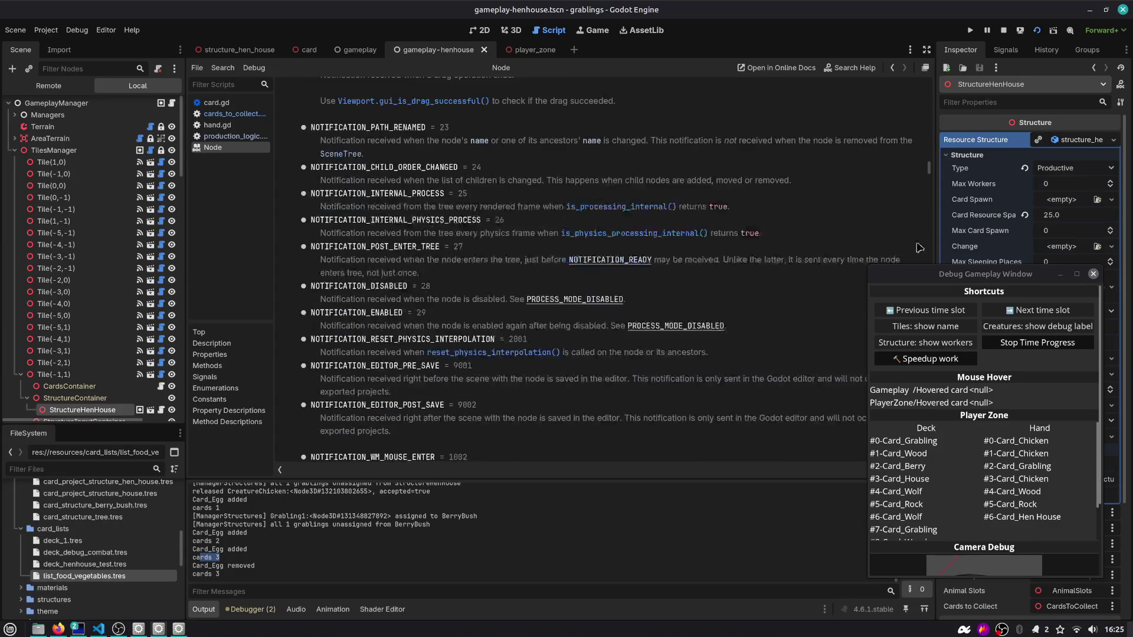
pyautogui.moveTo(928, 164); pyautogui.dragTo(922, 71)
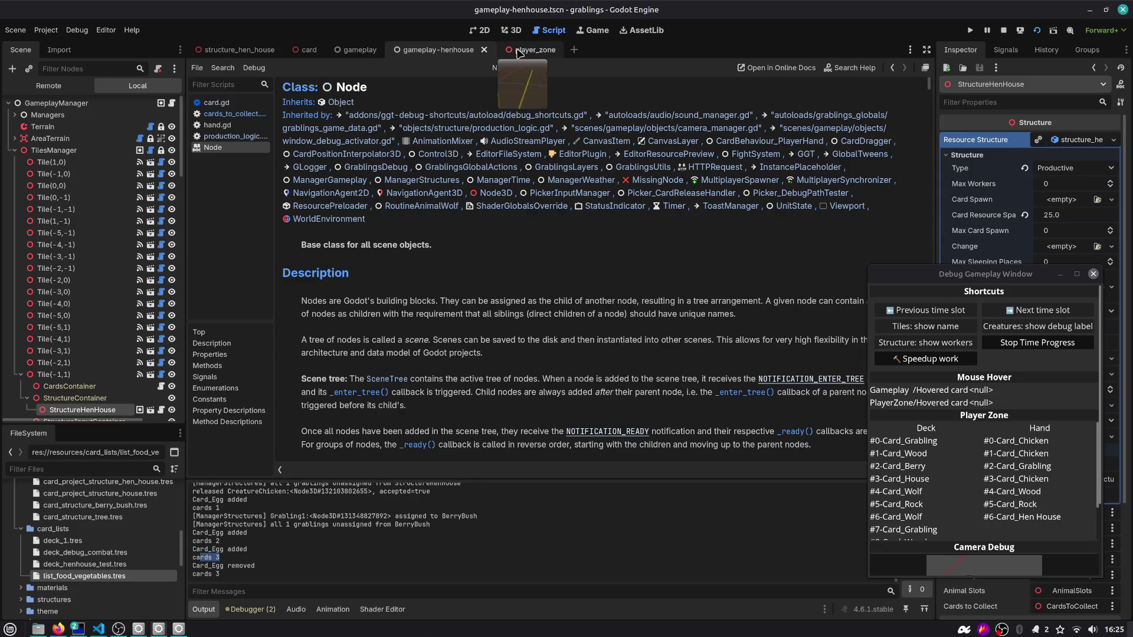
# Step: Scroll through production_logic.gd, then switch back to cards_to_collect.gd
pyautogui.click(224, 137)
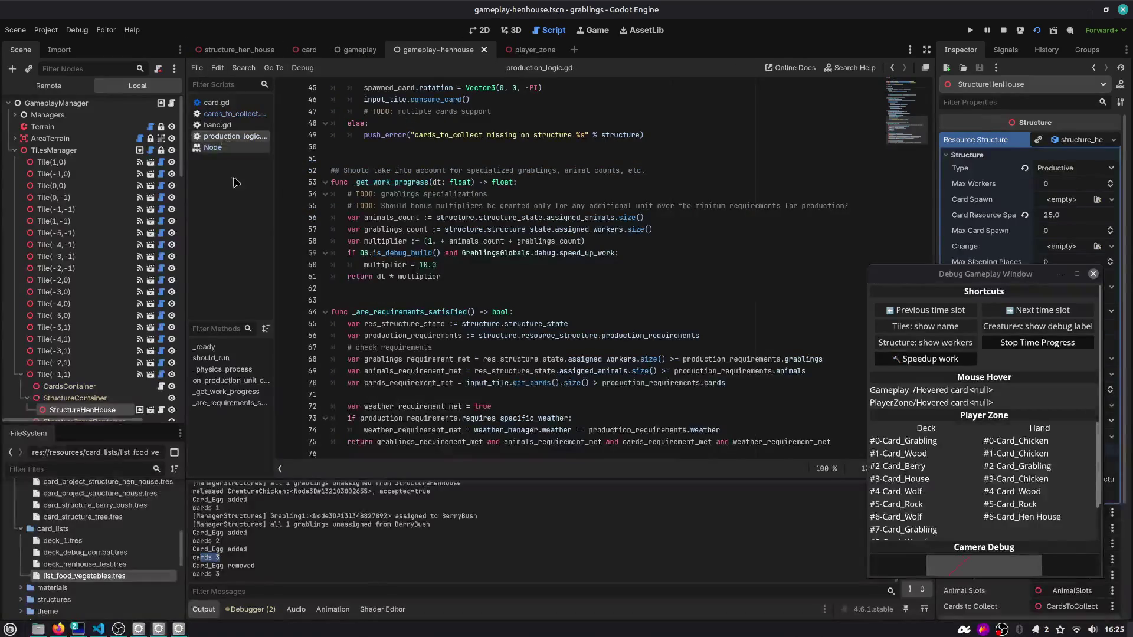
pyautogui.scroll(5, 450, 227)
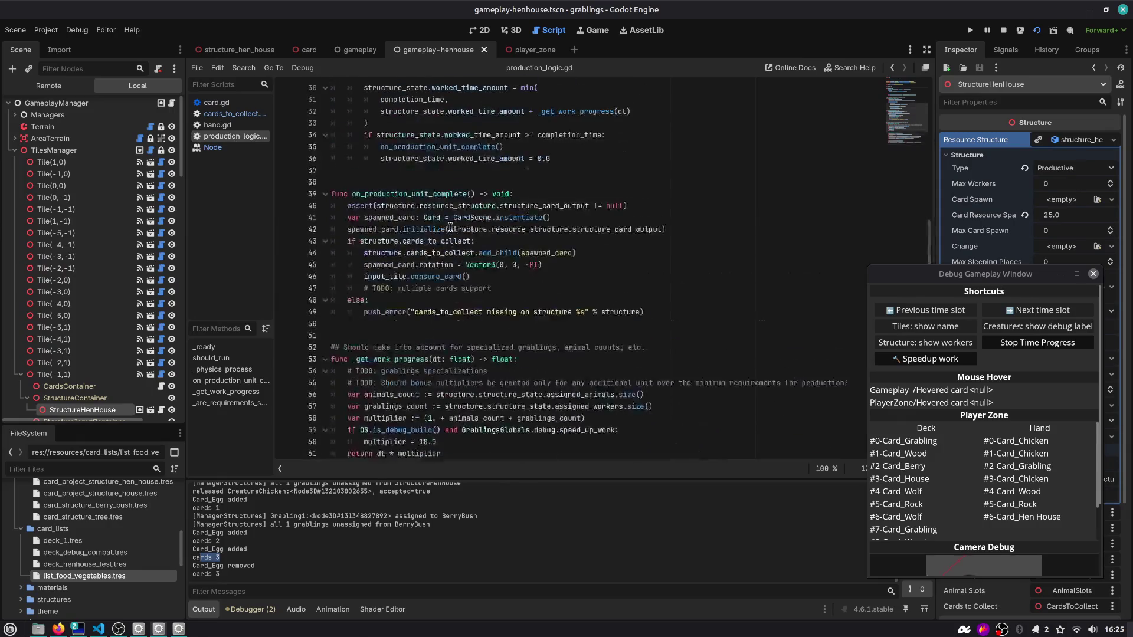
pyautogui.scroll(10, 450, 227)
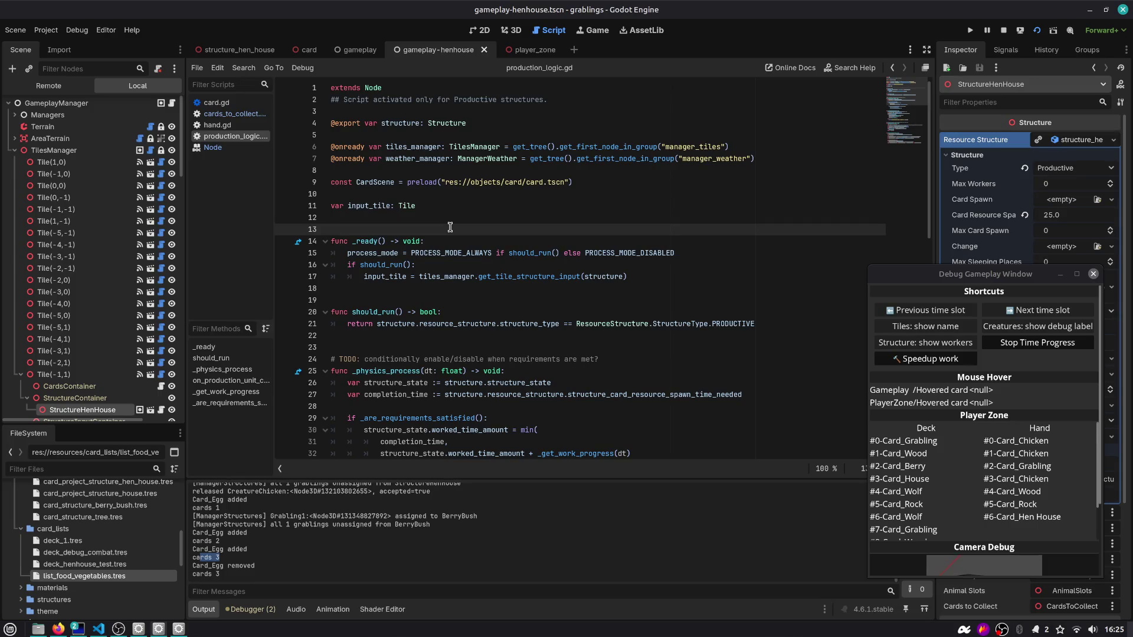
pyautogui.scroll(-2, 428, 268)
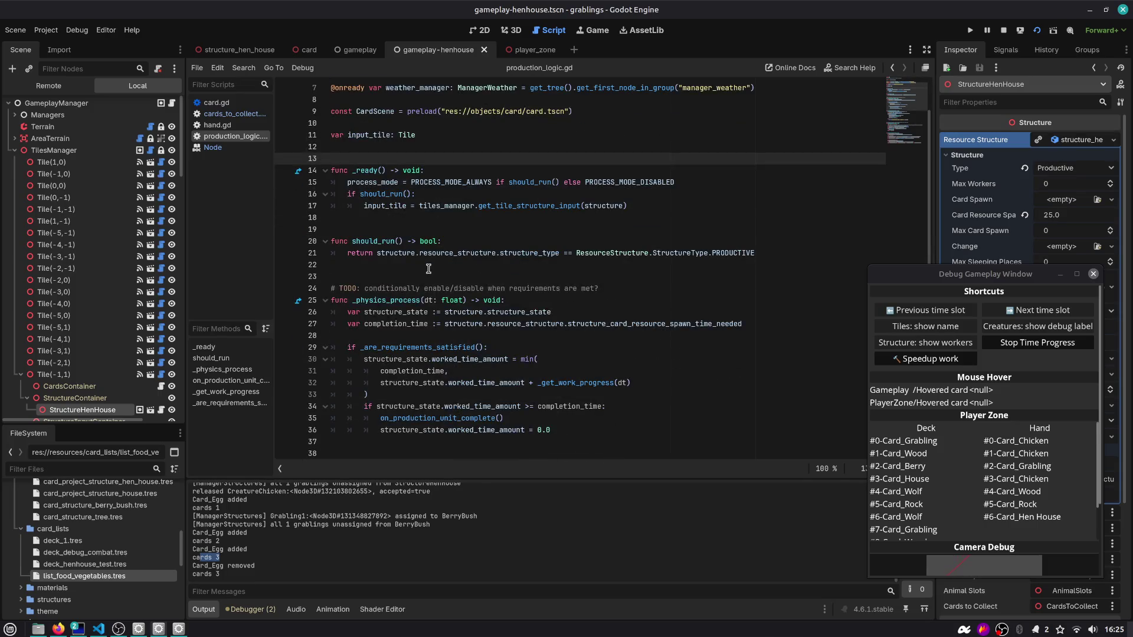
pyautogui.click(233, 114)
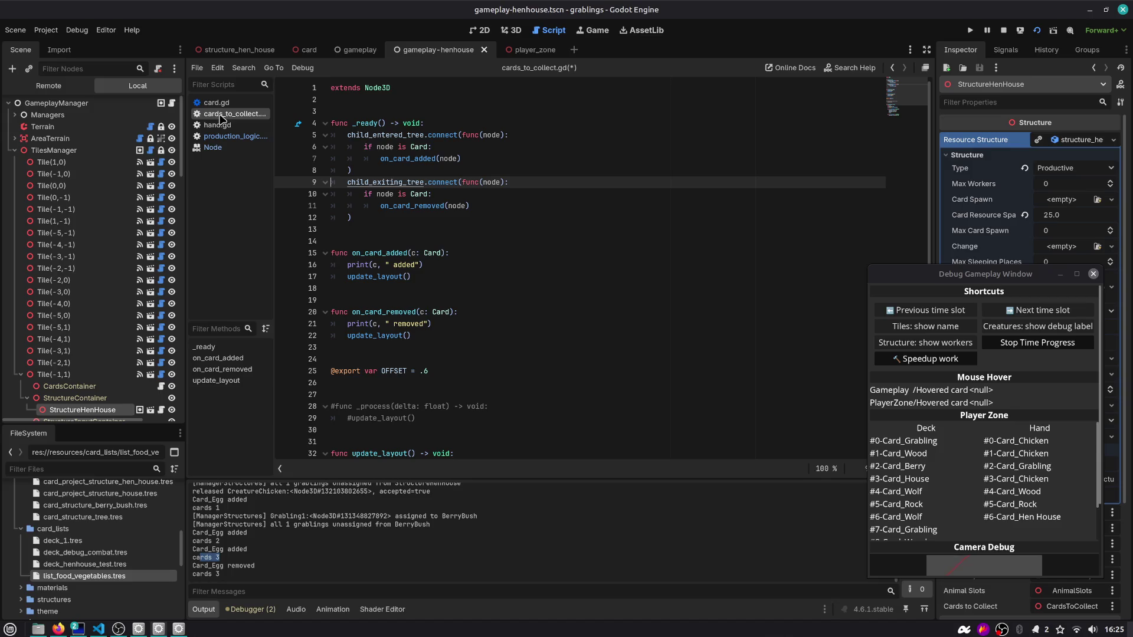
# Step: Insert blank lines inside the Card check and at the start of the child_exiting_tree handler
pyautogui.click(481, 203)
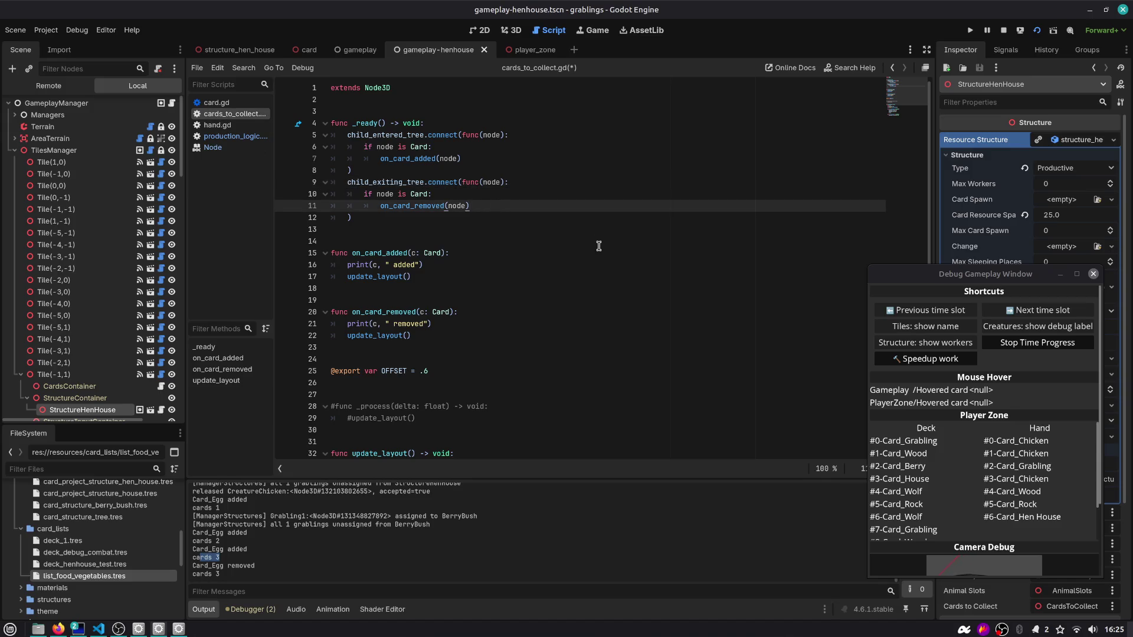
pyautogui.press('Up')
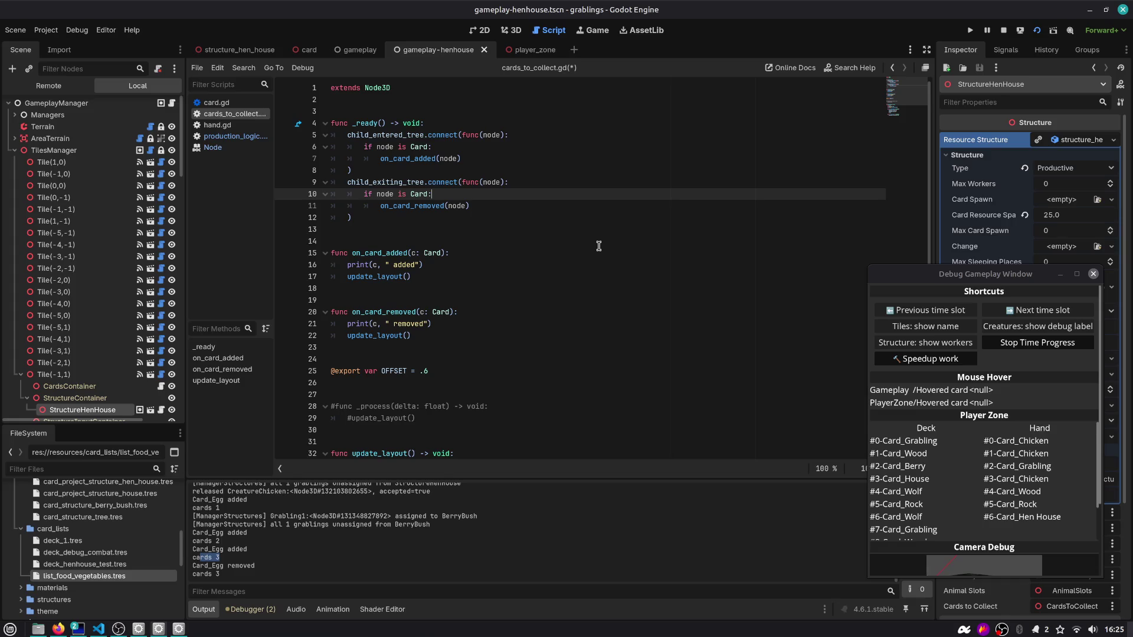
pyautogui.press('Return')
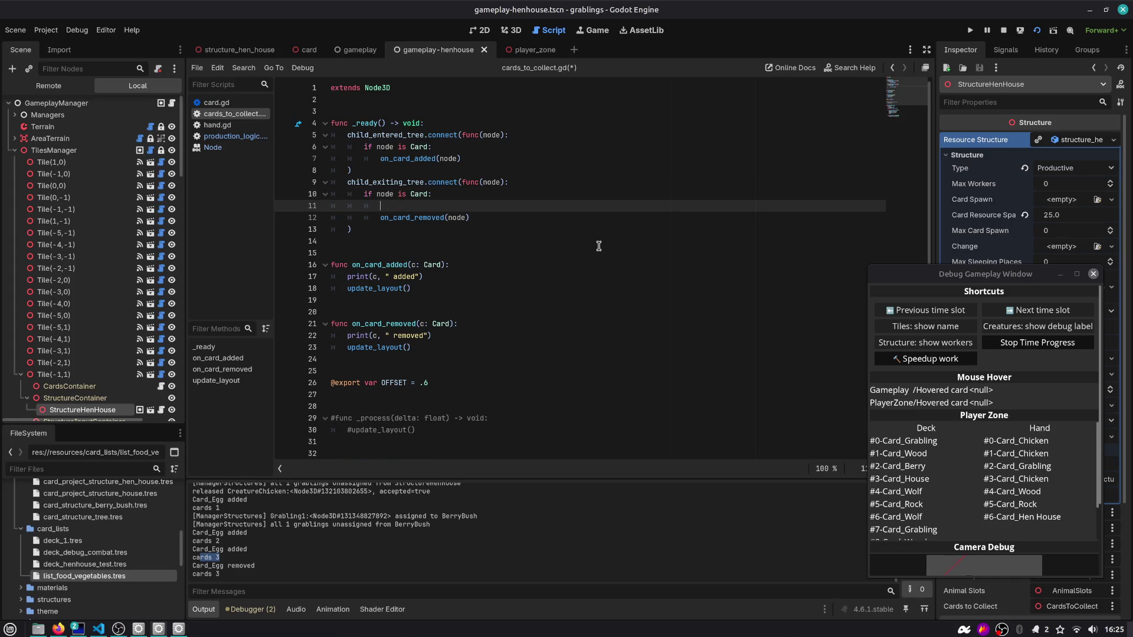
pyautogui.doubleClick(390, 182)
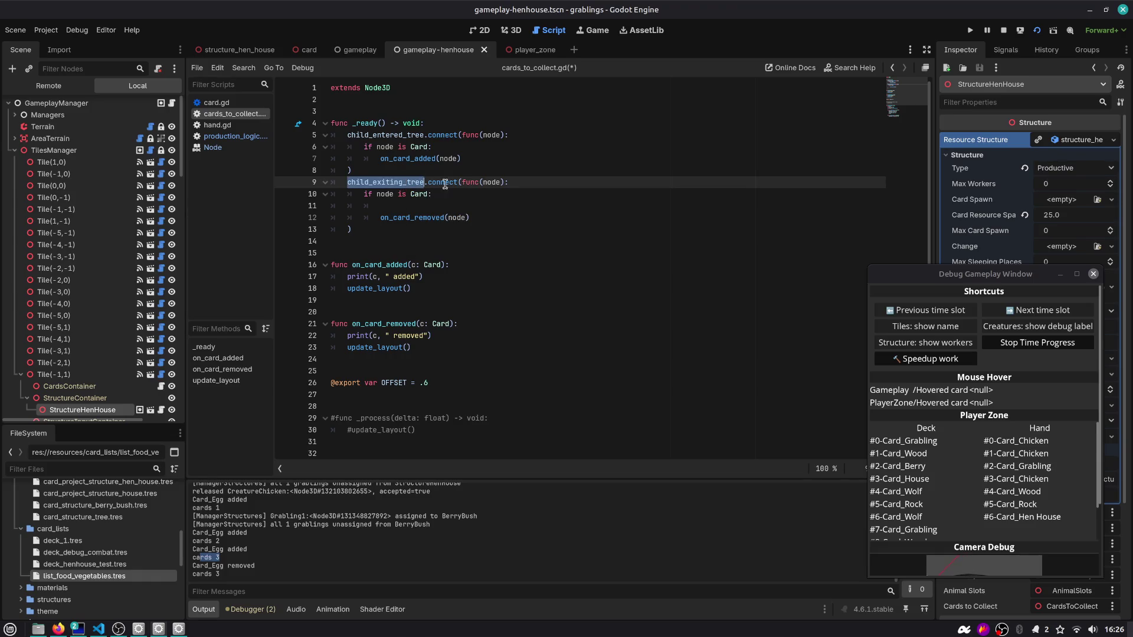
pyautogui.doubleClick(484, 182)
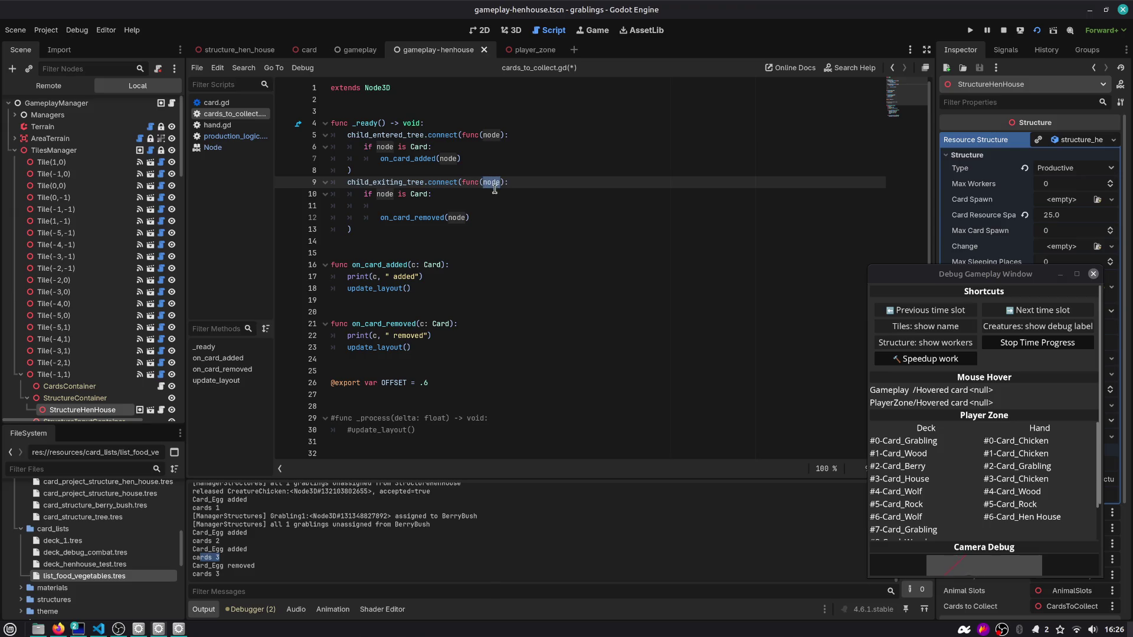
pyautogui.click(495, 193)
pyautogui.press('Up')
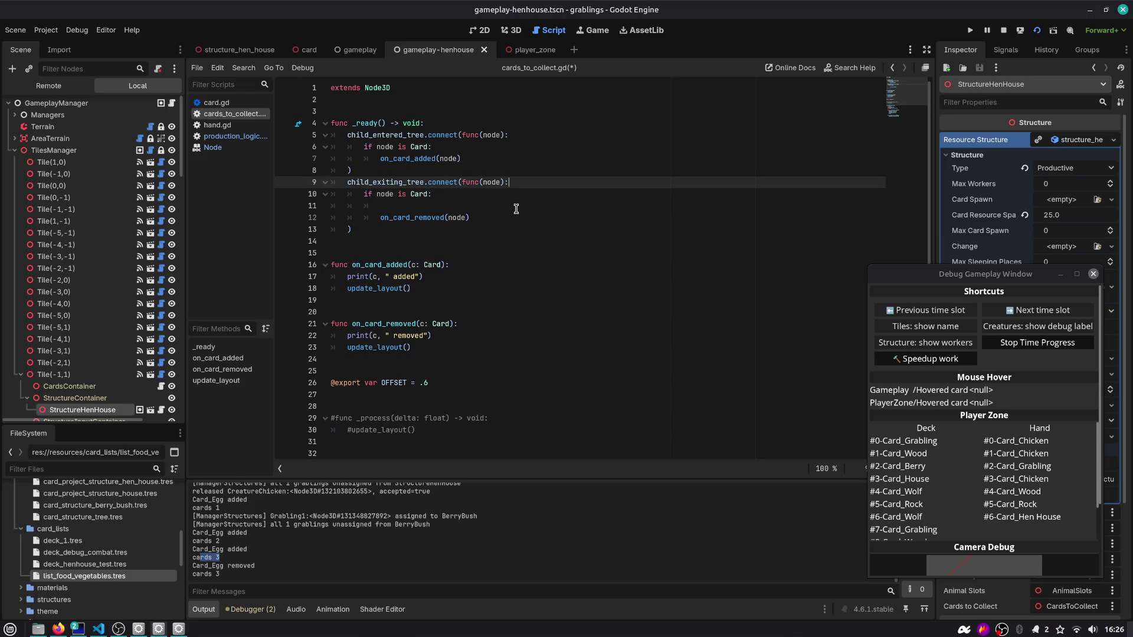
pyautogui.press('Return')
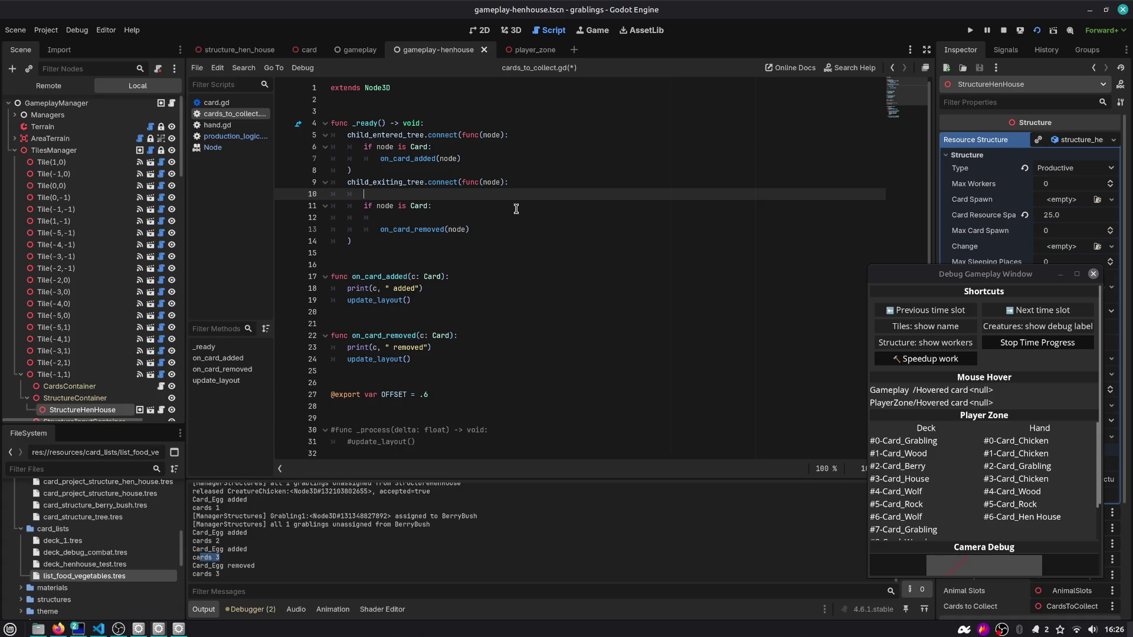
# Step: Write 'await node.ready' in the exit handler using autocomplete, adding the Node type hint
pyautogui.press('BackSpace')
pyautogui.press('BackSpace')
pyautogui.press('BackSpace')
pyautogui.write('await node.')
pyautogui.press('Up')
pyautogui.press('End')
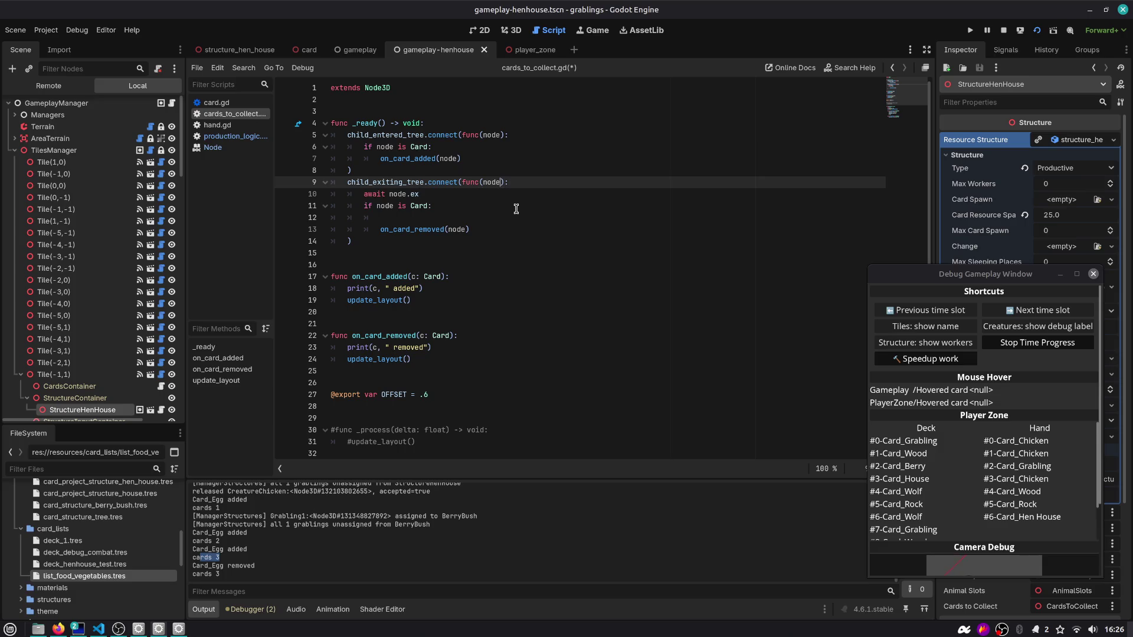
pyautogui.write('ode')
pyautogui.press('Down')
pyautogui.press('Down')
pyautogui.press('Down')
pyautogui.press('Down')
pyautogui.press('Down')
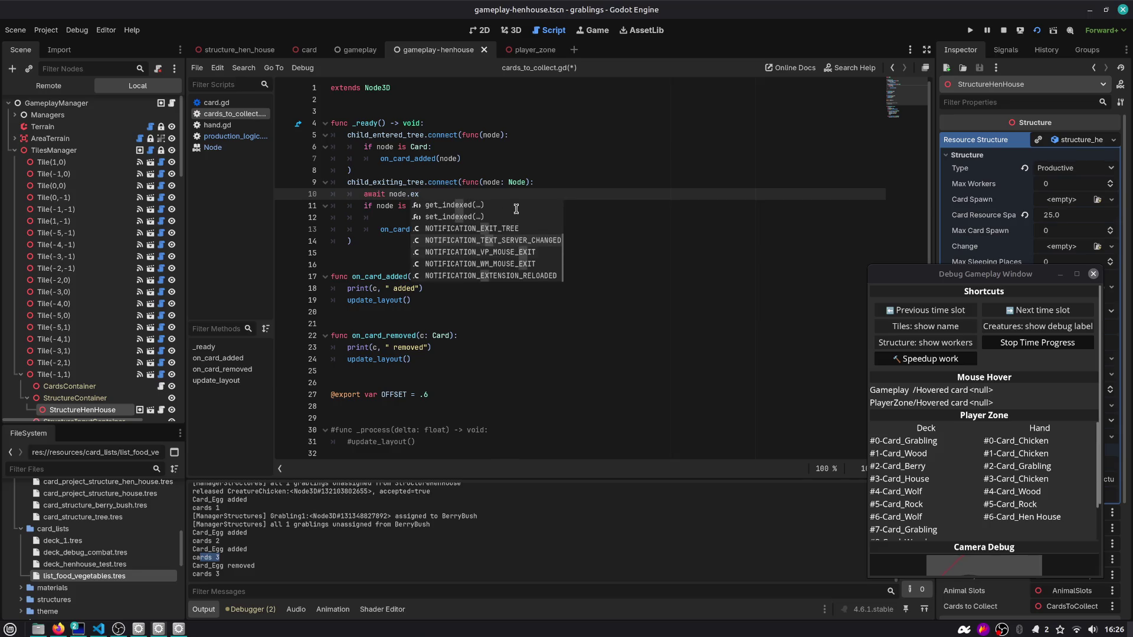
pyautogui.press('BackSpace')
pyautogui.press('BackSpace')
pyautogui.write('rea')
pyautogui.press('Return')
# Step: Delete the leftover empty line, save cards_to_collect.gd, and relaunch the game
pyautogui.hotkey('ctrl', 's')
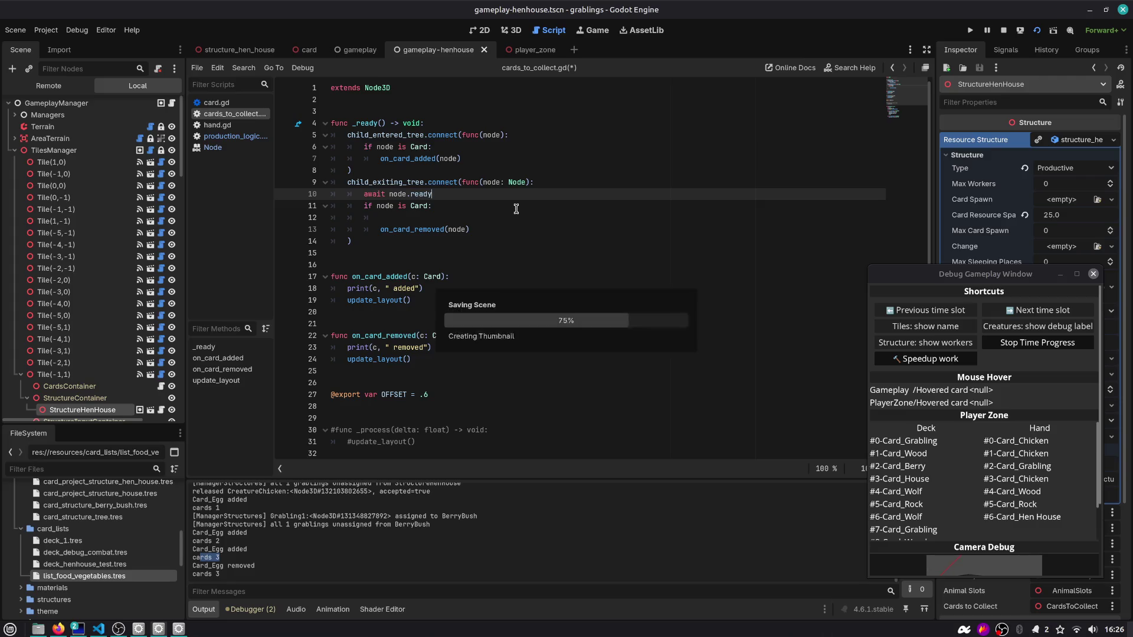
pyautogui.press('Down')
pyautogui.press('Down')
pyautogui.hotkey('ctrl', 'shift', 'k')
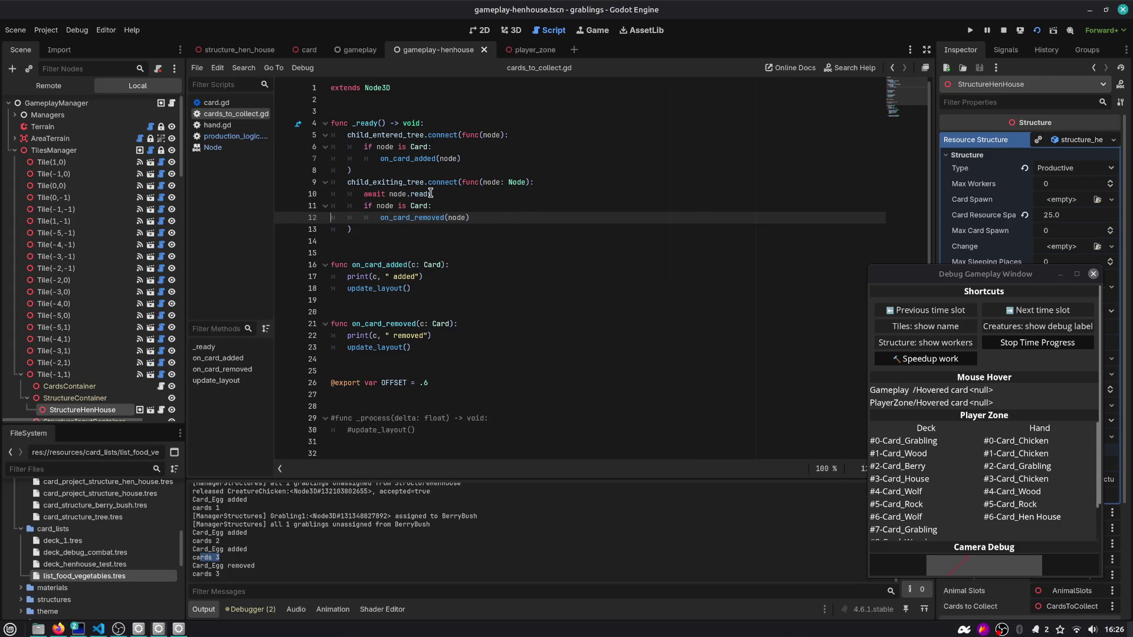
pyautogui.doubleClick(430, 194)
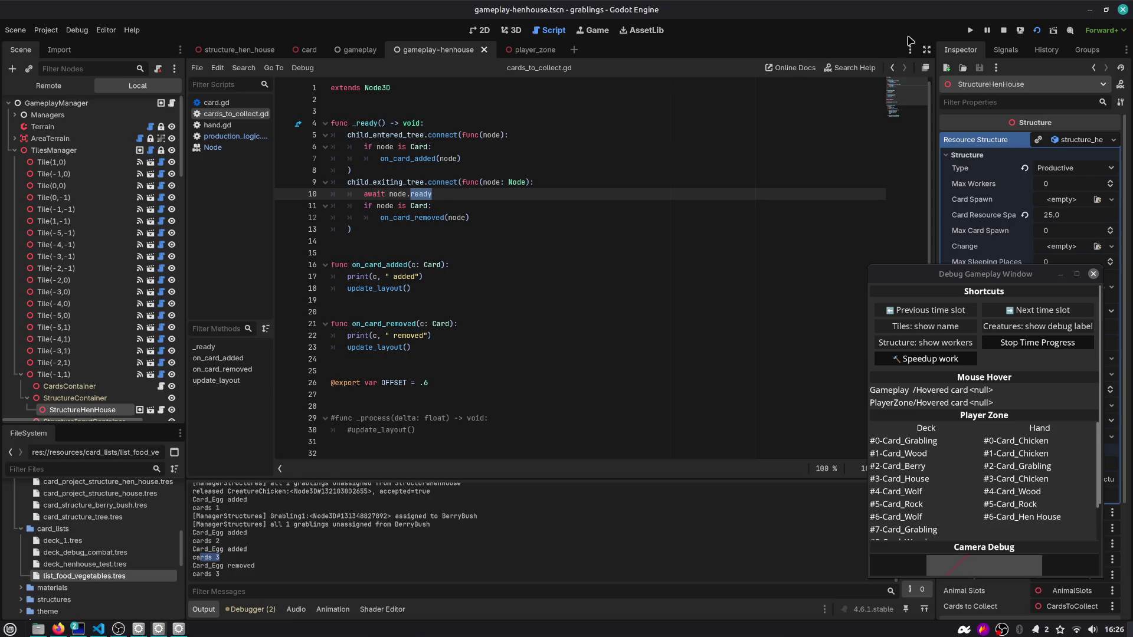
pyautogui.click(1037, 30)
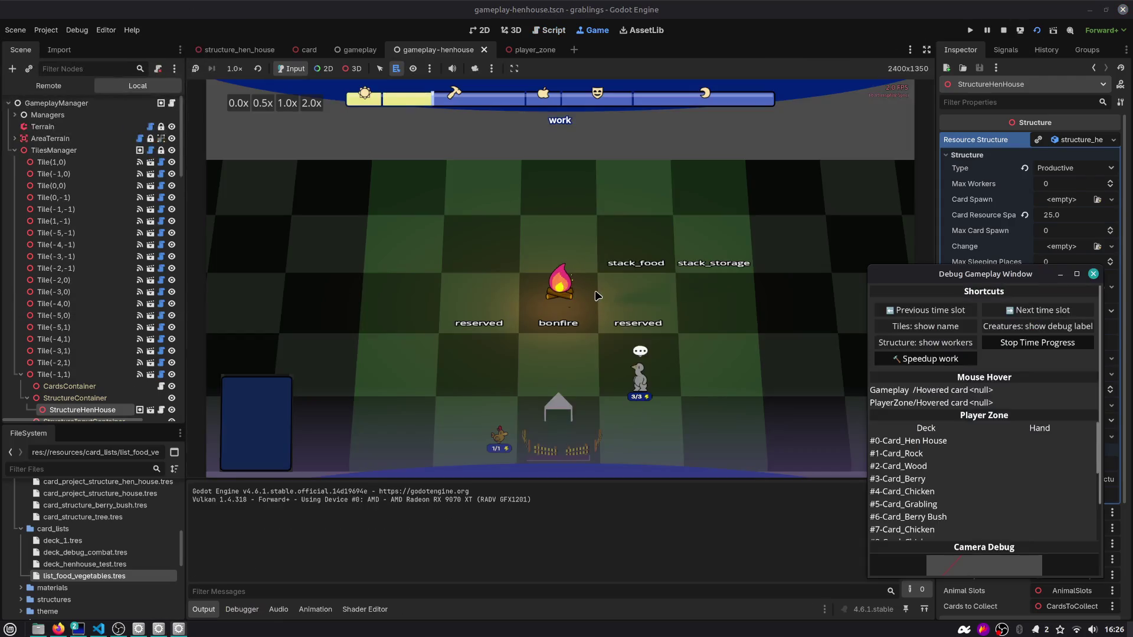
# Step: Assign the grabling, pen the chicken, feed Berry cards and plant a Berry Bush at the hen house
pyautogui.moveTo(549, 244); pyautogui.dragTo(471, 295)
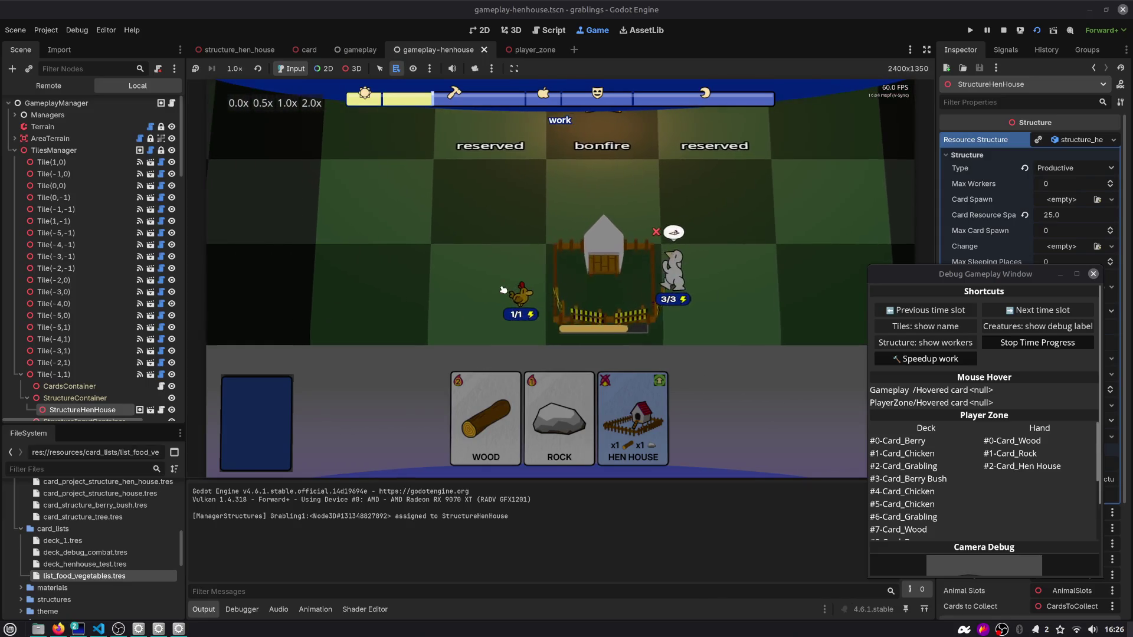
pyautogui.moveTo(558, 302); pyautogui.dragTo(566, 295)
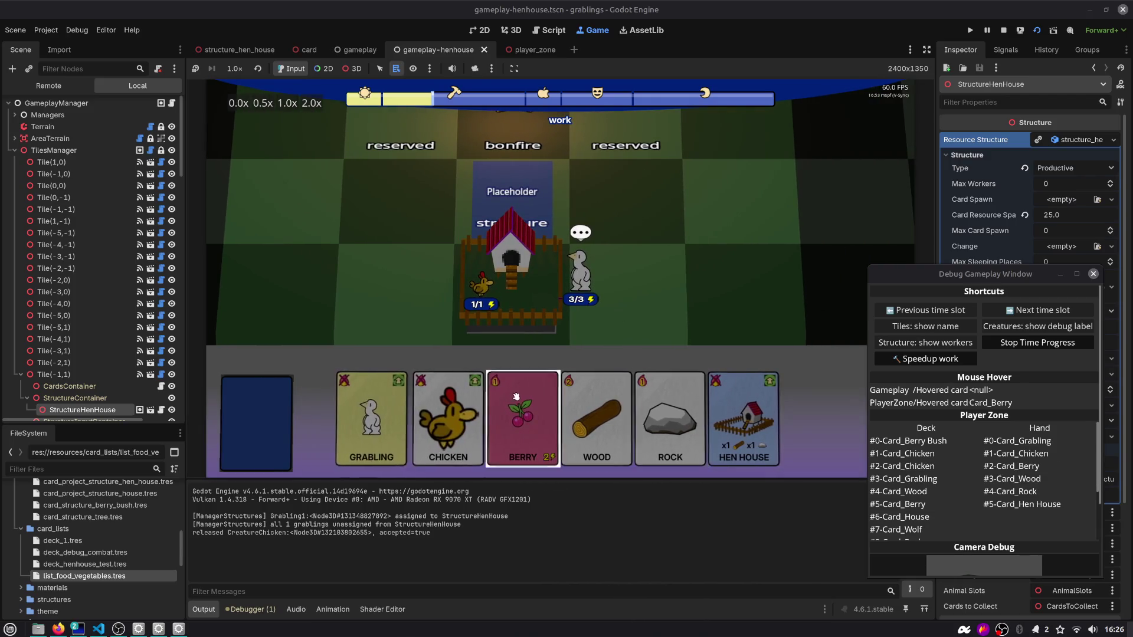
pyautogui.moveTo(520, 413); pyautogui.dragTo(513, 201)
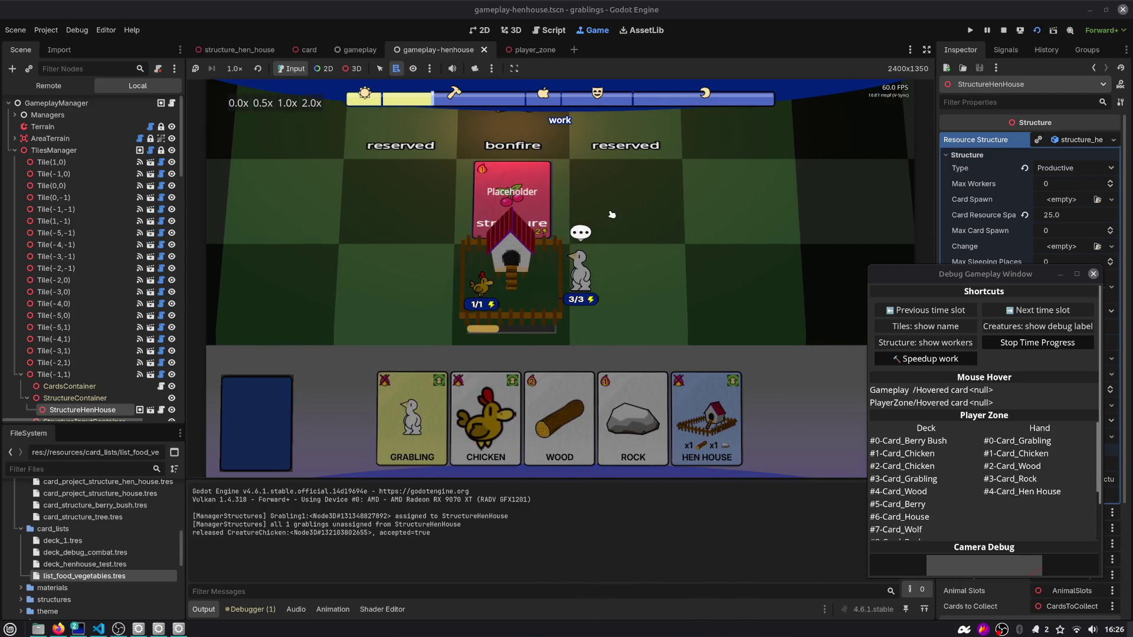
pyautogui.moveTo(443, 414)
pyautogui.mouseDown()
pyautogui.moveTo(645, 280)
pyautogui.moveTo(628, 274)
pyautogui.mouseUp()
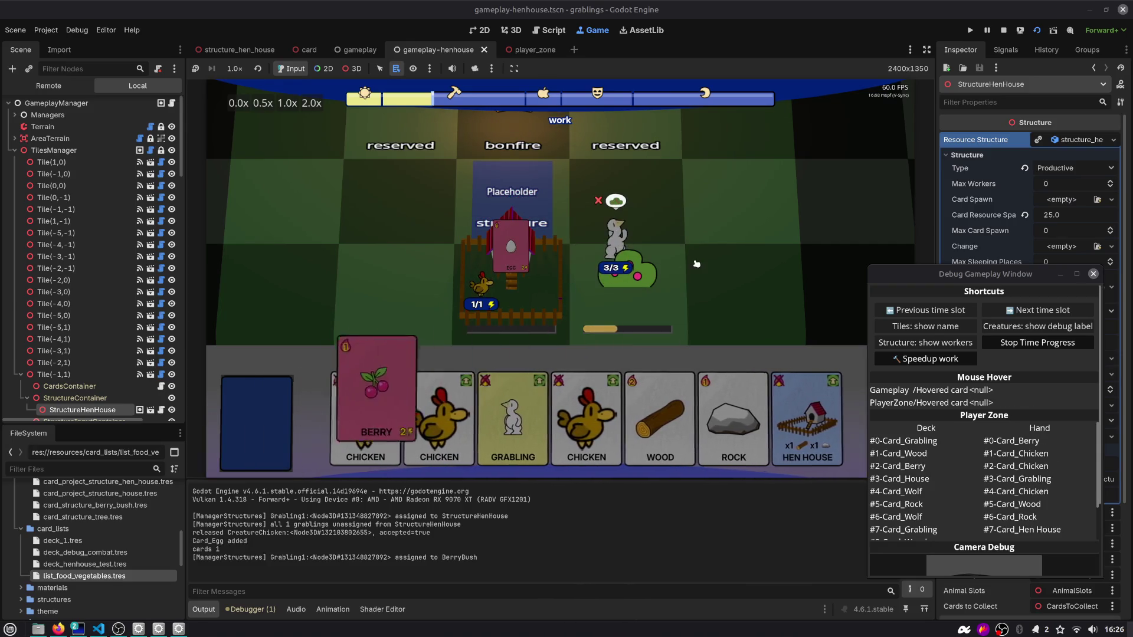
pyautogui.moveTo(336, 413); pyautogui.dragTo(496, 198)
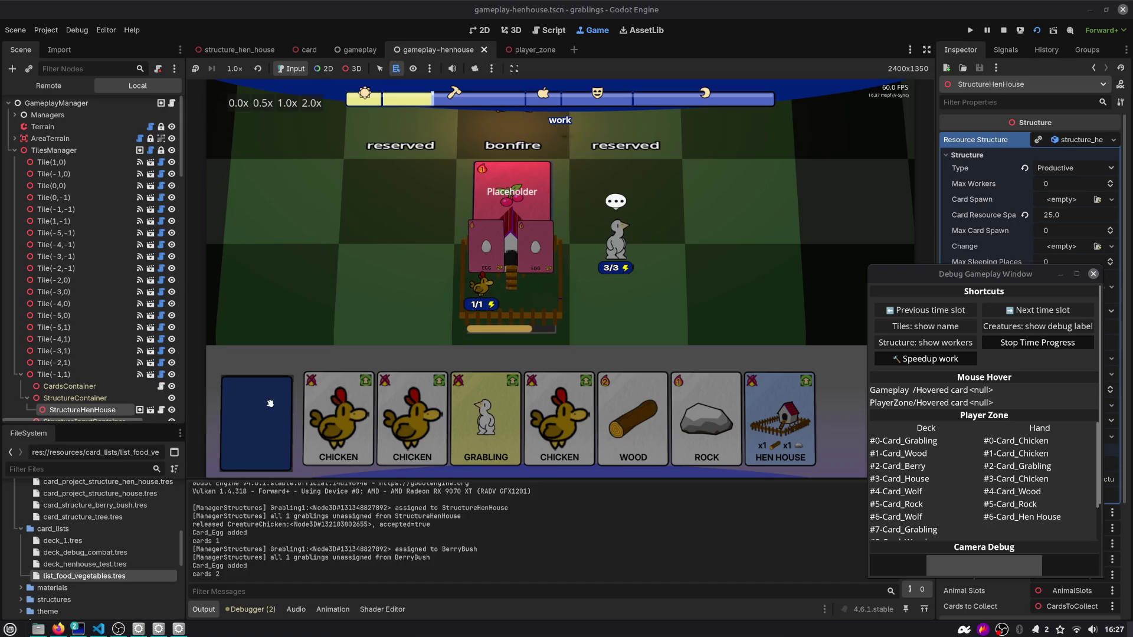
# Step: Move the debug window aside, pull the third Egg card off the hen house, and return to the script
pyautogui.moveTo(862, 261)
pyautogui.mouseDown()
pyautogui.moveTo(119, 216)
pyautogui.moveTo(112, 264)
pyautogui.moveTo(175, 479)
pyautogui.moveTo(170, 281)
pyautogui.moveTo(182, 289)
pyautogui.moveTo(75, 299)
pyautogui.mouseUp()
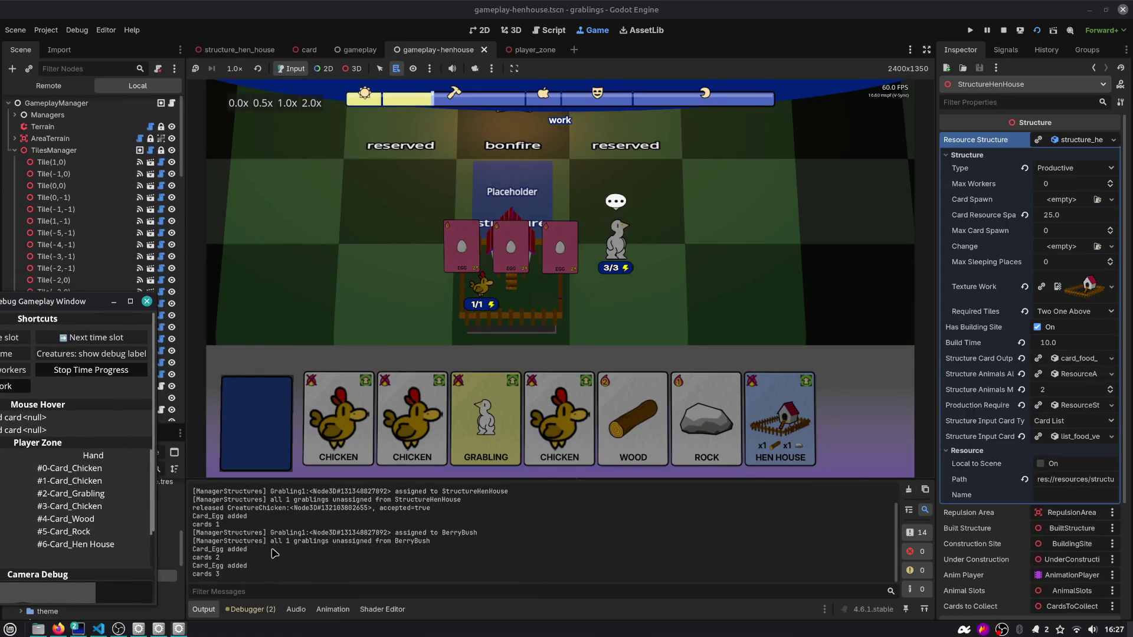
pyautogui.click(559, 247)
pyautogui.moveTo(560, 247)
pyautogui.mouseDown()
pyautogui.moveTo(564, 258)
pyautogui.moveTo(736, 267)
pyautogui.moveTo(555, 151)
pyautogui.moveTo(544, 303)
pyautogui.mouseUp()
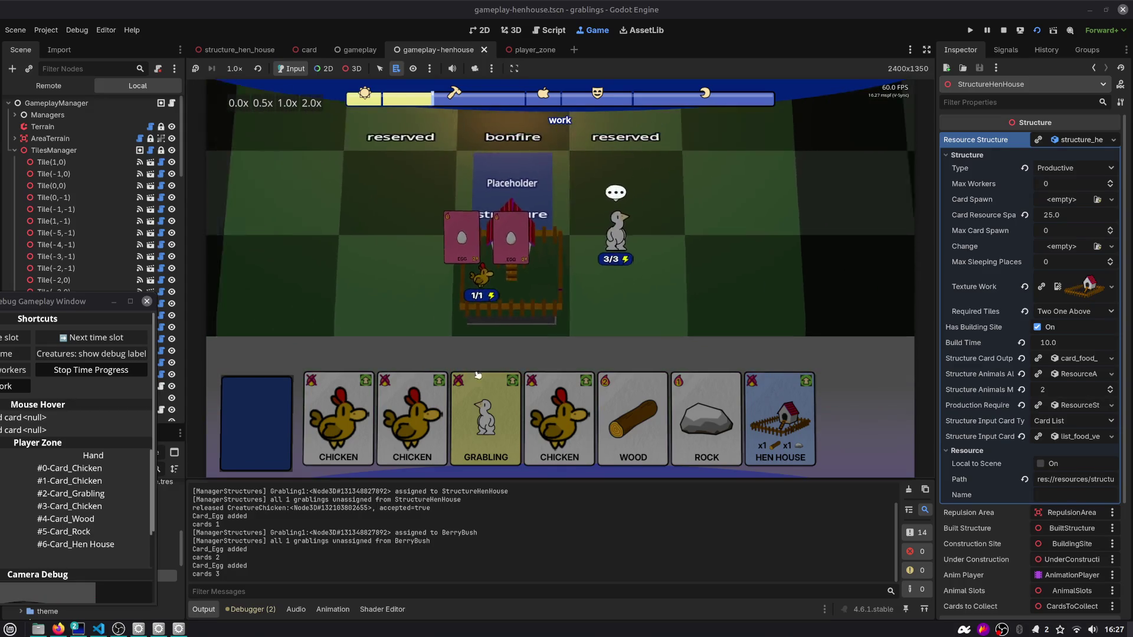
pyautogui.click(540, 32)
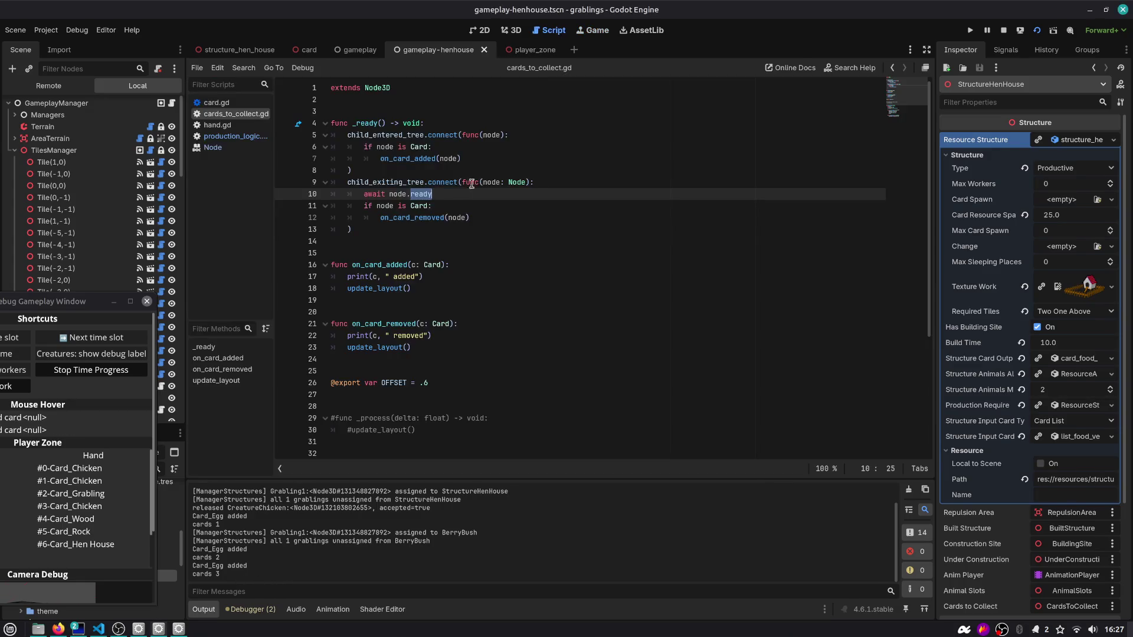
# Step: Comment out the signal connections in _ready and give it a pass body
pyautogui.click(440, 242)
pyautogui.moveTo(370, 242); pyautogui.dragTo(288, 131)
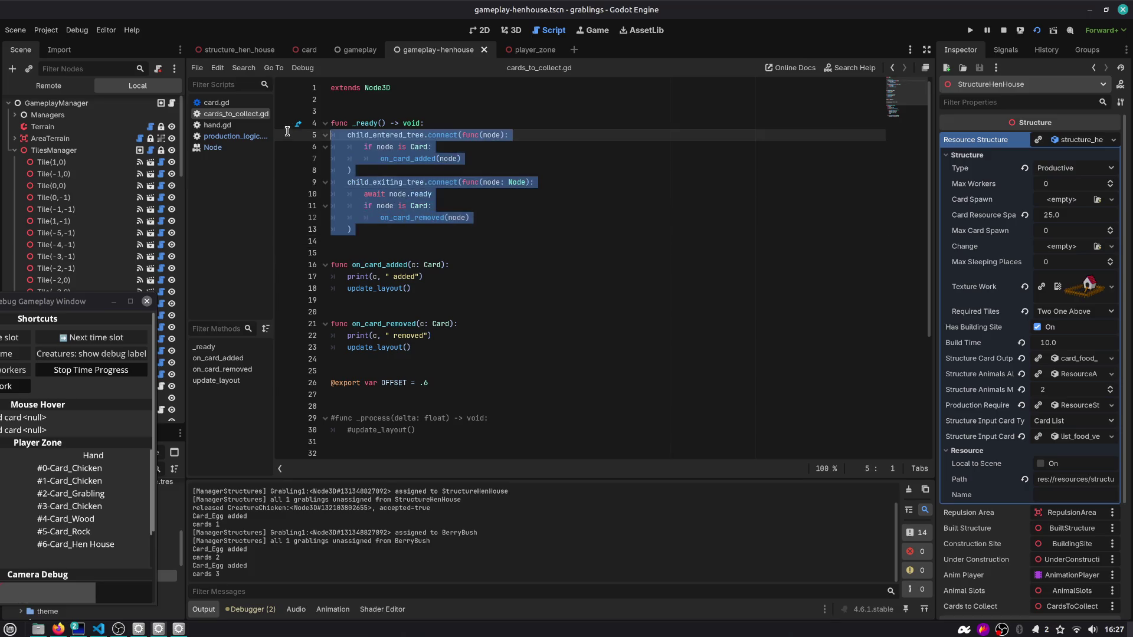
pyautogui.hotkey('ctrl', 'k')
pyautogui.press('Up')
pyautogui.press('Return')
pyautogui.write('pass')
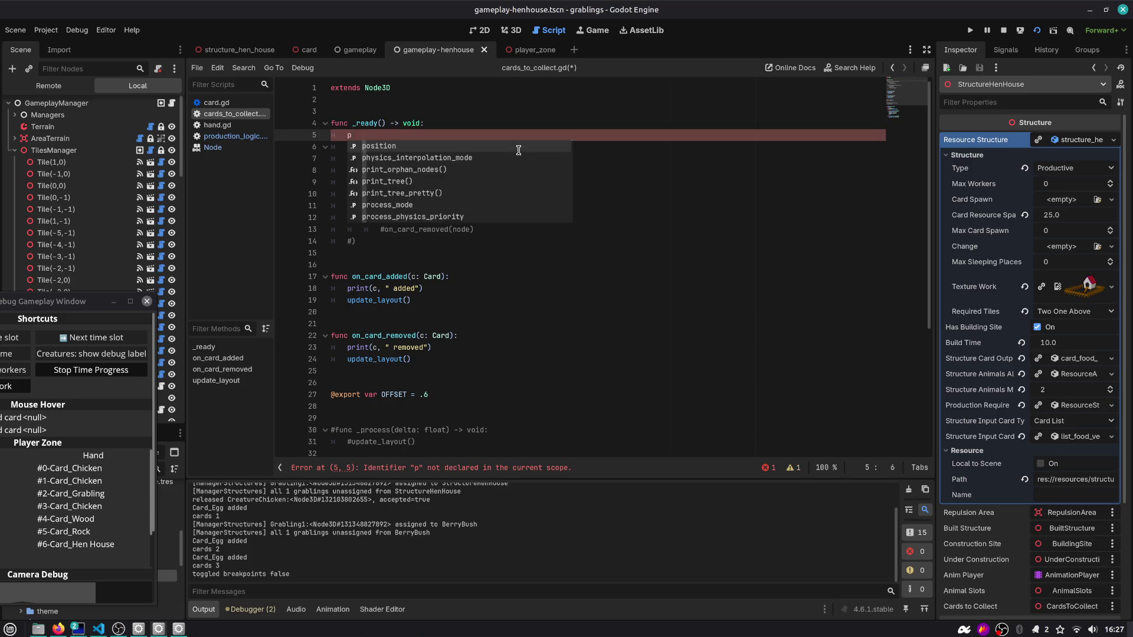
# Step: Declare a child_count variable initialised to 0 above _ready and save
pyautogui.press('Up')
pyautogui.press('Up')
pyautogui.press('Return')
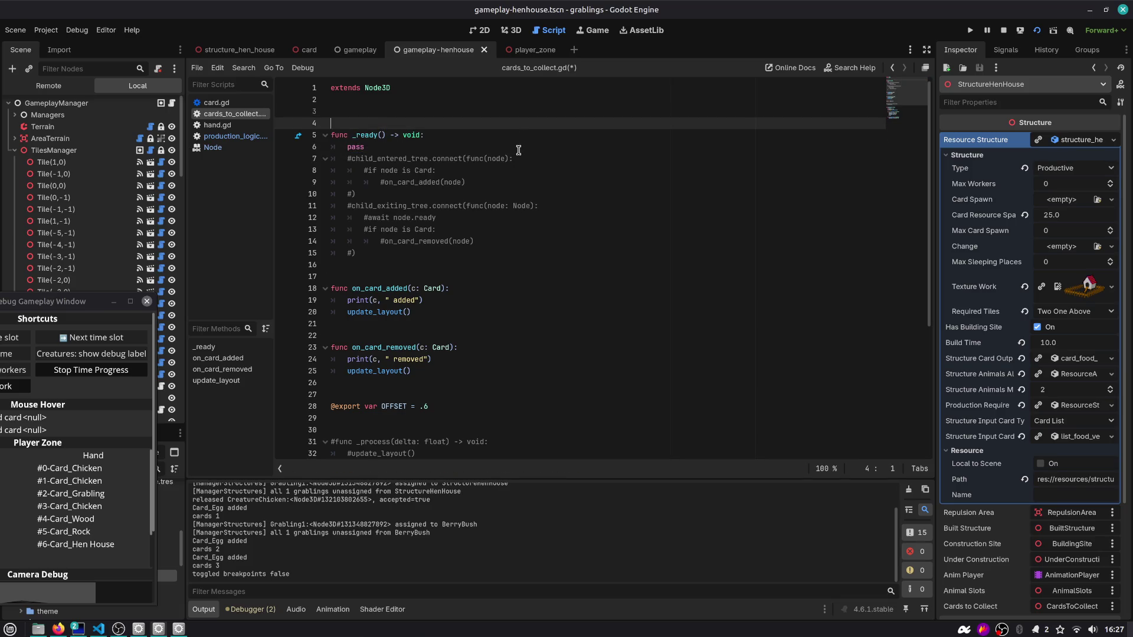
pyautogui.write('child_count ')
pyautogui.write('= 0')
pyautogui.press('Return')
pyautogui.press('Up')
pyautogui.write(':')
pyautogui.hotkey('ctrl', 's')
pyautogui.doubleClick(370, 123)
pyautogui.hotkey('ctrl', 'c')
pyautogui.scroll(-5, 424, 328)
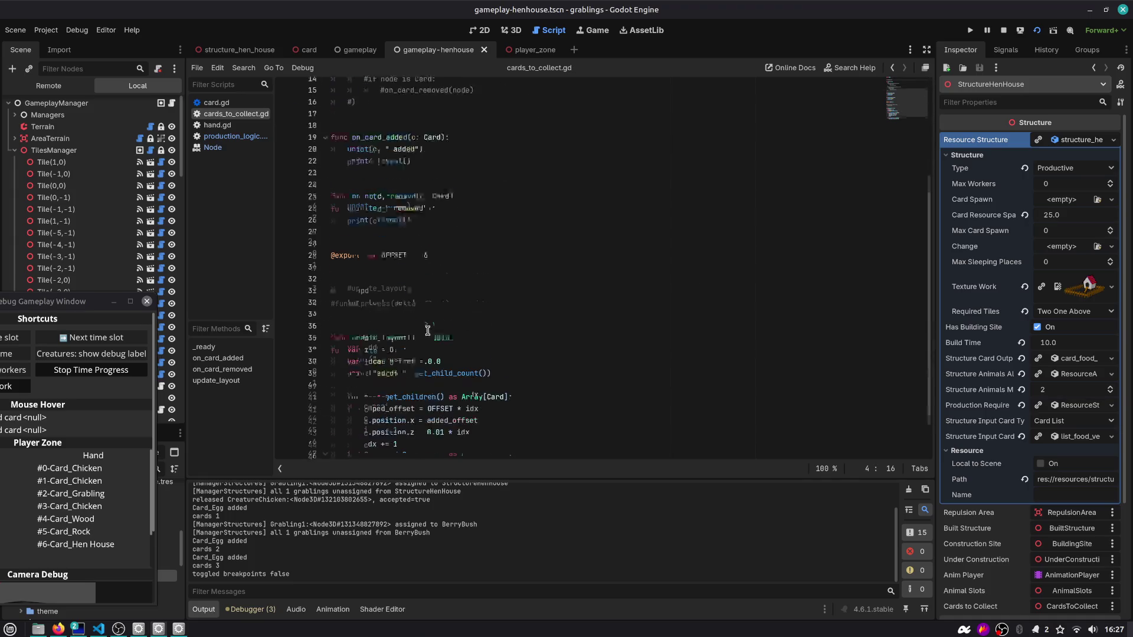
pyautogui.scroll(-1, 355, 228)
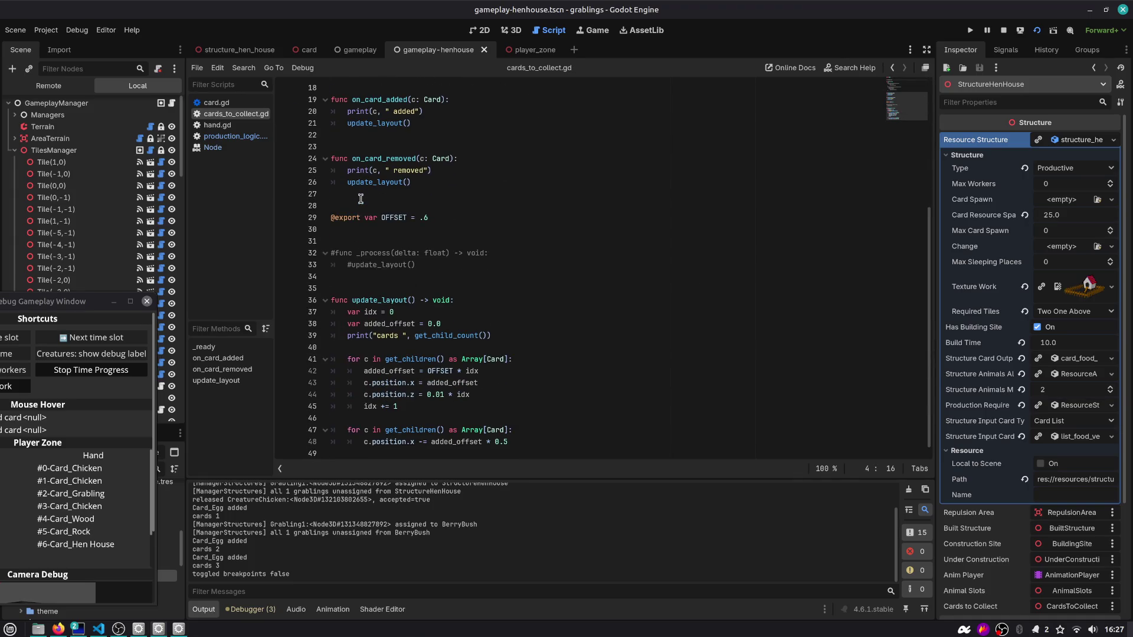
# Step: Uncomment _process and add a child_count = get_child_count() assignment
pyautogui.moveTo(413, 269); pyautogui.dragTo(411, 254)
pyautogui.hotkey('ctrl', 'k')
pyautogui.press('End')
pyautogui.press('Return')
pyautogui.hotkey('ctrl', 'v')
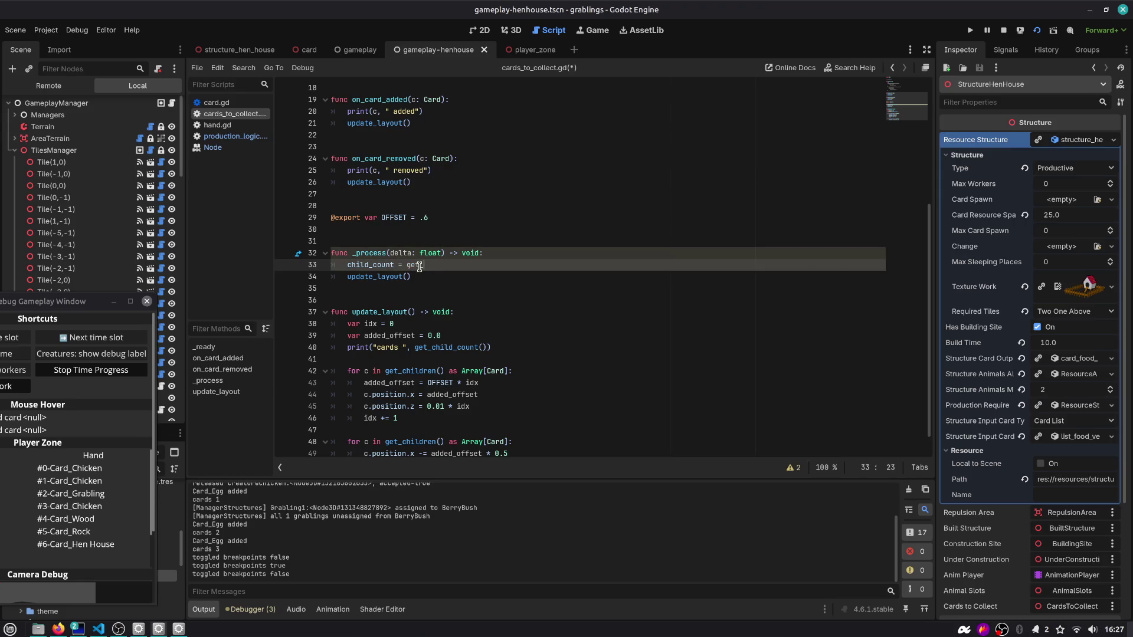
pyautogui.write('chil')
pyautogui.press('Down')
pyautogui.press('Down')
pyautogui.press('Return')
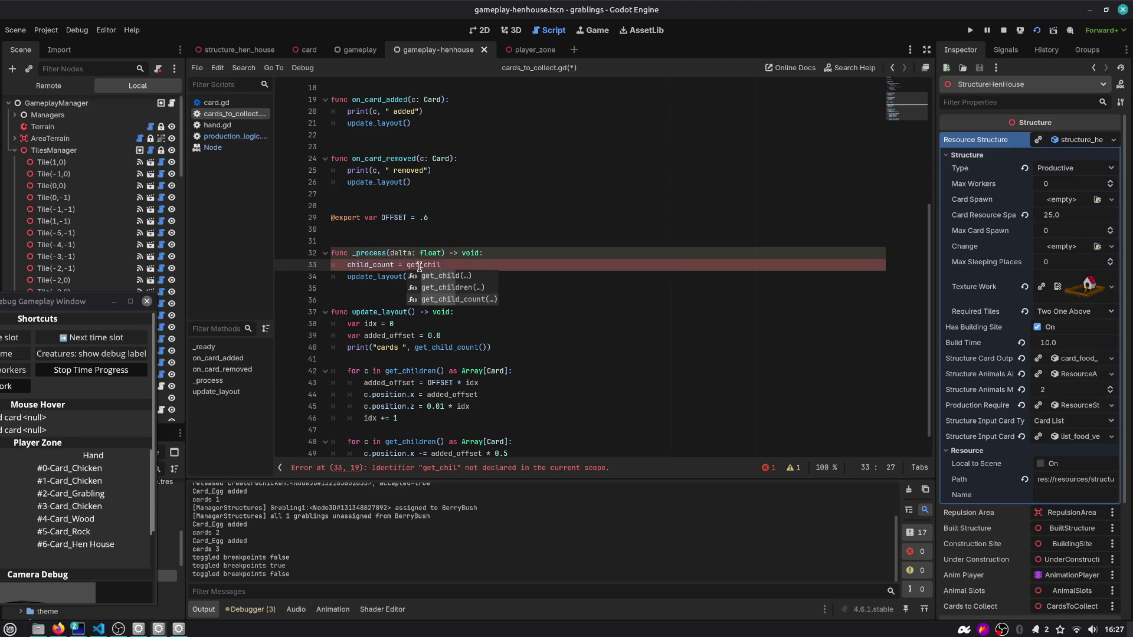
pyautogui.press('Right')
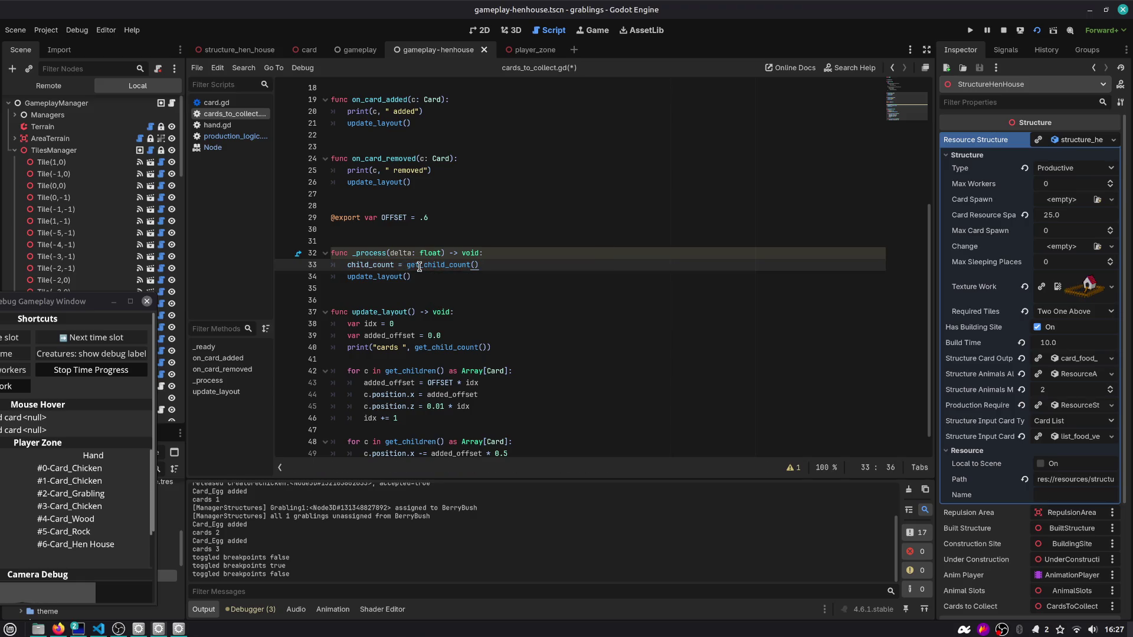
pyautogui.press('Return')
pyautogui.press('Down')
pyautogui.press('Up')
pyautogui.press('Up')
pyautogui.press('Down')
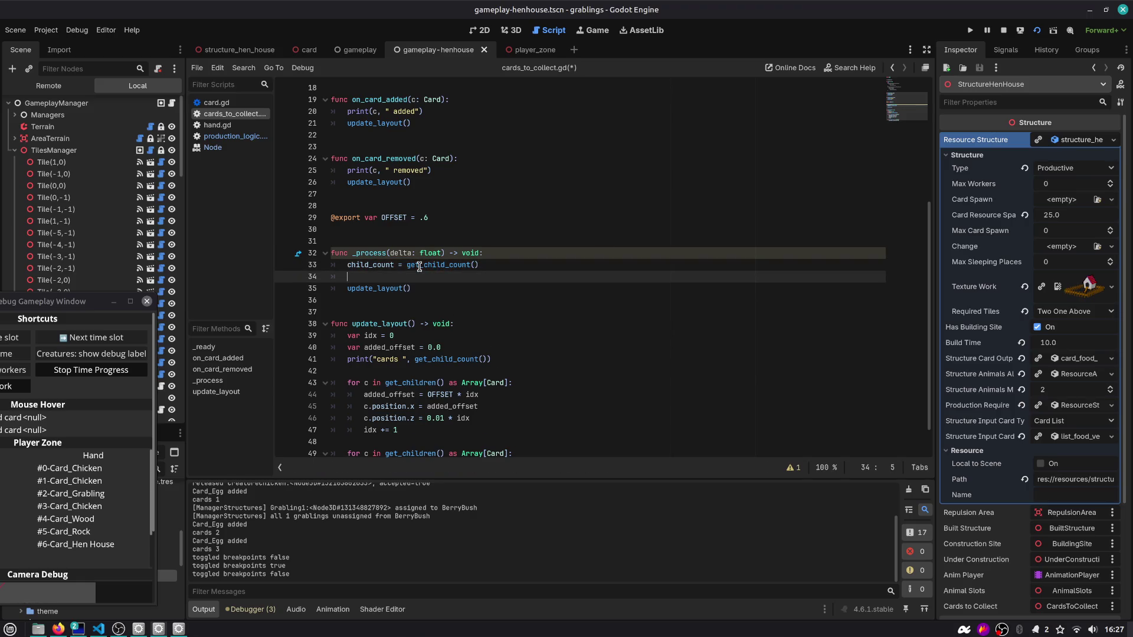
# Step: Change the assignment into an 'if child_count != get_child_count()' condition
pyautogui.click(419, 267)
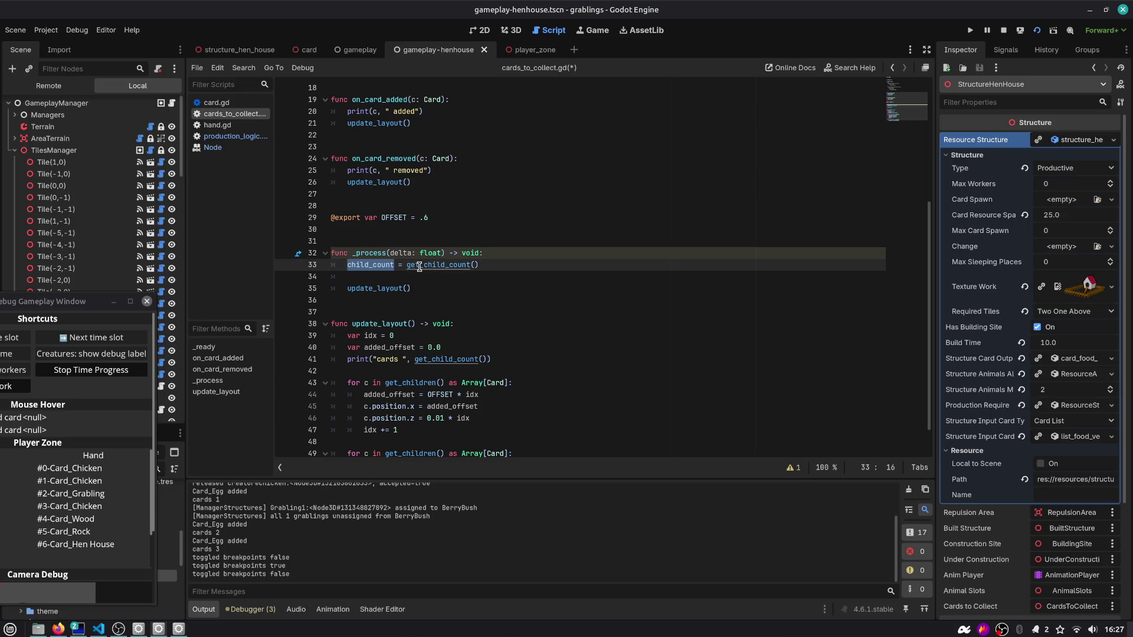
pyautogui.press('Right')
pyautogui.press('Delete')
pyautogui.press('Delete')
pyautogui.press('Home')
pyautogui.write('if')
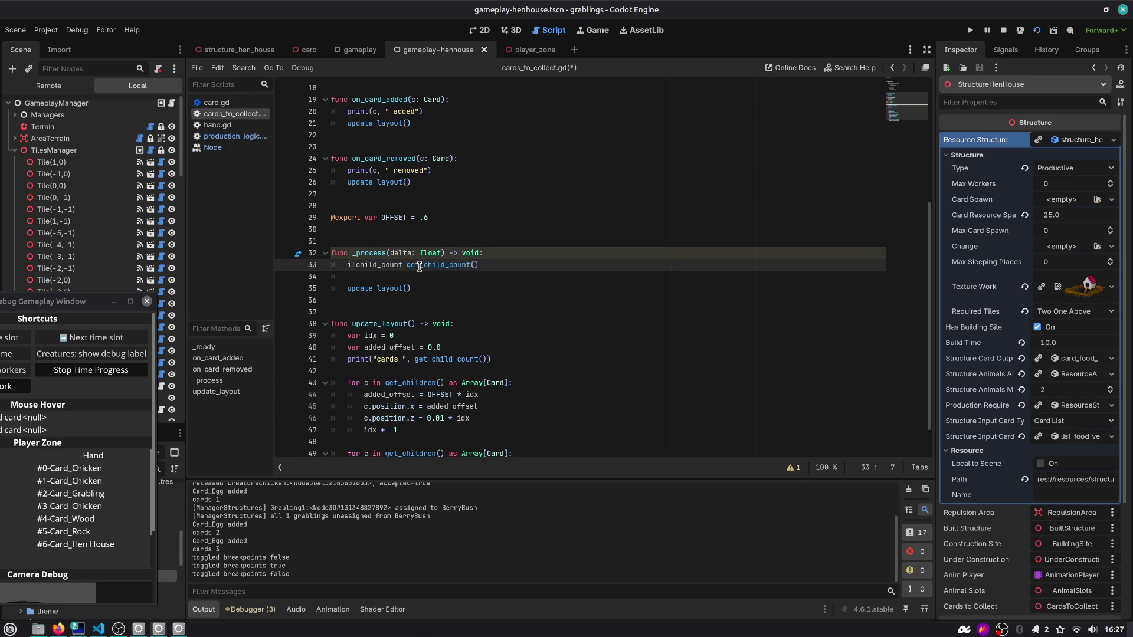
pyautogui.hotkey('ctrl', 'Right')
pyautogui.write('!=')
pyautogui.press('End')
# Step: Inside the if, update child_count and call update_layout; rename the parameter to _delta
pyautogui.press('Return')
pyautogui.write('child_count = ge')
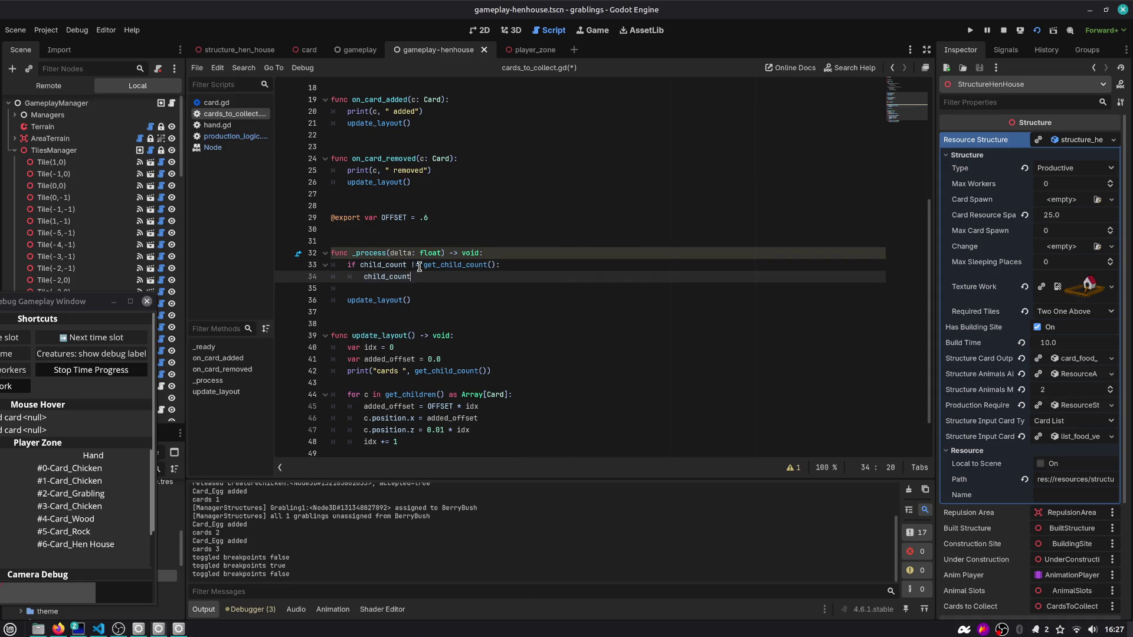
pyautogui.write('t_chi')
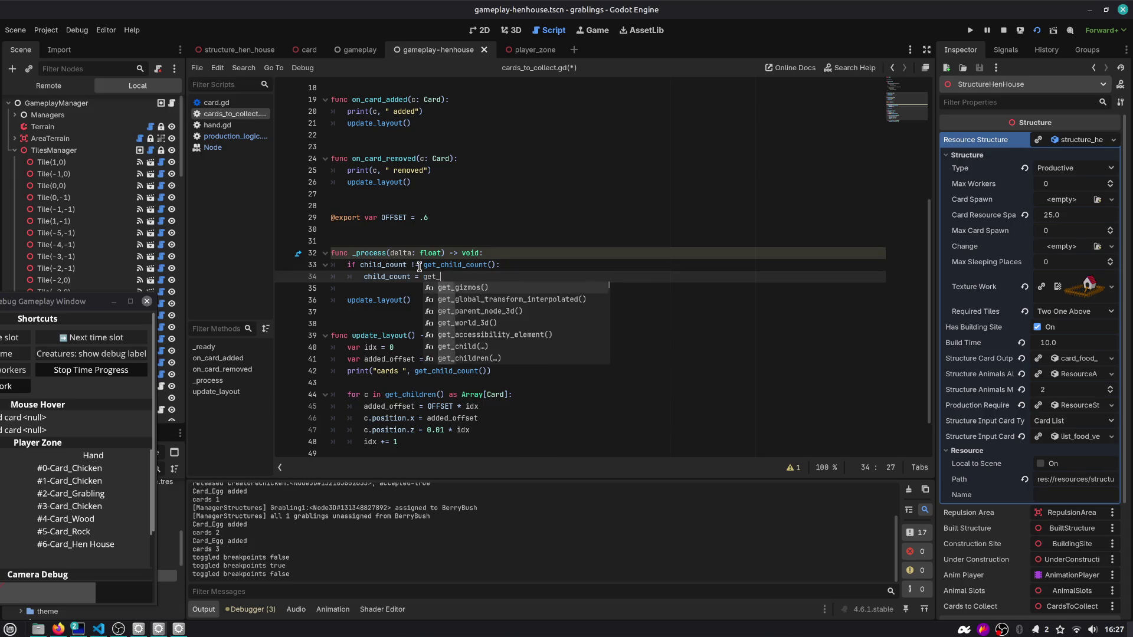
pyautogui.press('Down')
pyautogui.press('Down')
pyautogui.press('Return')
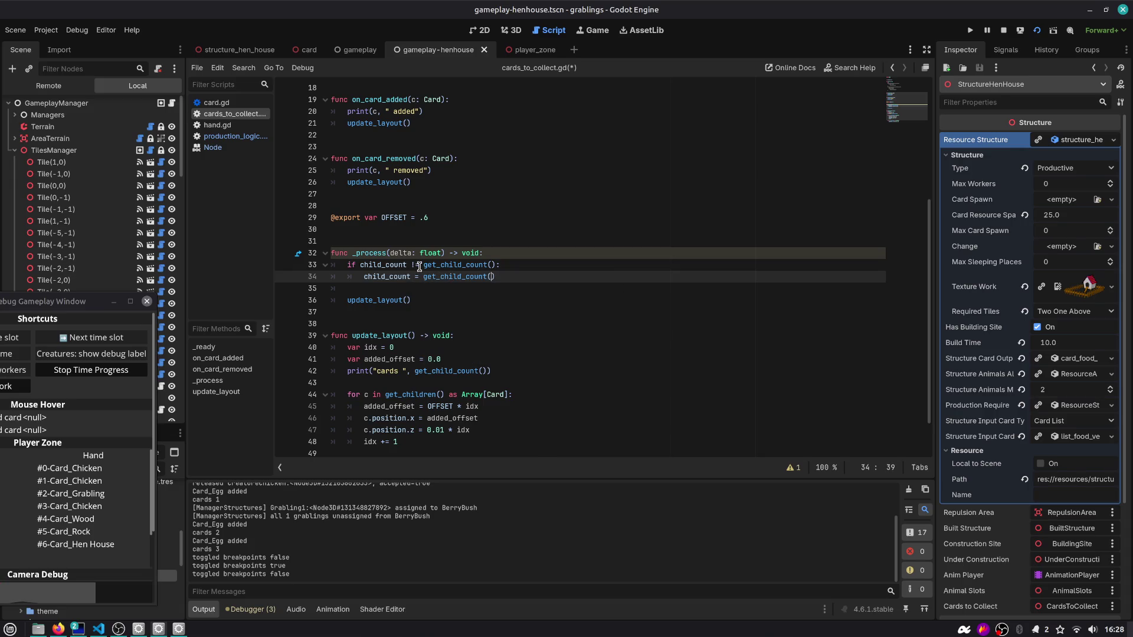
pyautogui.press('Down')
pyautogui.press('Down')
pyautogui.press('BackSpace')
pyautogui.press('BackSpace')
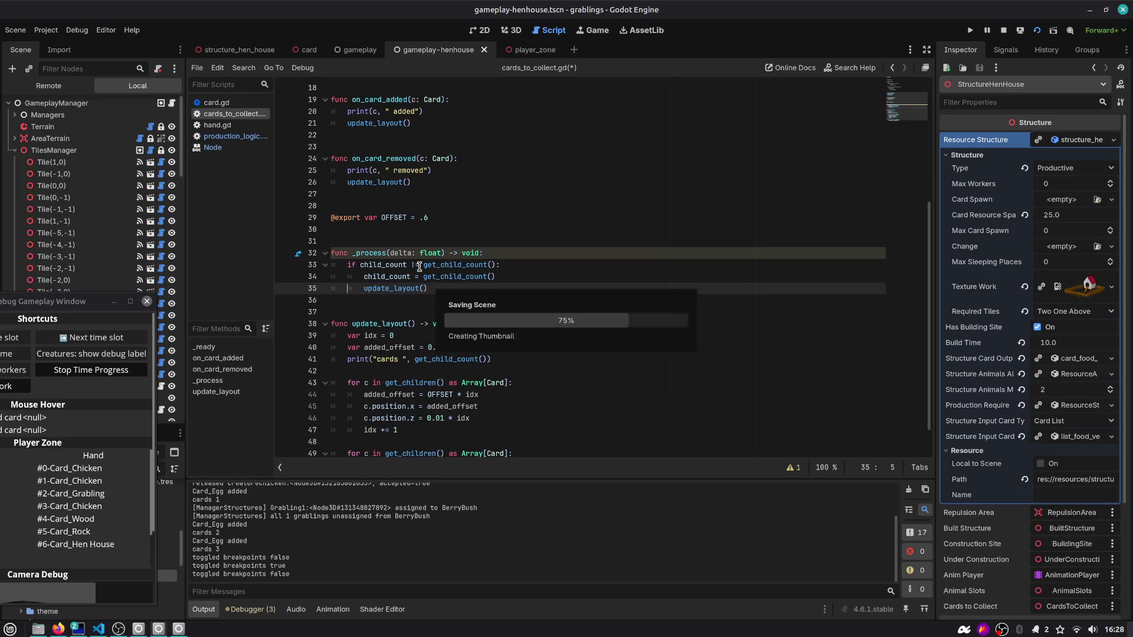
pyautogui.click(390, 253)
pyautogui.write('_')
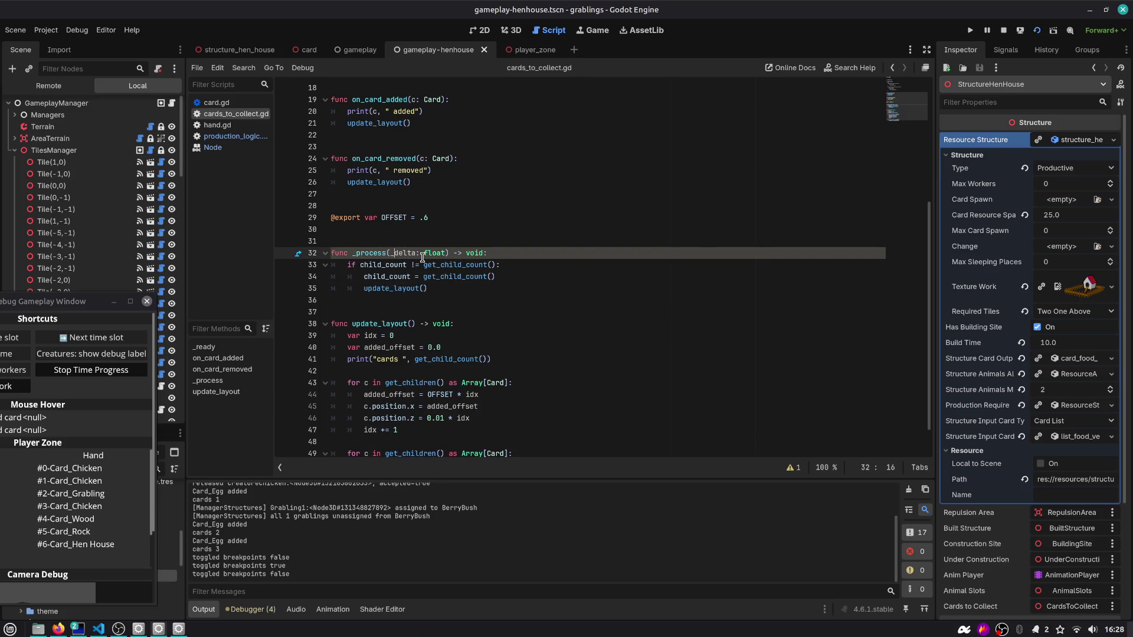
pyautogui.doubleClick(384, 284)
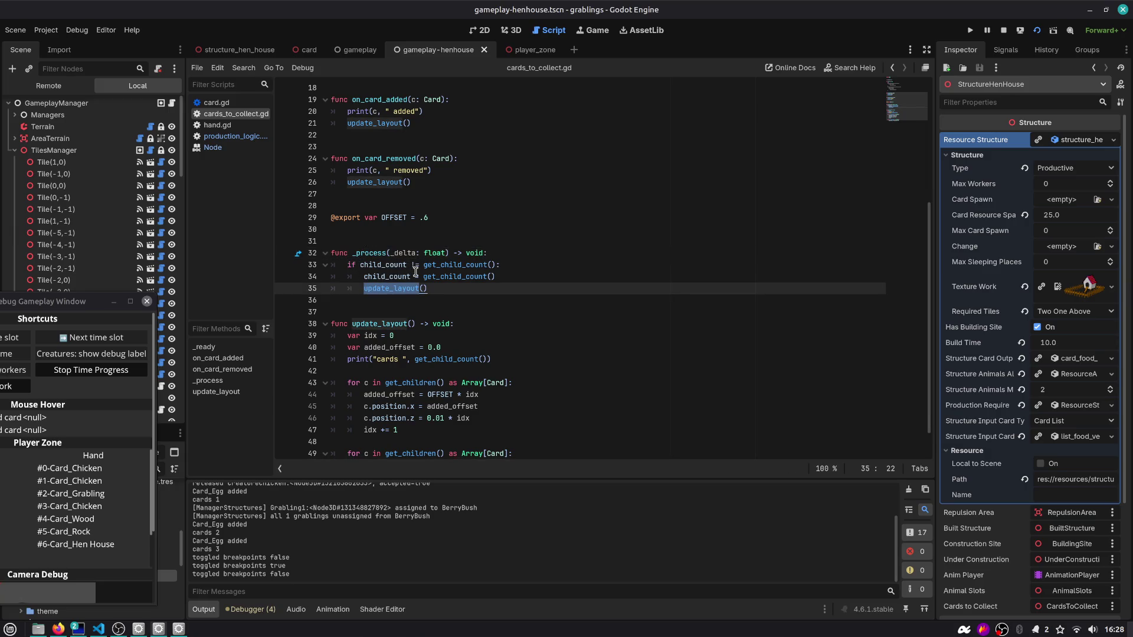
# Step: Delete the on_card_added and on_card_removed functions
pyautogui.scroll(-1, 444, 284)
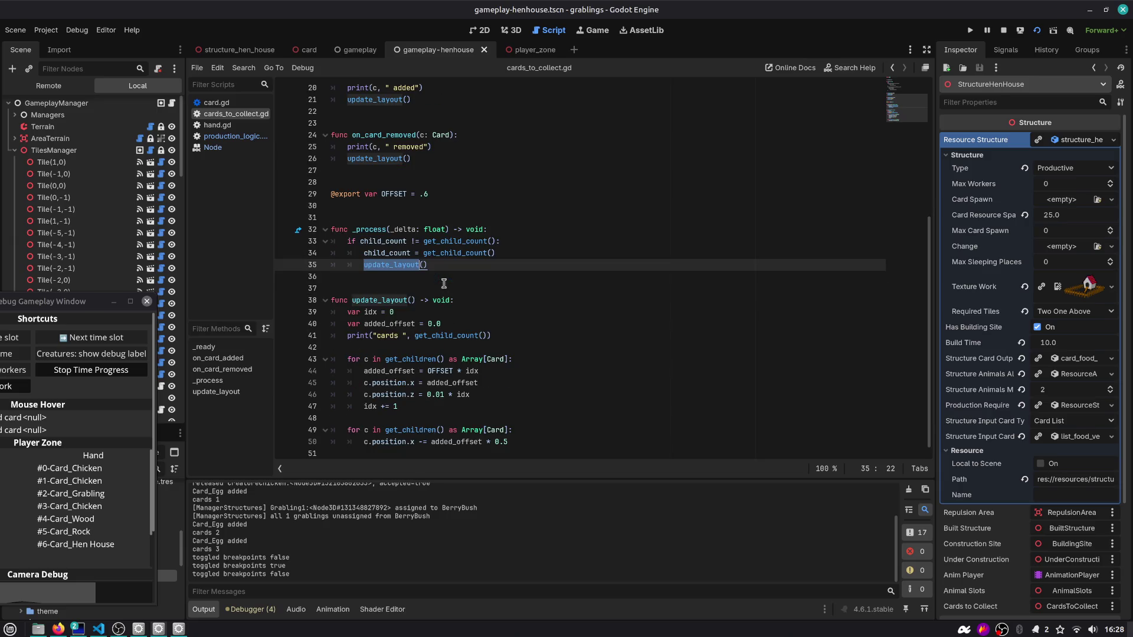
pyautogui.doubleClick(403, 300)
pyautogui.scroll(4, 436, 407)
pyautogui.scroll(-4, 429, 364)
pyautogui.scroll(4, 468, 408)
pyautogui.moveTo(425, 264); pyautogui.dragTo(280, 177)
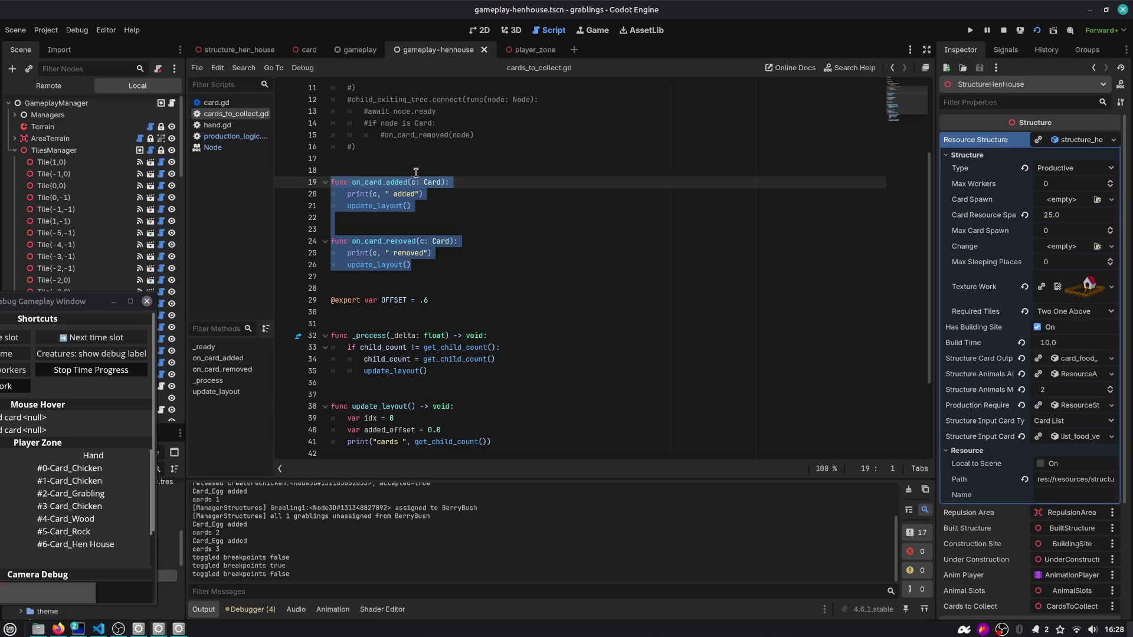
pyautogui.press('Delete')
pyautogui.press('Delete')
pyautogui.press('Delete')
pyautogui.scroll(3, 427, 204)
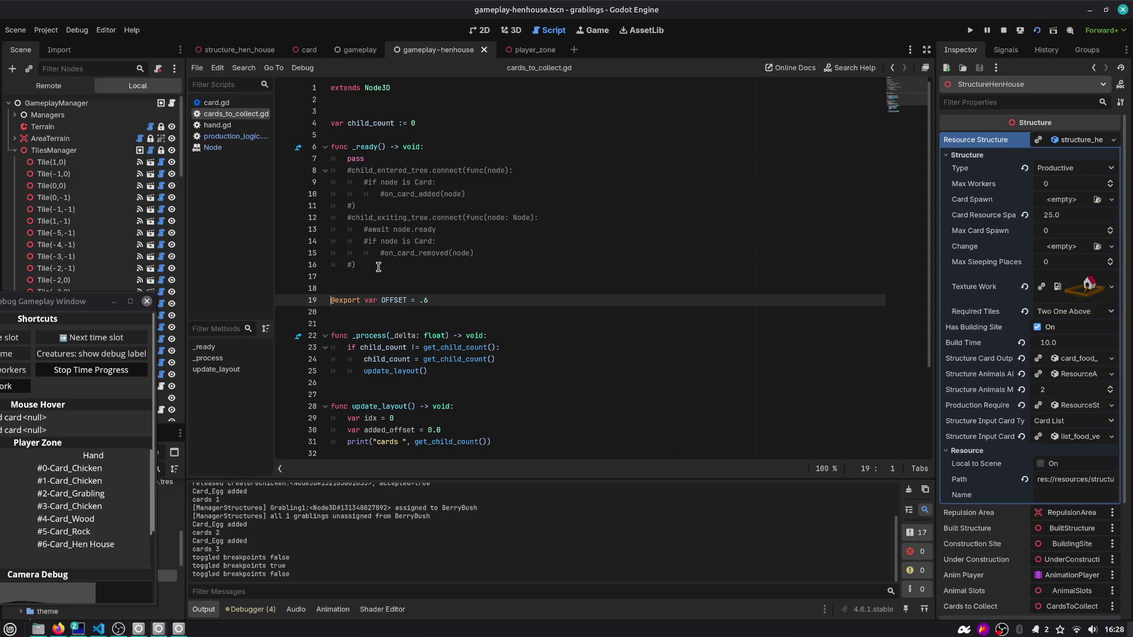
# Step: Run the scene, plant a Berry Bush, and feed a Berry card and the chicken to the hen house
pyautogui.click(1037, 33)
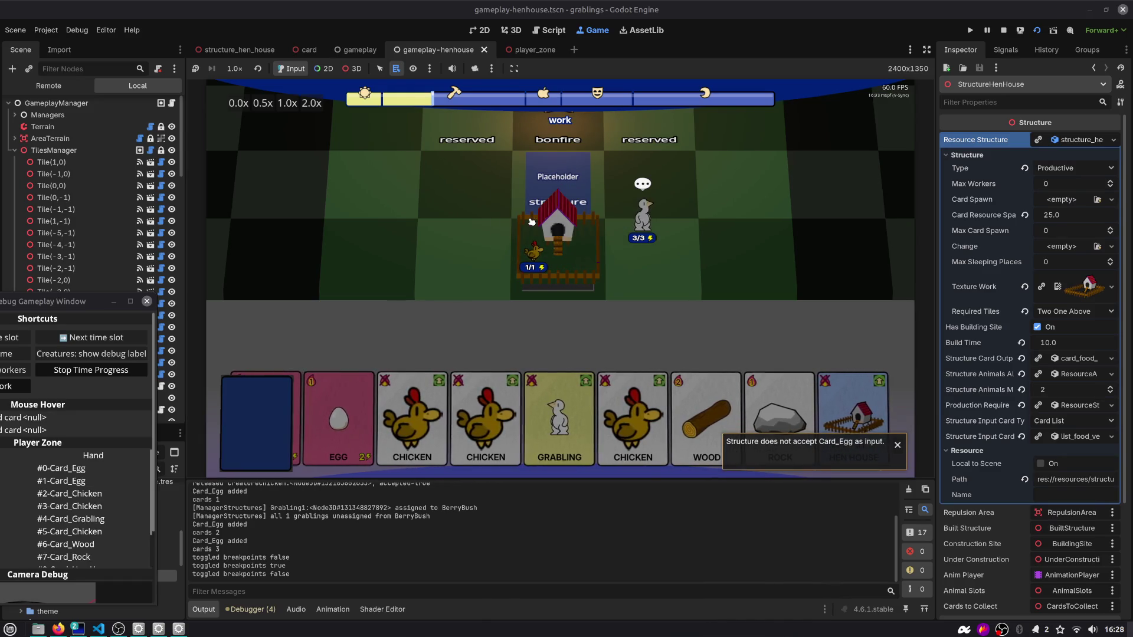
pyautogui.click(1037, 30)
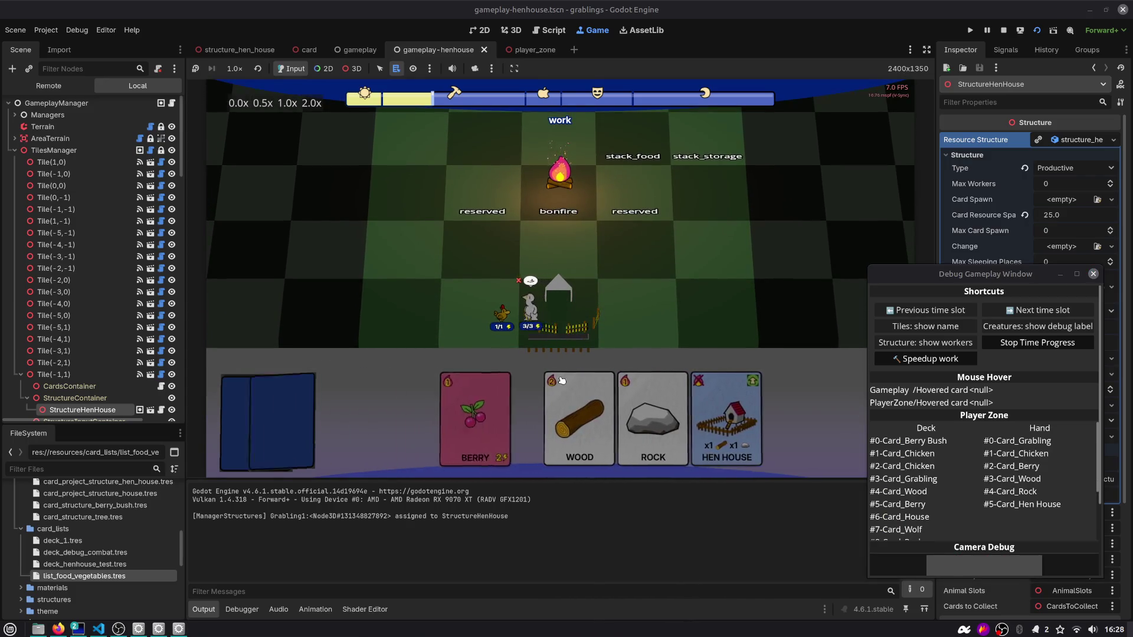
pyautogui.moveTo(657, 319)
pyautogui.mouseDown()
pyautogui.moveTo(543, 253)
pyautogui.moveTo(566, 195)
pyautogui.mouseUp()
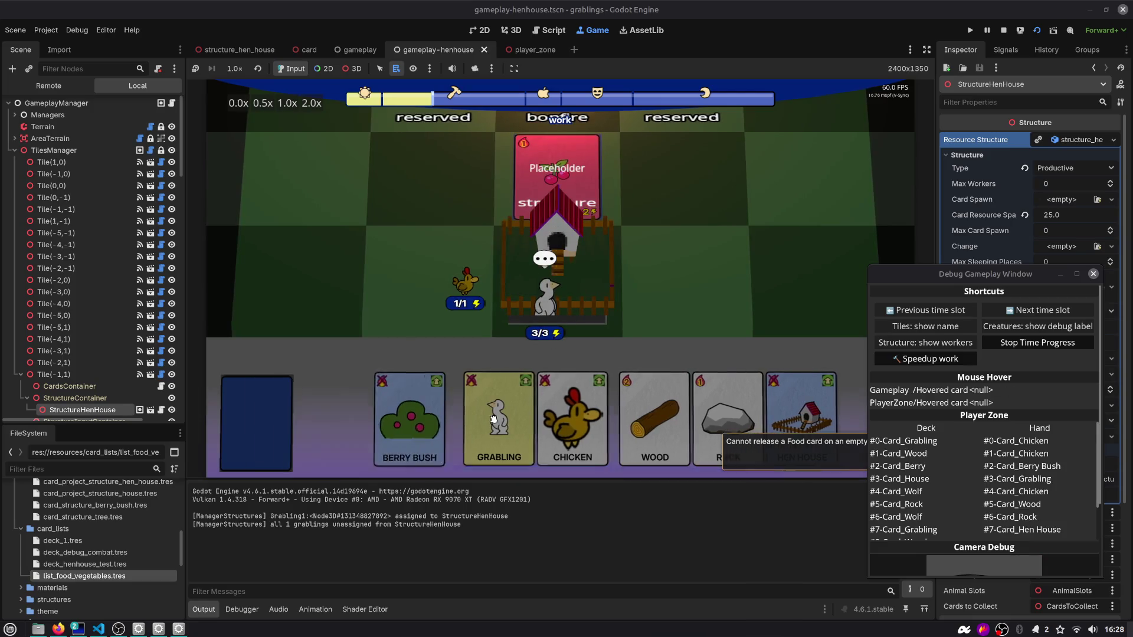
pyautogui.moveTo(266, 419)
pyautogui.mouseDown()
pyautogui.moveTo(619, 307)
pyautogui.moveTo(696, 259)
pyautogui.mouseUp()
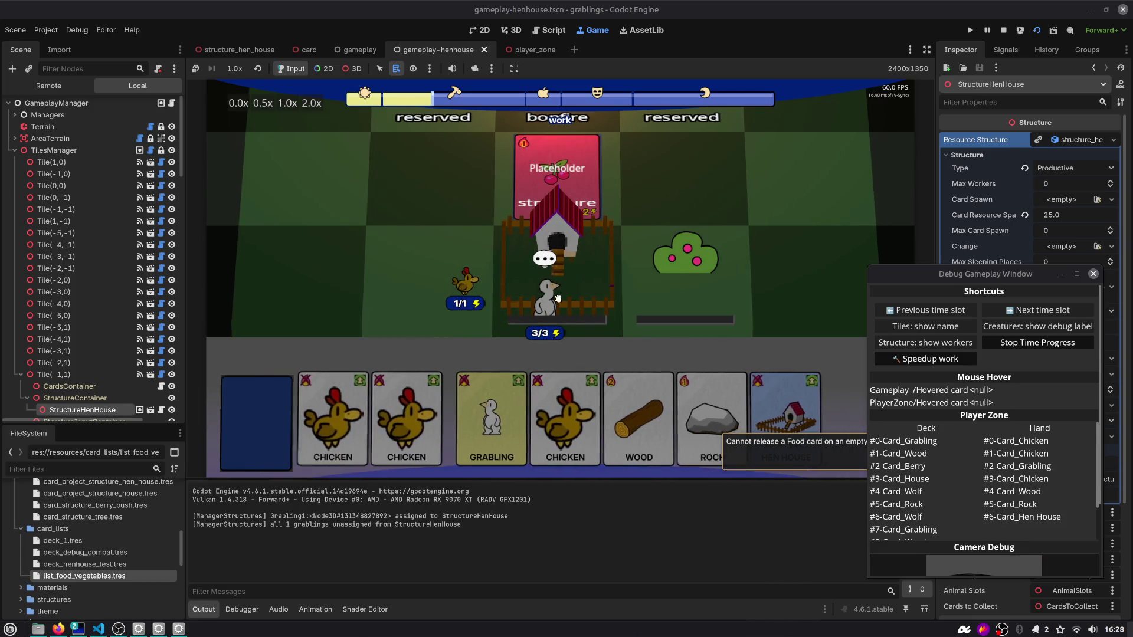
pyautogui.moveTo(349, 407); pyautogui.dragTo(514, 255)
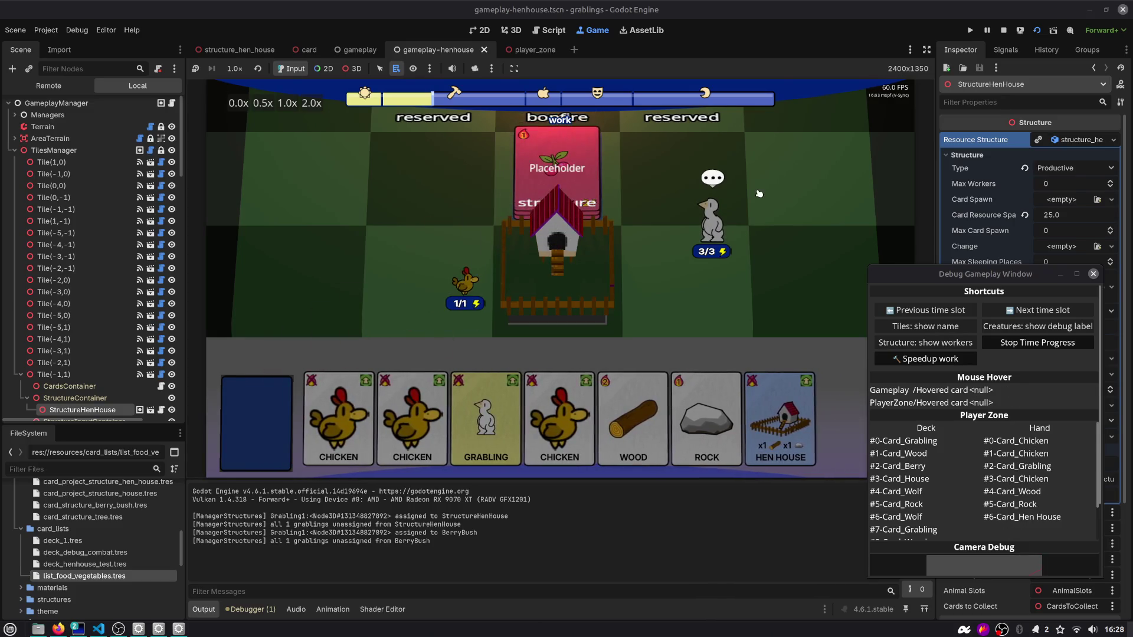
pyautogui.moveTo(477, 291); pyautogui.dragTo(534, 280)
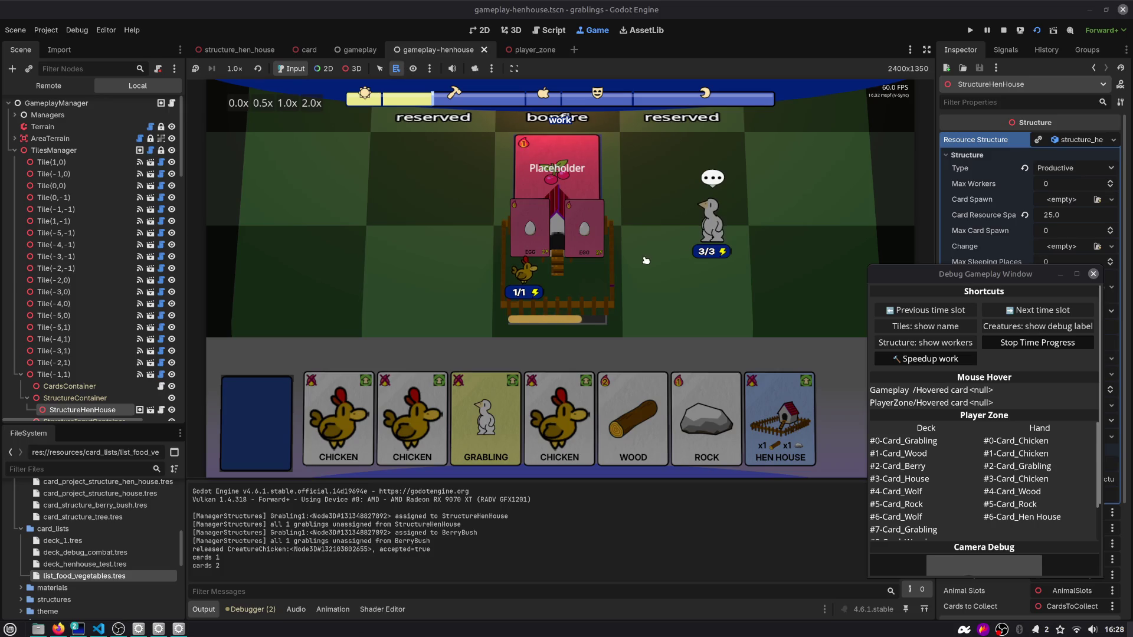
# Step: Drag two EGG cards off the hen house toward stack_storage, then return to the script
pyautogui.moveTo(637, 262)
pyautogui.mouseDown()
pyautogui.moveTo(785, 230)
pyautogui.moveTo(672, 212)
pyautogui.mouseUp()
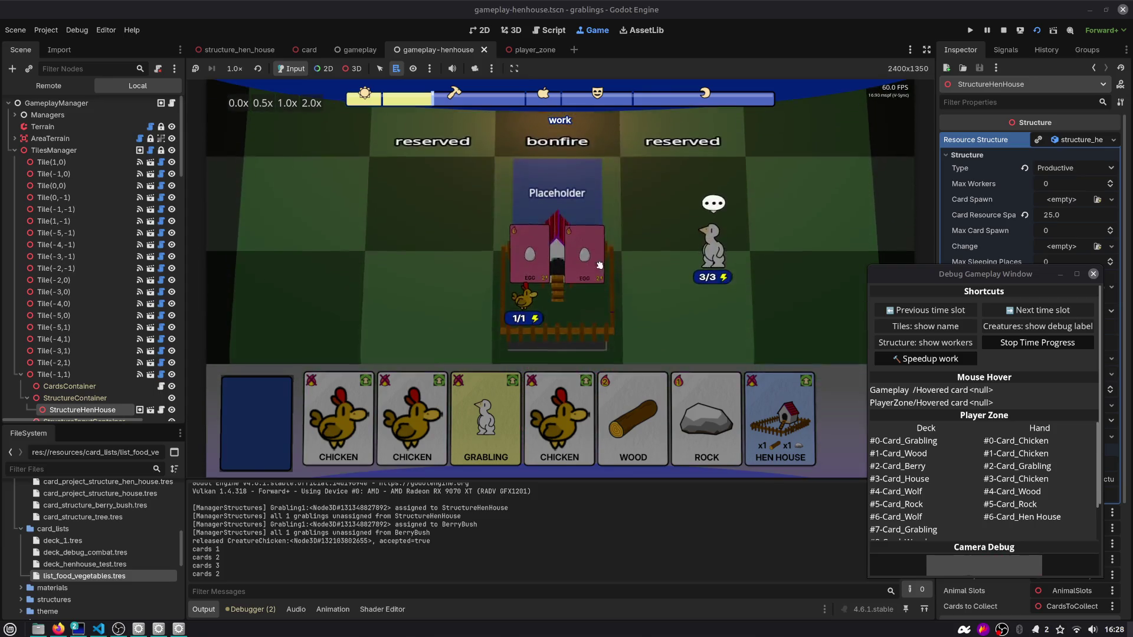
pyautogui.moveTo(599, 265)
pyautogui.mouseDown()
pyautogui.moveTo(782, 288)
pyautogui.moveTo(797, 271)
pyautogui.moveTo(683, 165)
pyautogui.moveTo(714, 236)
pyautogui.moveTo(678, 165)
pyautogui.mouseUp()
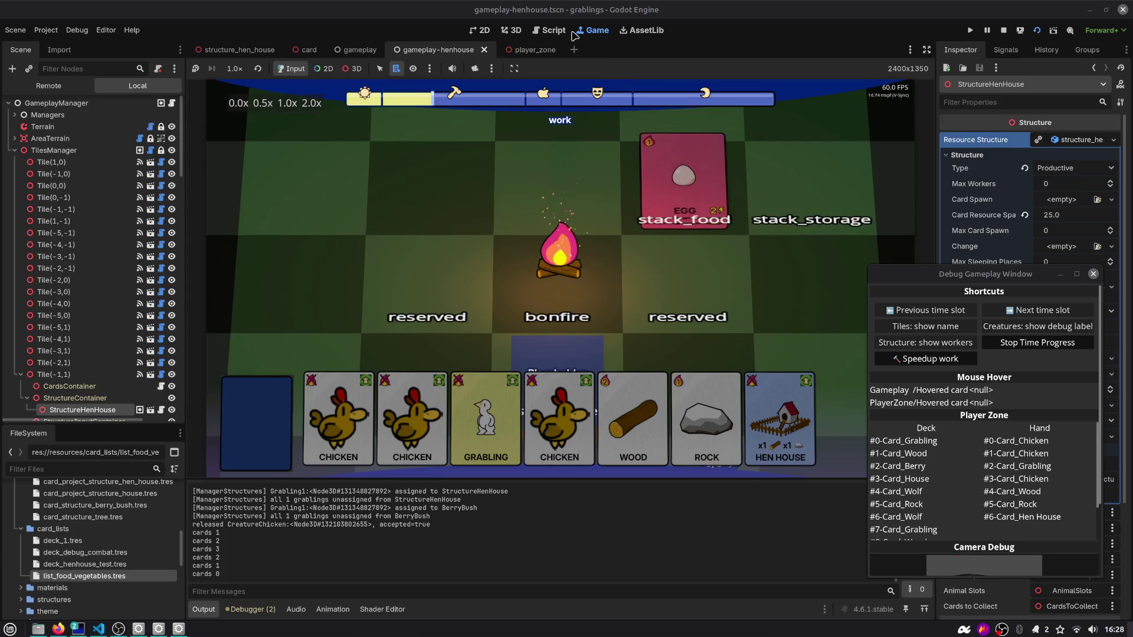
pyautogui.click(554, 31)
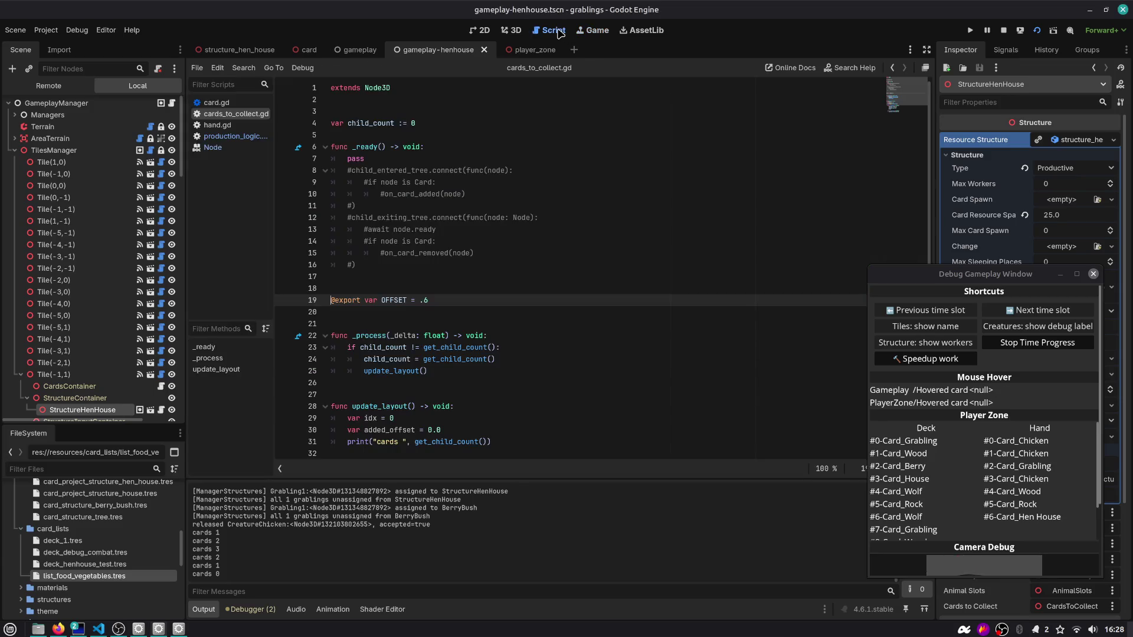
# Step: Uncomment the child_entered_tree and child_exiting_tree connections in _ready and delete the pass line
pyautogui.click(418, 252)
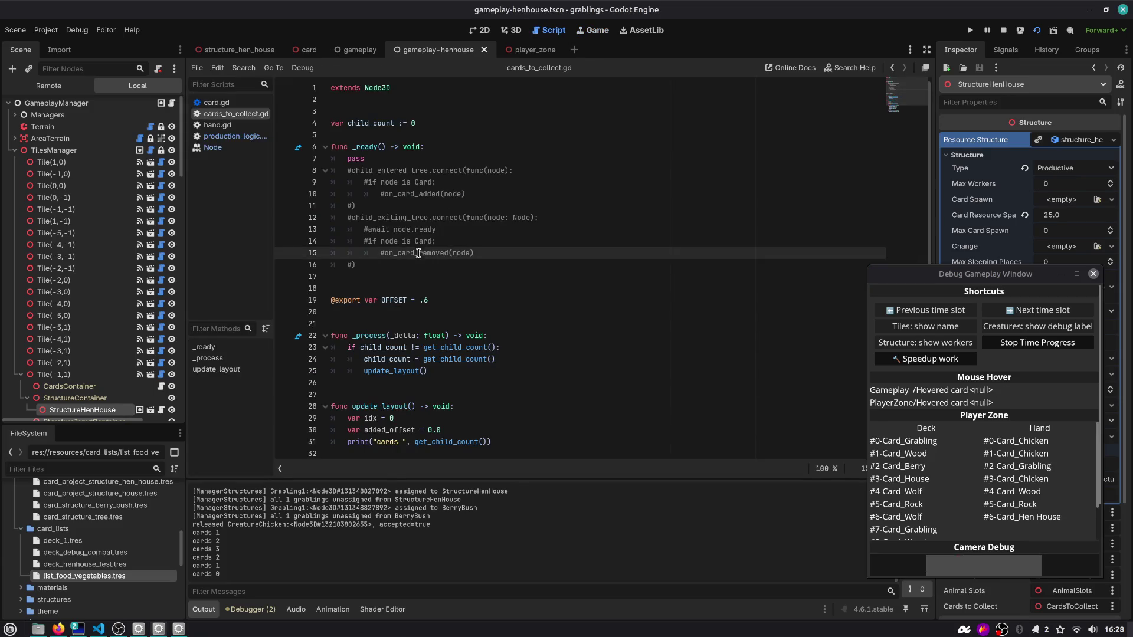
pyautogui.moveTo(381, 264); pyautogui.dragTo(275, 174)
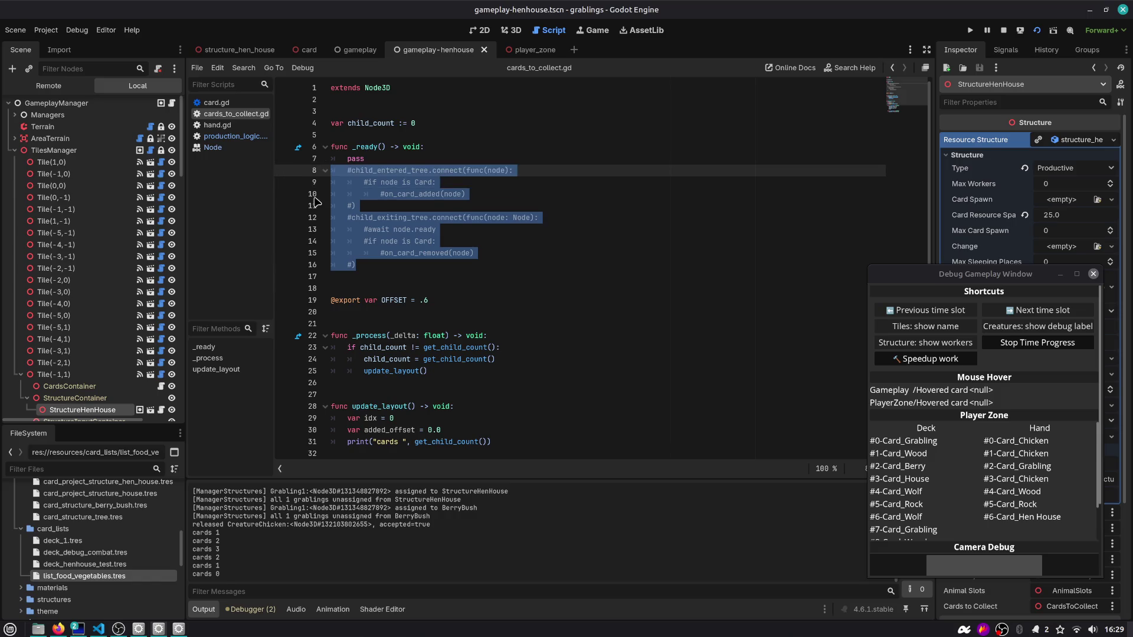
pyautogui.hotkey('ctrl', 'k')
pyautogui.hotkey('ctrl', 'shift', 'k')
pyautogui.click(509, 246)
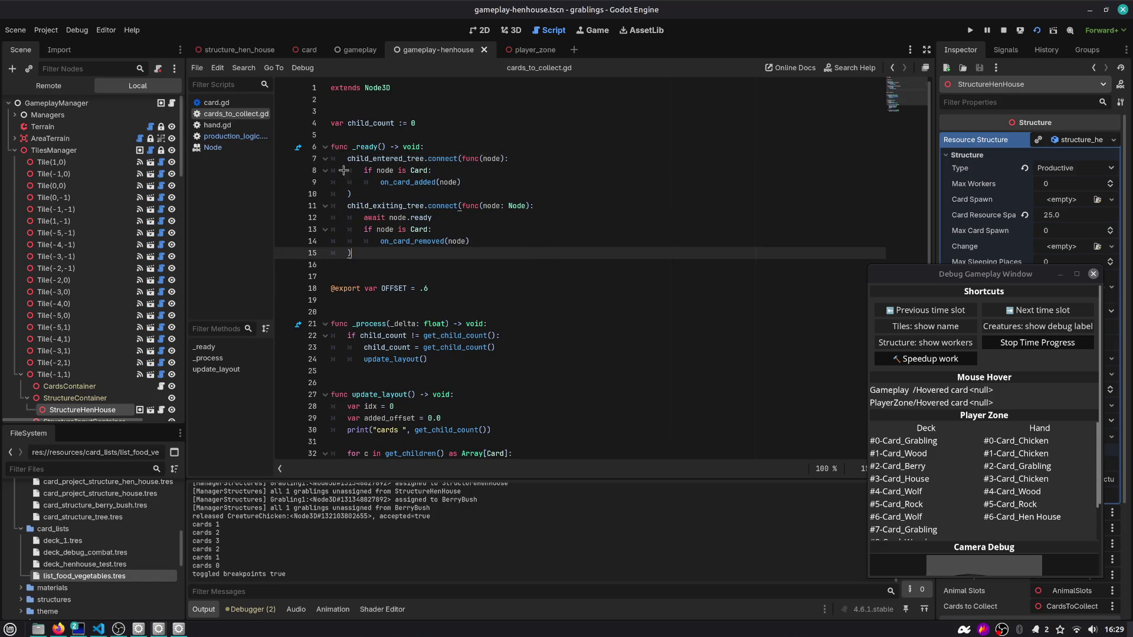
# Step: Capture a region screenshot of the _ready code to the clipboard
pyautogui.press('Print')
pyautogui.moveTo(288, 124)
pyautogui.mouseDown()
pyautogui.moveTo(588, 265)
pyautogui.moveTo(591, 280)
pyautogui.mouseUp()
pyautogui.press('Return')
pyautogui.hotkey('alt', 'Tab')
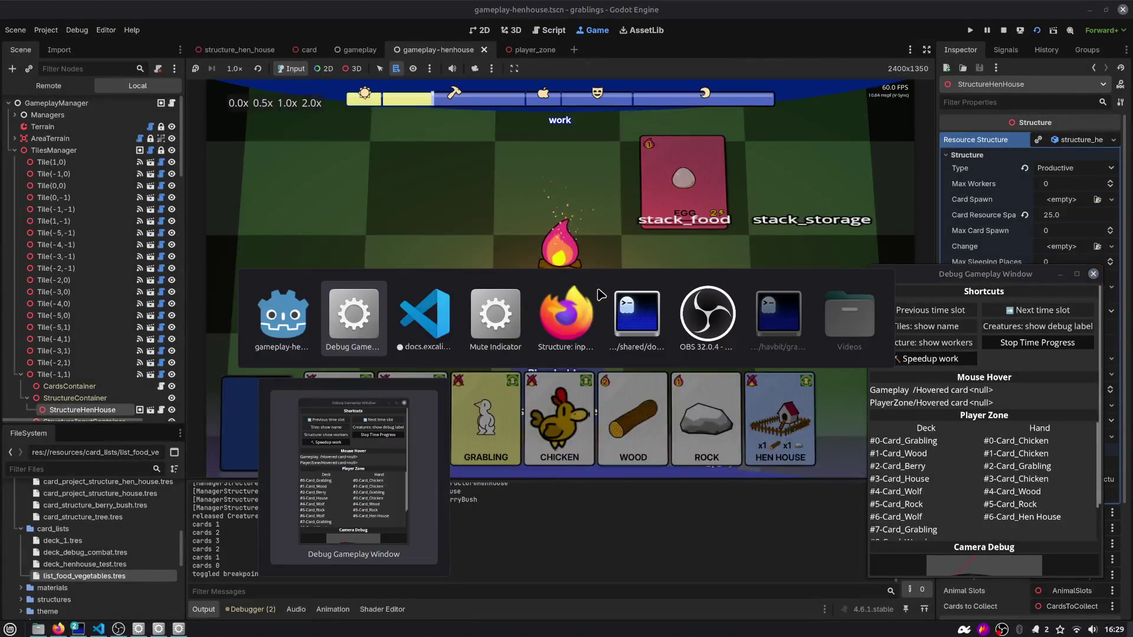
# Step: Paste the _ready code screenshot into the Excalidraw sketch, left of the stacked wood cards
pyautogui.hotkey('ctrl', 'v')
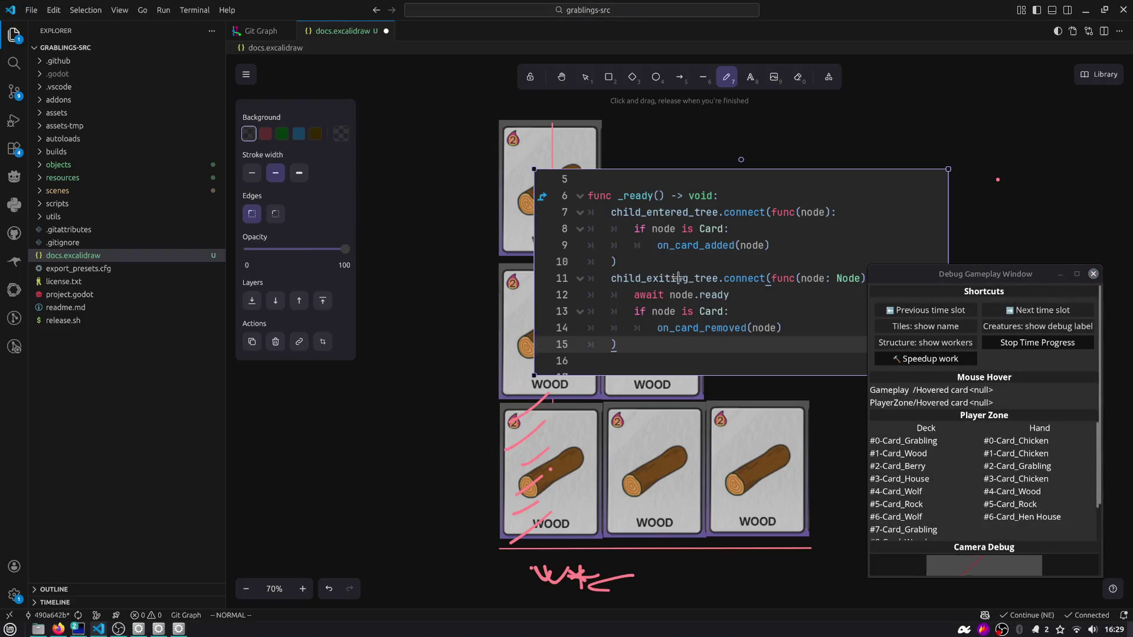
pyautogui.scroll(-5, 697, 278)
pyautogui.press('Escape')
pyautogui.click(717, 285)
pyautogui.moveTo(717, 285)
pyautogui.mouseDown()
pyautogui.moveTo(542, 313)
pyautogui.moveTo(551, 298)
pyautogui.mouseUp()
pyautogui.click(579, 202)
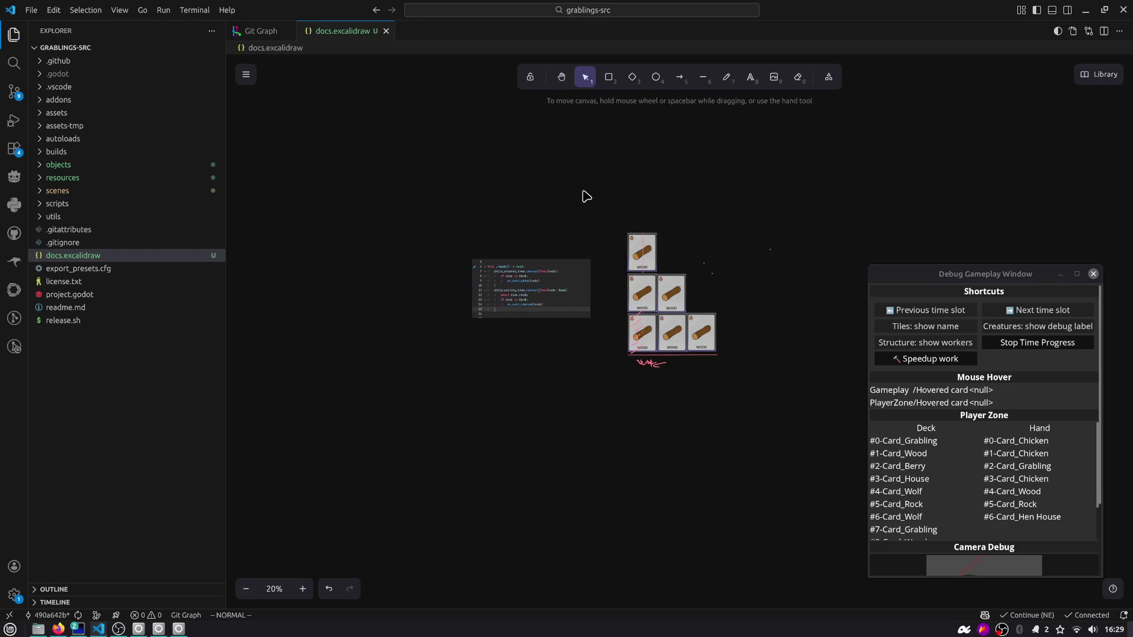
pyautogui.hotkey('alt', 'Tab')
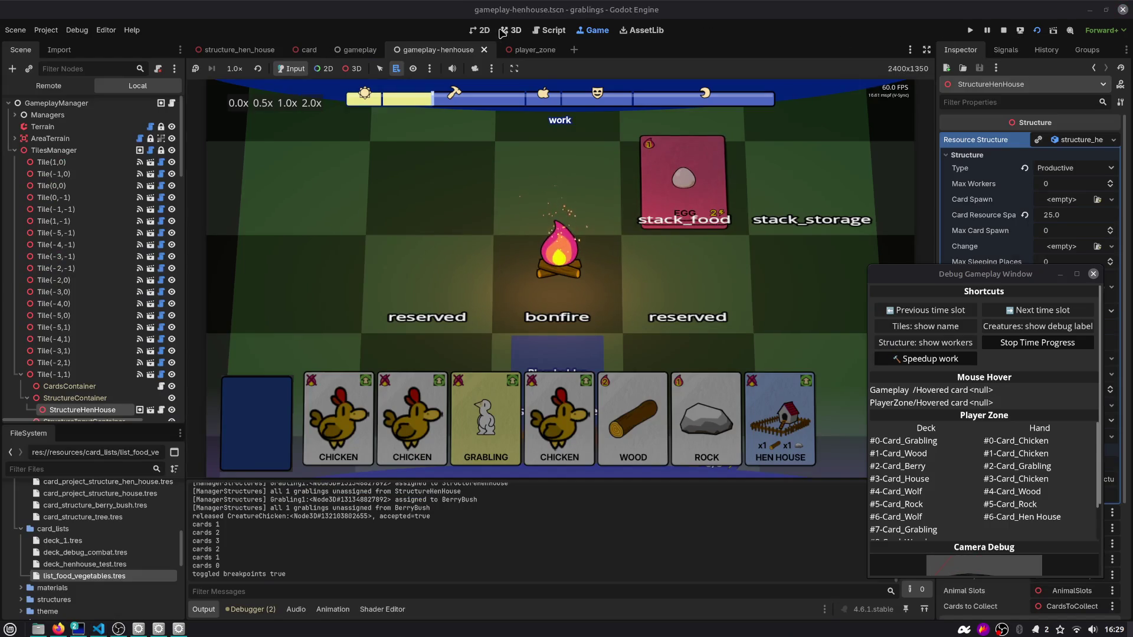
pyautogui.click(549, 30)
# Step: Delete the _ready function, move the OFFSET export line to the top, and save the script
pyautogui.moveTo(401, 254)
pyautogui.mouseDown()
pyautogui.moveTo(324, 204)
pyautogui.moveTo(298, 149)
pyautogui.mouseUp()
pyautogui.press('BackSpace')
pyautogui.press('Delete')
pyautogui.press('Delete')
pyautogui.press('Delete')
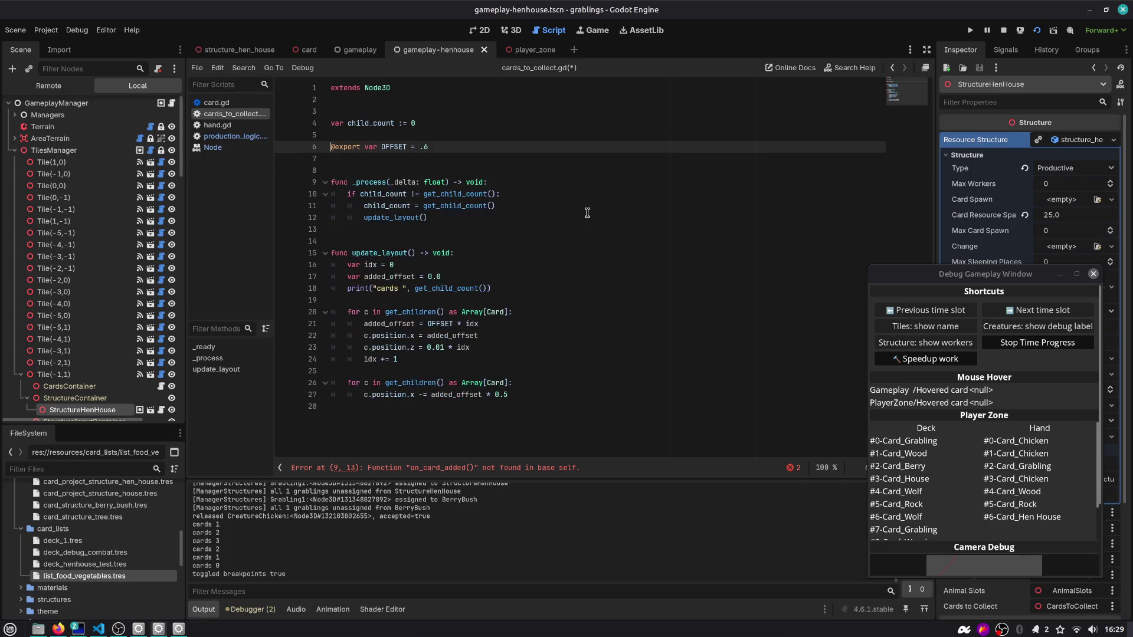
pyautogui.hotkey('alt', 'Up')
pyautogui.hotkey('alt', 'Up')
pyautogui.hotkey('alt', 'Up')
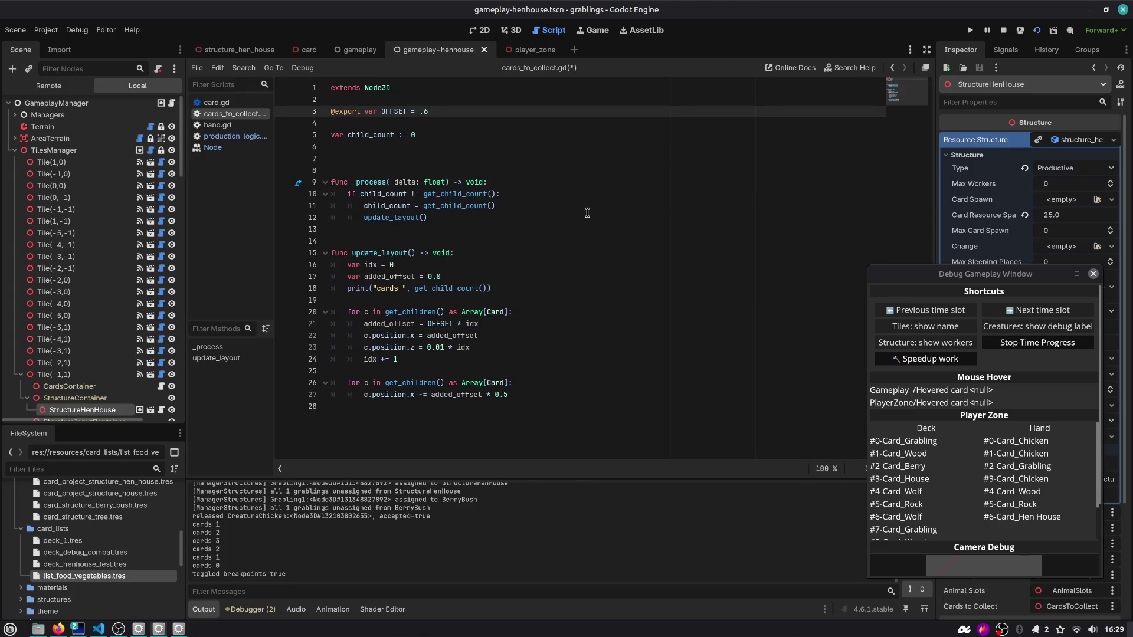
pyautogui.press('Down')
pyautogui.press('Down')
pyautogui.press('Down')
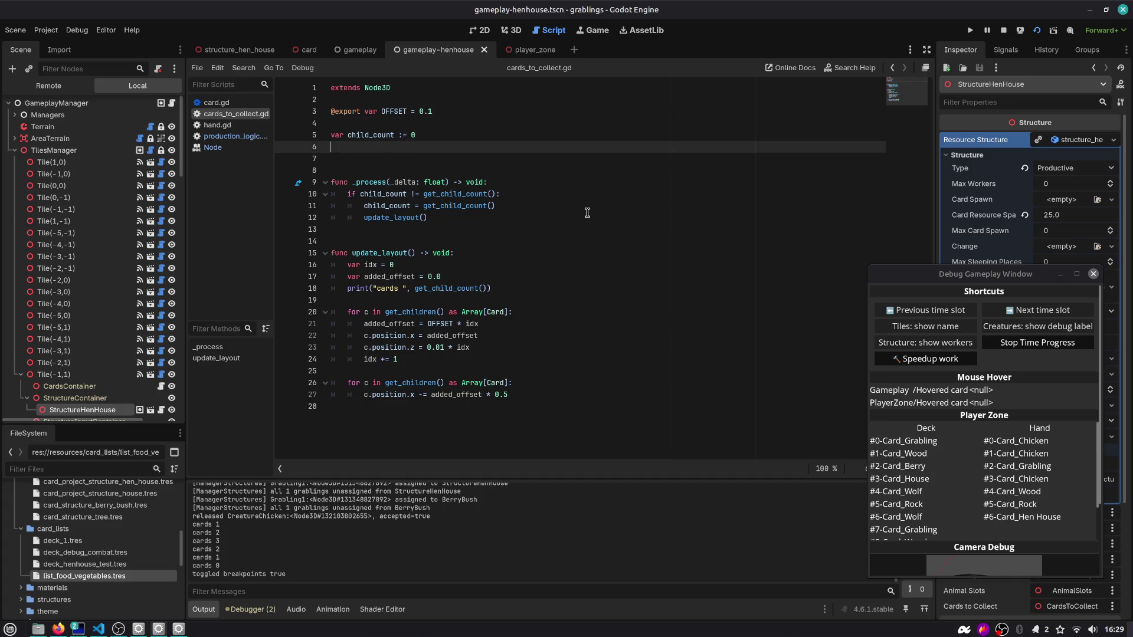
pyautogui.press('Delete')
pyautogui.hotkey('ctrl', 's')
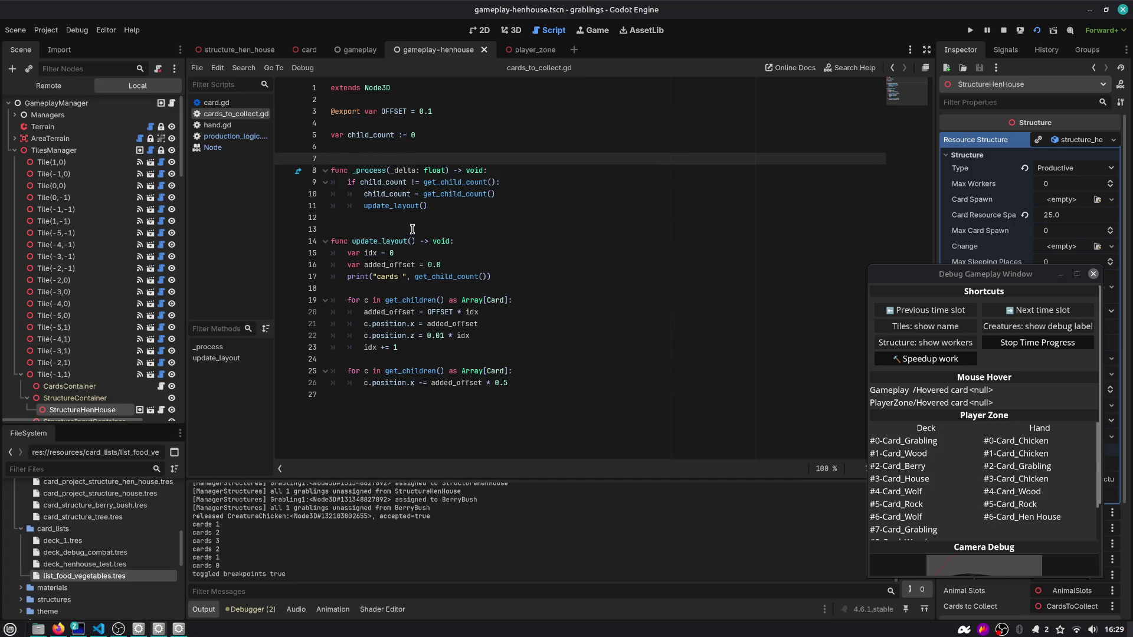
# Step: Remove the cards debug print line and stop the running game
pyautogui.click(392, 277)
pyautogui.hotkey('ctrl', 'shift', 'k')
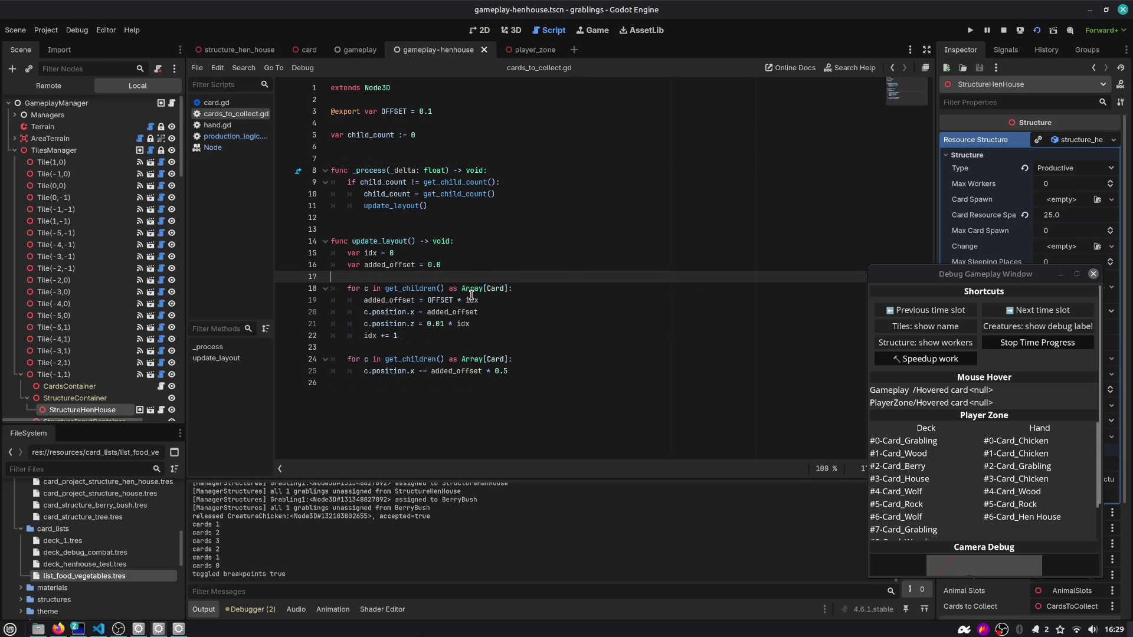
pyautogui.click(1004, 31)
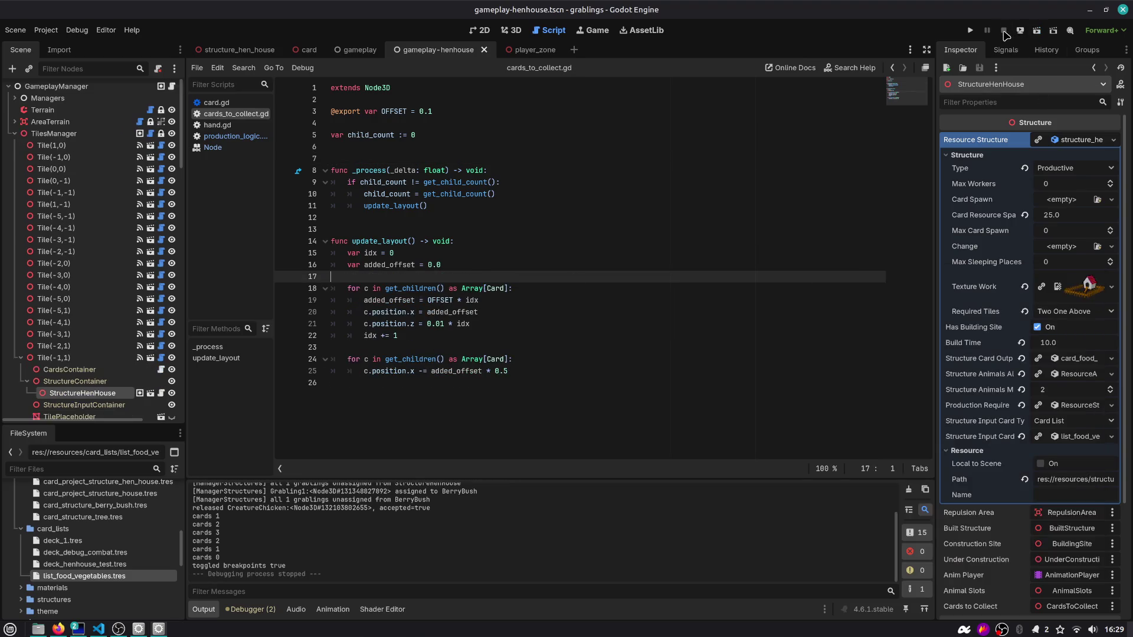
pyautogui.hotkey('alt', 'Tab')
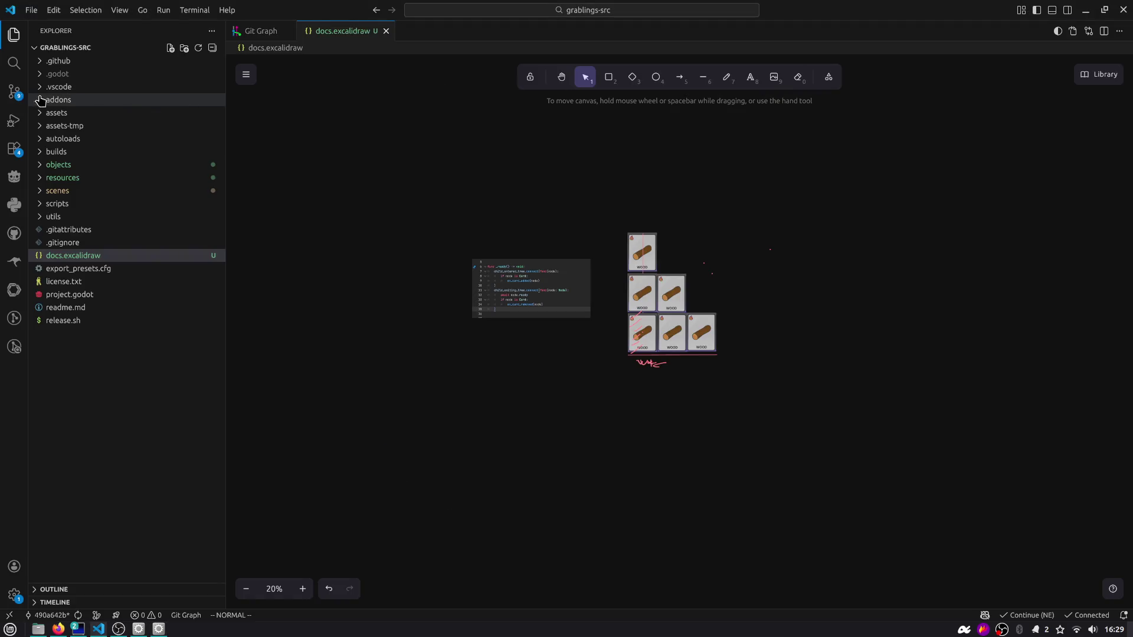
# Step: Stage cards_to_collect.gd and cards_to_collect.gd.uid, then review the structure_hen_house.tscn diff
pyautogui.hotkey('ctrl', 'shift', 'g')
pyautogui.click(208, 130)
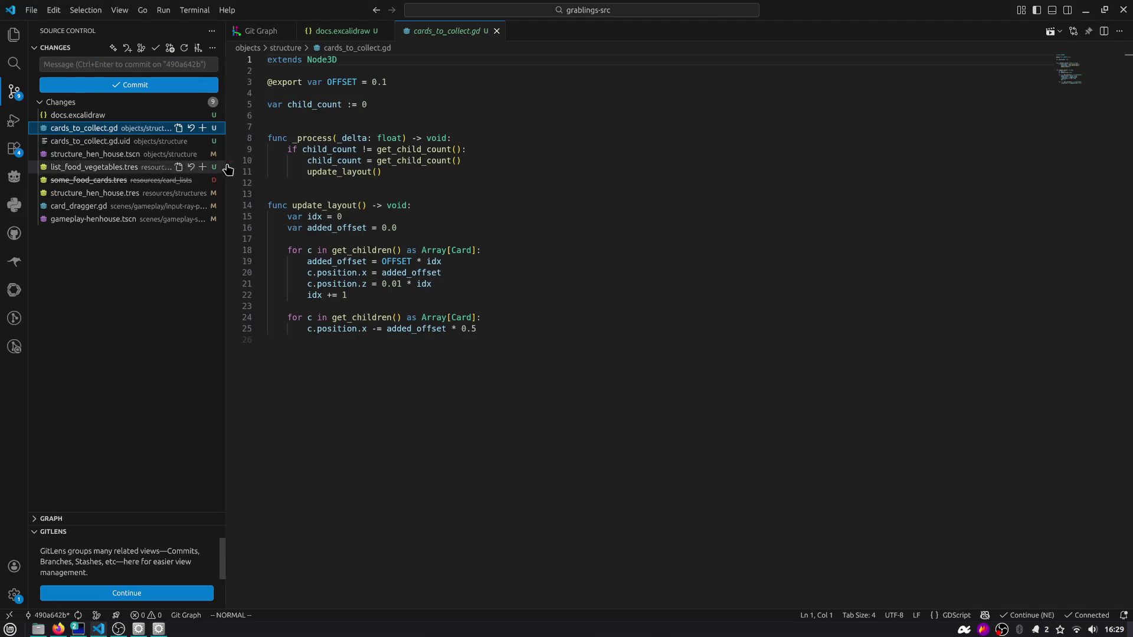
pyautogui.click(203, 128)
pyautogui.click(147, 154)
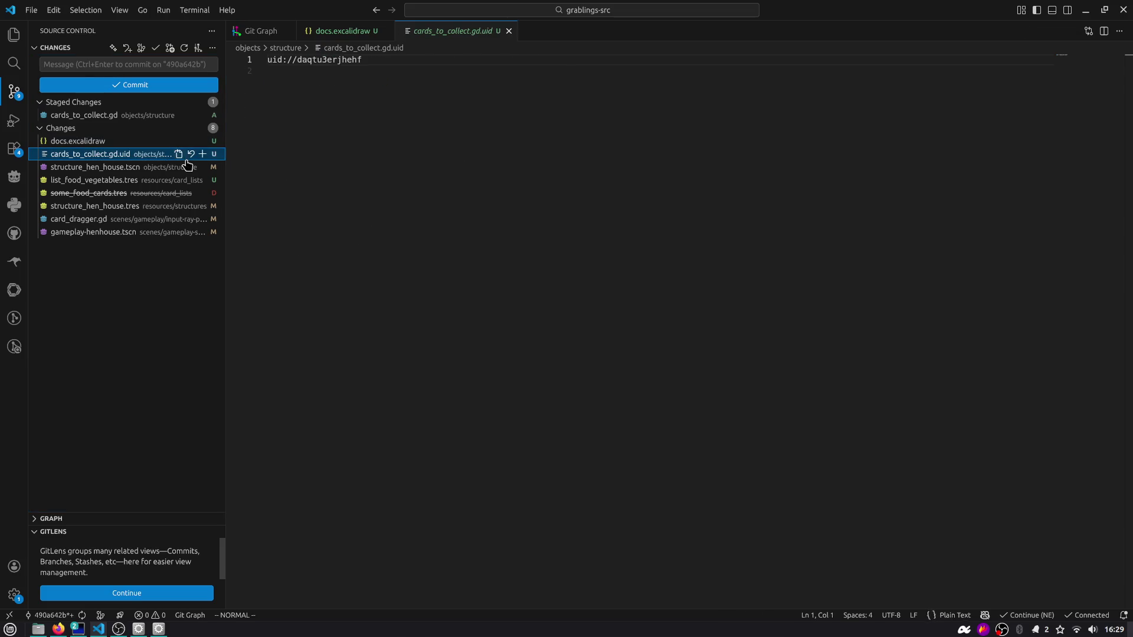
pyautogui.click(203, 154)
pyautogui.click(88, 170)
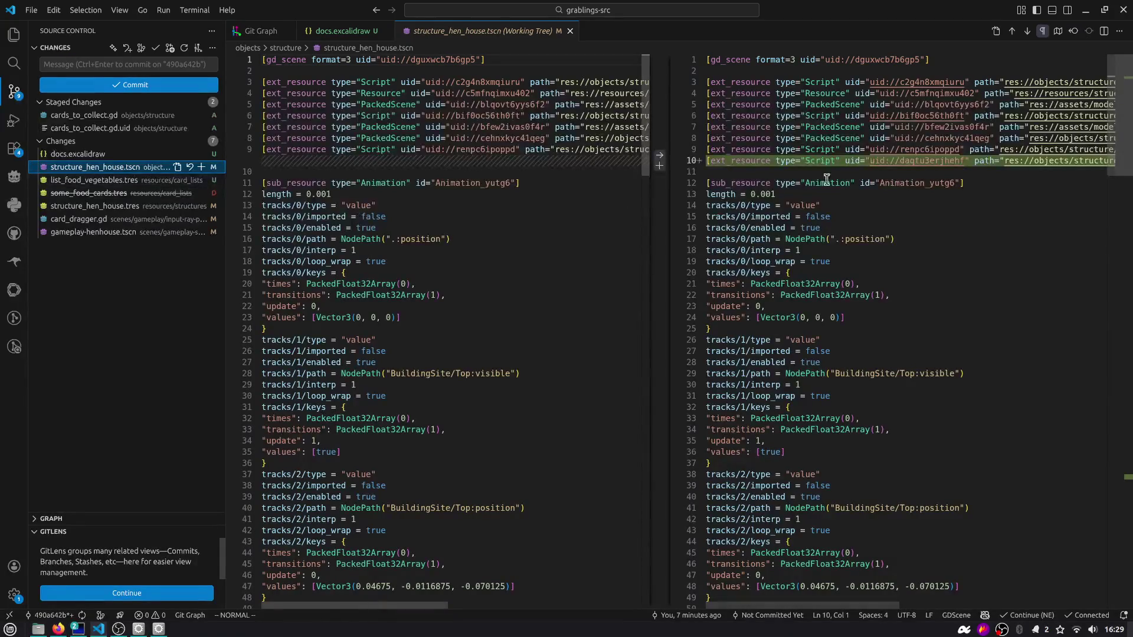
pyautogui.moveTo(1124, 116)
pyautogui.mouseDown()
pyautogui.moveTo(1121, 449)
pyautogui.moveTo(1121, 139)
pyautogui.mouseUp()
pyautogui.hotkey('alt', 'Tab')
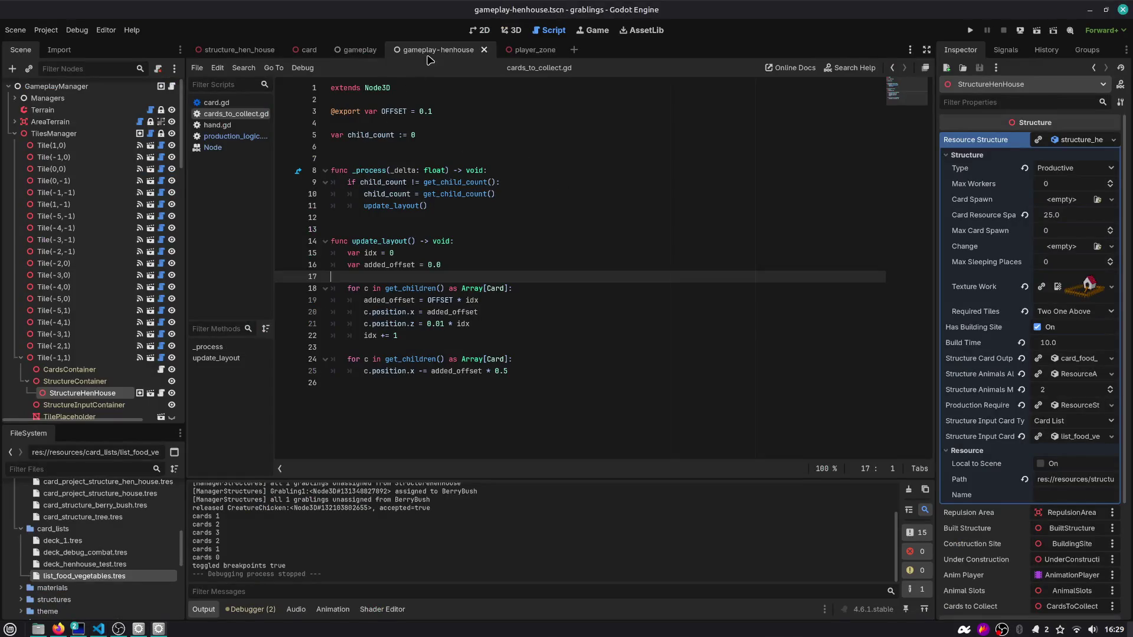
# Step: Open the structure_hen_house scene and check that the CardsToCollect node's Offset is 0.7
pyautogui.click(245, 52)
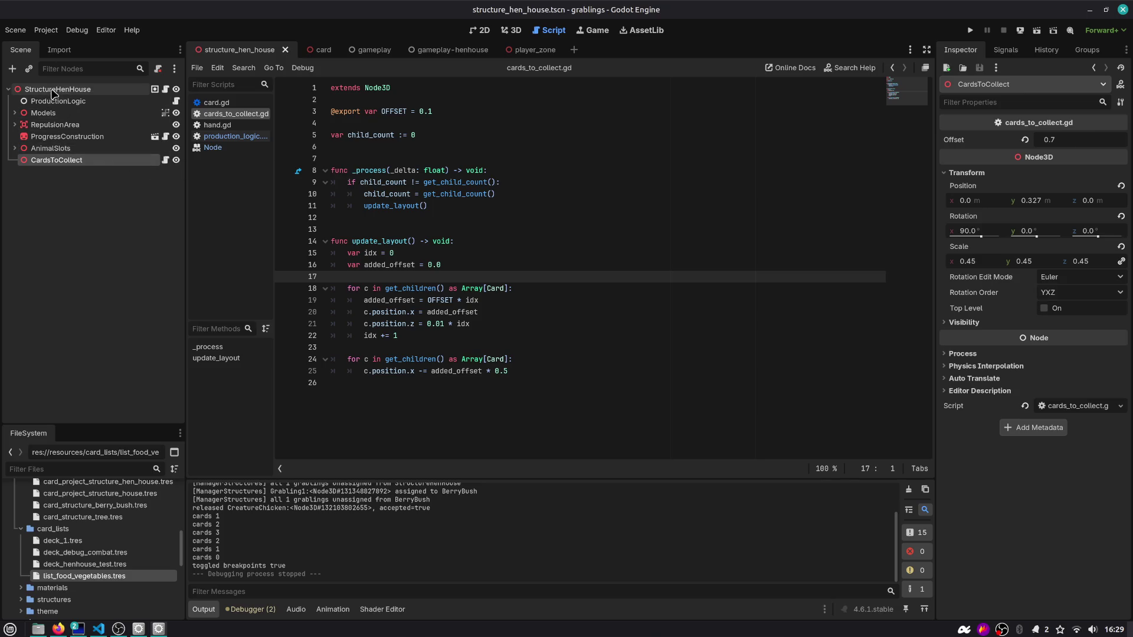
pyautogui.click(29, 89)
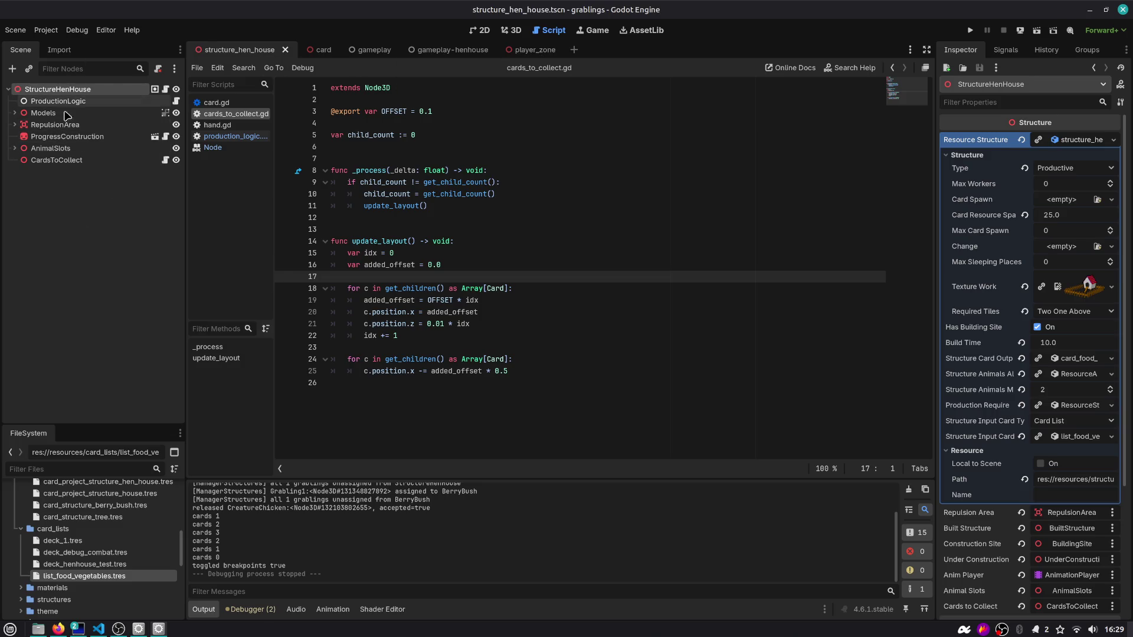
pyautogui.click(124, 207)
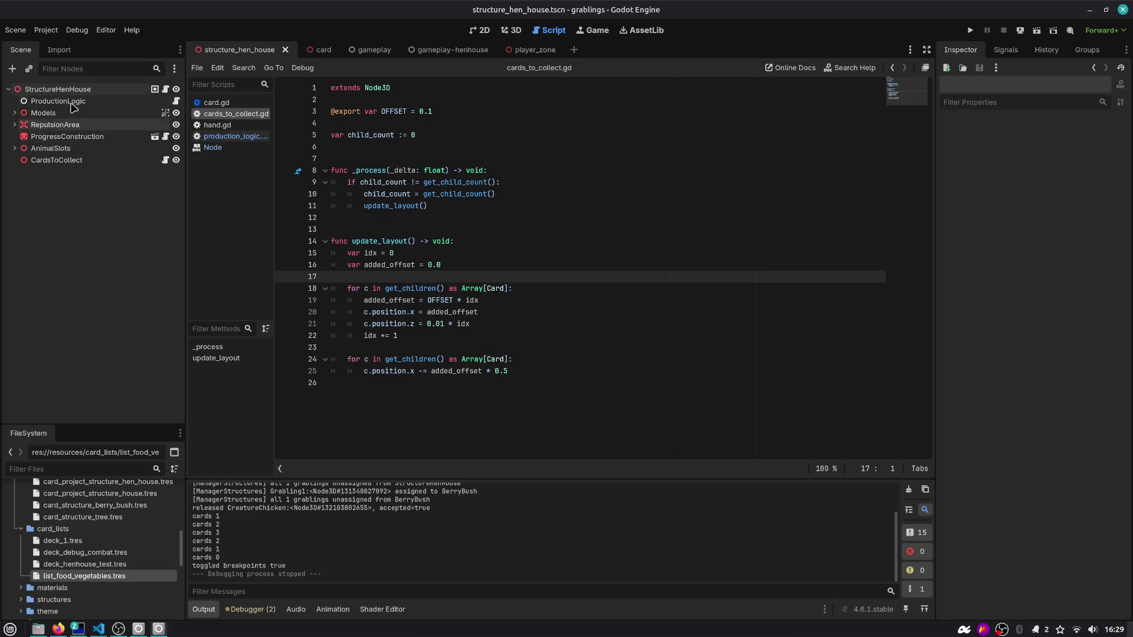
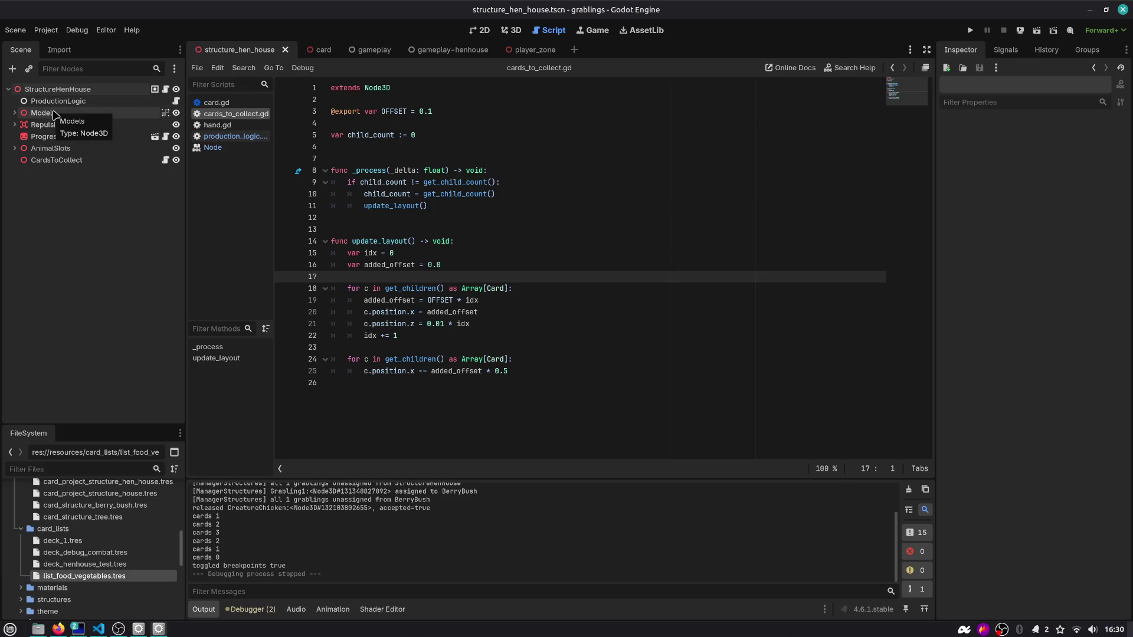
# Step: Switch from Godot to VS Code's Source Control diff of structure_hen_house.tscn
pyautogui.hotkey('alt', 'Tab')
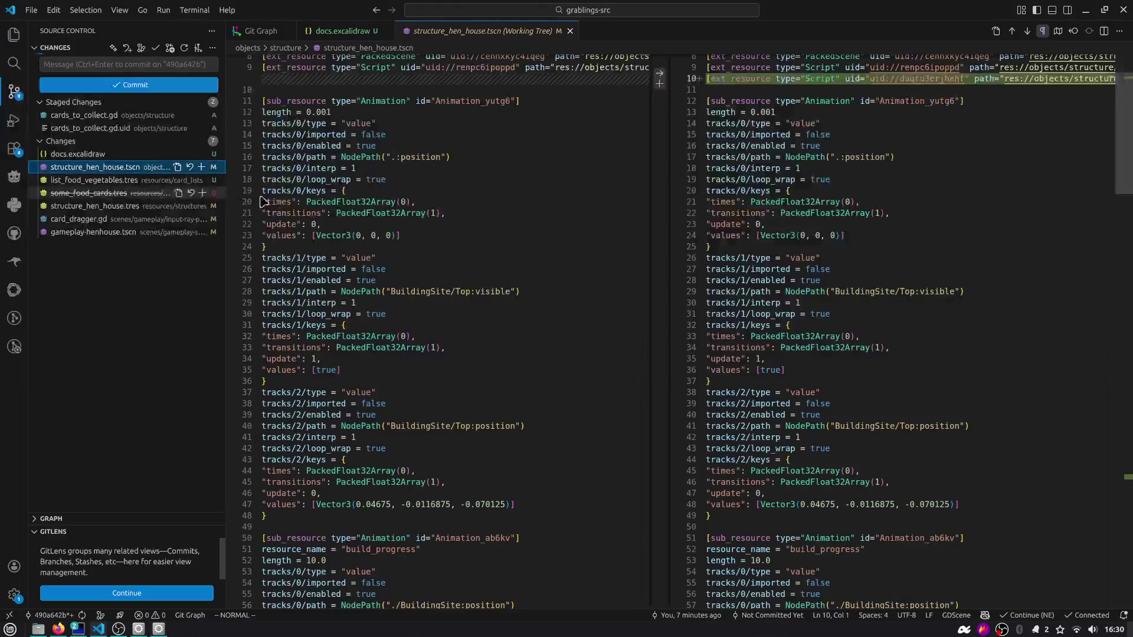
# Step: Stage gameplay-henhouse.tscn and review the _handle_release_on_player_zone changes in card_dragger.gd
pyautogui.click(201, 232)
pyautogui.click(118, 232)
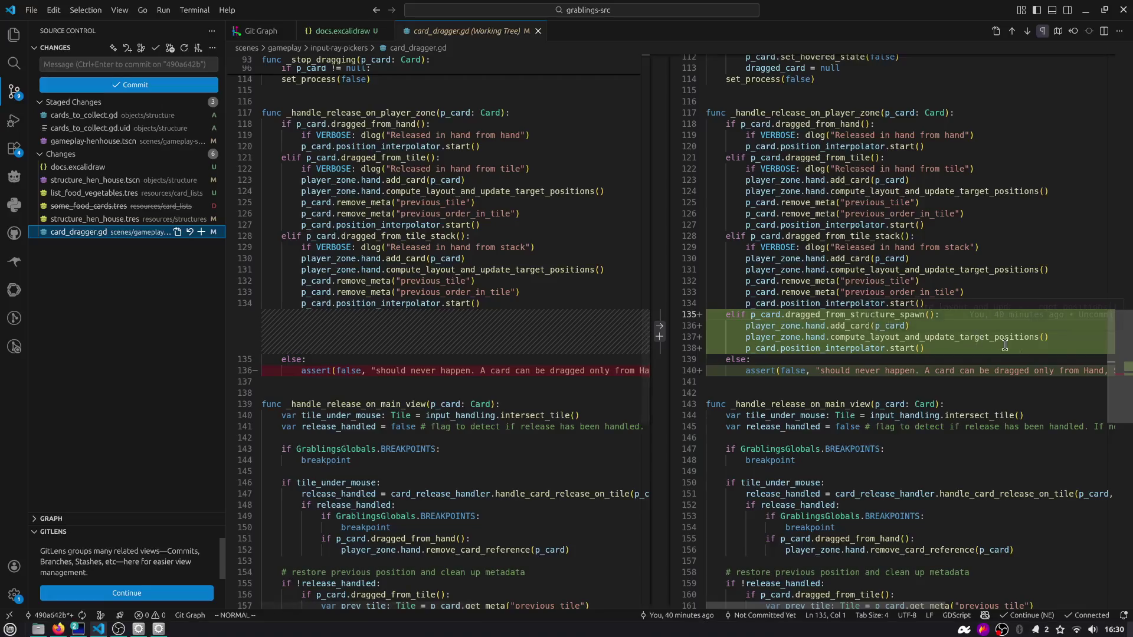
pyautogui.scroll(-3, 875, 290)
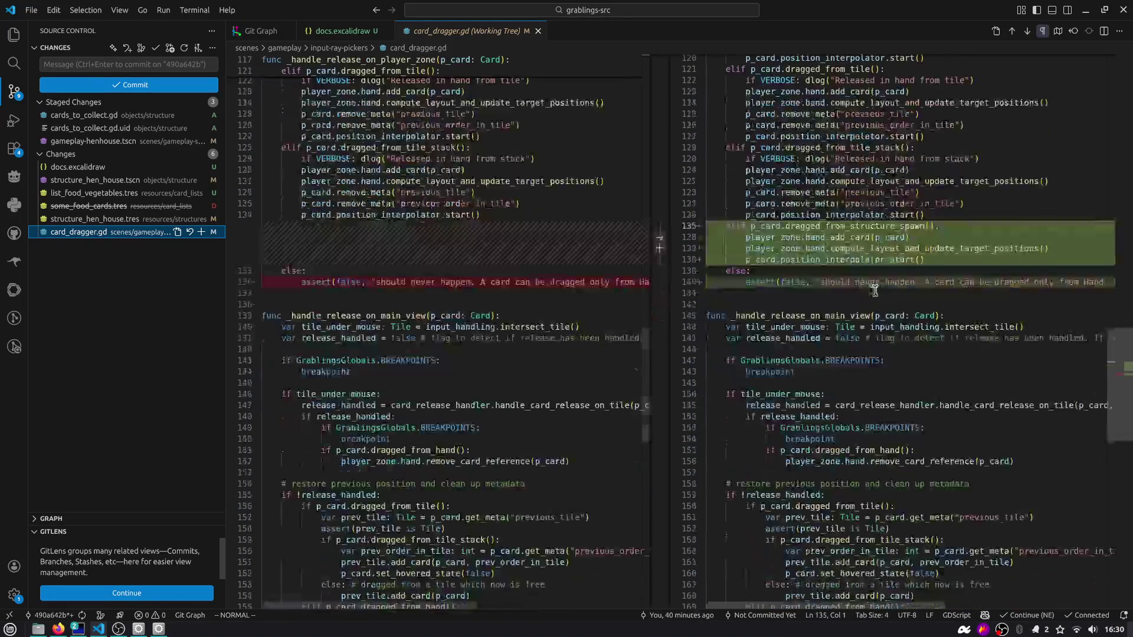
pyautogui.moveTo(726, 226); pyautogui.dragTo(750, 271)
pyautogui.scroll(1, 966, 266)
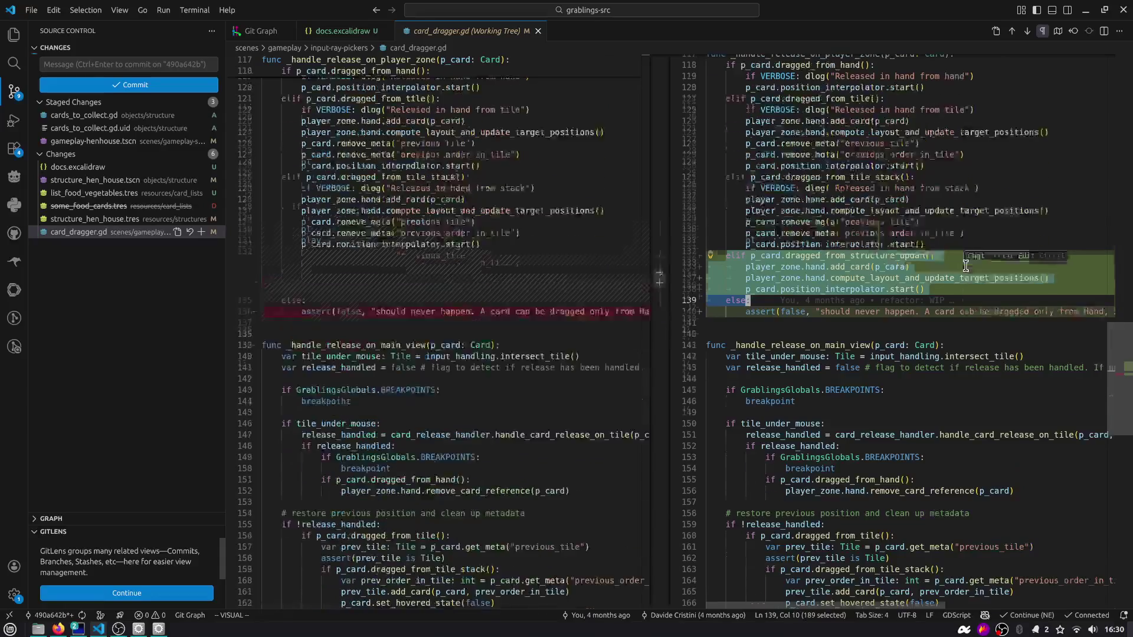
pyautogui.doubleClick(795, 142)
# Step: Write the commit message 'fix: card release on player zone when dragged from structure spawn' and stage card_dragger.gd
pyautogui.click(101, 64)
pyautogui.write('fix: release card')
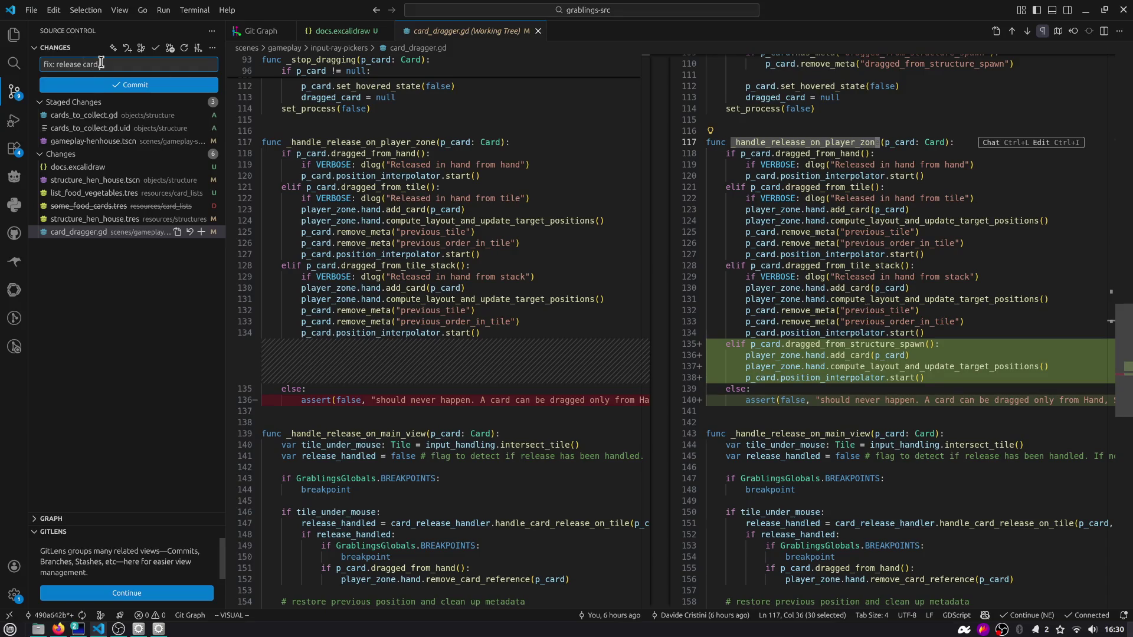
pyautogui.hotkey('ctrl', 'shift', 'Left')
pyautogui.press('BackSpace')
pyautogui.write('e when dragged')
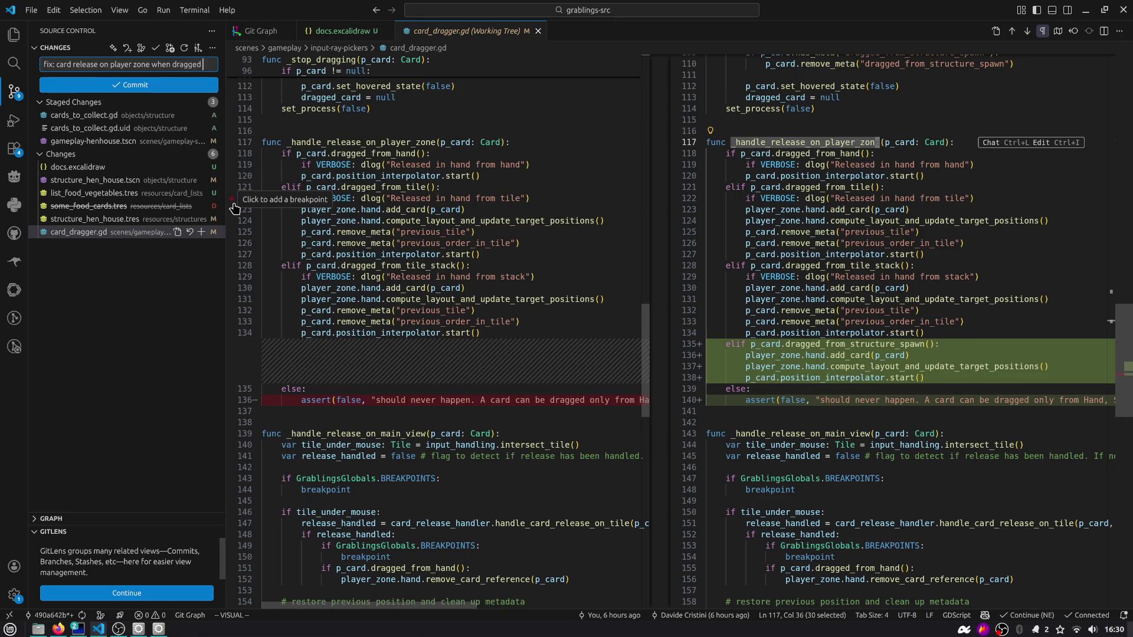
pyautogui.write(' form')
pyautogui.press('BackSpace')
pyautogui.press('BackSpace')
pyautogui.press('BackSpace')
pyautogui.write('frmo')
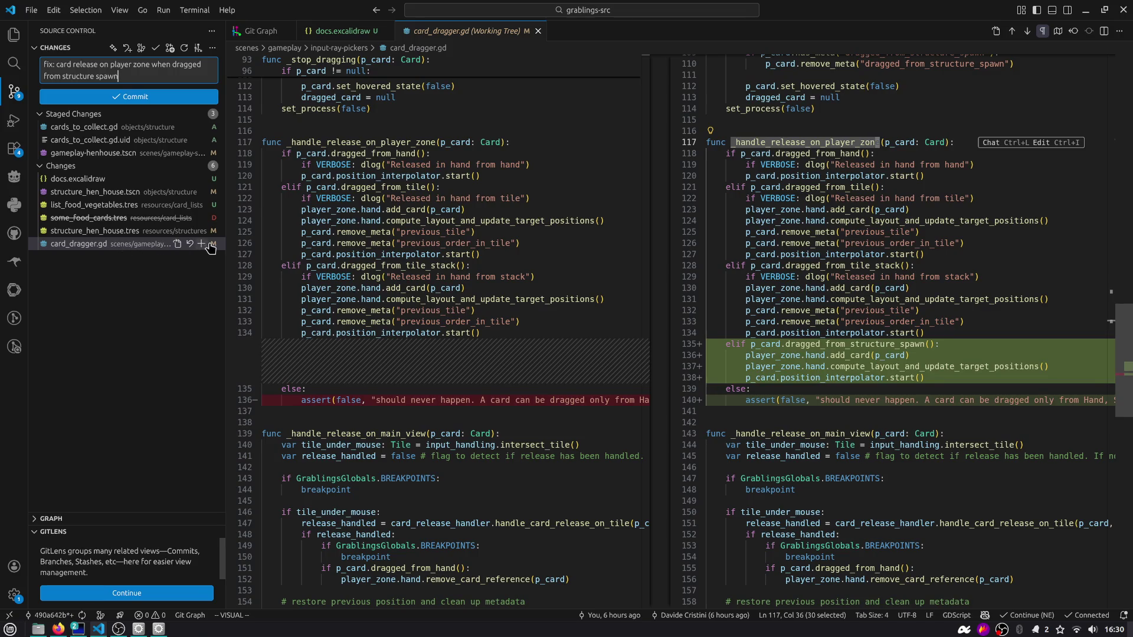
pyautogui.click(202, 244)
pyautogui.click(83, 245)
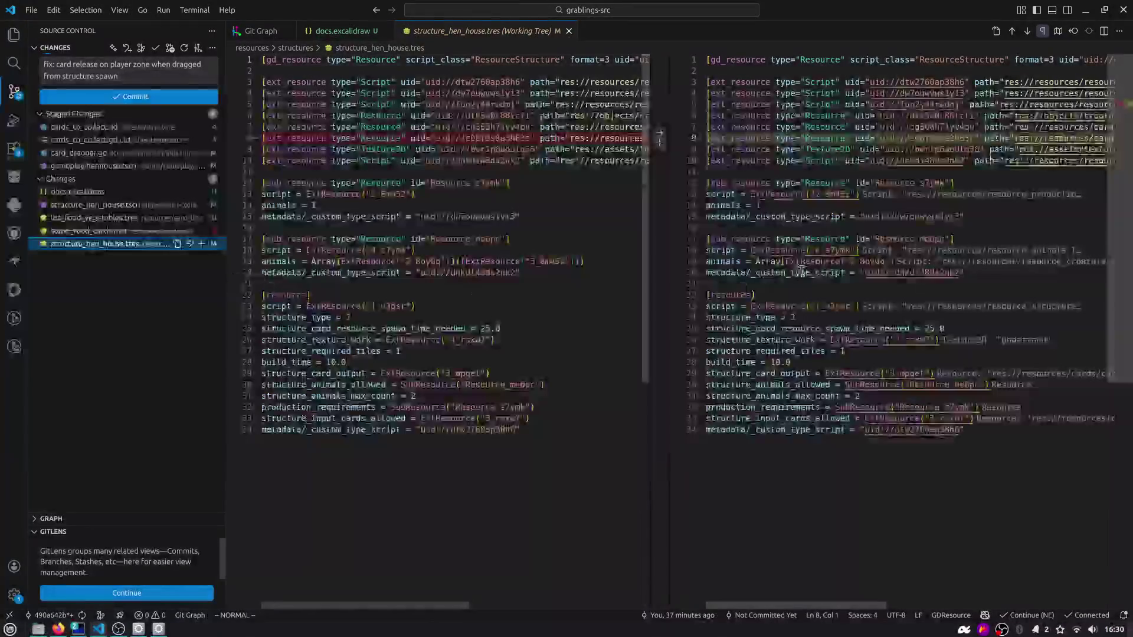
# Step: Stage structure_hen_house.tres, the deleted some_food_cards.tres and the new list_food_vegetables.tres
pyautogui.click(202, 244)
pyautogui.click(189, 244)
pyautogui.click(203, 244)
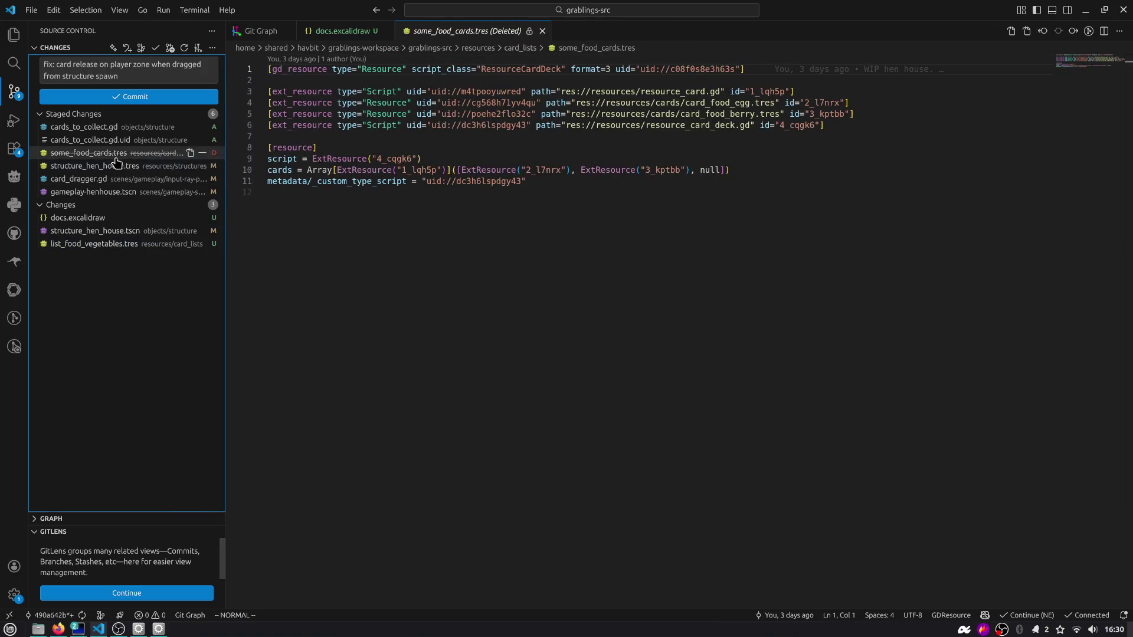
pyautogui.click(202, 244)
# Step: Add bullet lines to the commit message, including one mentioning the vegetables card
pyautogui.click(152, 83)
pyautogui.press('Return')
pyautogui.press('Return')
pyautogui.write('- rename card list resource')
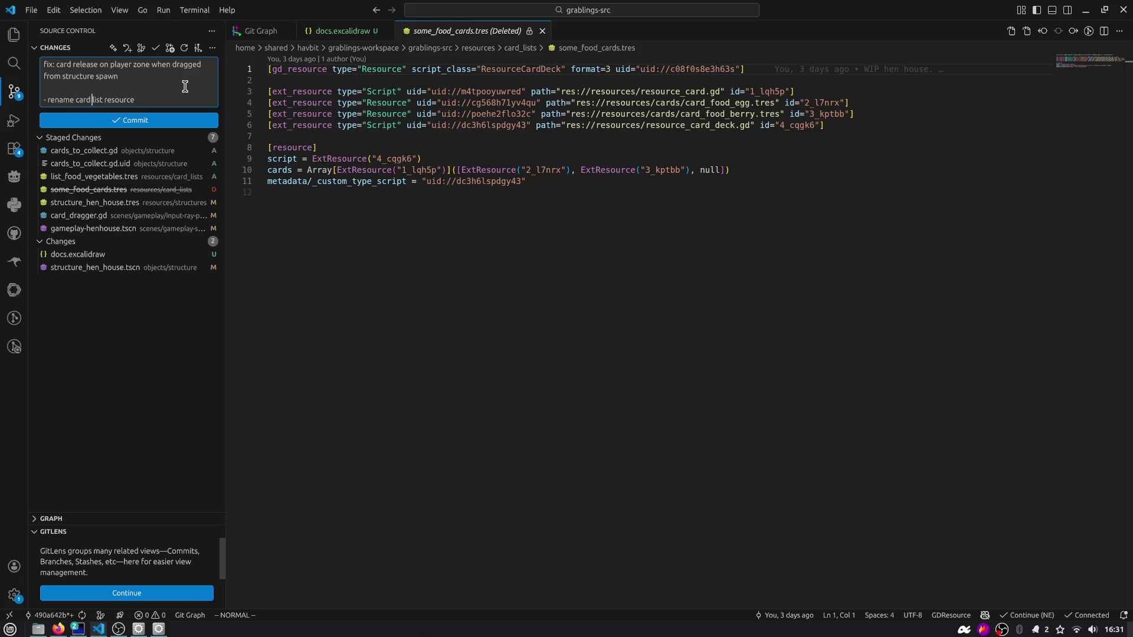
pyautogui.hotkey('ctrl', 'Left')
pyautogui.write('vegetable')
pyautogui.write('s')
pyautogui.press('End')
pyautogui.press('Return')
pyautogui.write('-')
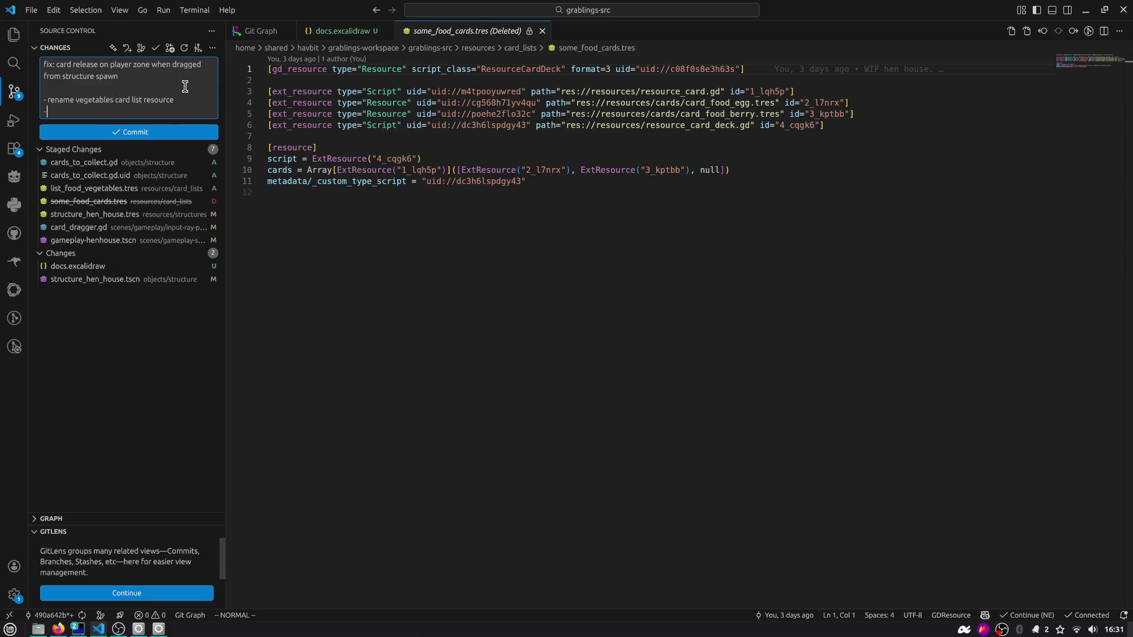
# Step: Review and stage the structure_hen_house.tscn changes
pyautogui.click(127, 280)
pyautogui.scroll(-20, 605, 367)
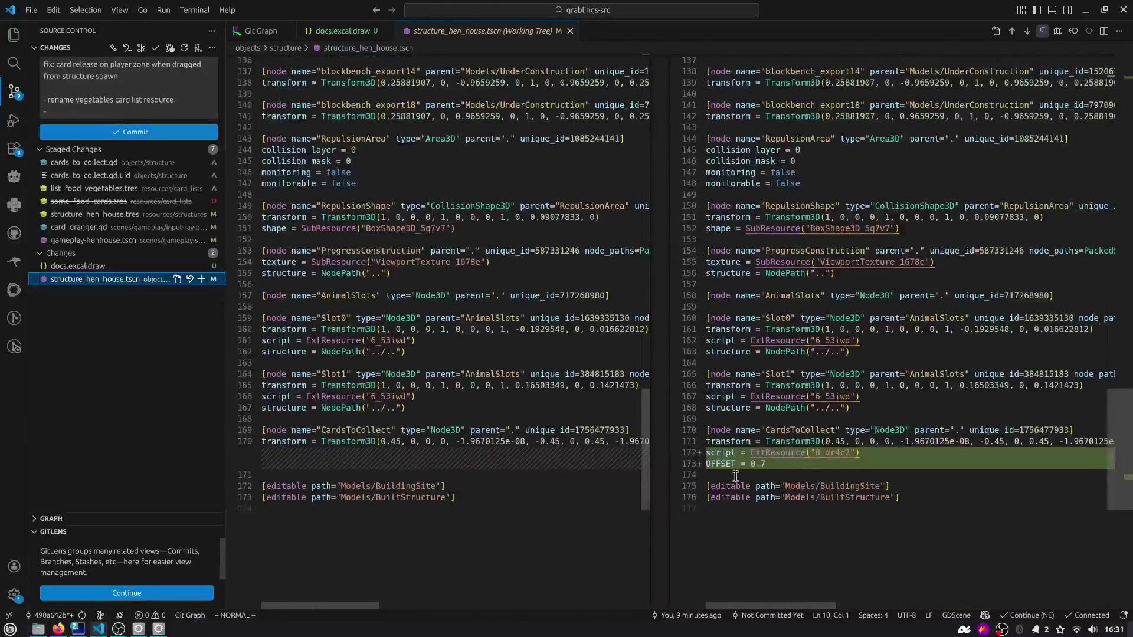
pyautogui.click(202, 280)
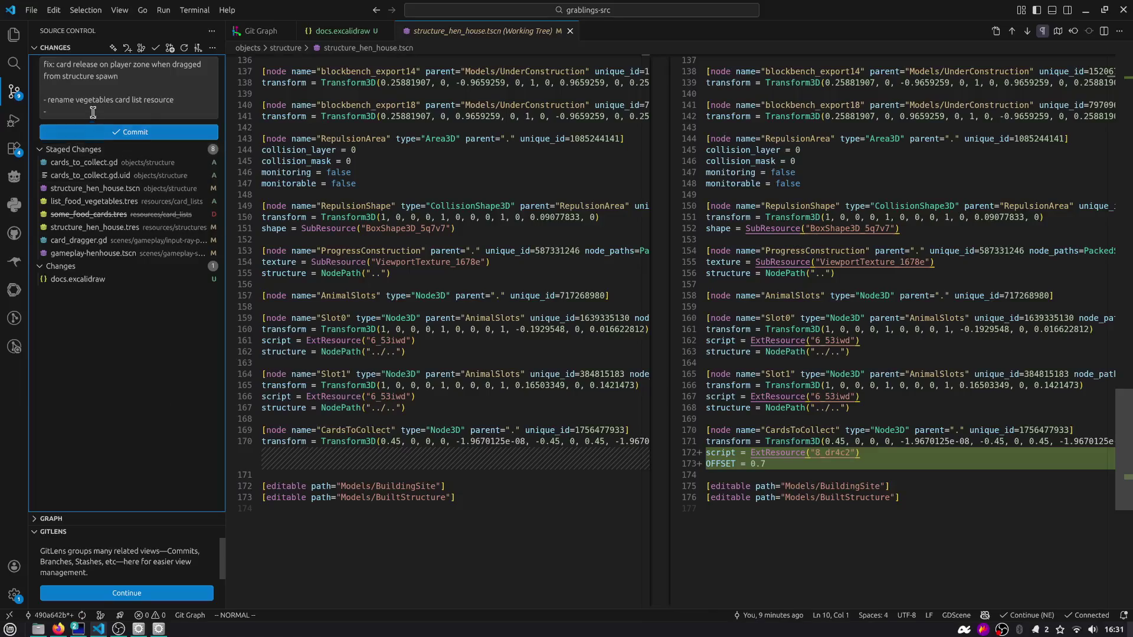
pyautogui.click(83, 166)
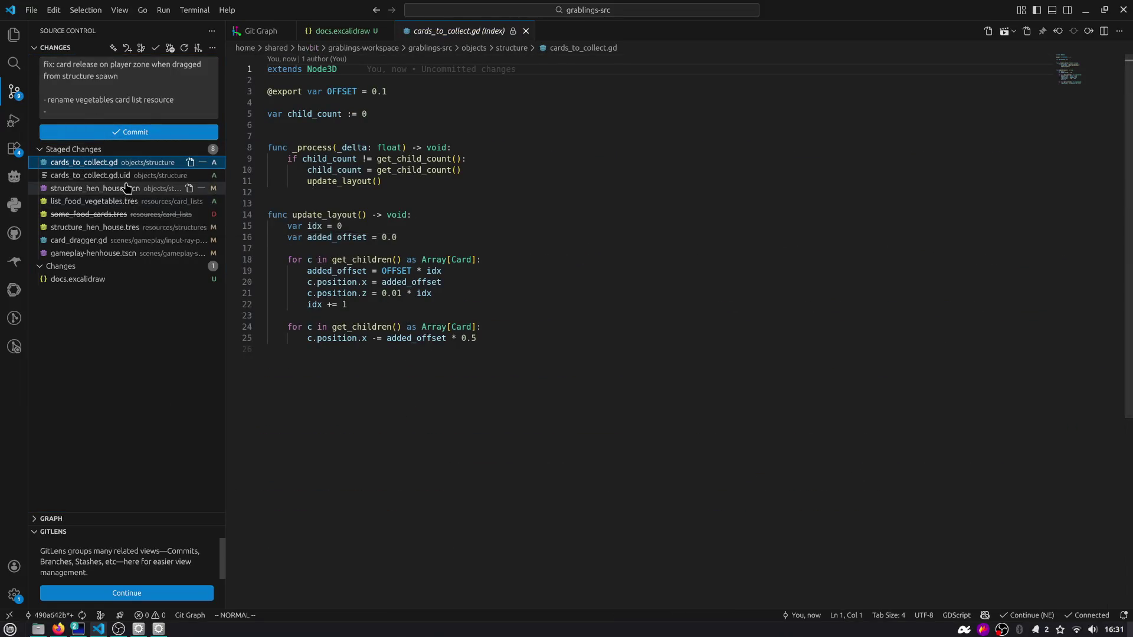
# Step: Rewrite the commit message headline as 'feat: support multiple structure spawn cards layout'
pyautogui.click(100, 66)
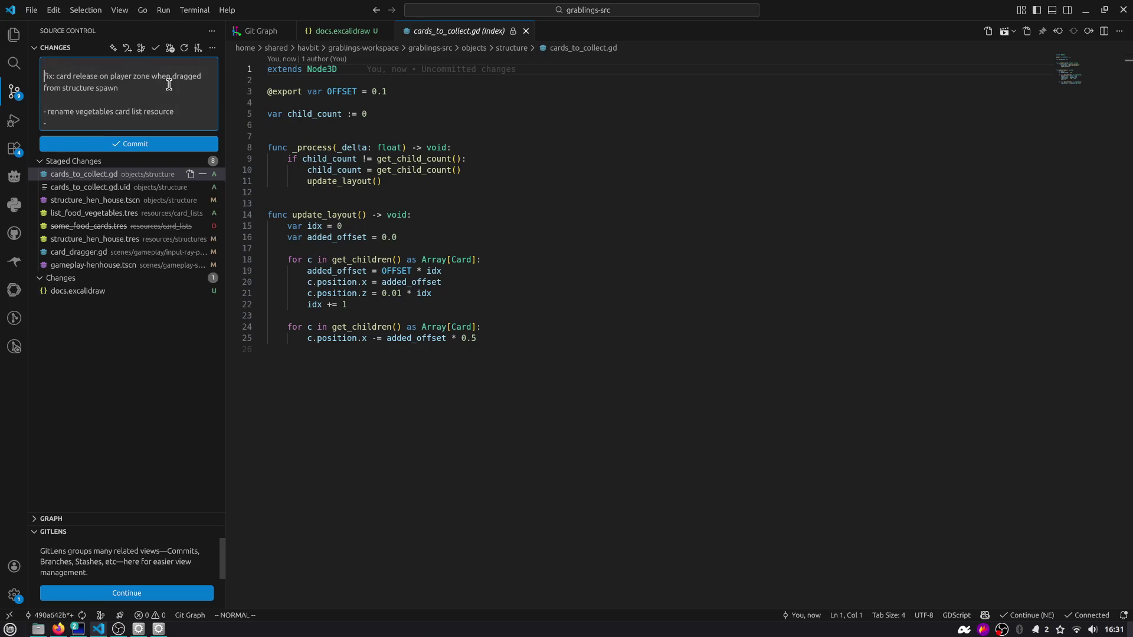
pyautogui.press('Home')
pyautogui.press('Return')
pyautogui.press('Return')
pyautogui.hotkey('ctrl', 'z')
pyautogui.hotkey('ctrl', 'z')
pyautogui.hotkey('ctrl', 'z')
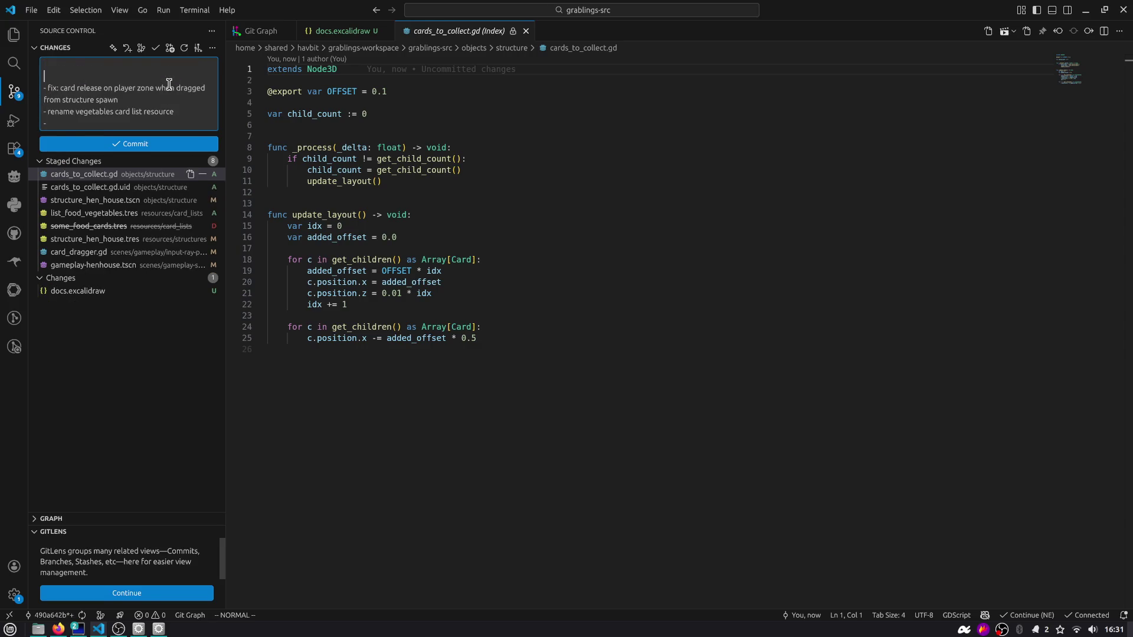
pyautogui.write('t:')
pyautogui.press('Return')
pyautogui.press('Return')
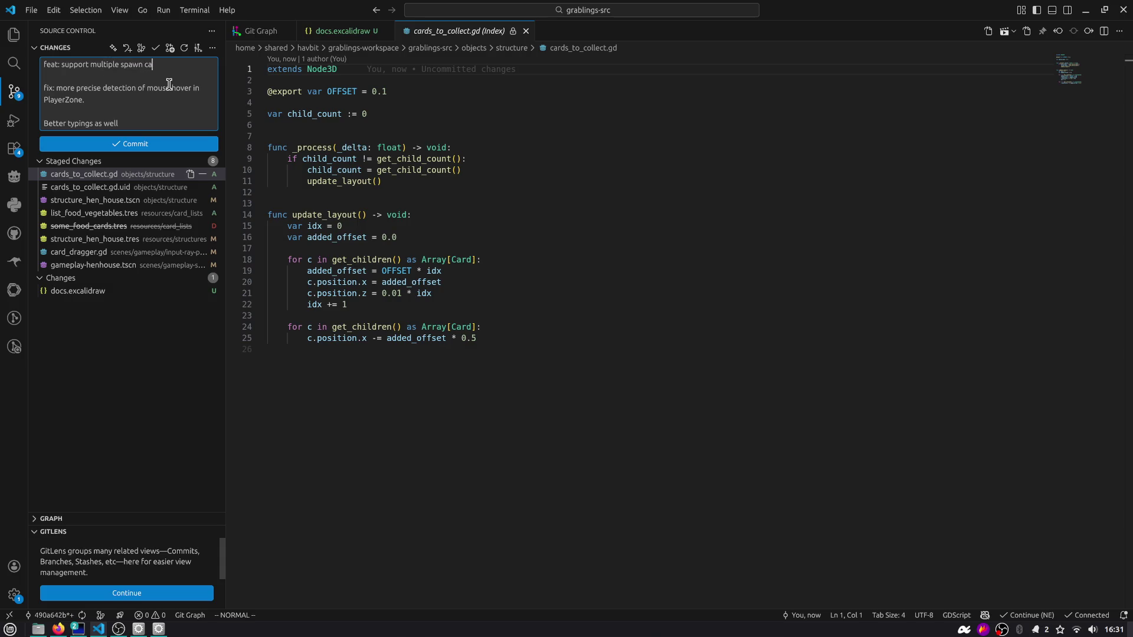
pyautogui.hotkey('ctrl', 'Left')
pyautogui.hotkey('ctrl', 'Left')
pyautogui.write('structure')
pyautogui.press('BackSpace')
pyautogui.press('Up')
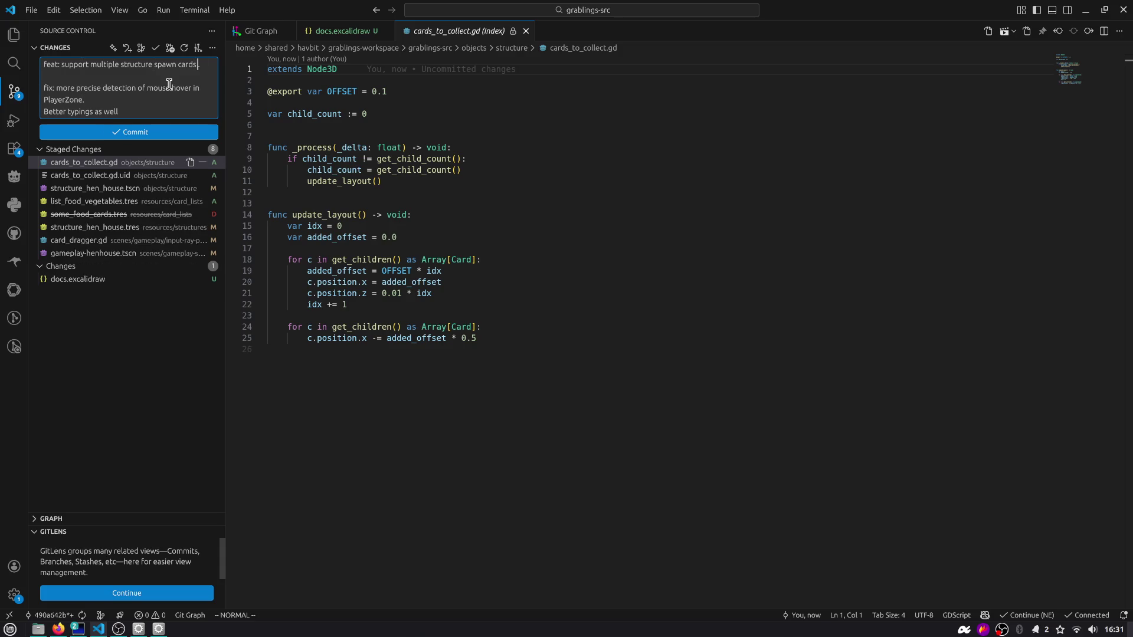
pyautogui.write('yout.')
# Step: Commit all staged changes and open the integrated terminal
pyautogui.click(181, 146)
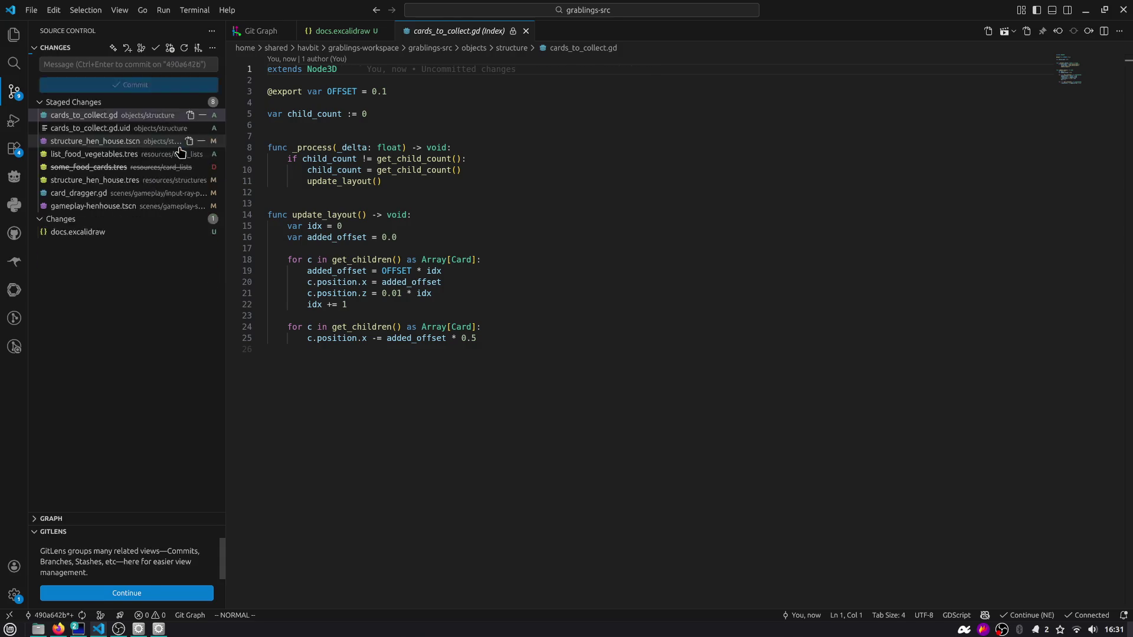
pyautogui.click(472, 305)
pyautogui.hotkey('ctrl', '`')
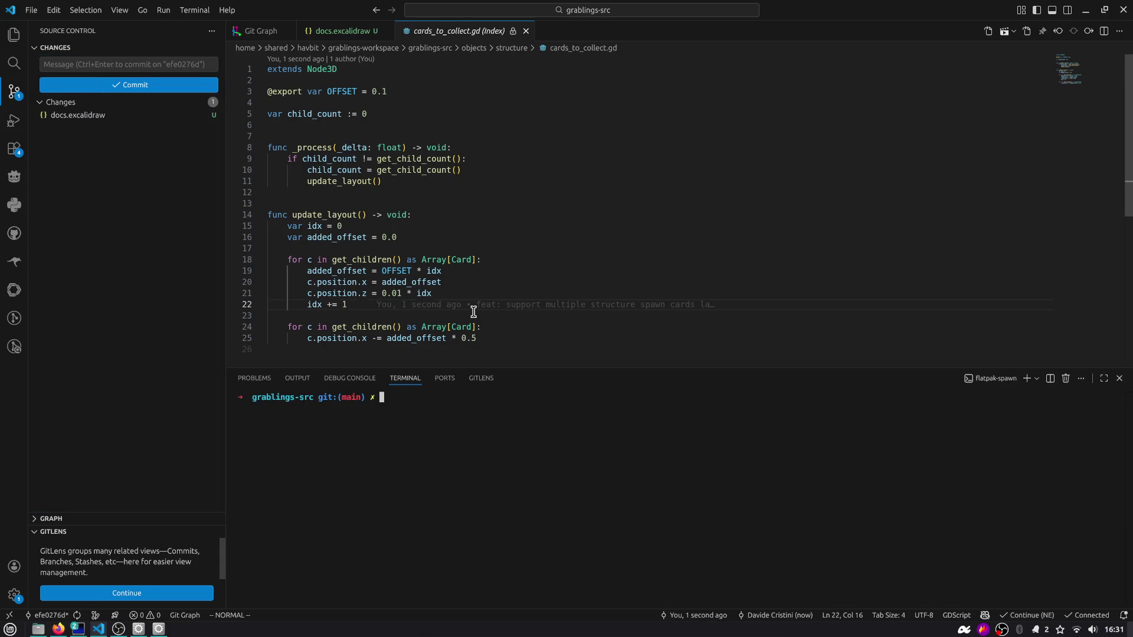
# Step: Run the push command, clear the terminal and open the Git Graph
pyautogui.write('p')
pyautogui.press('Return')
pyautogui.hotkey('ctrl', 'l')
pyautogui.click(185, 614)
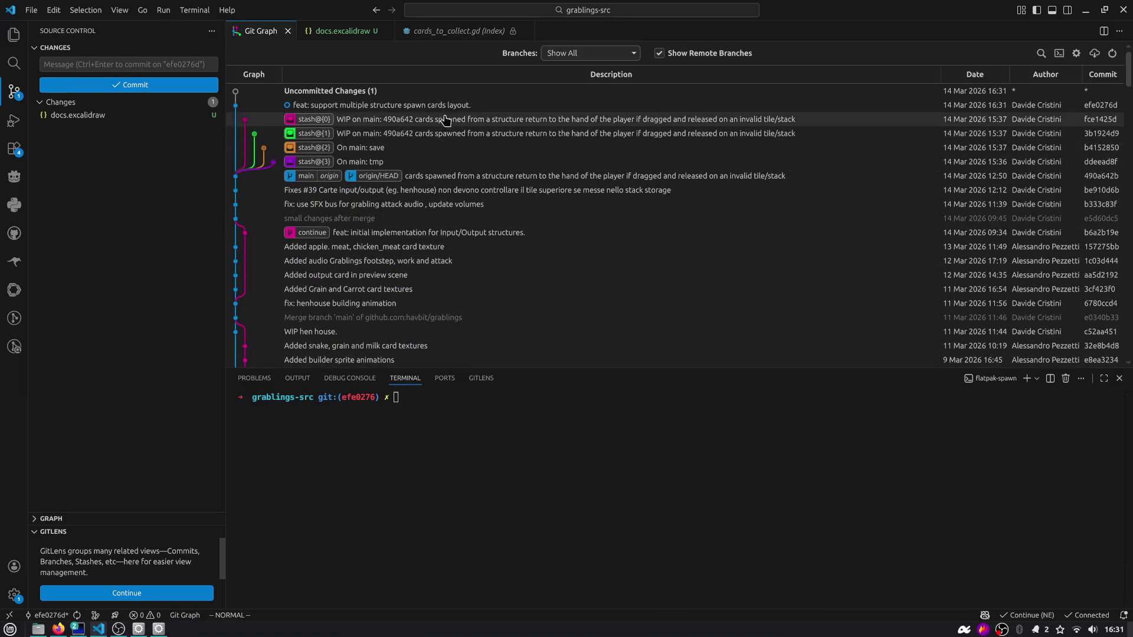
pyautogui.click(571, 441)
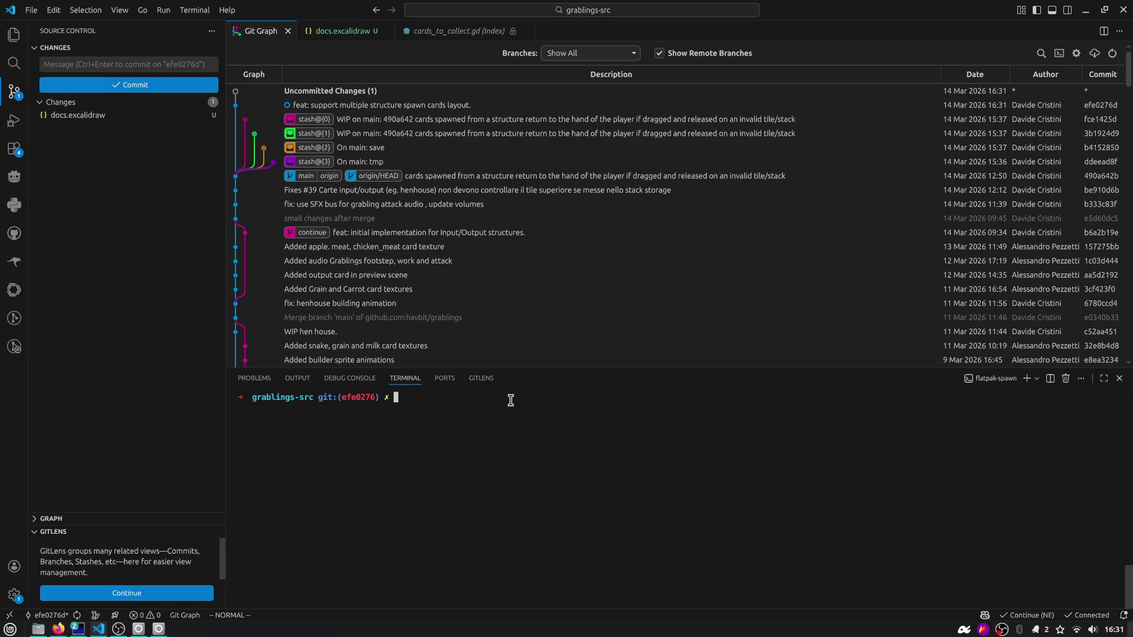
# Step: Create a save branch, switch to main, merge save into it, and view the new commit
pyautogui.press('BackSpace')
pyautogui.write('save')
pyautogui.press('Return')
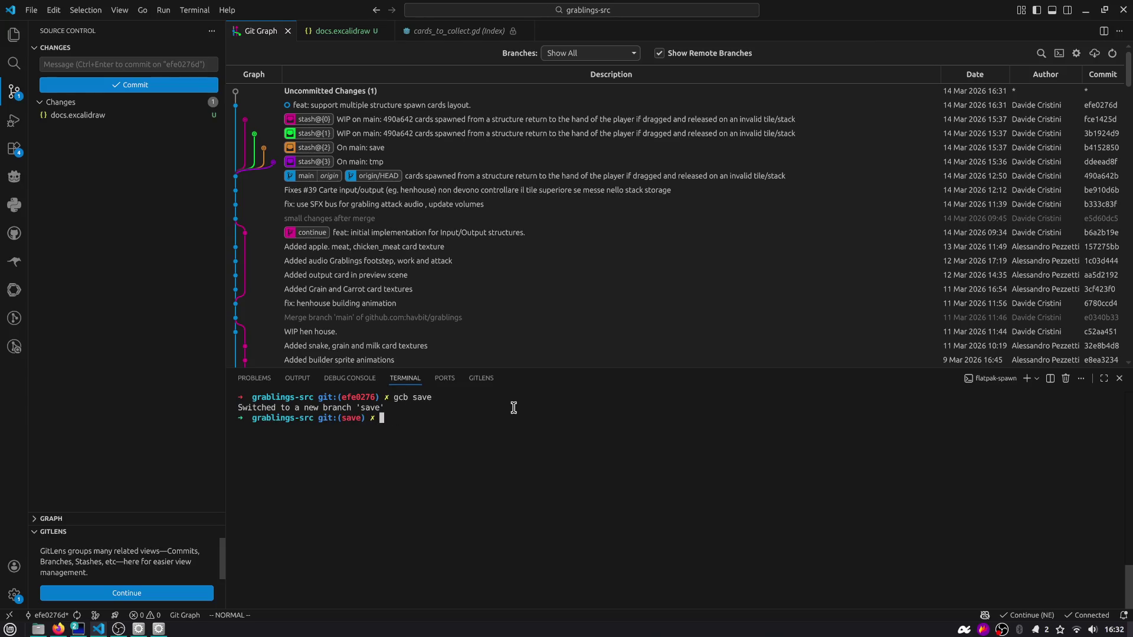
pyautogui.hotkey('ctrl', 'l')
pyautogui.write('gcm')
pyautogui.press('Return')
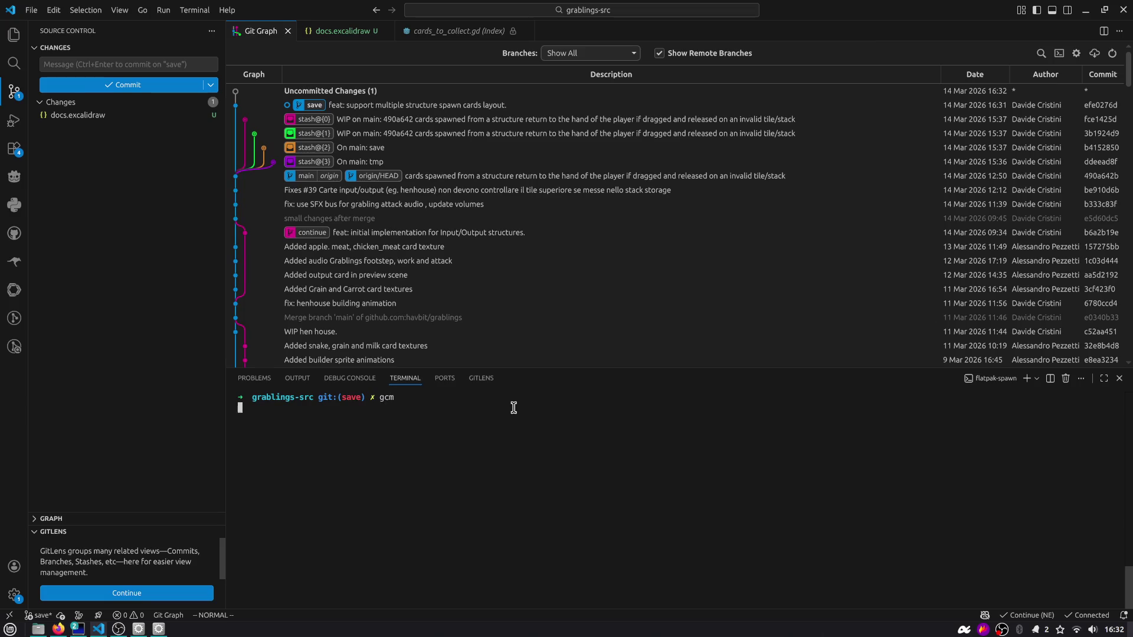
pyautogui.hotkey('ctrl', 'l')
pyautogui.write('gm save')
pyautogui.press('Return')
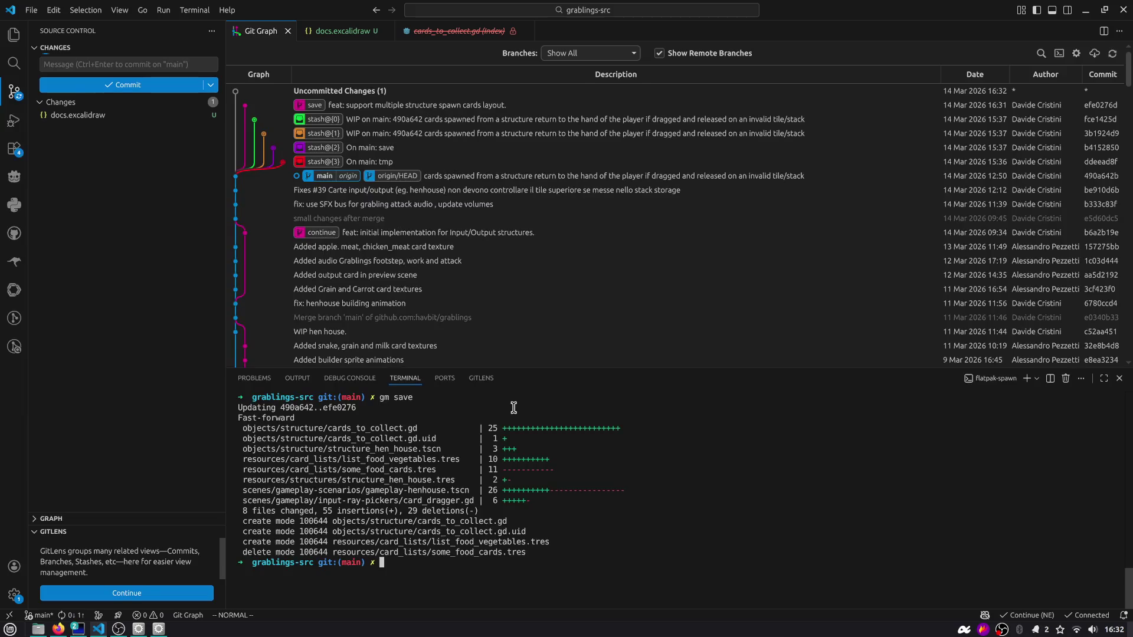
pyautogui.hotkey('ctrl', 'l')
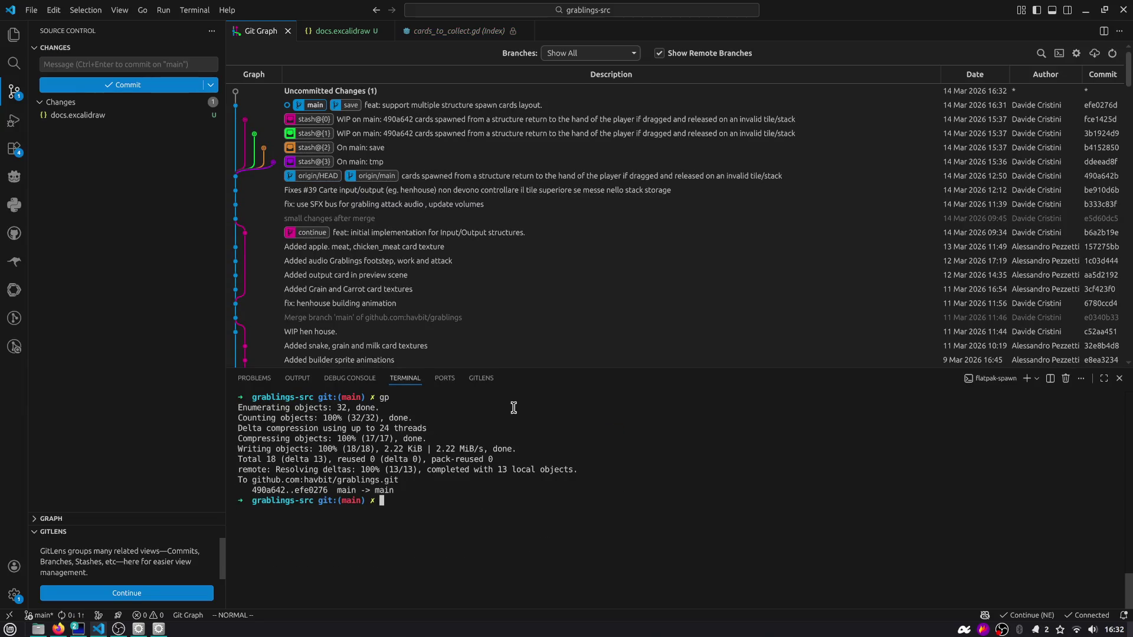
pyautogui.hotkey('ctrl', 'l')
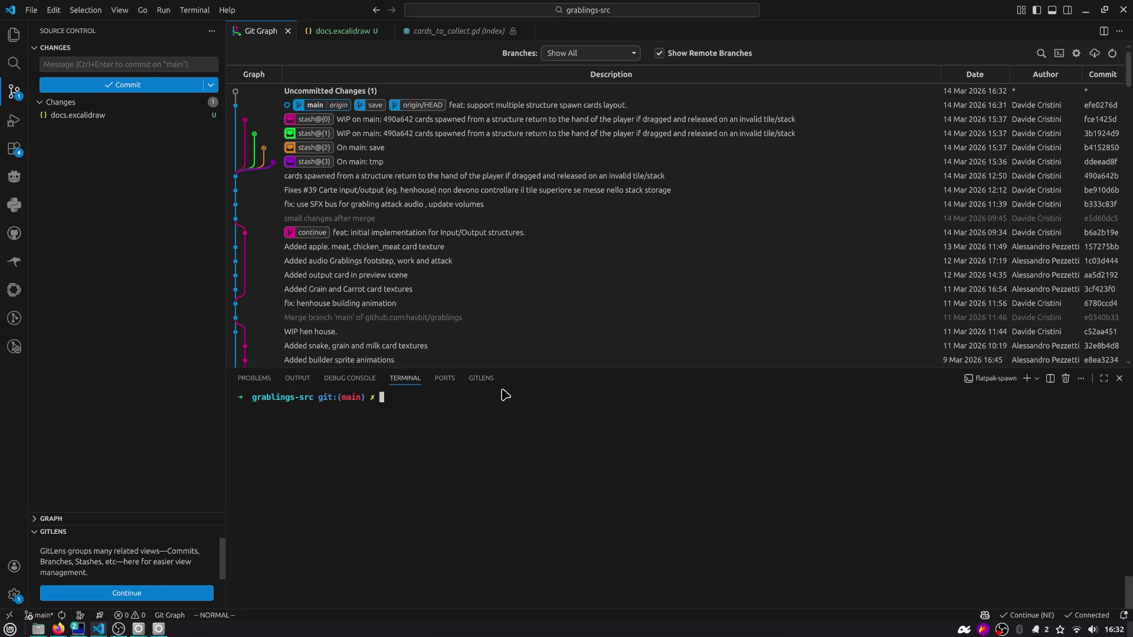
pyautogui.click(476, 105)
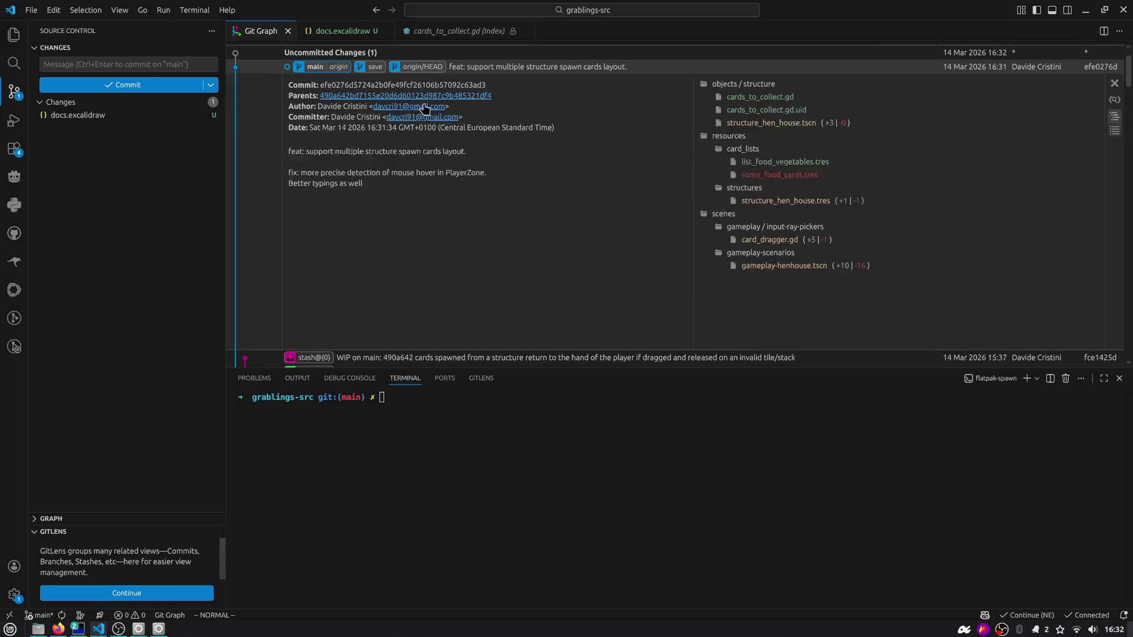
# Step: Show the changed files of the 'feat: support multiple structure spawn cards layout.' commit in Git Graph
pyautogui.click(487, 67)
pyautogui.click(165, 280)
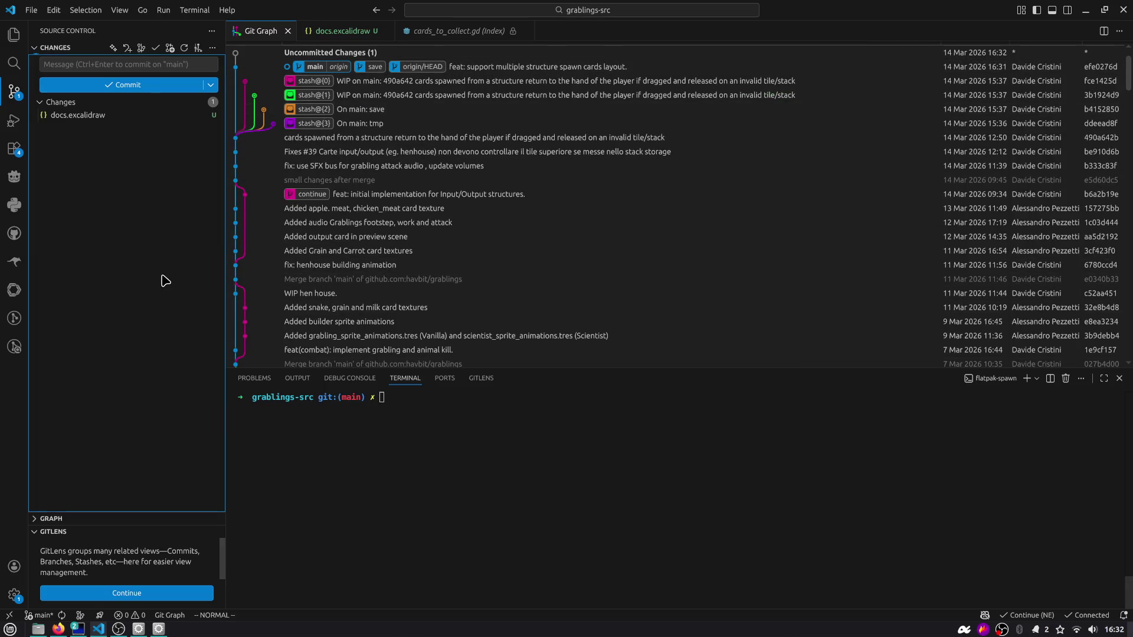
pyautogui.hotkey('alt', 'Tab')
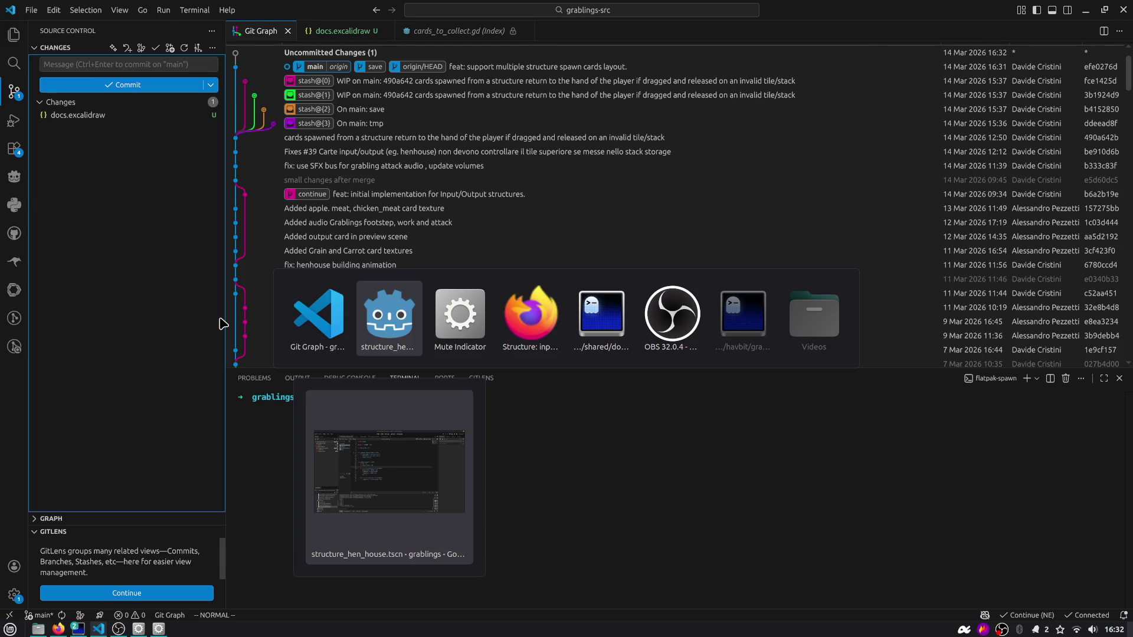
pyautogui.press('Escape')
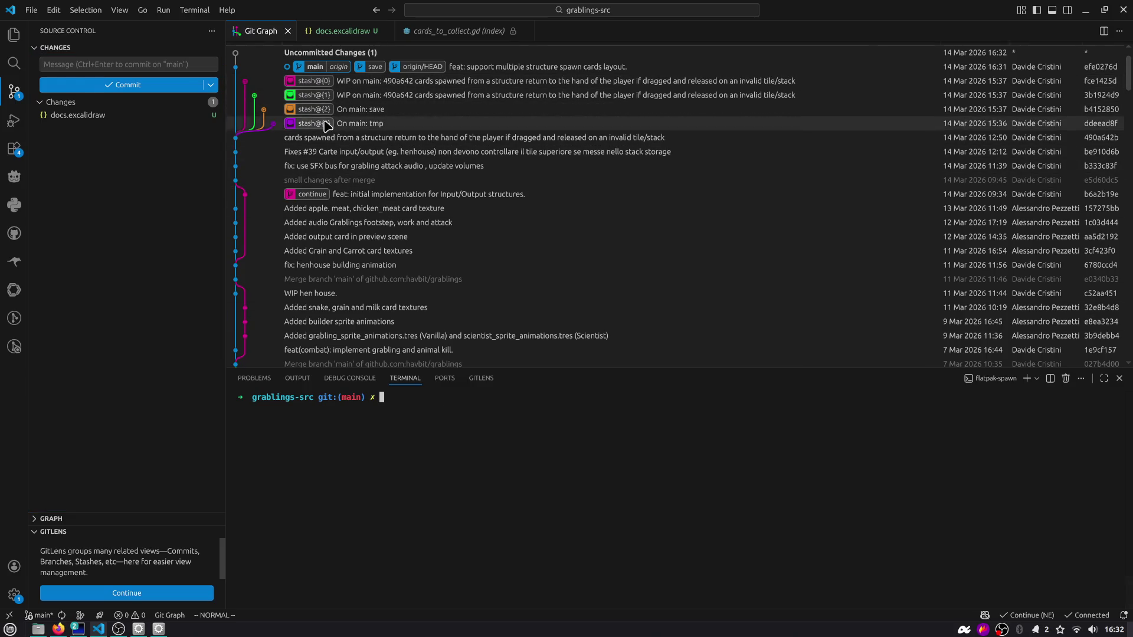
pyautogui.click(521, 70)
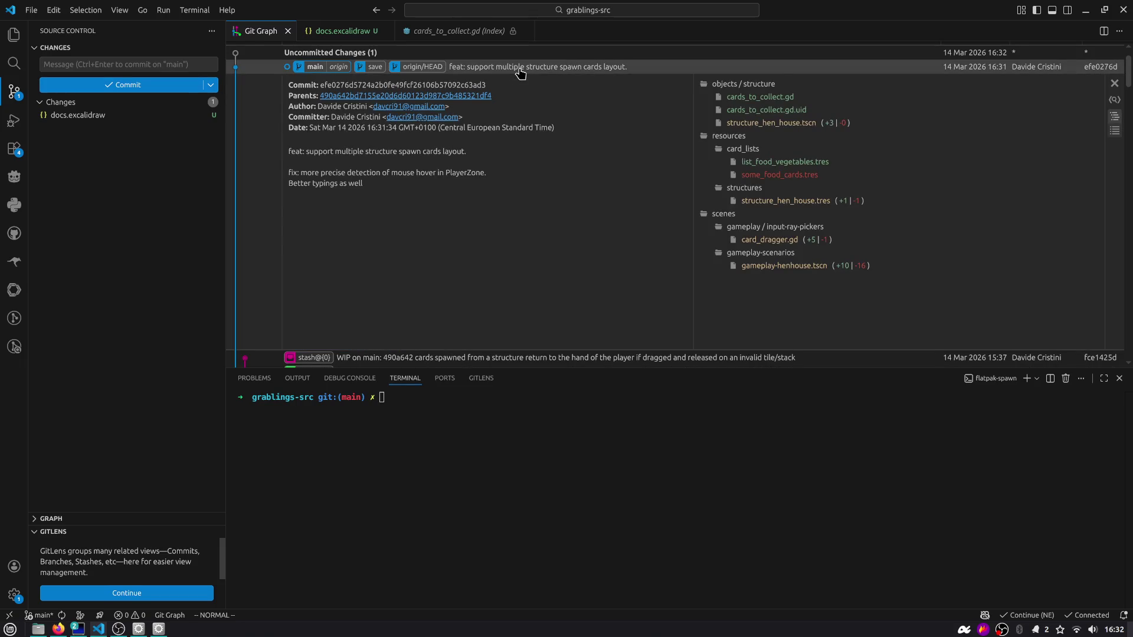
pyautogui.hotkey('alt', 'Tab')
# Step: Tick 'handle multiple card output spawn' on issue #36 and highlight the base Structure scene and Barn tasks
pyautogui.click(493, 308)
pyautogui.moveTo(530, 325); pyautogui.dragTo(628, 329)
pyautogui.click(626, 329)
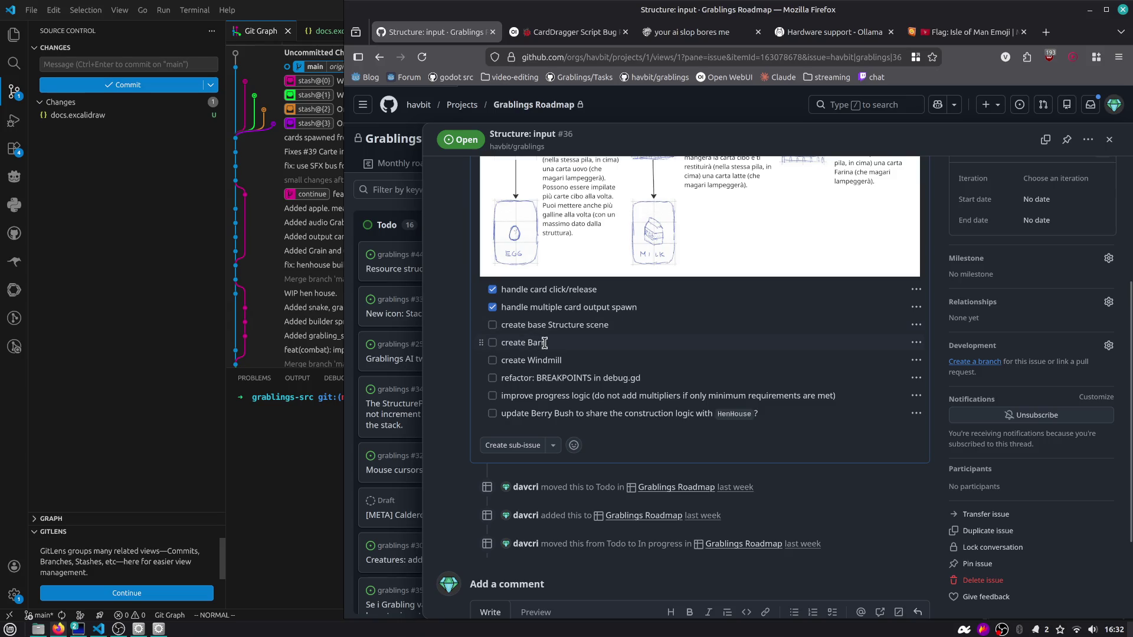
pyautogui.moveTo(556, 343); pyautogui.dragTo(501, 326)
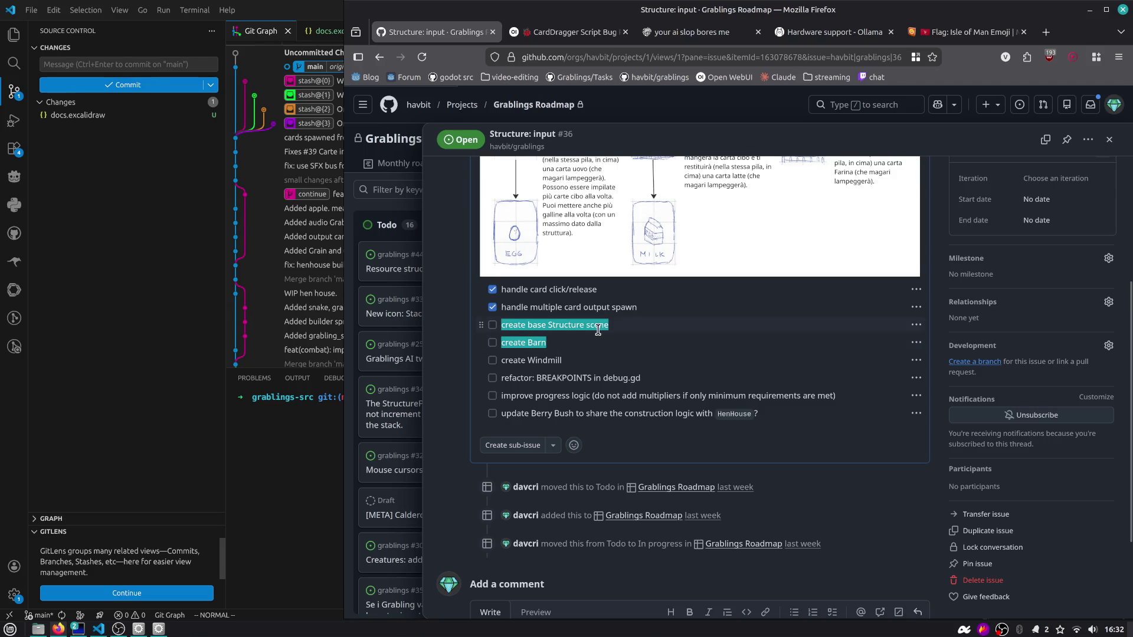
pyautogui.scroll(2, 598, 330)
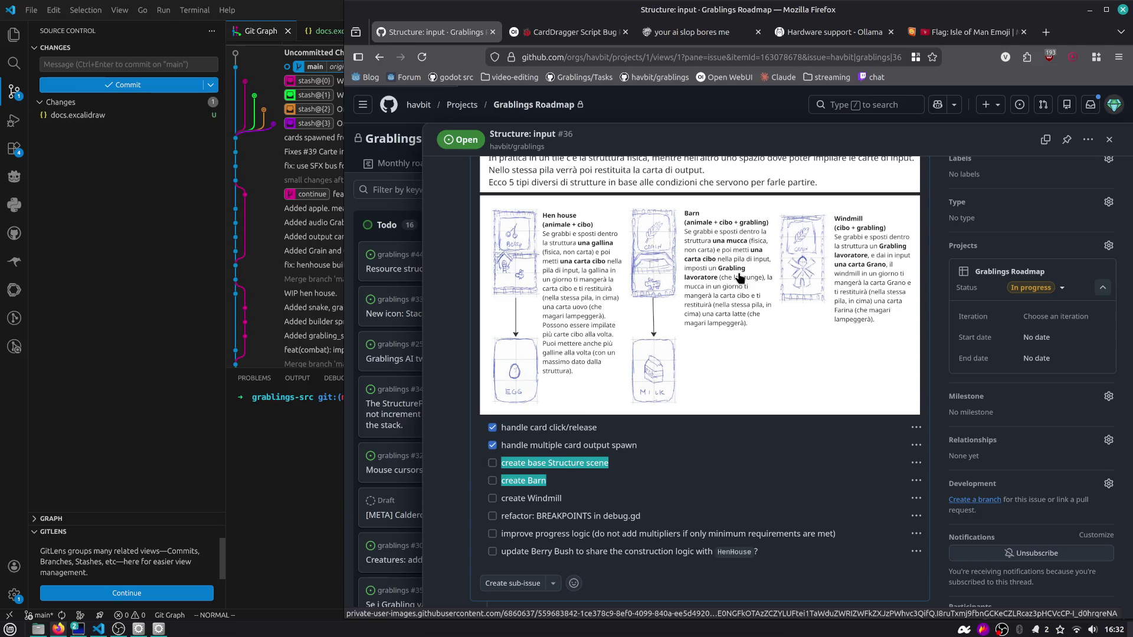
pyautogui.click(570, 465)
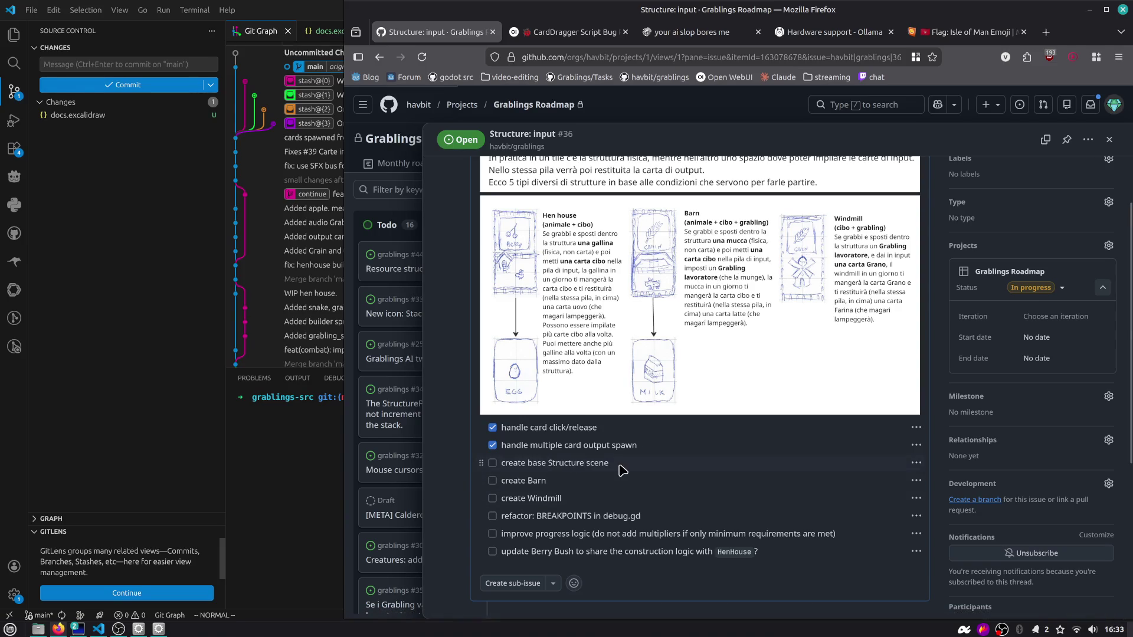
pyautogui.click(285, 455)
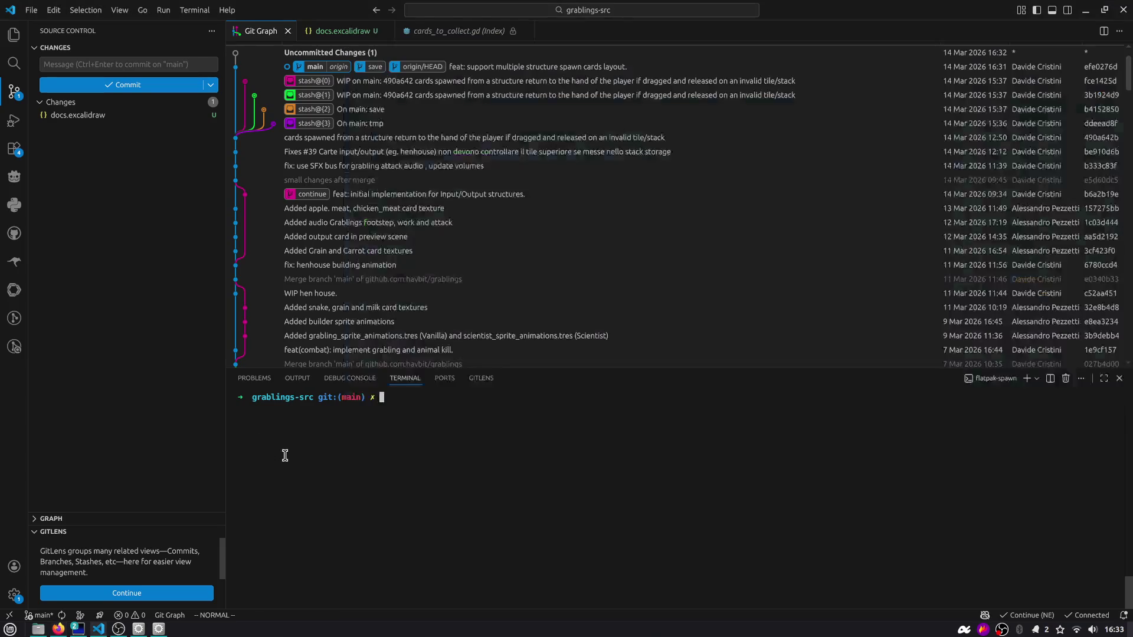
# Step: Reload the externally changed files and view StructureHenHouse in the 3D viewport
pyautogui.hotkey('alt', 'Tab')
pyautogui.hotkey('alt', 'Tab')
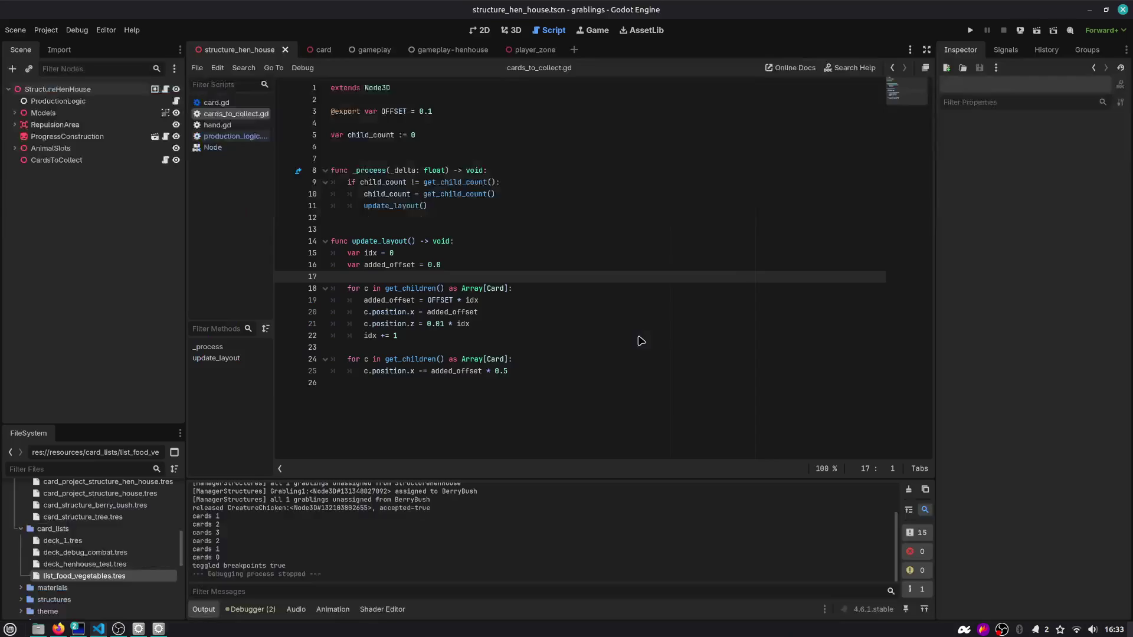
pyautogui.click(544, 401)
pyautogui.click(101, 92)
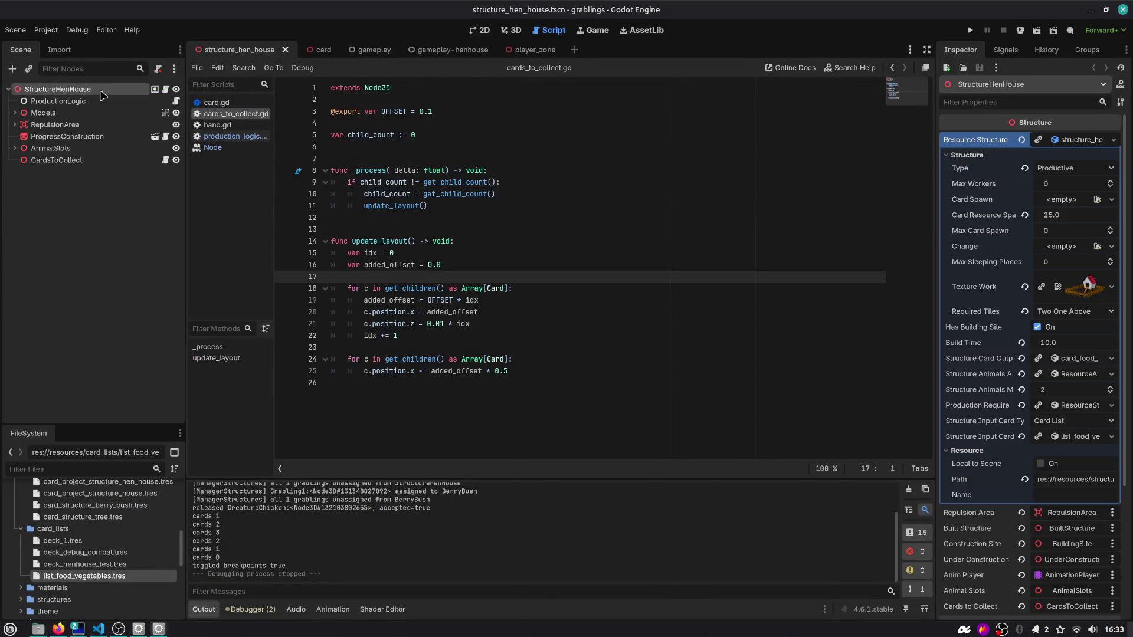
pyautogui.click(511, 30)
pyautogui.moveTo(525, 142)
pyautogui.mouseDown()
pyautogui.moveTo(594, 202)
pyautogui.moveTo(675, 213)
pyautogui.moveTo(652, 206)
pyautogui.mouseUp()
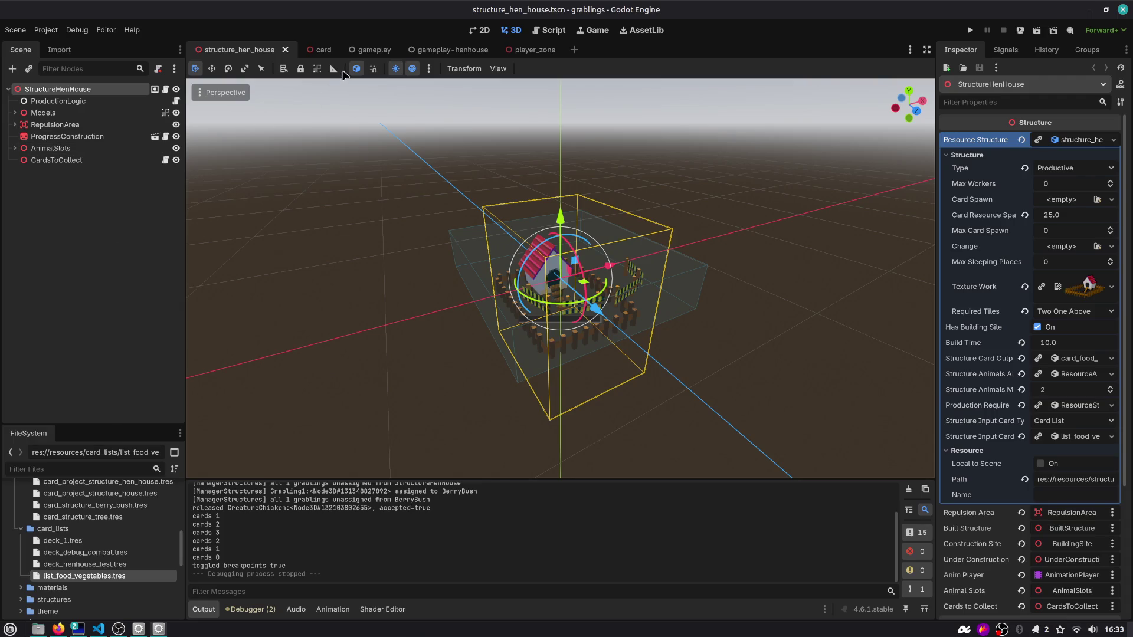
# Step: Reselect StructureHenHouse, widen the Inspector labels and expand the Models node
pyautogui.click(70, 190)
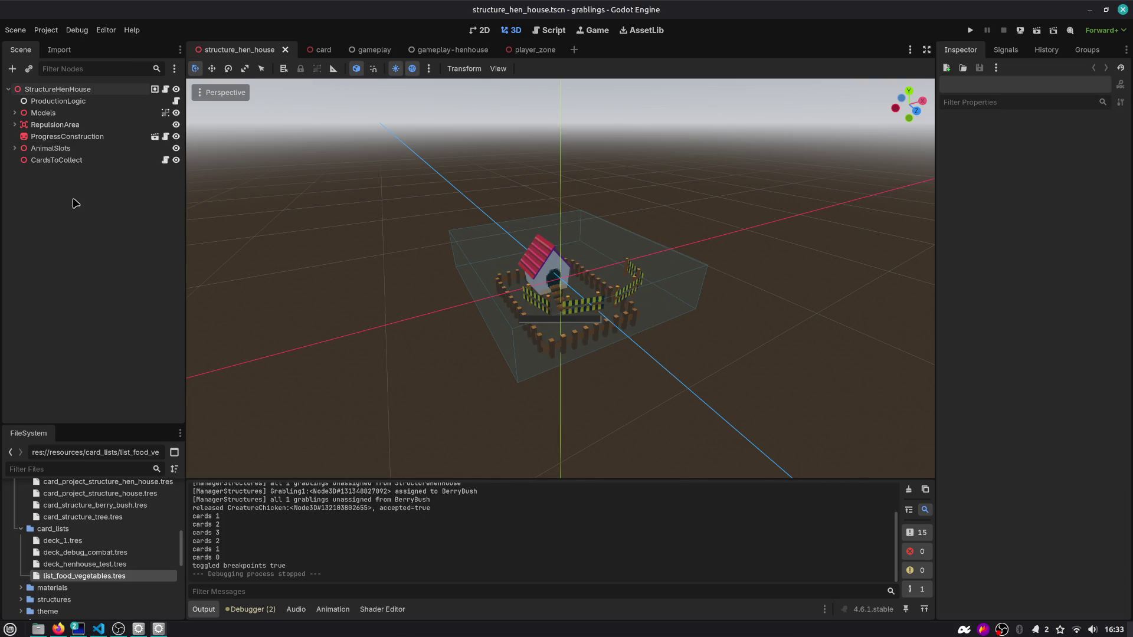
pyautogui.click(89, 95)
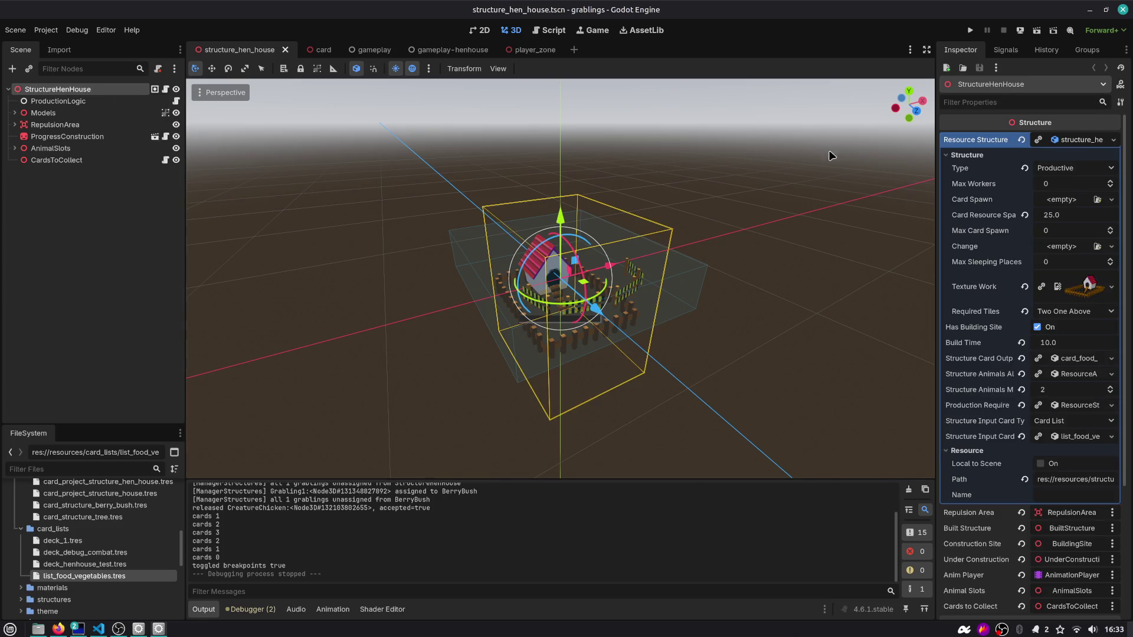
pyautogui.moveTo(938, 130); pyautogui.dragTo(916, 127)
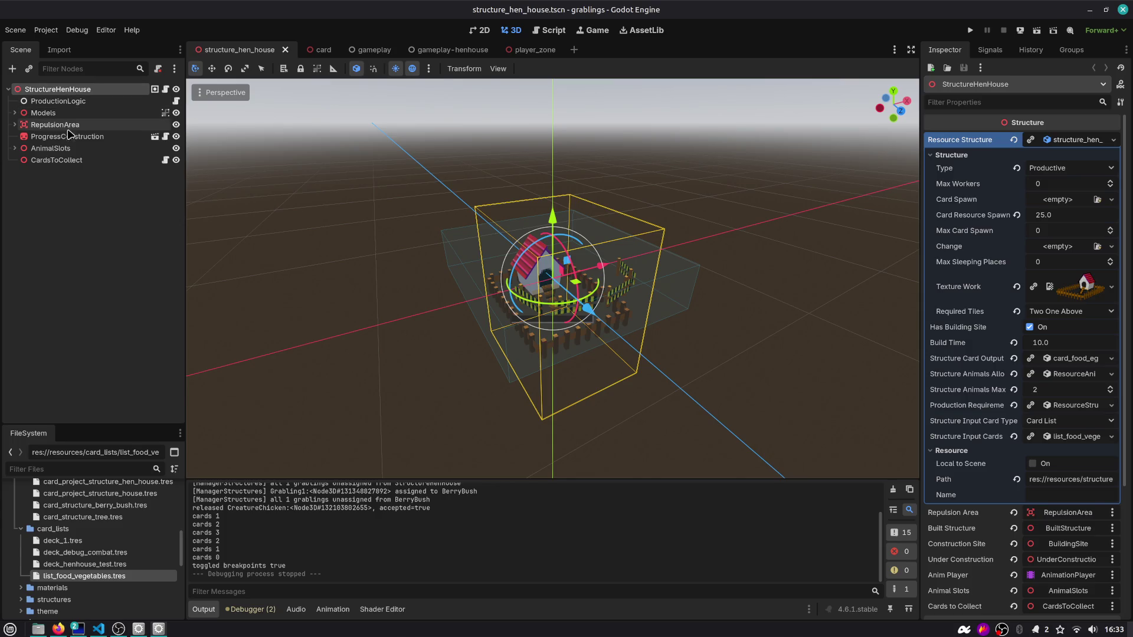
pyautogui.click(15, 148)
pyautogui.click(14, 148)
pyautogui.click(13, 113)
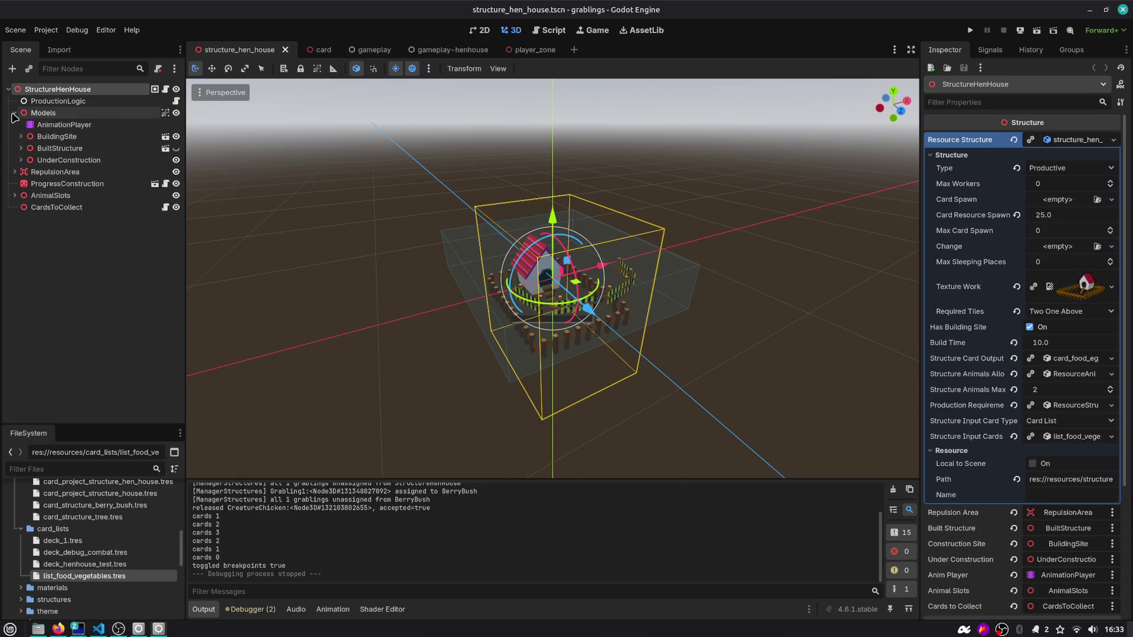
# Step: Filter the FileSystem dock for 'hen_house'
pyautogui.rightClick(62, 94)
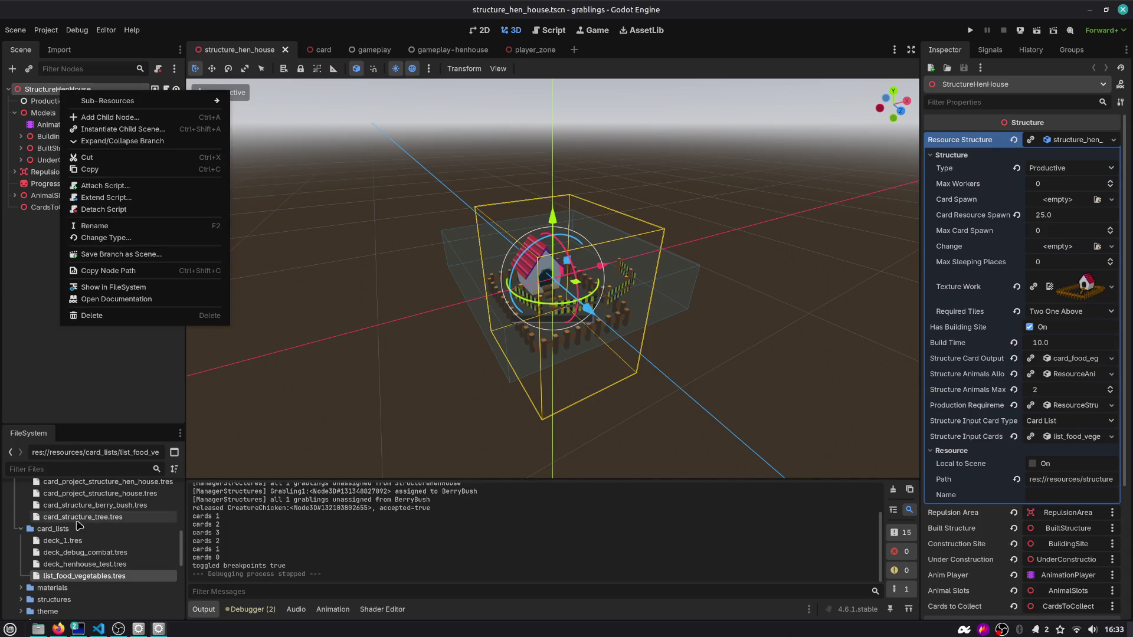
pyautogui.click(37, 336)
pyautogui.click(73, 471)
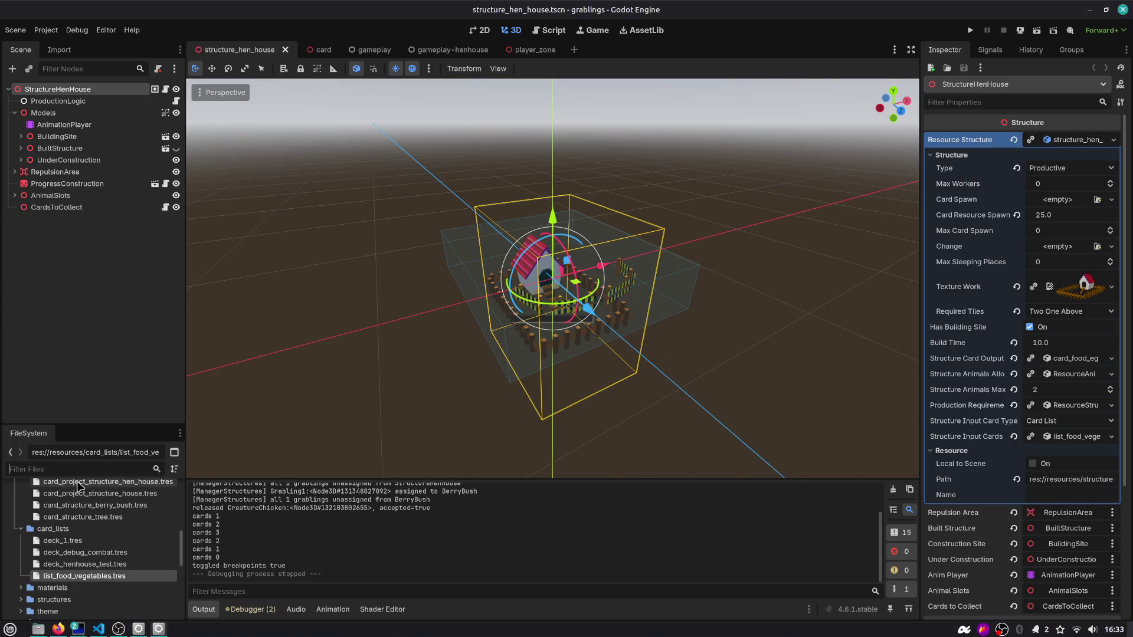
pyautogui.write('henhoyu')
pyautogui.press('BackSpace')
pyautogui.press('BackSpace')
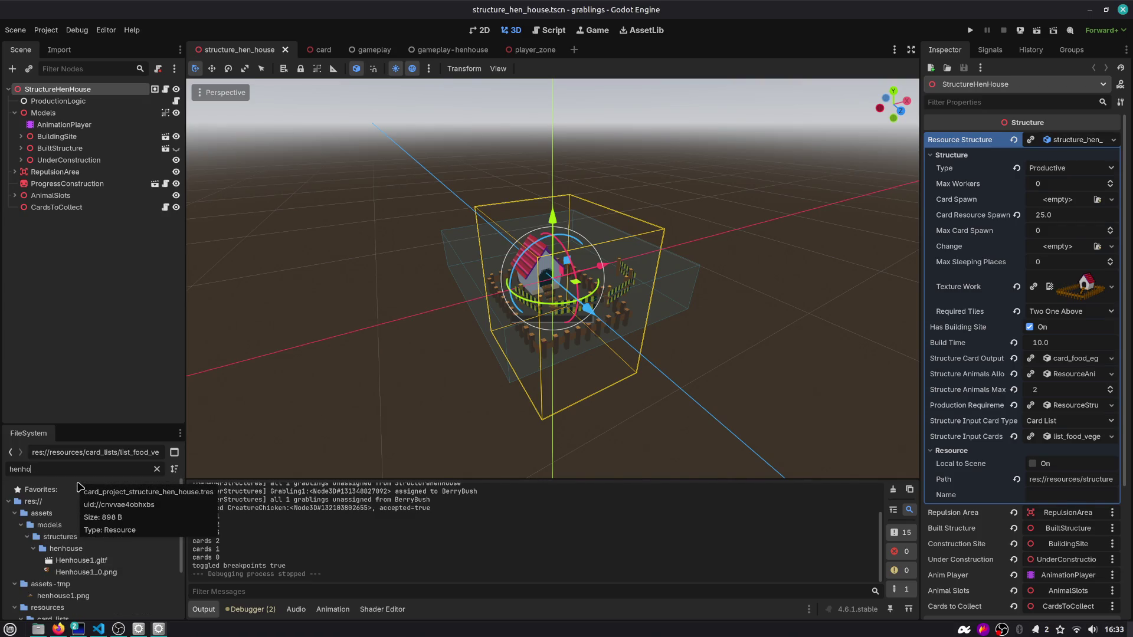
pyautogui.scroll(-3, 101, 565)
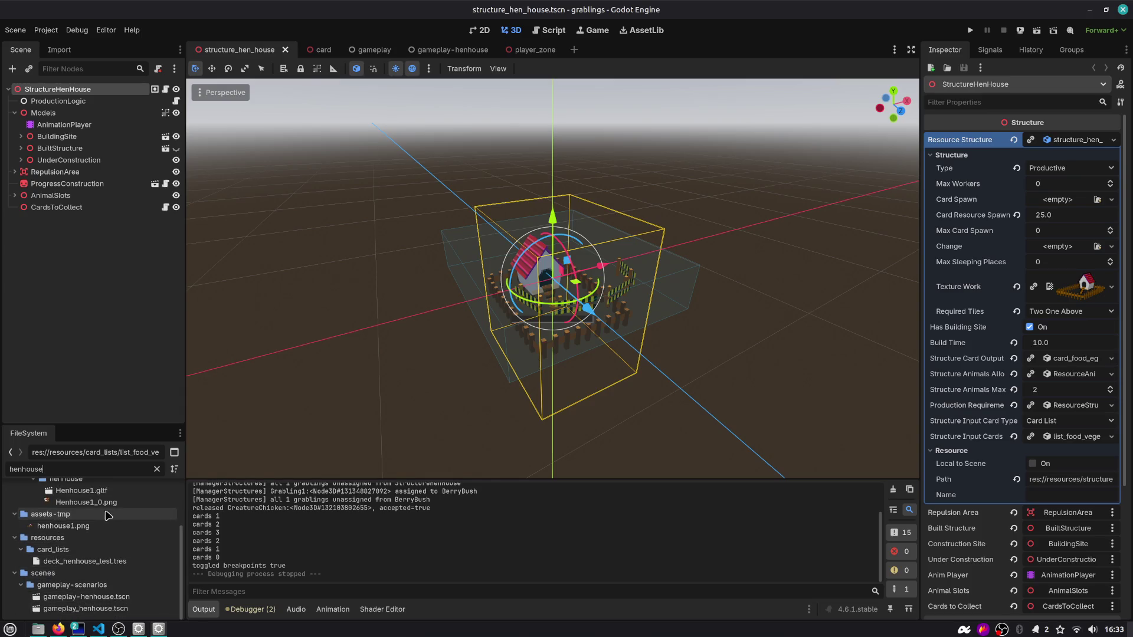
pyautogui.scroll(3, 77, 531)
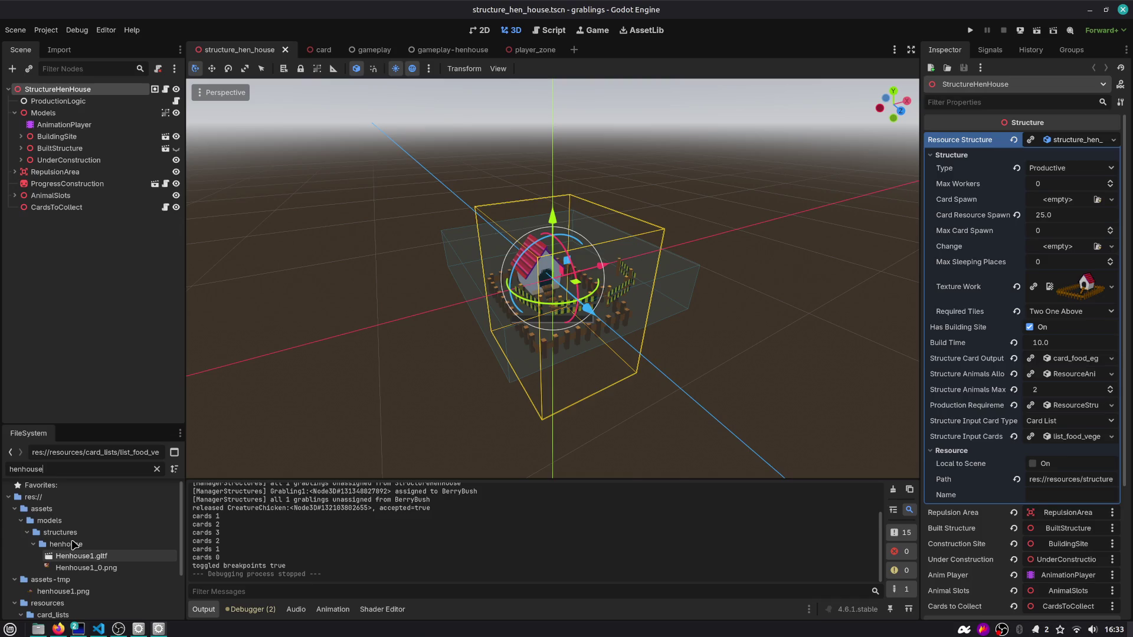
pyautogui.scroll(-3, 76, 549)
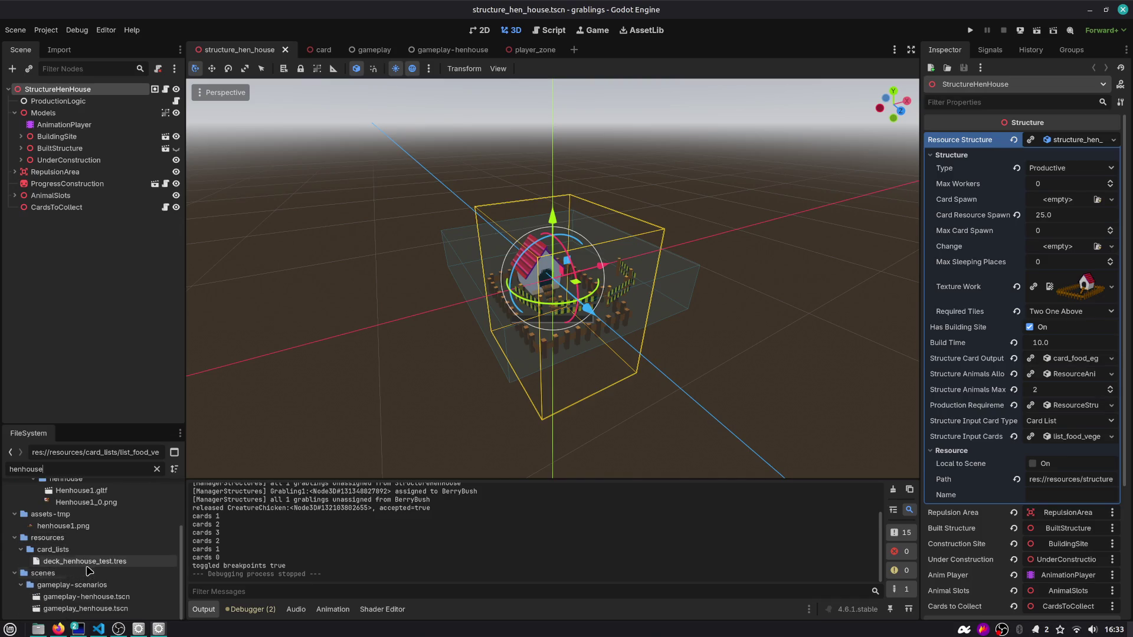
pyautogui.doubleClick(72, 470)
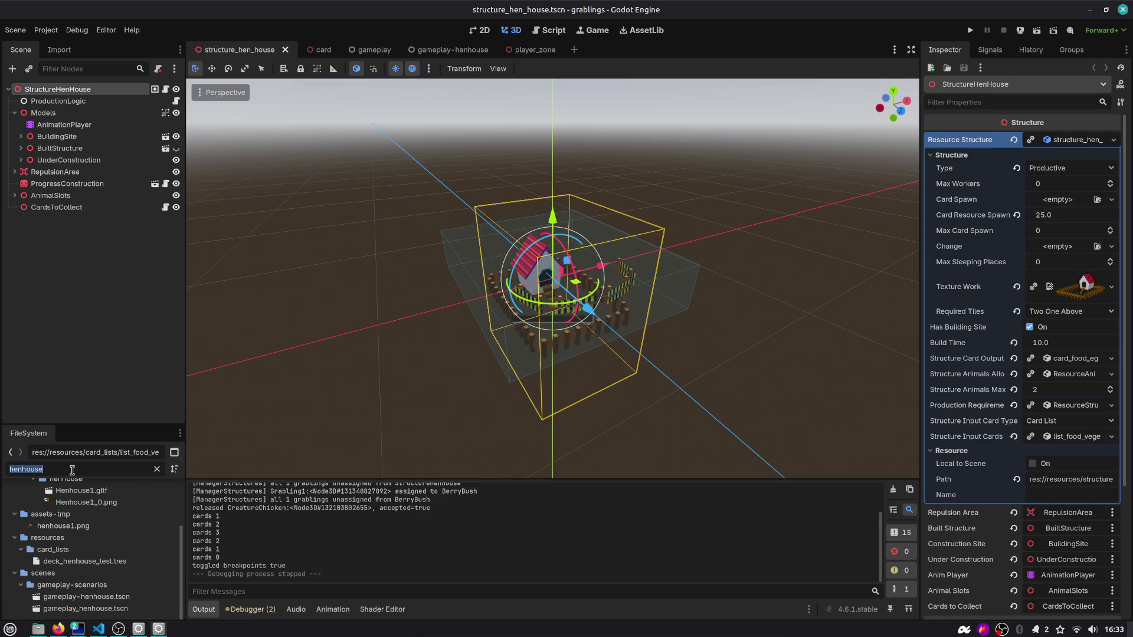
pyautogui.click(72, 471)
pyautogui.write('_')
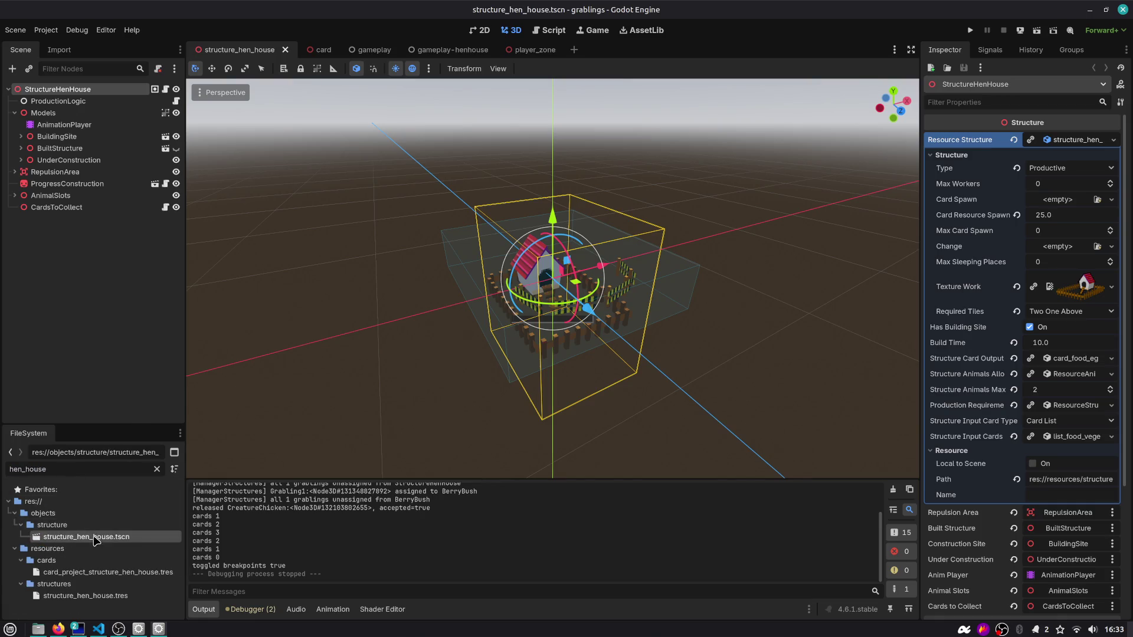
# Step: Close the card, gameplay and player_zone scene tabs, then clear the filter to show the structure folder
pyautogui.rightClick(94, 537)
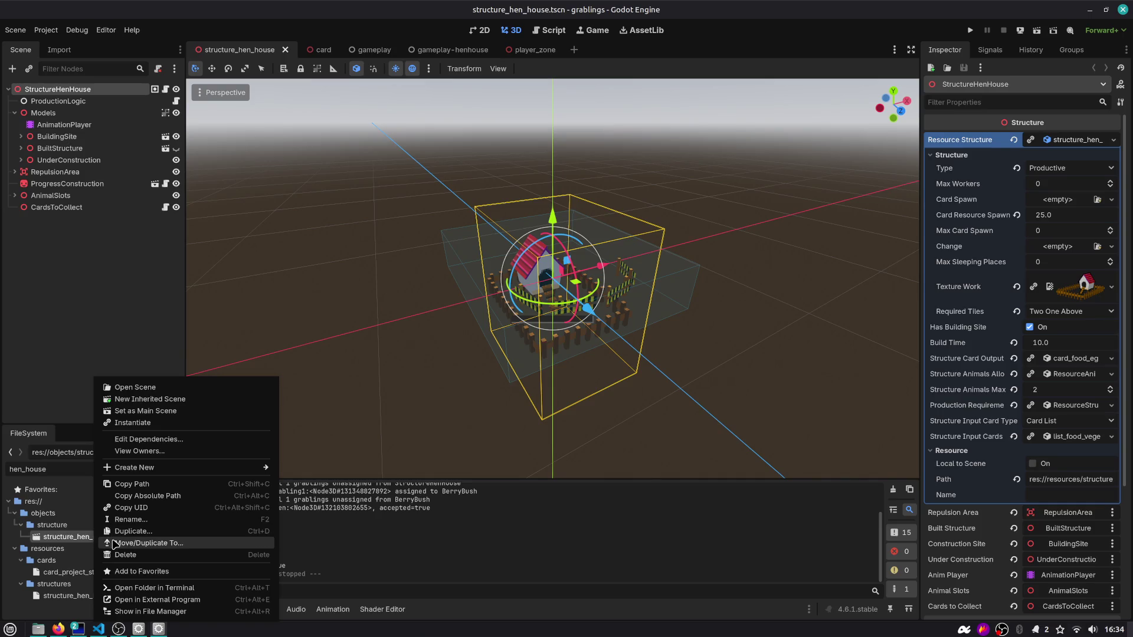
pyautogui.click(104, 287)
pyautogui.middleClick(324, 49)
pyautogui.middleClick(328, 51)
pyautogui.middleClick(422, 50)
pyautogui.click(77, 392)
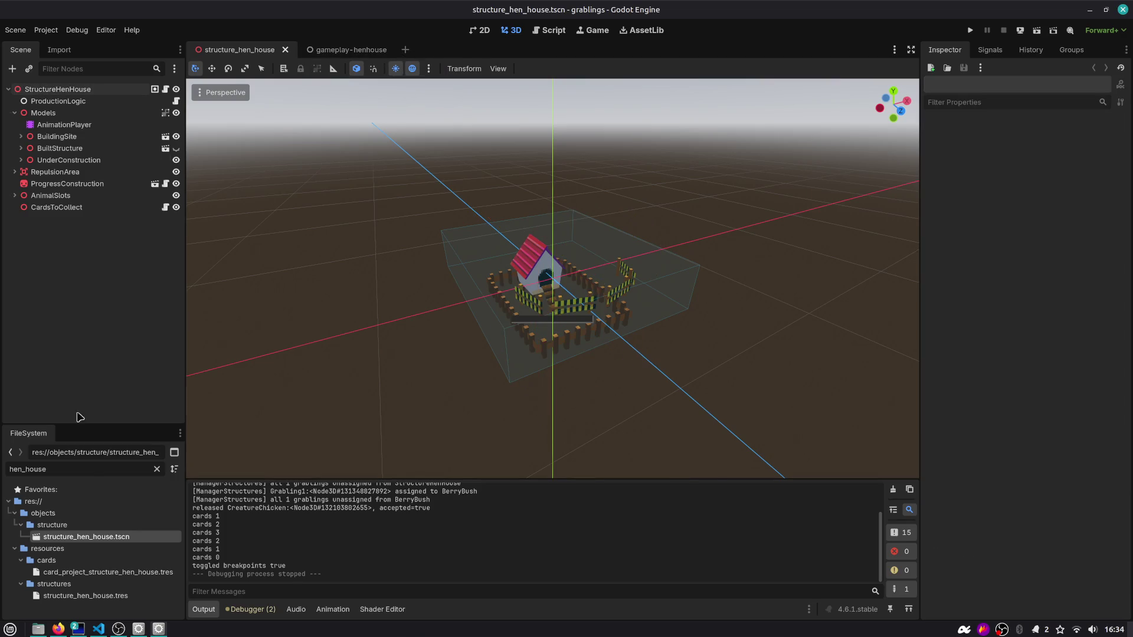
pyautogui.doubleClick(88, 462)
pyautogui.click(157, 470)
pyautogui.scroll(-5, 136, 522)
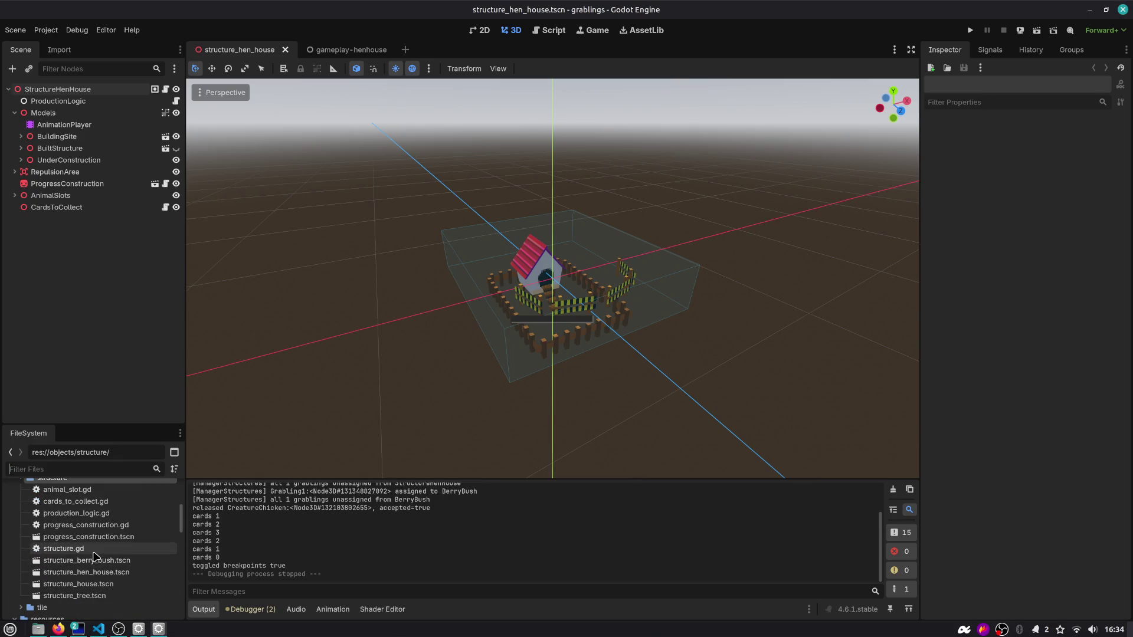
# Step: Open structure_berry_bush, structure_house and structure_tree, moving gameplay-henhouse's tab to the end
pyautogui.doubleClick(88, 561)
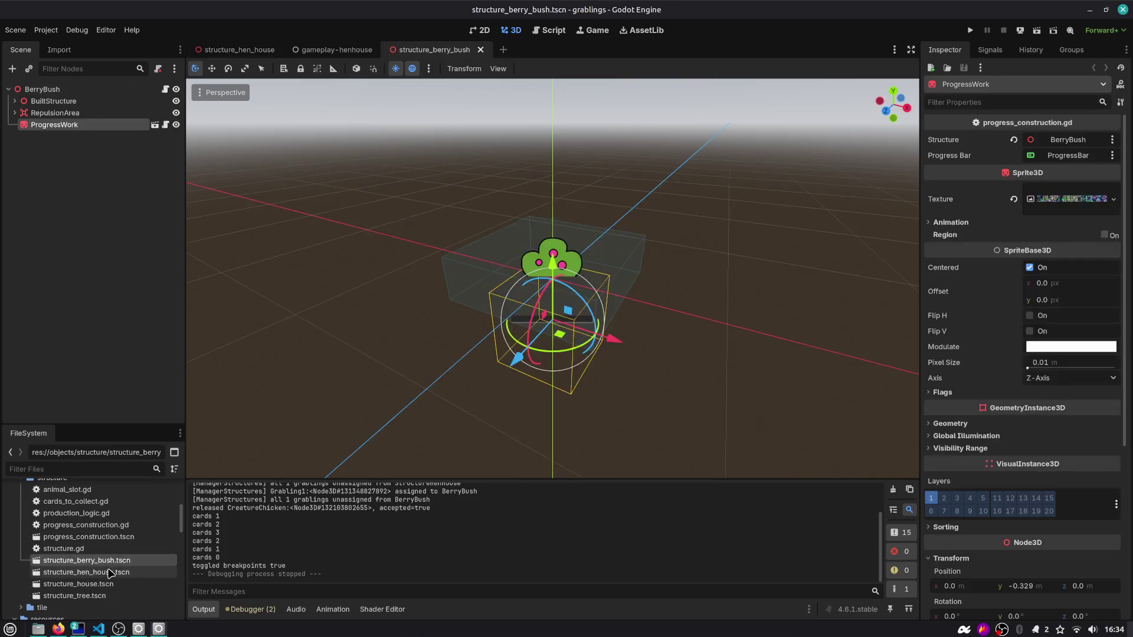
pyautogui.doubleClick(105, 584)
pyautogui.doubleClick(96, 597)
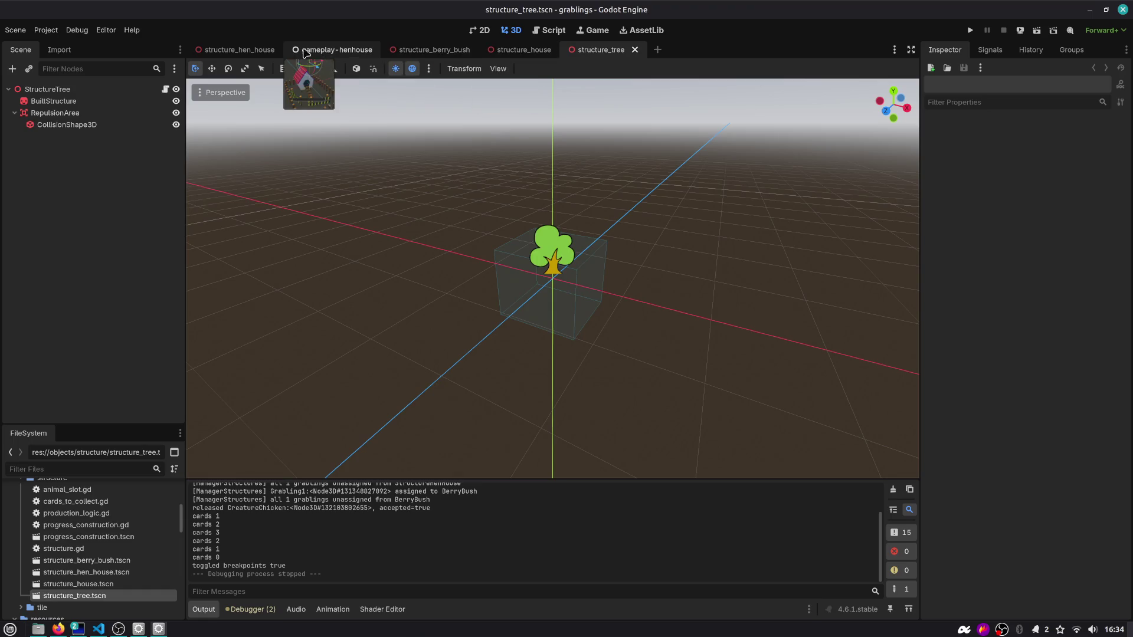
pyautogui.moveTo(331, 52); pyautogui.dragTo(599, 52)
# Step: Inspect the hen house's ProductionLogic, AnimalSlots and CardsToCollect nodes
pyautogui.click(236, 50)
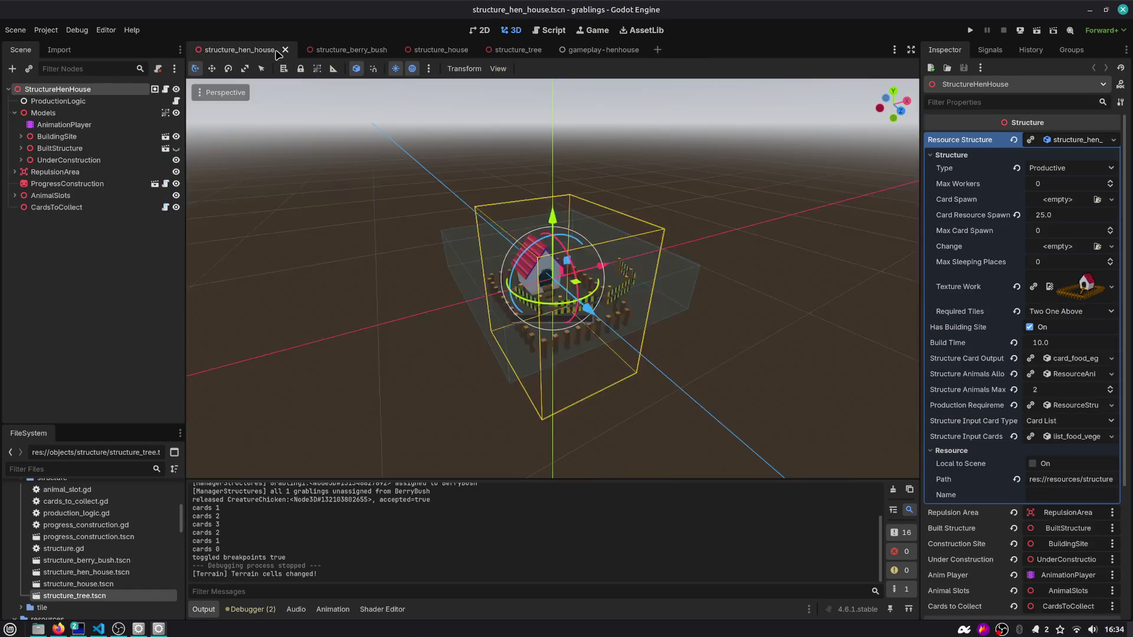
pyautogui.click(330, 52)
pyautogui.click(236, 51)
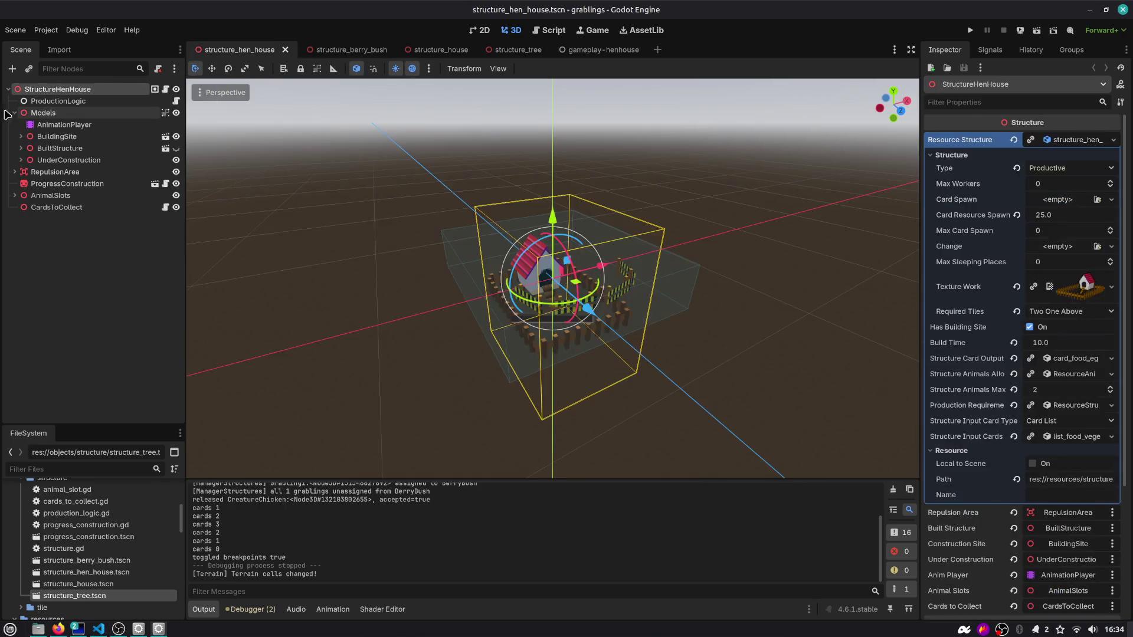
pyautogui.click(15, 114)
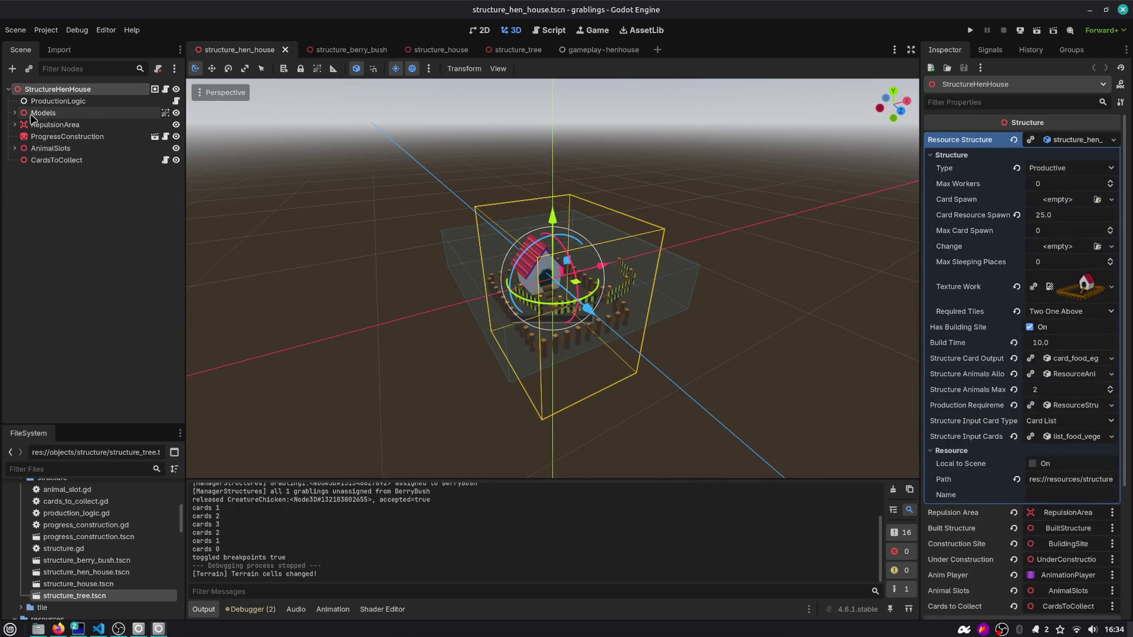
pyautogui.click(60, 102)
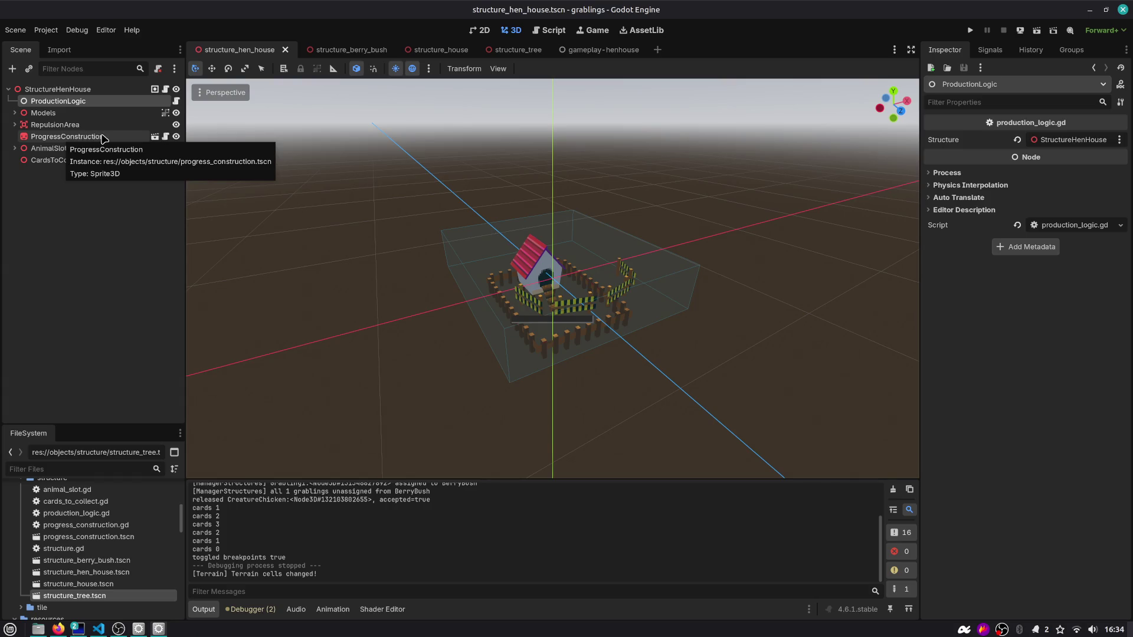
pyautogui.click(14, 148)
pyautogui.click(14, 148)
pyautogui.click(67, 150)
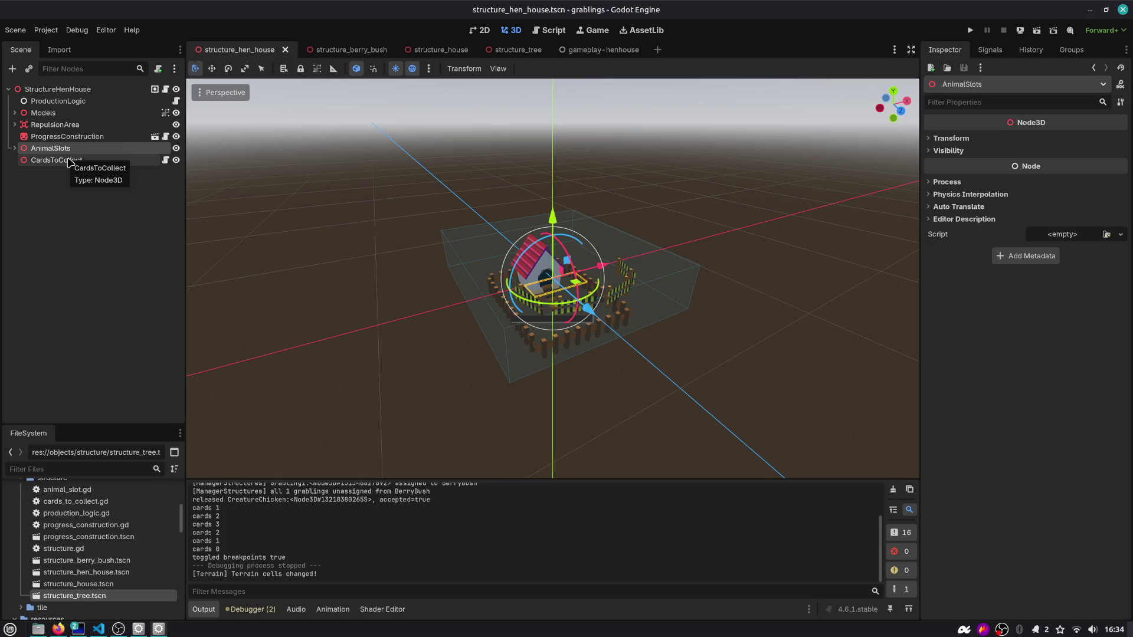
pyautogui.click(68, 162)
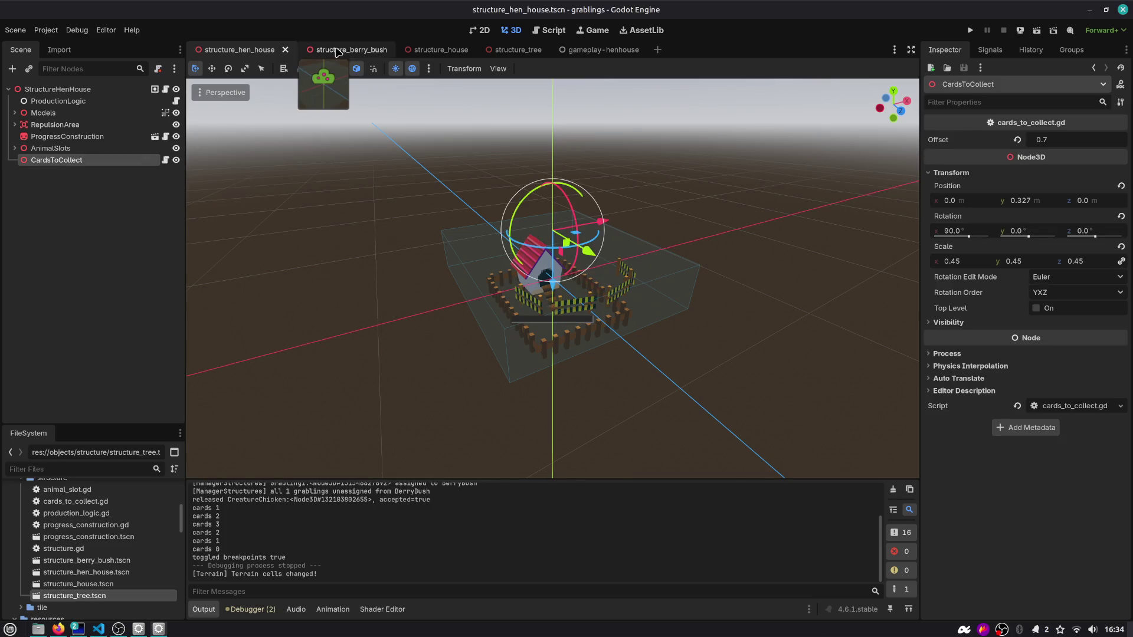
# Step: Compare the berry bush, house and tree scenes with the hen house's AnimalSlots setup
pyautogui.click(338, 52)
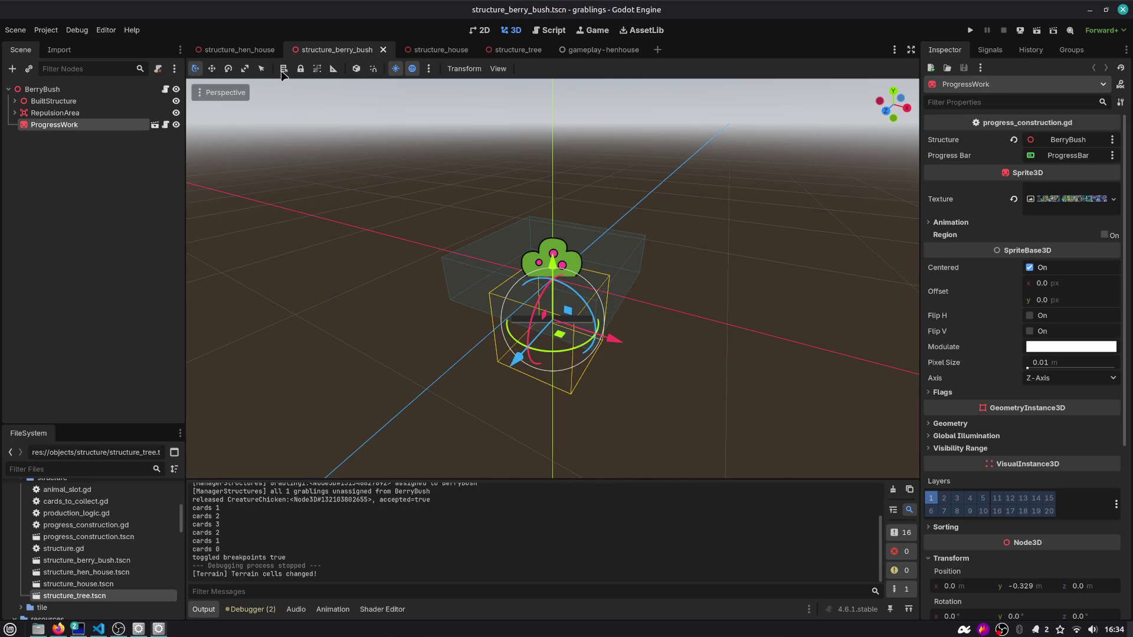
pyautogui.click(437, 51)
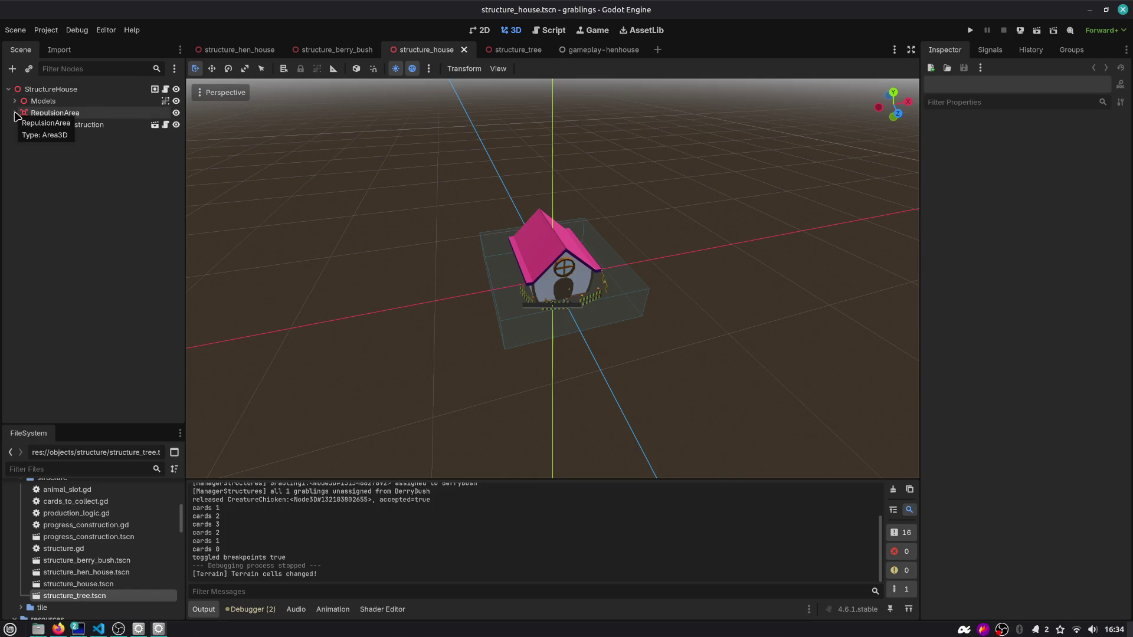
pyautogui.click(248, 49)
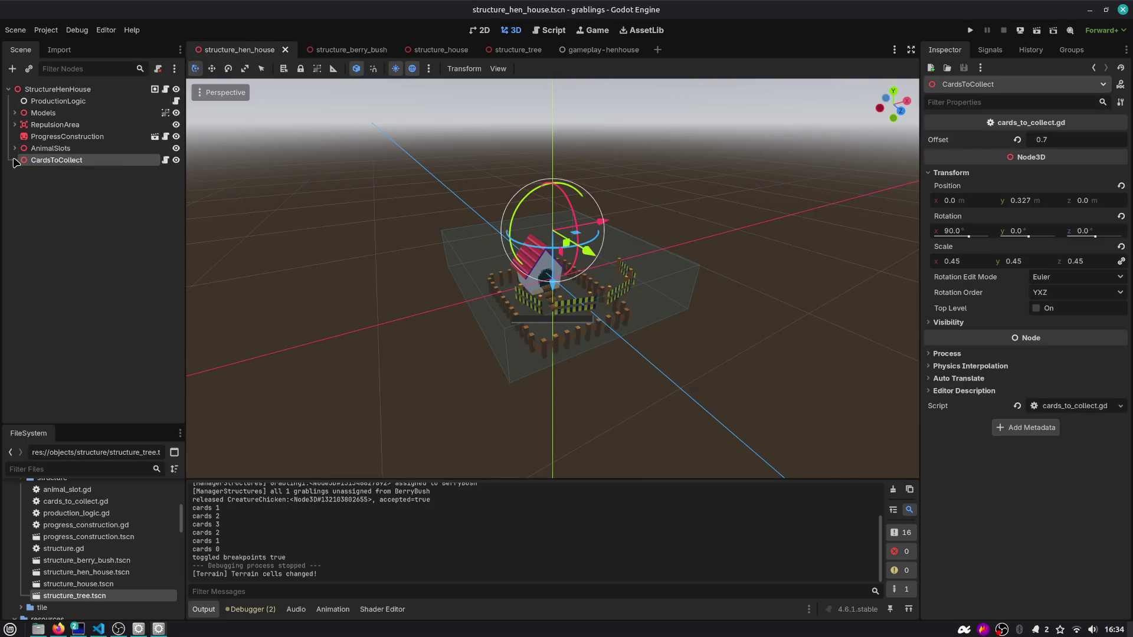
pyautogui.click(46, 150)
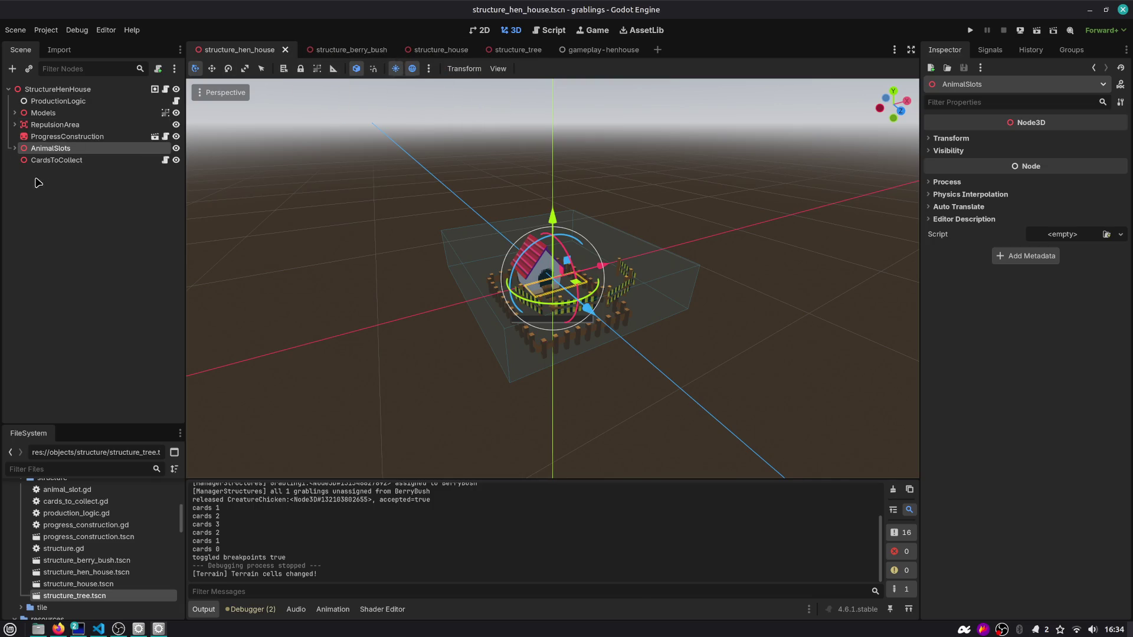
pyautogui.click(448, 50)
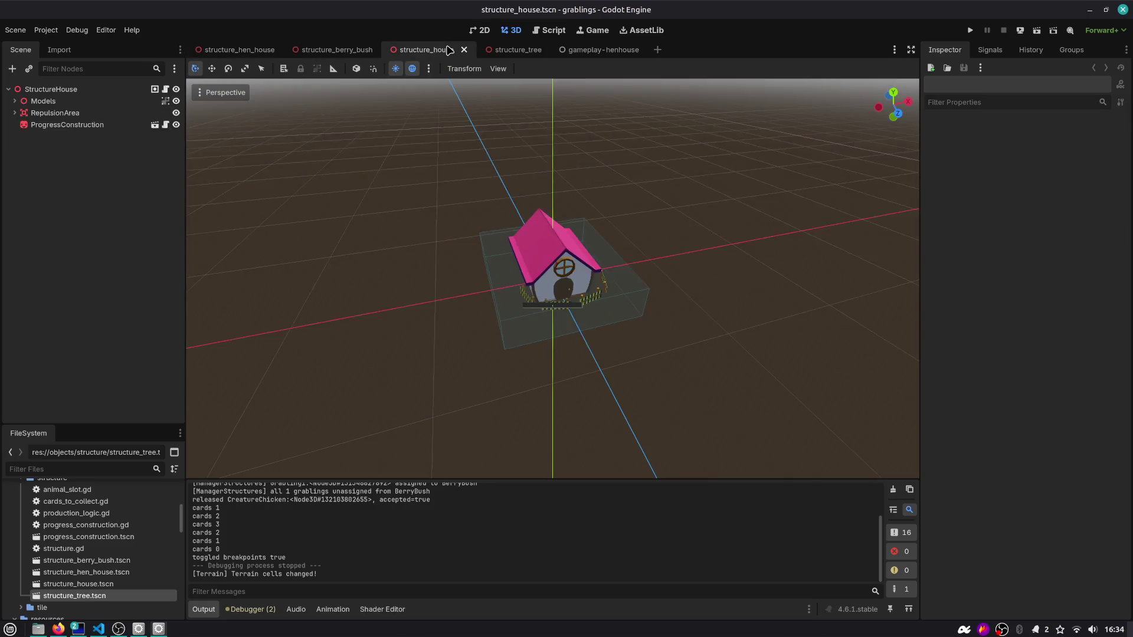
pyautogui.click(221, 50)
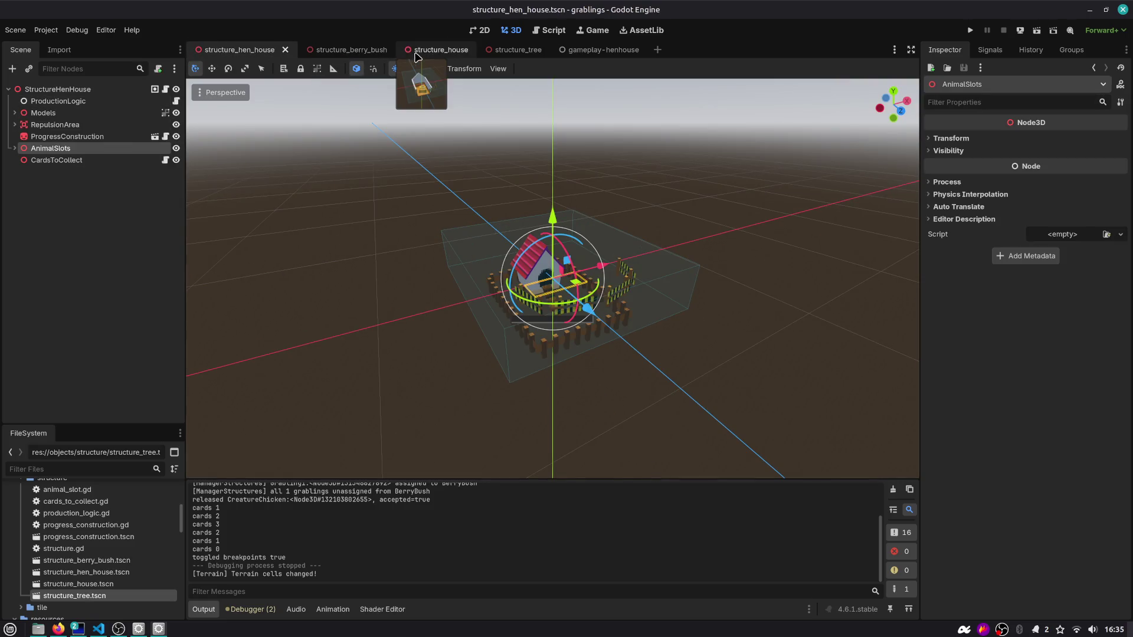
pyautogui.click(417, 52)
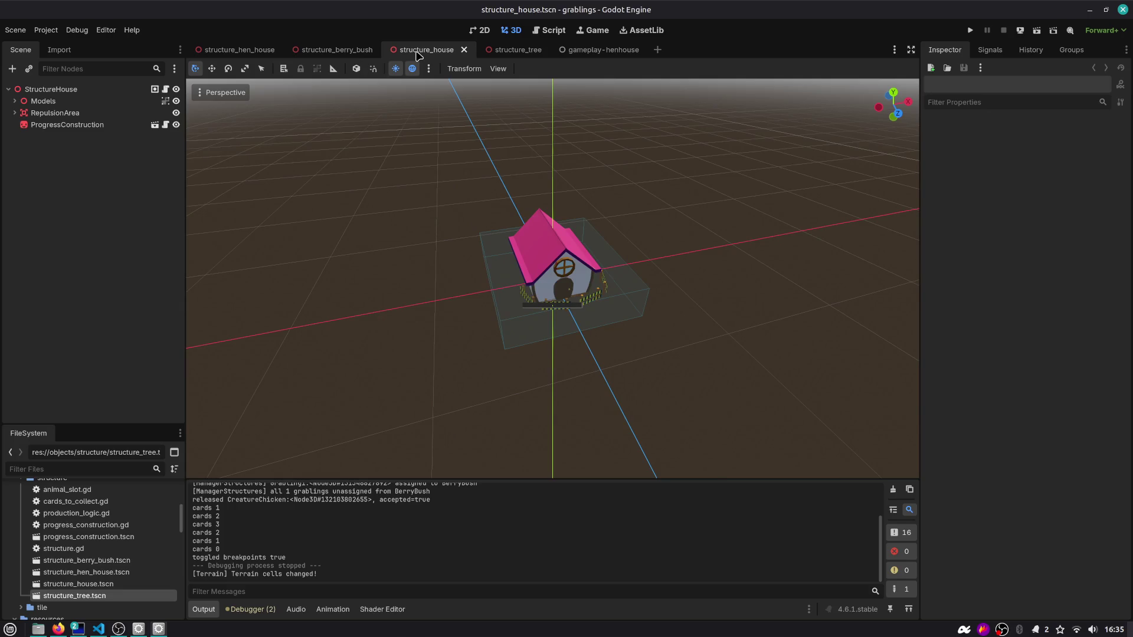
pyautogui.click(497, 50)
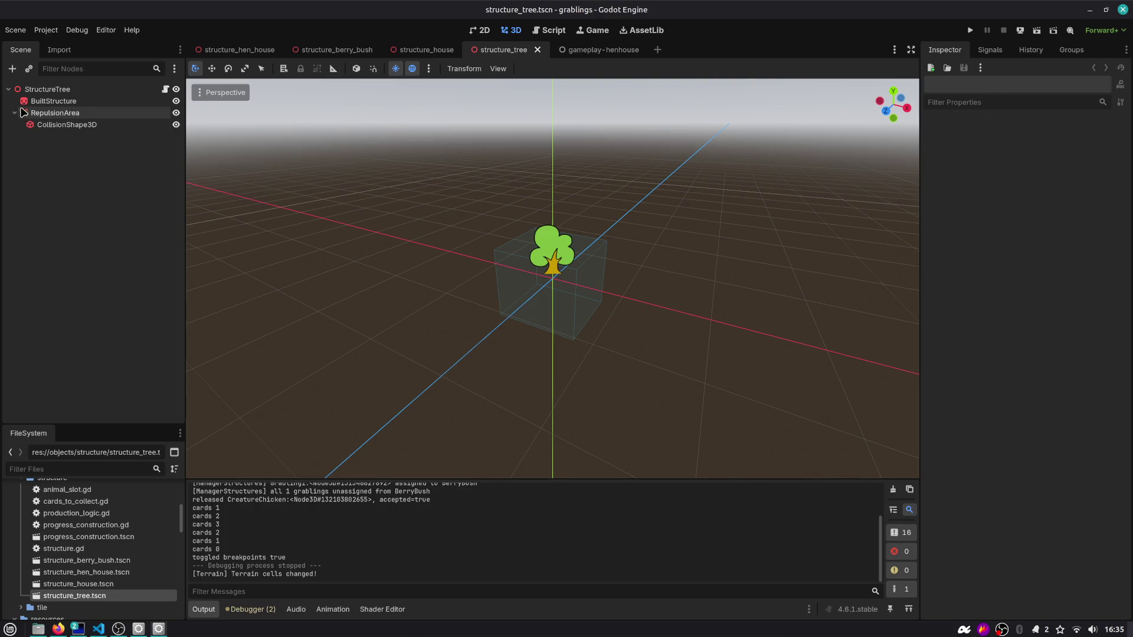
pyautogui.click(53, 101)
pyautogui.click(14, 113)
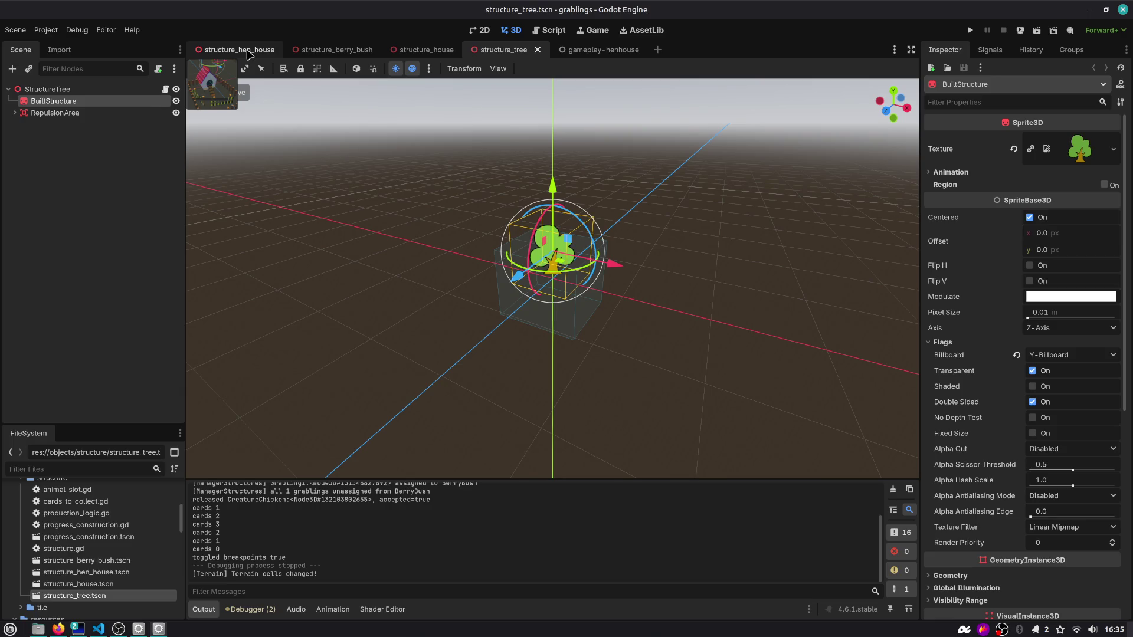
# Step: Back in the hen house scene, expand Models and show the AnimationPlayer's animation tracks
pyautogui.click(248, 55)
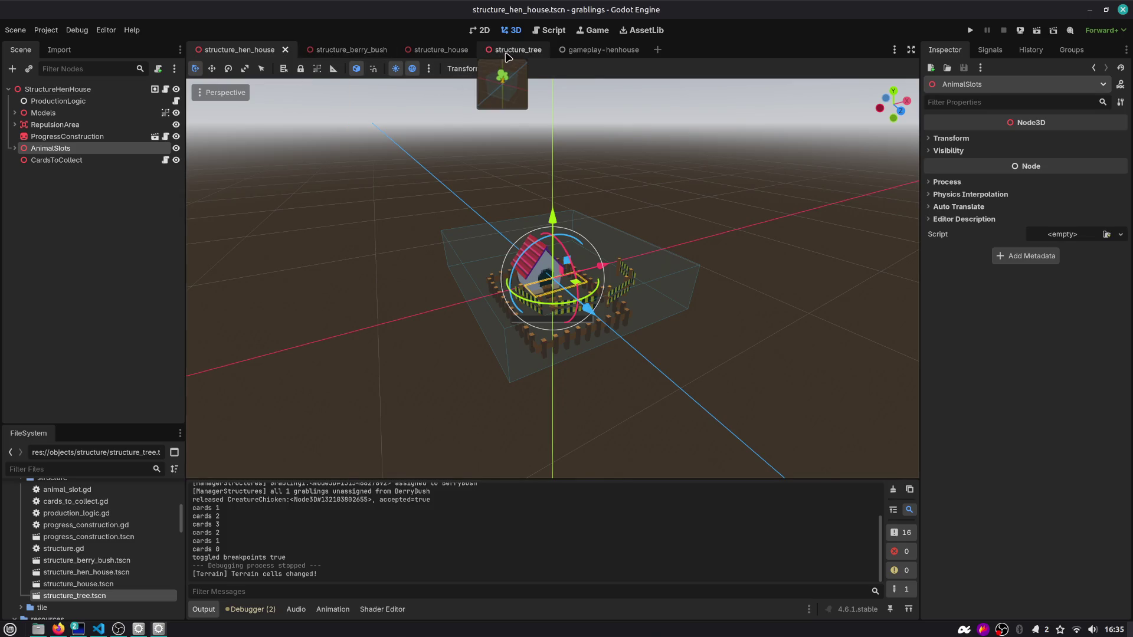
pyautogui.click(511, 53)
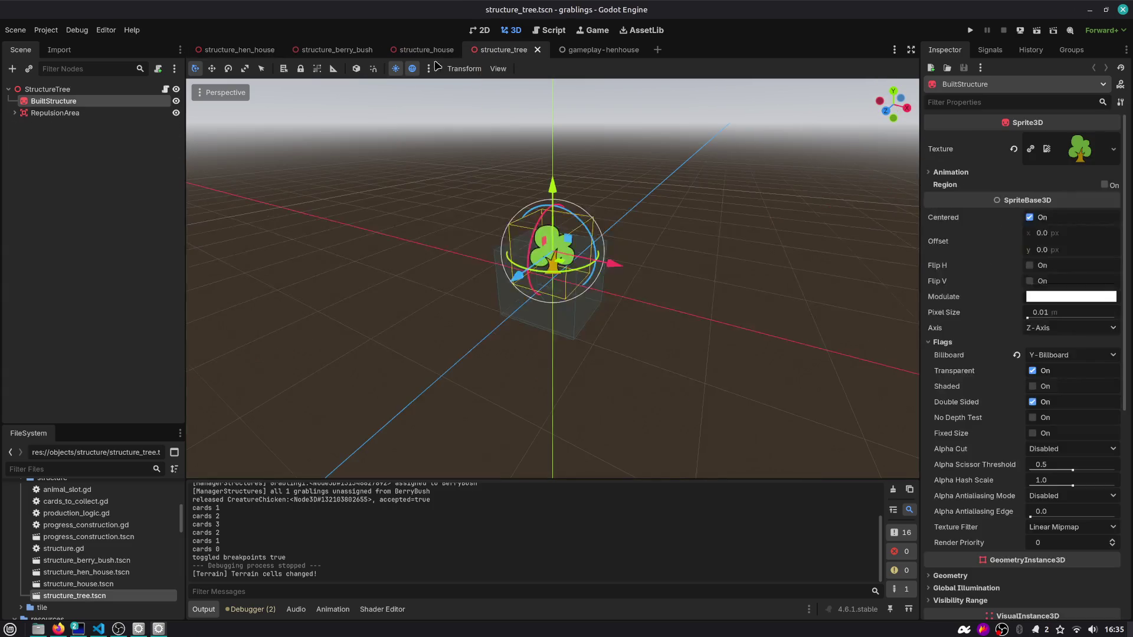
pyautogui.scroll(5, 448, 177)
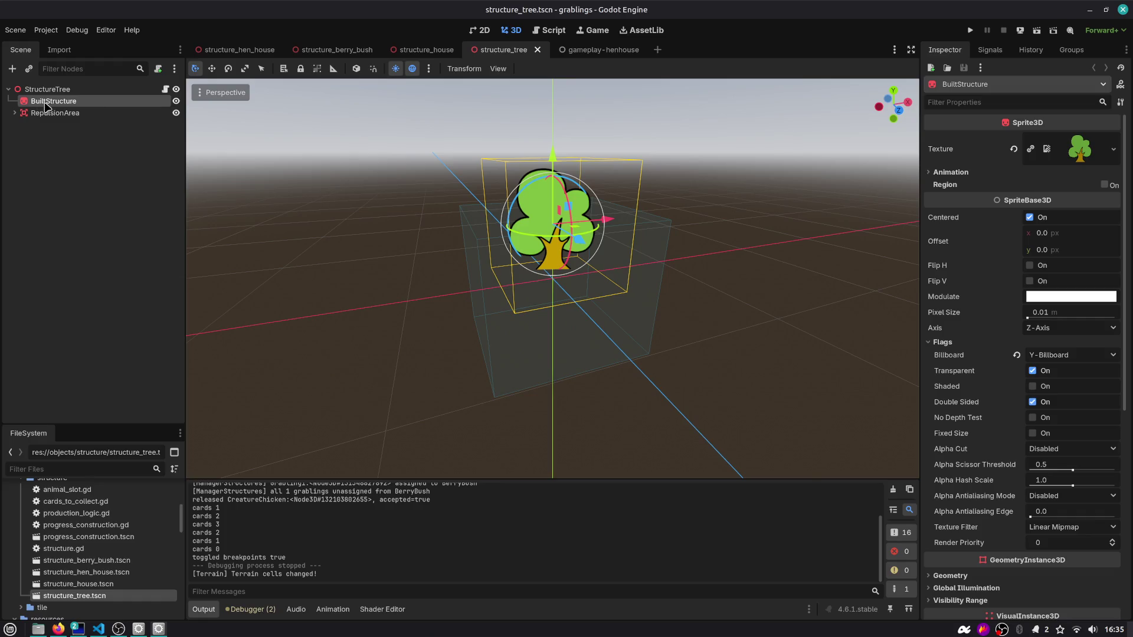
pyautogui.click(217, 51)
pyautogui.click(14, 113)
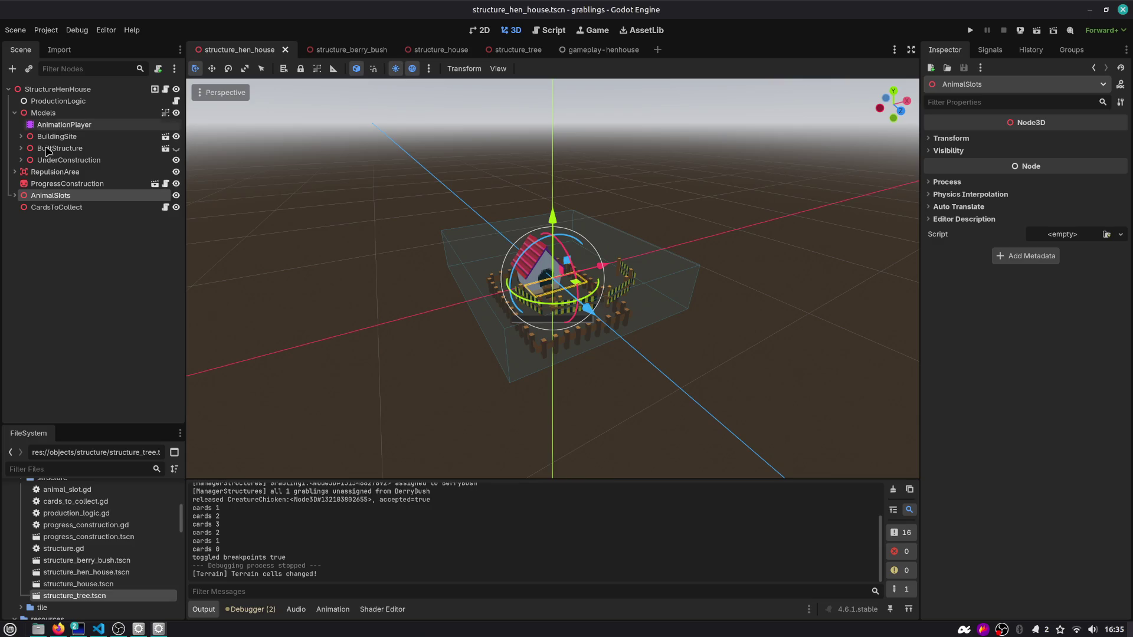
pyautogui.click(64, 125)
pyautogui.click(71, 136)
pyautogui.click(151, 147)
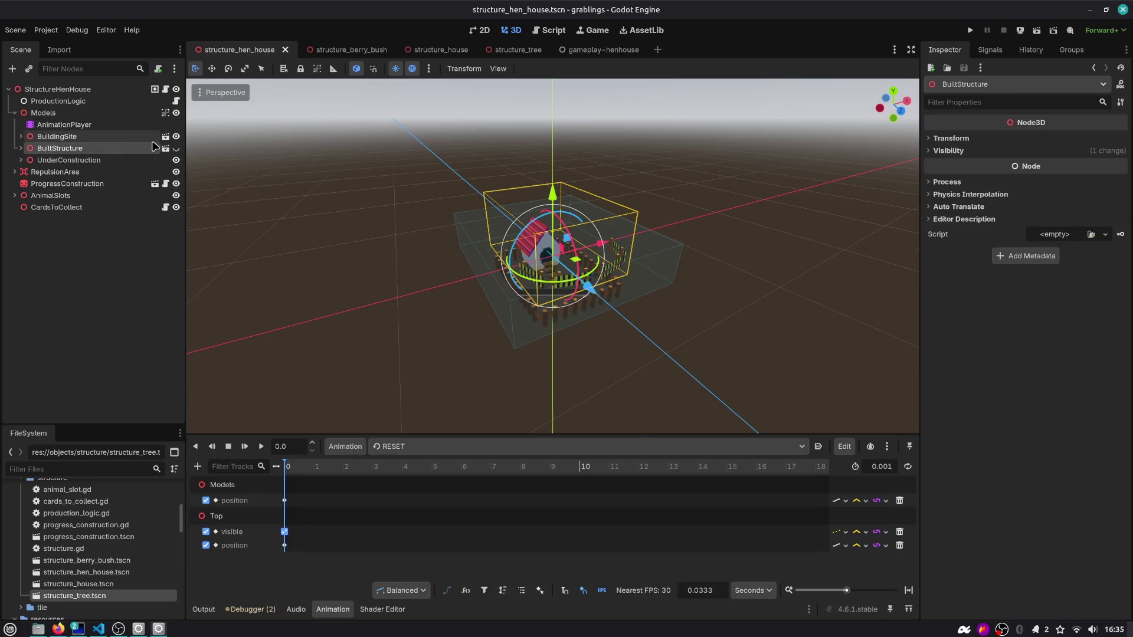
# Step: Hide the Top part of BuiltStructure, removing the red roof
pyautogui.click(176, 137)
pyautogui.click(175, 148)
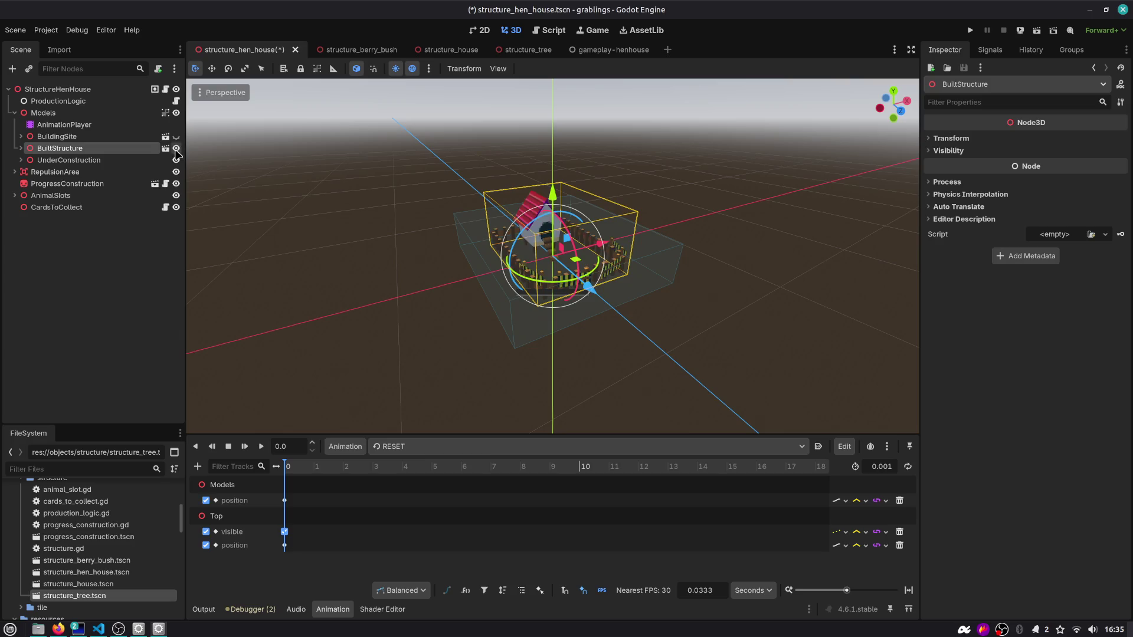
pyautogui.click(176, 148)
pyautogui.click(176, 137)
pyautogui.press('Right')
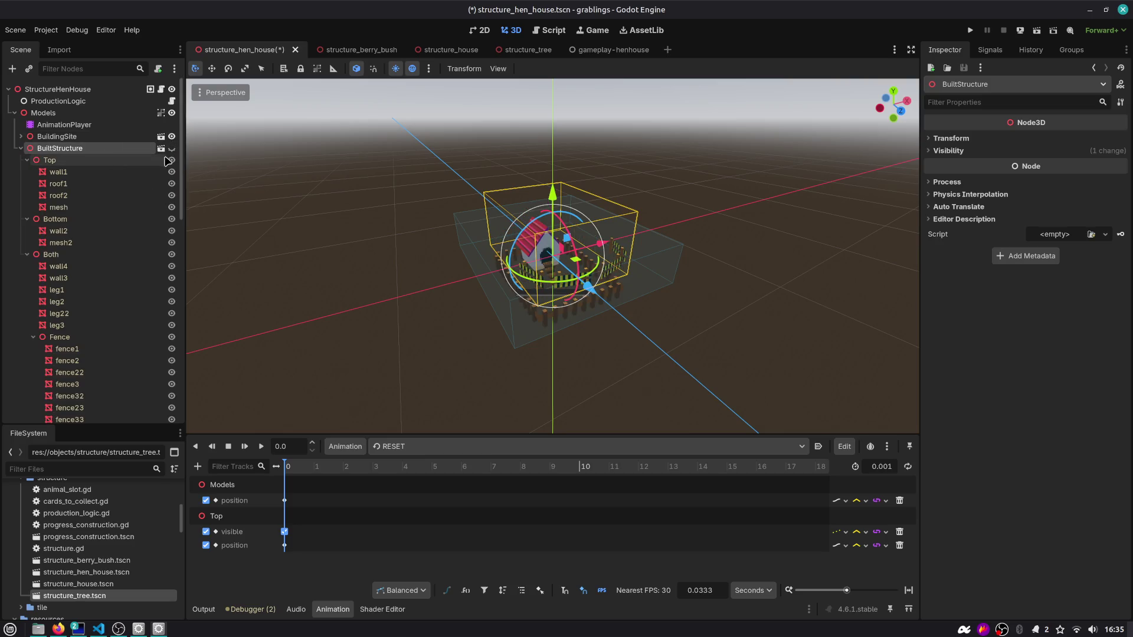
pyautogui.click(171, 160)
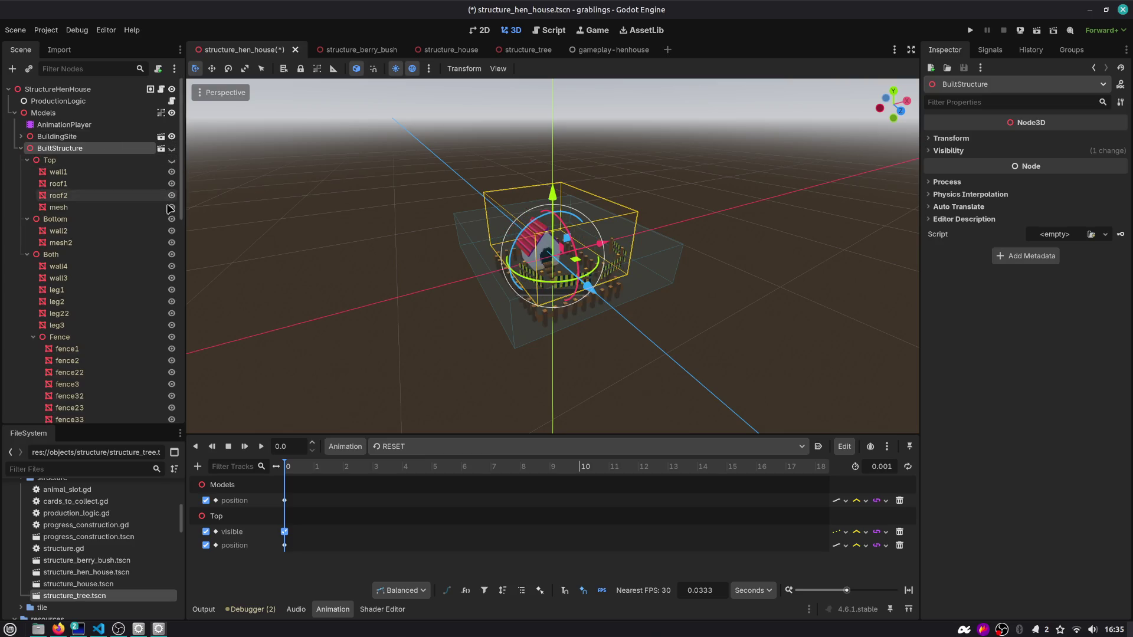
pyautogui.click(172, 160)
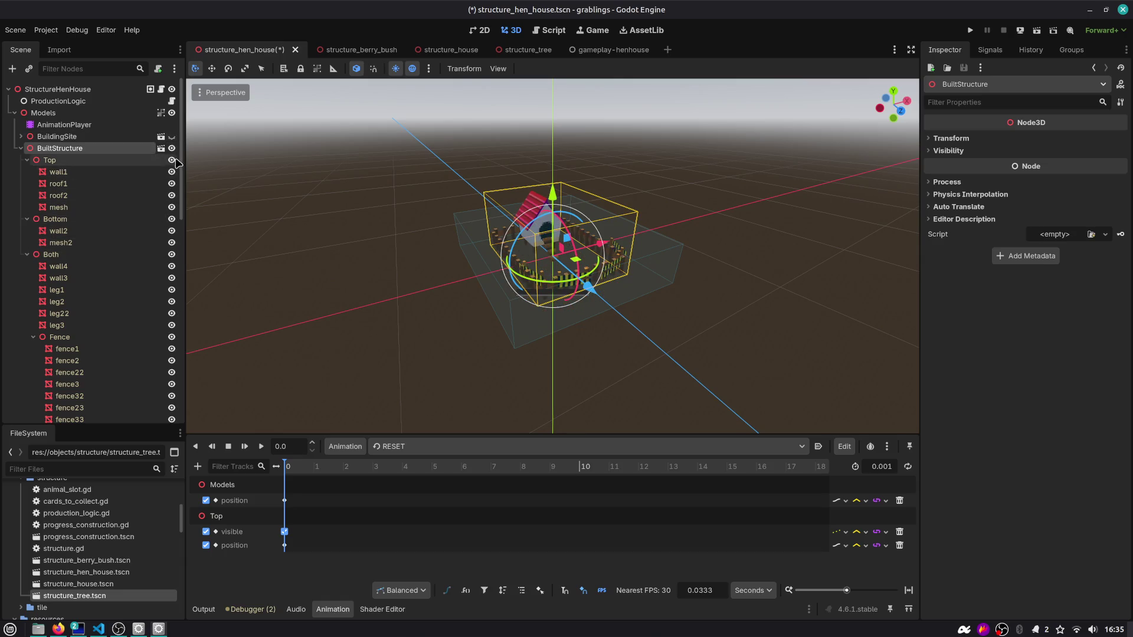
pyautogui.click(171, 160)
pyautogui.scroll(5, 544, 139)
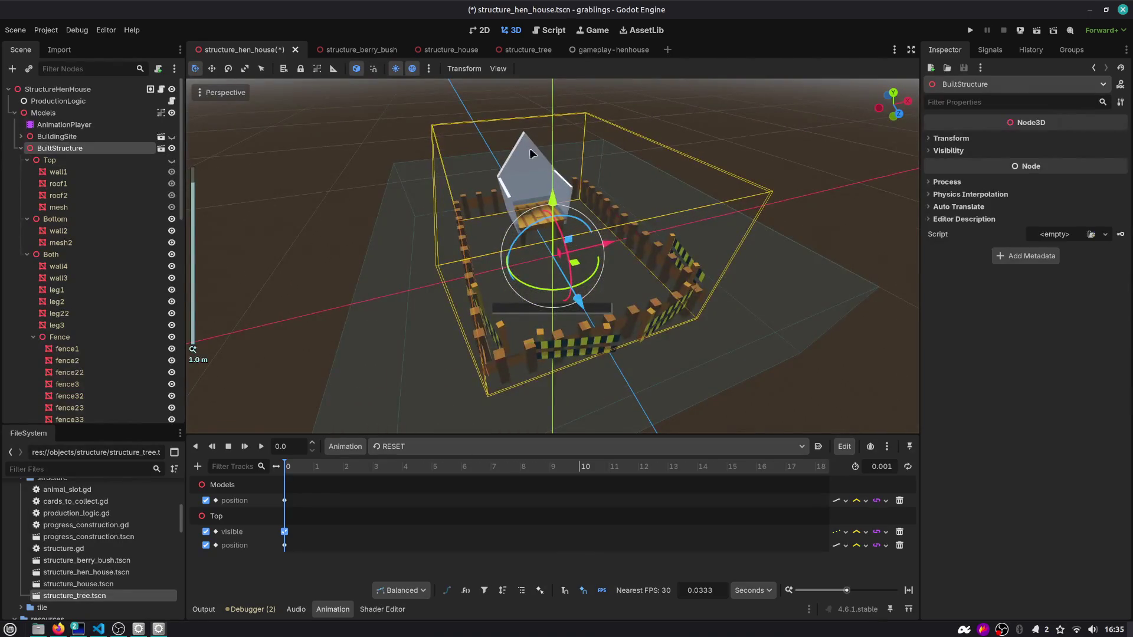
pyautogui.scroll(-2, 575, 131)
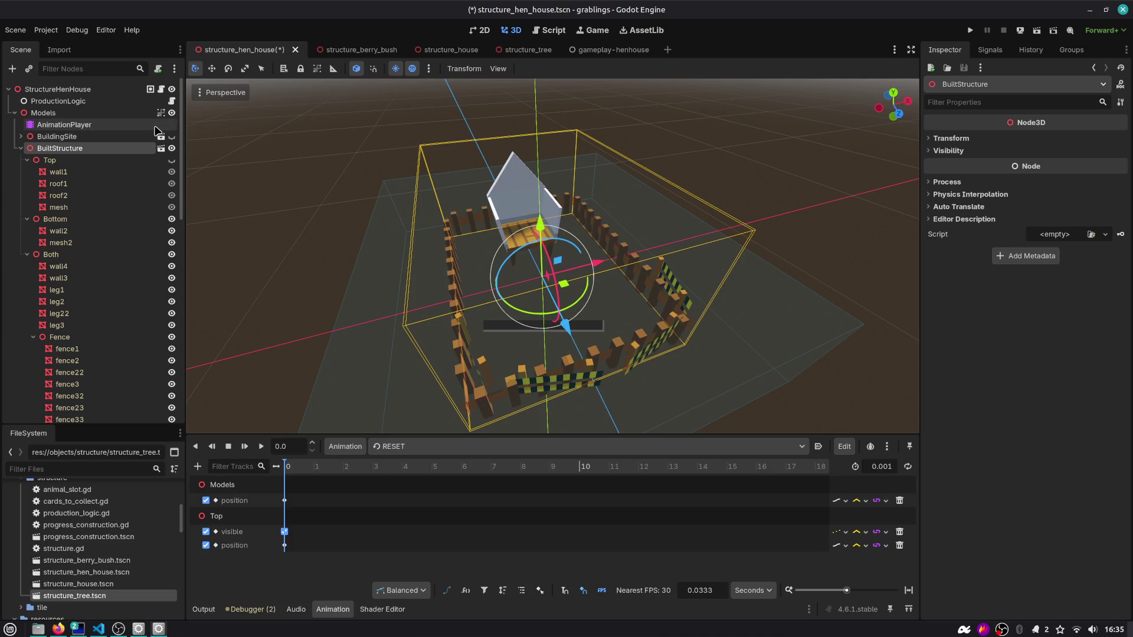
# Step: Show BuildingSite with BuiltStructure hidden, collapse Models, and save the hen house scene
pyautogui.click(20, 149)
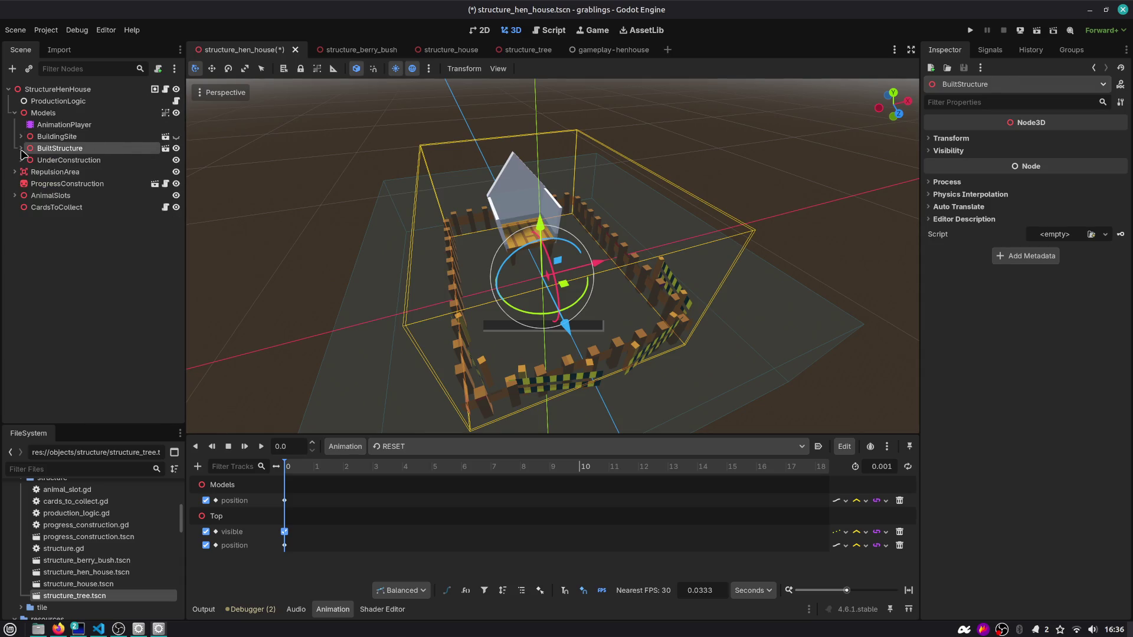
pyautogui.click(176, 137)
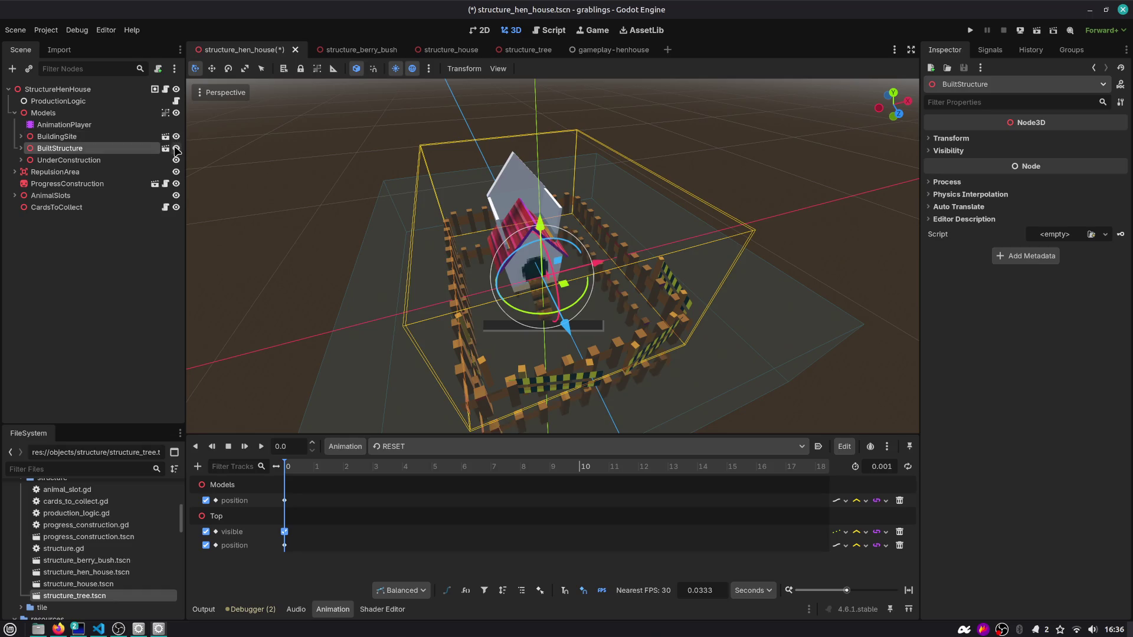
pyautogui.click(177, 150)
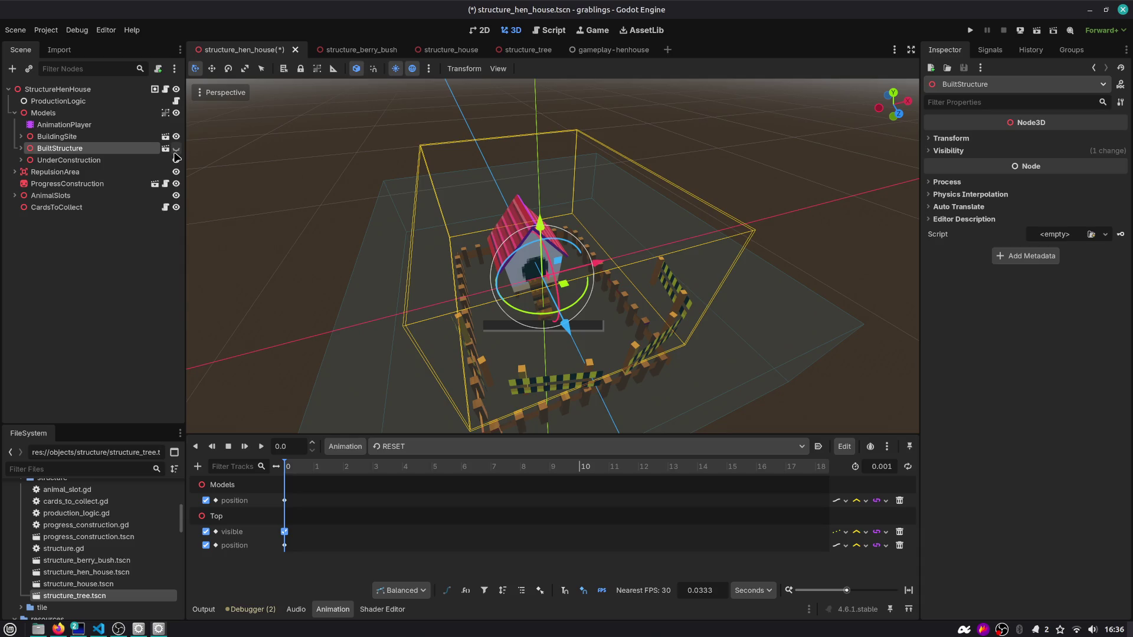
pyautogui.scroll(-5, 189, 154)
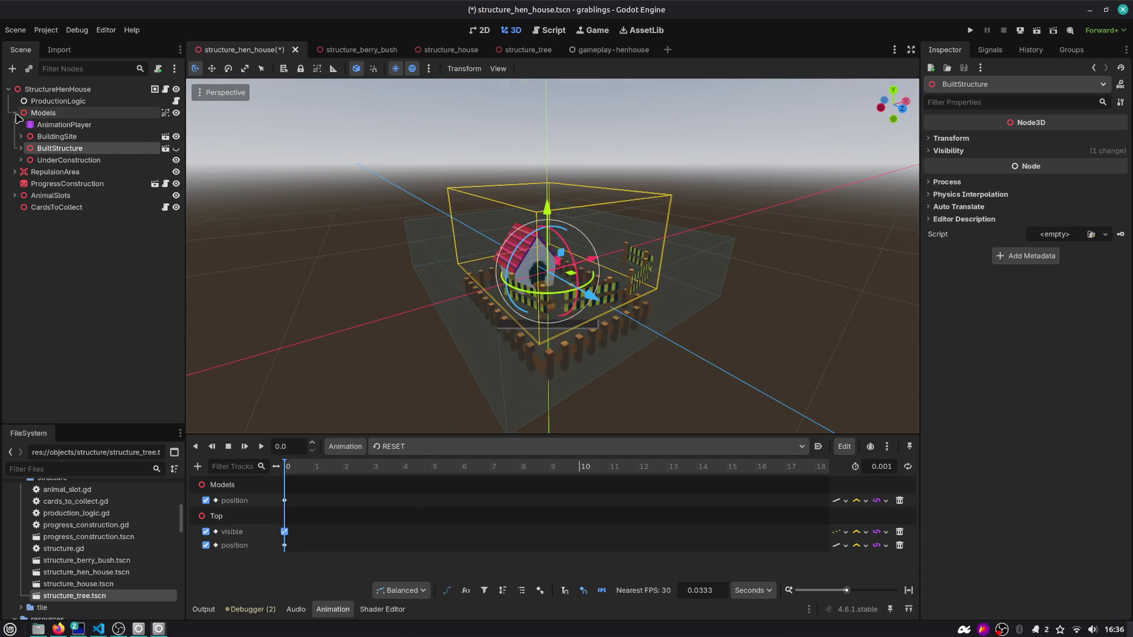
pyautogui.click(14, 112)
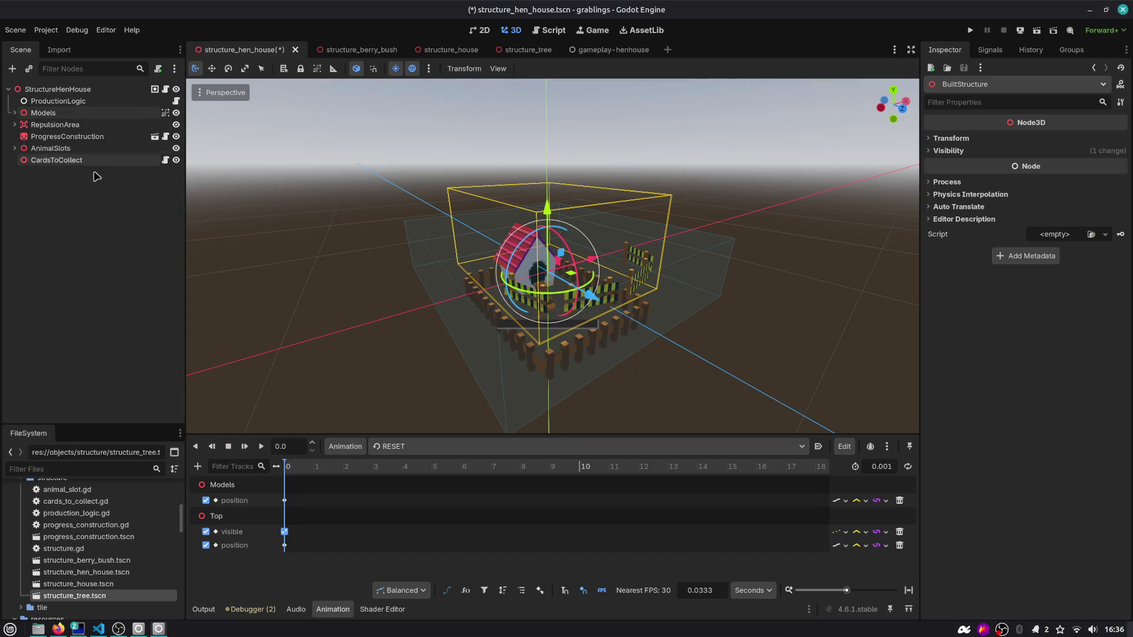
pyautogui.click(116, 190)
pyautogui.hotkey('ctrl', 's')
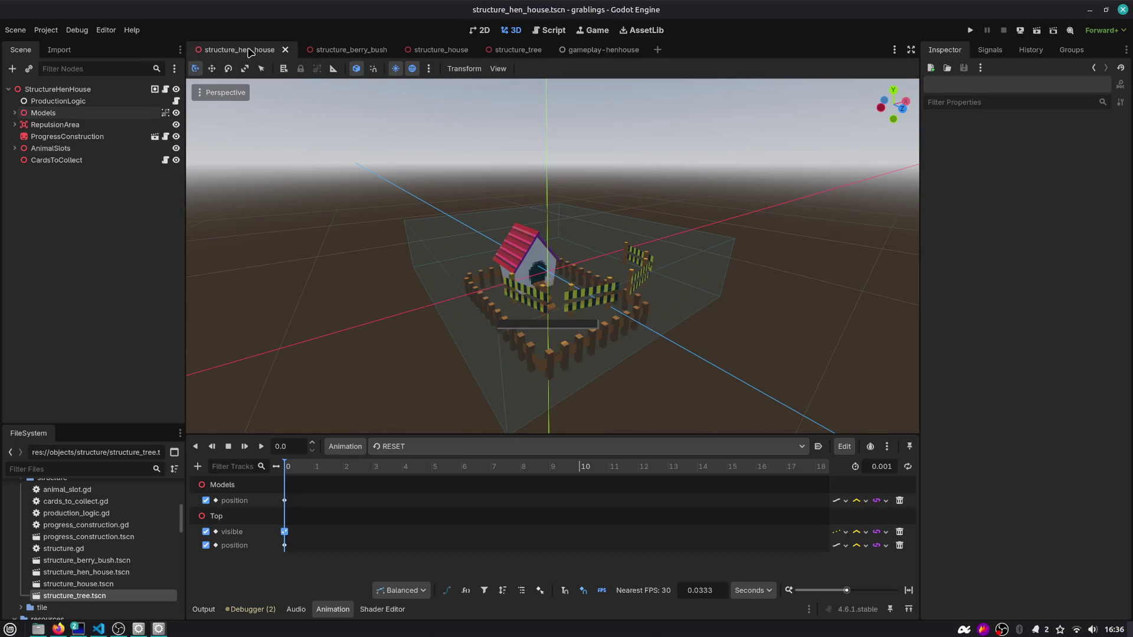
pyautogui.click(527, 52)
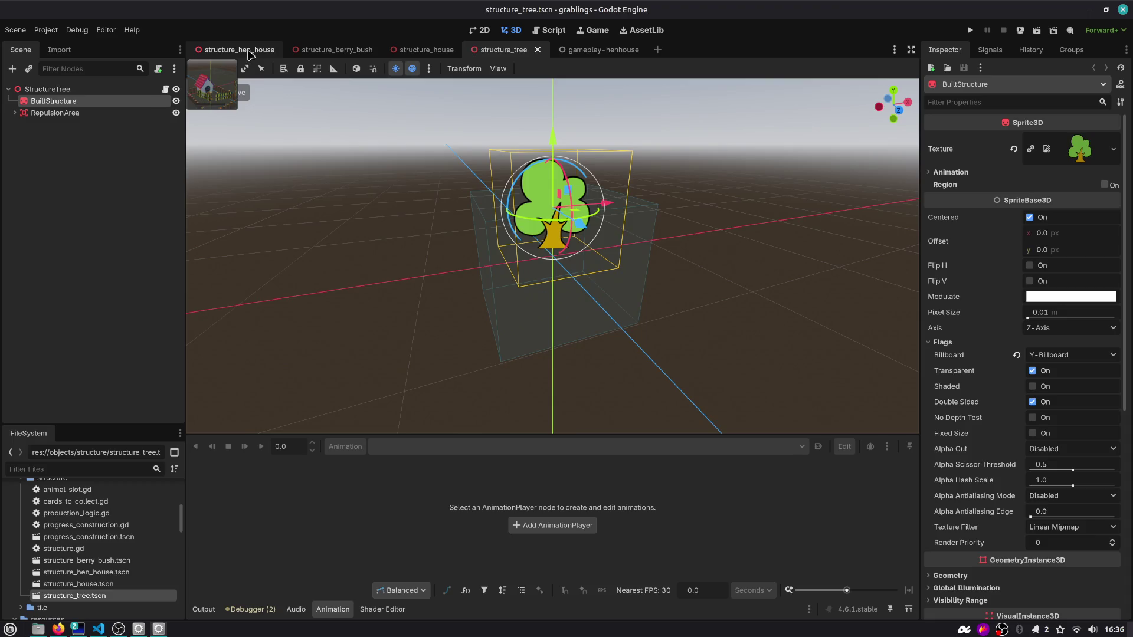
pyautogui.click(236, 52)
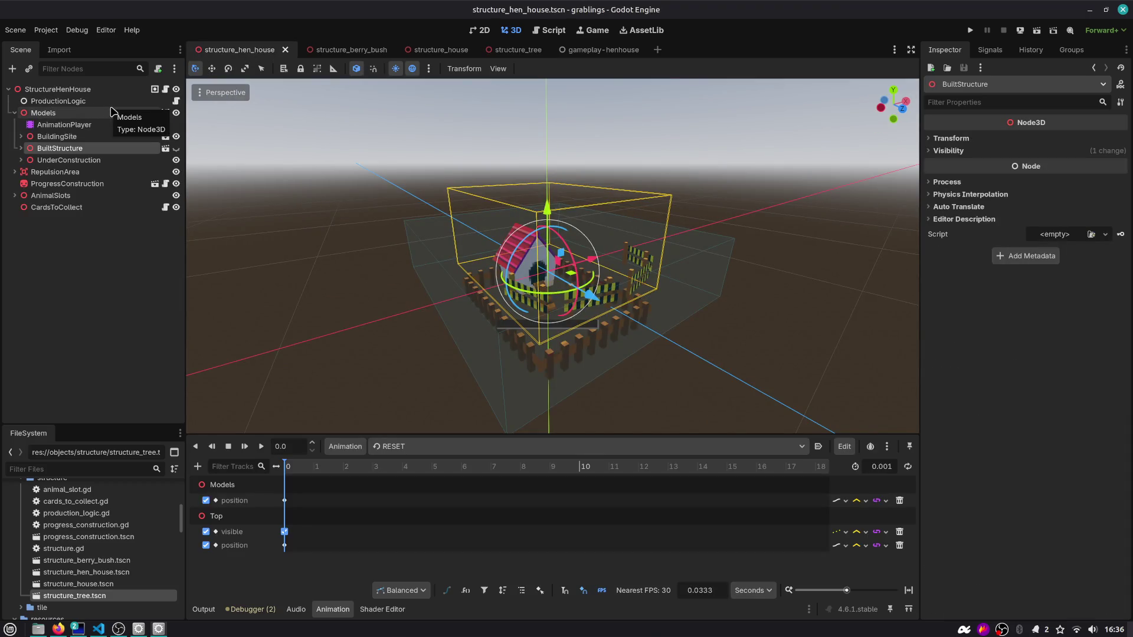
pyautogui.click(14, 113)
pyautogui.click(51, 114)
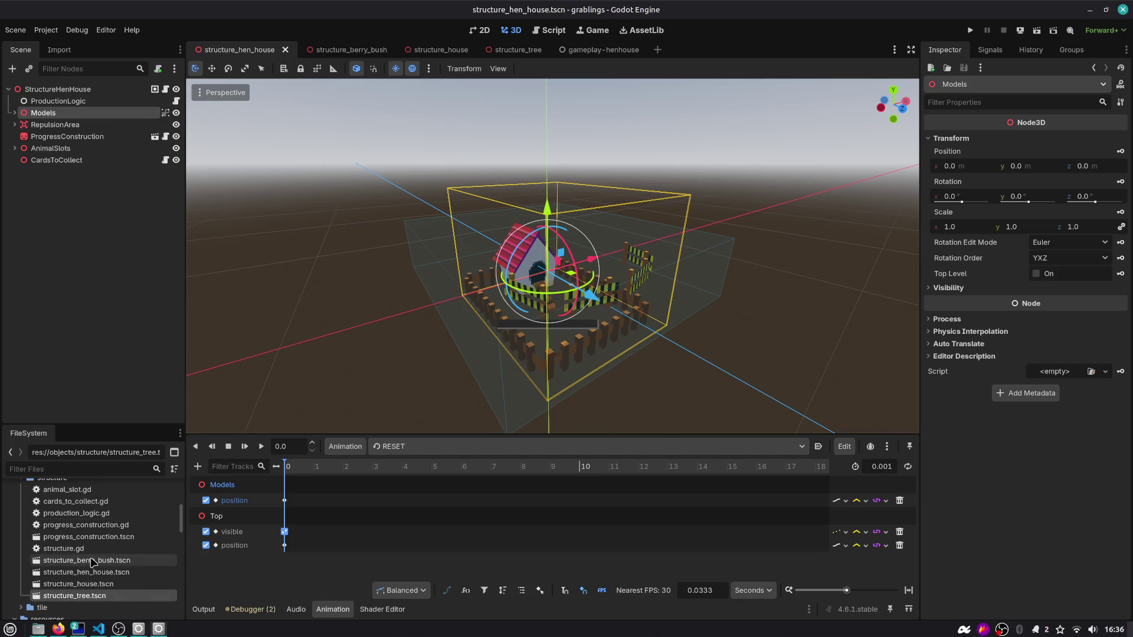
pyautogui.rightClick(105, 574)
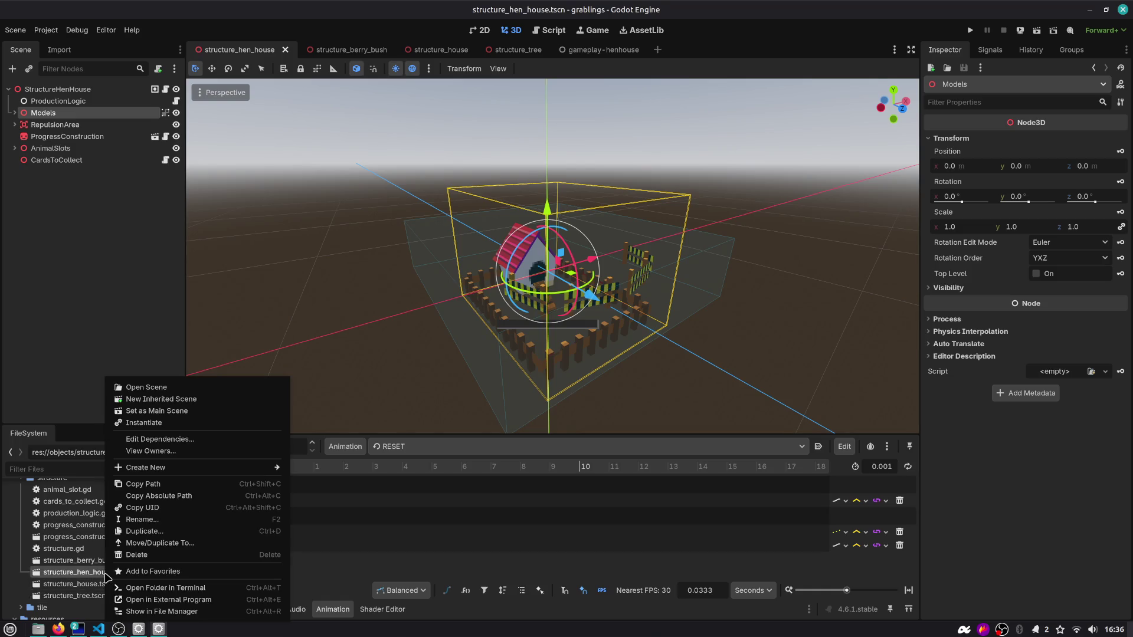
# Step: Duplicate structure_hen_house.tscn as structure_base.tscn
pyautogui.click(82, 534)
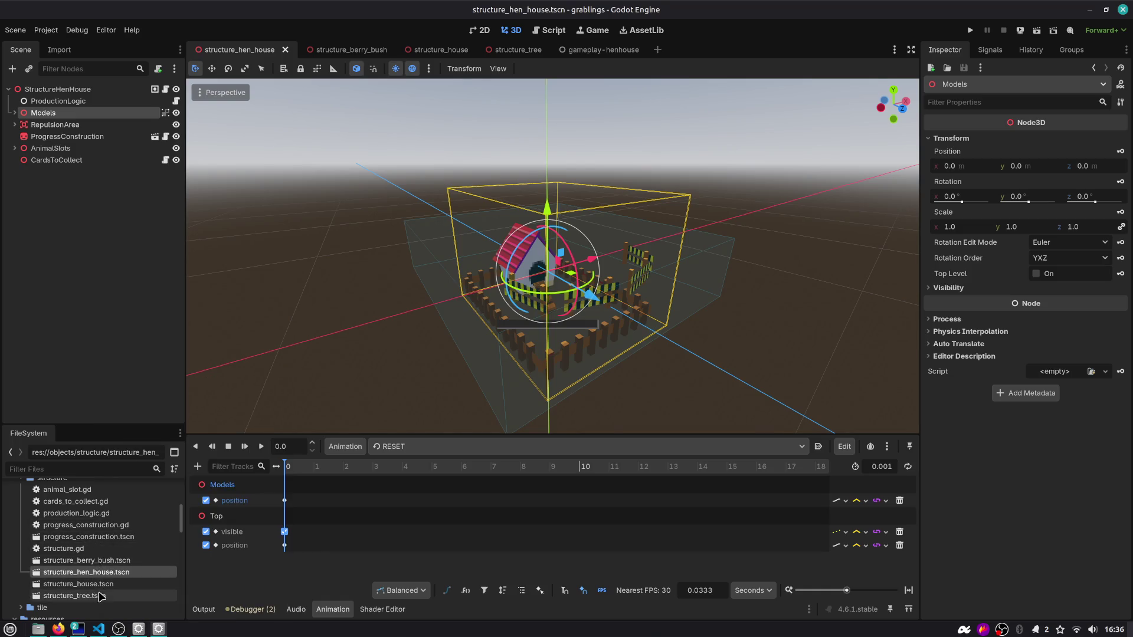
pyautogui.rightClick(99, 573)
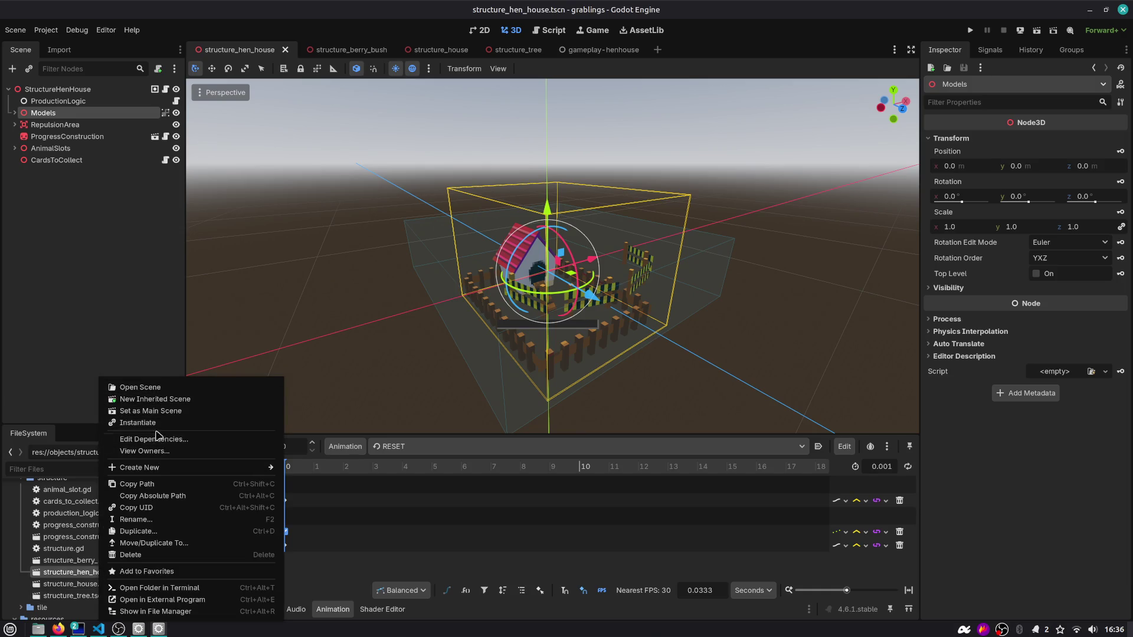
pyautogui.click(148, 531)
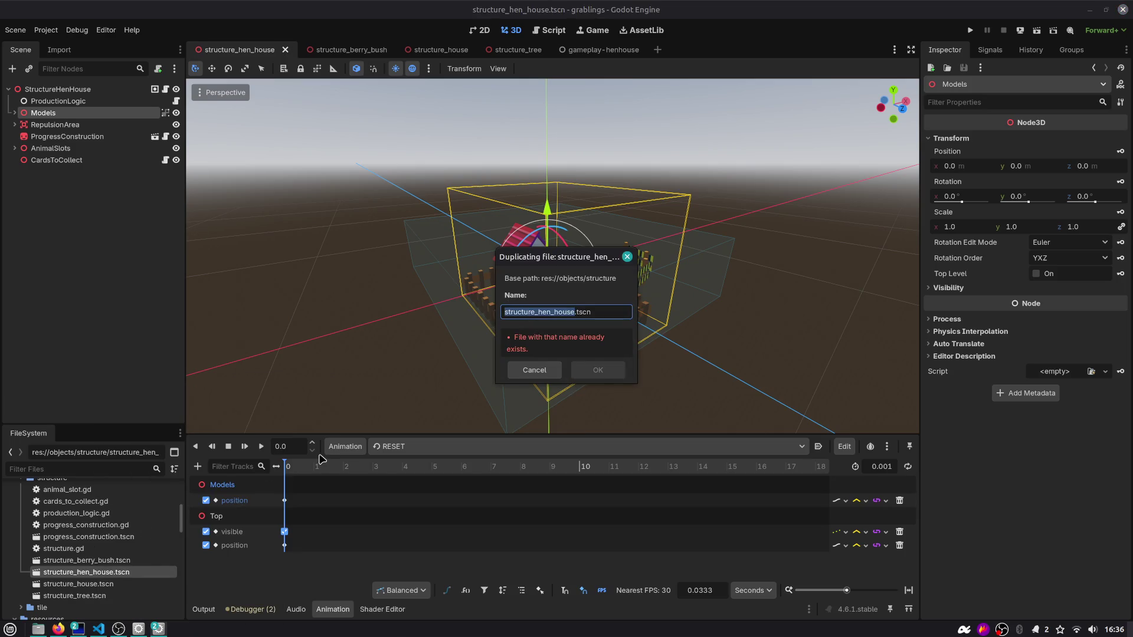
pyautogui.press('Right')
pyautogui.press('BackSpace')
pyautogui.press('BackSpace')
pyautogui.press('BackSpace')
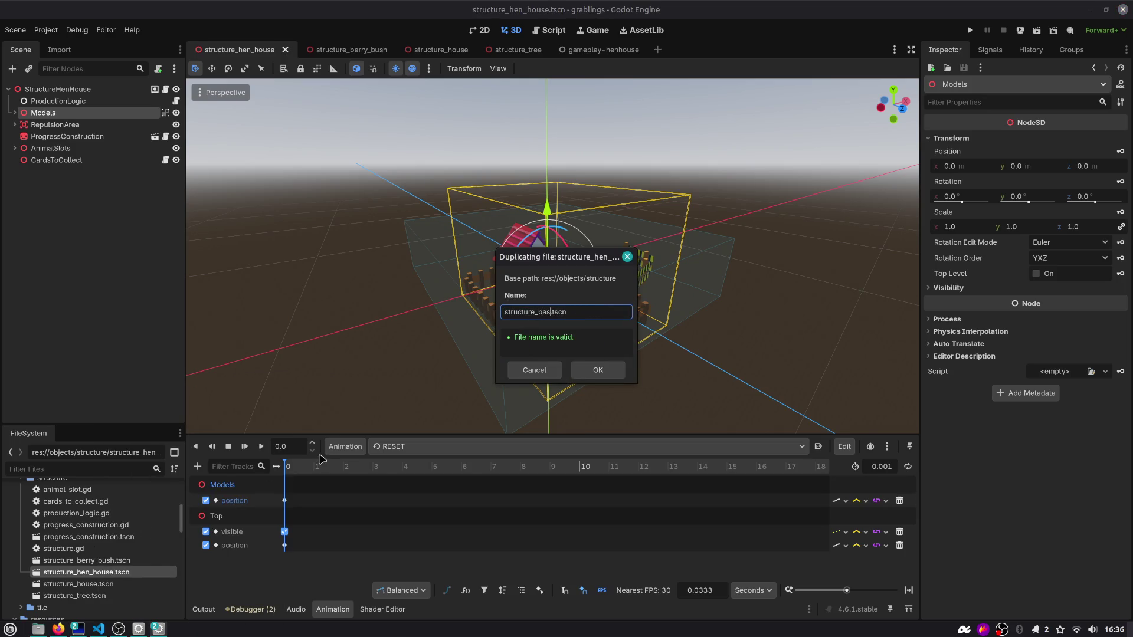
pyautogui.click(597, 370)
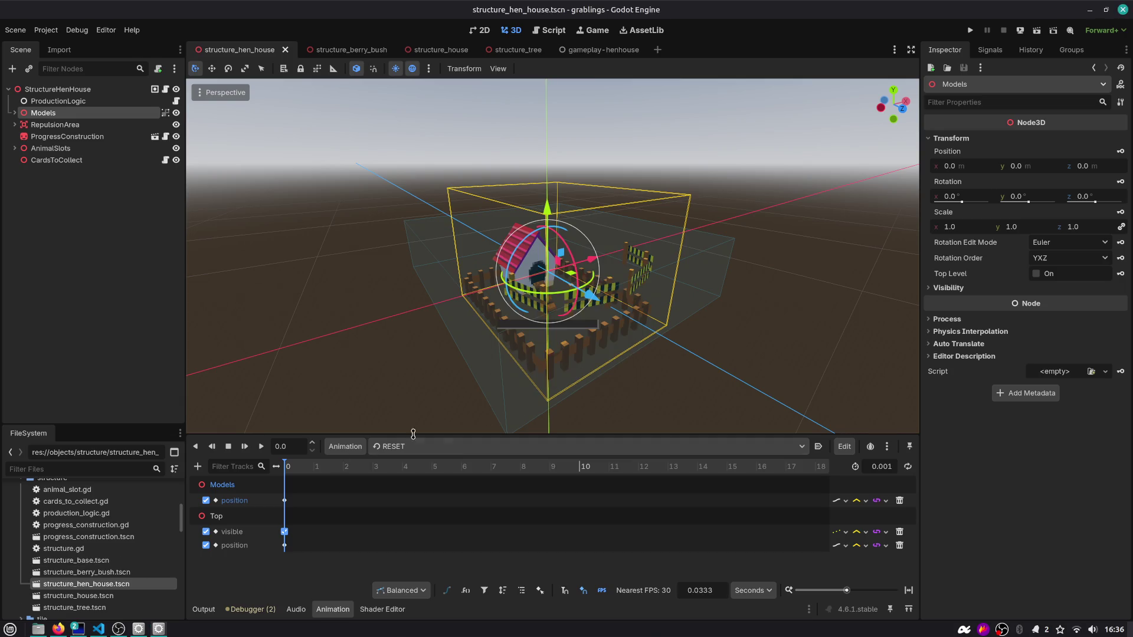
# Step: Open structure_base.tscn and collapse its Models node
pyautogui.doubleClick(77, 560)
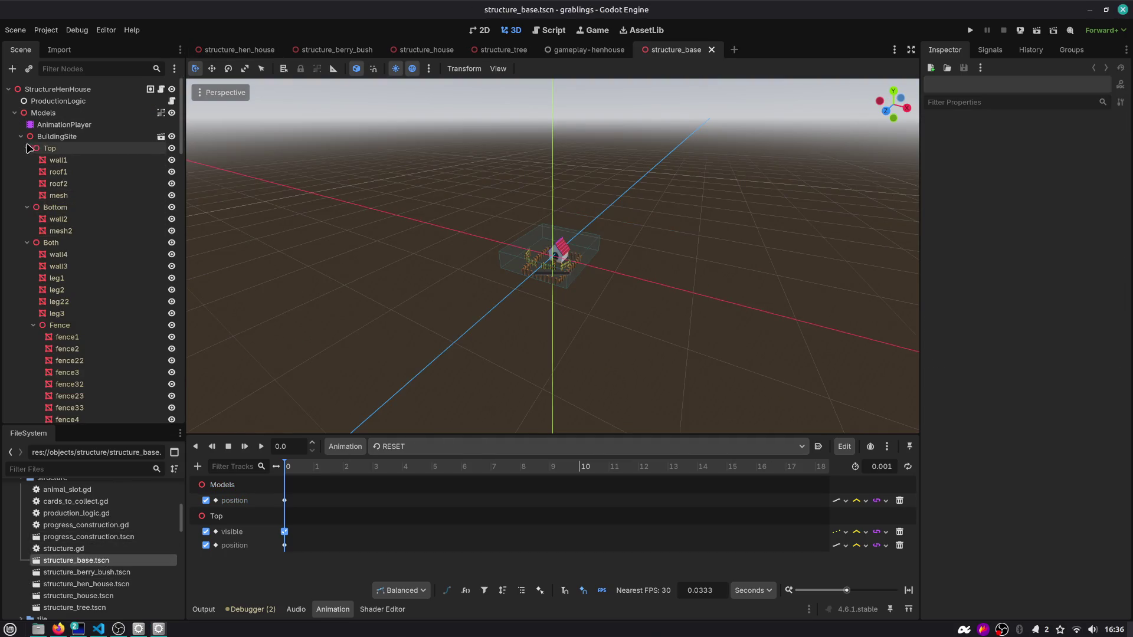
pyautogui.click(35, 112)
pyautogui.click(14, 113)
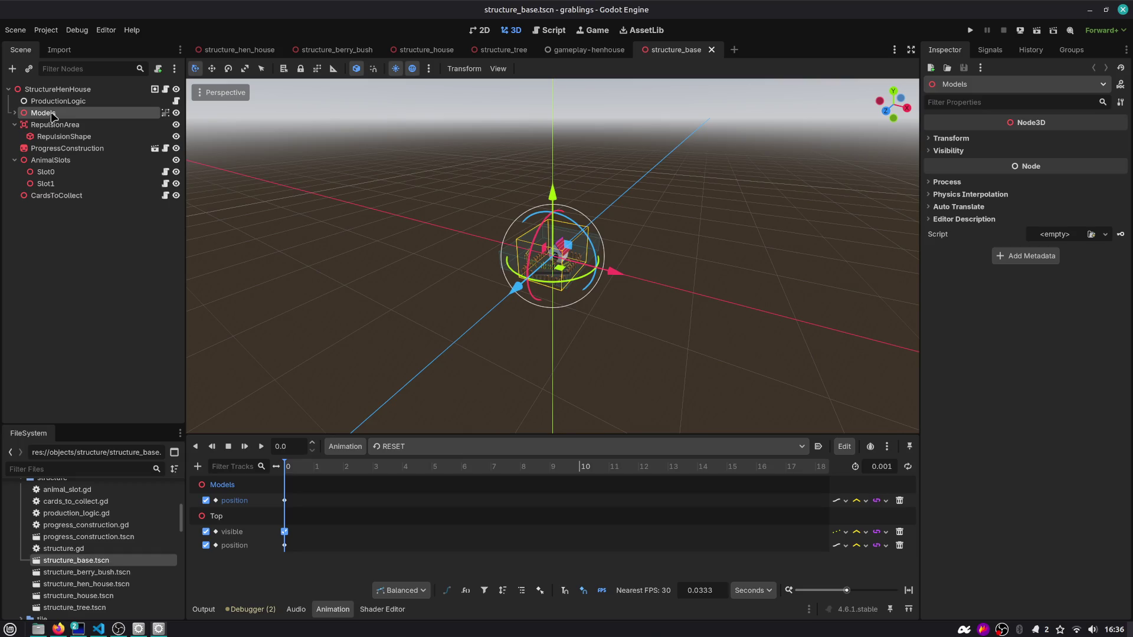
pyautogui.click(108, 201)
pyautogui.click(72, 90)
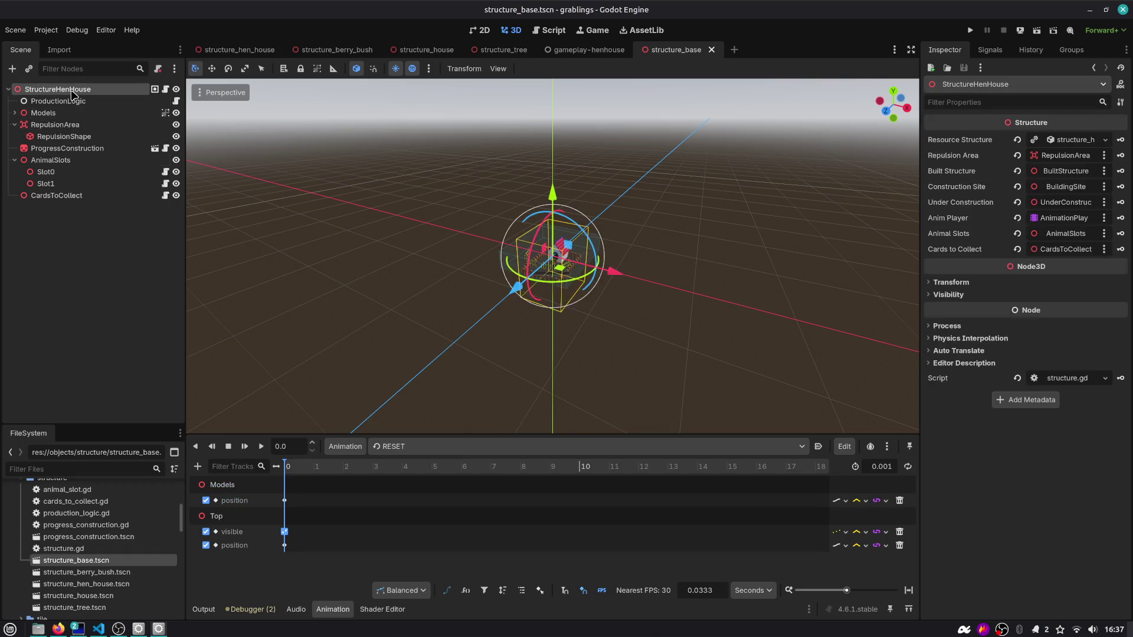
pyautogui.rightClick(106, 560)
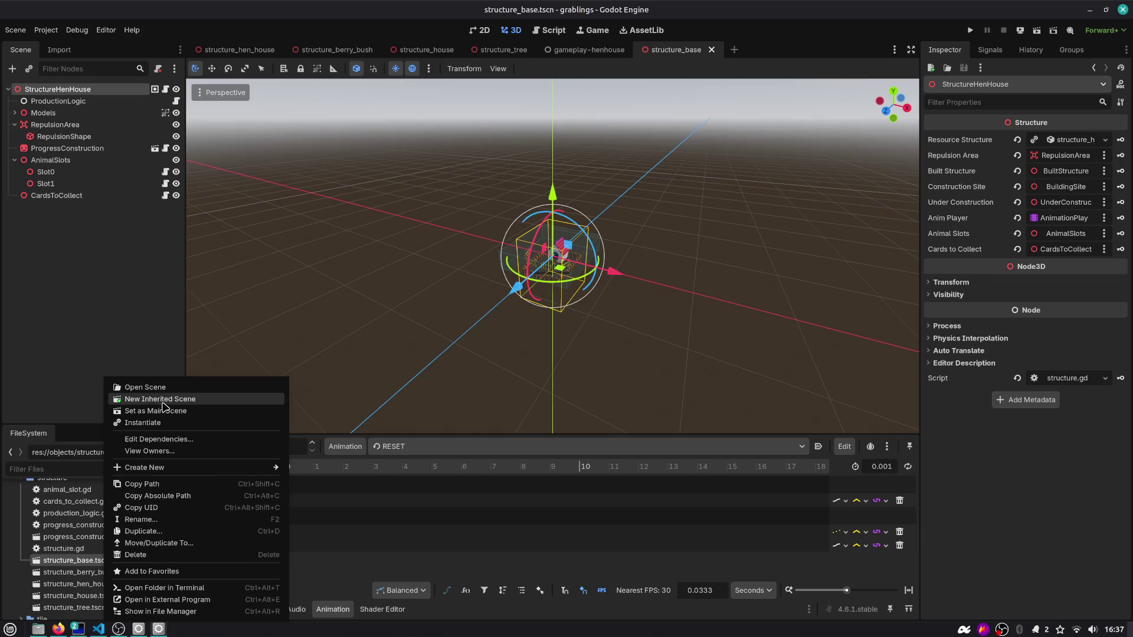
# Step: Create a scene inheriting structure_base and save it as objects/structure/structure_barn.tscn
pyautogui.click(166, 402)
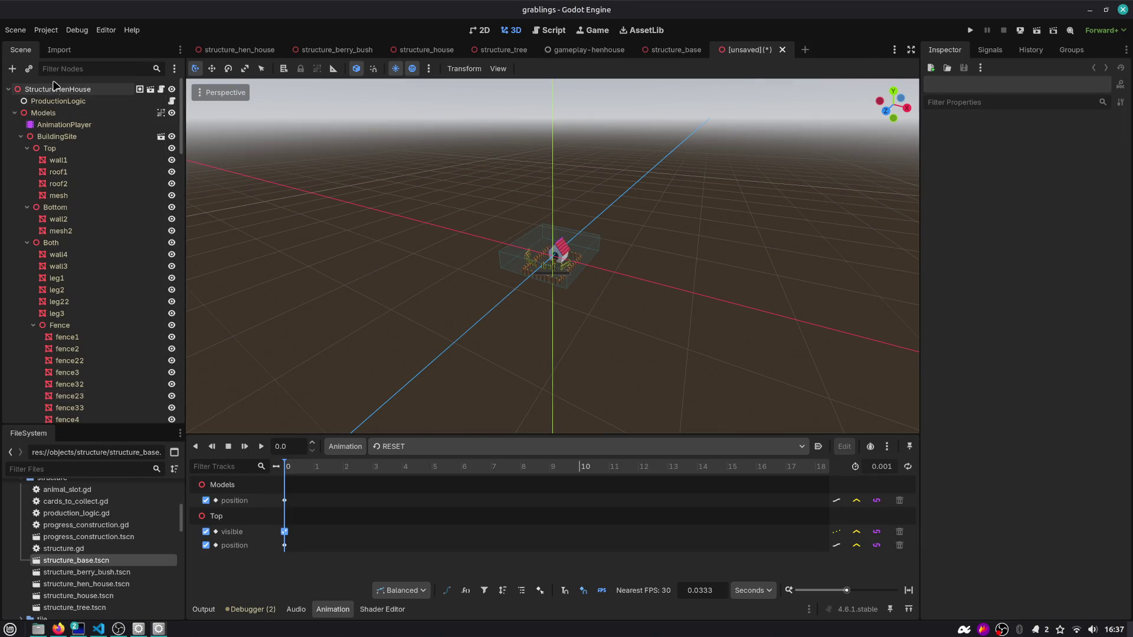
pyautogui.hotkey('ctrl', 's')
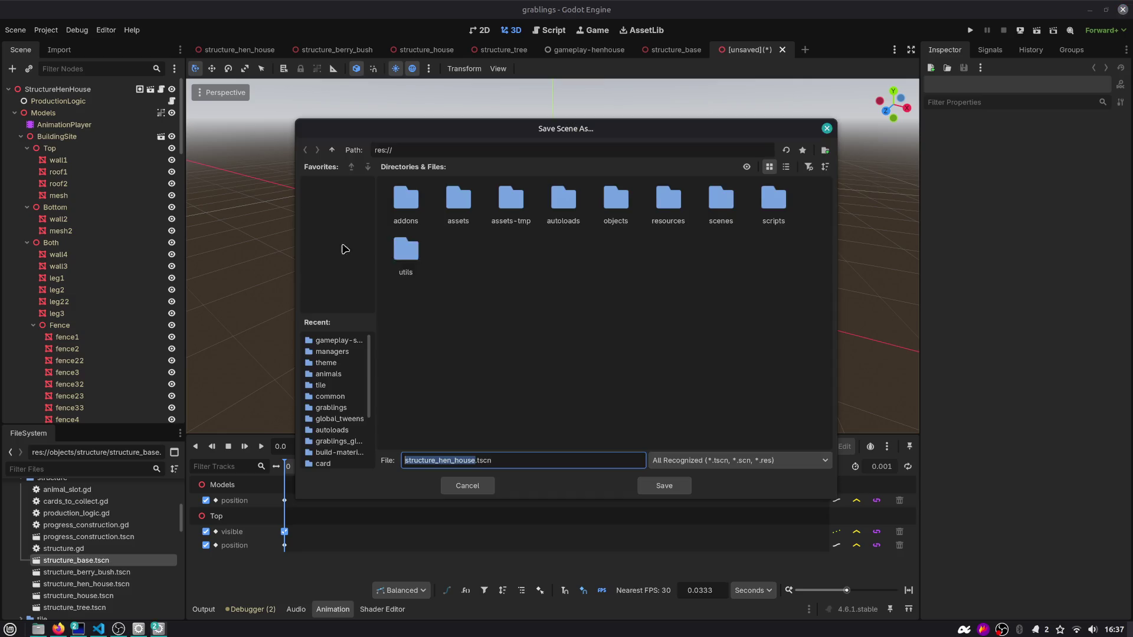
pyautogui.doubleClick(615, 203)
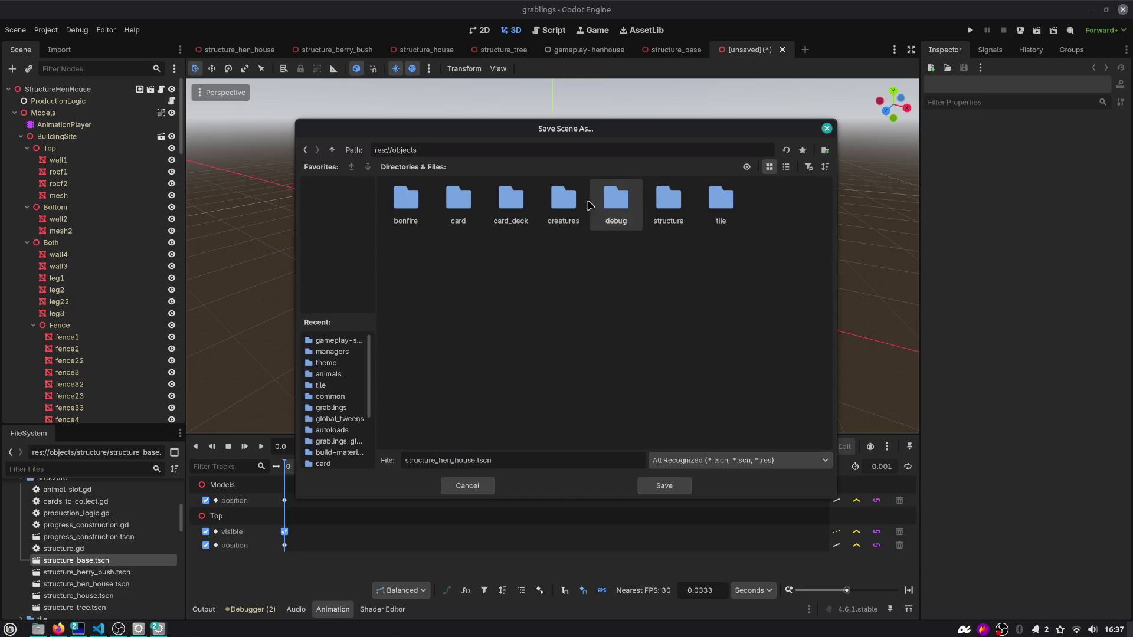
pyautogui.doubleClick(668, 201)
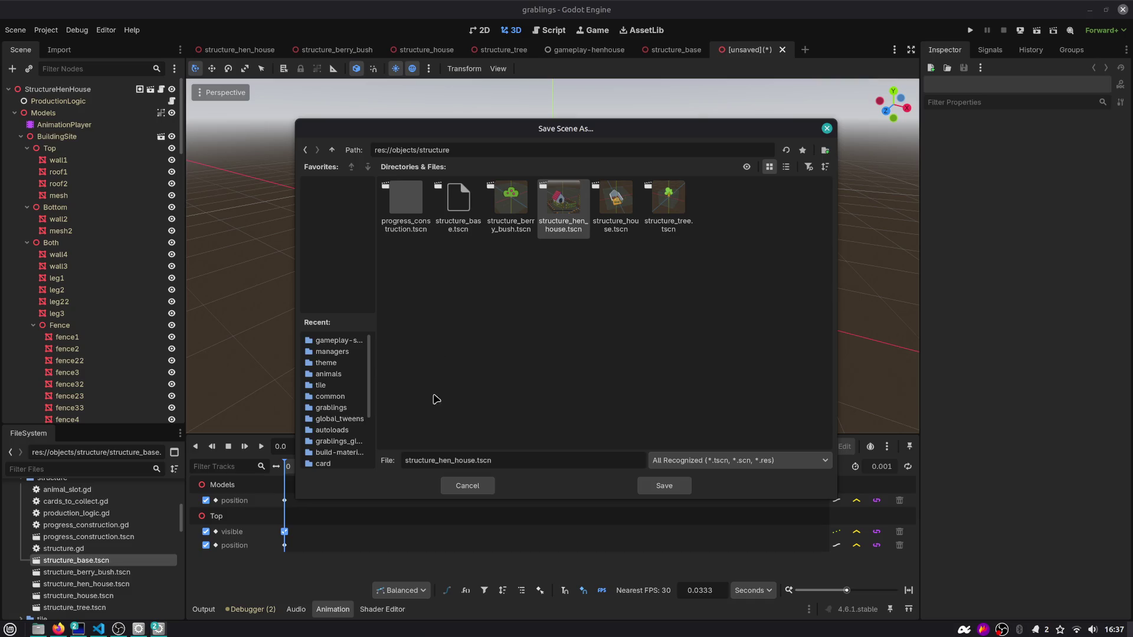
pyautogui.press('BackSpace')
pyautogui.press('BackSpace')
pyautogui.press('BackSpace')
pyautogui.hotkey('alt', 'Tab')
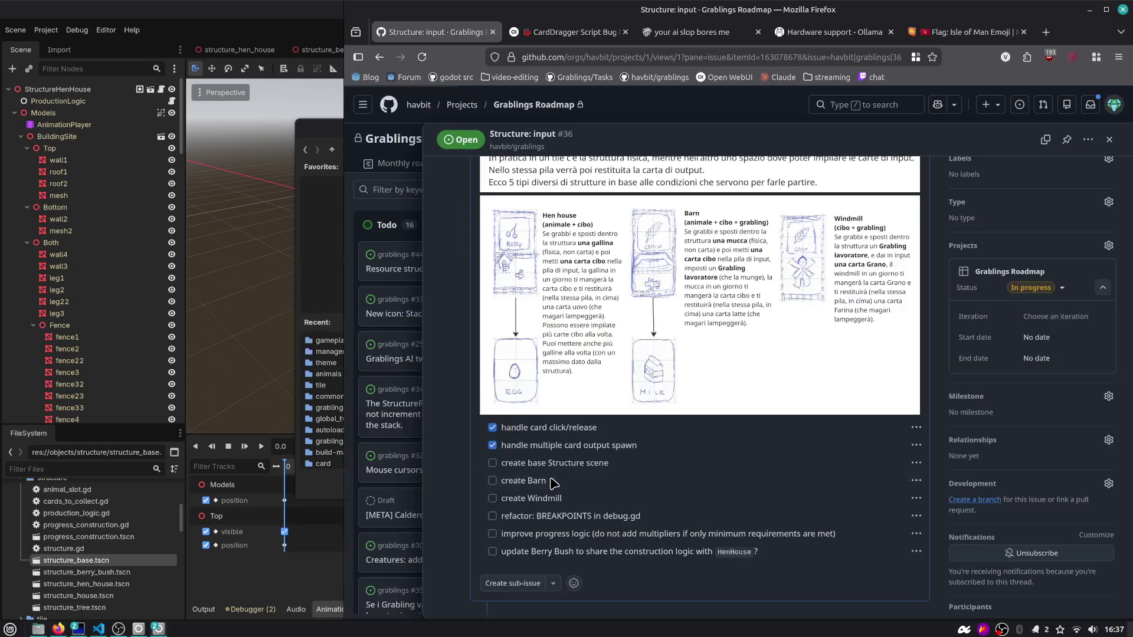
pyautogui.hotkey('alt', 'Tab')
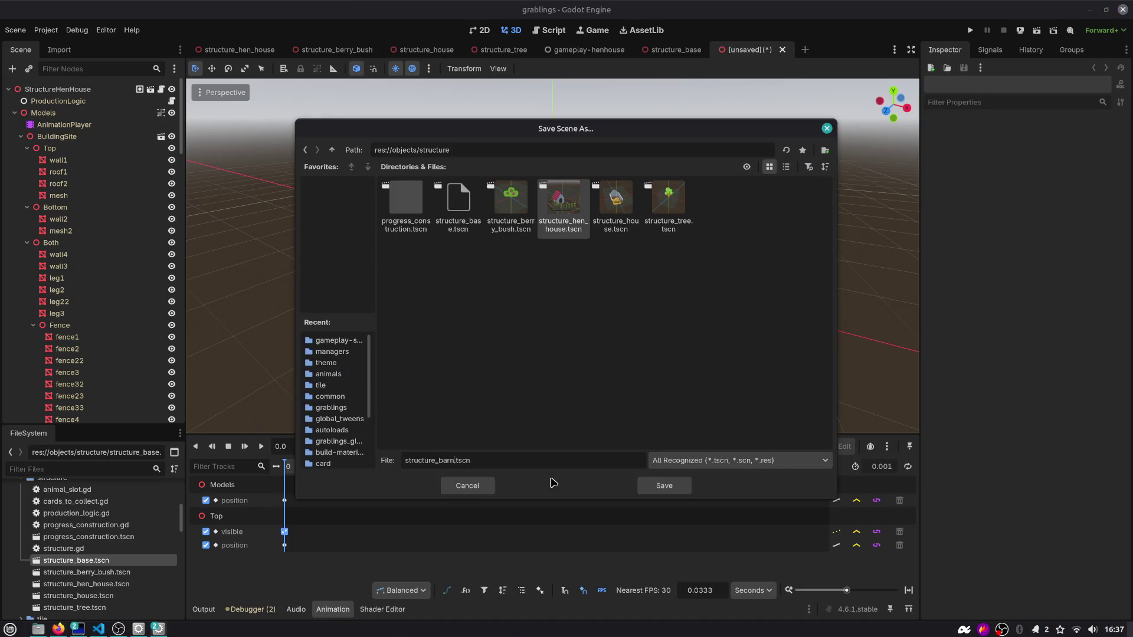
pyautogui.click(663, 485)
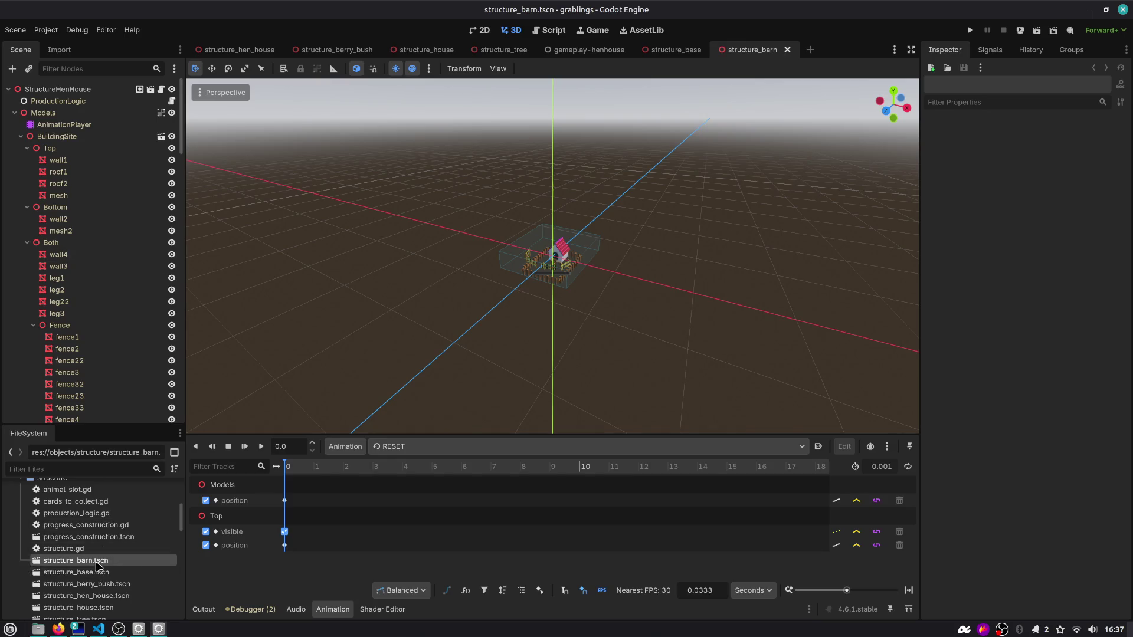
pyautogui.click(15, 113)
pyautogui.click(53, 113)
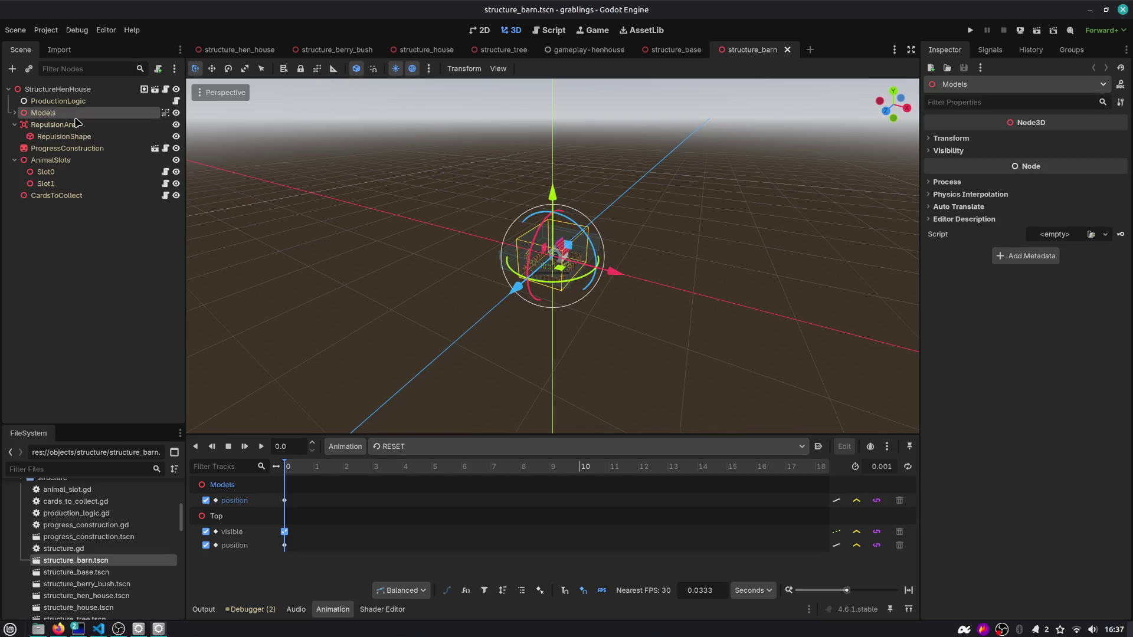
pyautogui.press('Delete')
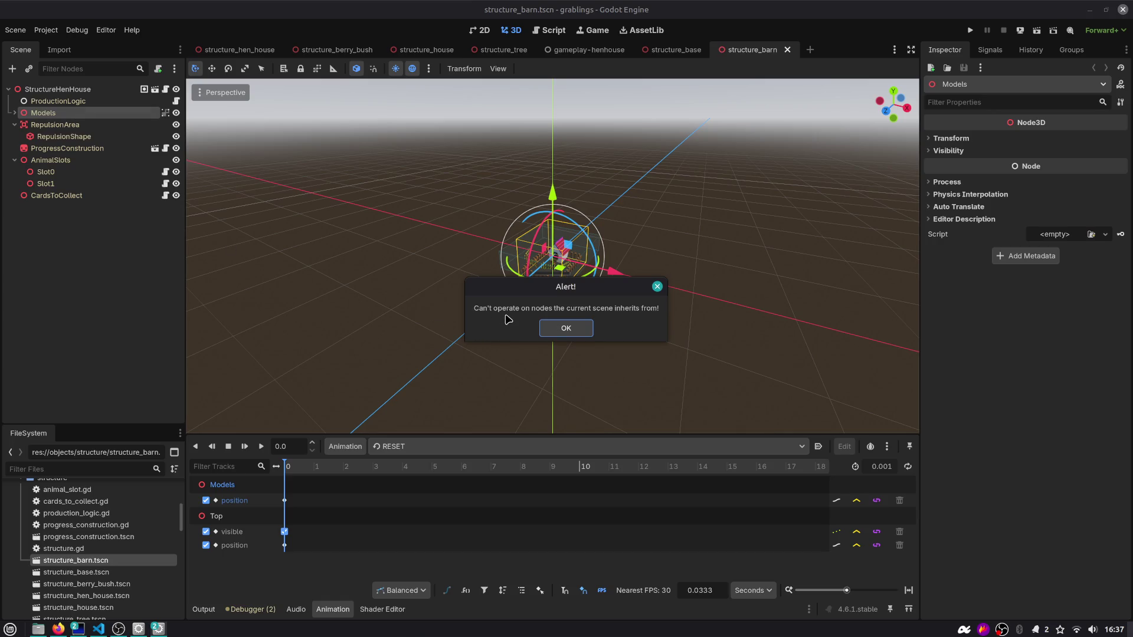
pyautogui.click(551, 328)
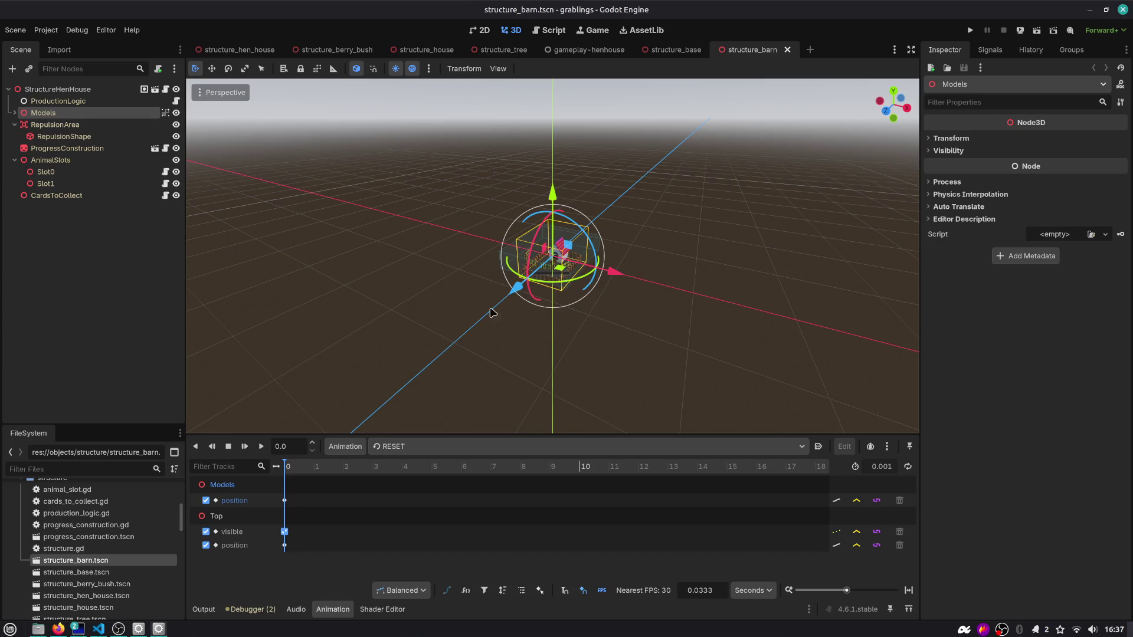
pyautogui.click(14, 124)
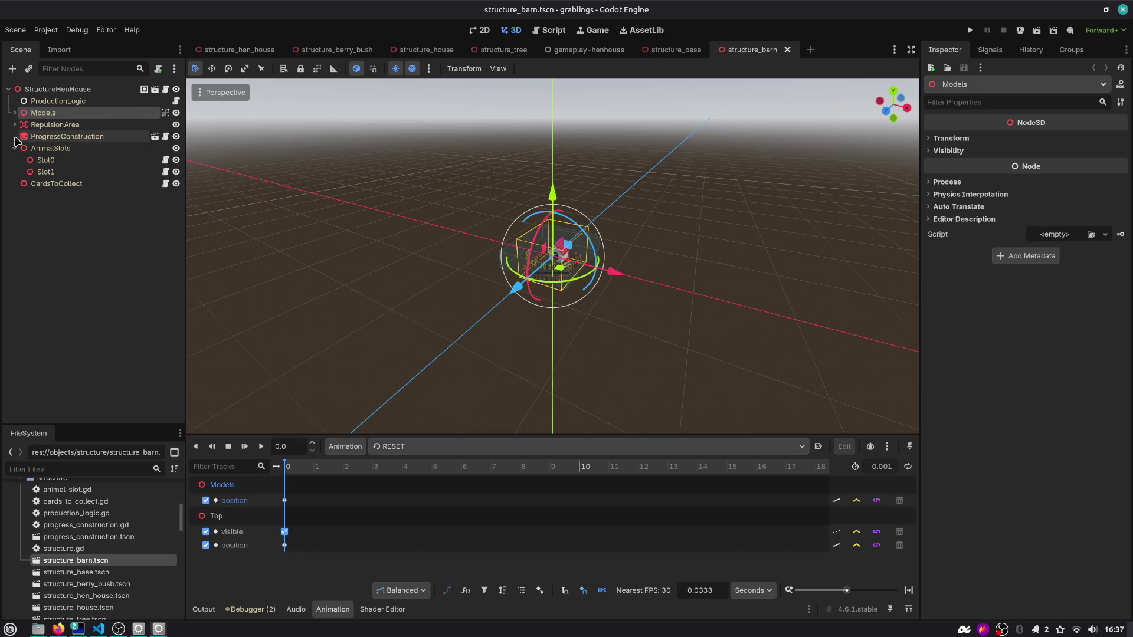
pyautogui.click(17, 139)
pyautogui.click(14, 148)
pyautogui.click(49, 197)
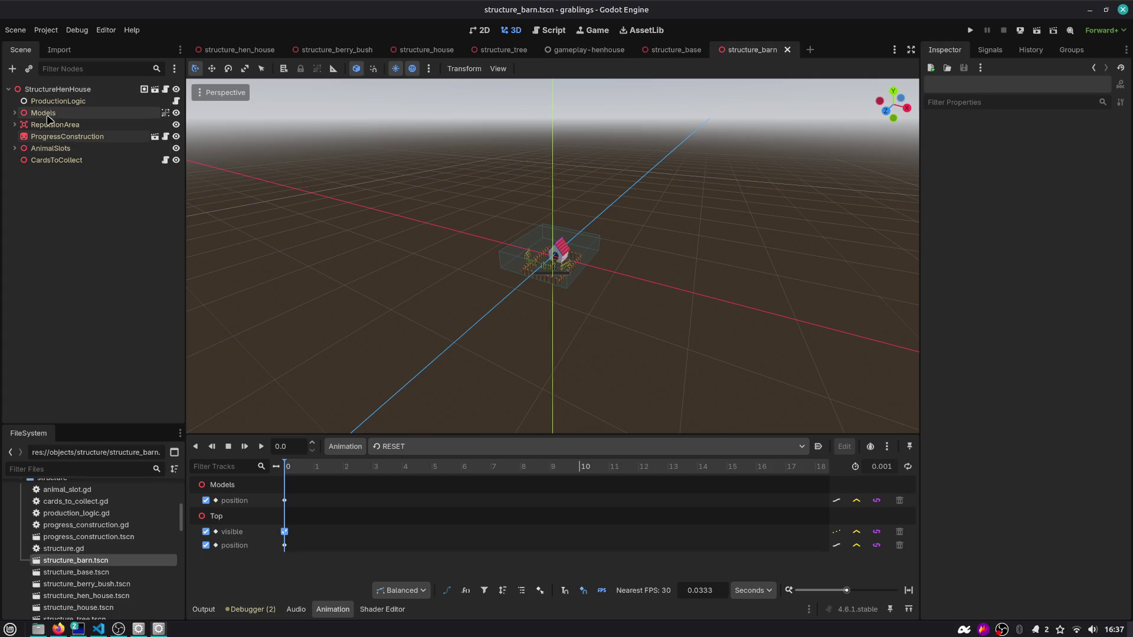
pyautogui.click(47, 114)
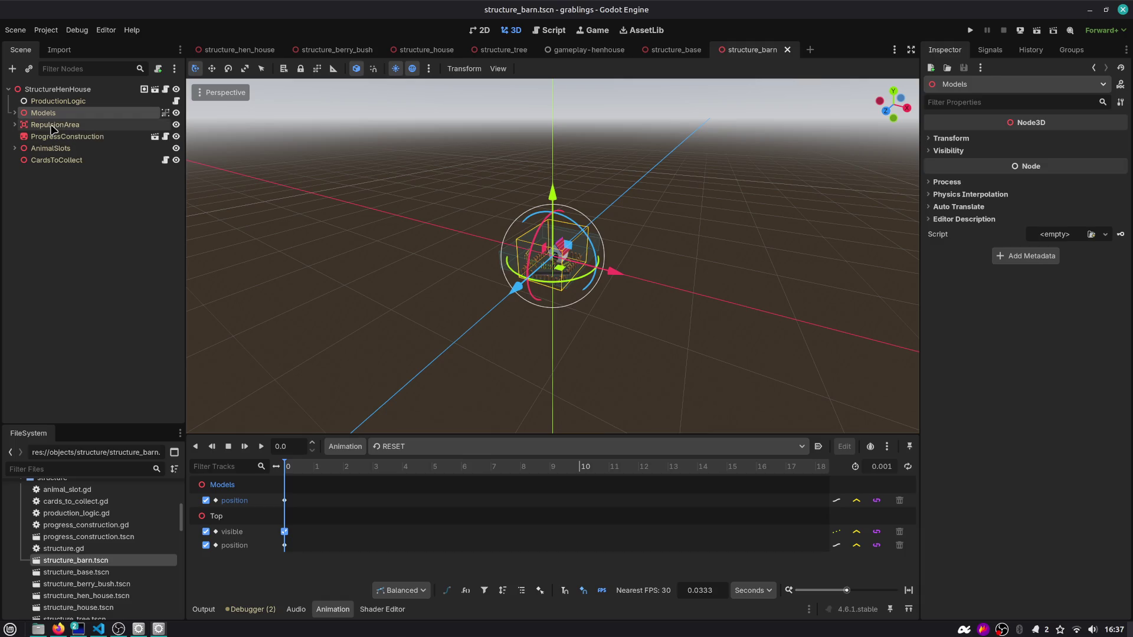
pyautogui.click(56, 125)
pyautogui.click(59, 138)
pyautogui.click(24, 158)
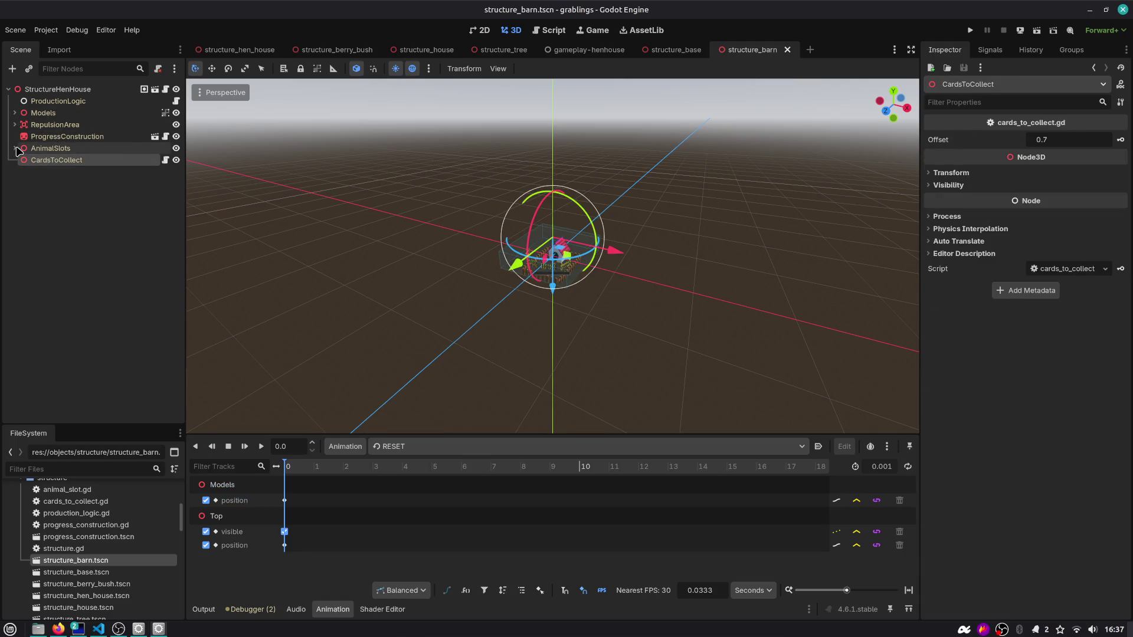
# Step: Set the barn's CardsToCollect Offset to 0.1 and save the barn scene
pyautogui.click(15, 149)
pyautogui.click(15, 148)
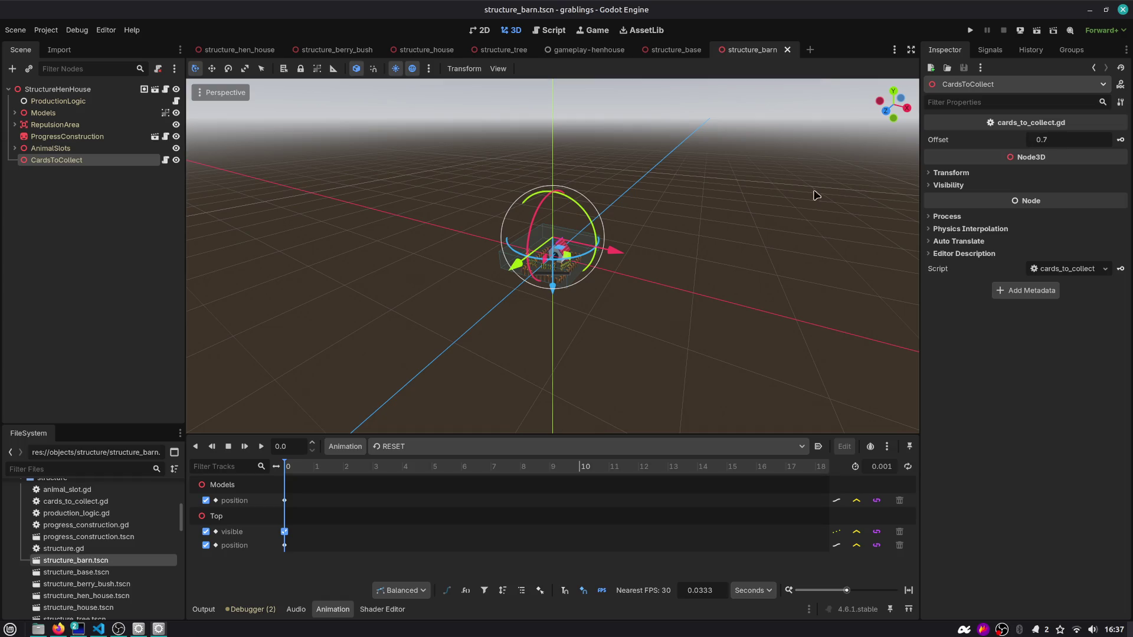
pyautogui.click(1058, 146)
pyautogui.write('0.1')
pyautogui.press('Return')
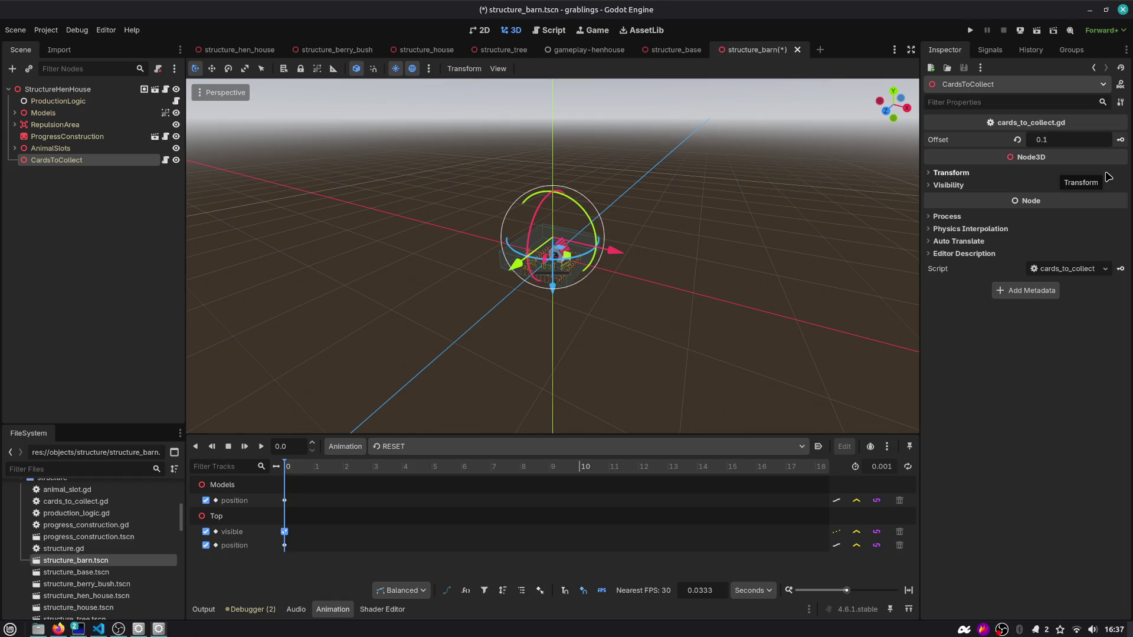
pyautogui.click(165, 160)
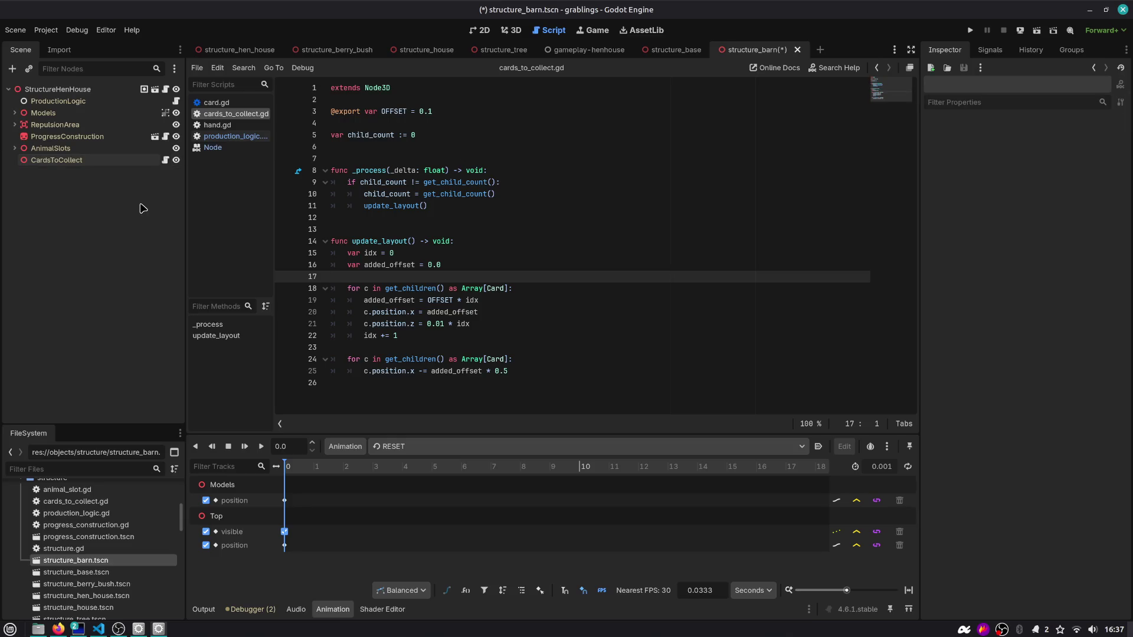
pyautogui.click(430, 171)
pyautogui.hotkey('ctrl', 's')
# Step: Check the CardsToCollect Offset in structure_base and save that scene
pyautogui.click(77, 89)
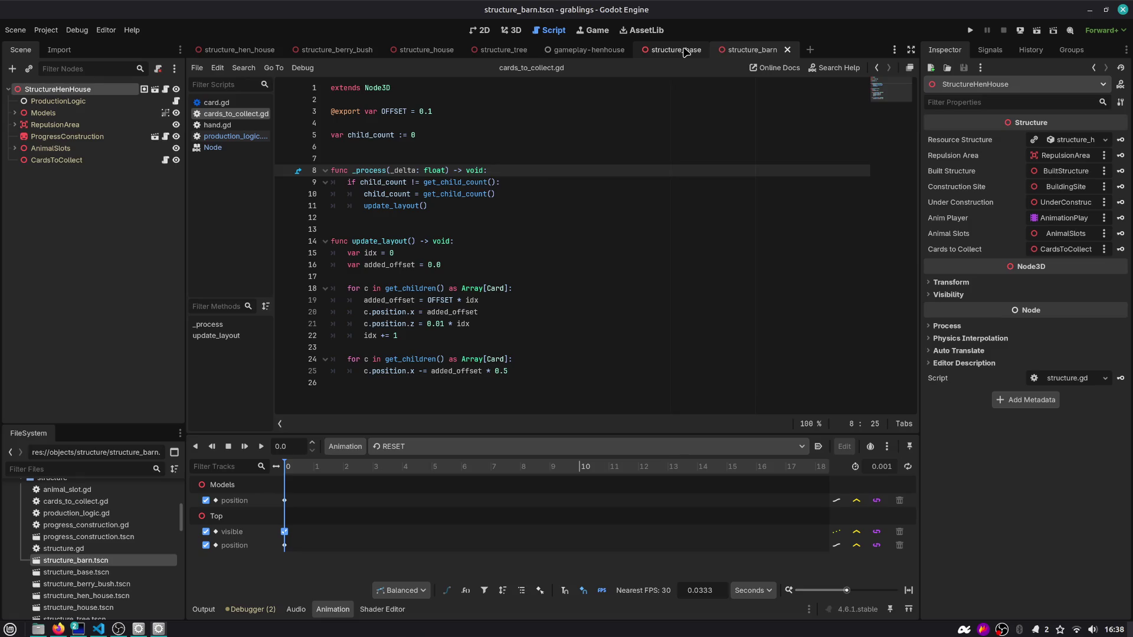
pyautogui.click(684, 51)
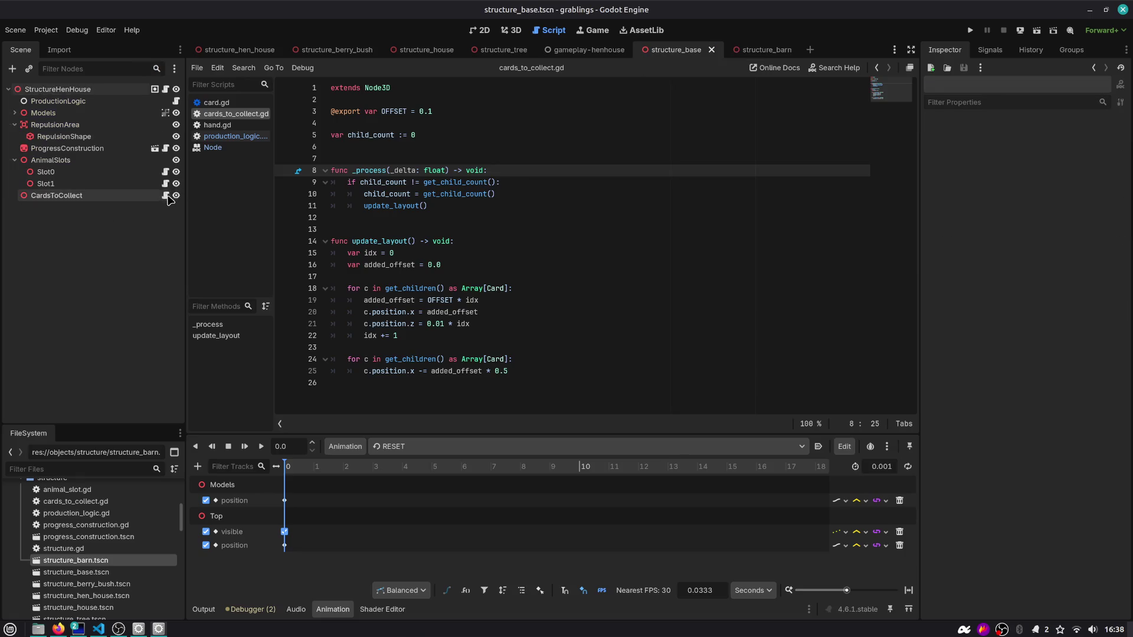
pyautogui.click(56, 196)
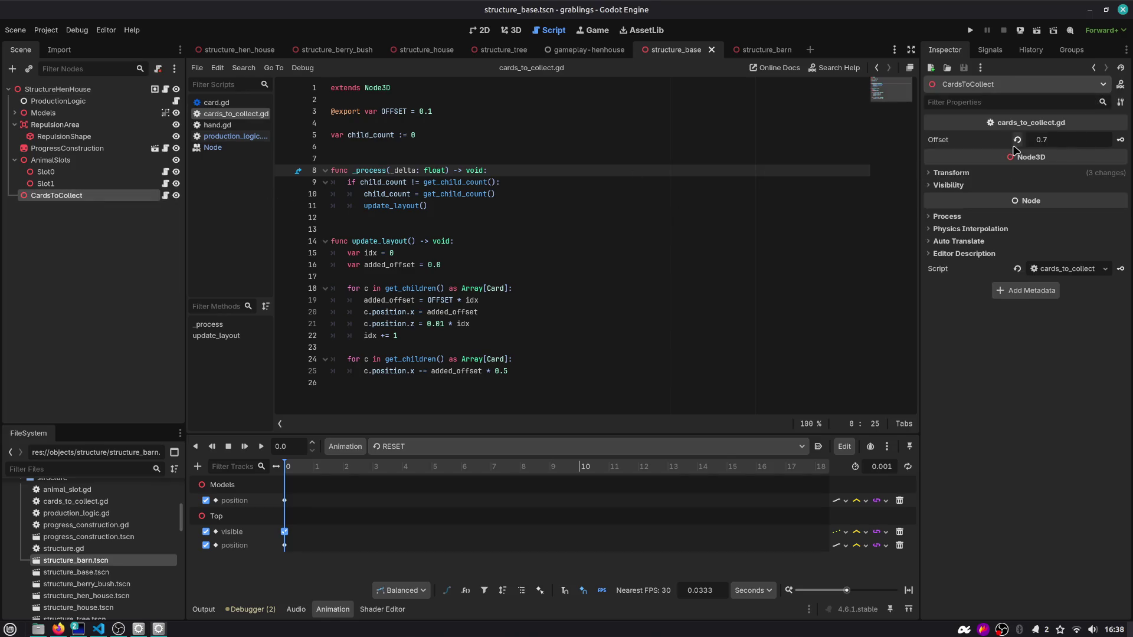
pyautogui.click(671, 203)
pyautogui.hotkey('ctrl', 's')
pyautogui.click(89, 91)
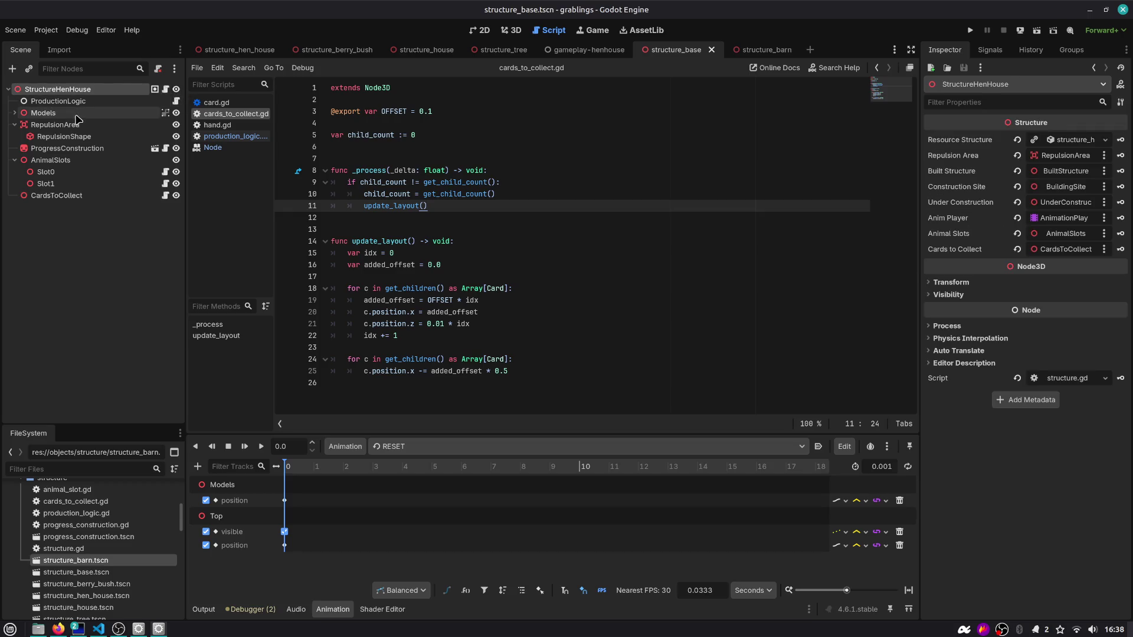
# Step: Delete the BuildingSite, BuiltStructure and UnderConstruction nodes under Models and save
pyautogui.moveTo(621, 54)
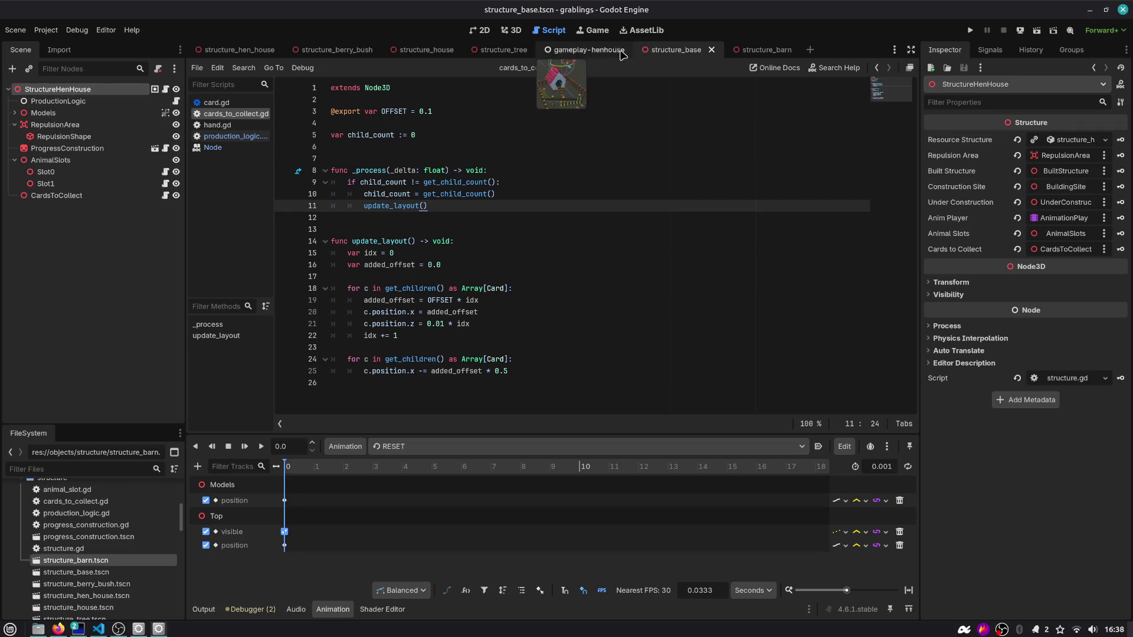
pyautogui.click(14, 112)
pyautogui.click(57, 113)
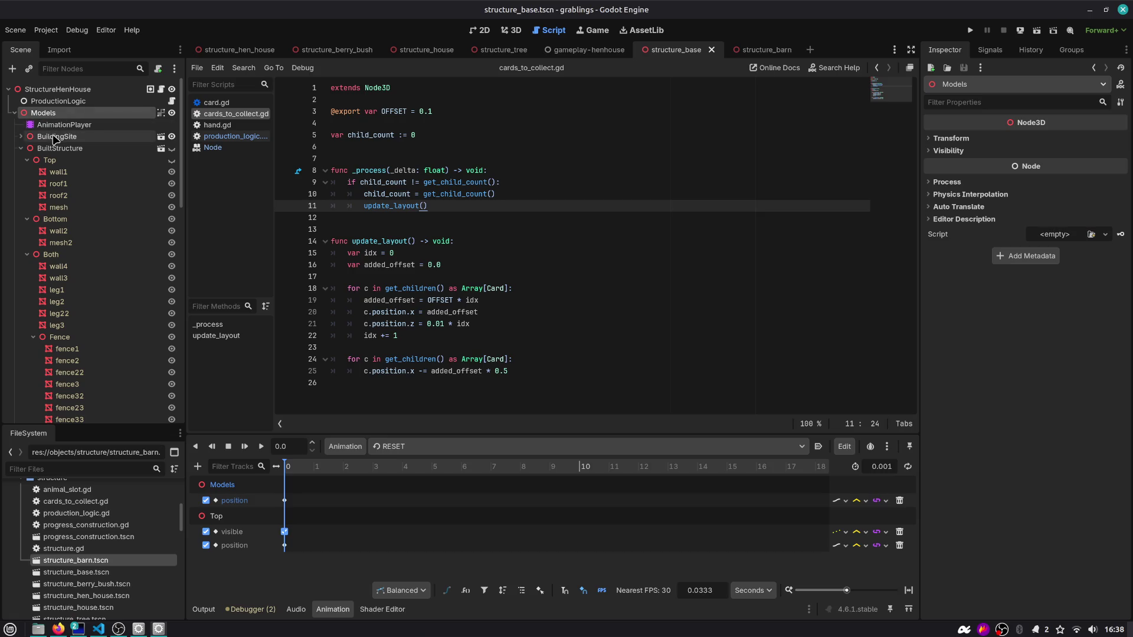
pyautogui.click(21, 148)
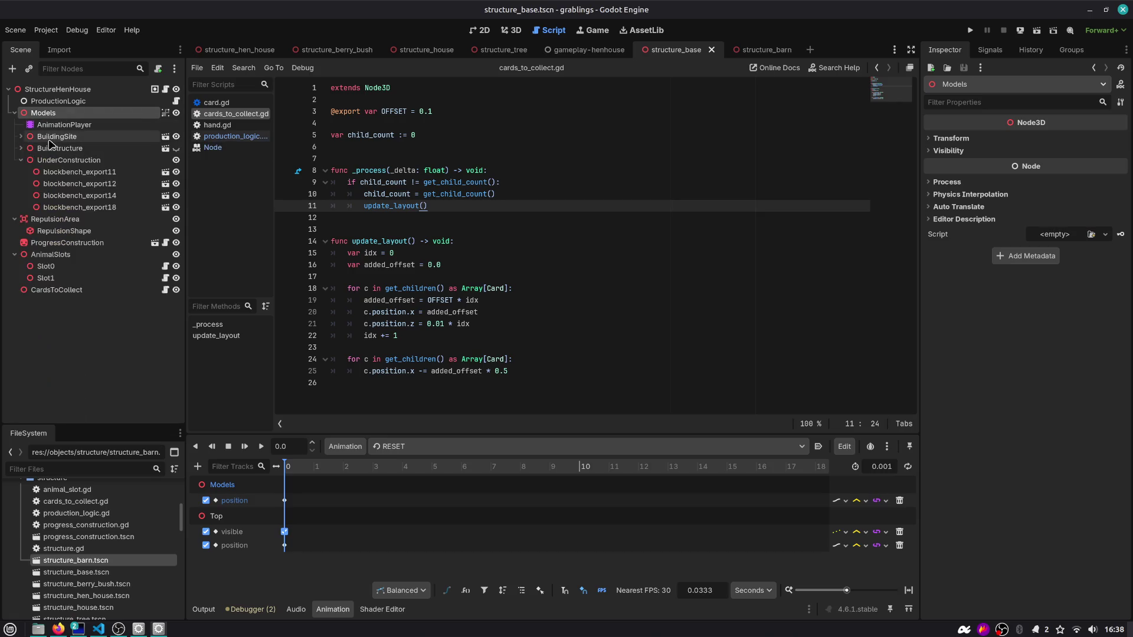
pyautogui.click(57, 137)
pyautogui.click(20, 160)
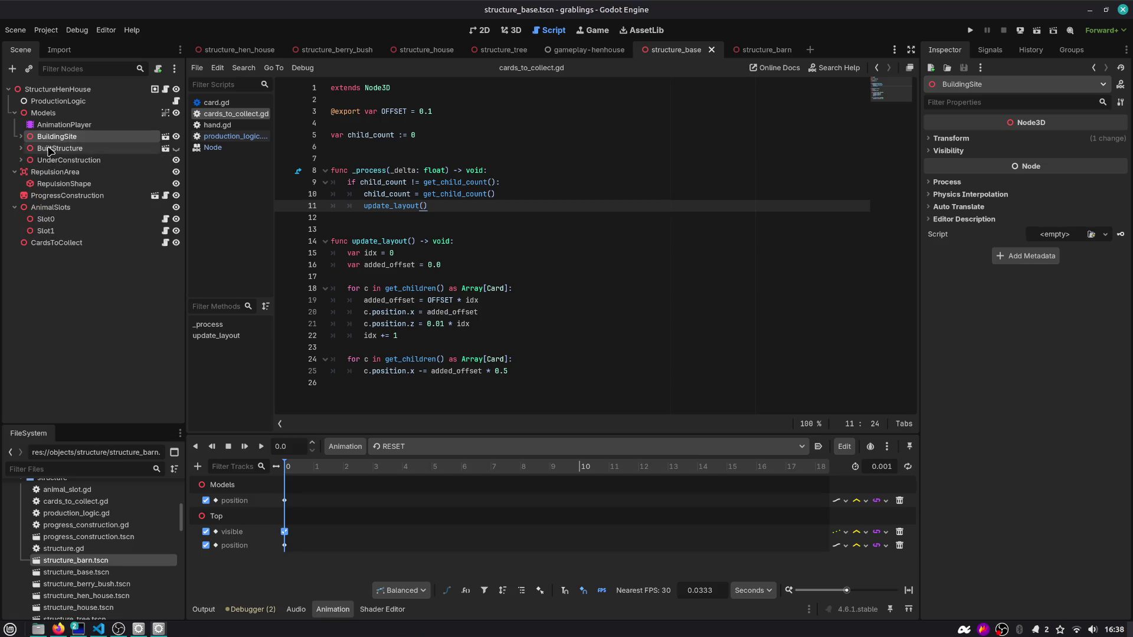
pyautogui.click(21, 136)
pyautogui.click(20, 137)
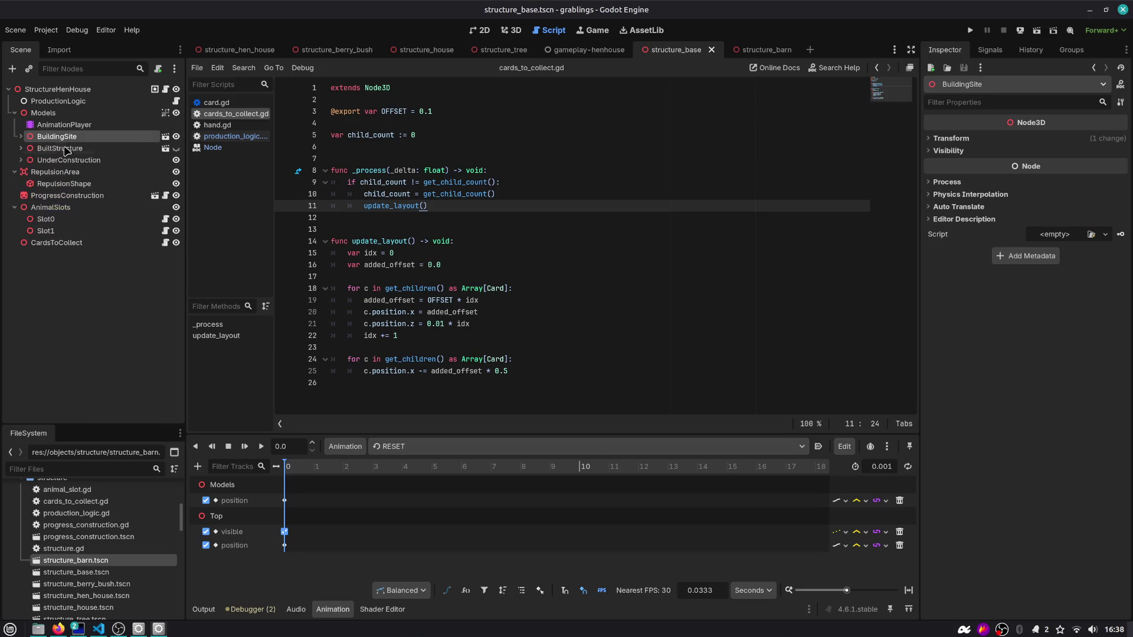
pyautogui.keyDown('shift'); pyautogui.click(68, 160); pyautogui.keyUp('shift')
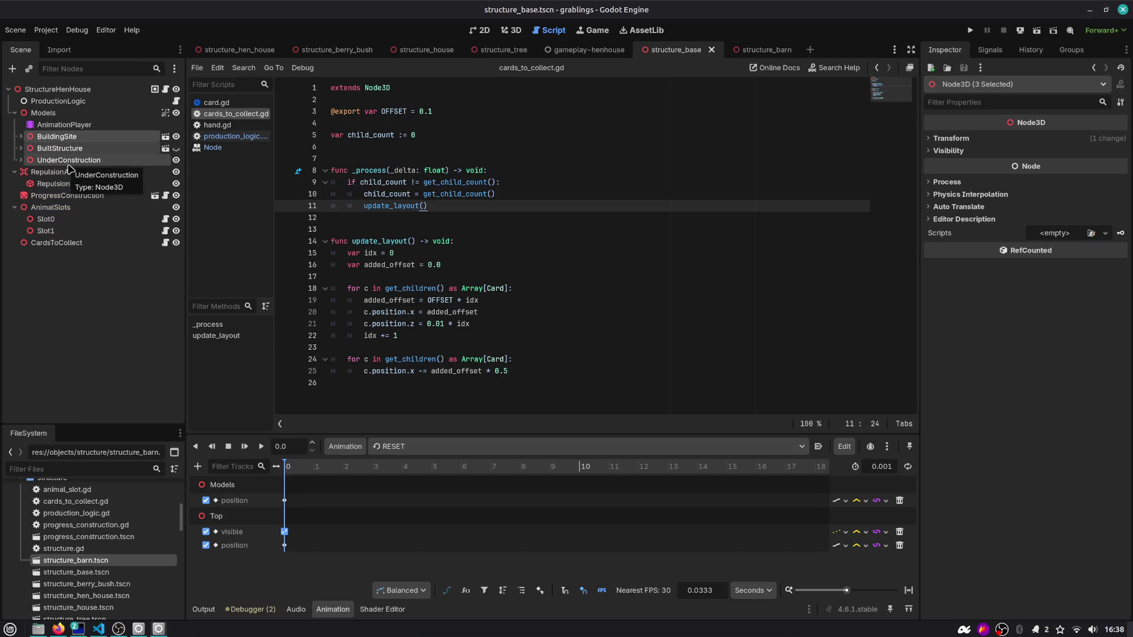
pyautogui.press('Delete')
pyautogui.press('Return')
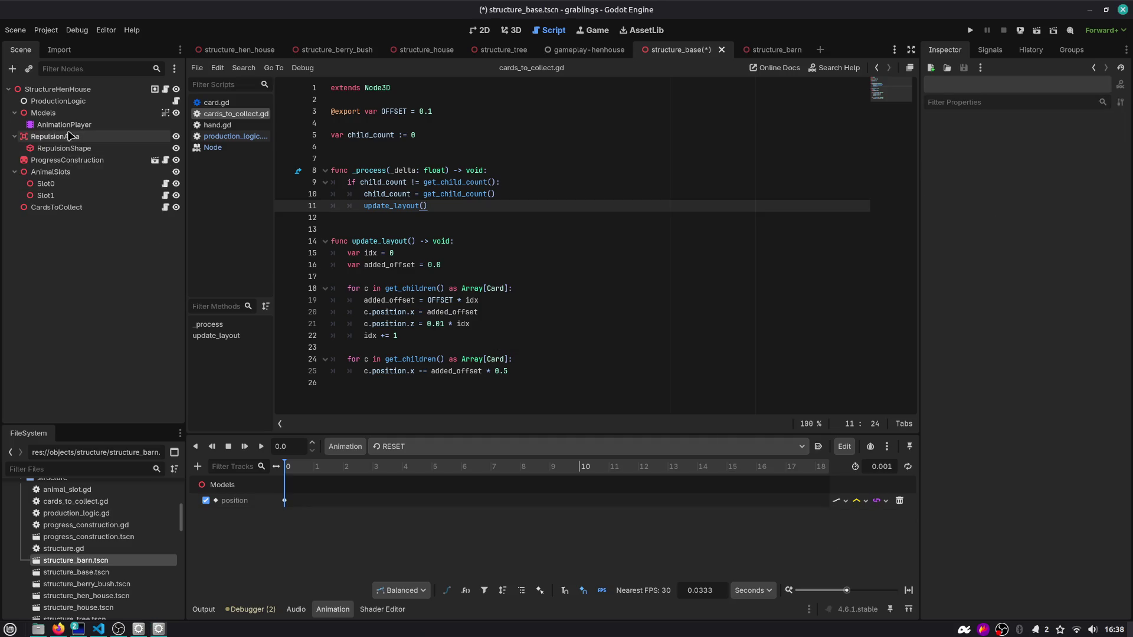
pyautogui.click(68, 114)
pyautogui.click(69, 125)
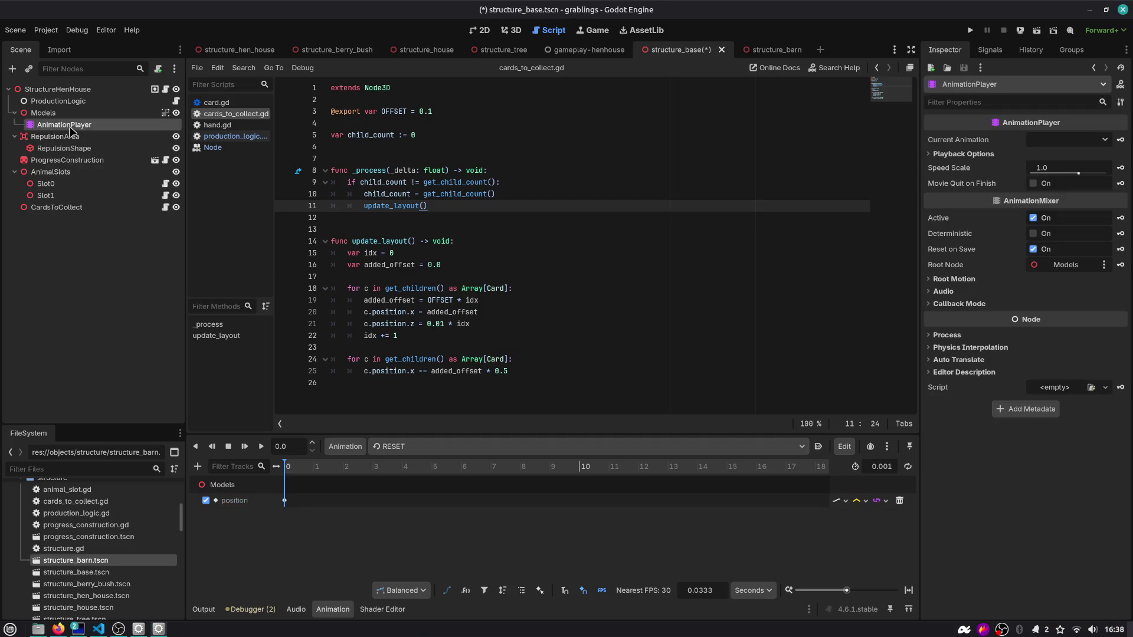
pyautogui.hotkey('ctrl', 's')
# Step: Delete the whole Models branch, including AnimationPlayer, and save the scene
pyautogui.click(65, 113)
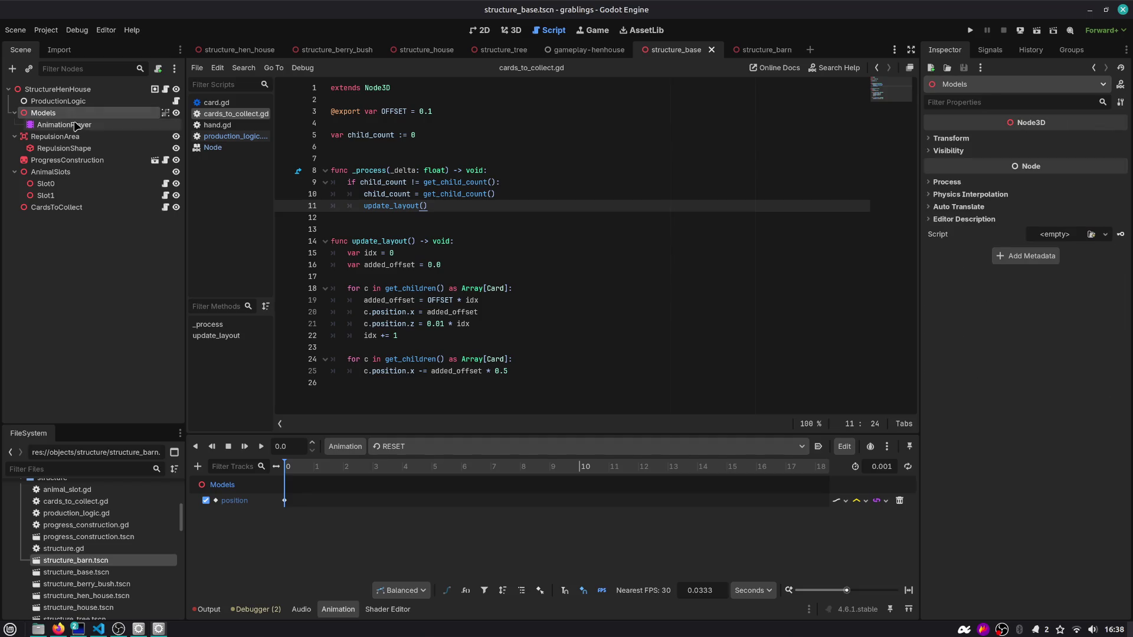
pyautogui.click(77, 126)
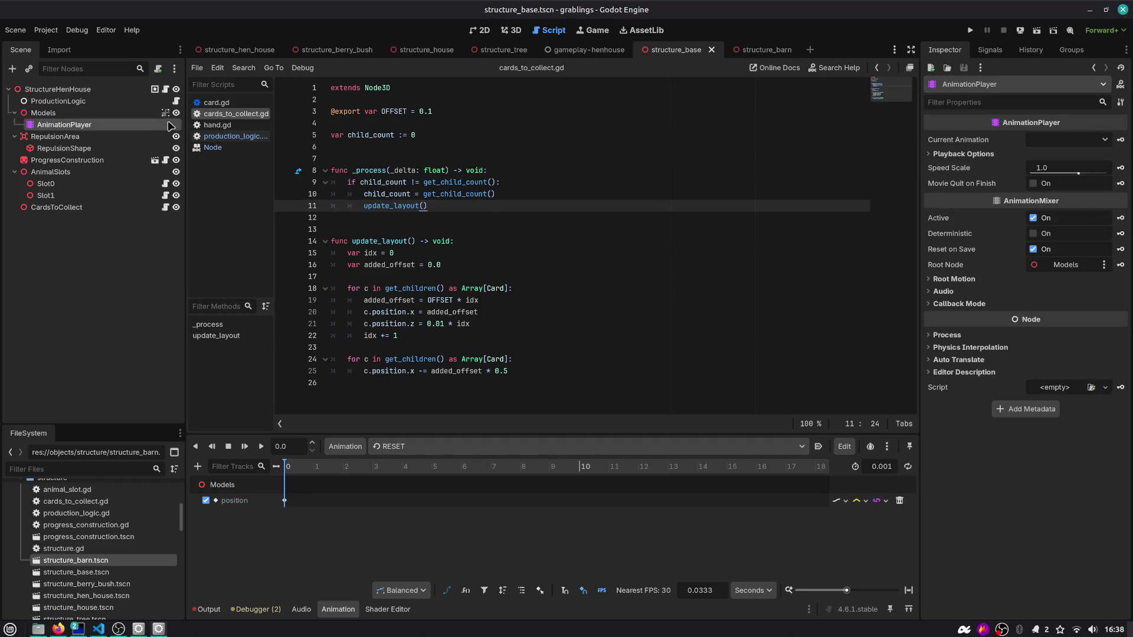
pyautogui.click(137, 115)
pyautogui.press('Delete')
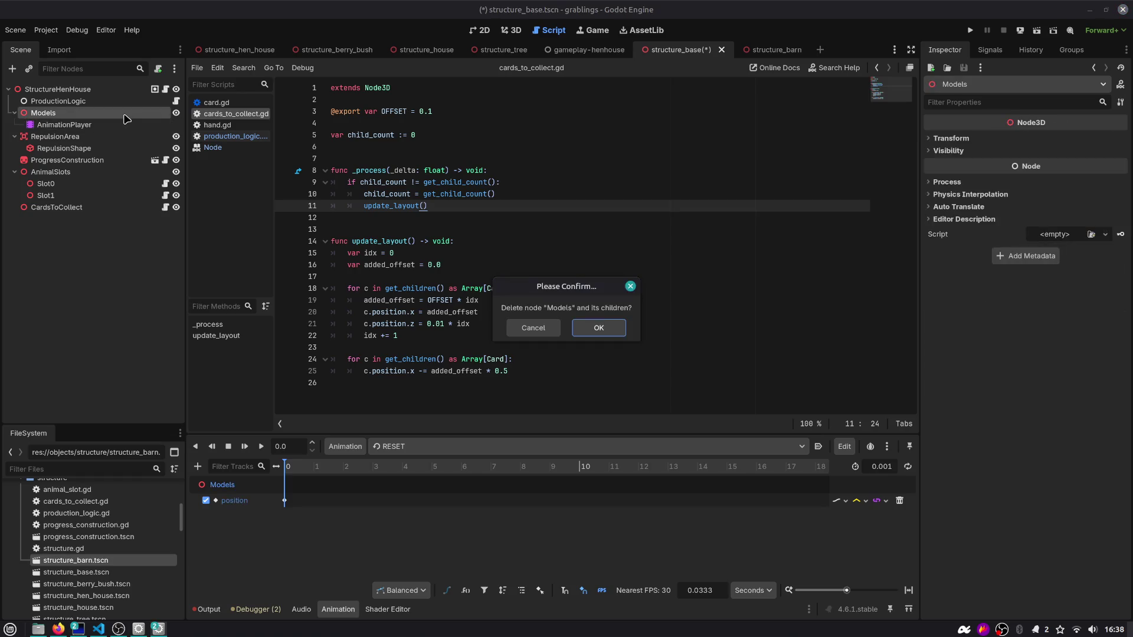
pyautogui.press('Return')
pyautogui.click(14, 112)
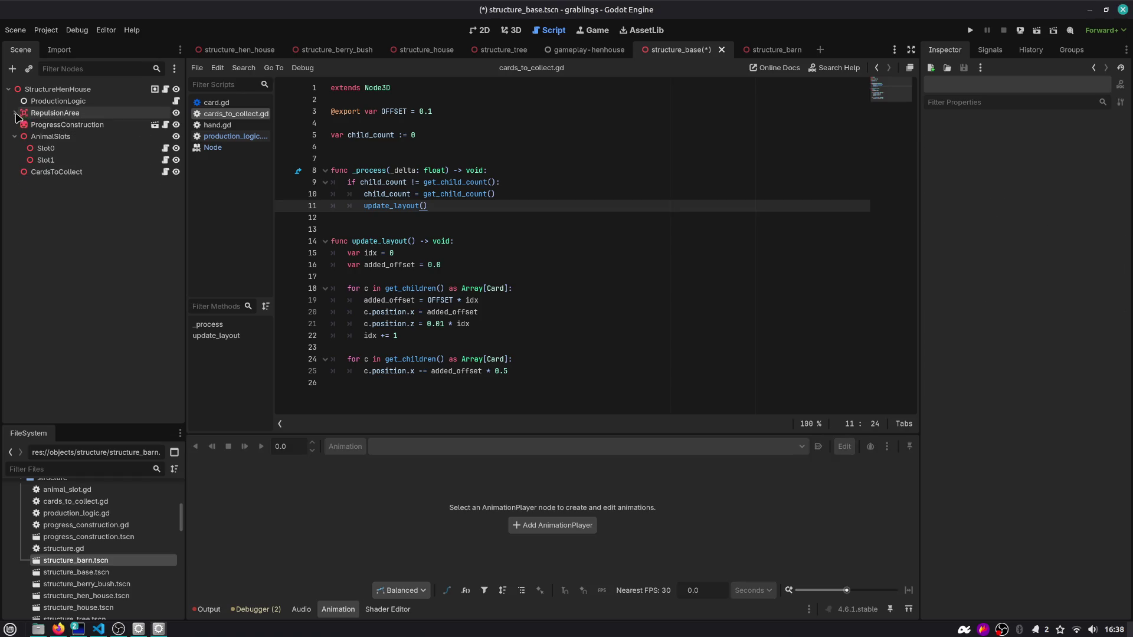
pyautogui.click(14, 137)
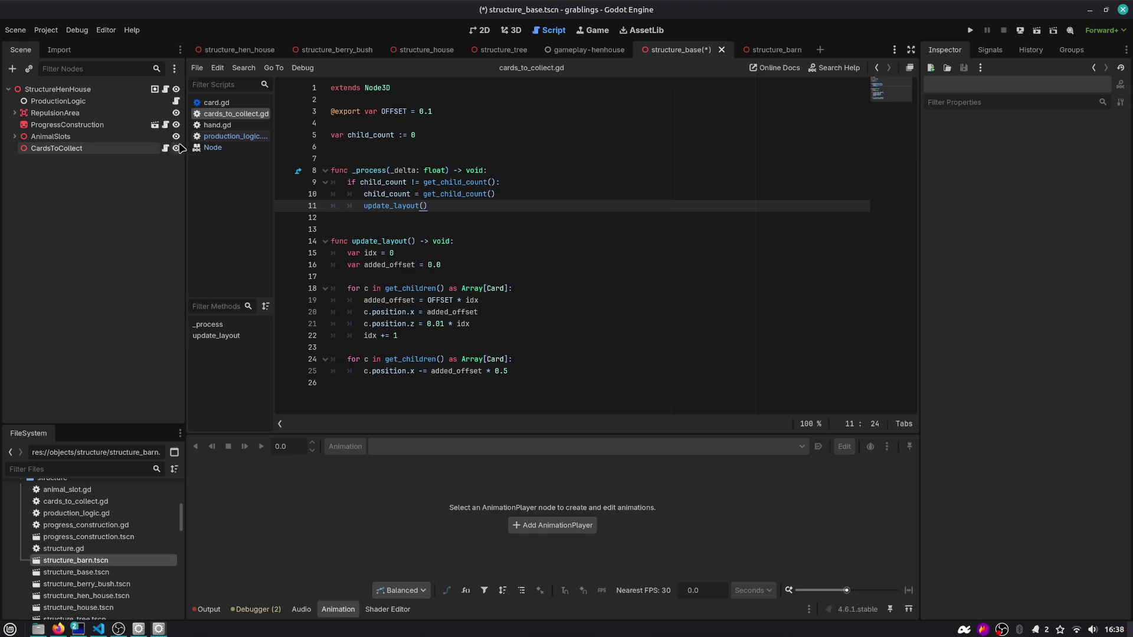
pyautogui.hotkey('ctrl', 's')
pyautogui.click(83, 91)
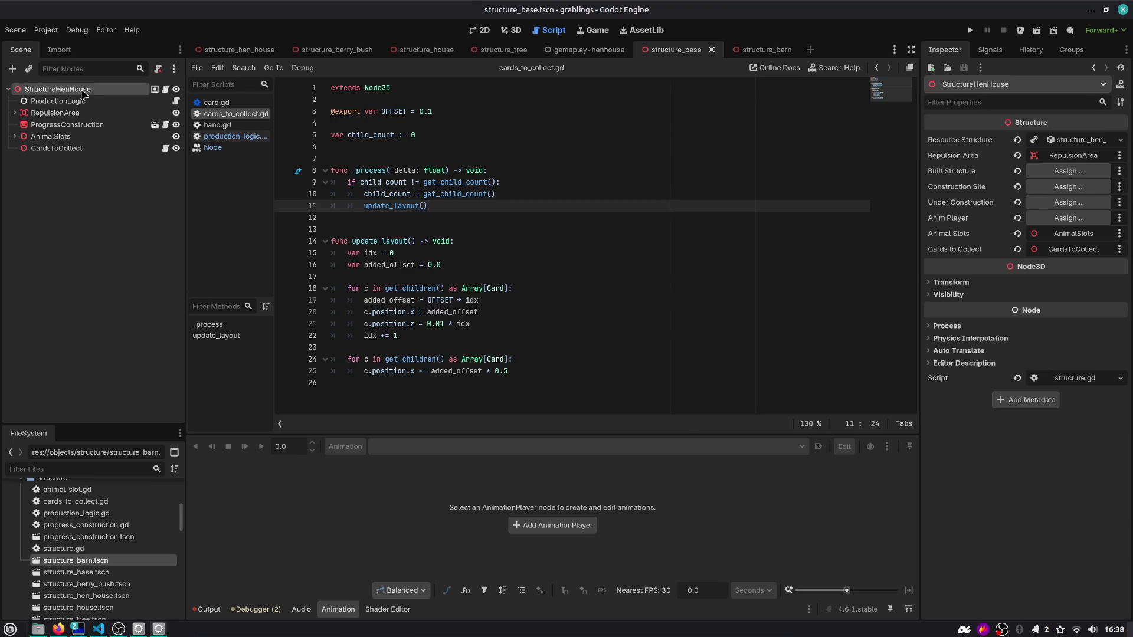
pyautogui.click(69, 94)
# Step: Rename the scene root to StructureBase and show the scene in 3D
pyautogui.write('St')
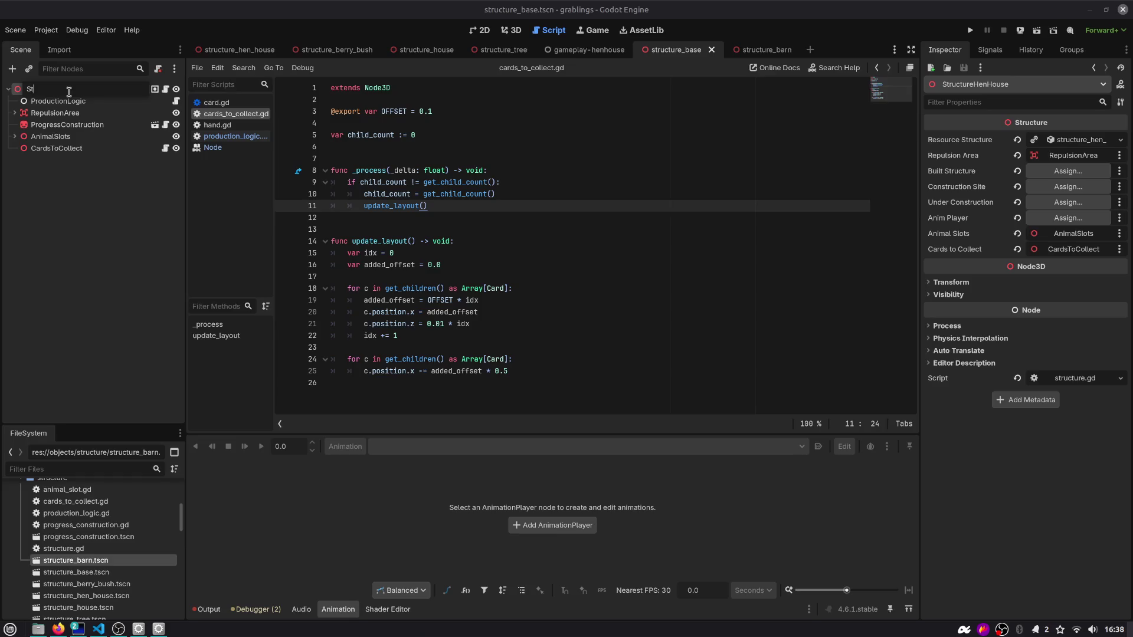
pyautogui.write('ase')
pyautogui.press('Return')
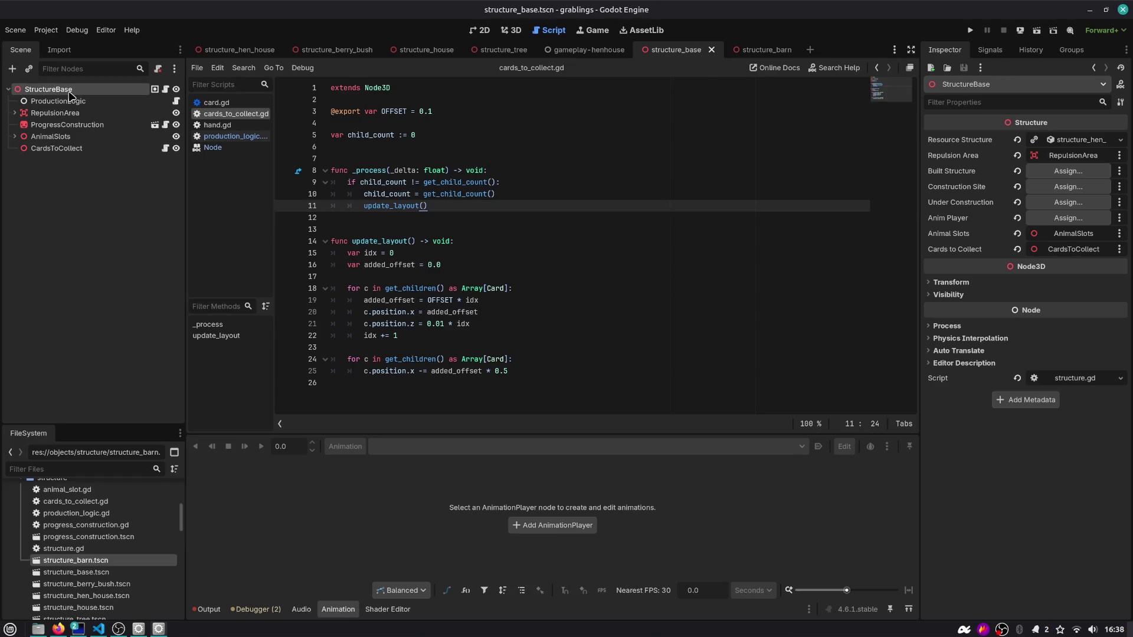
pyautogui.click(79, 101)
pyautogui.click(90, 114)
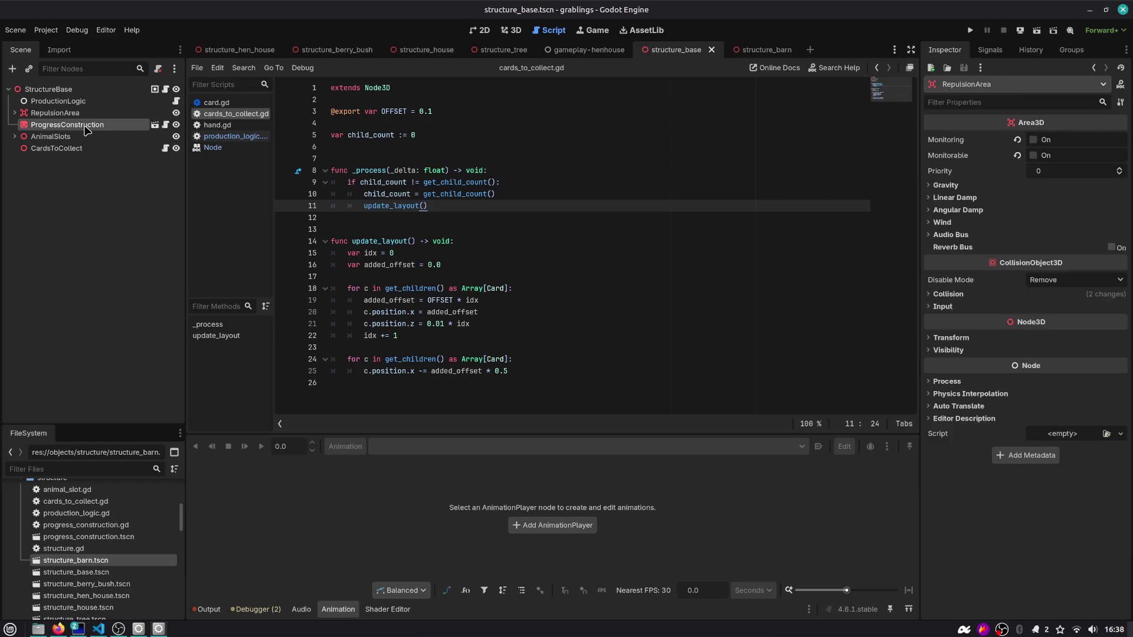
pyautogui.click(80, 125)
pyautogui.click(65, 137)
pyautogui.click(14, 136)
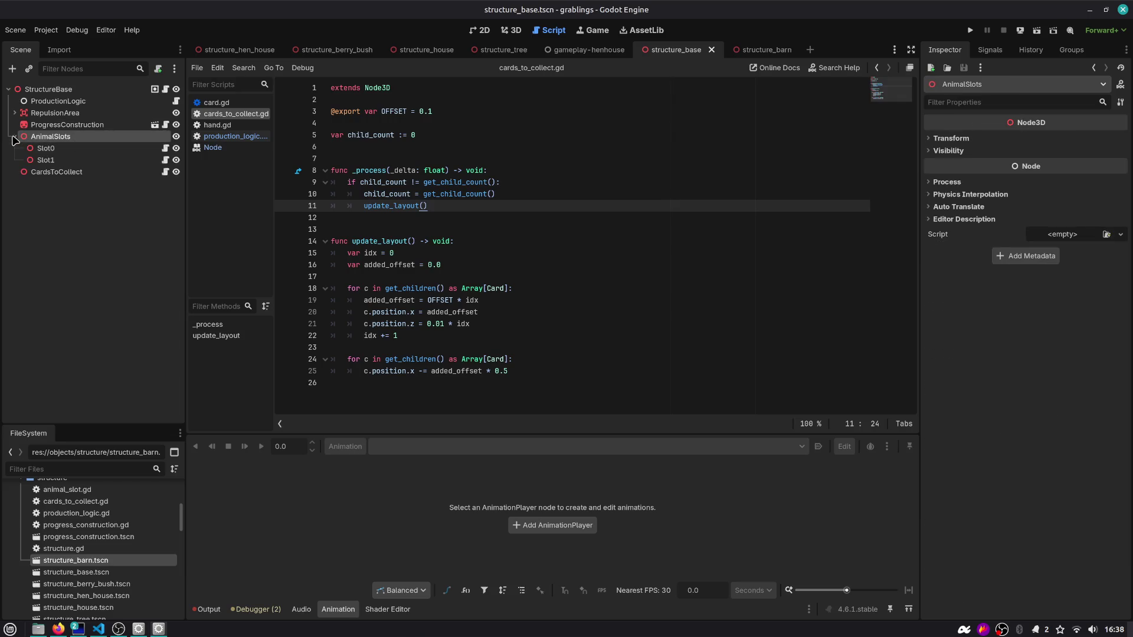
pyautogui.click(511, 31)
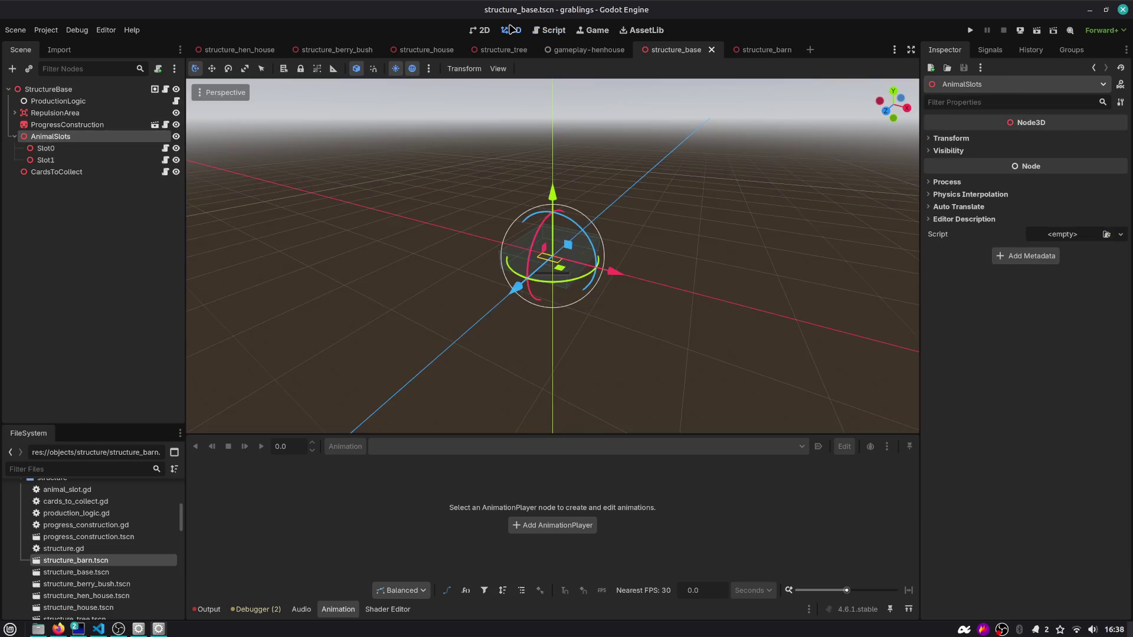
# Step: Delete Slot0 and Slot1 from AnimalSlots
pyautogui.click(51, 148)
pyautogui.keyDown('shift'); pyautogui.click(101, 160); pyautogui.keyUp('shift')
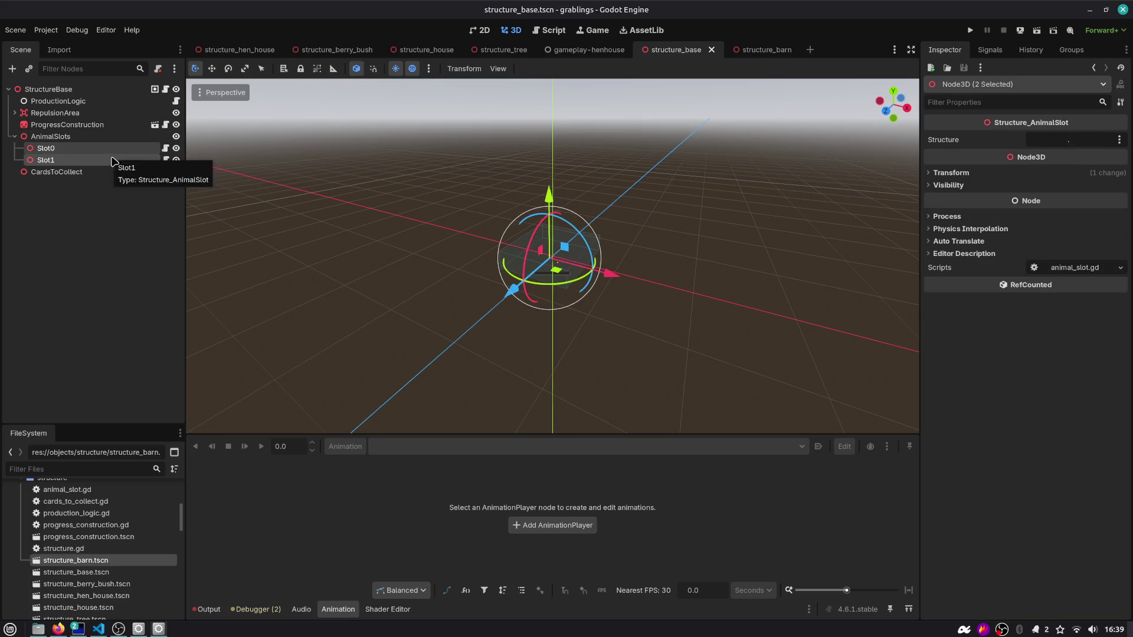
pyautogui.click(107, 184)
pyautogui.click(106, 161)
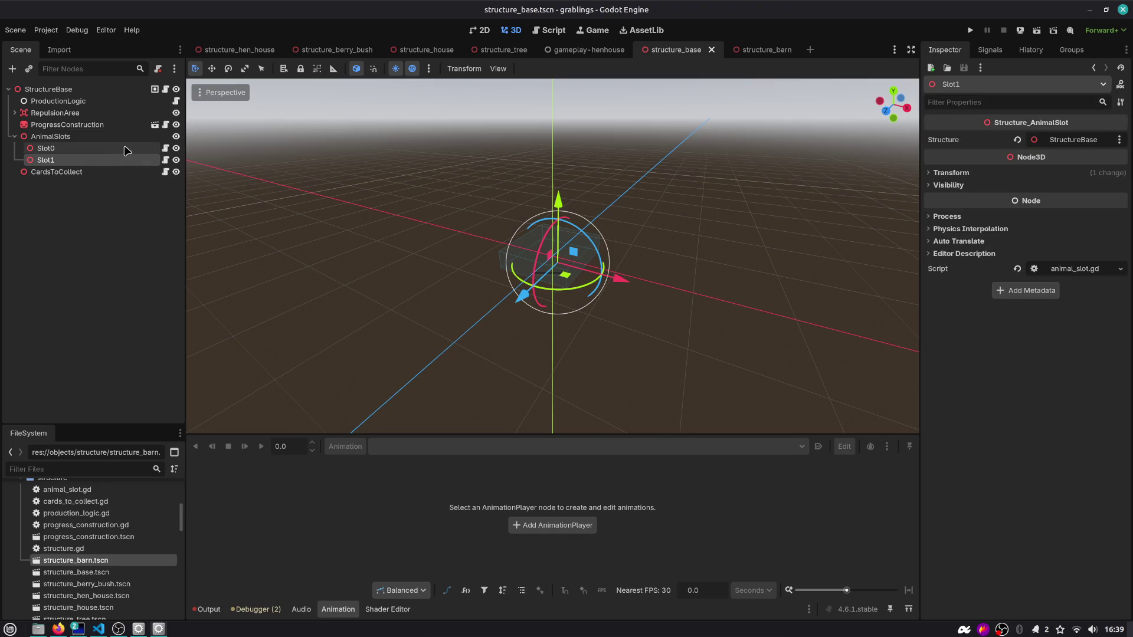
pyautogui.click(70, 152)
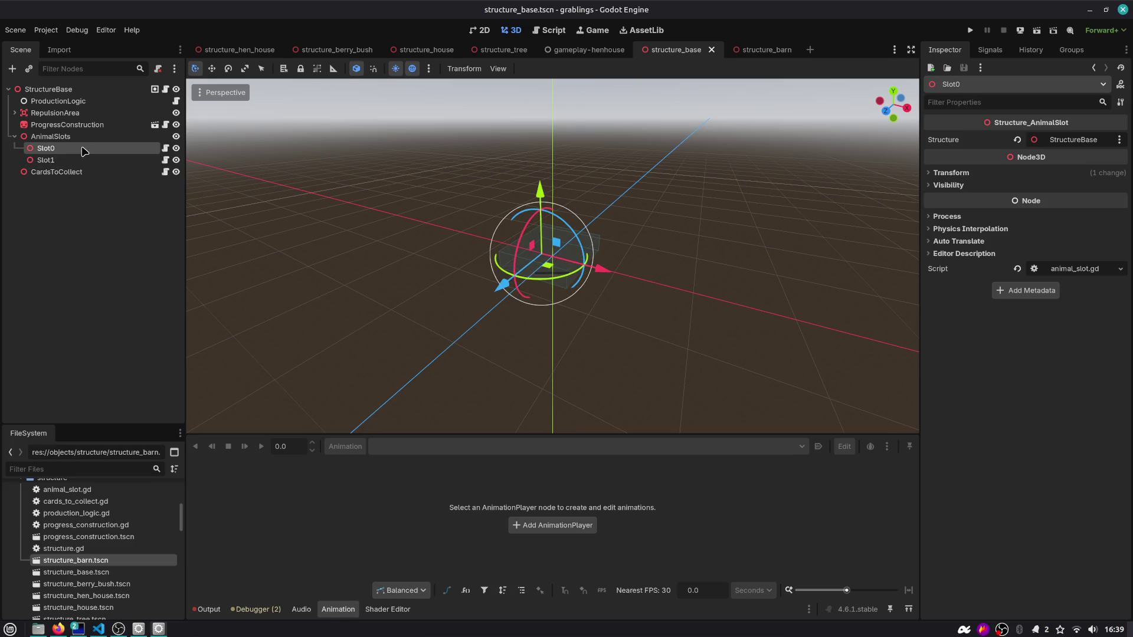
pyautogui.rightClick(84, 151)
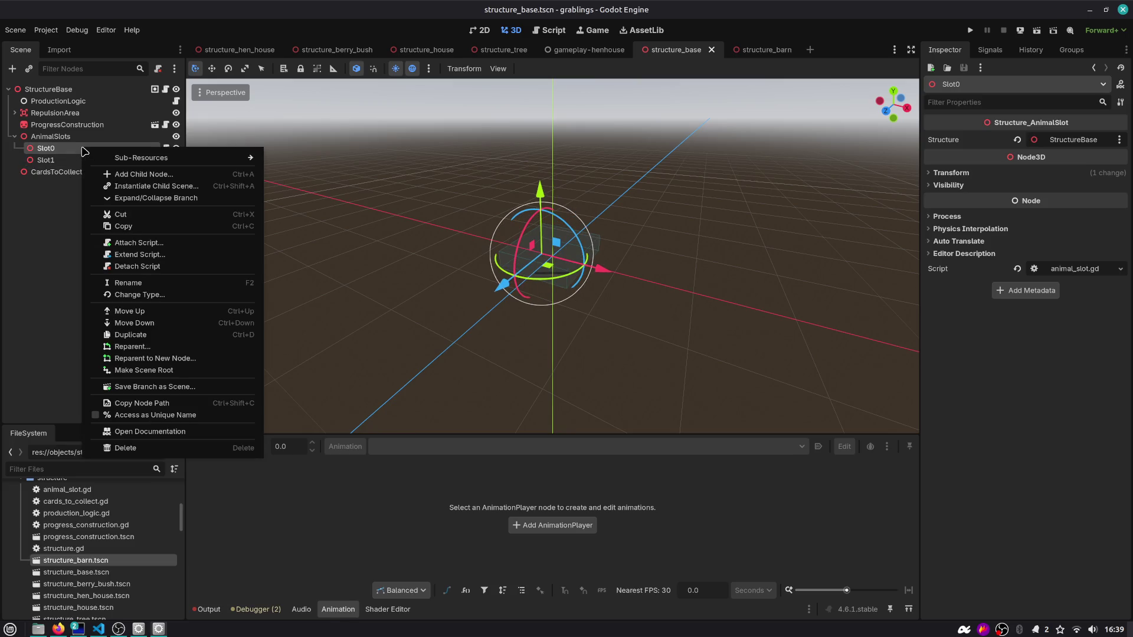
pyautogui.click(157, 407)
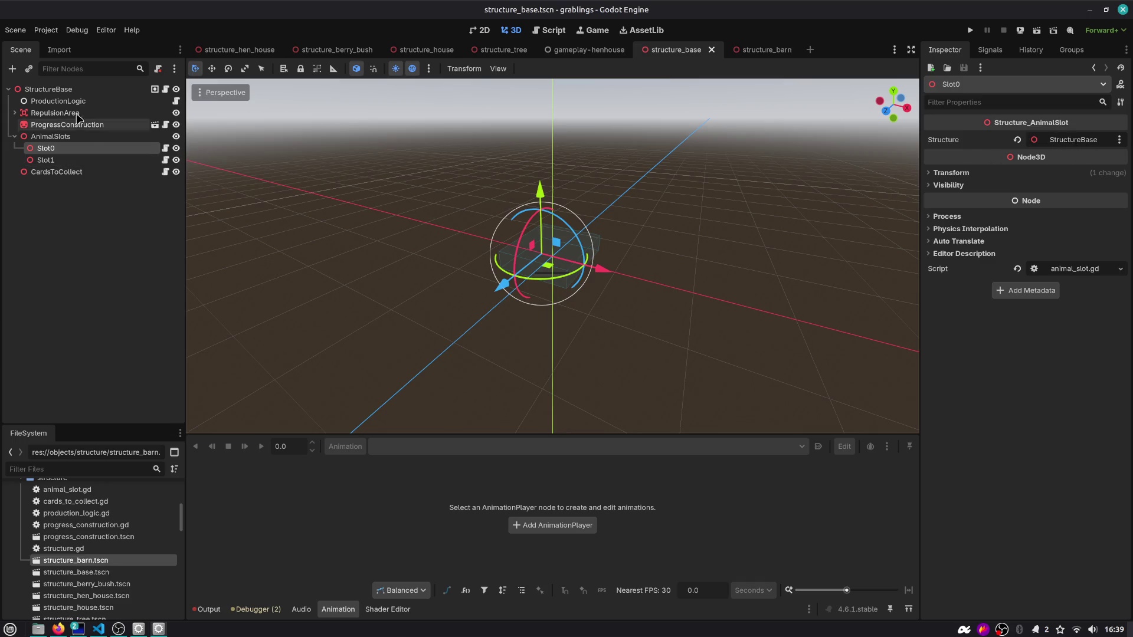
pyautogui.click(61, 199)
pyautogui.click(63, 151)
pyautogui.press('Delete')
pyautogui.press('Return')
pyautogui.press('Delete')
pyautogui.press('Return')
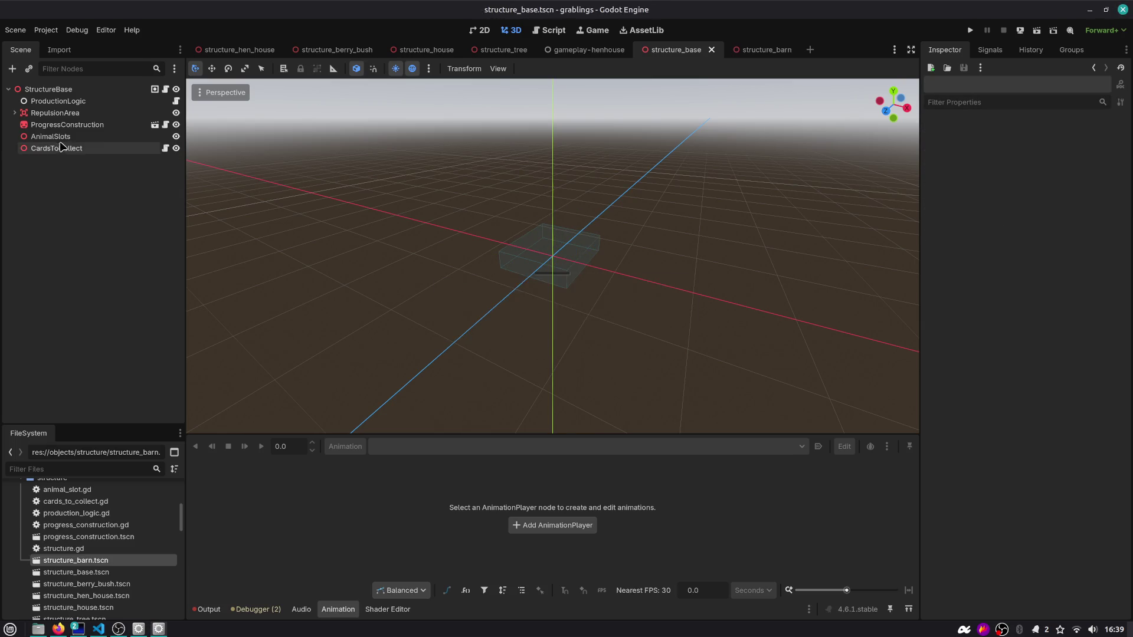
# Step: Duplicate AnimalSlots and name the copy GrablingSlots
pyautogui.click(65, 137)
pyautogui.hotkey('ctrl', 'd')
pyautogui.hotkey('ctrl', 'a')
pyautogui.write('Gra')
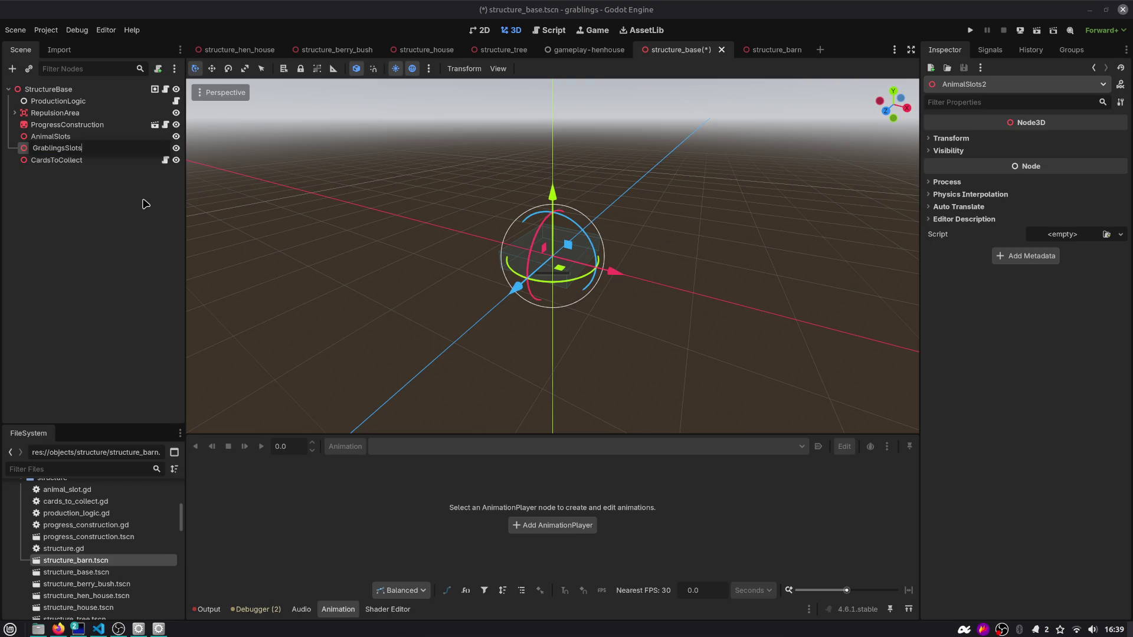
pyautogui.press('BackSpace')
pyautogui.press('Return')
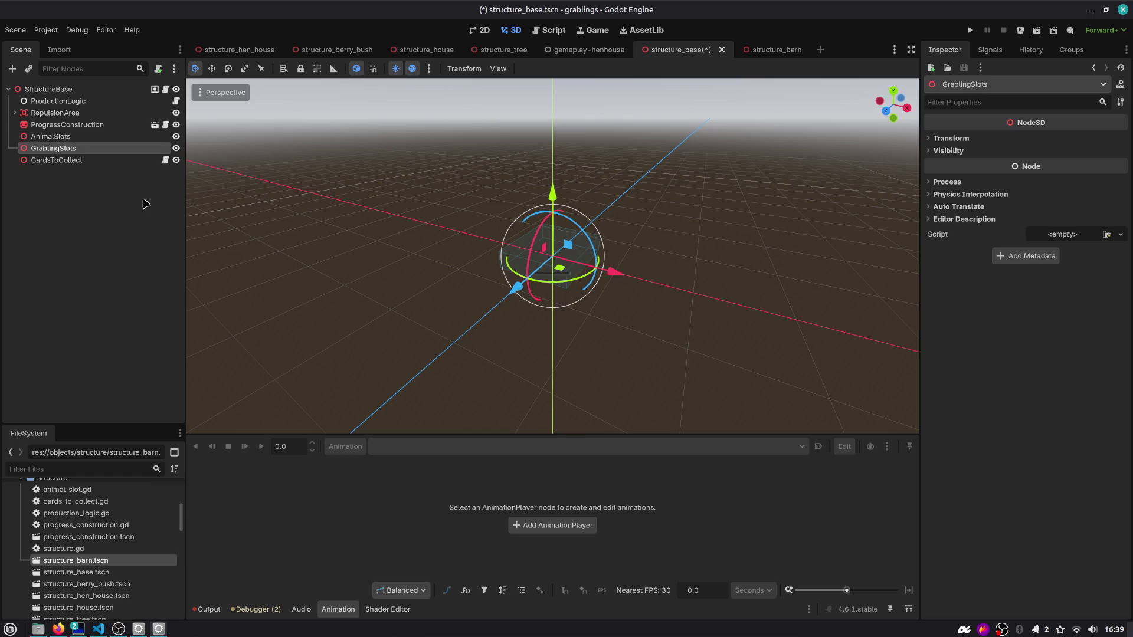
# Step: Compare the CardsToCollect and ProductionLogic nodes, then save the scene
pyautogui.click(100, 165)
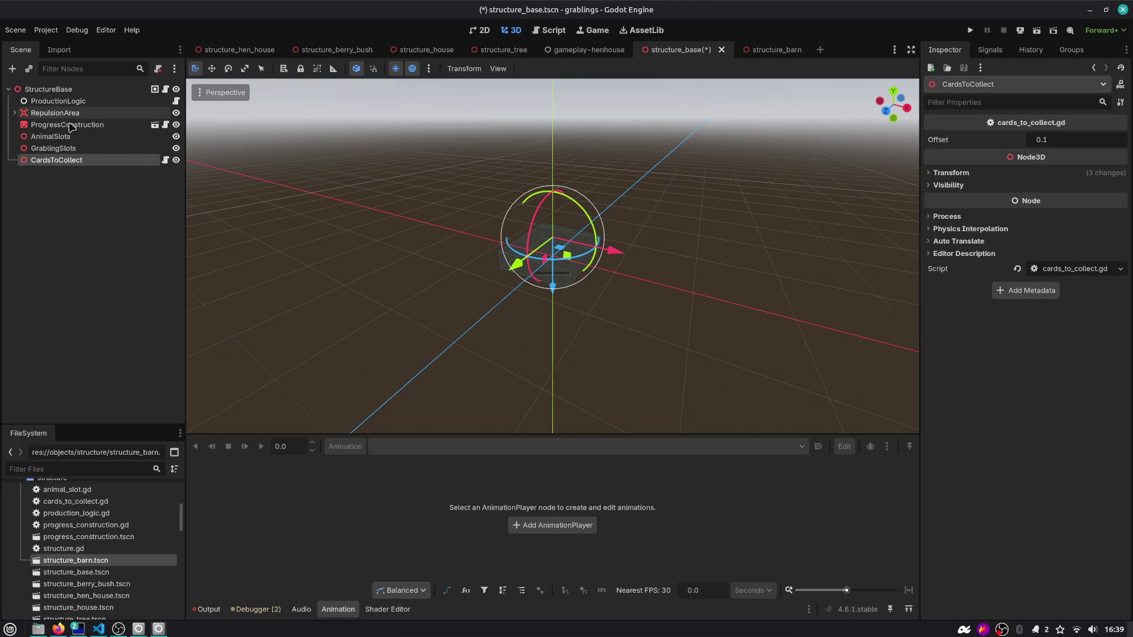
pyautogui.click(65, 101)
pyautogui.click(59, 160)
pyautogui.click(75, 102)
pyautogui.click(77, 160)
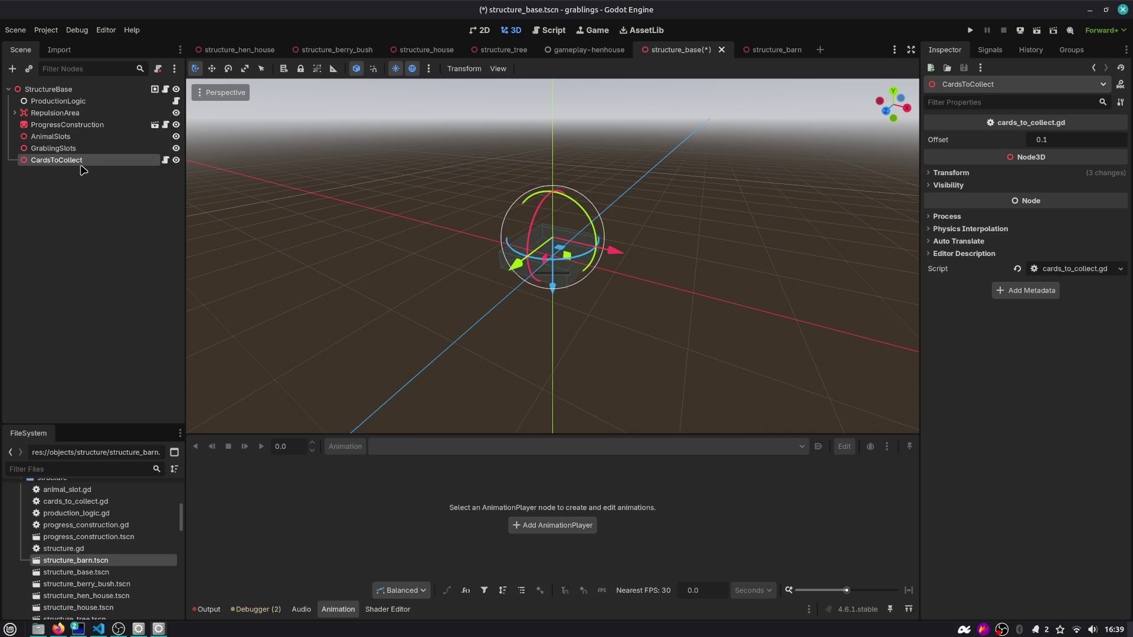
pyautogui.click(81, 194)
pyautogui.hotkey('ctrl', 's')
pyautogui.click(62, 89)
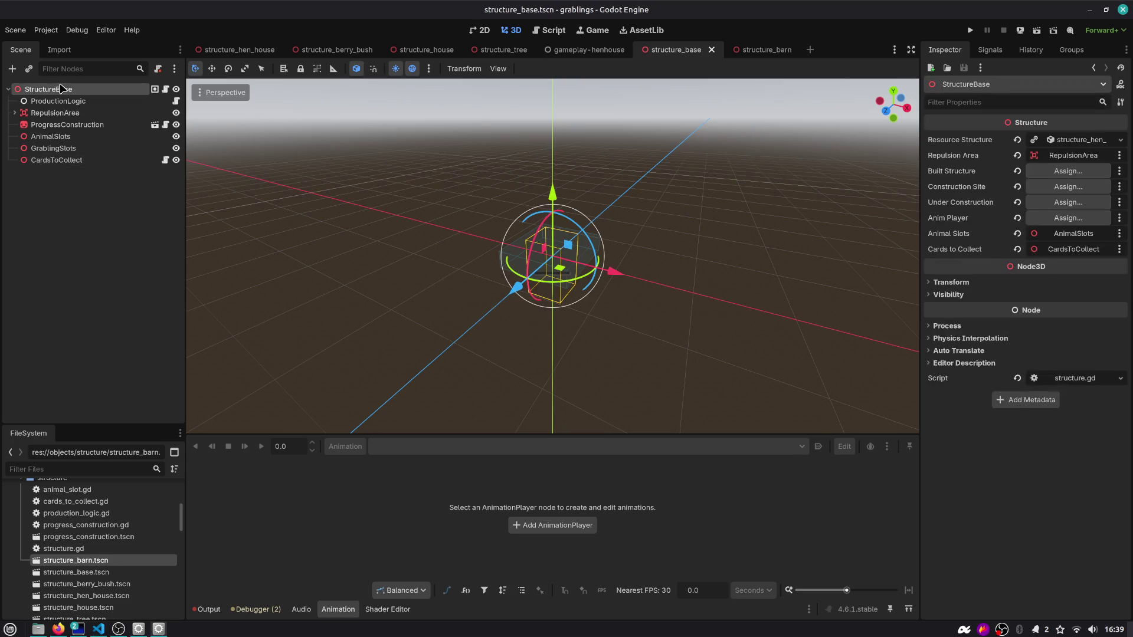
# Step: Reset the root's Built Structure, Construction Site, Under Construction and Animal Slots properties, then save structure_base
pyautogui.moveTo(919, 137); pyautogui.dragTo(777, 139)
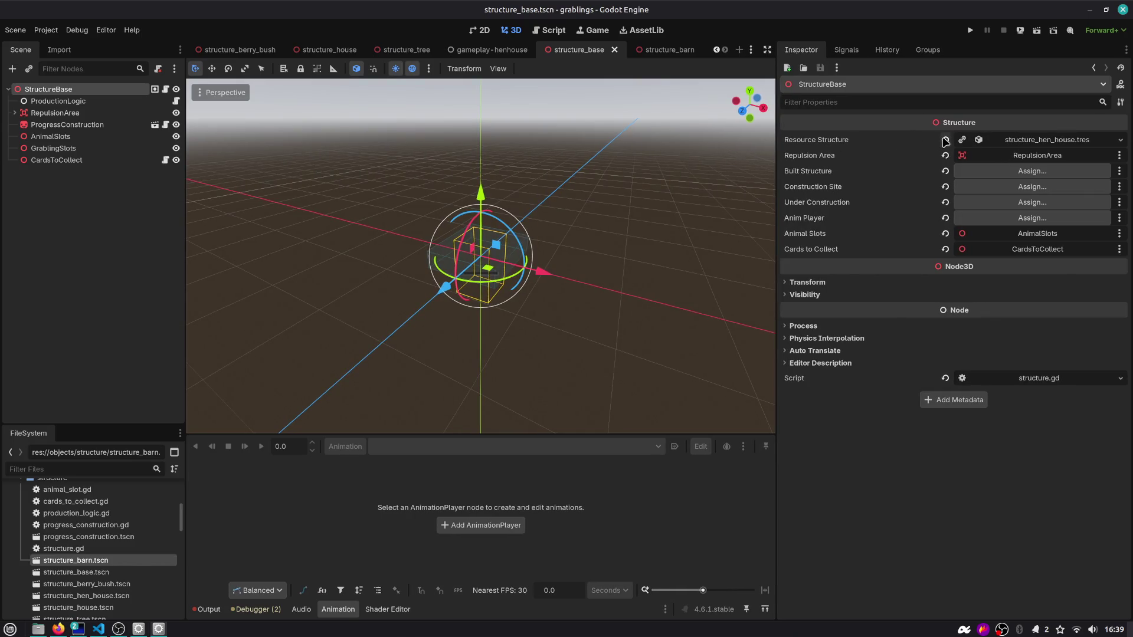
pyautogui.click(945, 171)
pyautogui.click(945, 186)
pyautogui.click(946, 203)
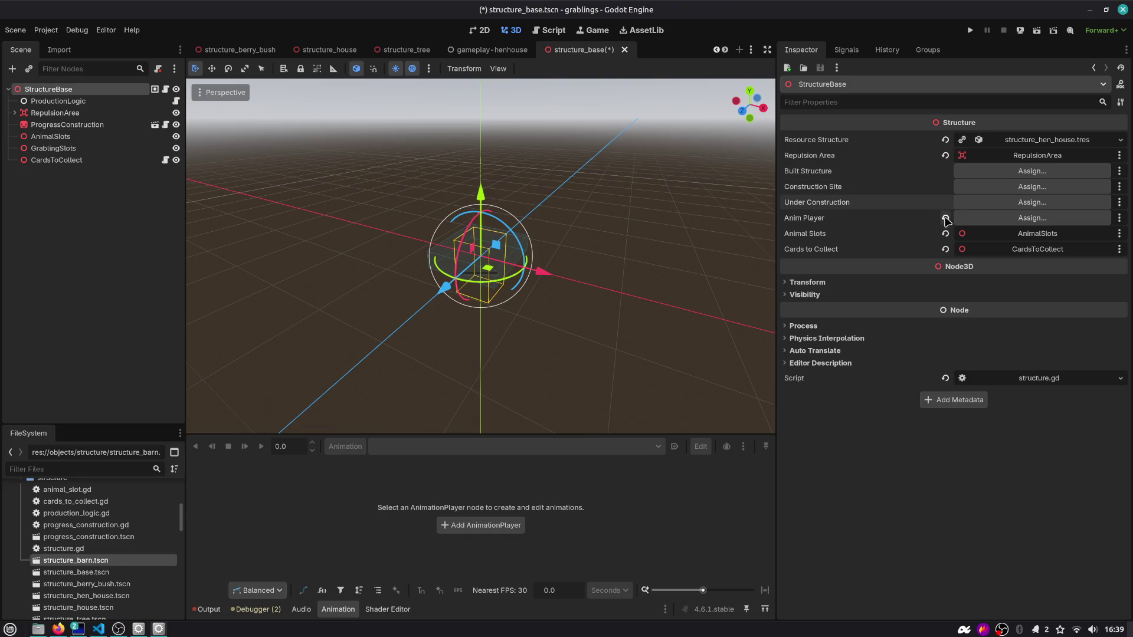
pyautogui.click(945, 234)
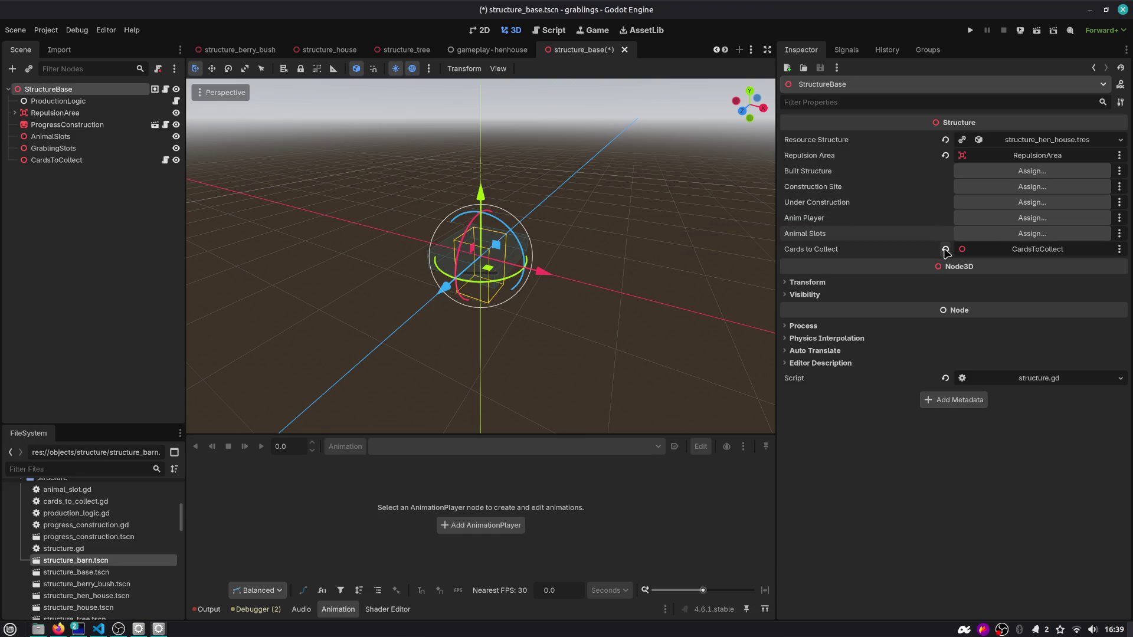
pyautogui.hotkey('ctrl', 's')
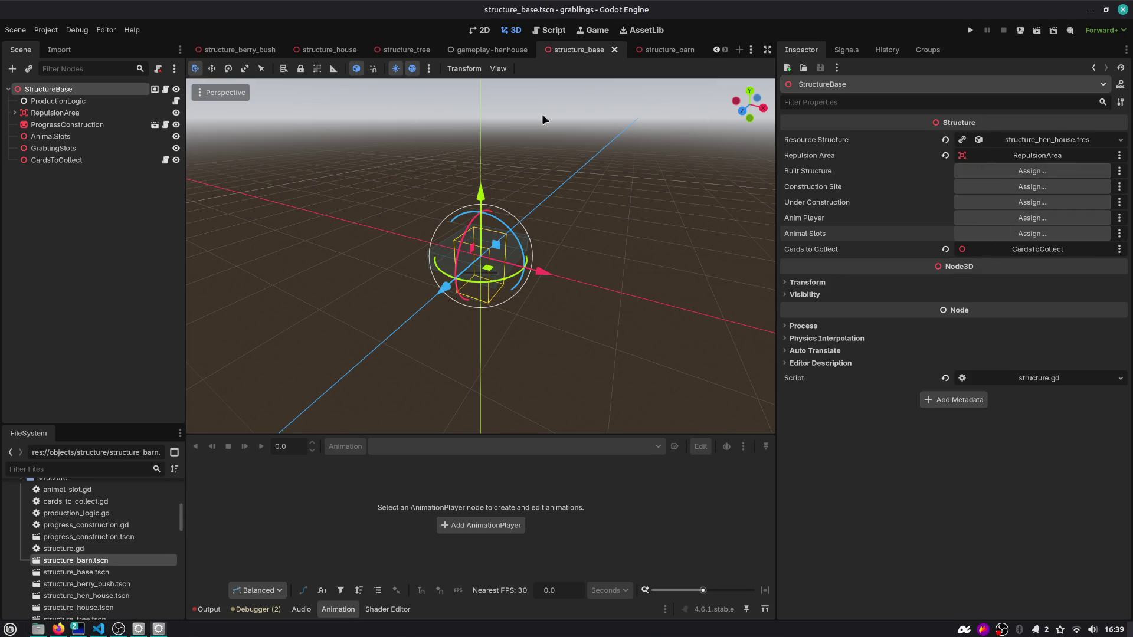
pyautogui.click(672, 51)
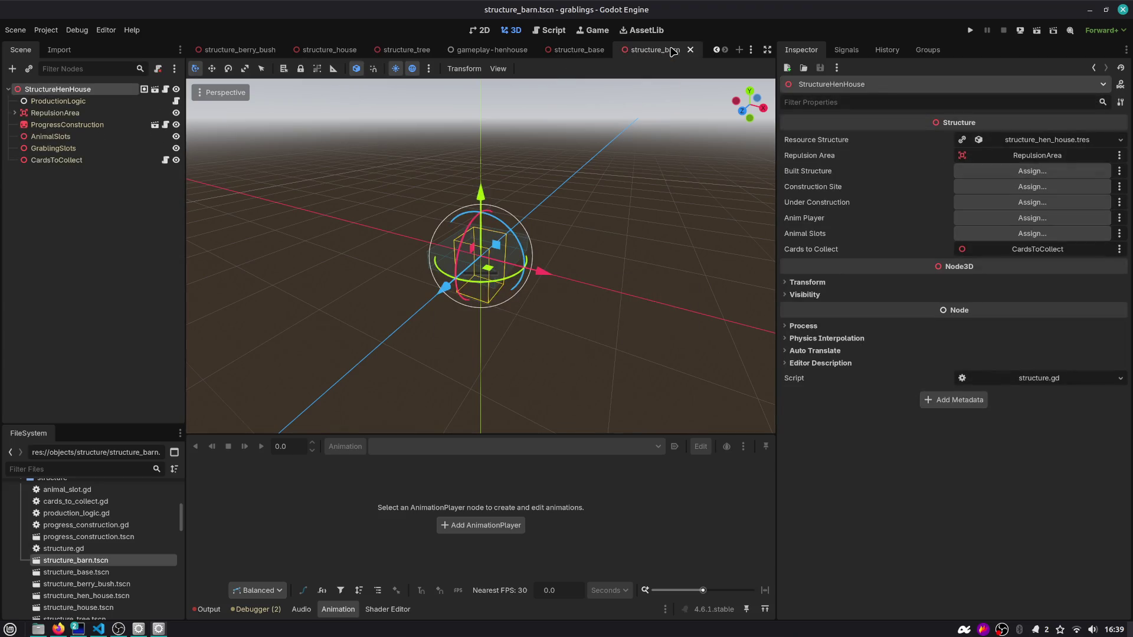
# Step: Paste structure_house's Models node, with AnimationPlayer and BuildingSite, into structure_barn
pyautogui.moveTo(454, 227); pyautogui.dragTo(498, 231)
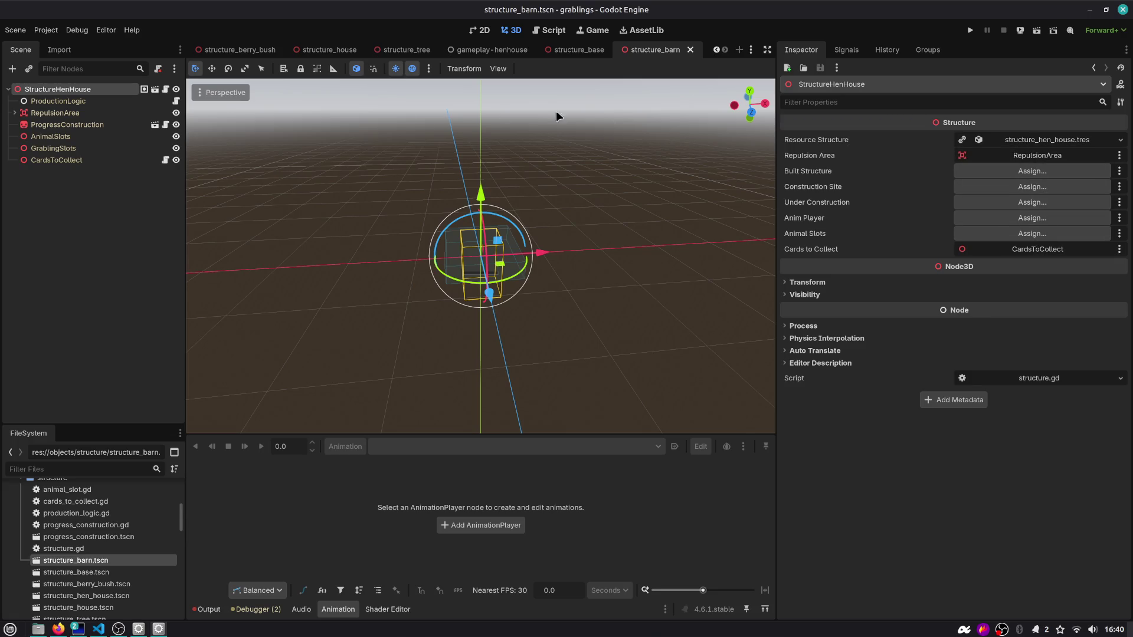
pyautogui.click(28, 68)
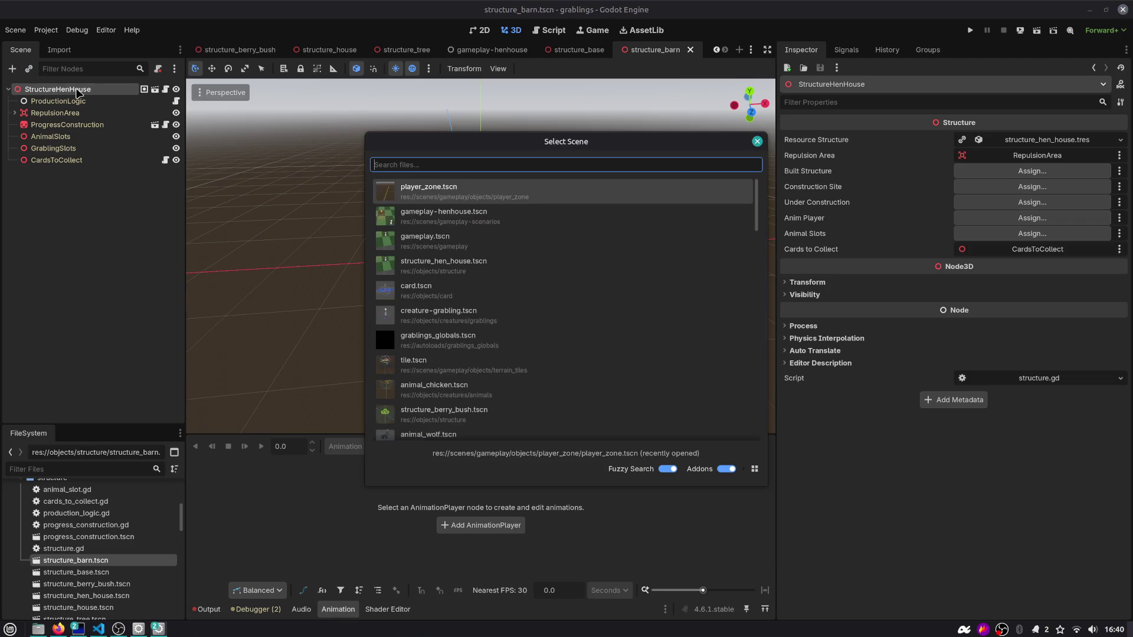
pyautogui.press('Escape')
pyautogui.click(576, 50)
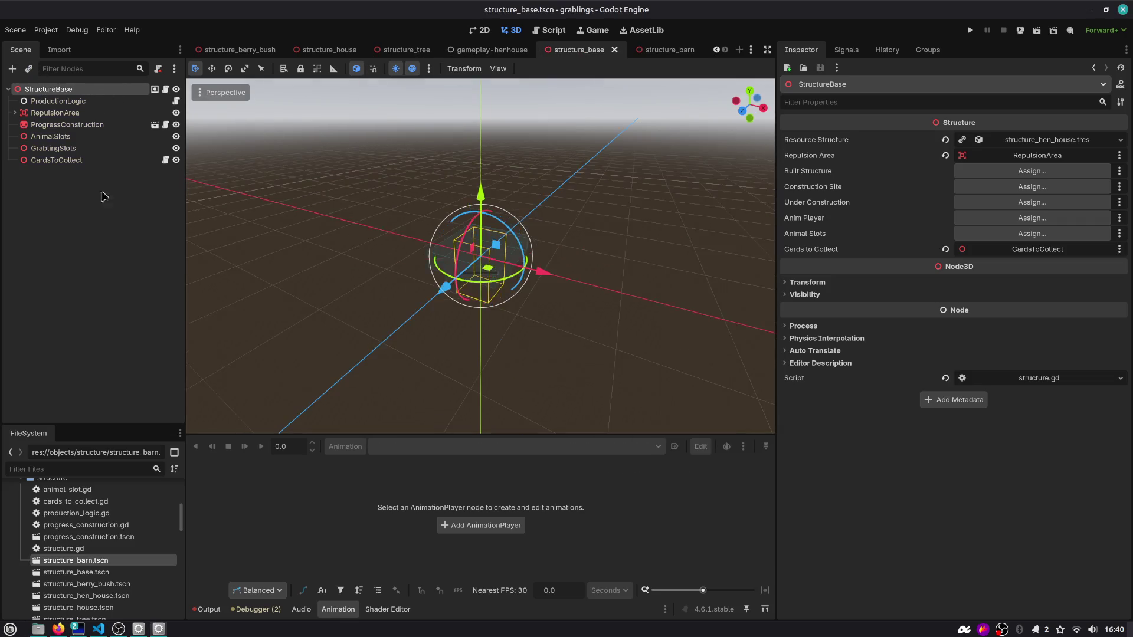
pyautogui.moveTo(25, 100)
pyautogui.mouseDown()
pyautogui.moveTo(517, 74)
pyautogui.moveTo(303, 80)
pyautogui.moveTo(84, 108)
pyautogui.mouseUp()
pyautogui.click(42, 103)
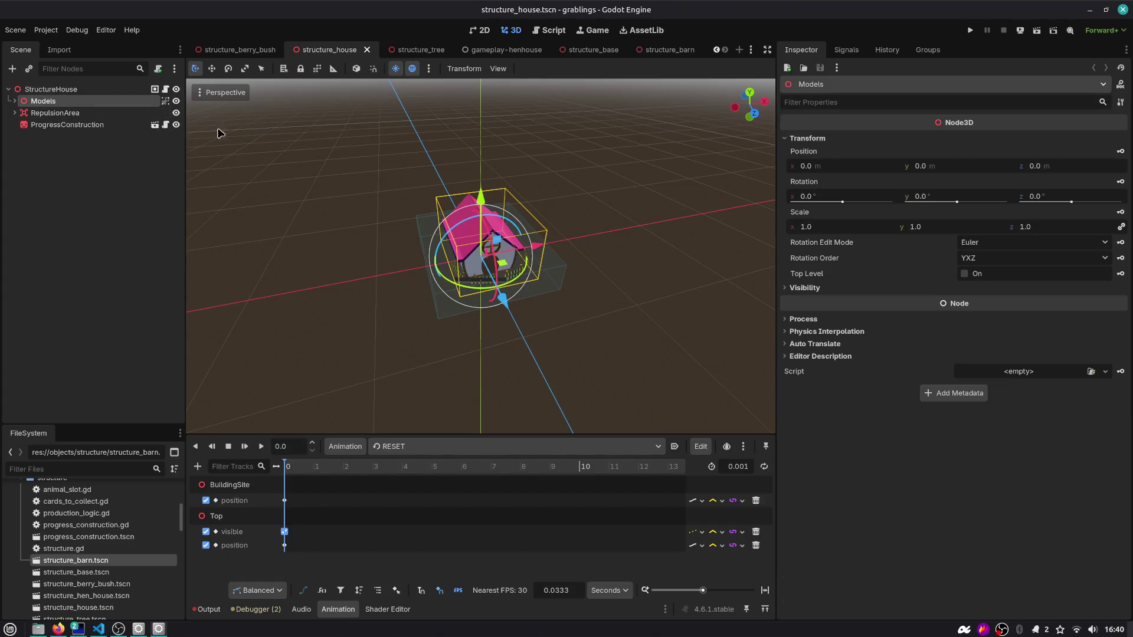
pyautogui.click(658, 52)
pyautogui.hotkey('ctrl', 'v')
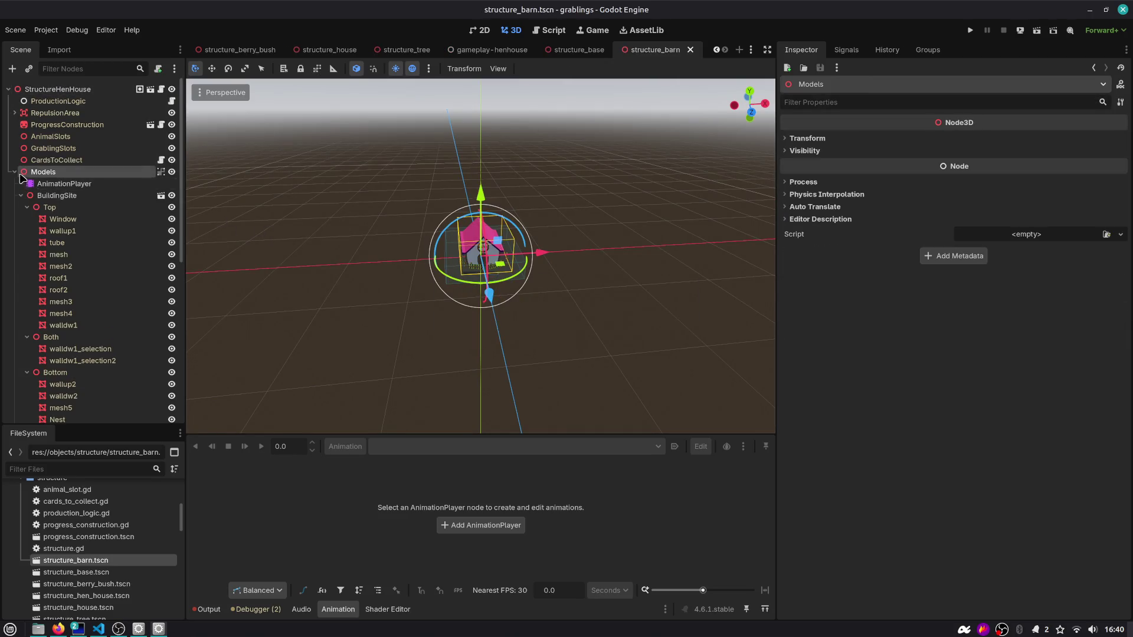
pyautogui.click(15, 172)
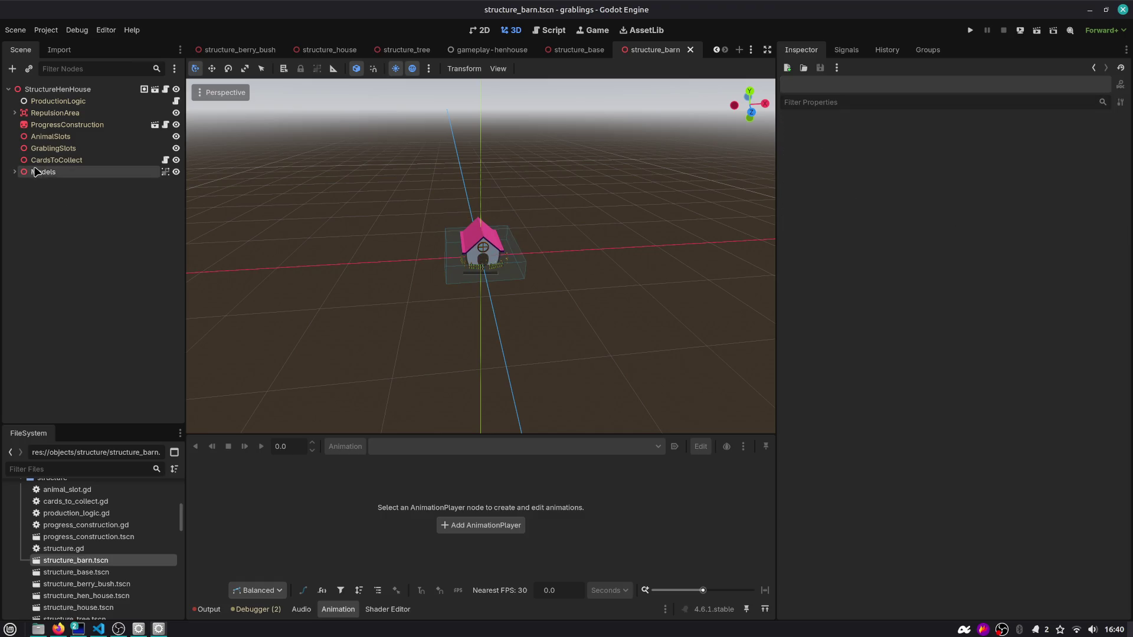
pyautogui.click(14, 172)
pyautogui.click(62, 184)
pyautogui.scroll(3, 410, 291)
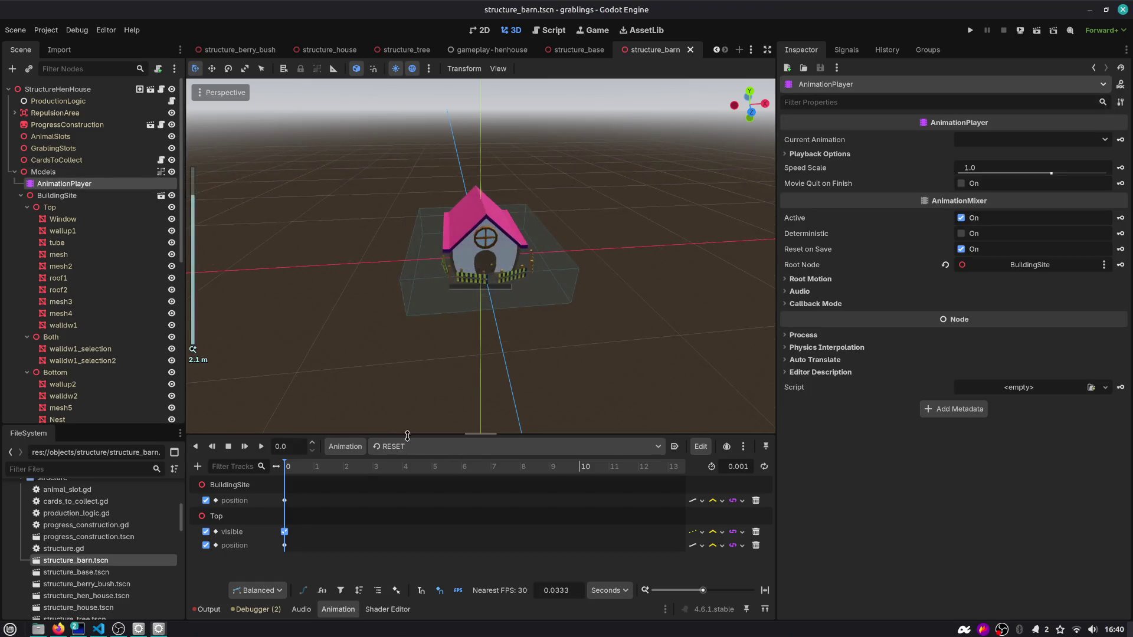
# Step: Preview the pasted AnimationPlayer's build_progress animation, return to RESET and save the barn scene
pyautogui.click(400, 448)
pyautogui.click(413, 477)
pyautogui.moveTo(304, 470)
pyautogui.mouseDown()
pyautogui.moveTo(599, 472)
pyautogui.moveTo(268, 475)
pyautogui.mouseUp()
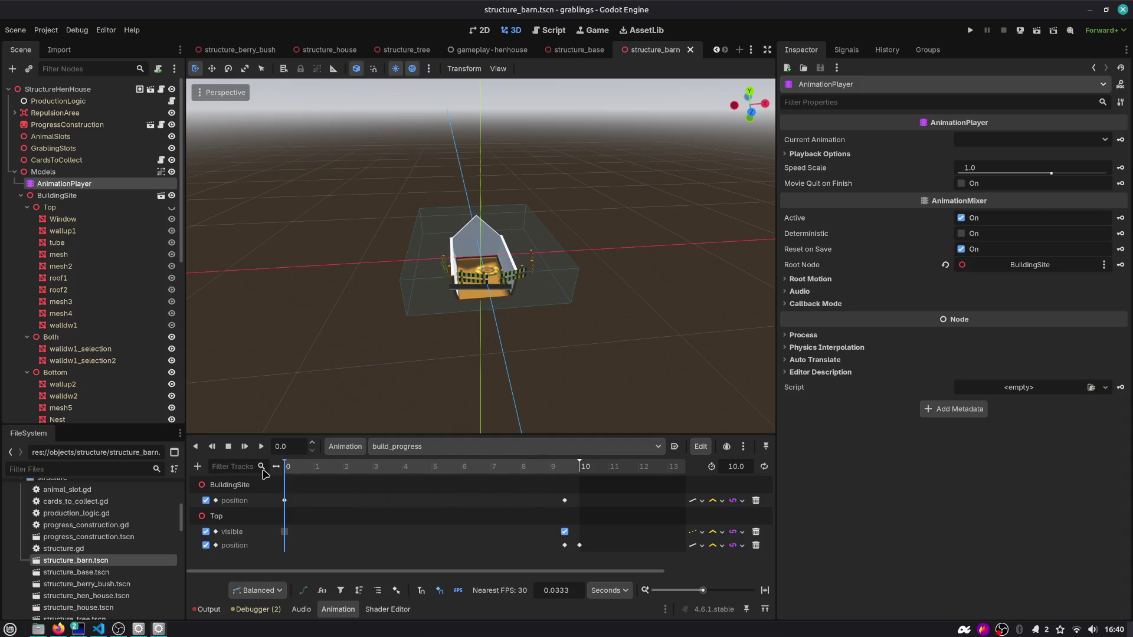
pyautogui.click(413, 448)
pyautogui.click(413, 465)
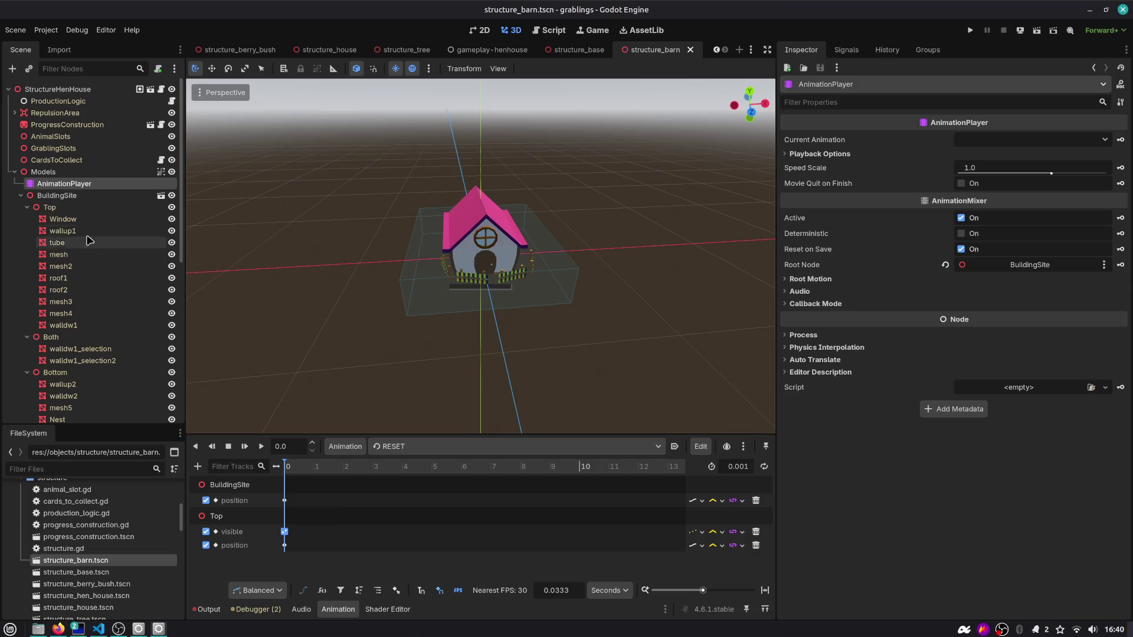
pyautogui.click(14, 172)
pyautogui.hotkey('ctrl', 's')
# Step: Rename the barn's root node to StructureBarn and save the scene
pyautogui.click(62, 89)
pyautogui.click(62, 89)
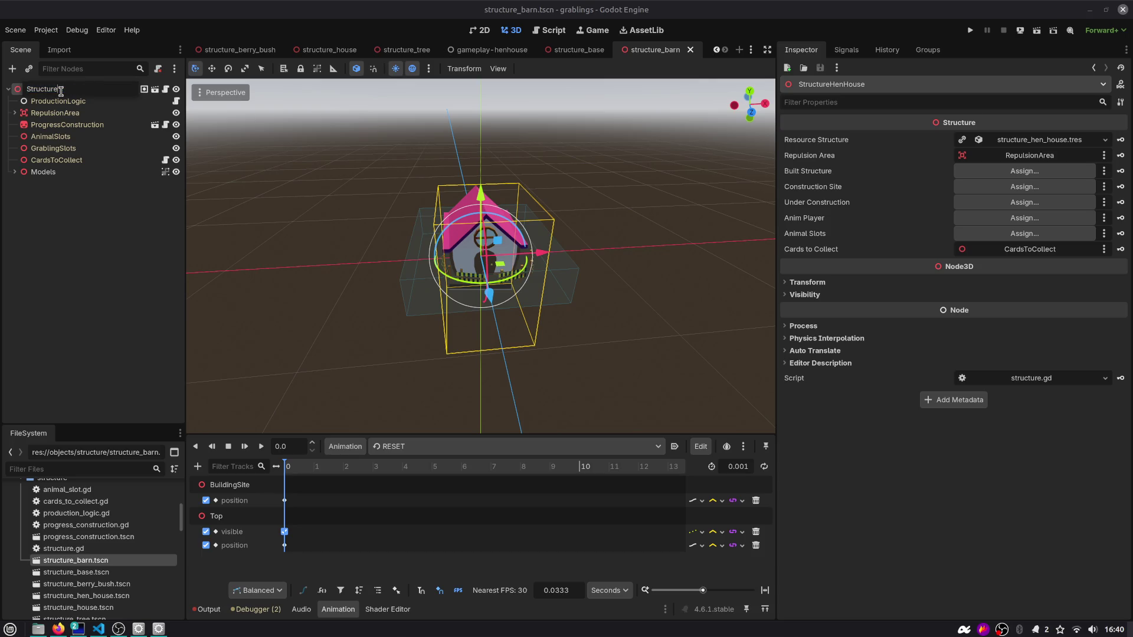
pyautogui.write('Barn')
pyautogui.press('Return')
pyautogui.hotkey('ctrl', 's')
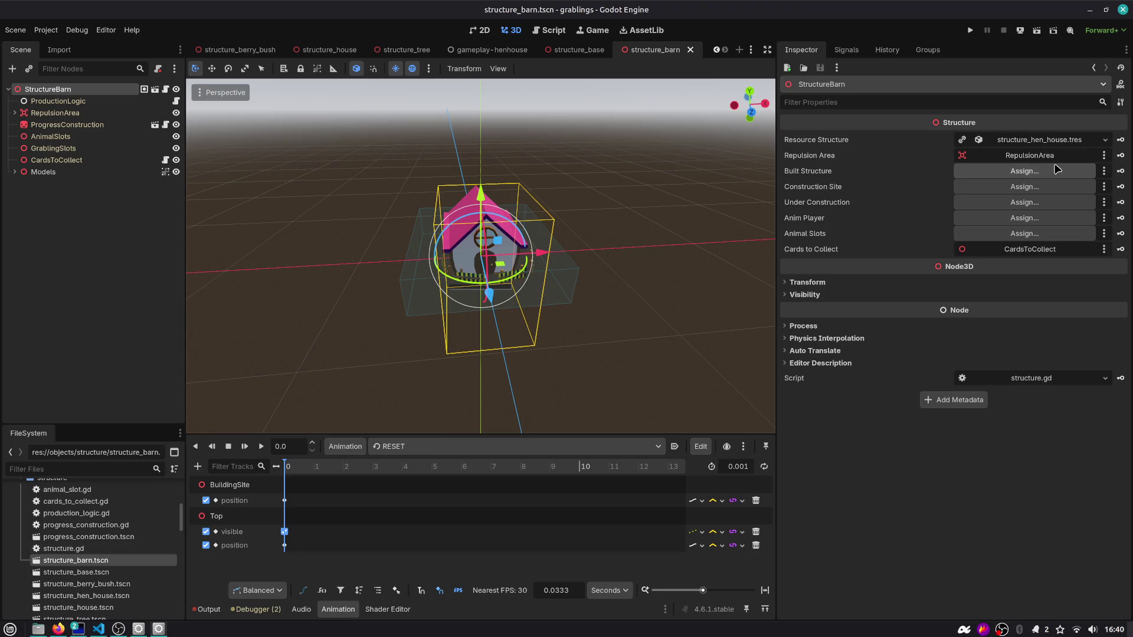
# Step: Assign the BuiltStructure node to the Built Structure property
pyautogui.click(1055, 171)
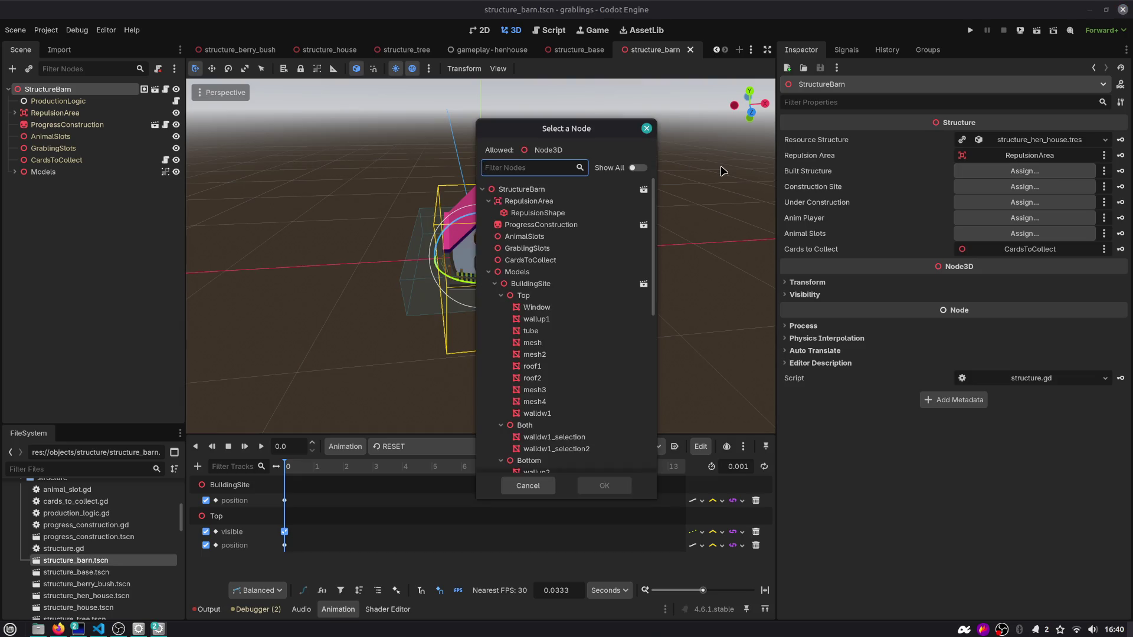
pyautogui.write('built')
pyautogui.click(596, 216)
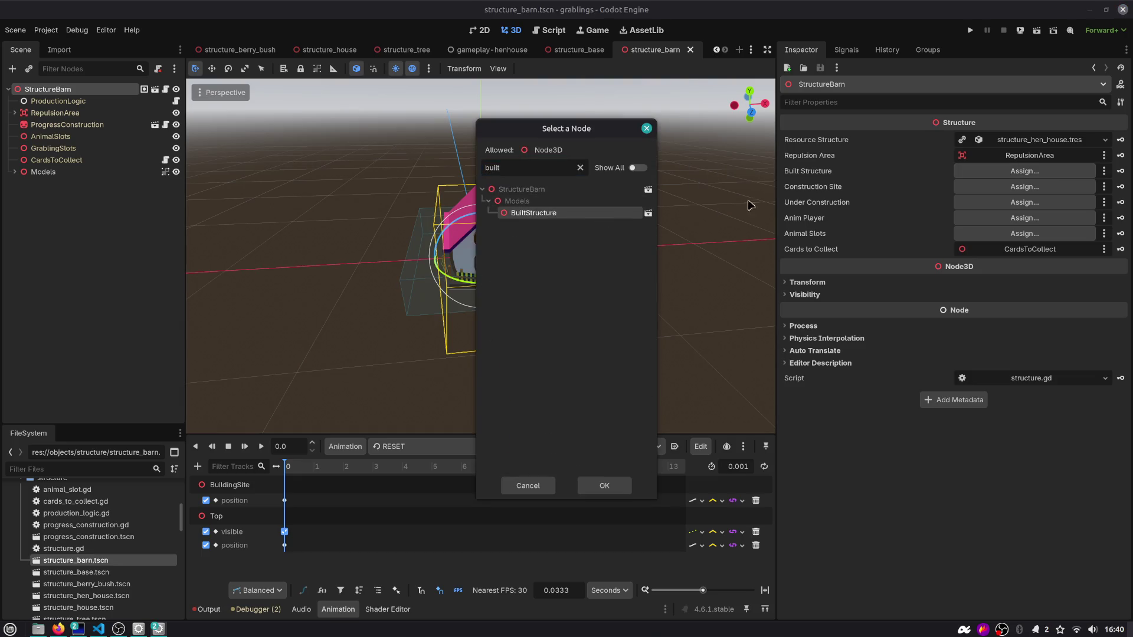
pyautogui.doubleClick(598, 215)
# Step: Assign UnderConstruction to Under Construction, clear the mistaken Construction Site link, and save
pyautogui.click(961, 183)
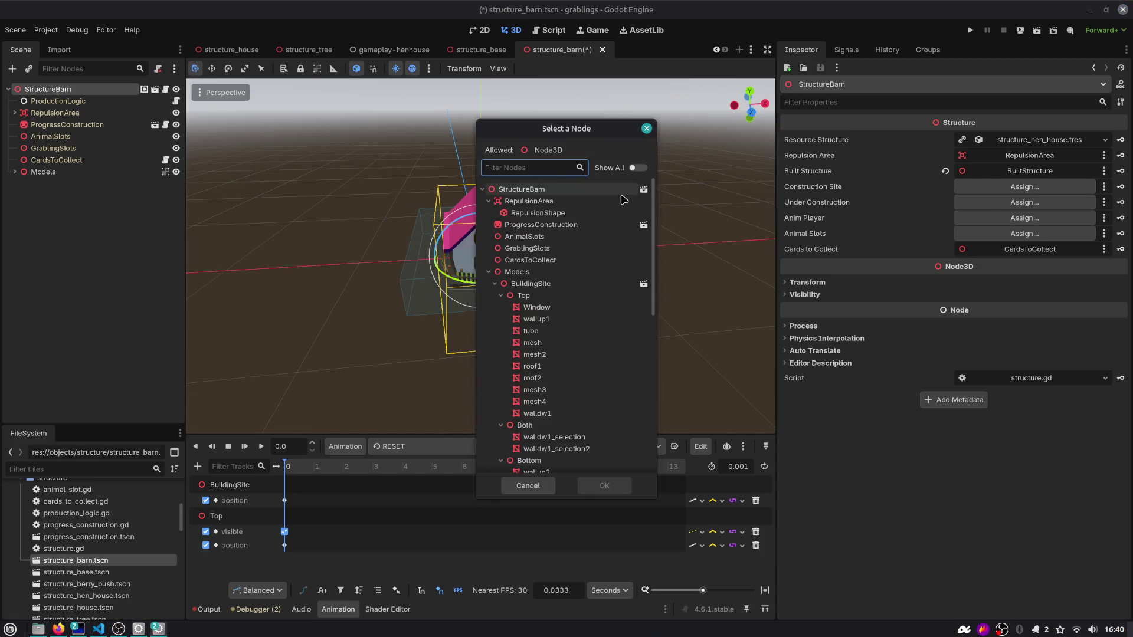
pyautogui.write('constr')
pyautogui.click(559, 228)
pyautogui.doubleClick(568, 227)
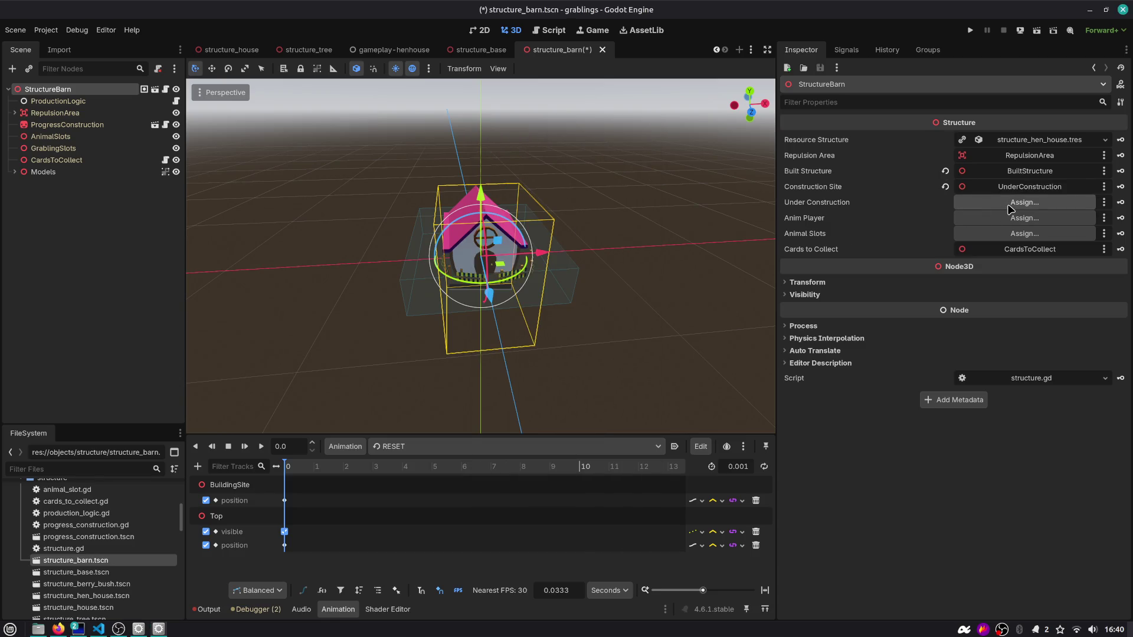
pyautogui.click(945, 186)
pyautogui.click(995, 203)
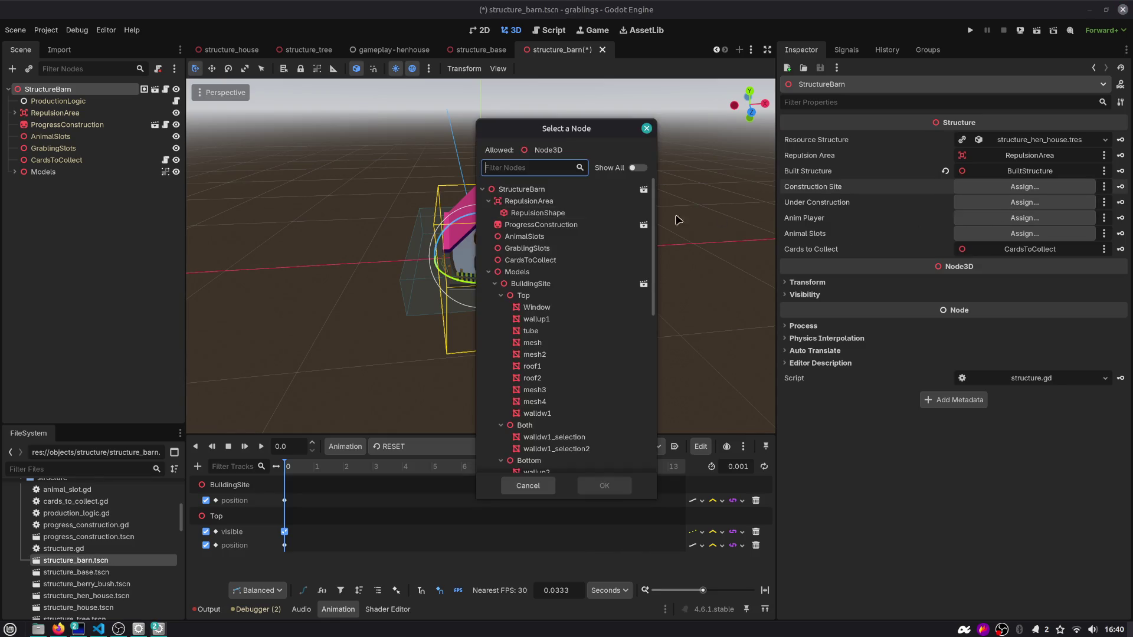
pyautogui.write('constr')
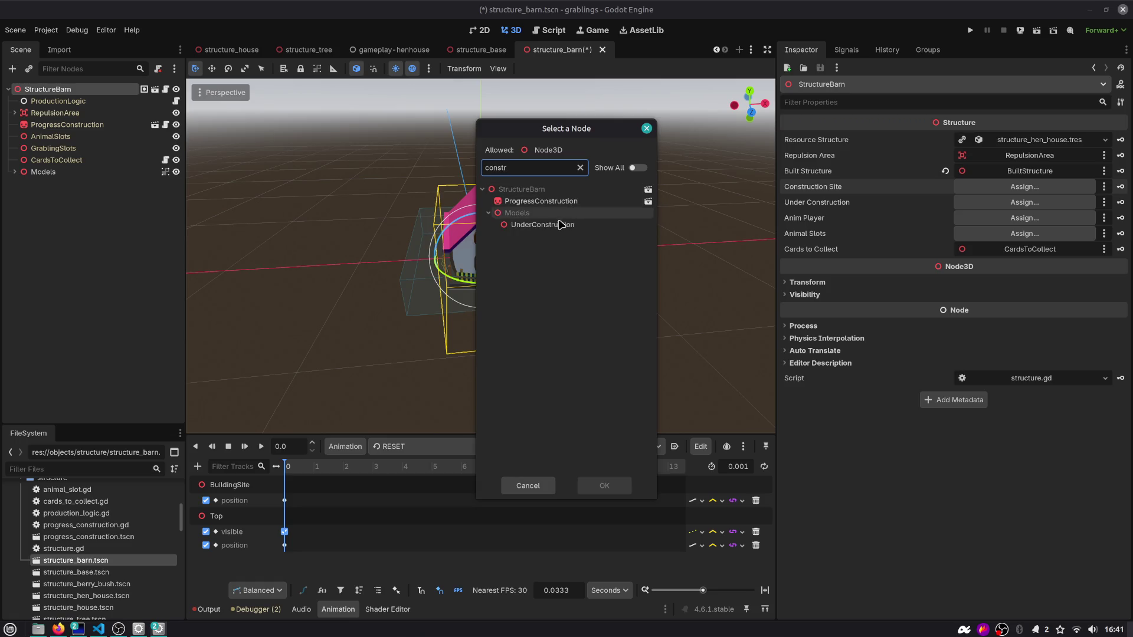
pyautogui.click(559, 226)
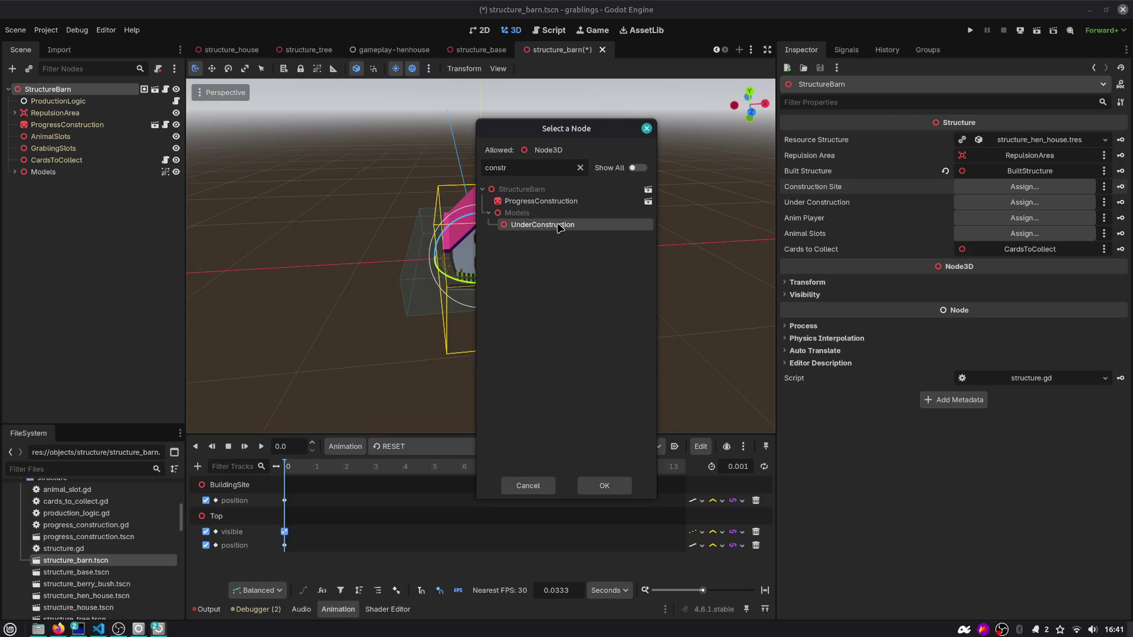
pyautogui.doubleClick(560, 226)
pyautogui.hotkey('ctrl', 's')
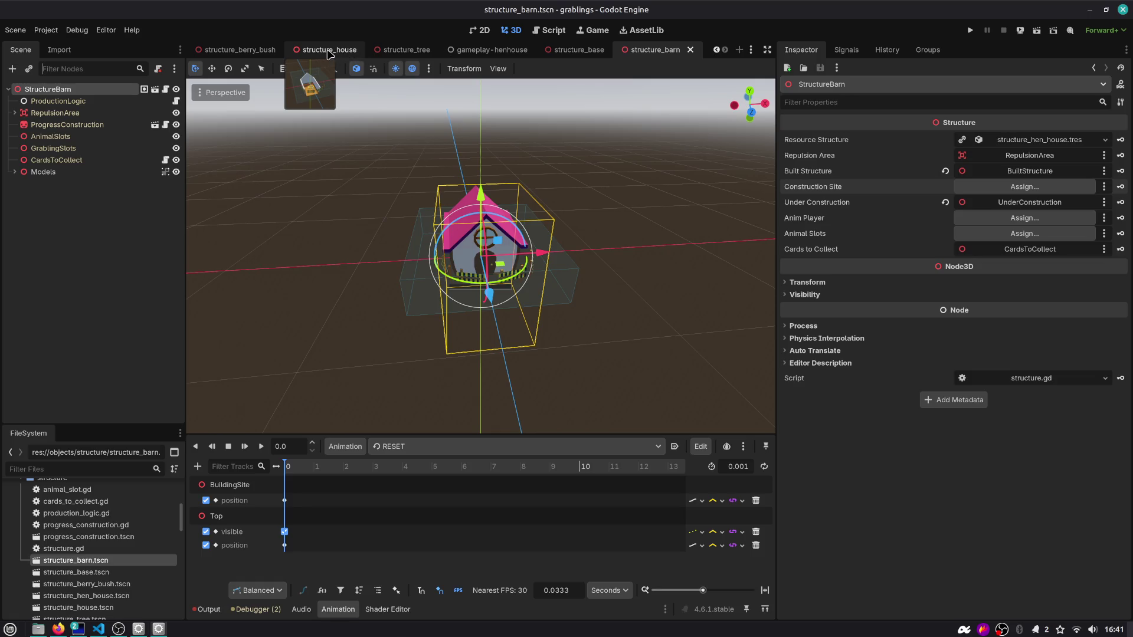
# Step: Link Construction Site to BuildingSite, Anim Player to AnimationPlayer and Animal Slots to AnimalSlots
pyautogui.click(327, 51)
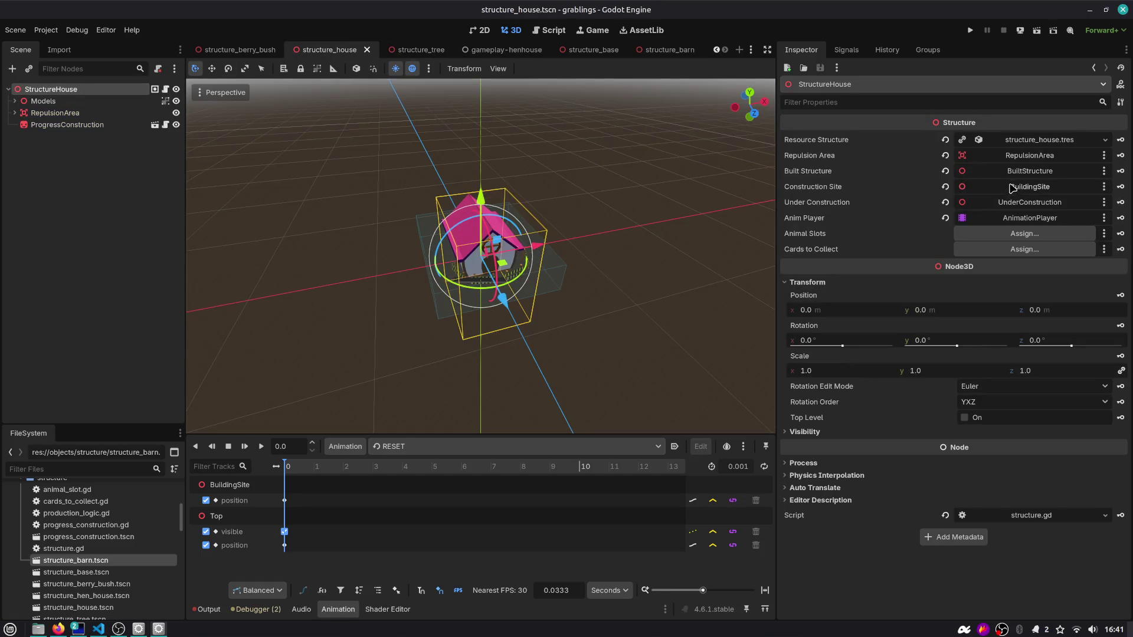
pyautogui.click(684, 50)
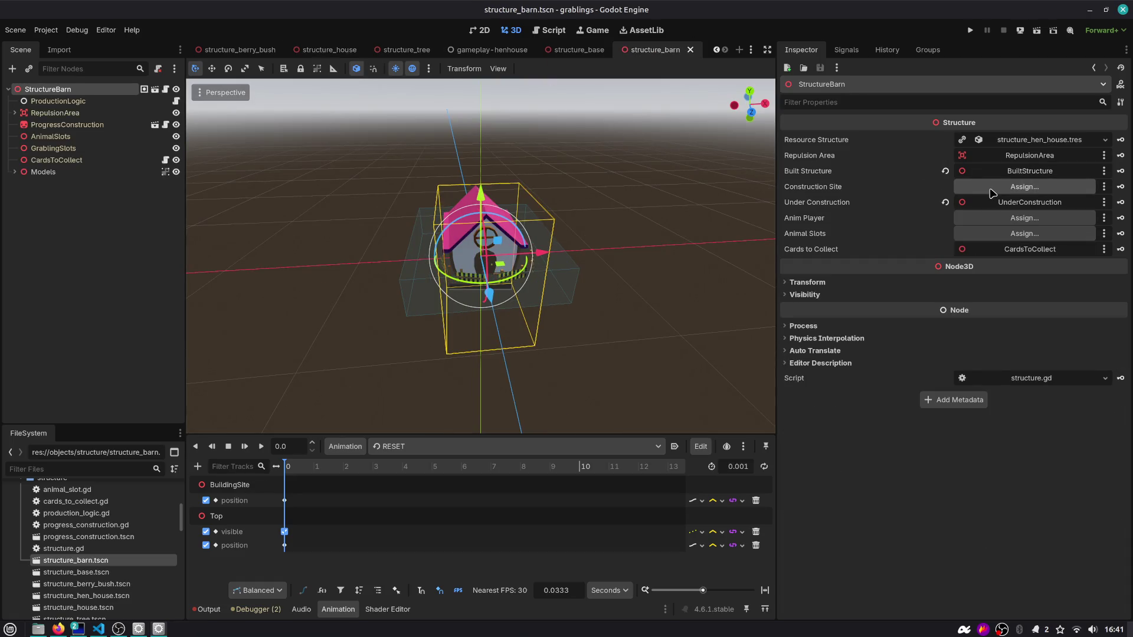
pyautogui.click(991, 188)
pyautogui.write('build')
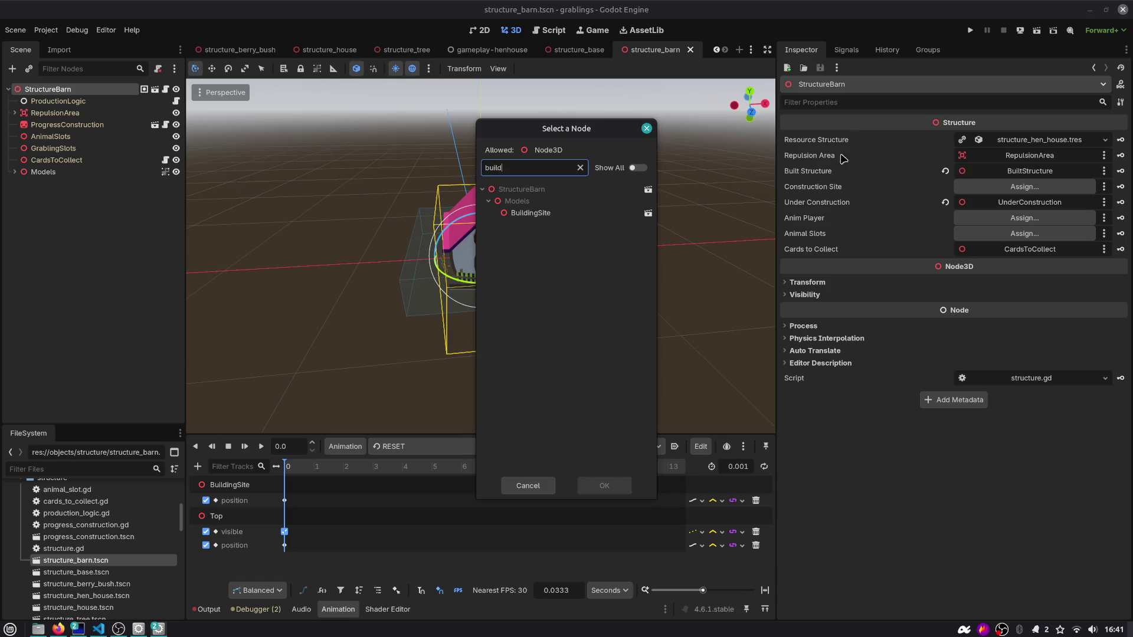
pyautogui.doubleClick(606, 219)
pyautogui.click(998, 218)
pyautogui.doubleClick(581, 219)
pyautogui.click(989, 234)
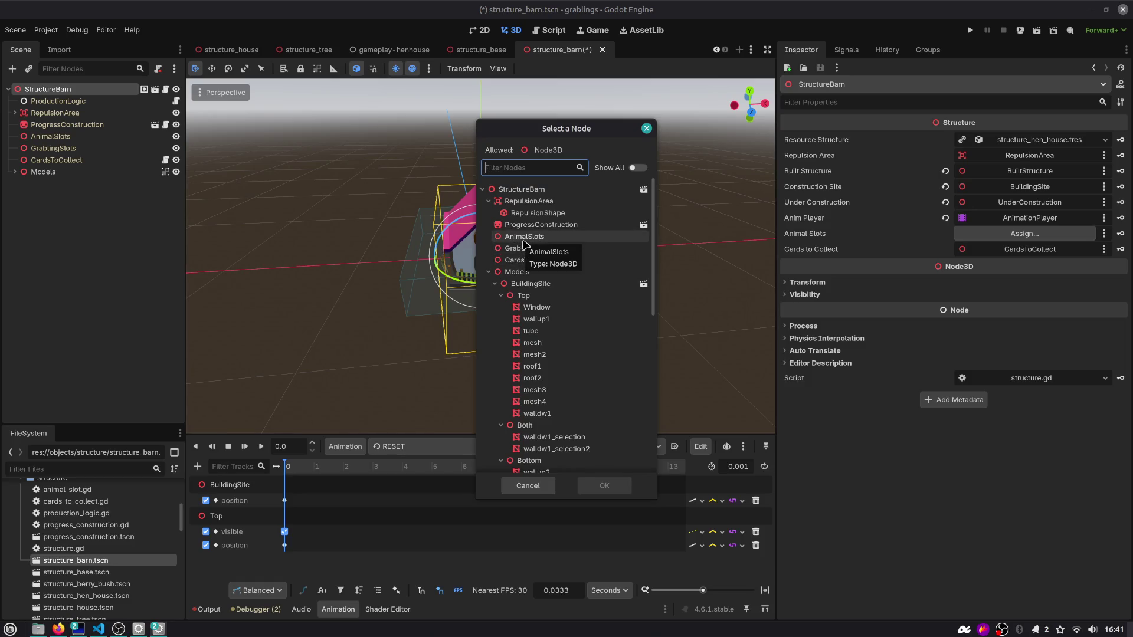
pyautogui.doubleClick(524, 237)
pyautogui.hotkey('alt', 'Tab')
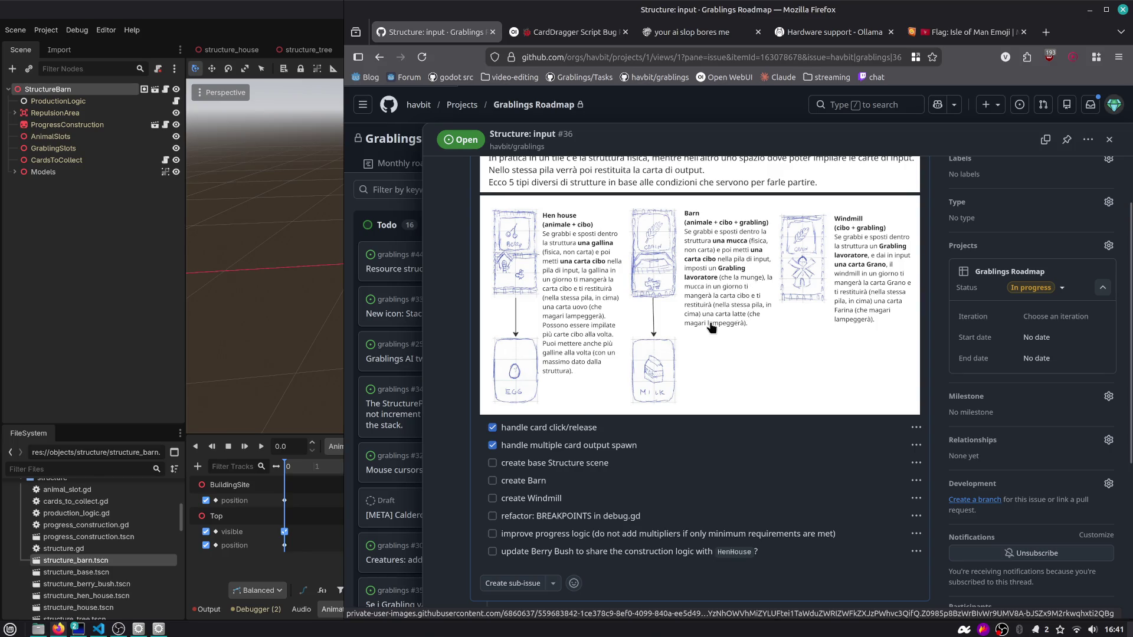
pyautogui.hotkey('alt', 'Tab')
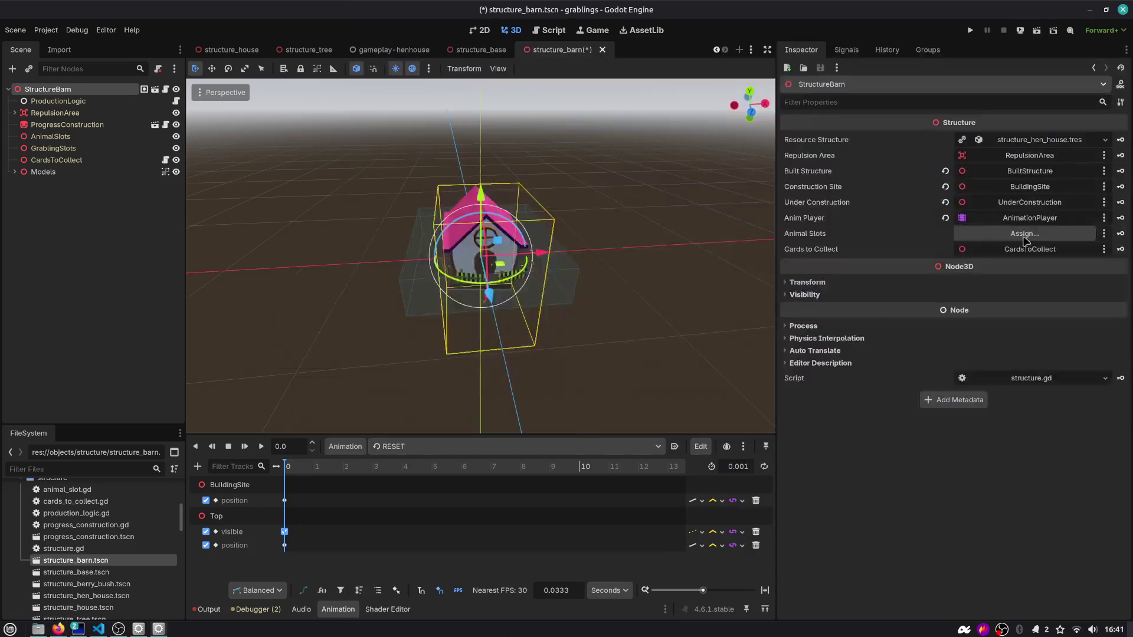
# Step: Assign AnimalSlots to the barn's Animal Slots property and save the barn scene
pyautogui.click(979, 236)
pyautogui.write('slot')
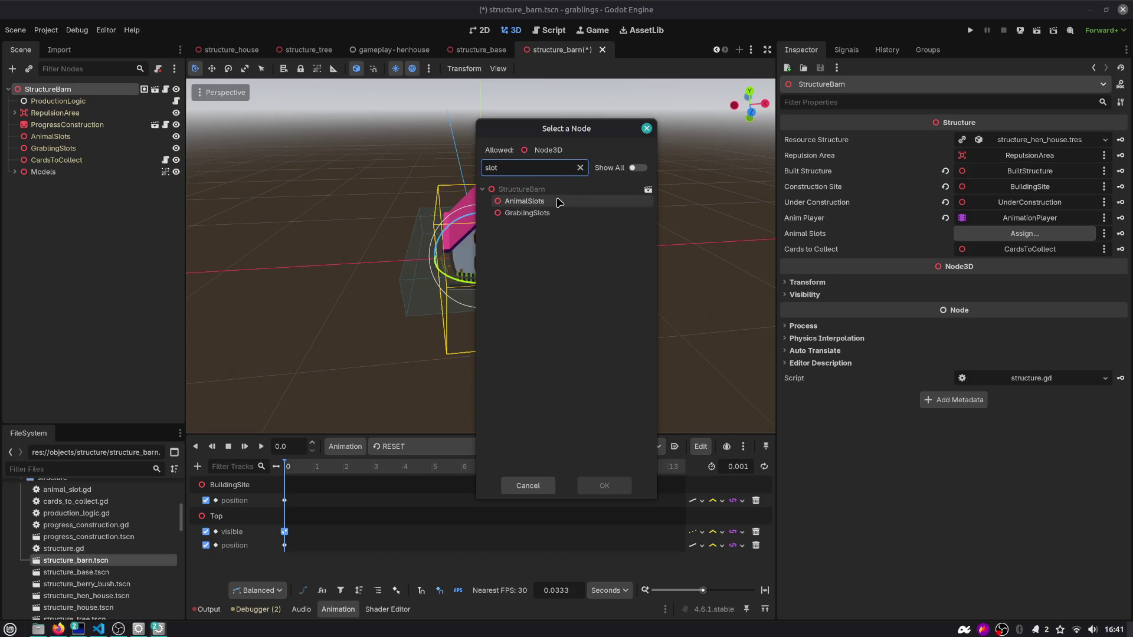
pyautogui.doubleClick(555, 201)
pyautogui.click(106, 195)
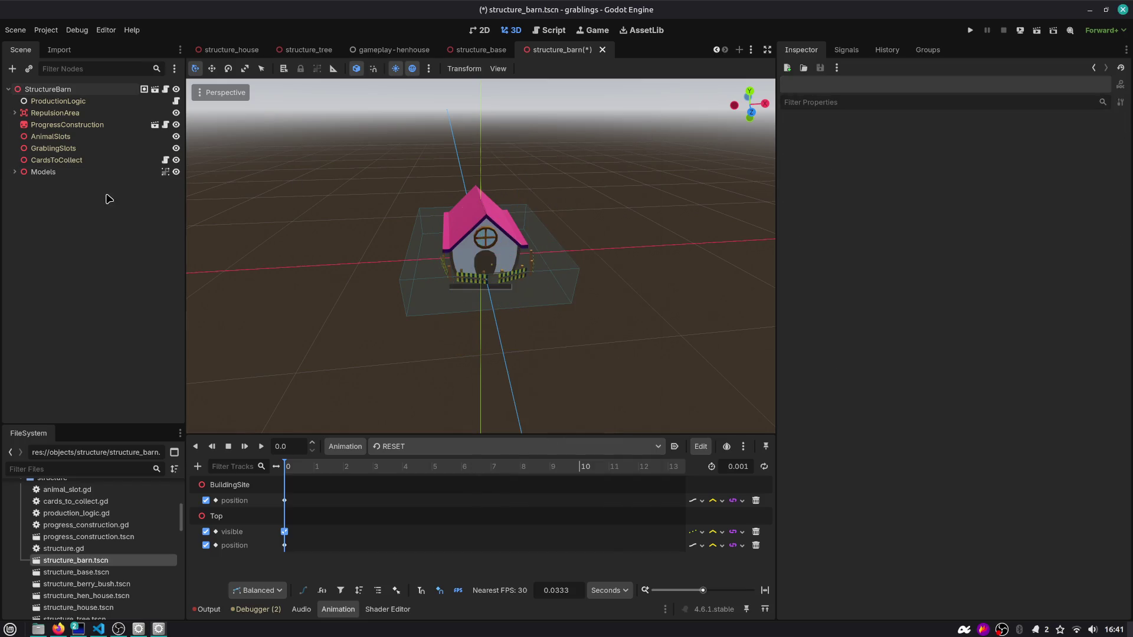
pyautogui.hotkey('ctrl', 's')
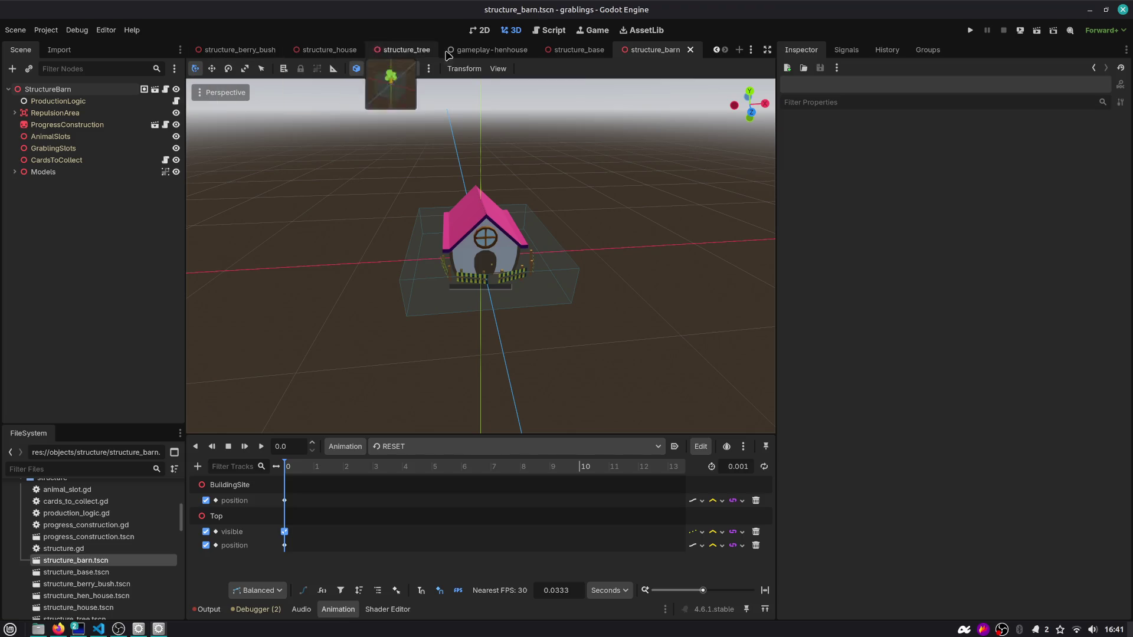
# Step: In structure_base, set Animal Slots to the AnimalSlots node and save the scene
pyautogui.click(591, 53)
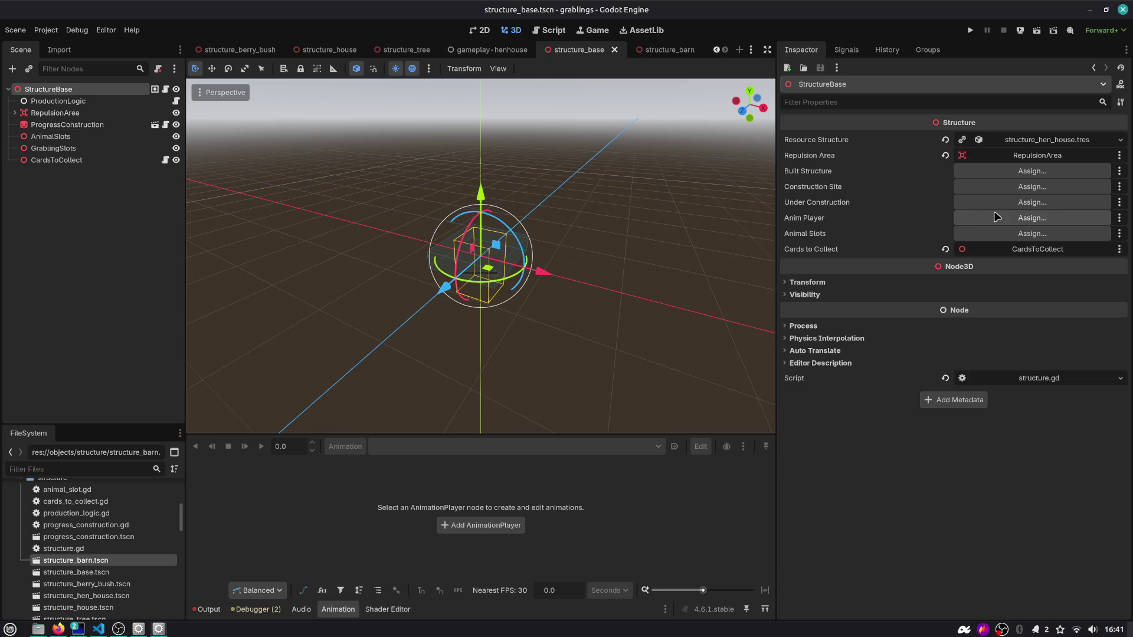
pyautogui.click(1007, 234)
pyautogui.doubleClick(552, 243)
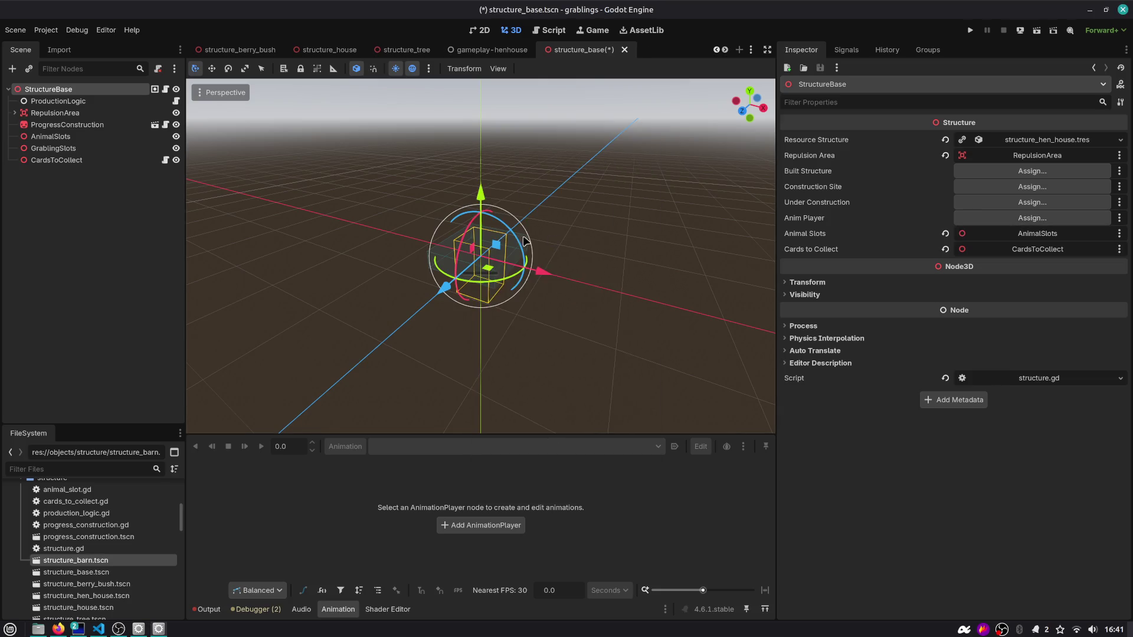
pyautogui.click(100, 216)
pyautogui.hotkey('ctrl', 's')
pyautogui.click(59, 150)
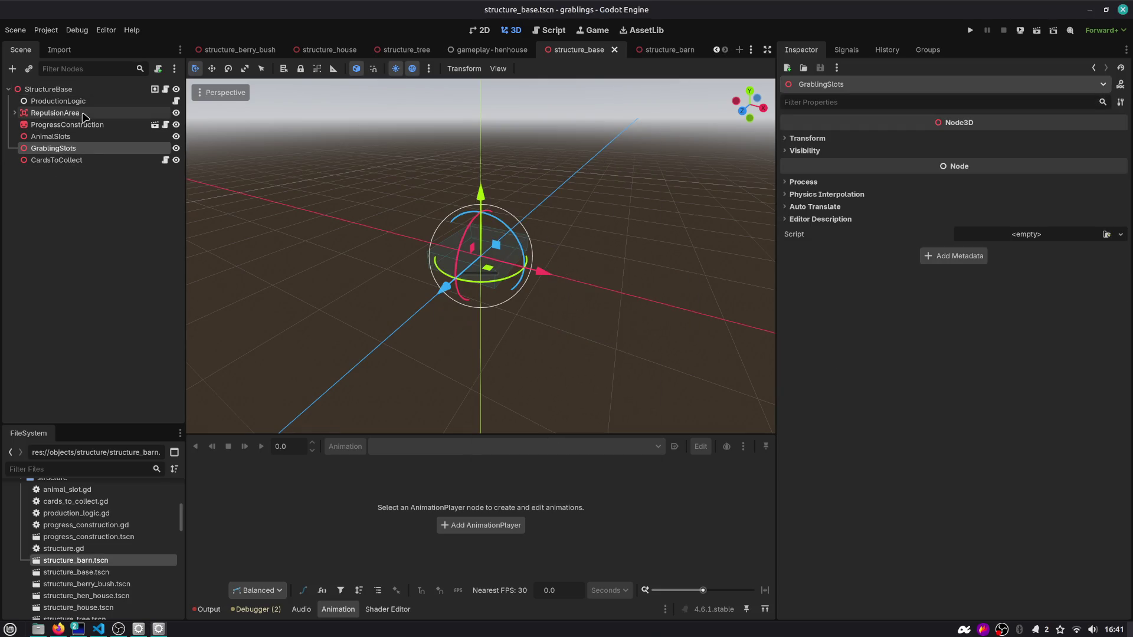
pyautogui.click(165, 89)
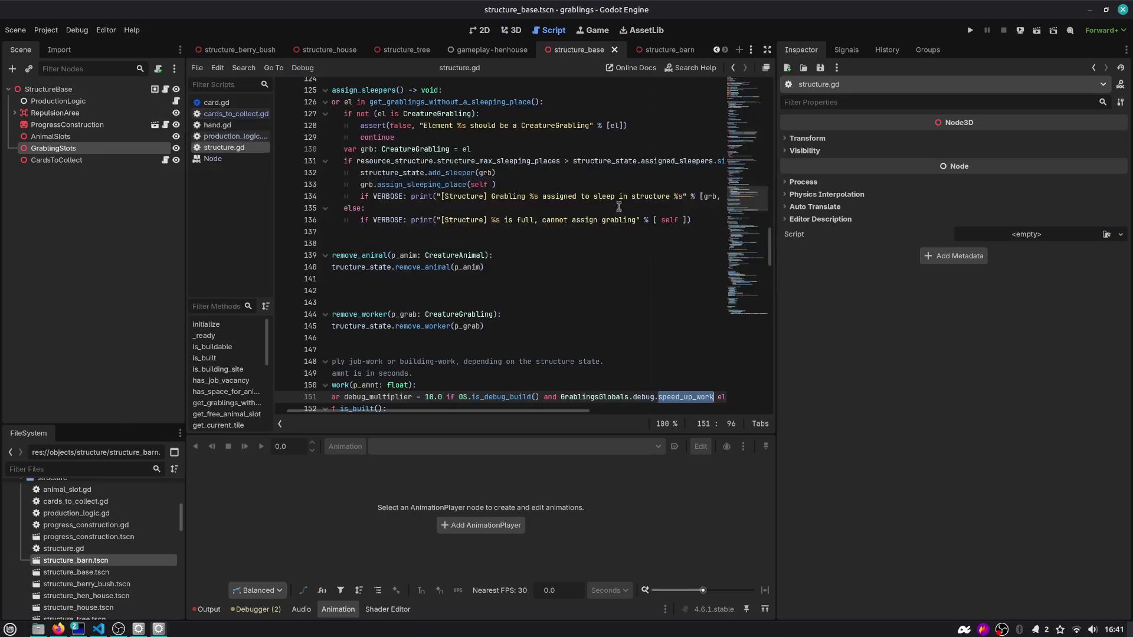
# Step: Review the StructureBase scene tree, selecting the root and then the GrablingSlots node
pyautogui.moveTo(743, 188); pyautogui.dragTo(752, 53)
pyautogui.scroll(-1, 424, 177)
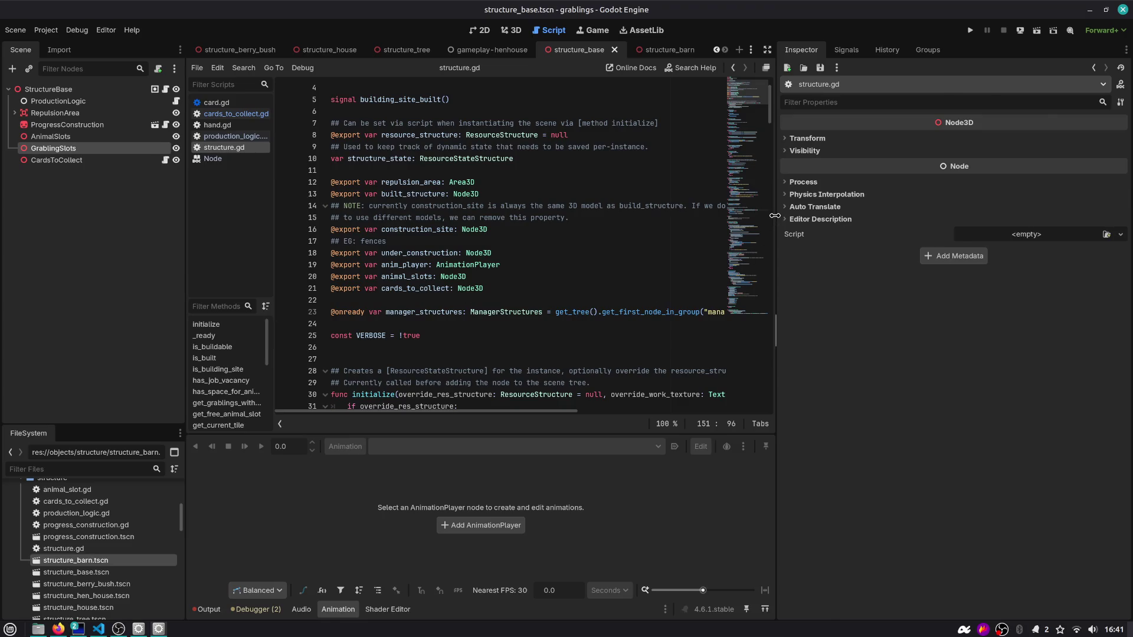
pyautogui.rightClick(67, 204)
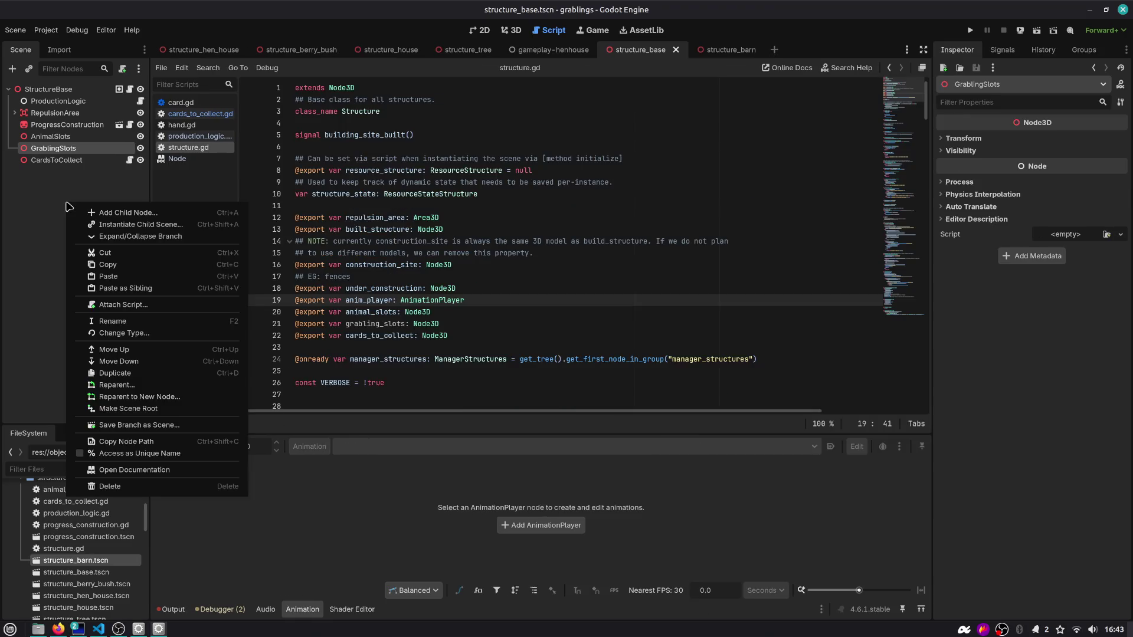
pyautogui.press('Escape')
pyautogui.click(48, 89)
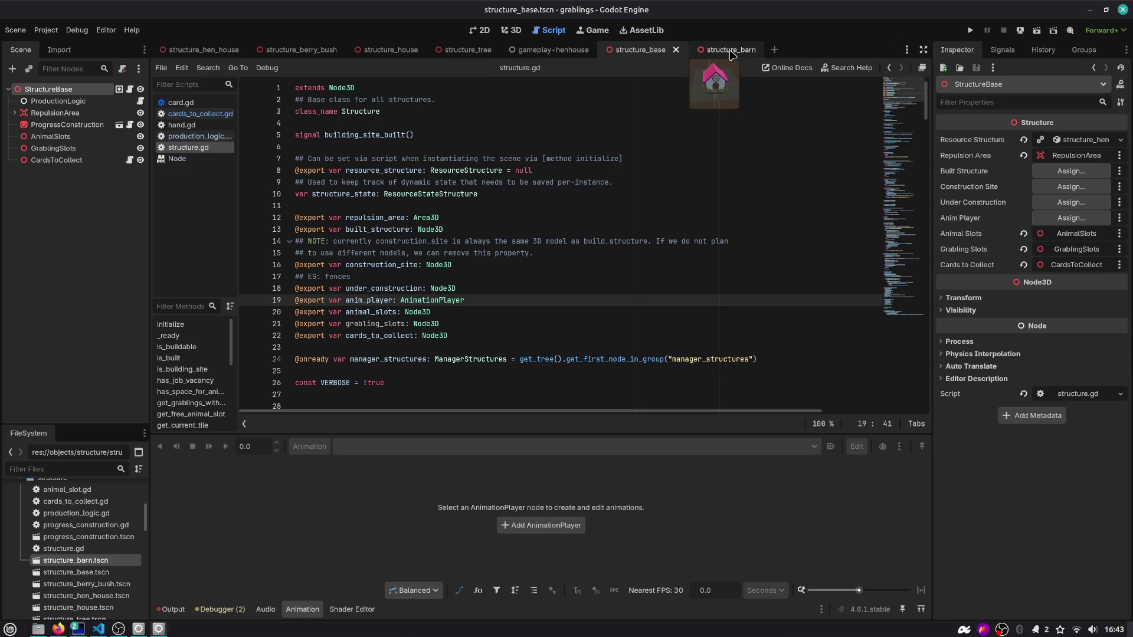
pyautogui.click(77, 150)
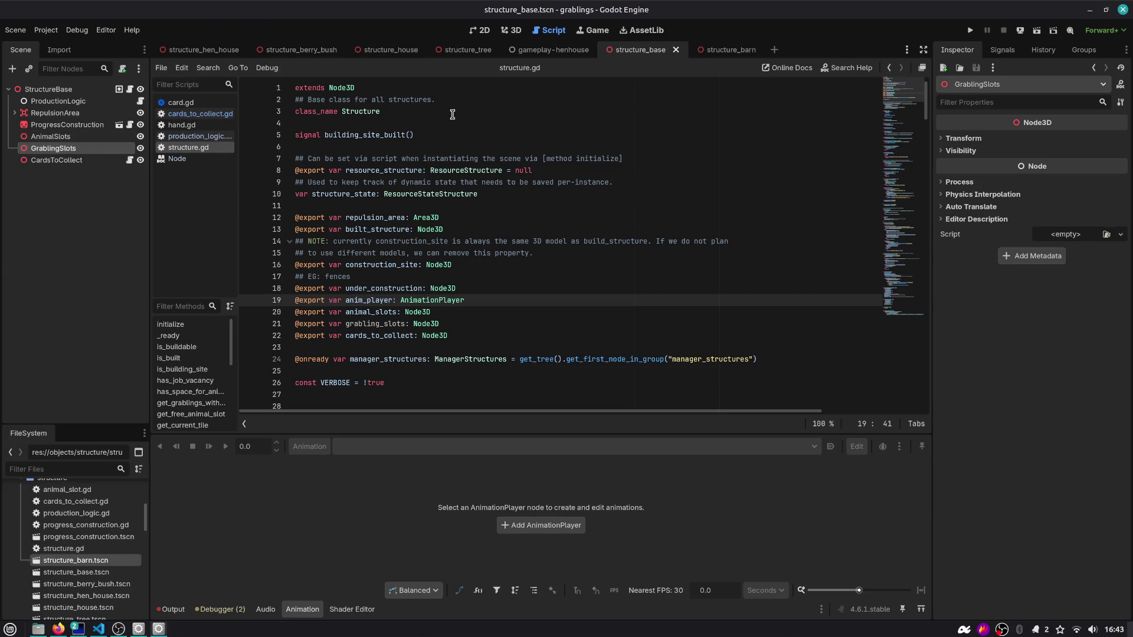
# Step: Show the structure_barn scene in the 3D view with its Models node expanded
pyautogui.click(714, 49)
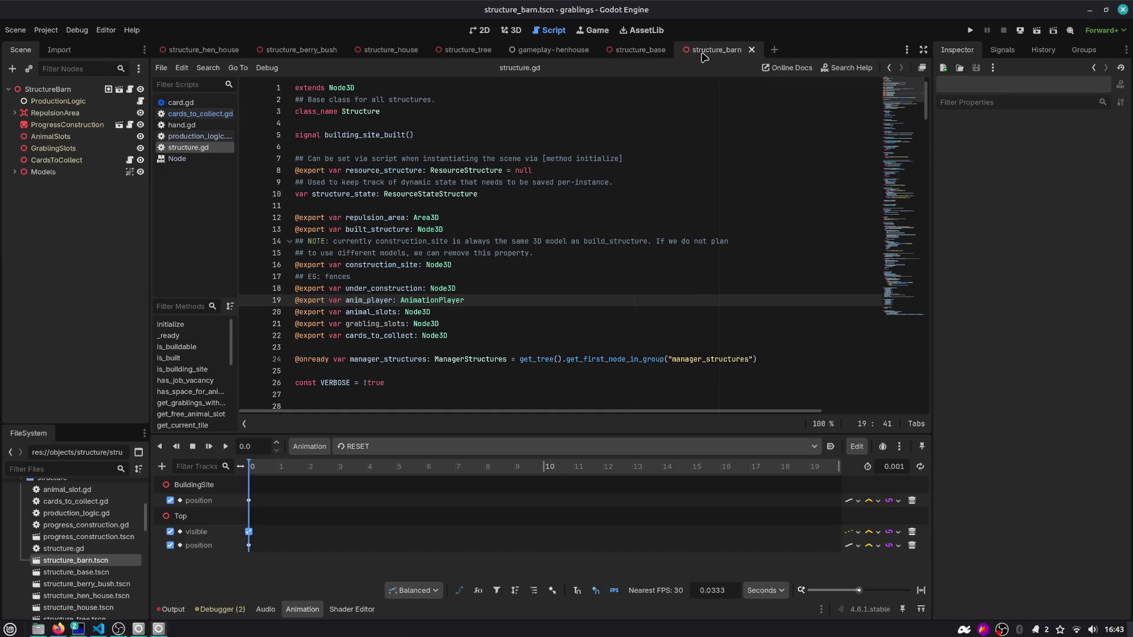
pyautogui.click(86, 89)
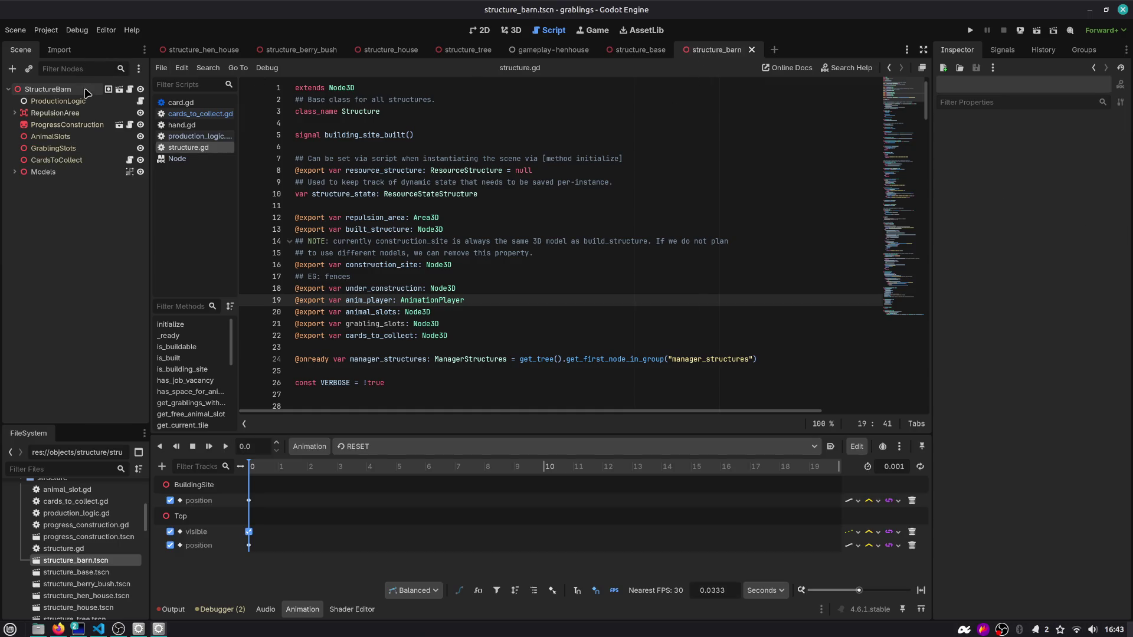
pyautogui.click(512, 30)
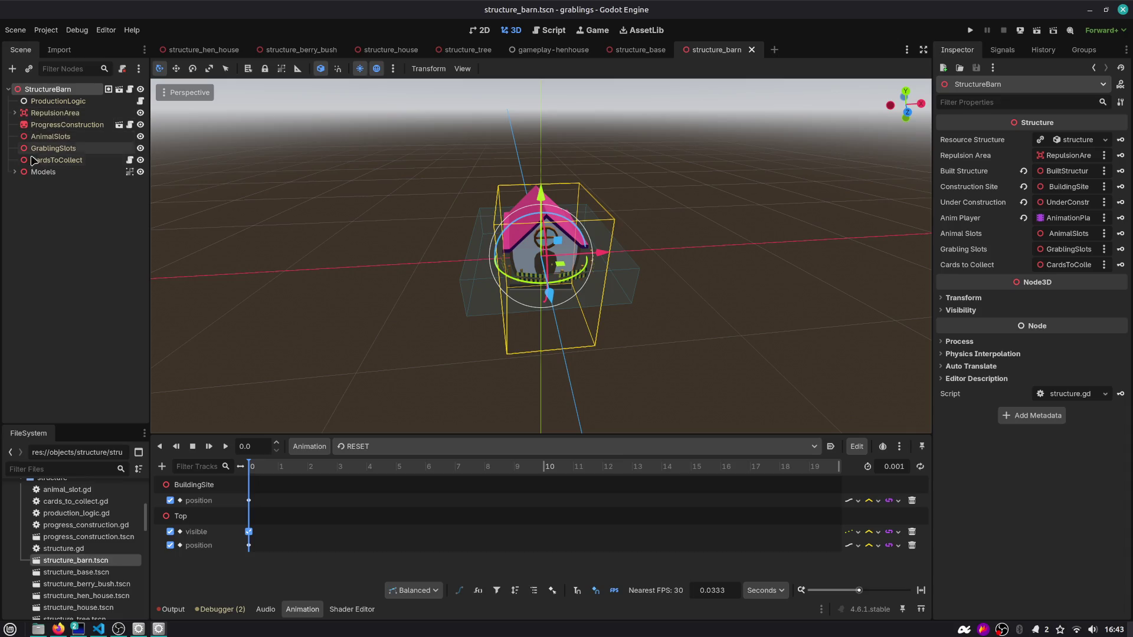
pyautogui.click(83, 173)
# Step: Create a Label3D node under Models, undoing the stray 2D Label first
pyautogui.hotkey('ctrl', 'a')
pyautogui.write('label')
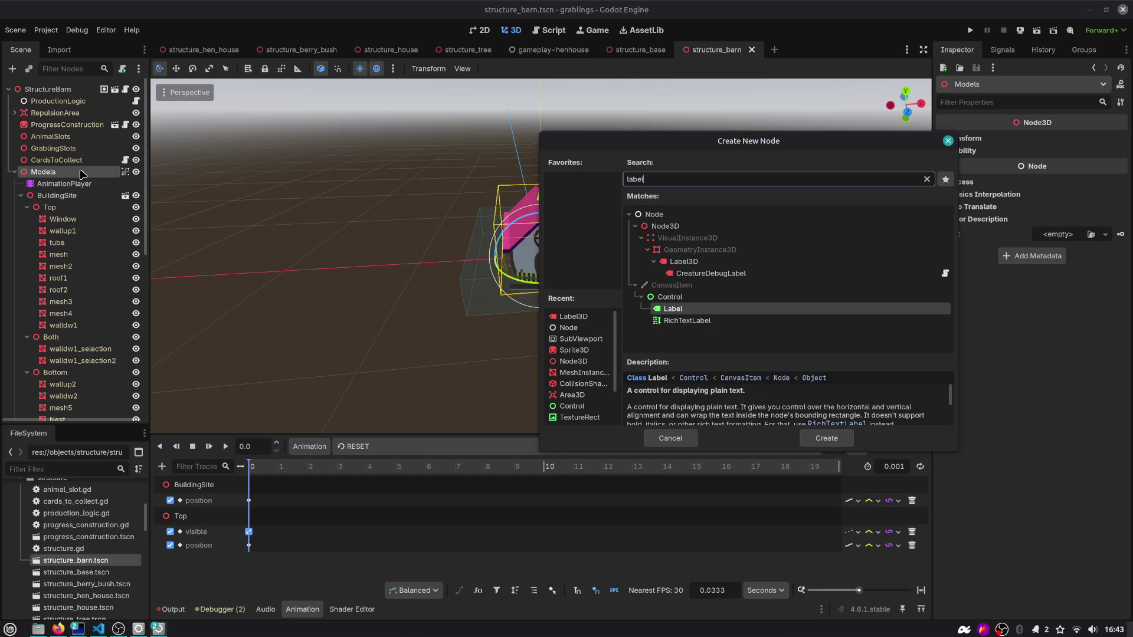
pyautogui.press('Return')
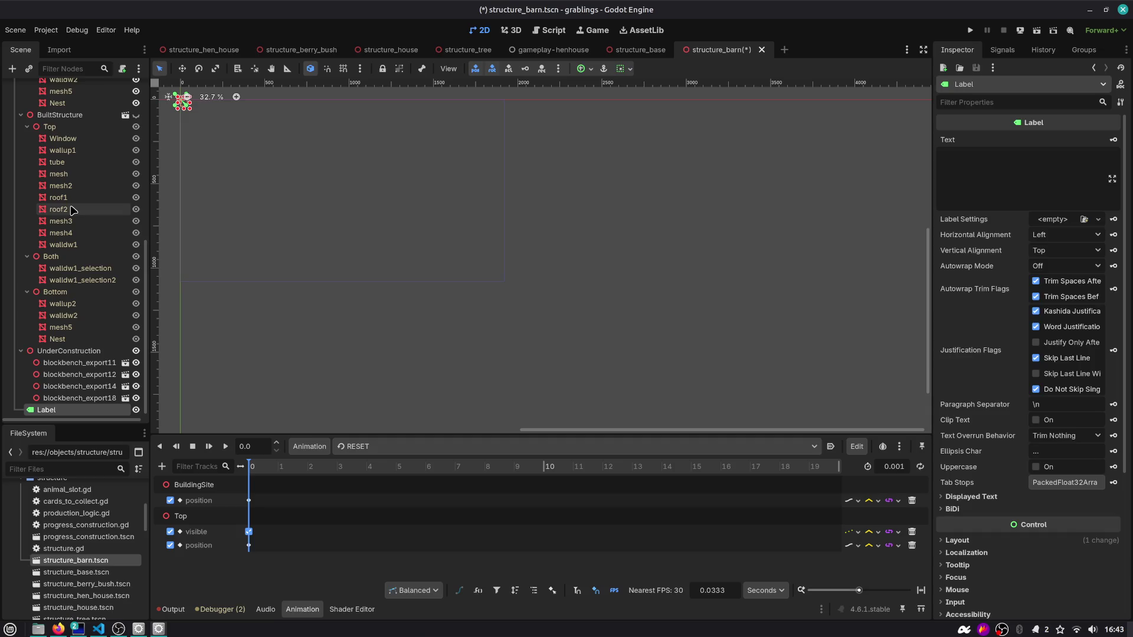
pyautogui.hotkey('ctrl', 'z')
pyautogui.scroll(10, 70, 216)
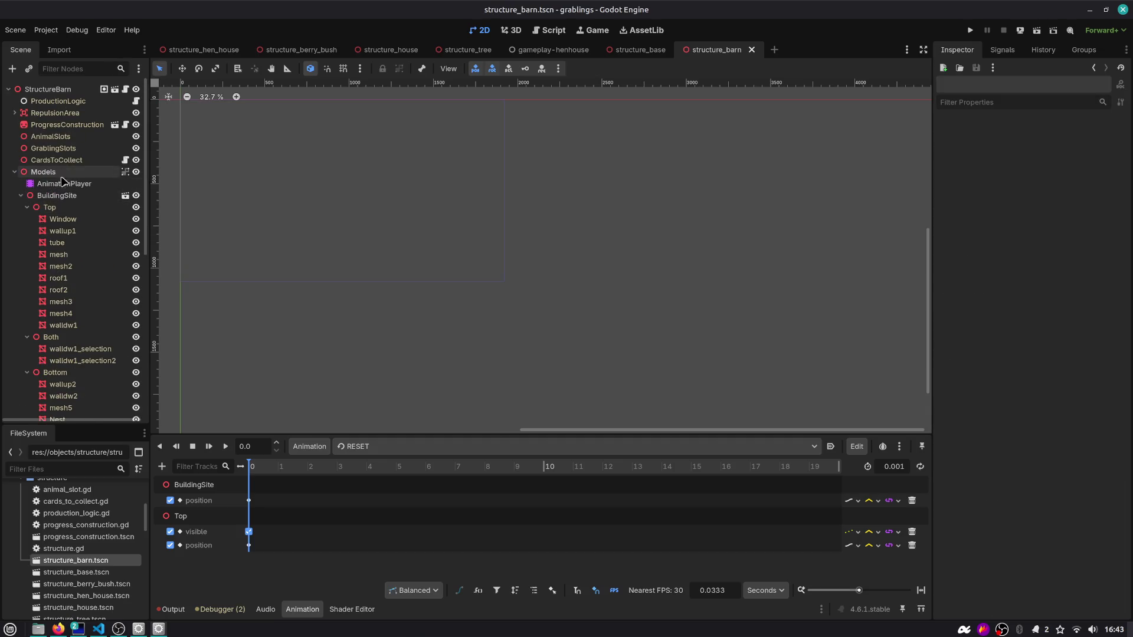
pyautogui.click(62, 174)
pyautogui.hotkey('ctrl', 'a')
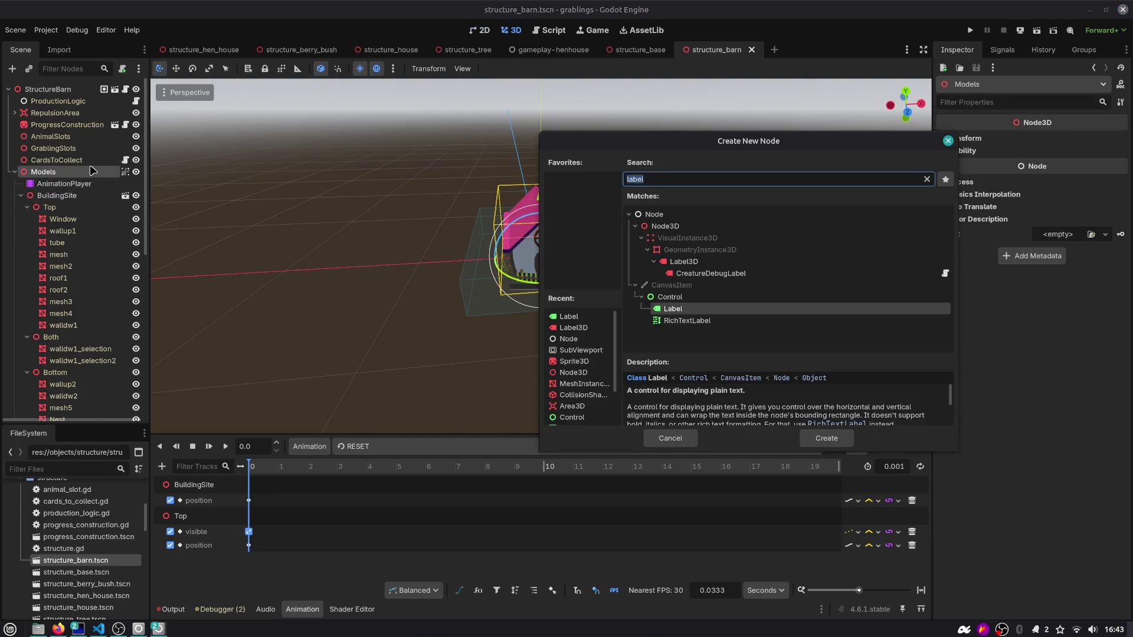
pyautogui.write('label')
pyautogui.press('Up')
pyautogui.press('Up')
pyautogui.press('Up')
pyautogui.press('Return')
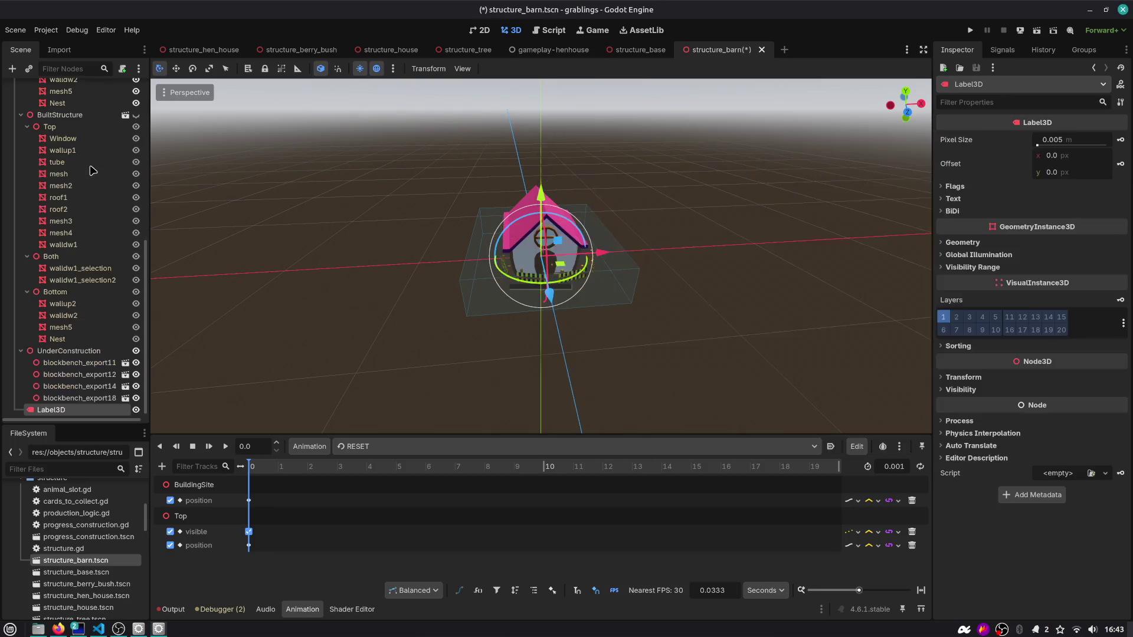
# Step: Place the Label3D directly under Models and raise it 0.522 units above the barn
pyautogui.moveTo(53, 411)
pyautogui.mouseDown()
pyautogui.moveTo(89, 75)
pyautogui.moveTo(57, 180)
pyautogui.mouseUp()
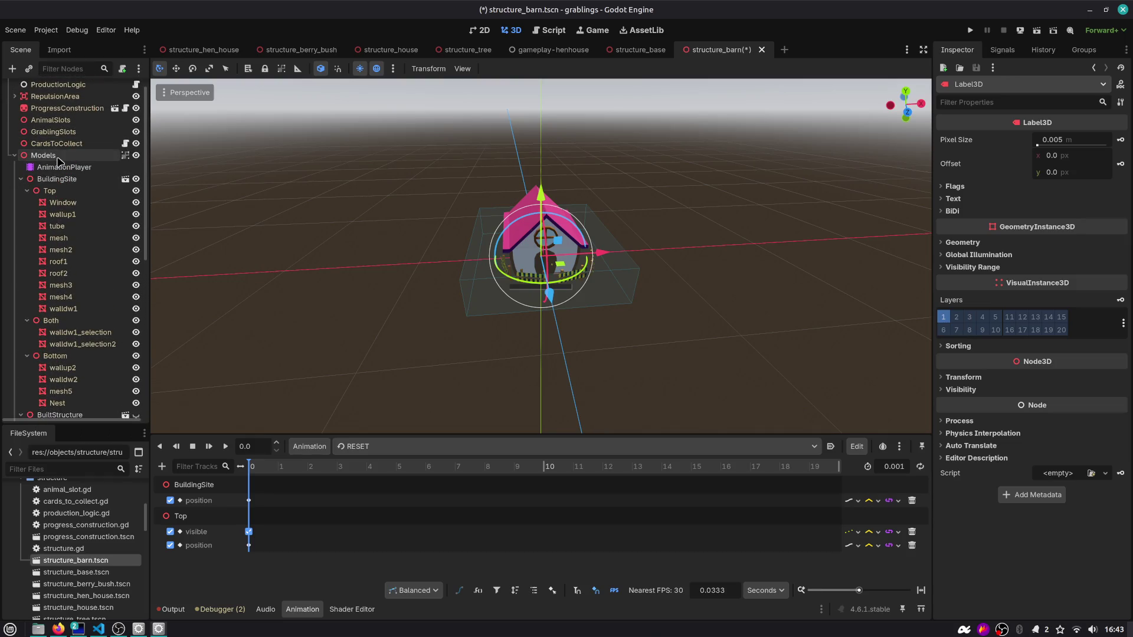
pyautogui.click(20, 179)
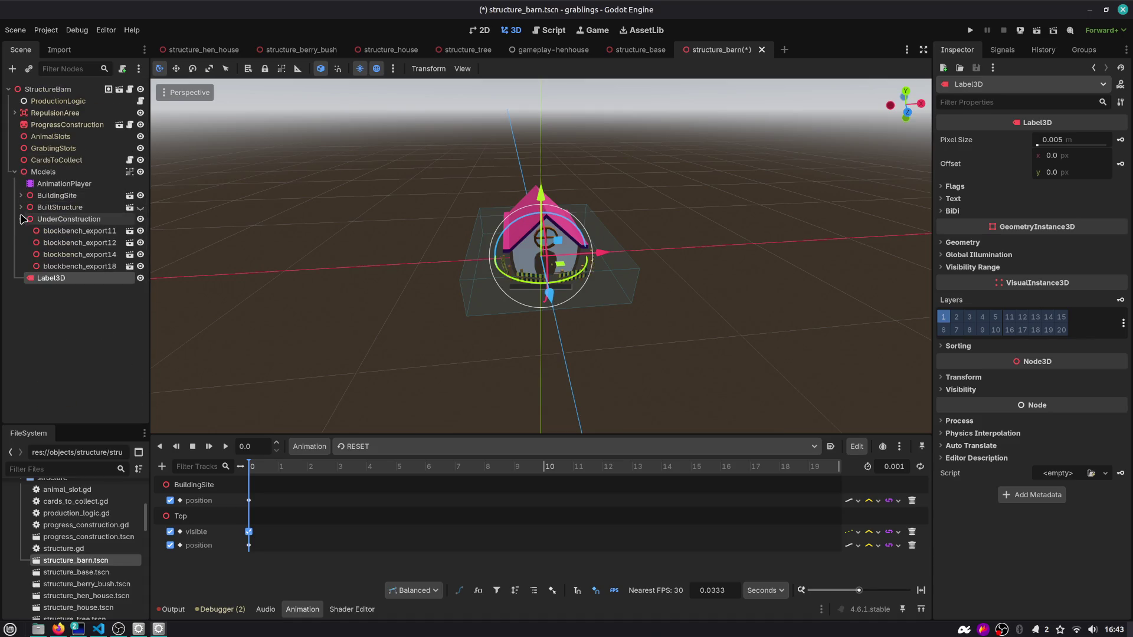
pyautogui.click(20, 207)
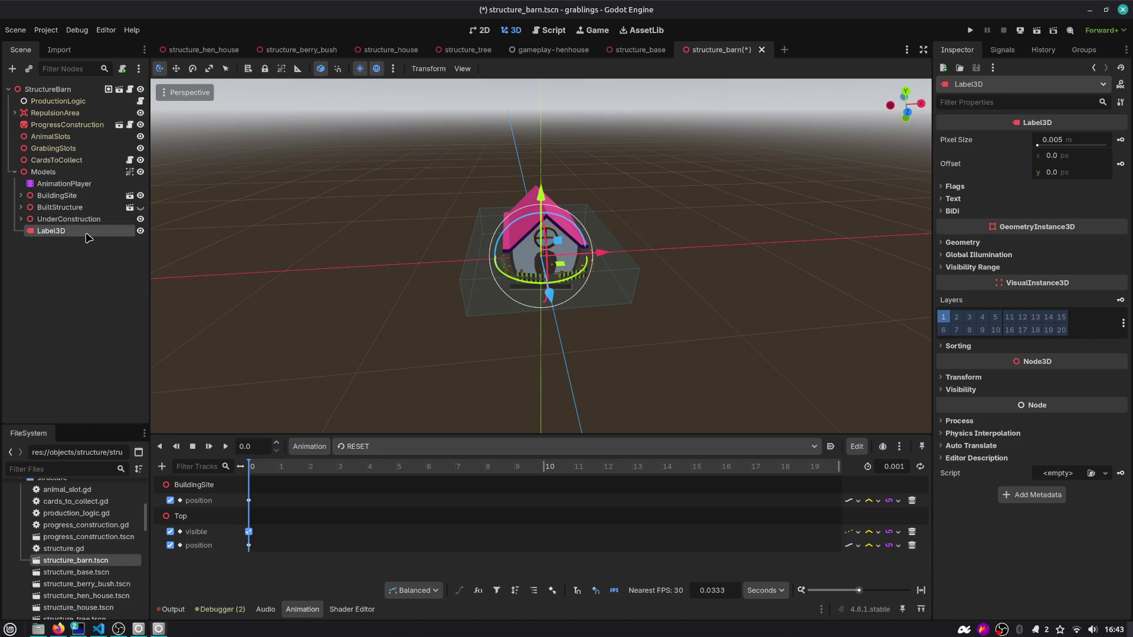
pyautogui.moveTo(541, 188); pyautogui.dragTo(539, 122)
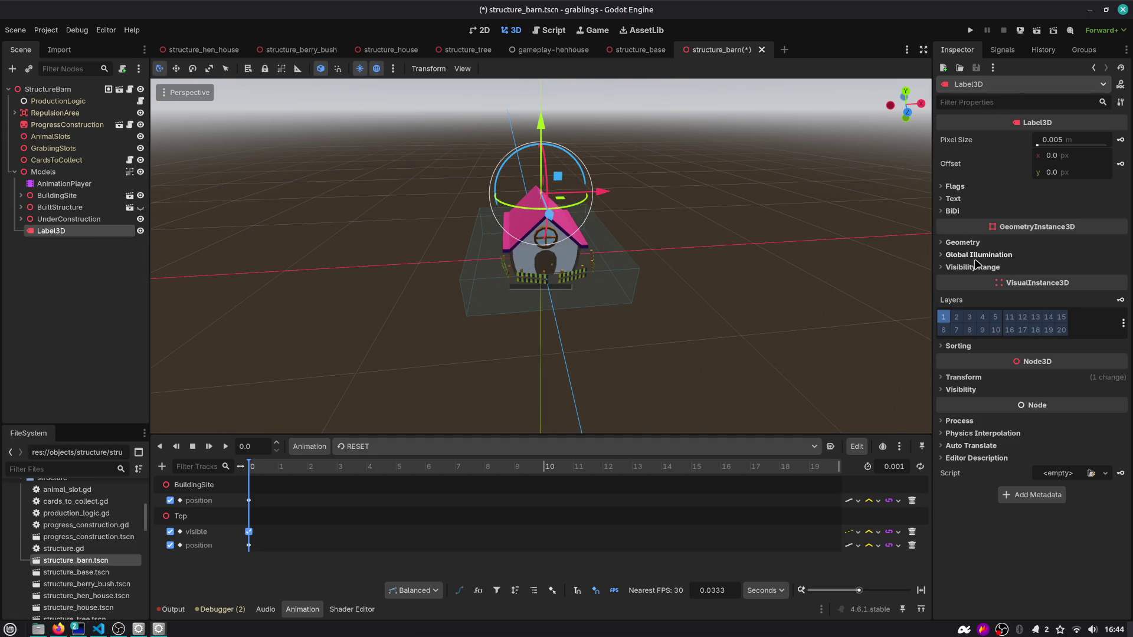
# Step: Set the Label3D's text to 'THIS IS A BARN!' and save structure_barn.tscn
pyautogui.click(967, 199)
pyautogui.click(1017, 260)
pyautogui.write('THIS IS A BARN!')
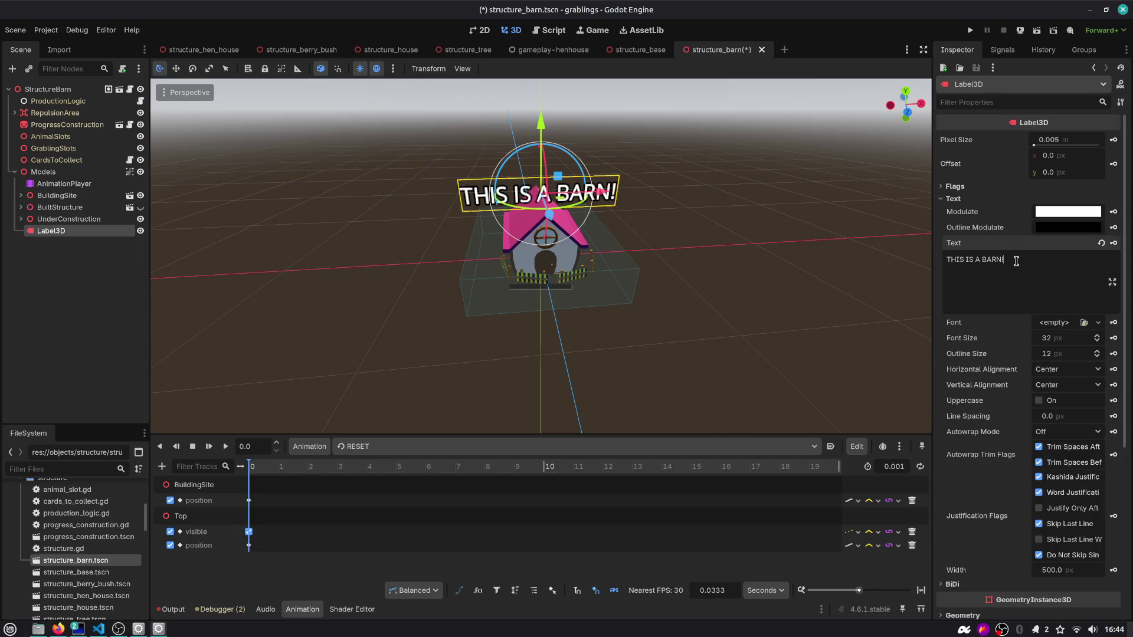
pyautogui.hotkey('ctrl', 's')
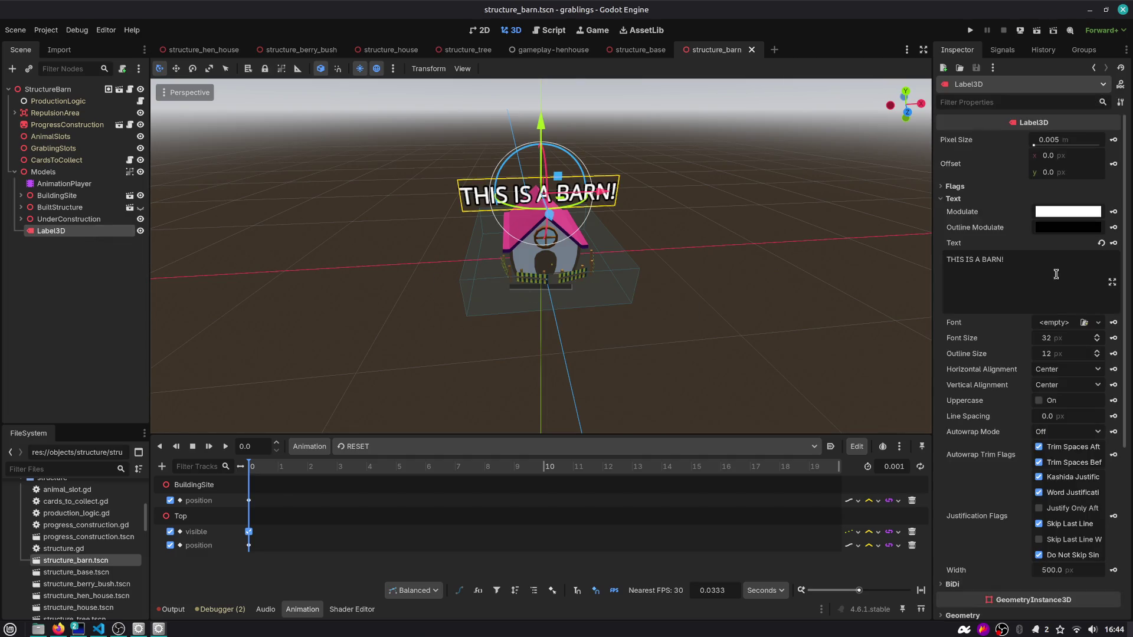
pyautogui.click(1045, 262)
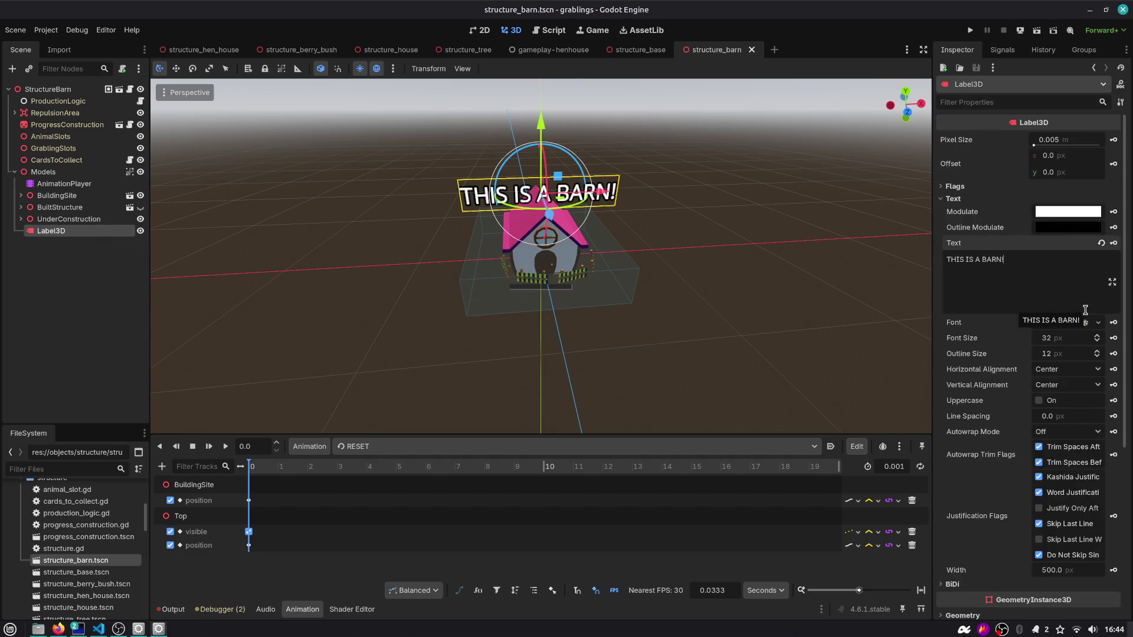
pyautogui.hotkey('ctrl', 's')
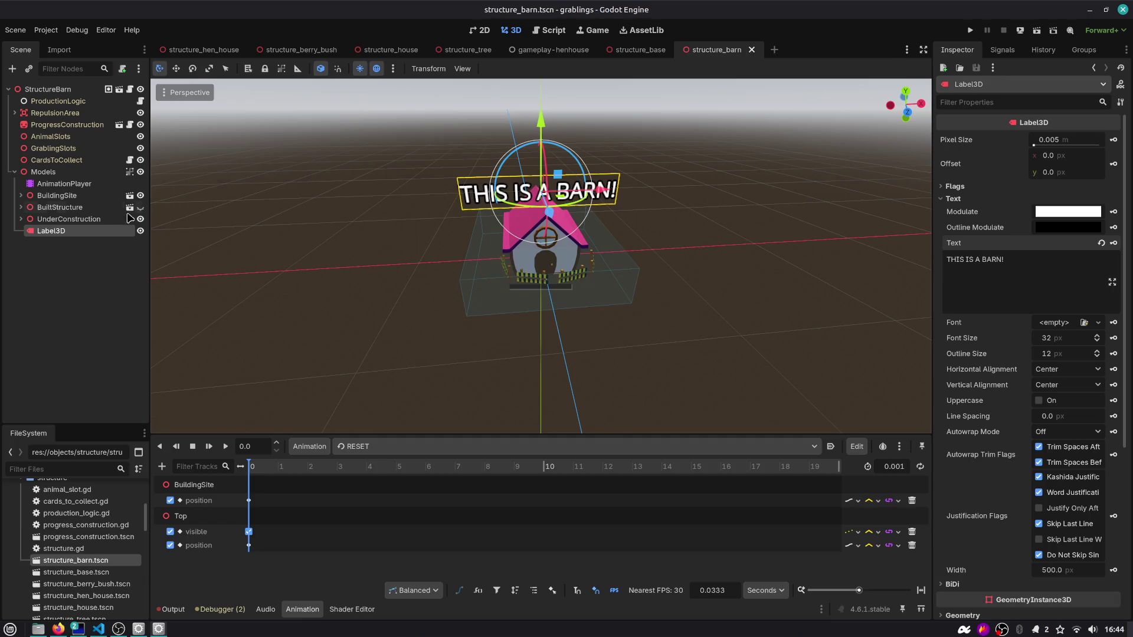
pyautogui.click(96, 254)
pyautogui.click(15, 172)
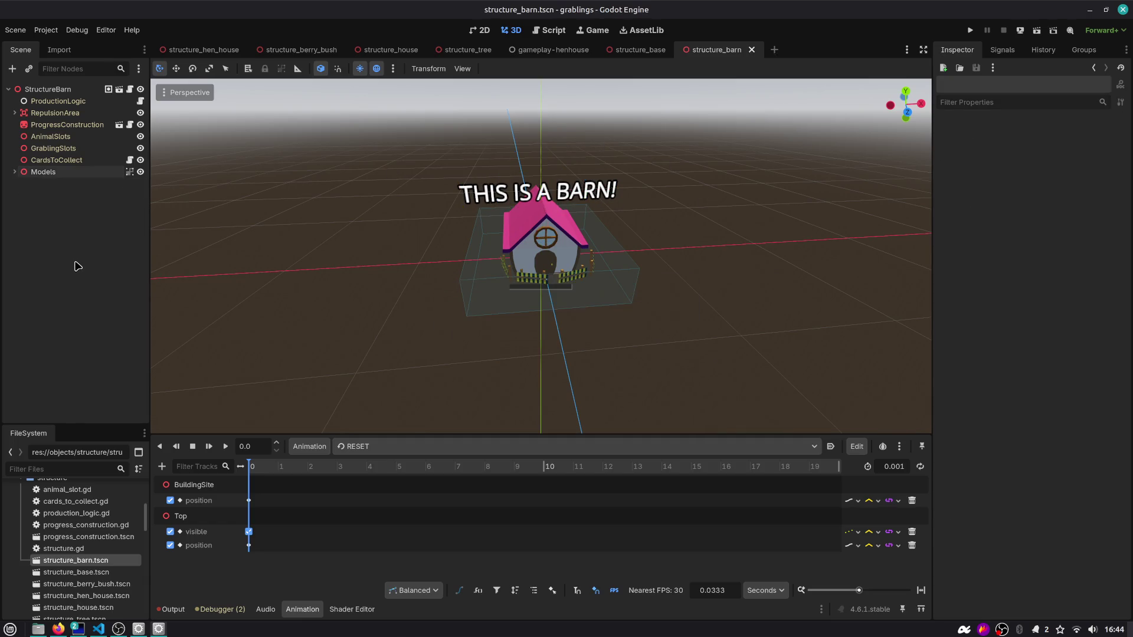
pyautogui.click(48, 89)
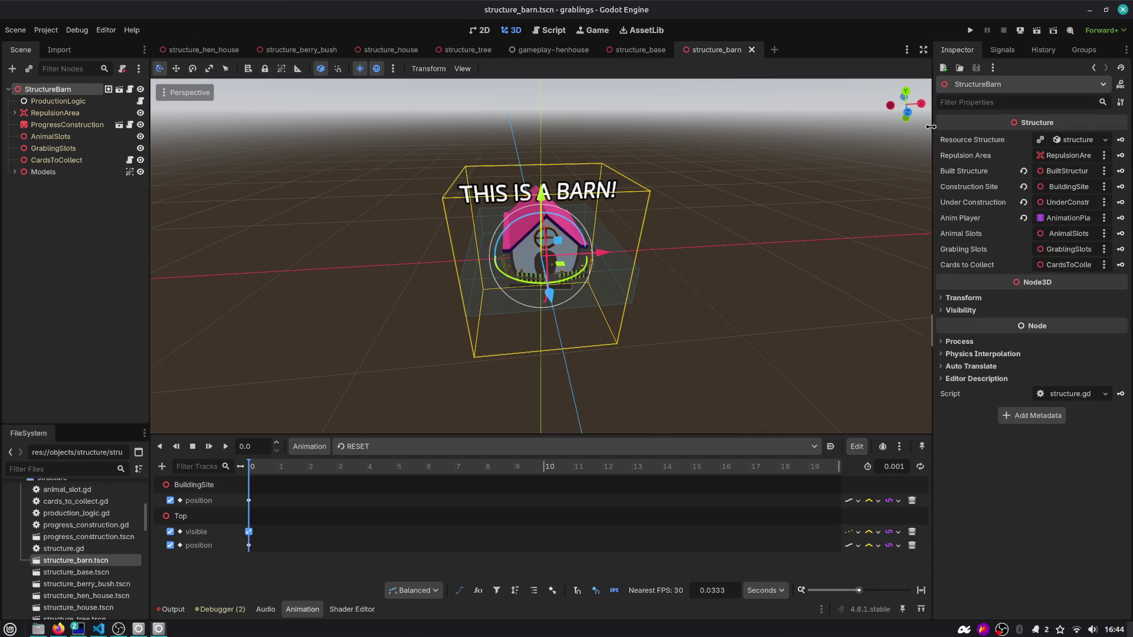
# Step: Widen the Inspector, clear structure_base's Resource Structure value and save that scene
pyautogui.moveTo(933, 131); pyautogui.dragTo(851, 133)
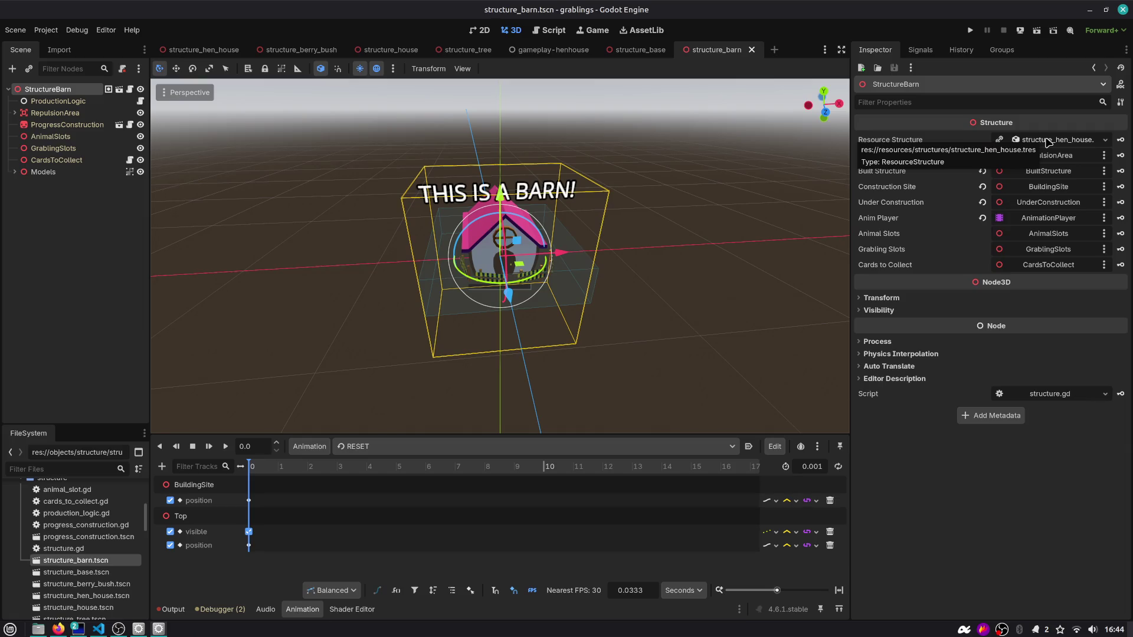
pyautogui.hotkey('ctrl', 'shift', 'Tab')
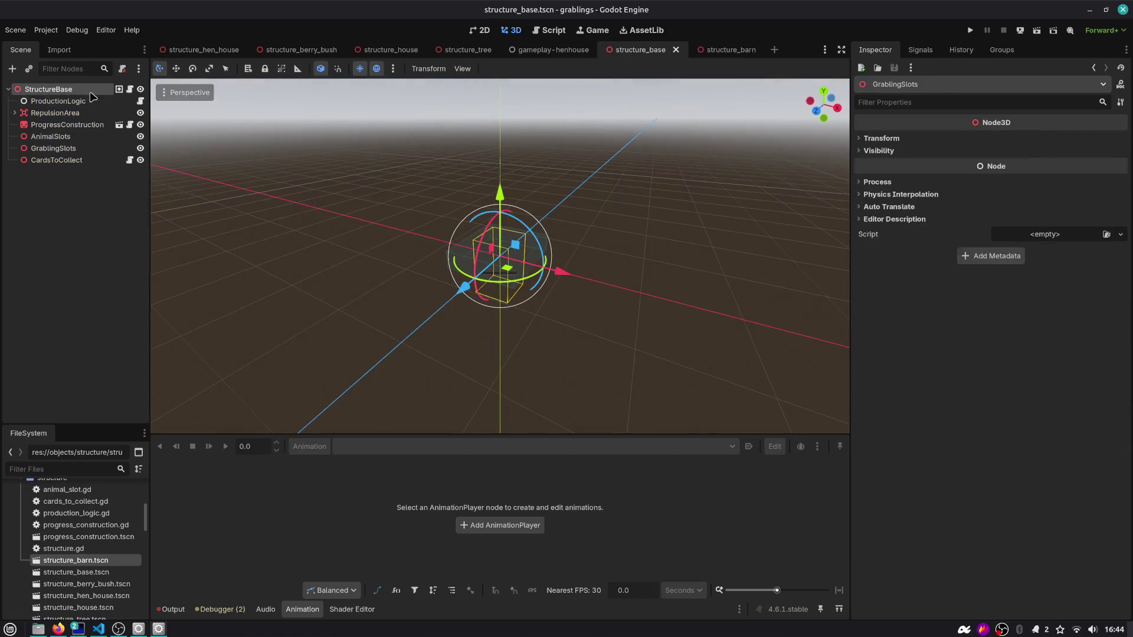
pyautogui.click(983, 140)
pyautogui.hotkey('ctrl', 's')
pyautogui.click(727, 51)
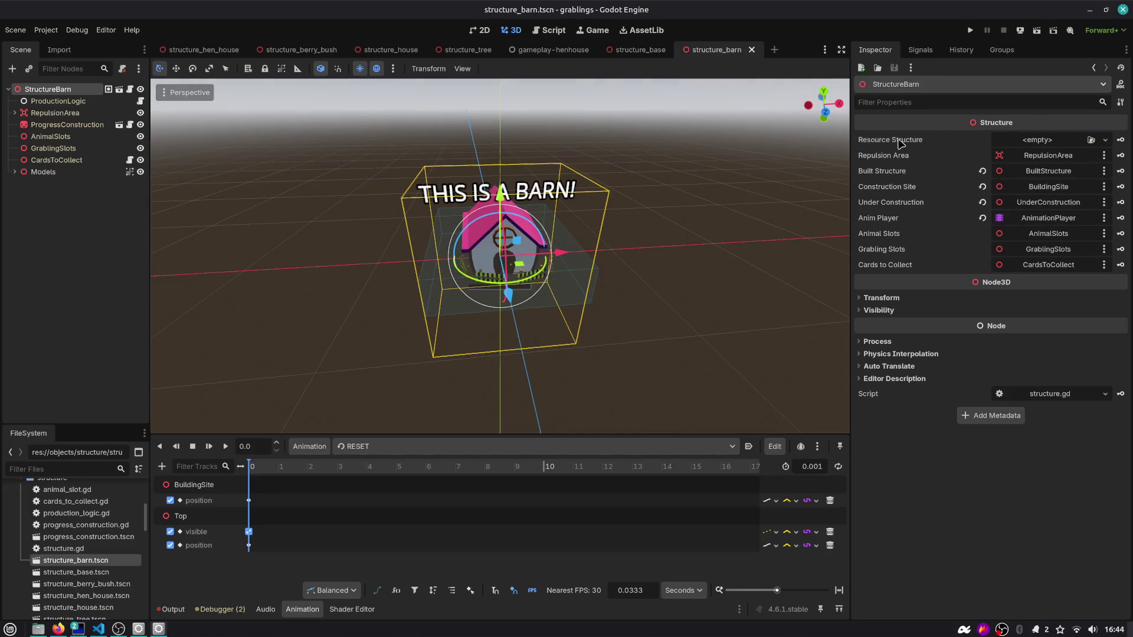
# Step: Filter the FileSystem dock for henhouse files
pyautogui.click(69, 471)
pyautogui.write('resource_stru')
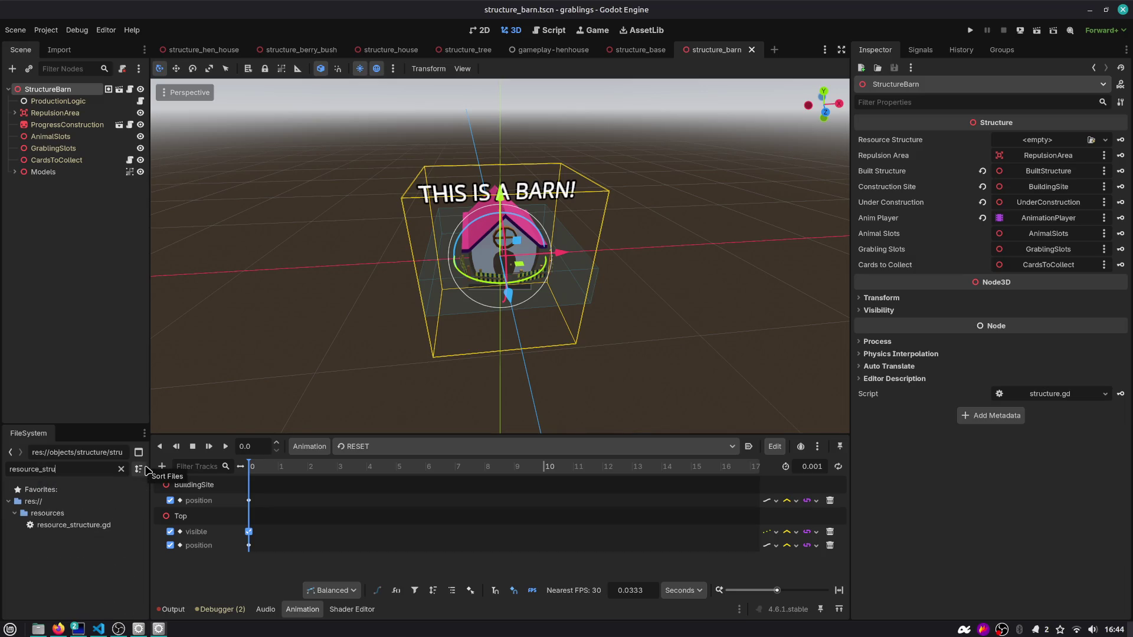
pyautogui.doubleClick(116, 469)
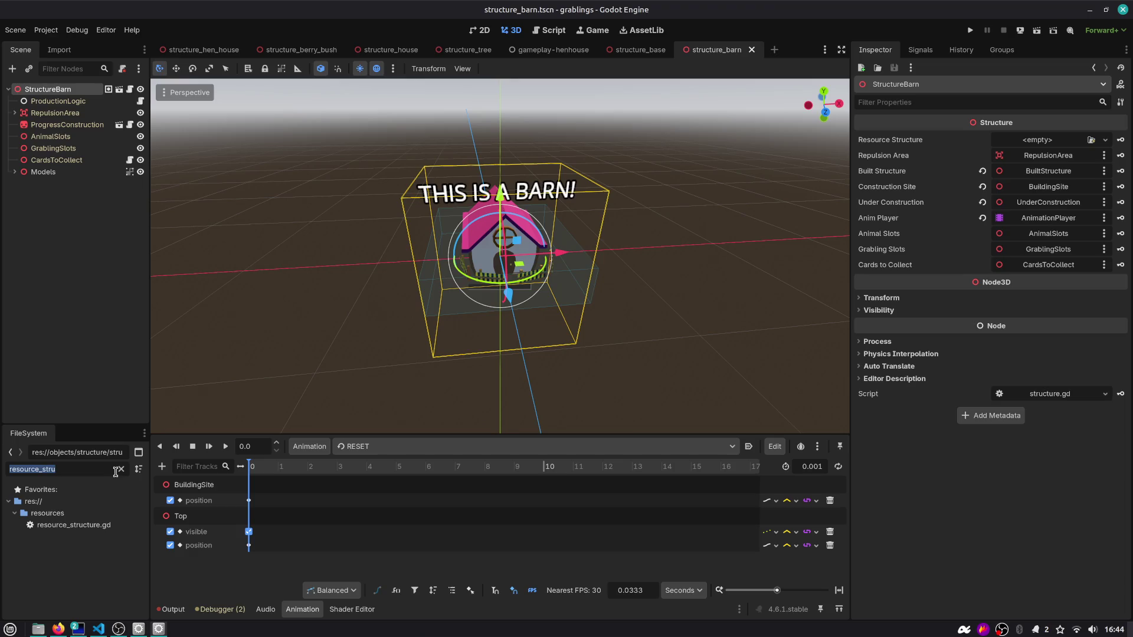
pyautogui.write('hne')
pyautogui.press('BackSpace')
pyautogui.press('BackSpace')
pyautogui.write('enhouse')
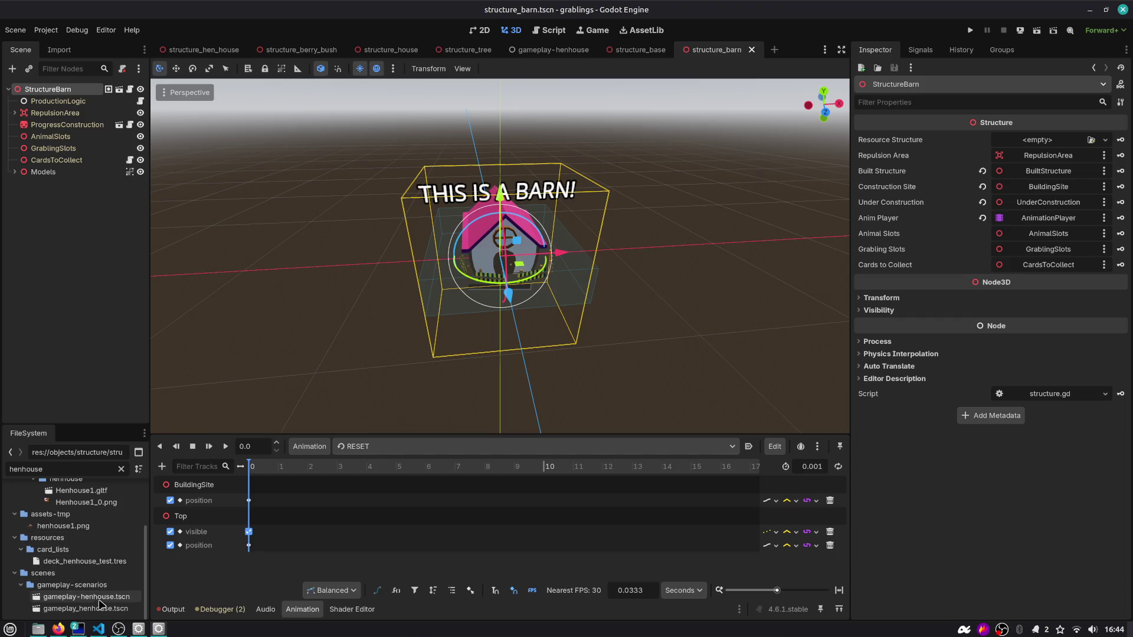
pyautogui.moveTo(149, 330); pyautogui.dragTo(207, 330)
pyautogui.scroll(1, 91, 580)
pyautogui.scroll(1, 91, 580)
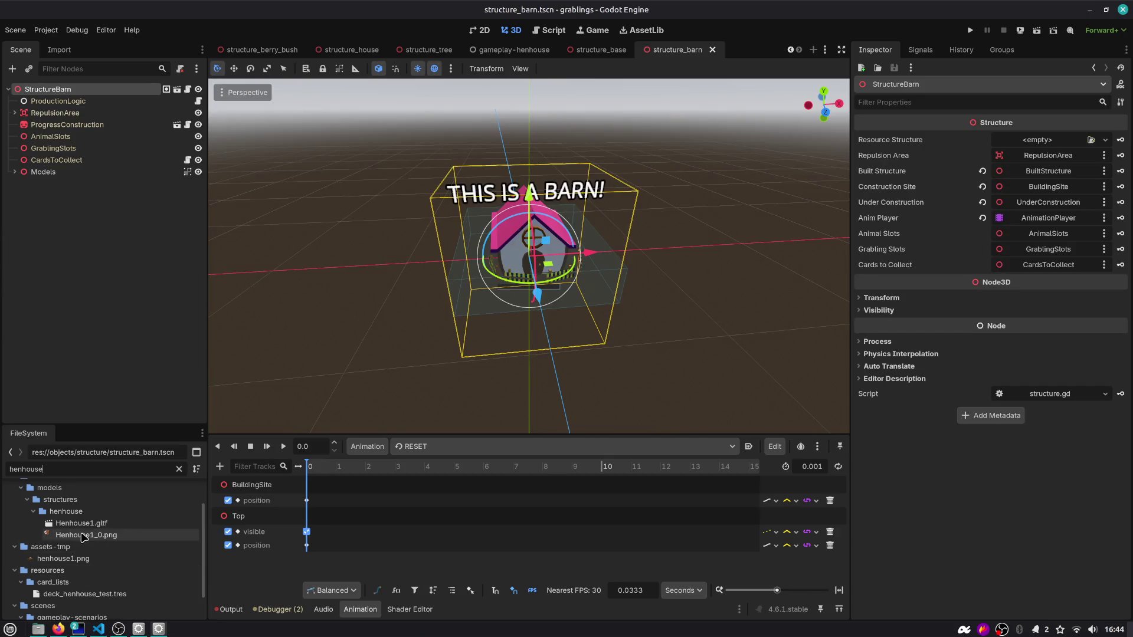
# Step: Open card_project_structure_hen_house.tres in the Inspector to view its Hen House card properties
pyautogui.click(99, 594)
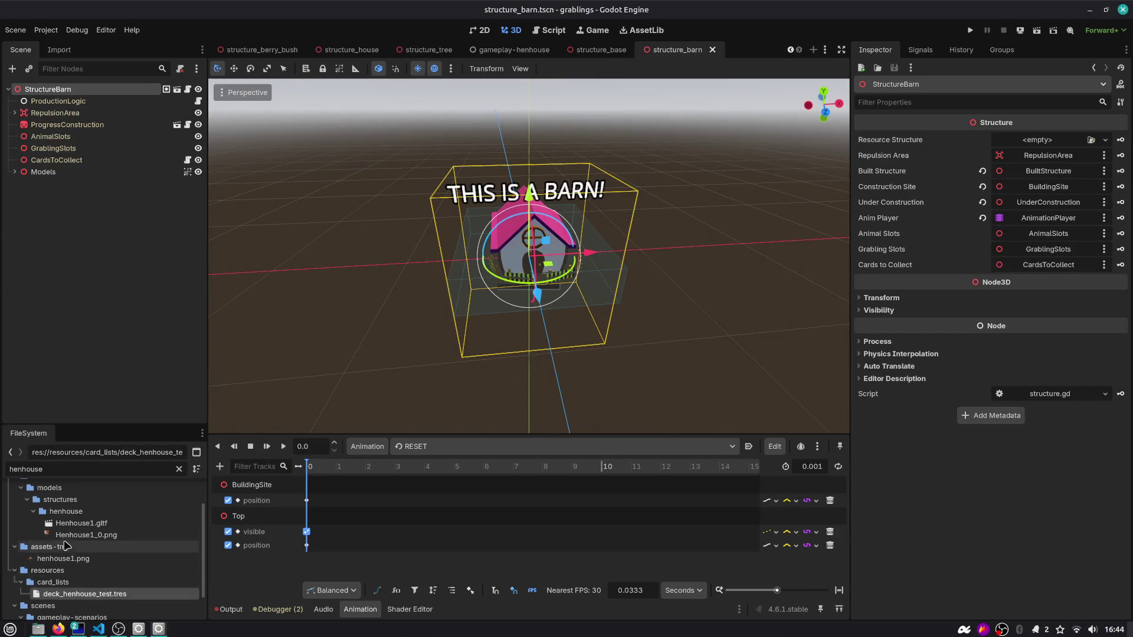
pyautogui.scroll(-3, 74, 581)
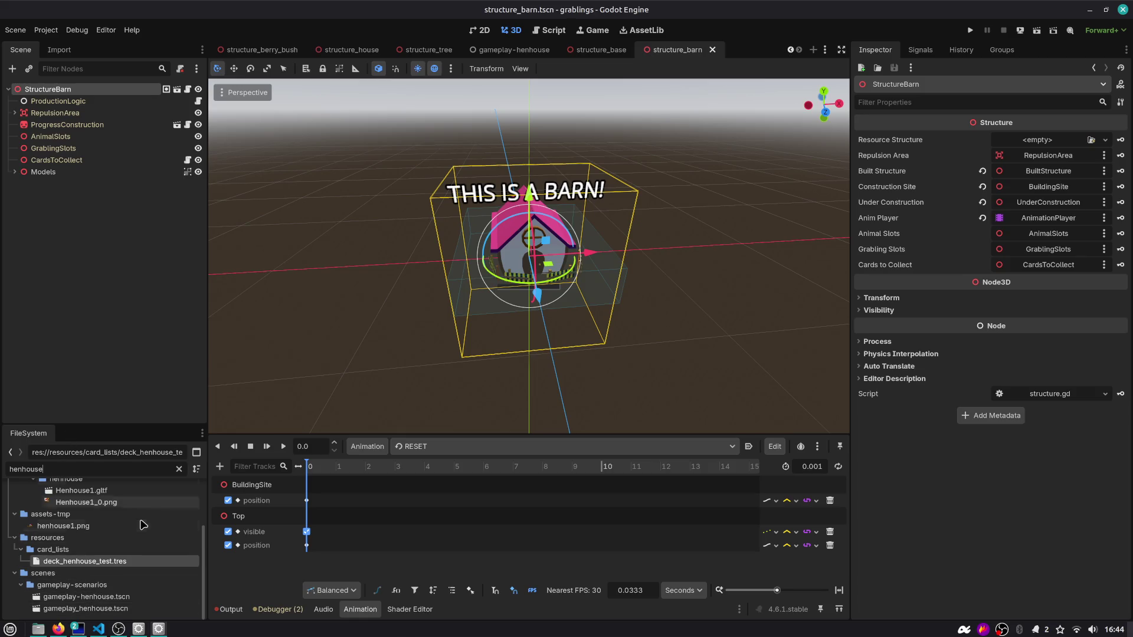
pyautogui.moveTo(141, 524)
pyautogui.write('_')
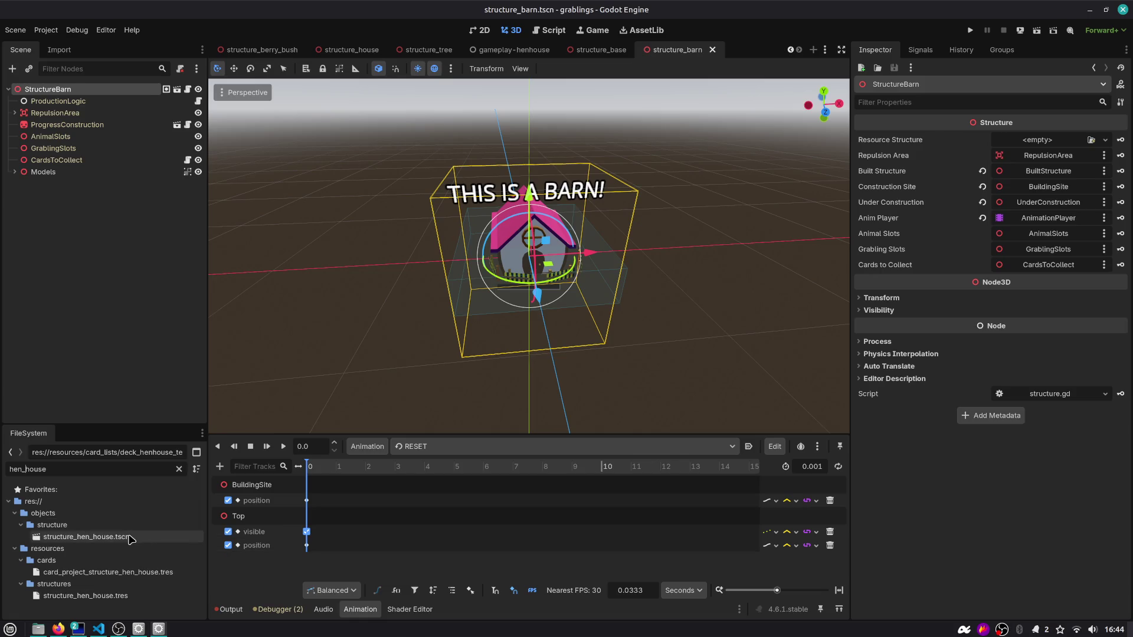
pyautogui.click(107, 575)
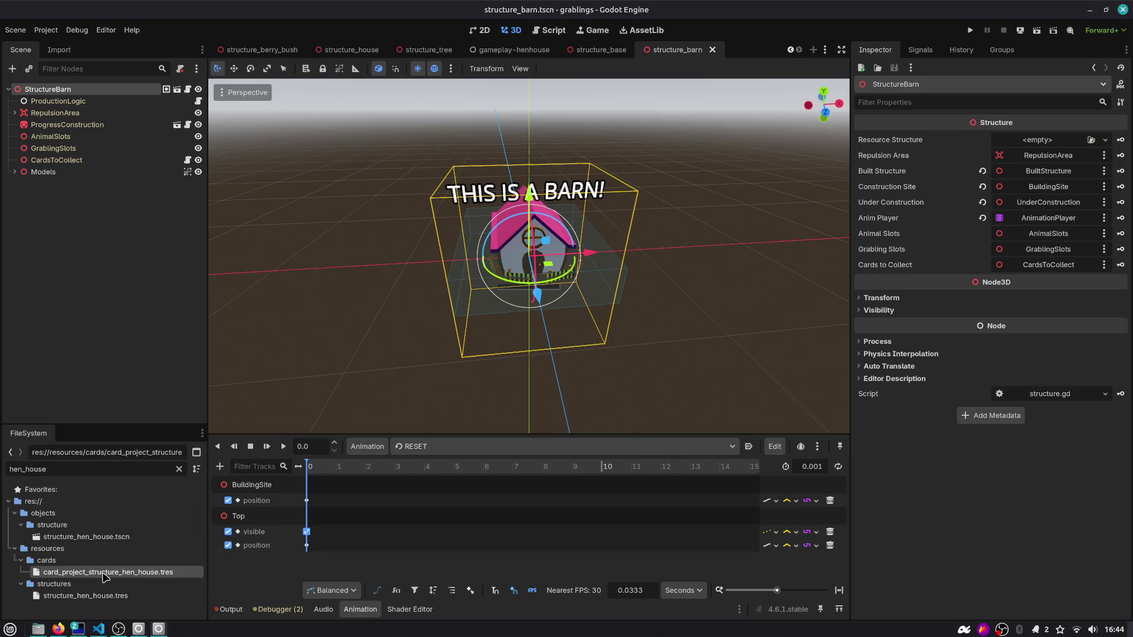
pyautogui.doubleClick(142, 575)
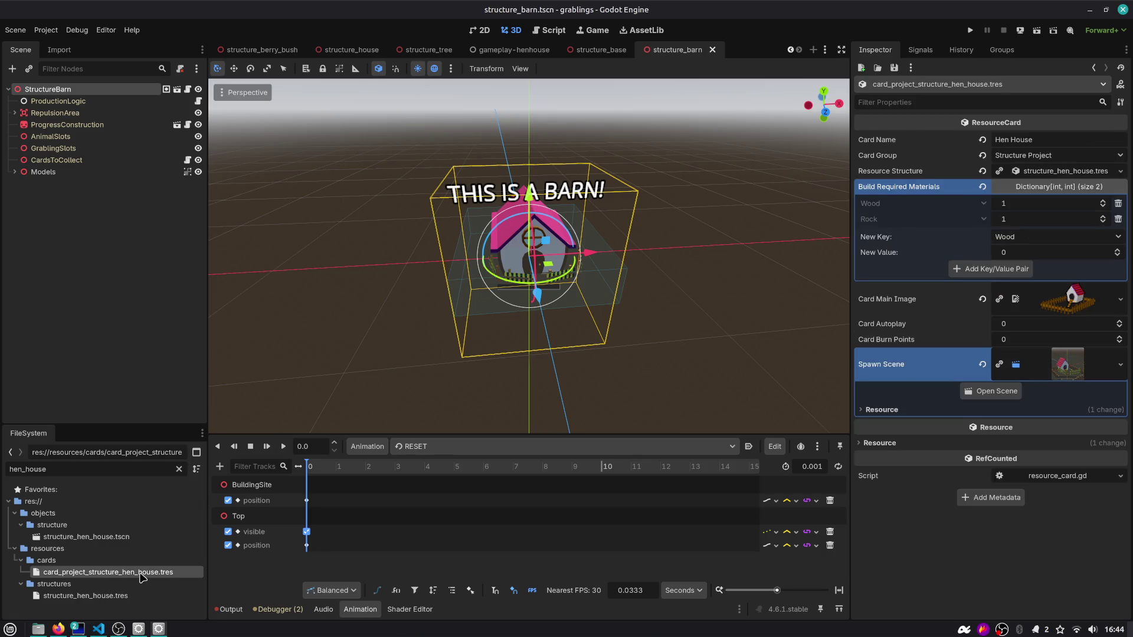
pyautogui.click(1058, 172)
pyautogui.click(1058, 171)
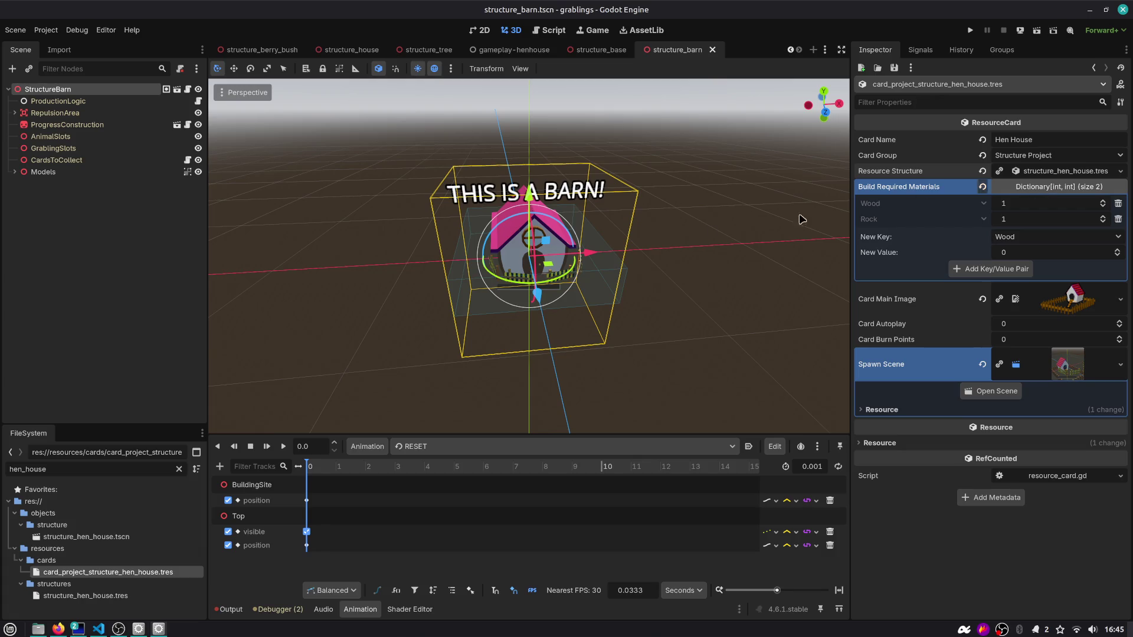
pyautogui.moveTo(110, 574)
pyautogui.click(1045, 189)
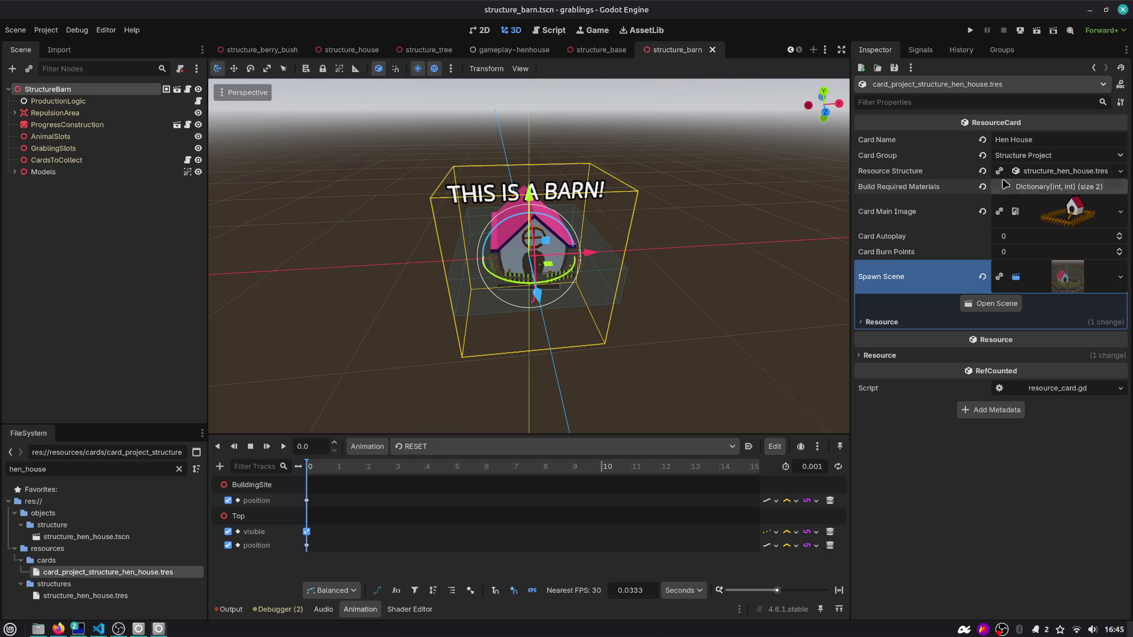
# Step: Duplicate the hen house card file as card_project_structure_barn.tres
pyautogui.rightClick(118, 573)
pyautogui.click(161, 532)
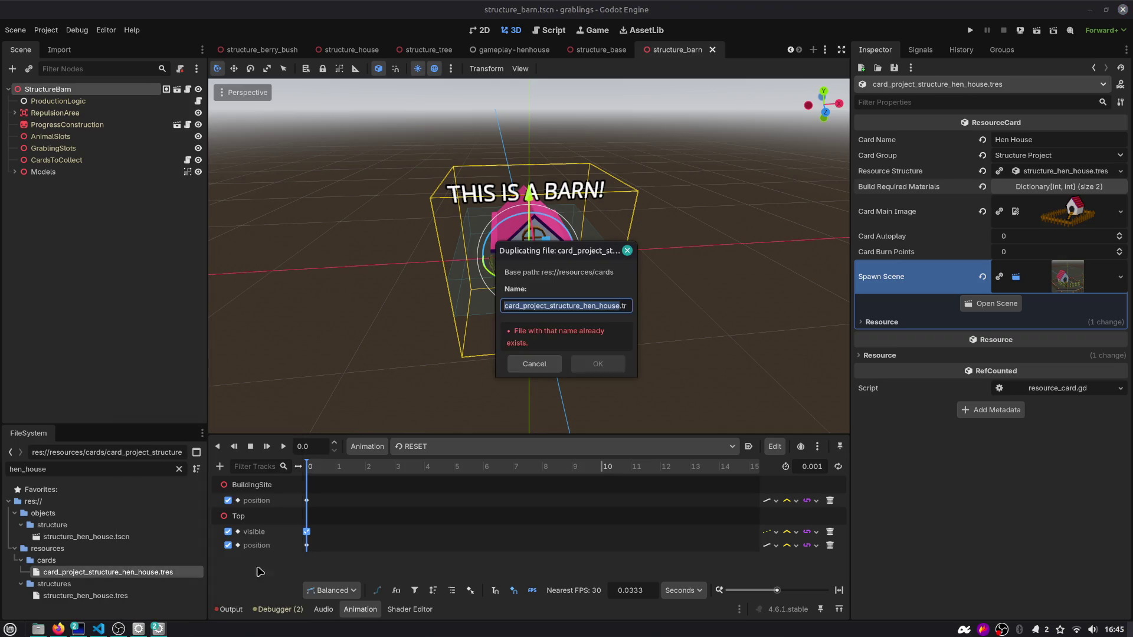
pyautogui.press('Right')
pyautogui.press('BackSpace')
pyautogui.press('BackSpace')
pyautogui.press('BackSpace')
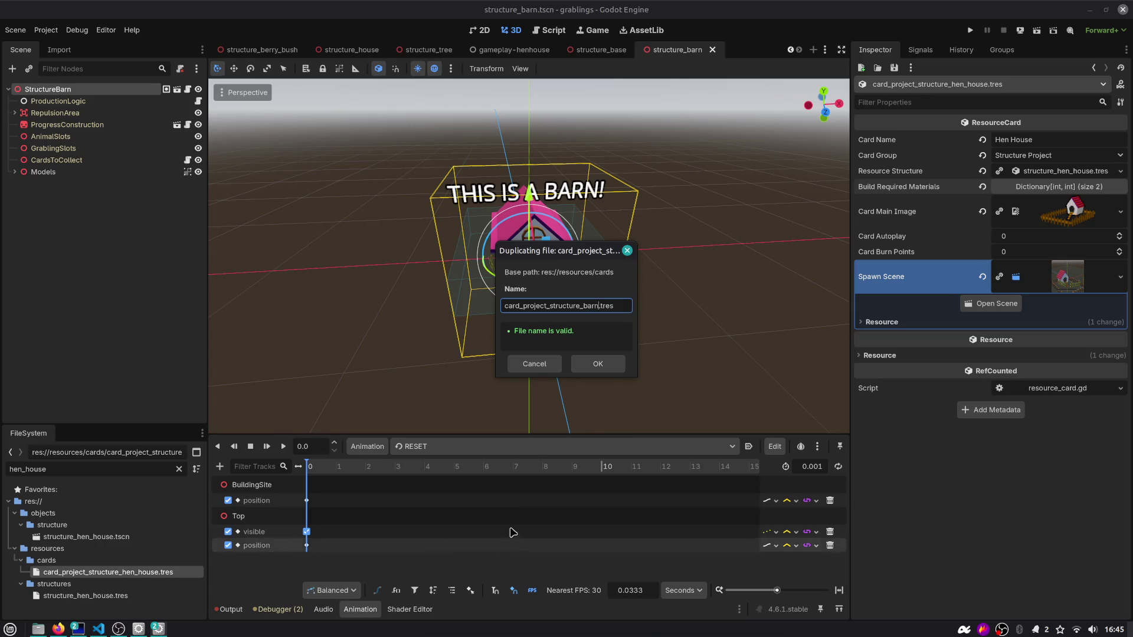
pyautogui.click(596, 366)
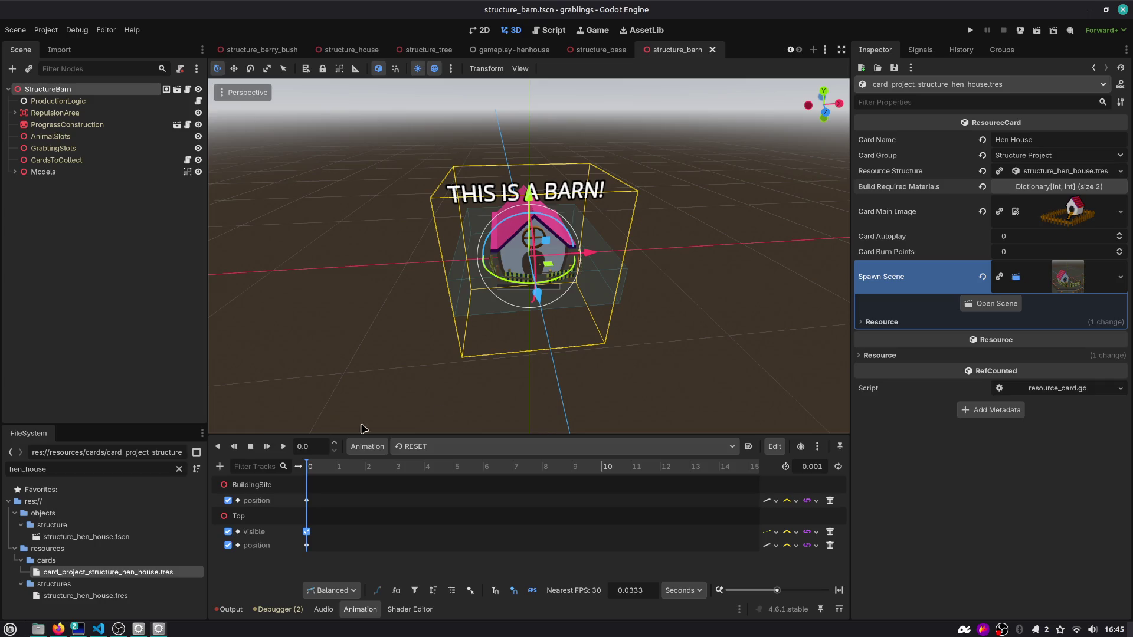
# Step: Change the new barn card's Card Name to Barn
pyautogui.click(176, 468)
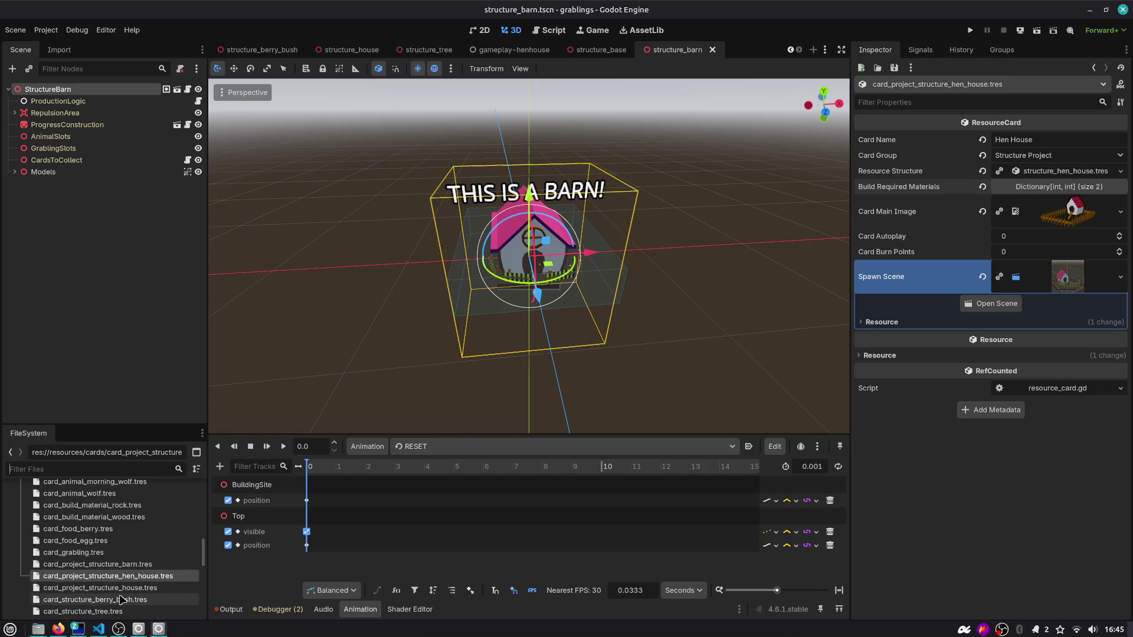
pyautogui.click(124, 566)
pyautogui.doubleClick(1055, 138)
pyautogui.hotkey('ctrl', 'a')
pyautogui.write('B')
pyautogui.press('Tab')
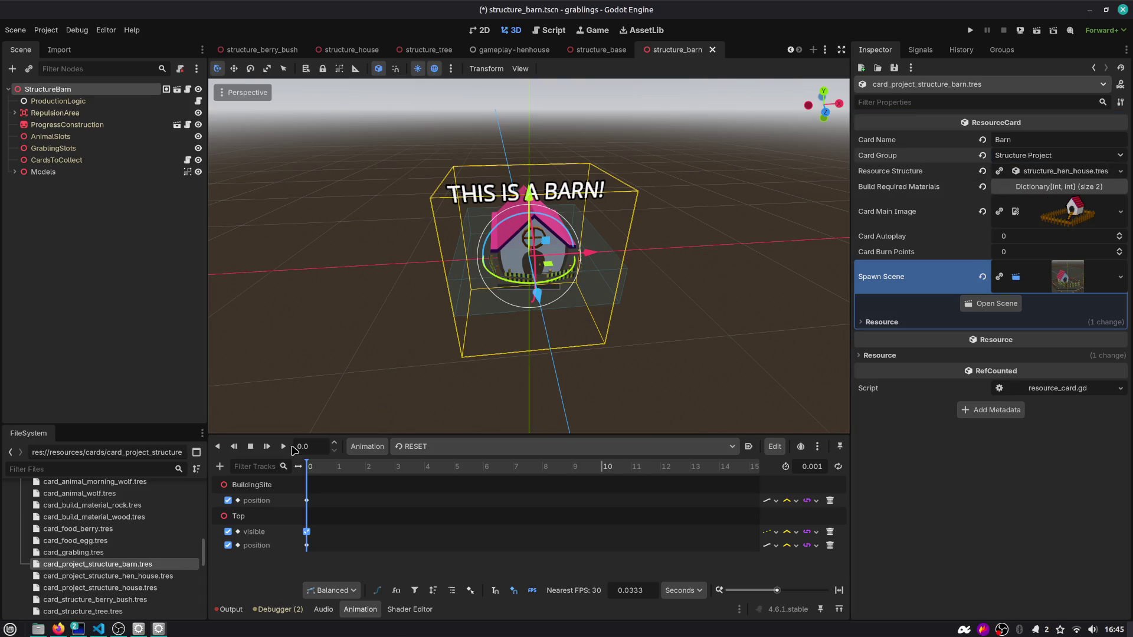
# Step: Expand the structures folder and the barn card's linked structure resource
pyautogui.scroll(-3, 94, 574)
pyautogui.click(22, 574)
pyautogui.click(21, 598)
pyautogui.scroll(-4, 89, 578)
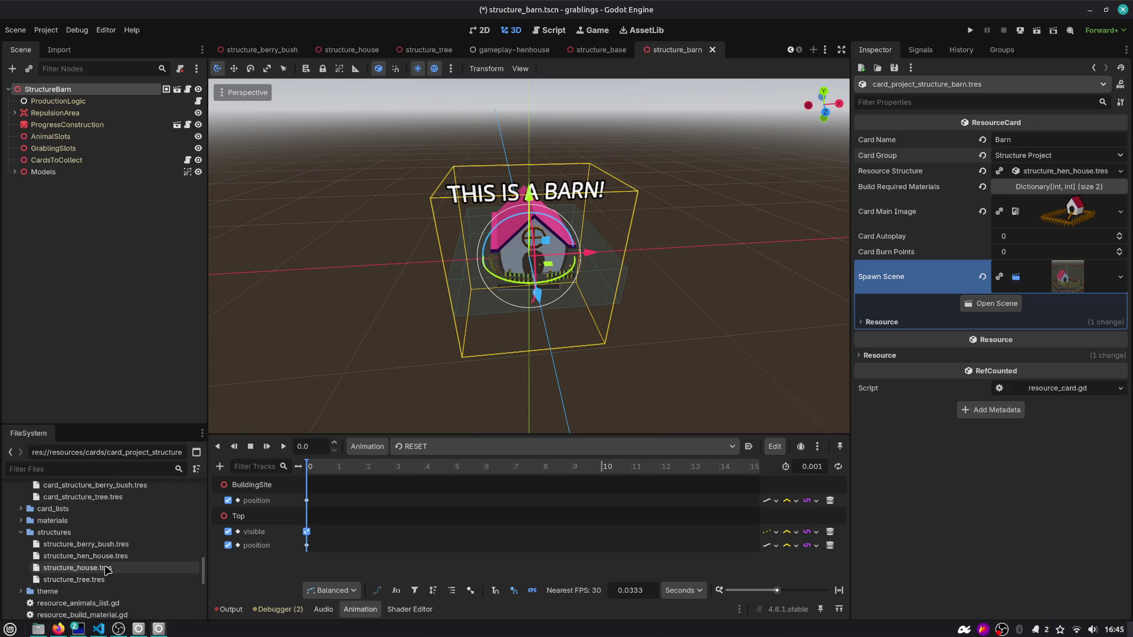
pyautogui.click(1056, 171)
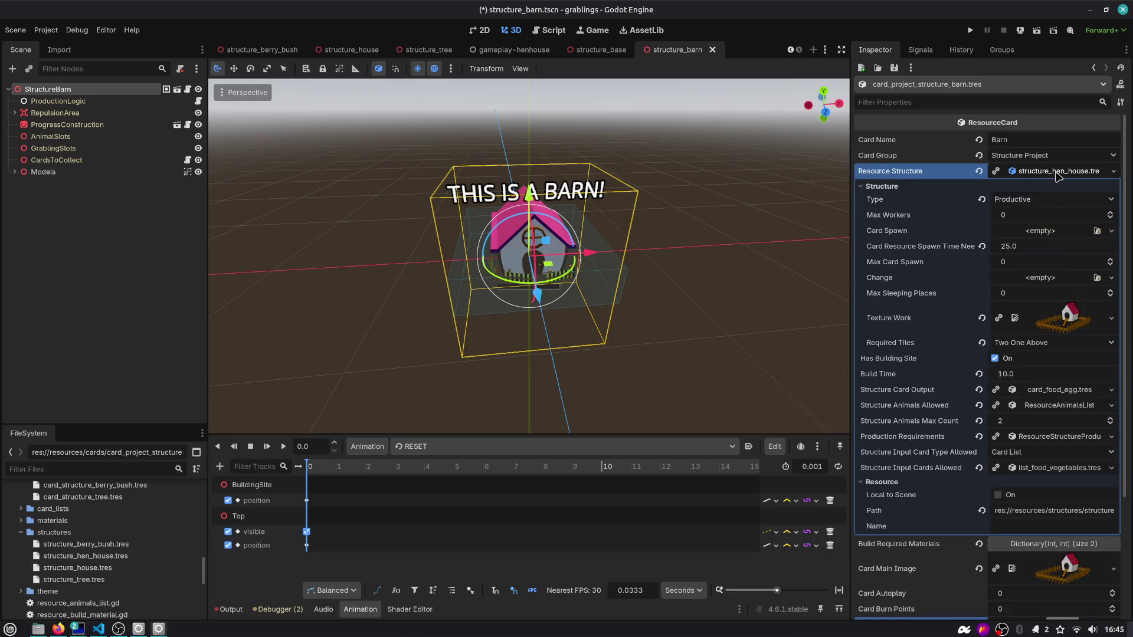
# Step: Start Make Unique (Recursive) on the barn card's Resource Structure and enlarge the dialog
pyautogui.rightClick(1056, 175)
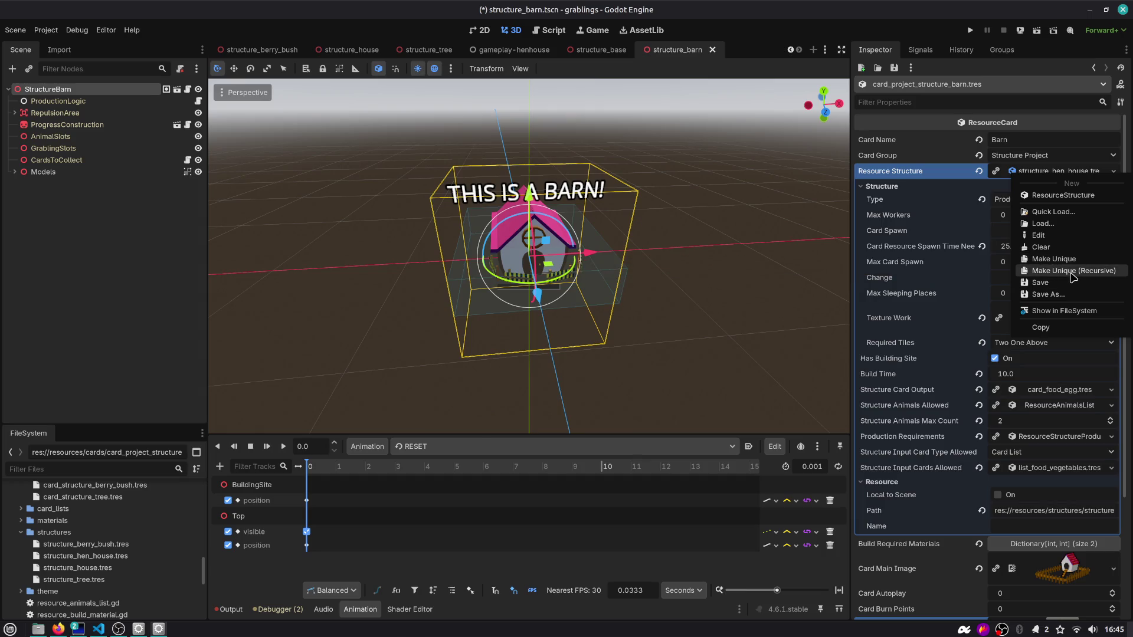
pyautogui.click(1073, 271)
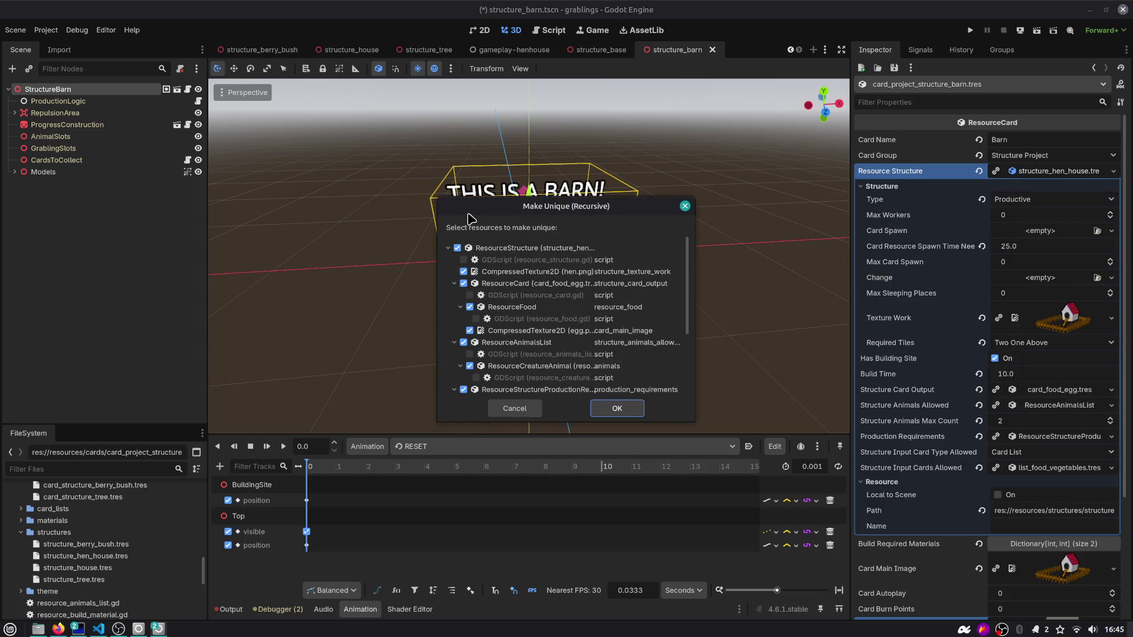
pyautogui.moveTo(437, 199); pyautogui.dragTo(241, 98)
pyautogui.moveTo(324, 110); pyautogui.dragTo(334, 157)
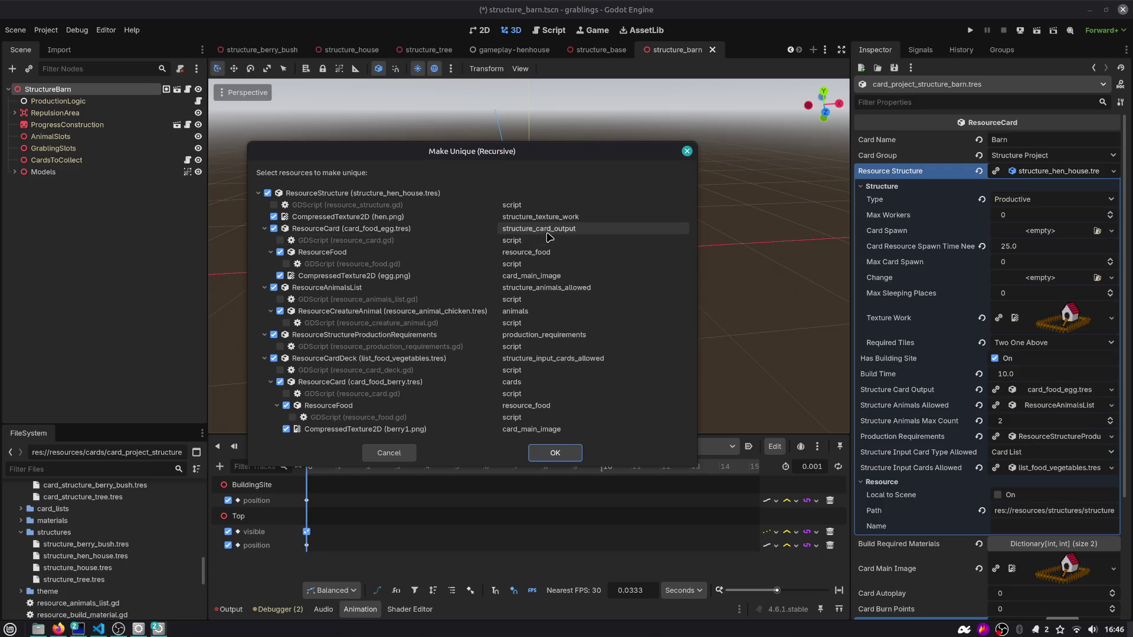
# Step: Exclude card_food_egg, ResourceAnimalsList, ResourceCreatureAnimal and hen.png from being made unique
pyautogui.click(272, 230)
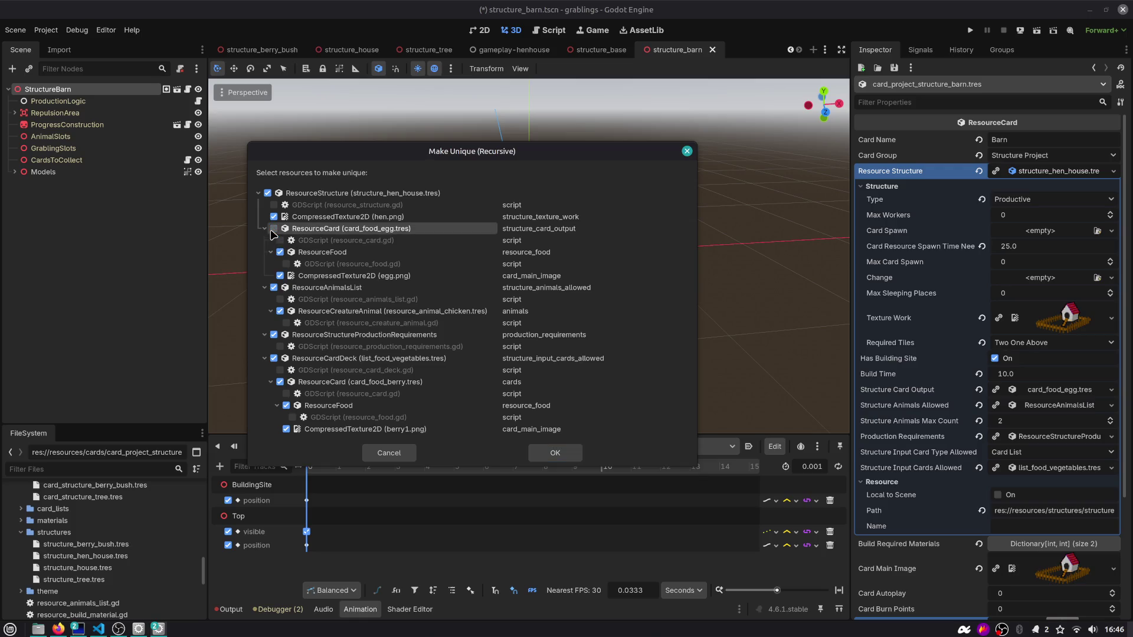
pyautogui.click(264, 230)
pyautogui.doubleClick(265, 240)
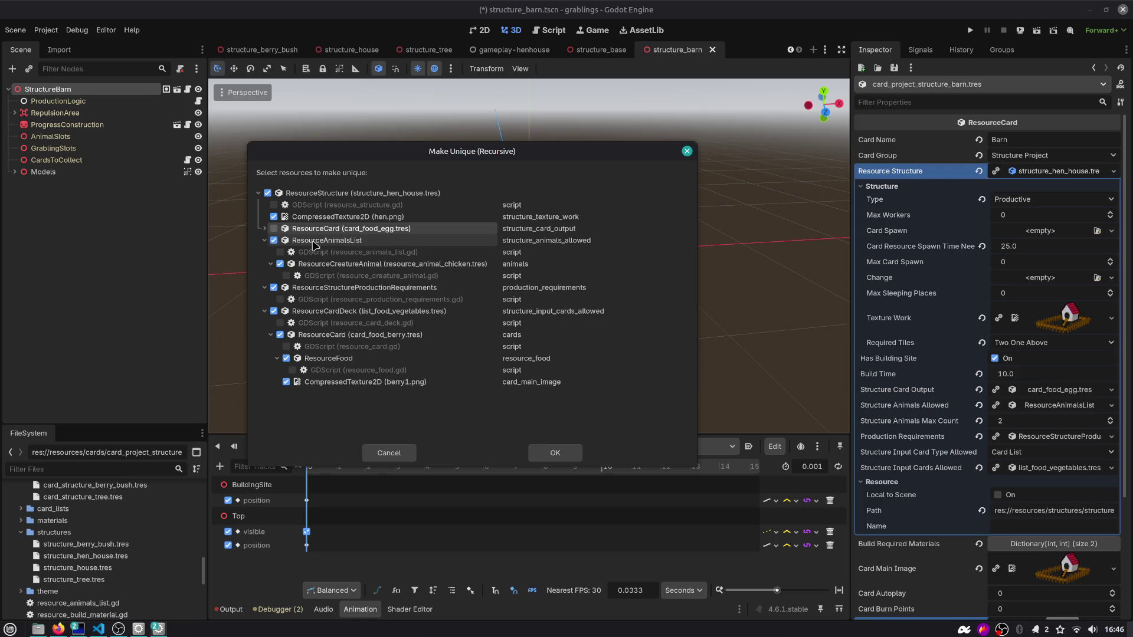
pyautogui.click(275, 241)
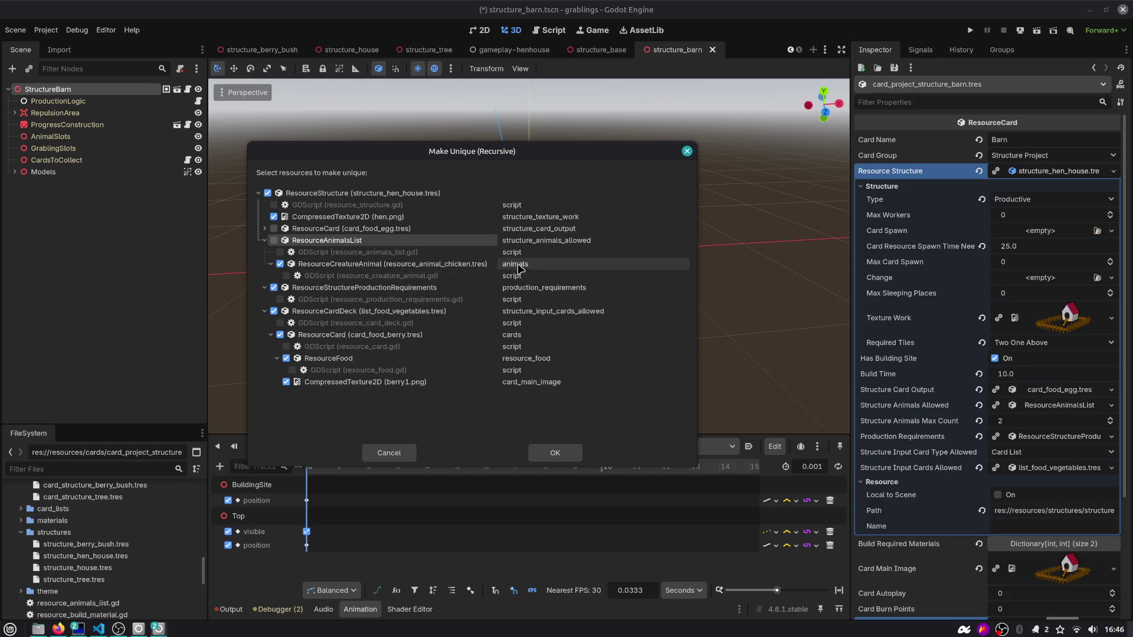
pyautogui.click(279, 264)
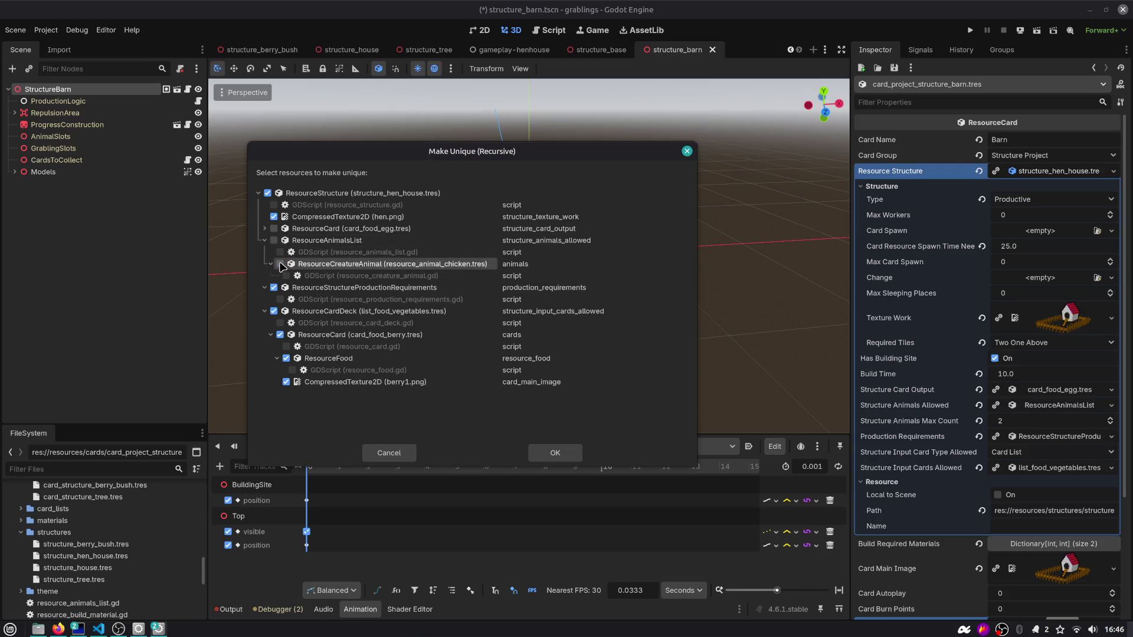
pyautogui.click(264, 241)
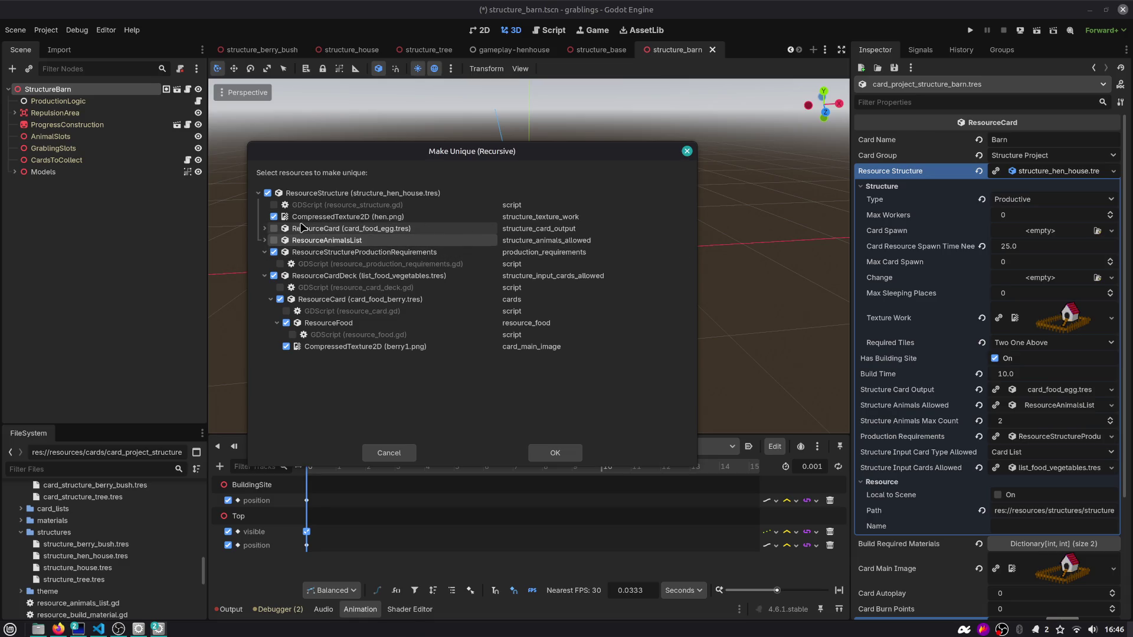
pyautogui.click(275, 217)
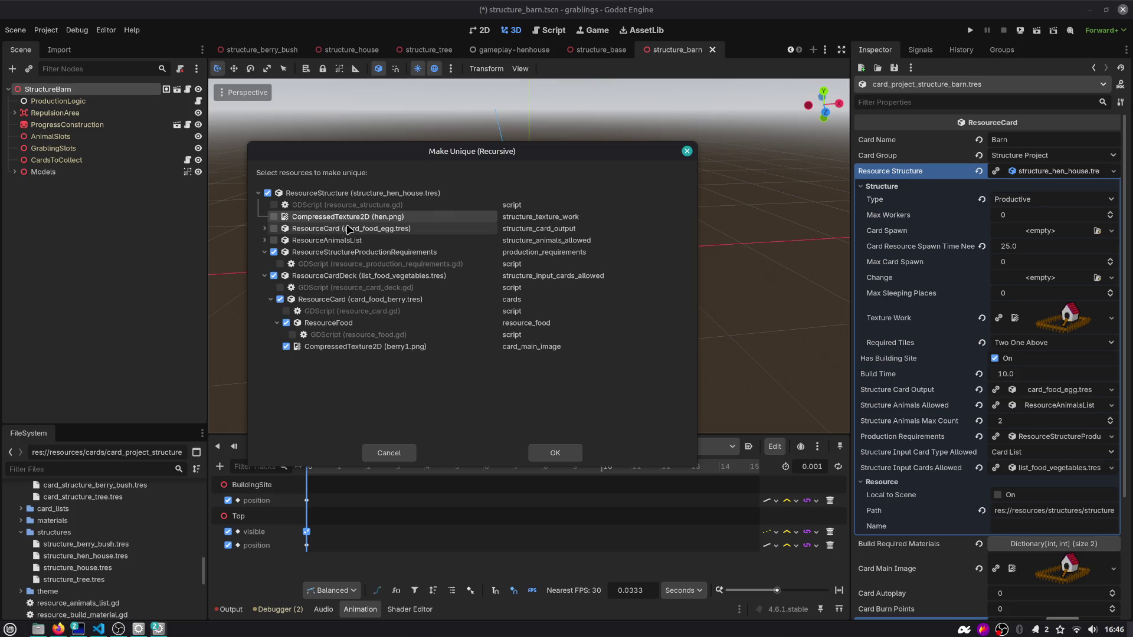
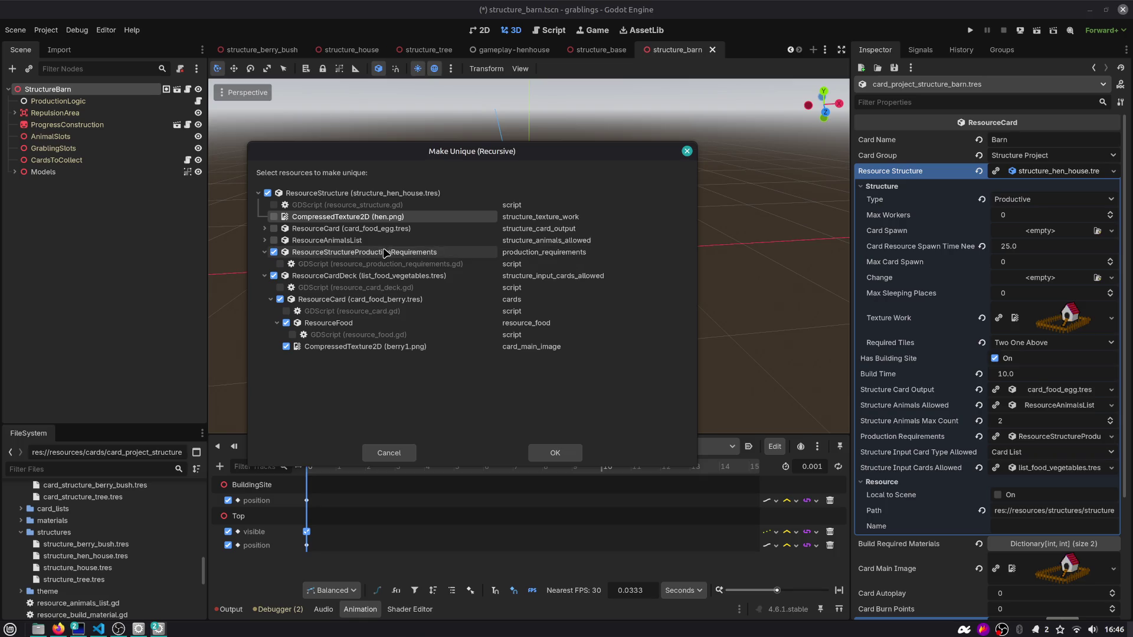
# Step: Make the structure resource unique recursively, excluding list_food_vegetables.tres from copying
pyautogui.click(264, 252)
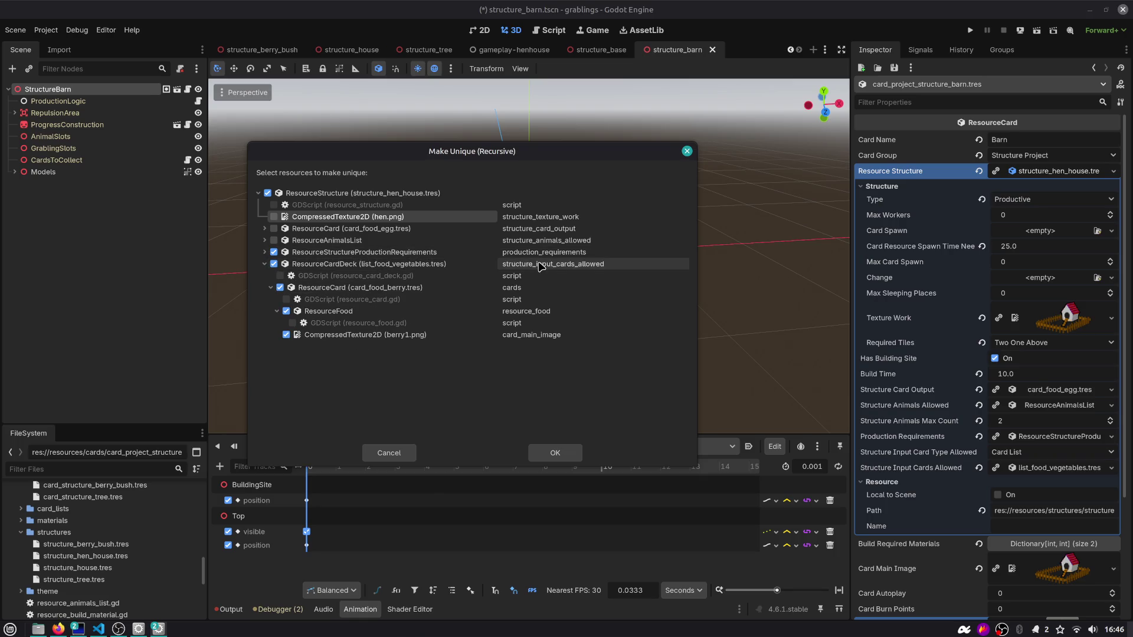
pyautogui.click(261, 264)
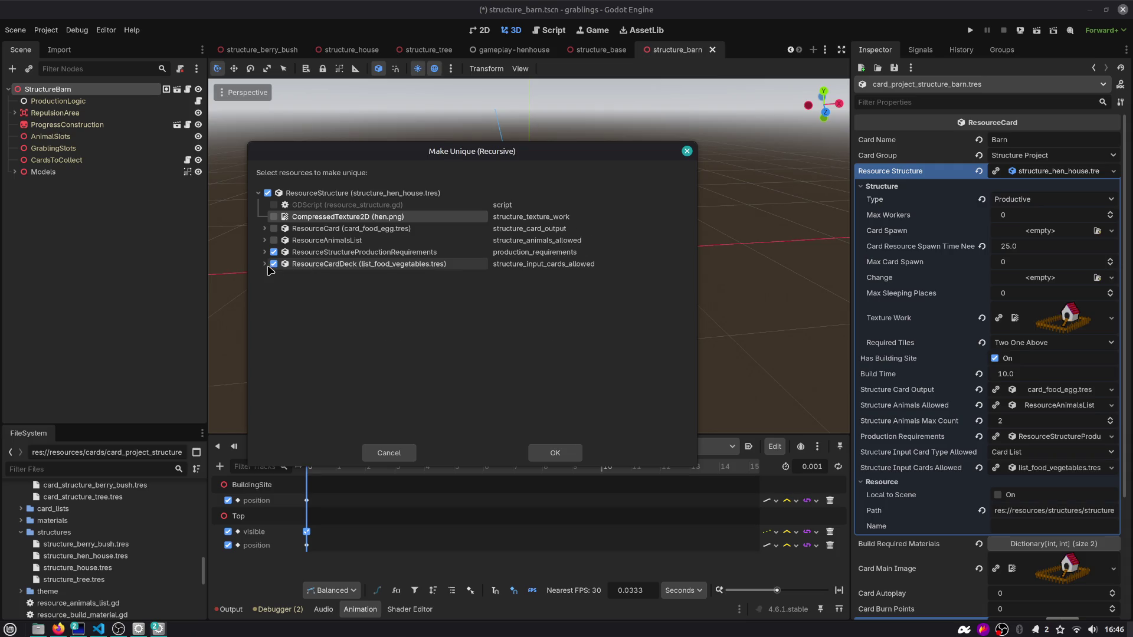
pyautogui.click(274, 264)
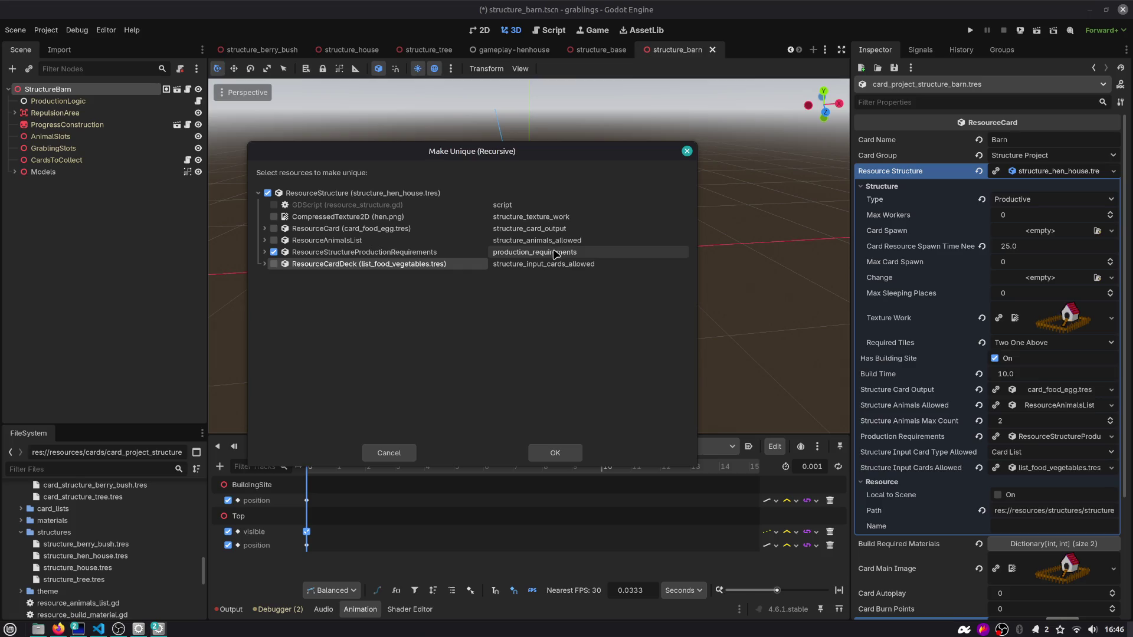
pyautogui.click(556, 453)
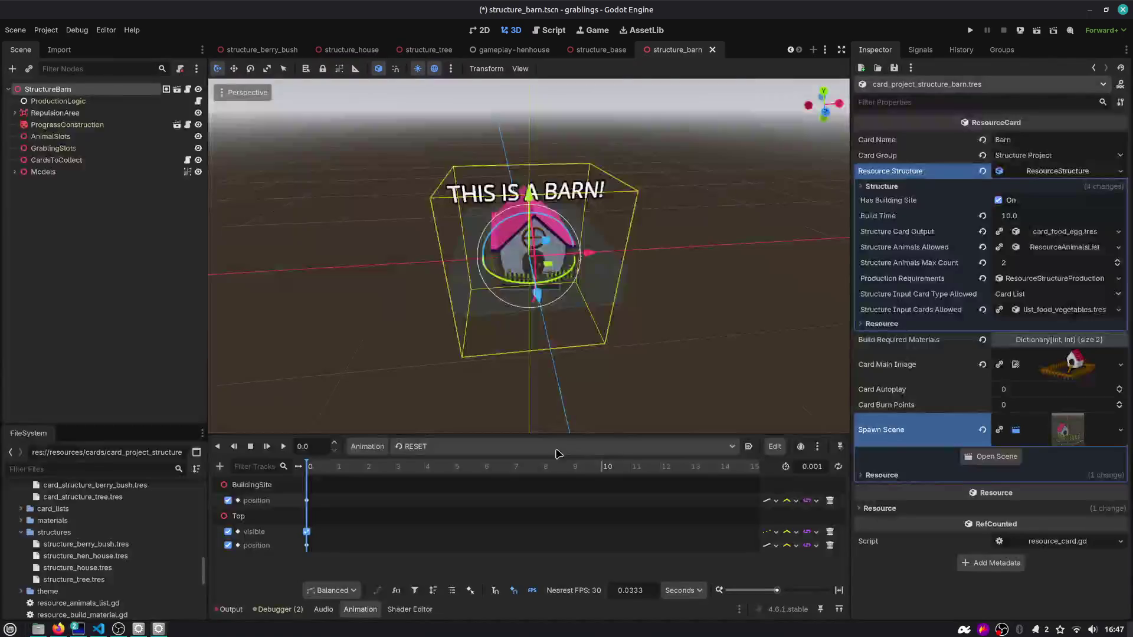
# Step: Widen the Inspector dock to give the barn's properties more room
pyautogui.click(1057, 171)
pyautogui.click(1051, 173)
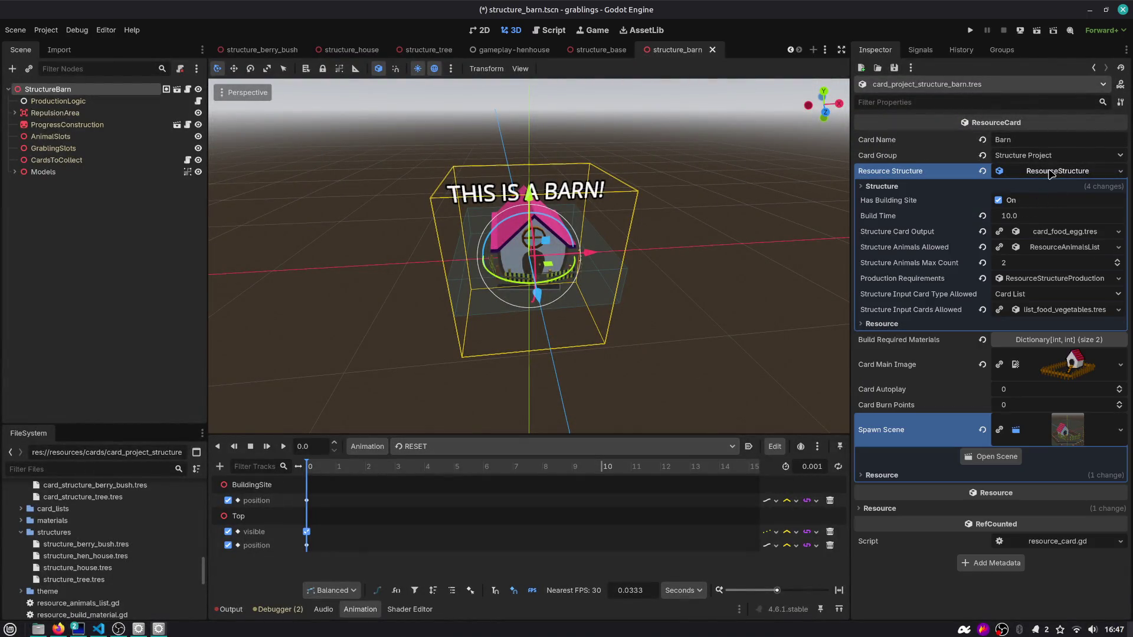
pyautogui.rightClick(1050, 172)
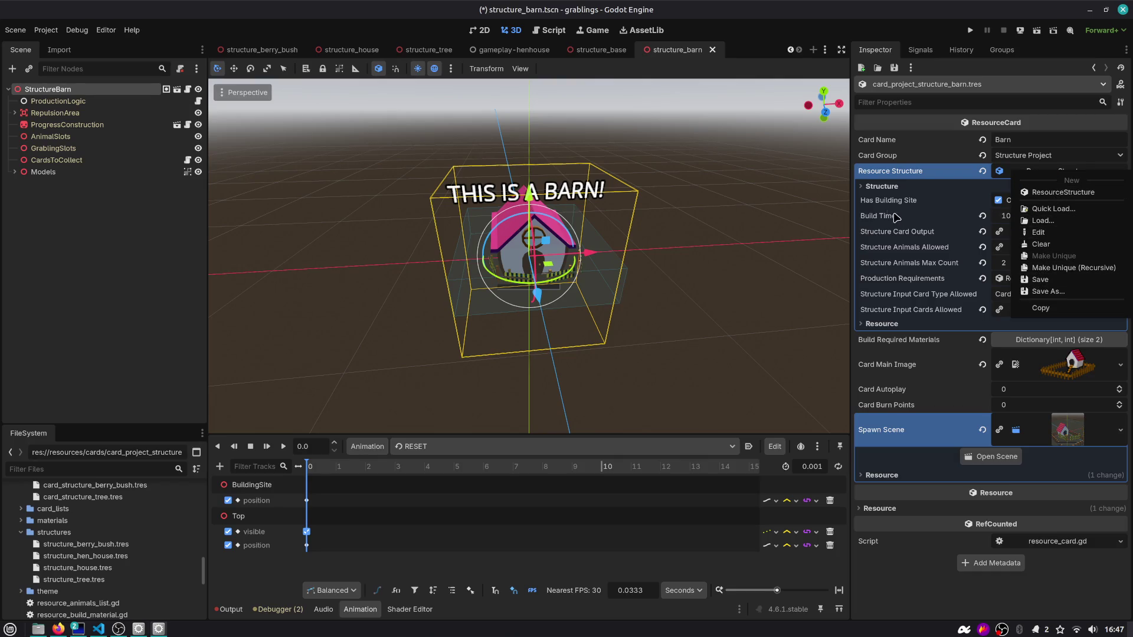
pyautogui.click(855, 177)
pyautogui.moveTo(850, 170); pyautogui.dragTo(800, 173)
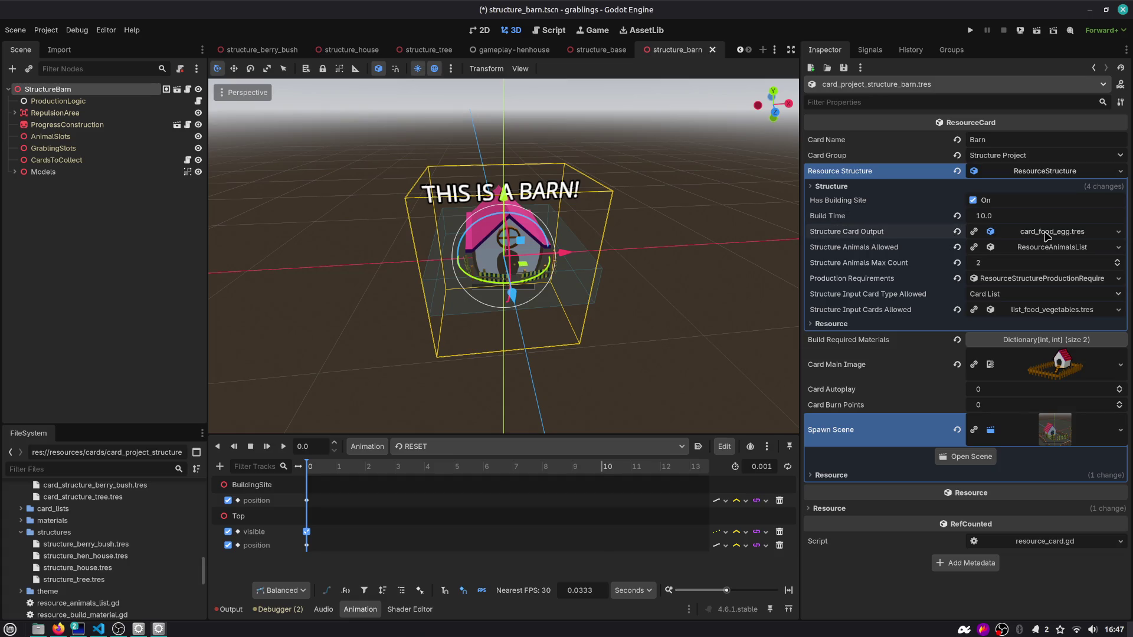
# Step: Expand the Structure Animals Allowed list to show its single animal entry
pyautogui.hotkey('alt', 'Tab')
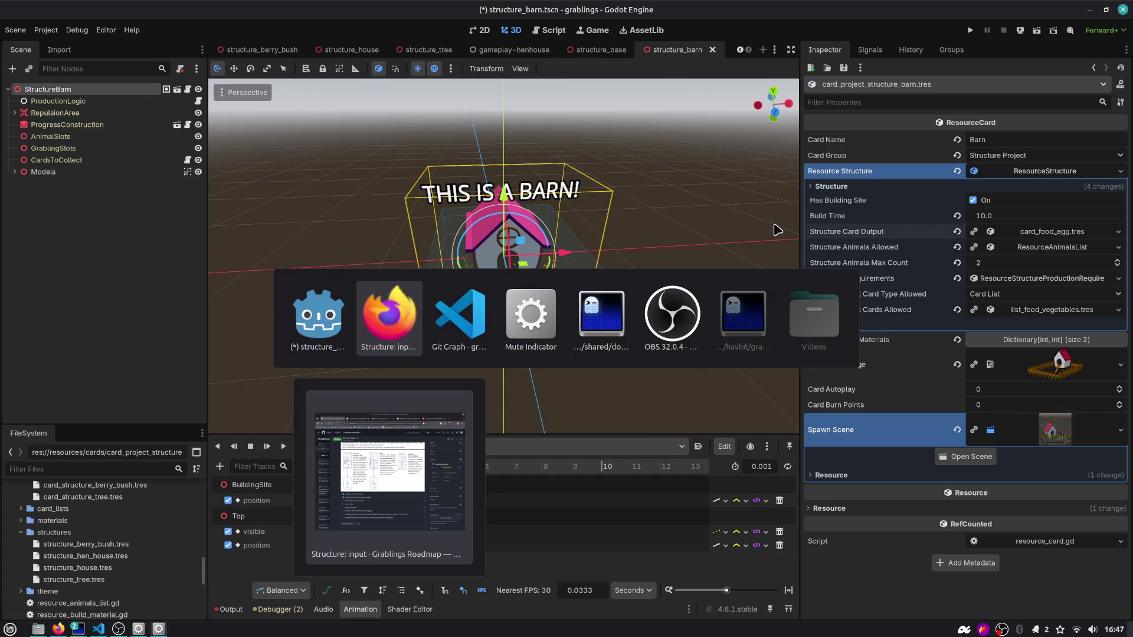
pyautogui.hotkey('alt', 'Tab')
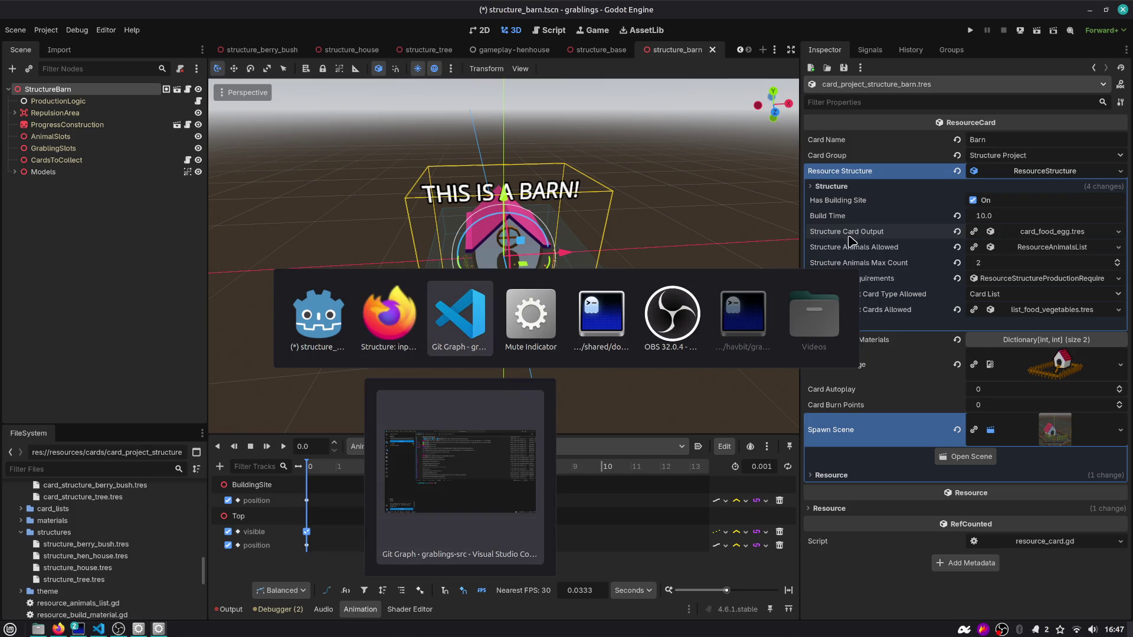
pyautogui.press('Escape')
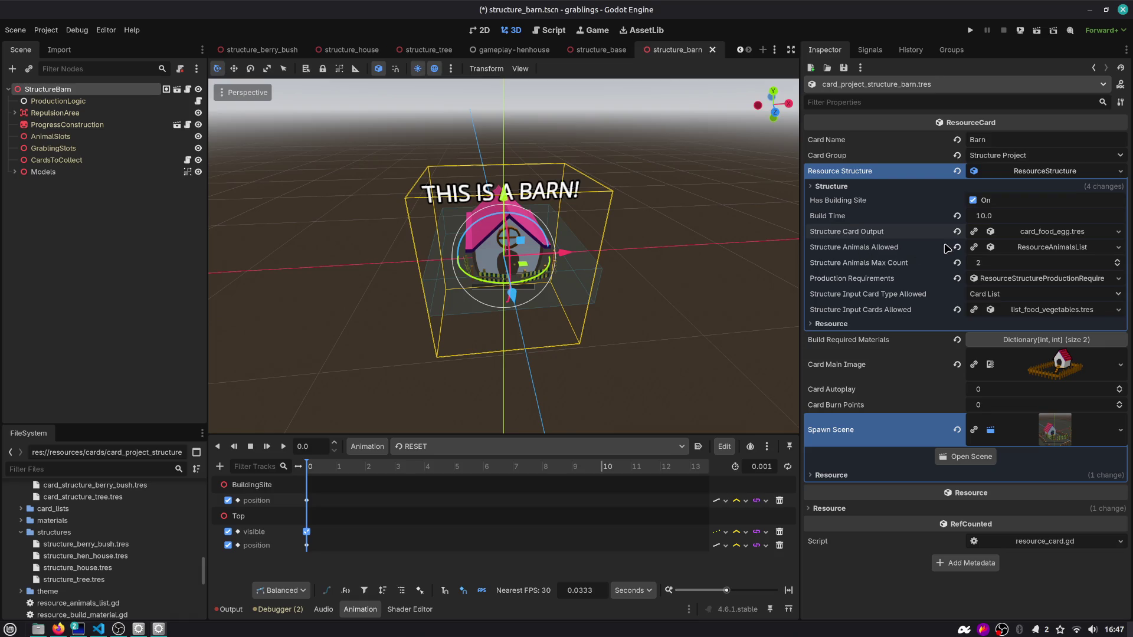
pyautogui.hotkey('alt', 'Tab')
pyautogui.press('Escape')
pyautogui.click(1017, 252)
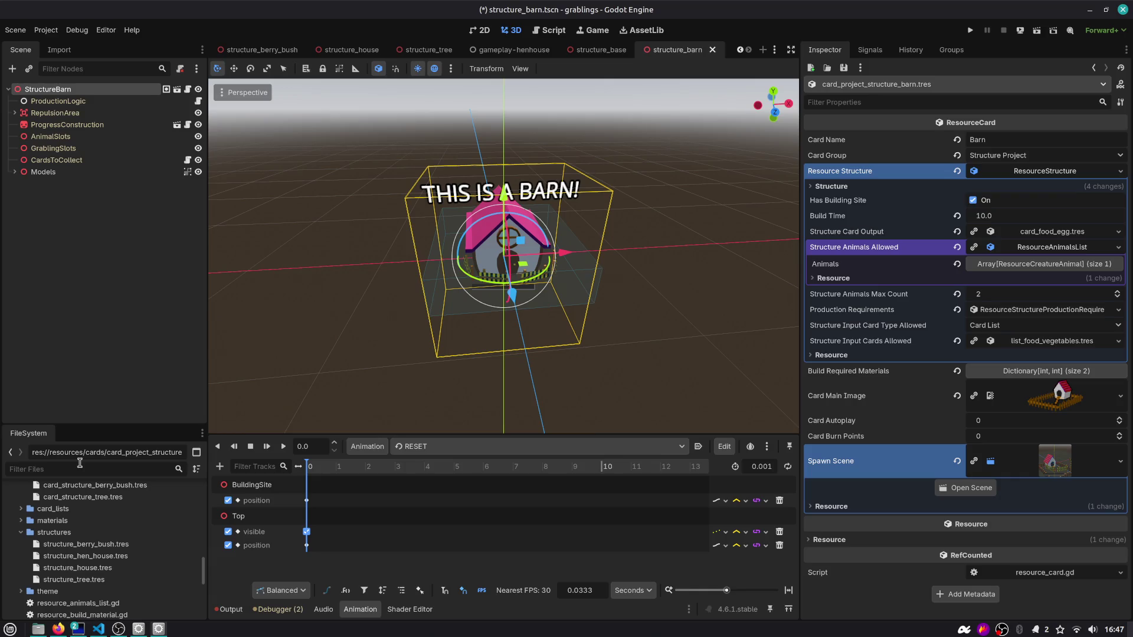
# Step: Open the cow, fox, rabbit, rat, snake and wolf animal scenes from the creatures folder
pyautogui.scroll(15, 119, 503)
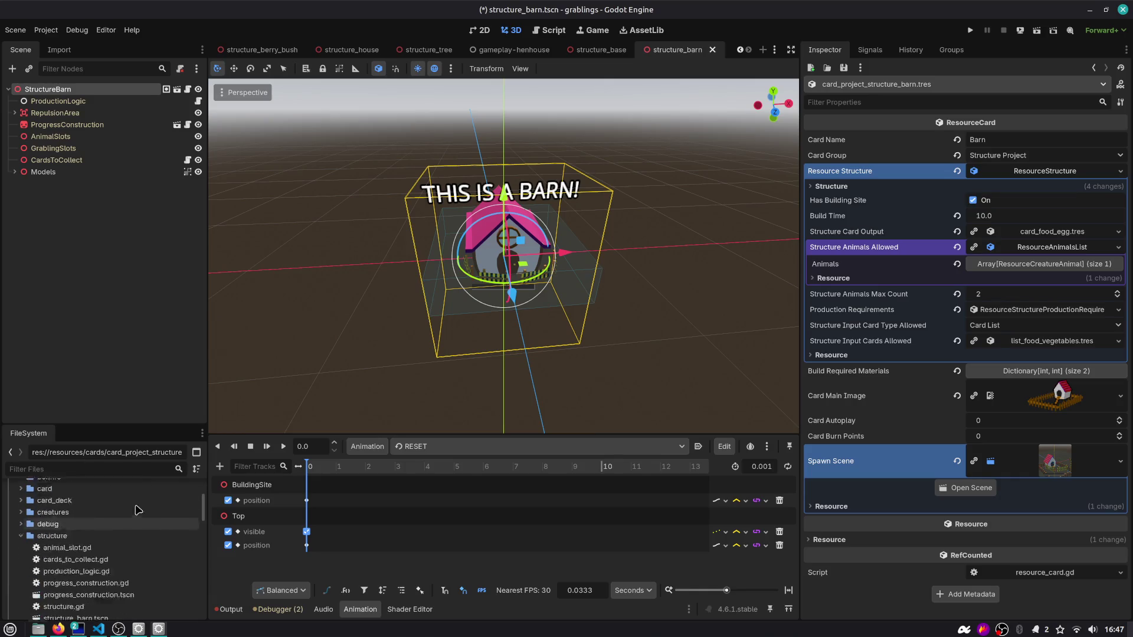
pyautogui.scroll(-2, 18, 572)
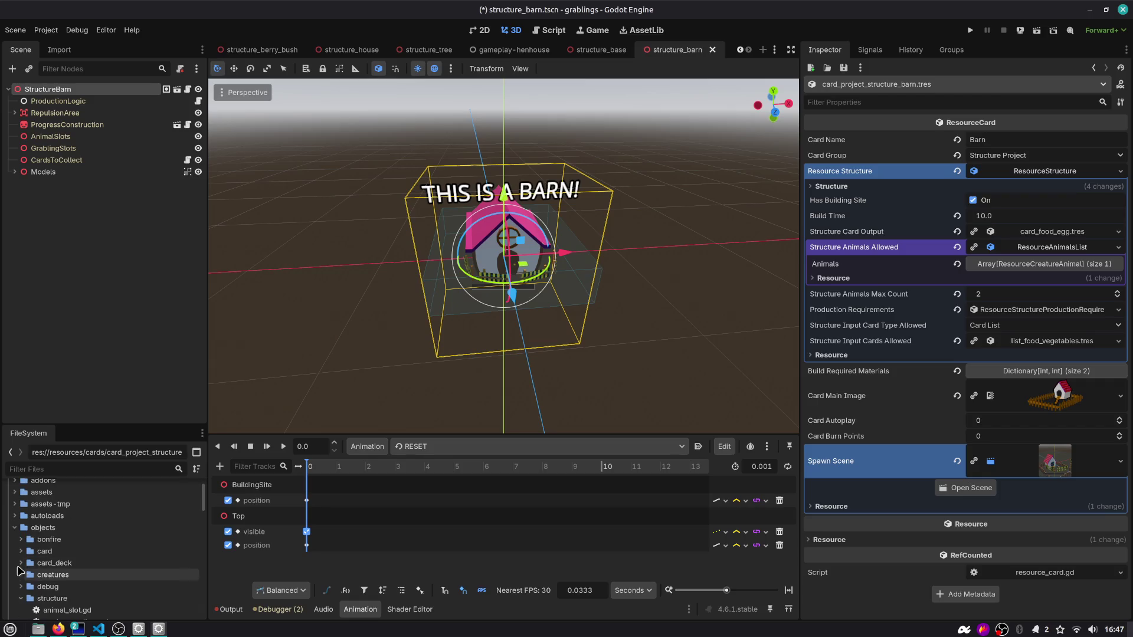
pyautogui.click(22, 576)
pyautogui.scroll(-3, 30, 572)
pyautogui.scroll(-3, 97, 553)
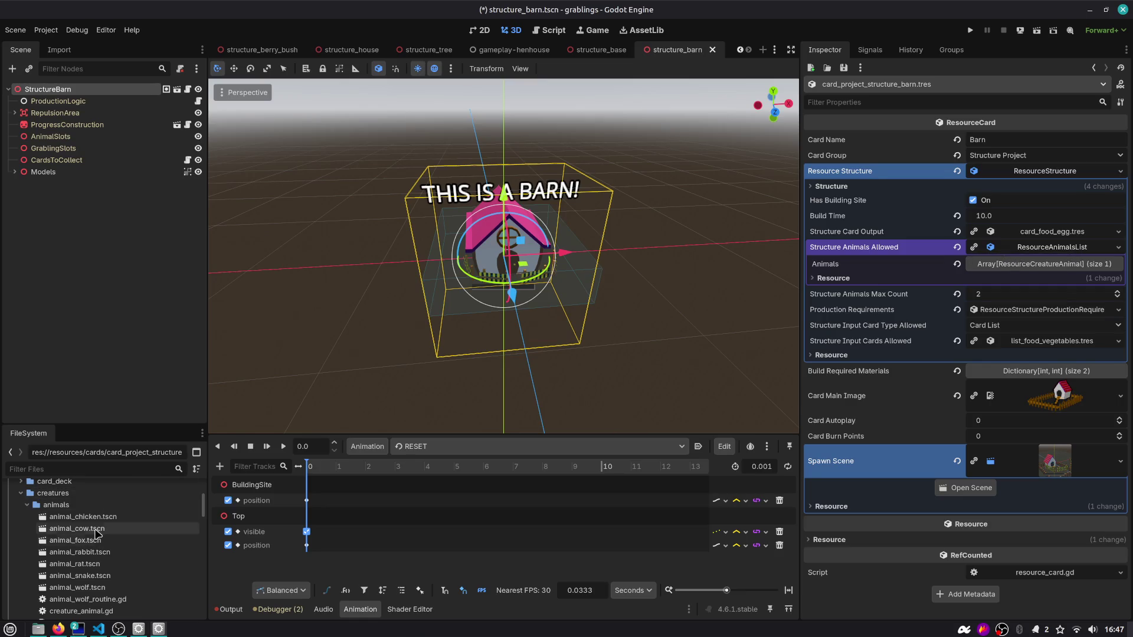
pyautogui.doubleClick(77, 528)
pyautogui.click(83, 90)
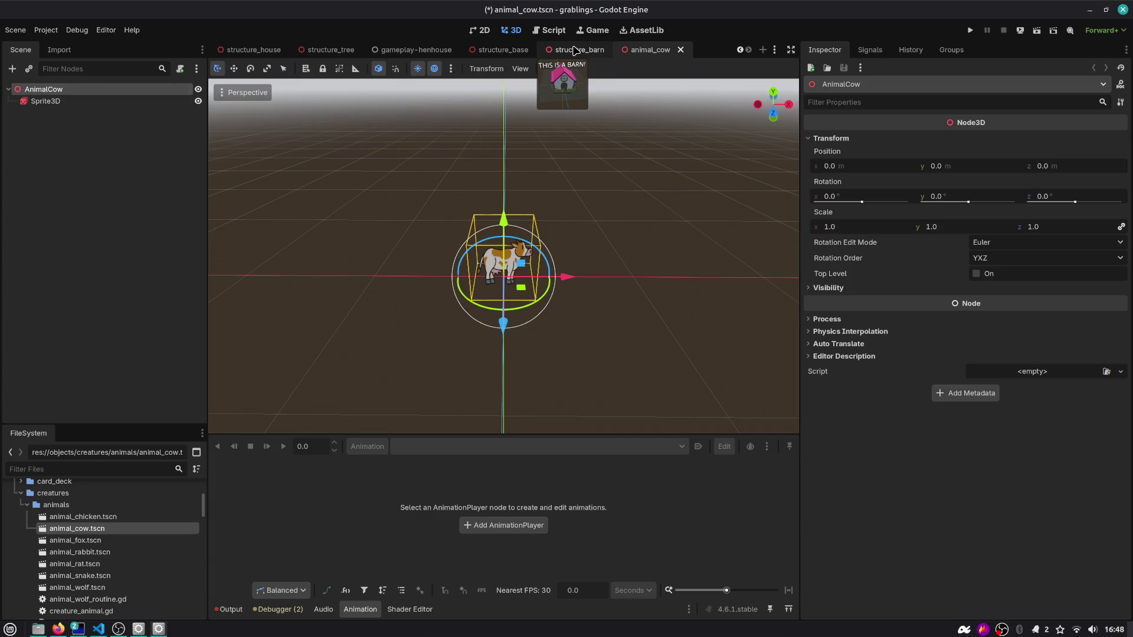
pyautogui.doubleClick(89, 541)
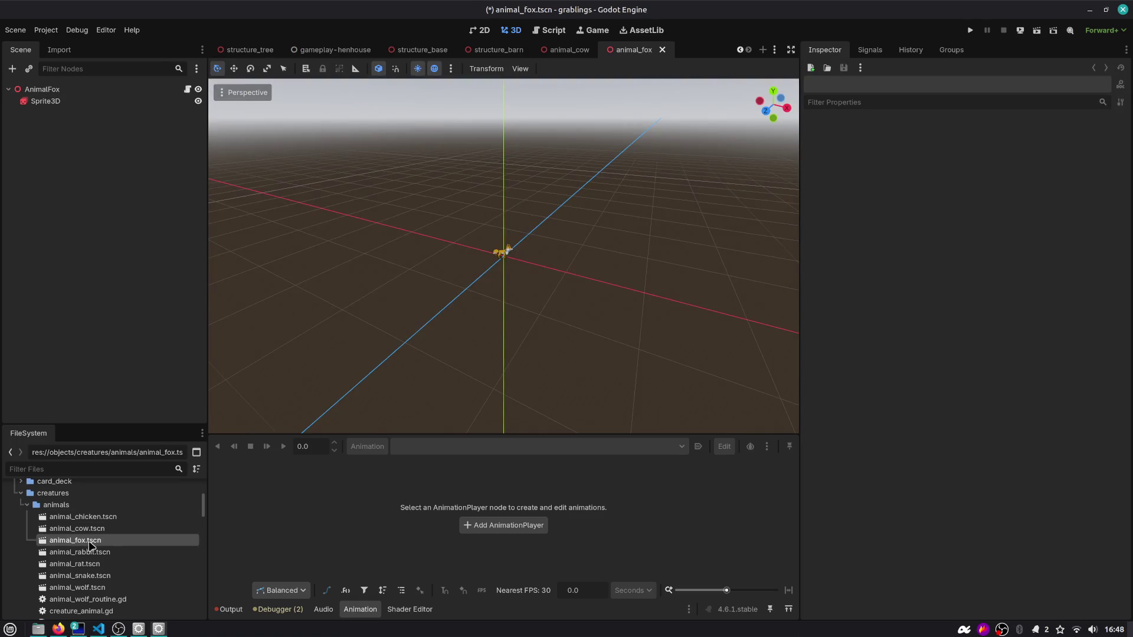
pyautogui.doubleClick(92, 554)
pyautogui.doubleClick(91, 564)
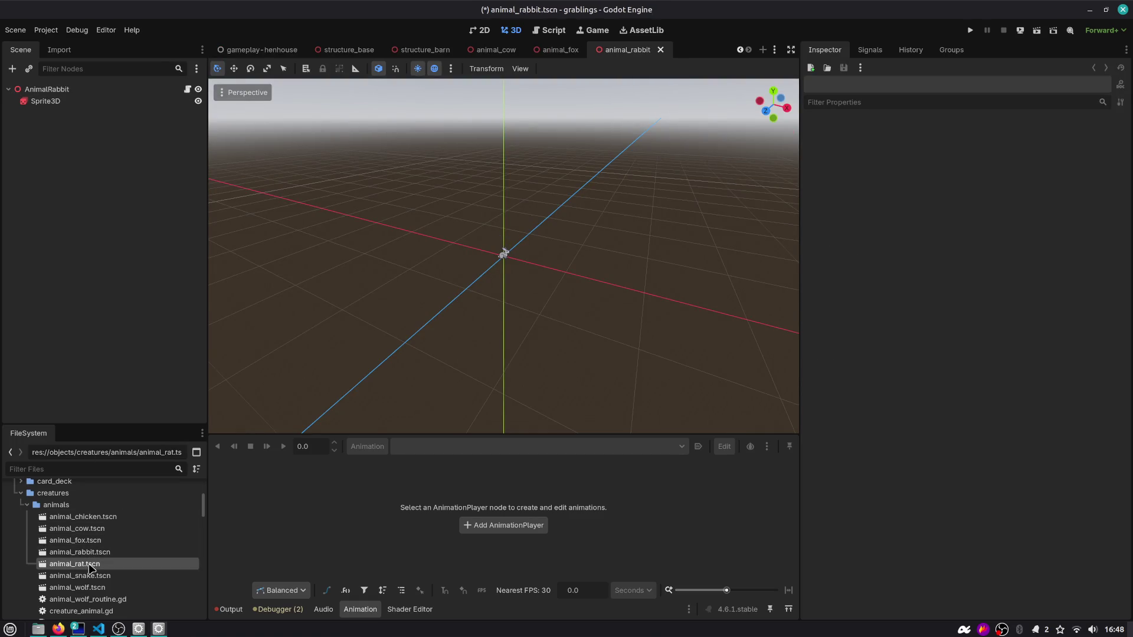
pyautogui.doubleClick(91, 576)
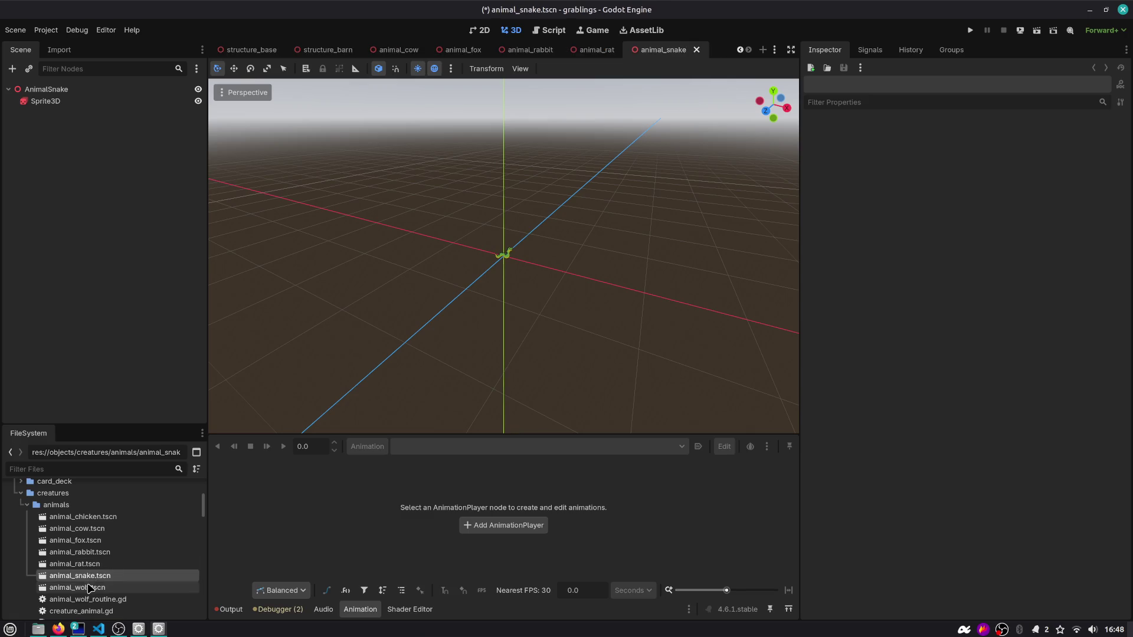
pyautogui.doubleClick(89, 587)
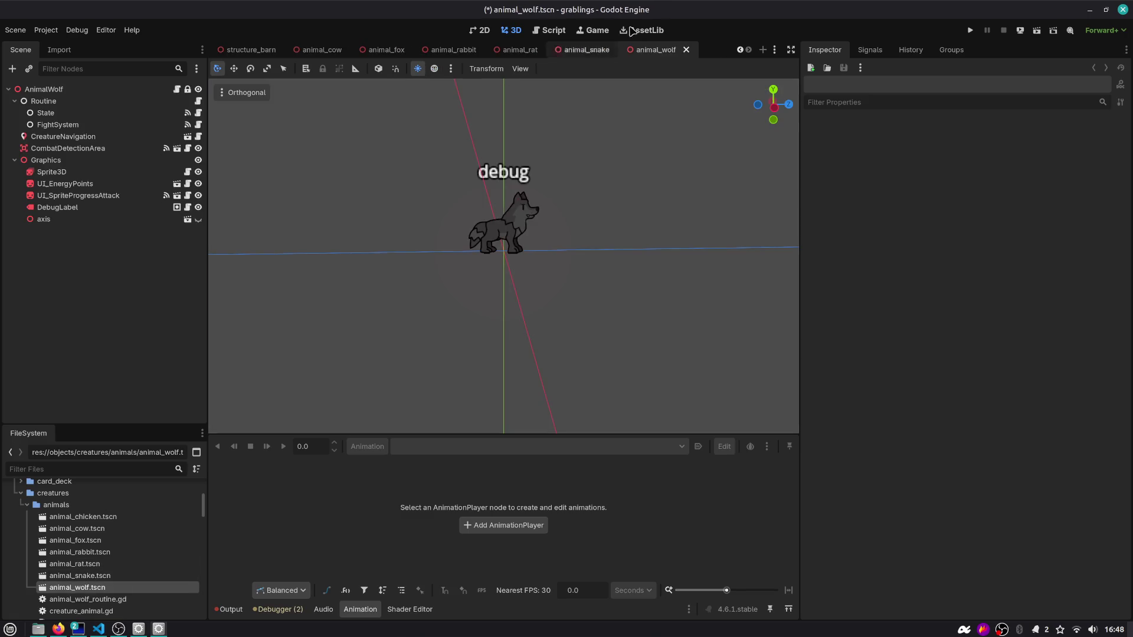
# Step: Close all six animal scenes plus the house and berry bush structure scenes
pyautogui.middleClick(649, 52)
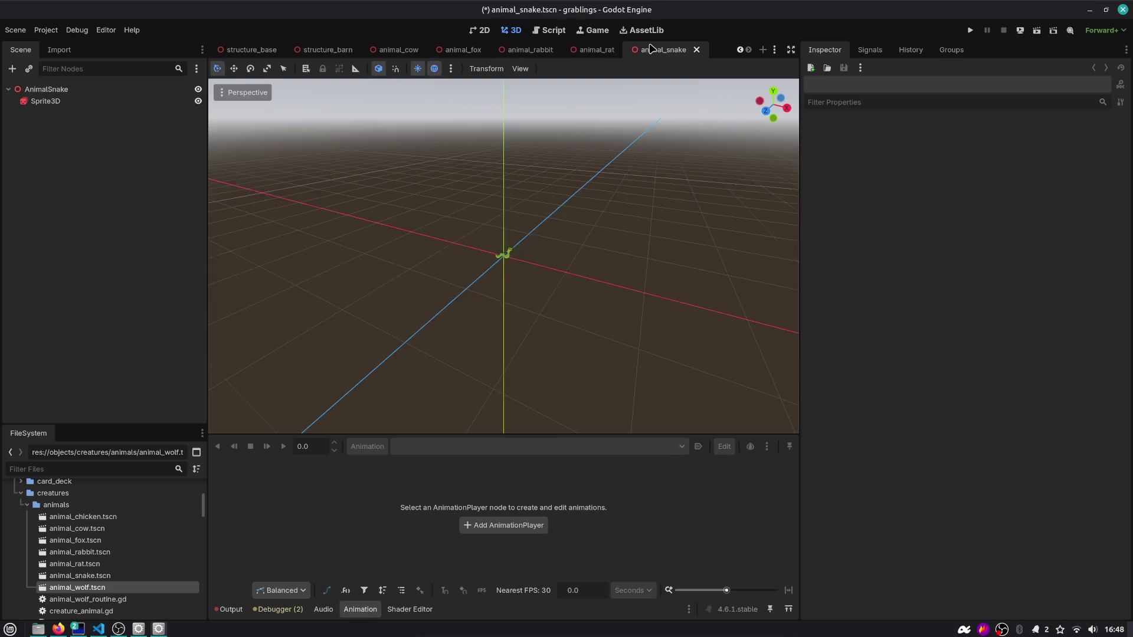
pyautogui.middleClick(537, 51)
pyautogui.middleClick(553, 52)
pyautogui.middleClick(553, 52)
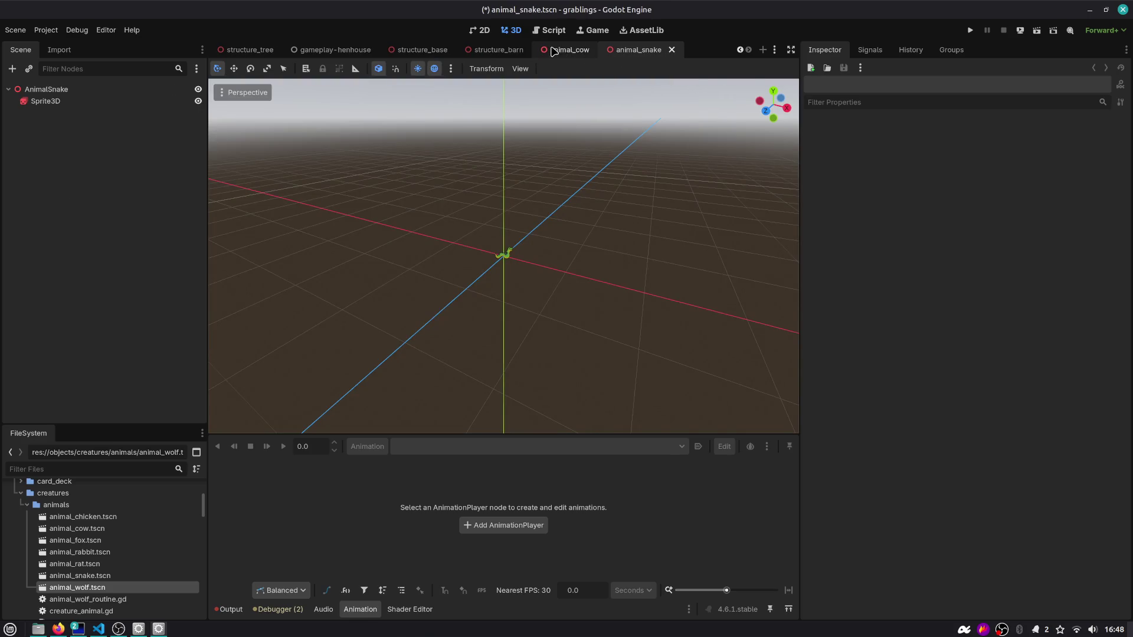
pyautogui.middleClick(611, 52)
pyautogui.middleClick(647, 52)
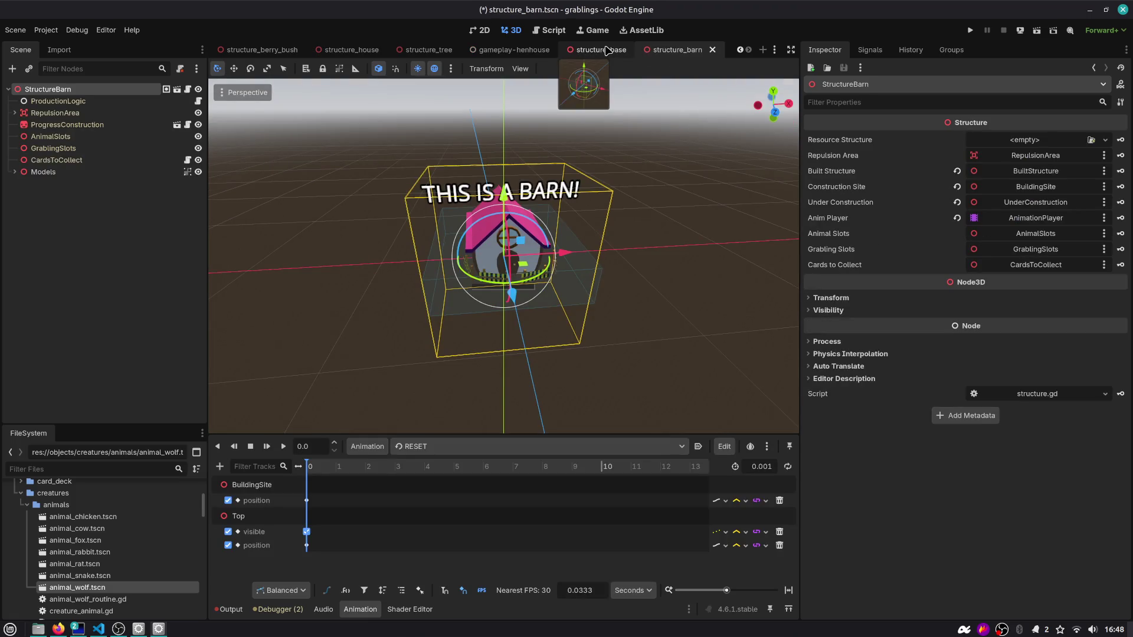
pyautogui.middleClick(346, 52)
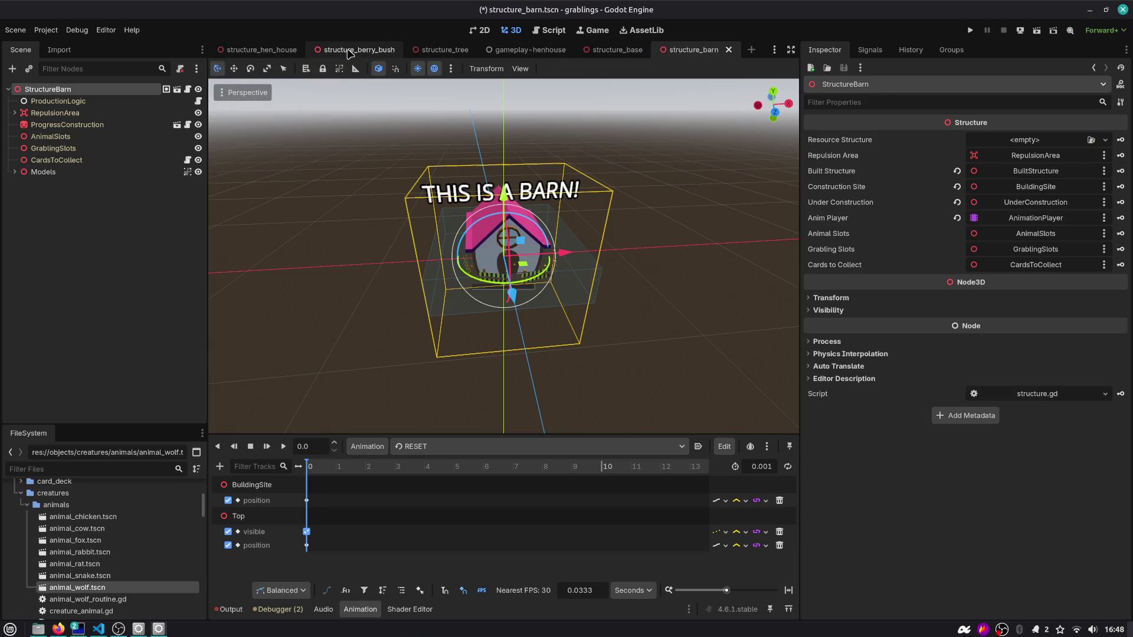
pyautogui.middleClick(356, 52)
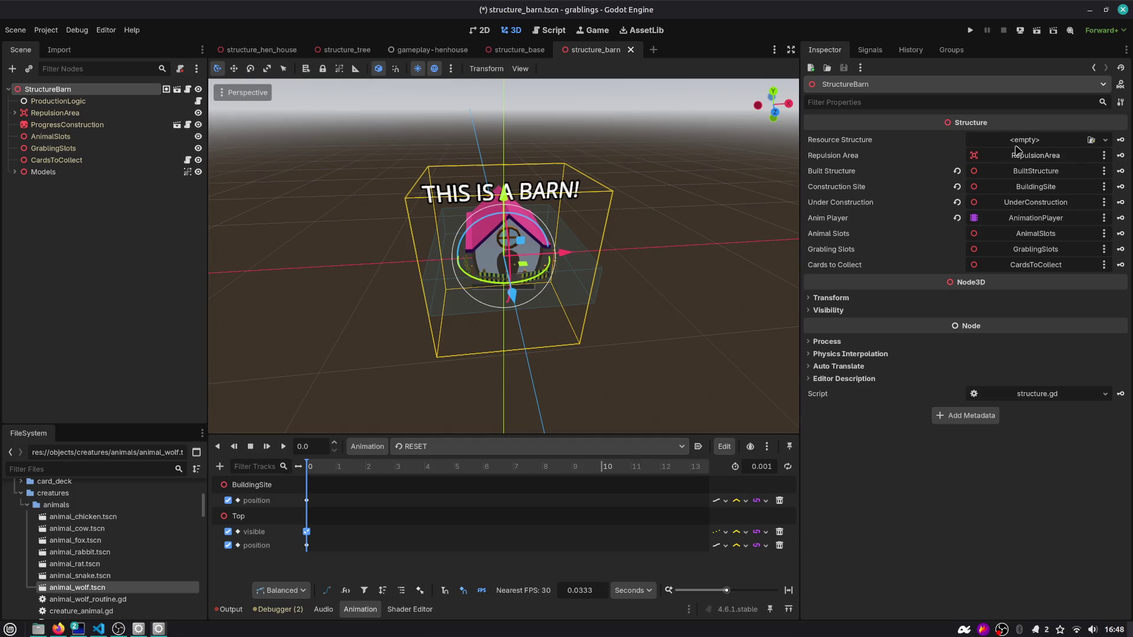
# Step: Enlarge the FileSystem dock and filter project files by 'card_' while on structure_barn
pyautogui.click(513, 51)
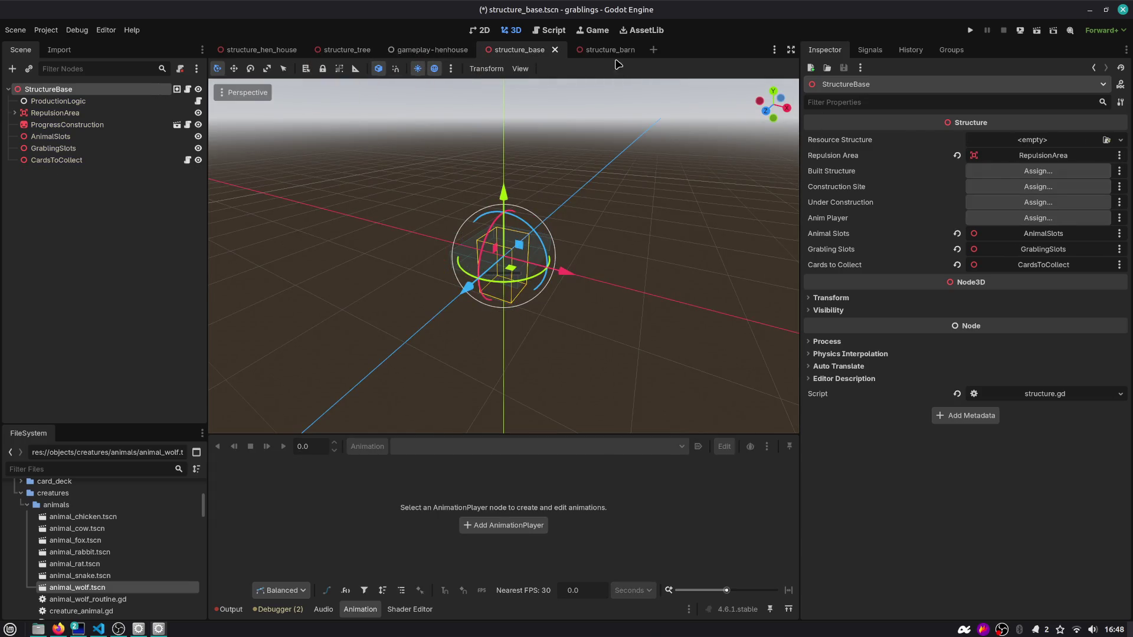
pyautogui.click(611, 51)
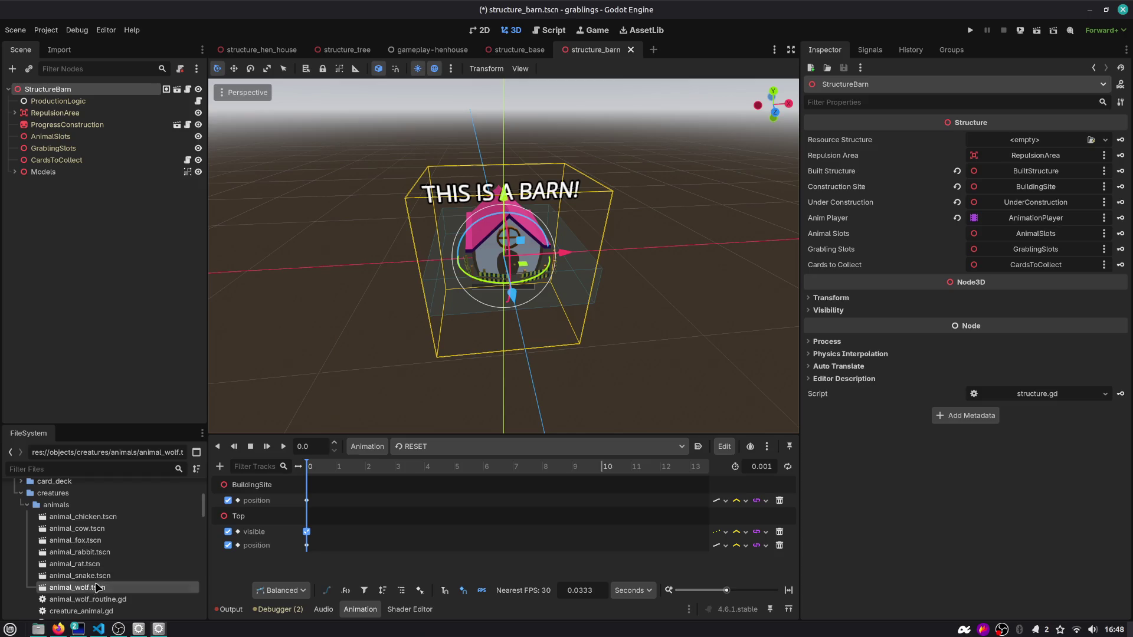
pyautogui.moveTo(87, 423); pyautogui.dragTo(89, 270)
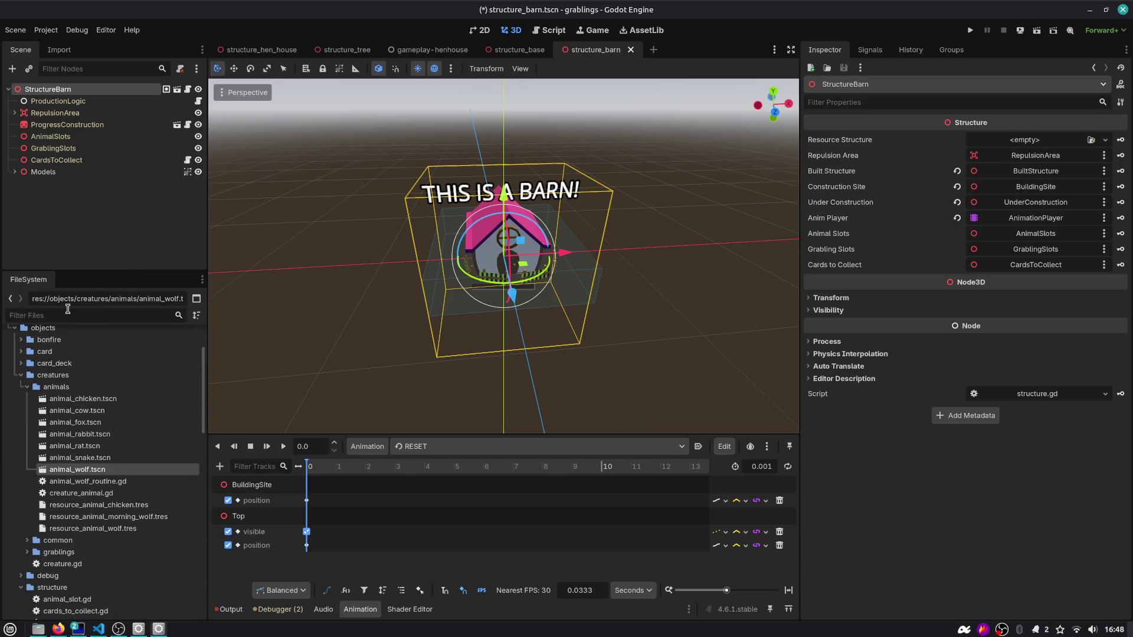
pyautogui.click(1091, 140)
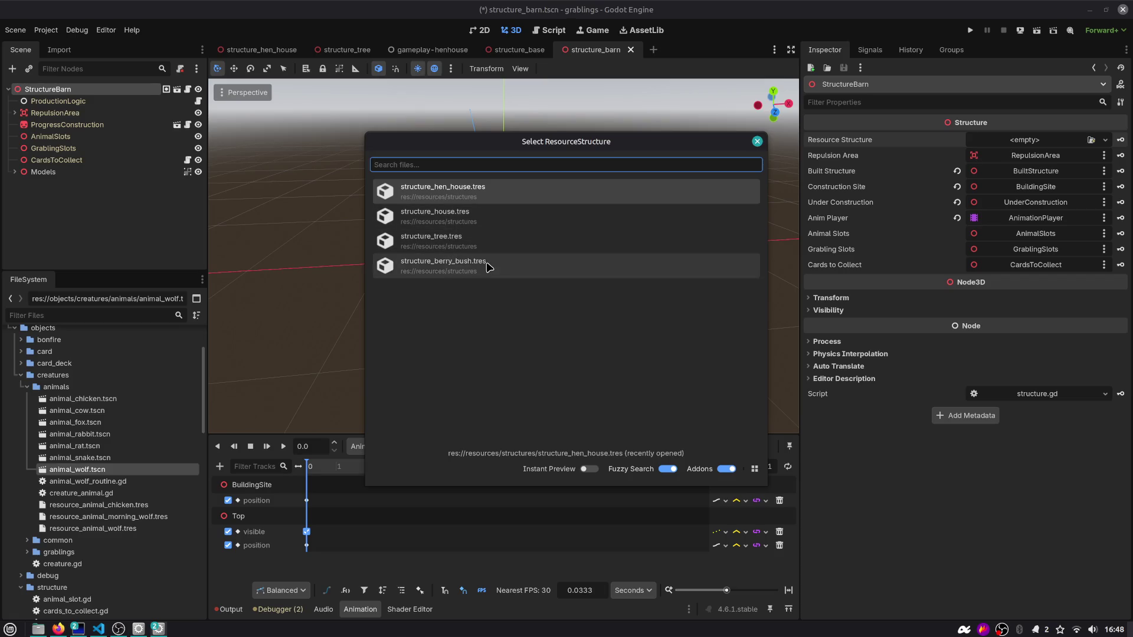
pyautogui.press('Escape')
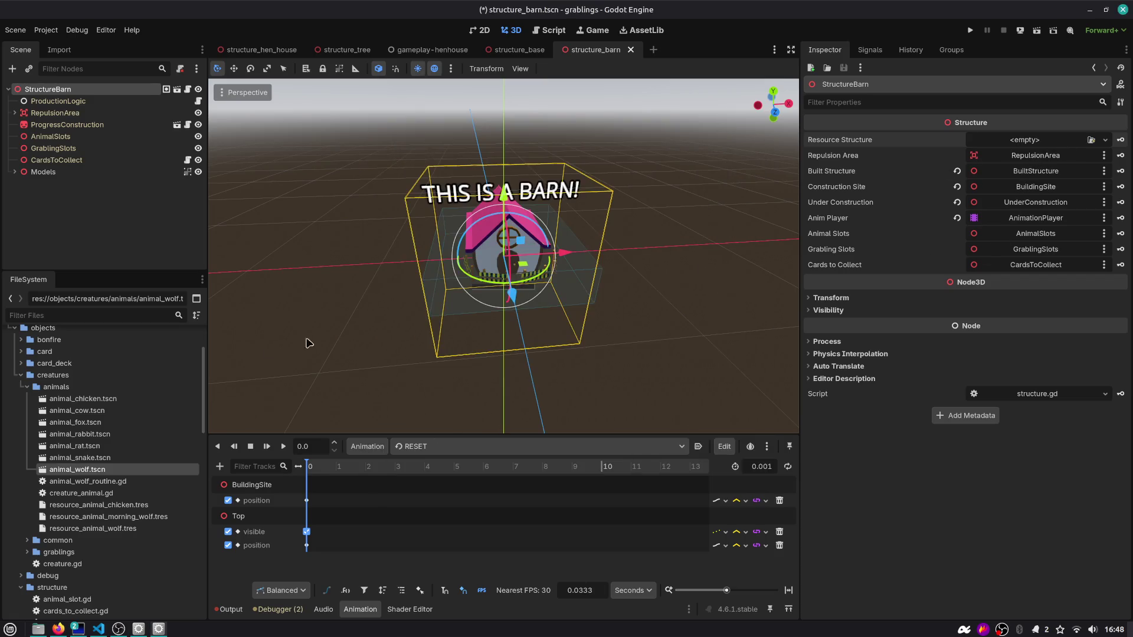
pyautogui.write('card_')
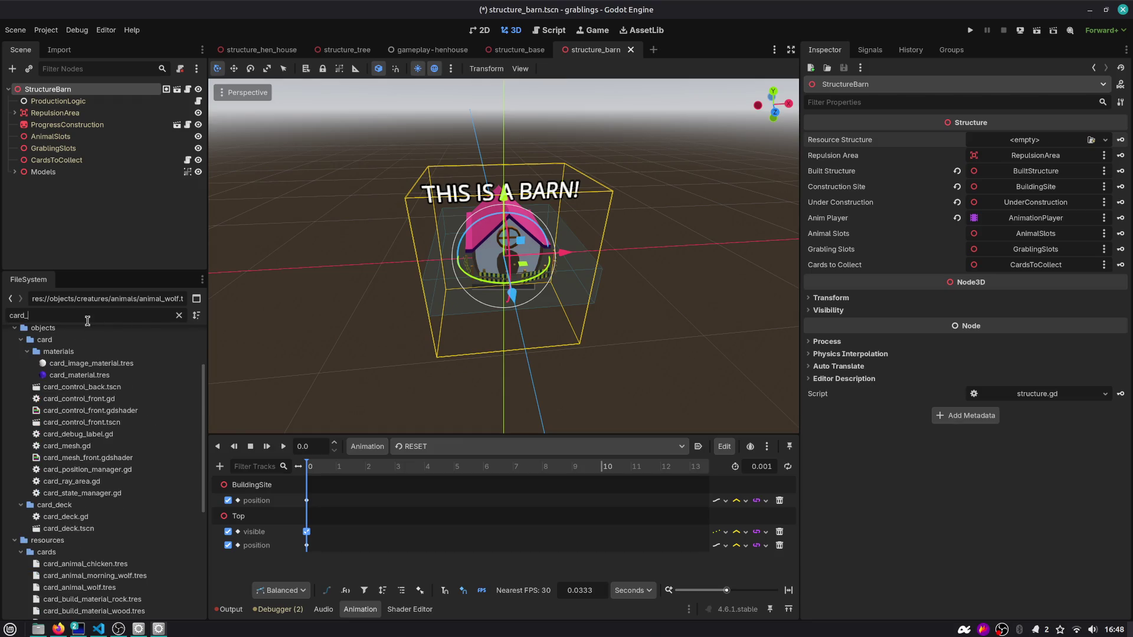
pyautogui.write('barn')
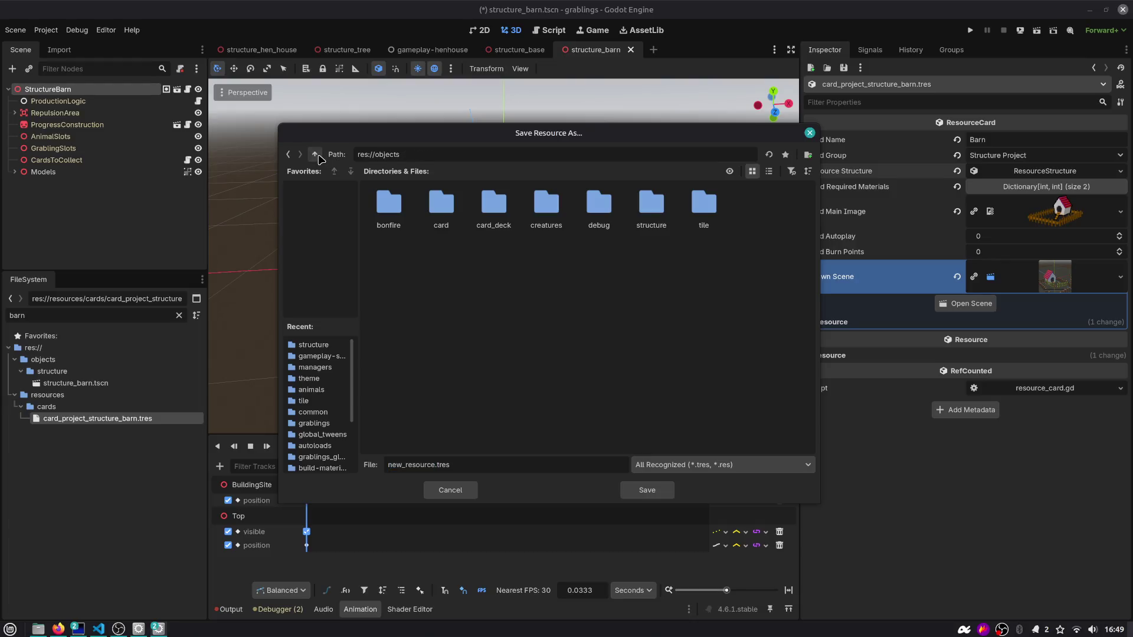
# Step: Edit the save name in res://resources/cards, declining to overwrite card_project_structure_barn.tres
pyautogui.click(454, 213)
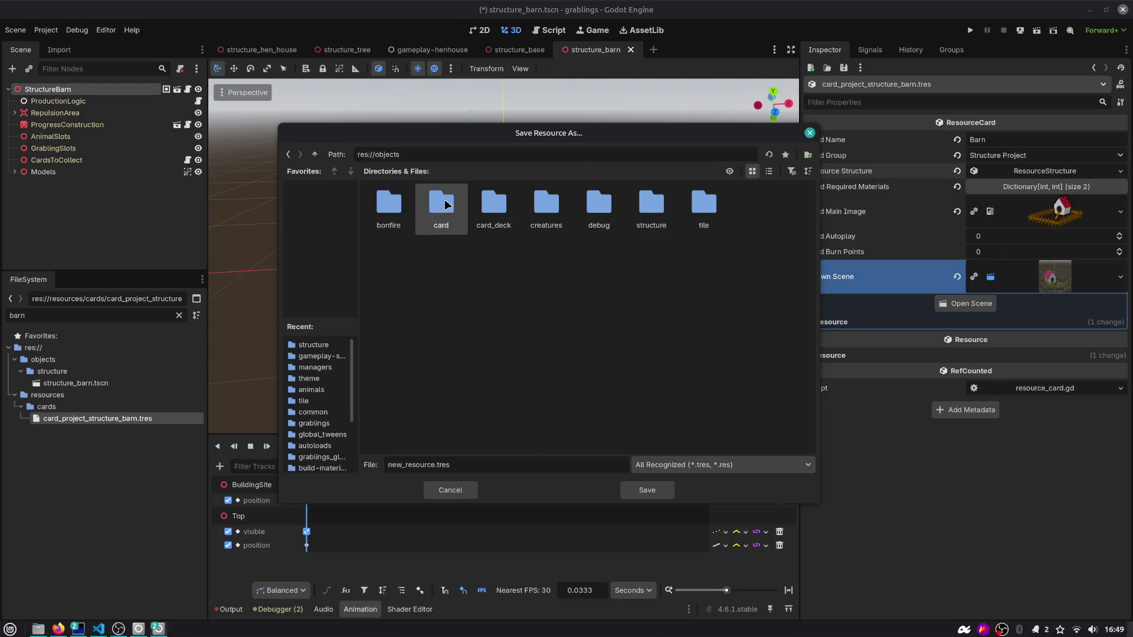
pyautogui.click(315, 155)
pyautogui.doubleClick(652, 204)
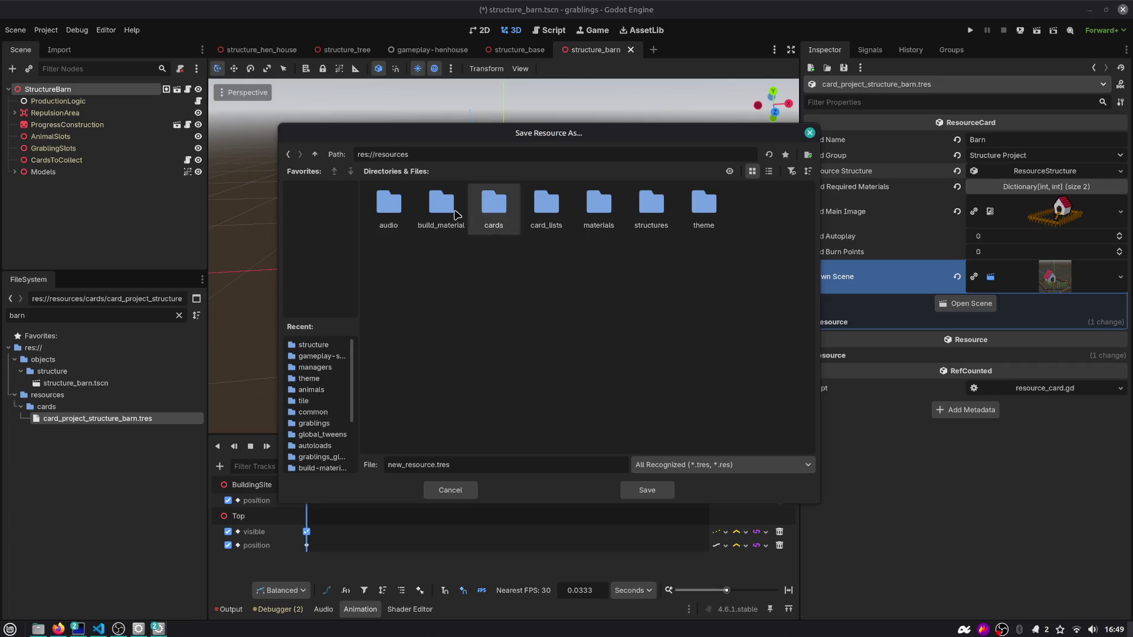
pyautogui.doubleClick(494, 204)
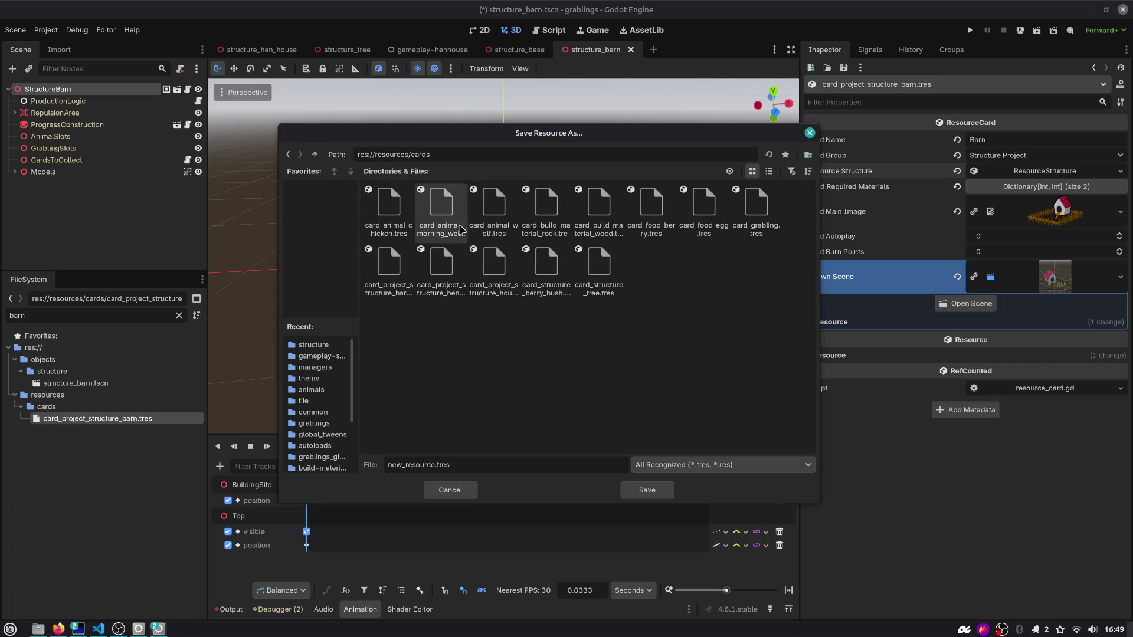
pyautogui.click(442, 265)
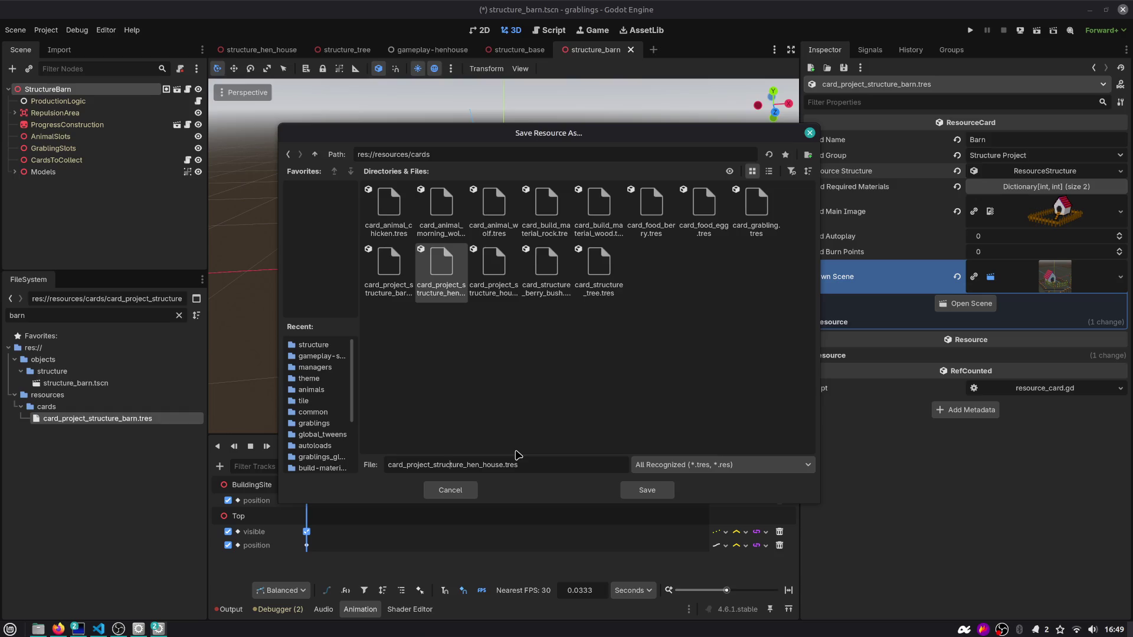
pyautogui.press('BackSpace')
pyautogui.press('Delete')
pyautogui.press('Delete')
pyautogui.press('Delete')
pyautogui.press('Return')
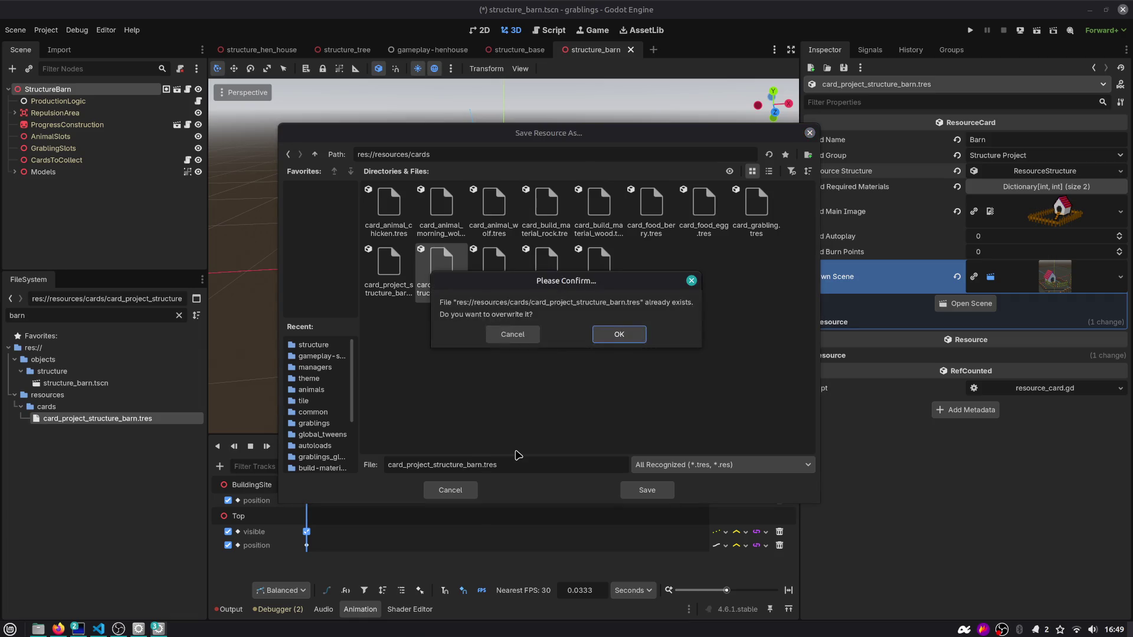
pyautogui.click(511, 336)
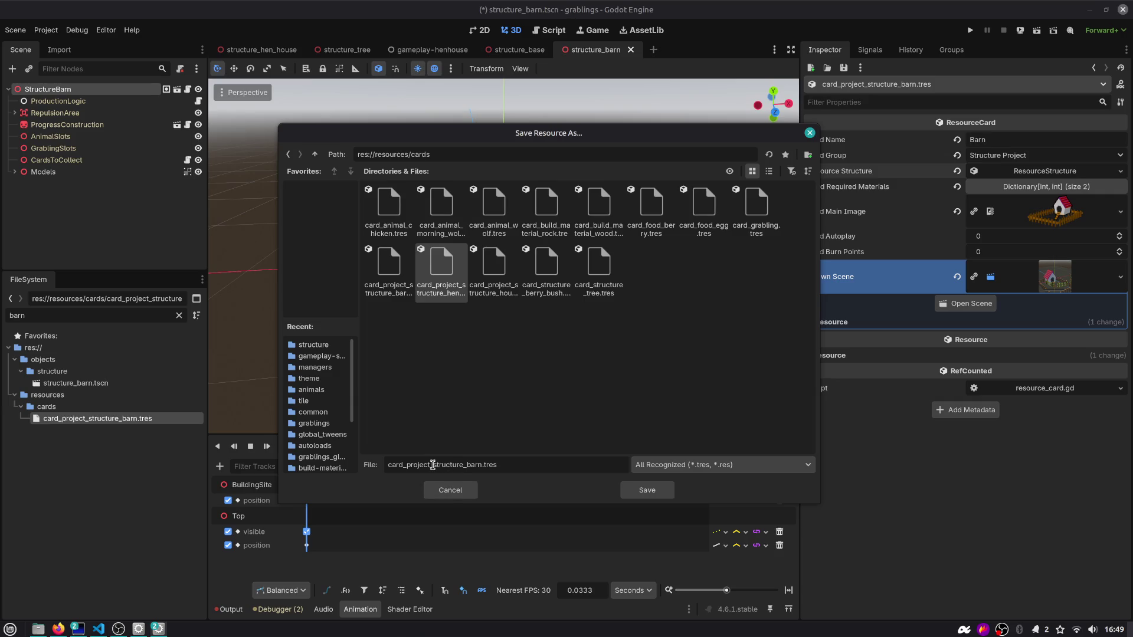
# Step: Save the resource as structure_barn.tres in res://resources/structures
pyautogui.press('Delete')
pyautogui.press('Delete')
pyautogui.press('Delete')
pyautogui.click(314, 154)
pyautogui.doubleClick(652, 210)
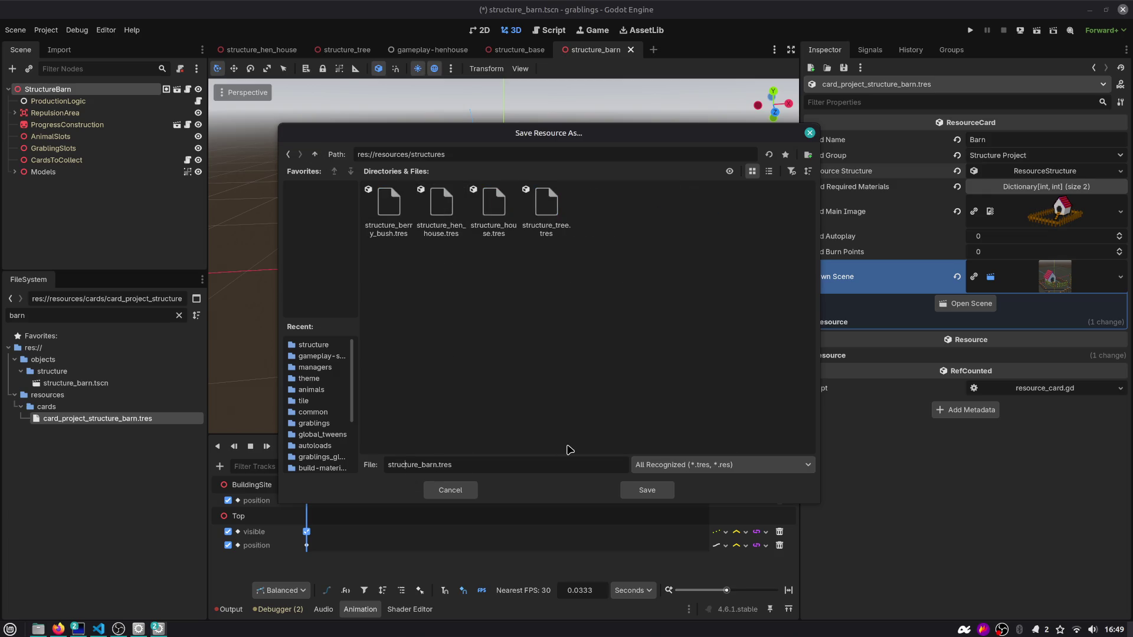
pyautogui.click(645, 497)
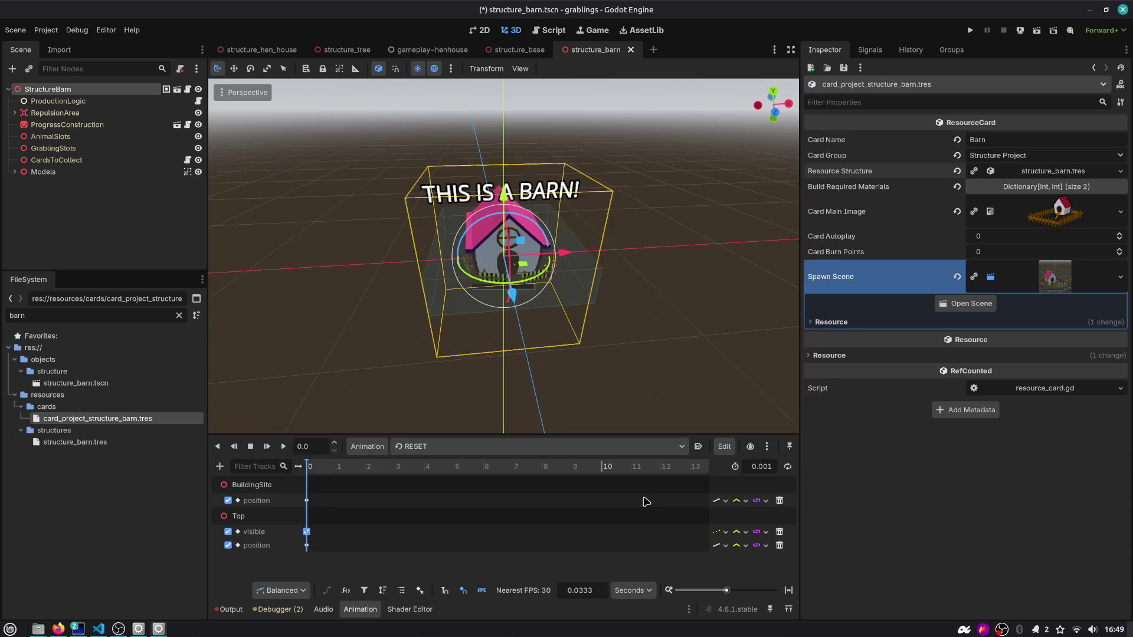
# Step: Set the barn structure's Animals Max Count to 1 and save the scene
pyautogui.click(1067, 174)
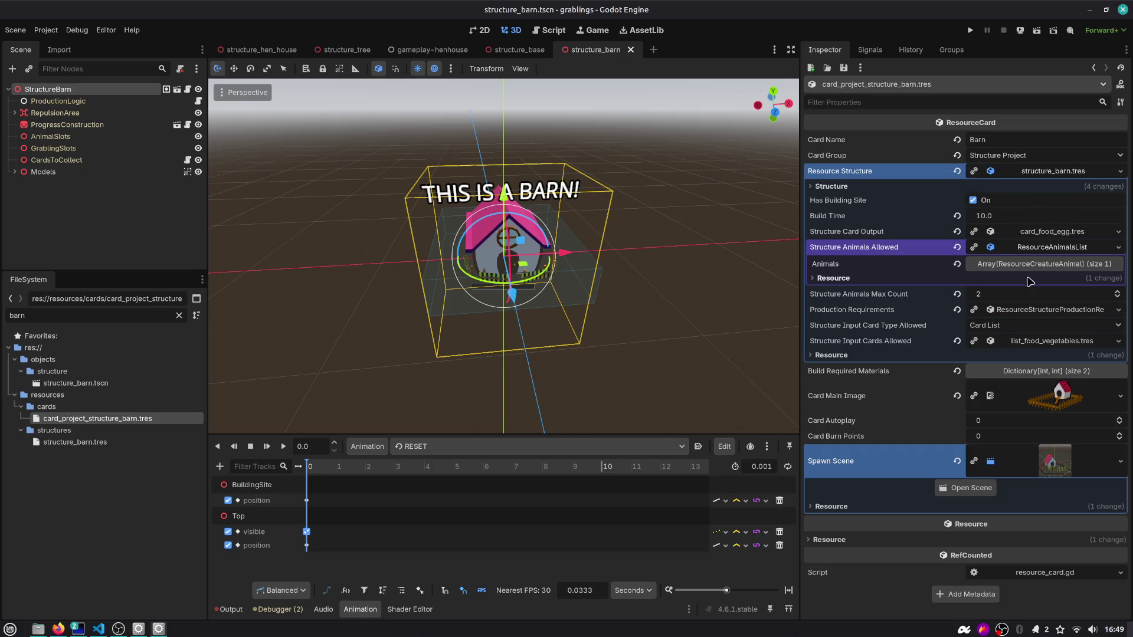
pyautogui.click(1036, 251)
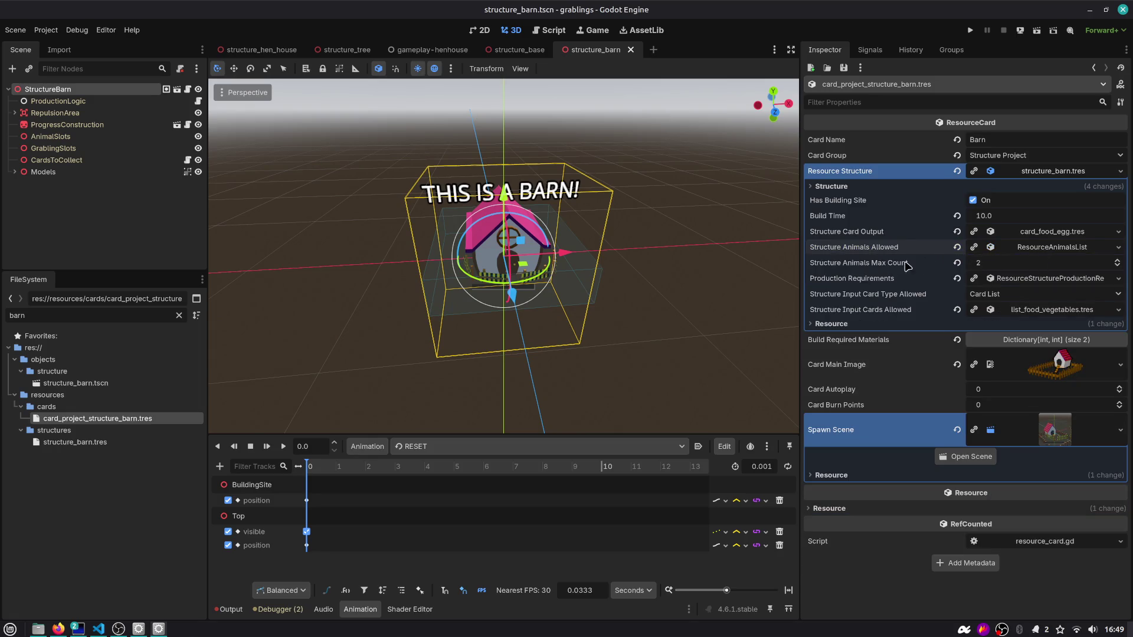
pyautogui.click(958, 263)
pyautogui.press('Return')
pyautogui.hotkey('ctrl', 's')
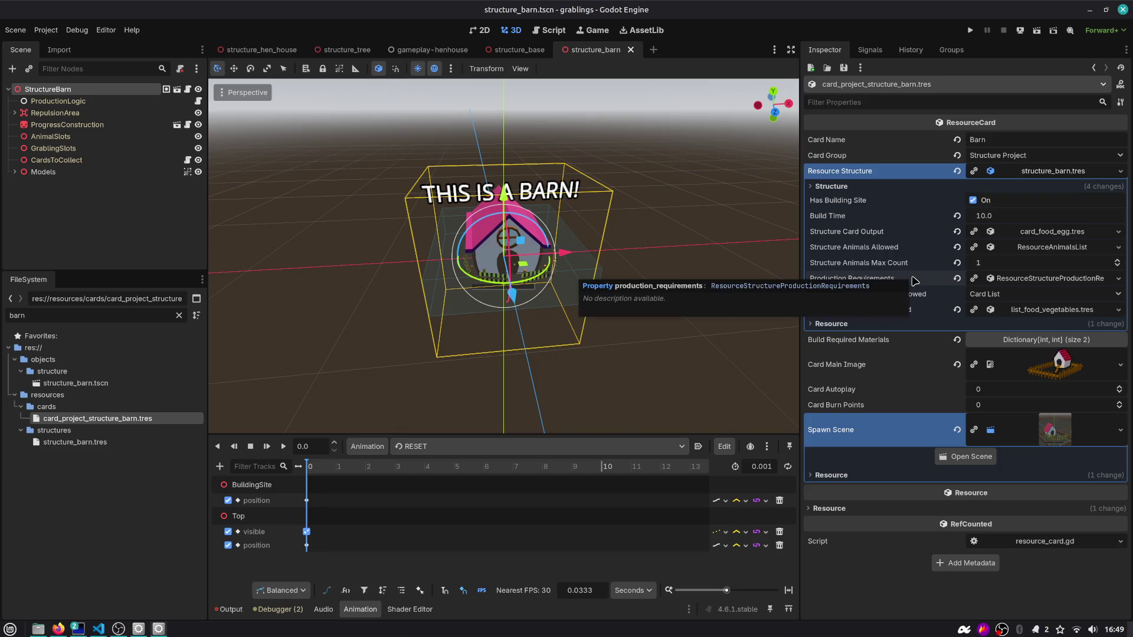
# Step: Require 1 card in the barn's Production Requirements and save the structure resource
pyautogui.click(1056, 279)
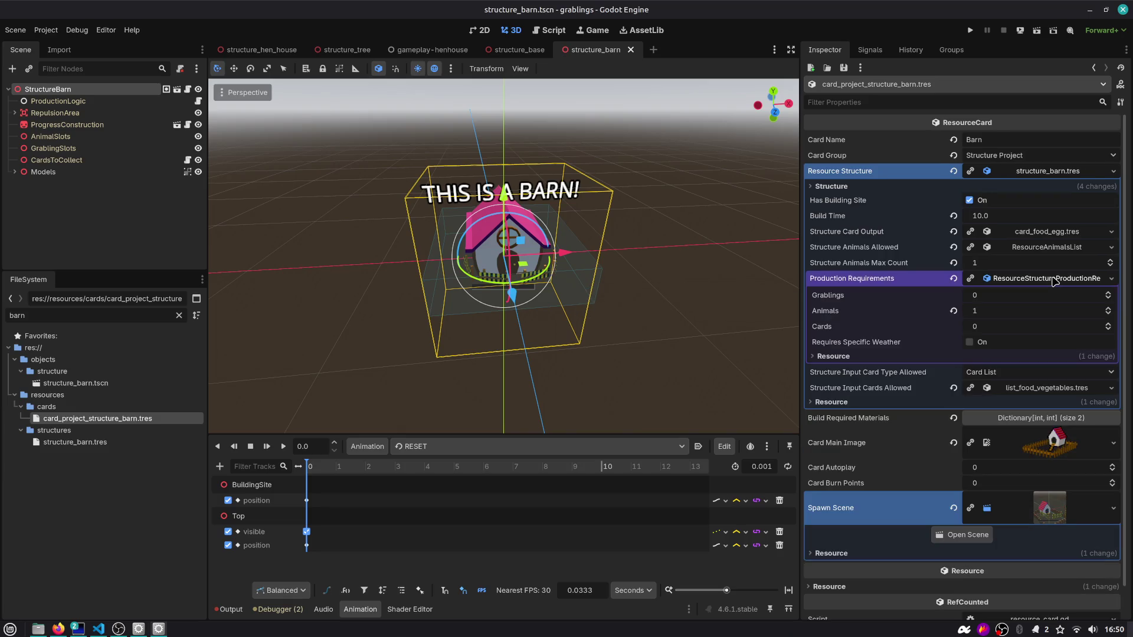
pyautogui.click(990, 328)
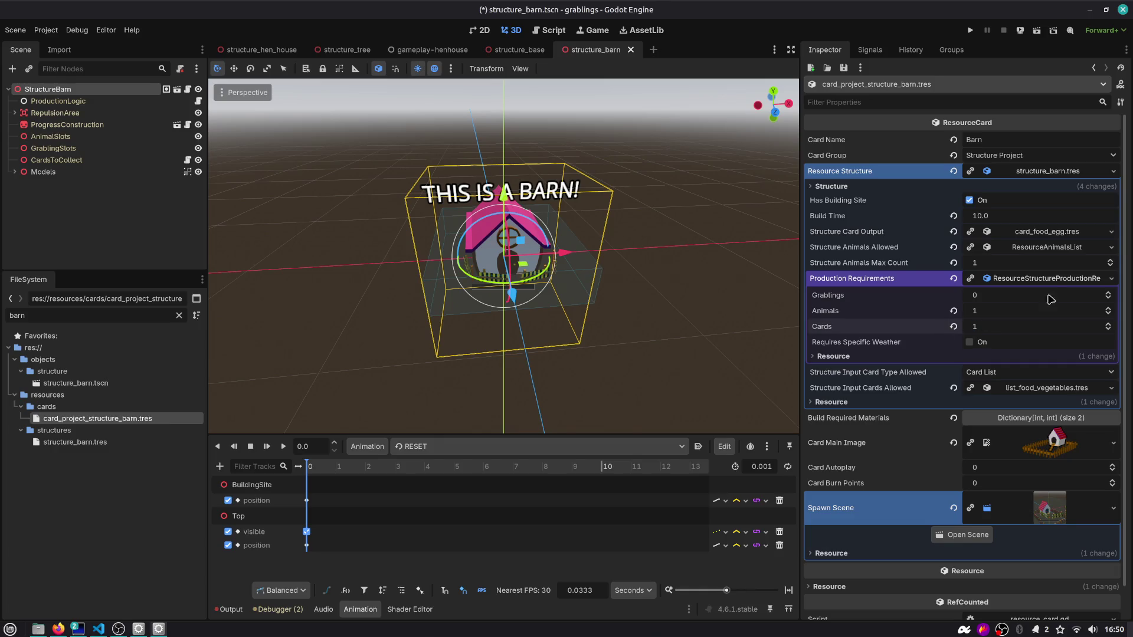
pyautogui.rightClick(1057, 277)
pyautogui.click(1006, 376)
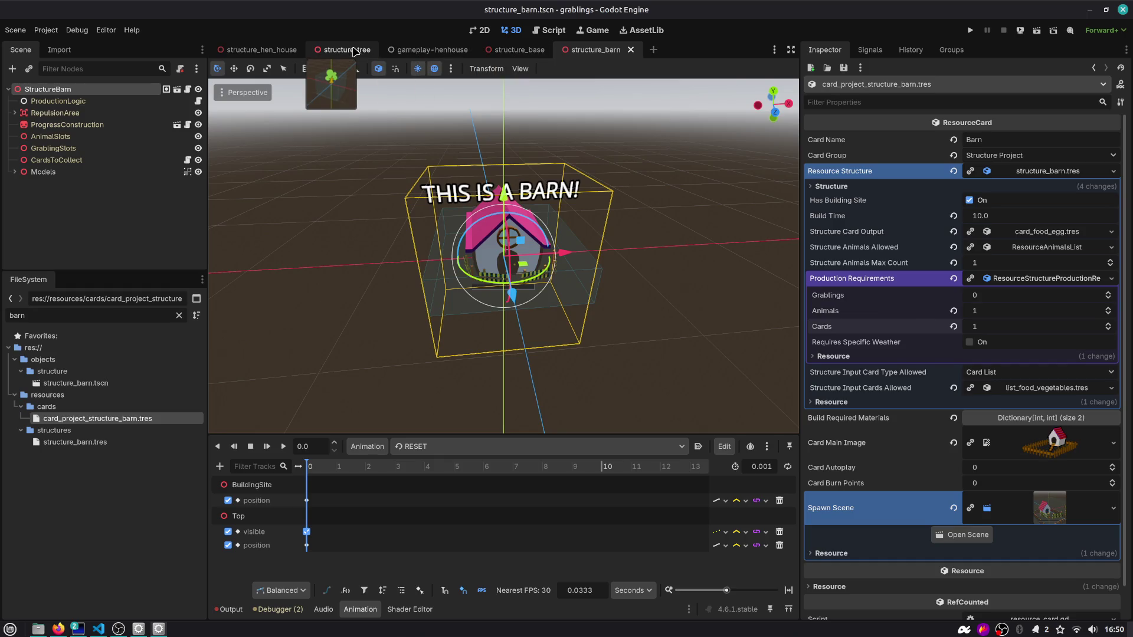
pyautogui.click(260, 50)
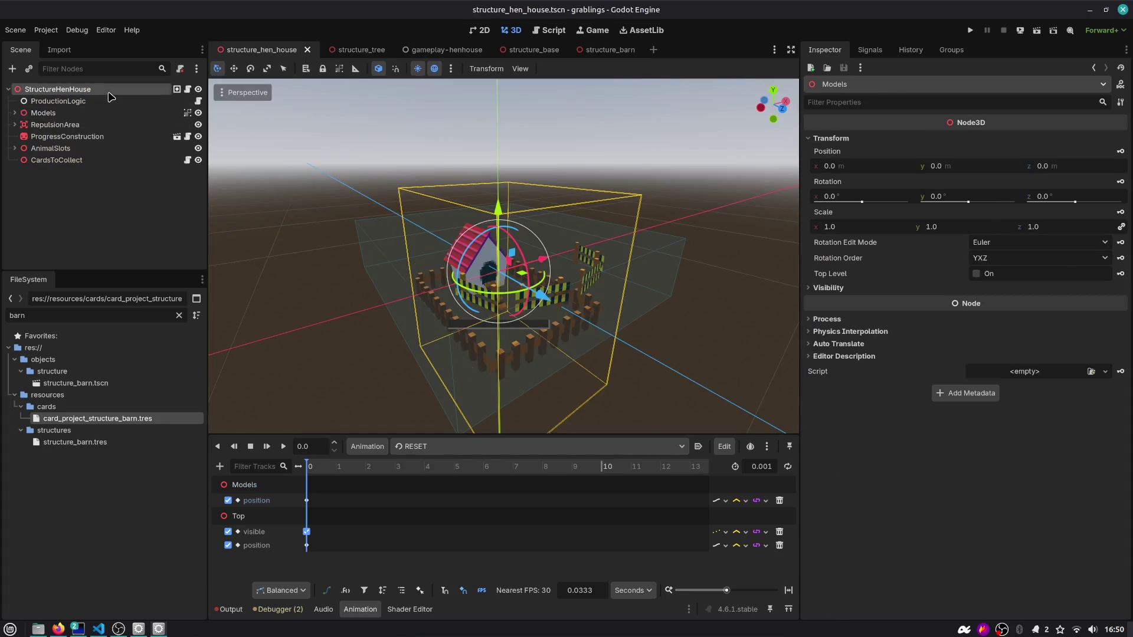
# Step: Set StructureHenHouse's Production Requirements Cards to 1 and save its structure resource
pyautogui.click(109, 94)
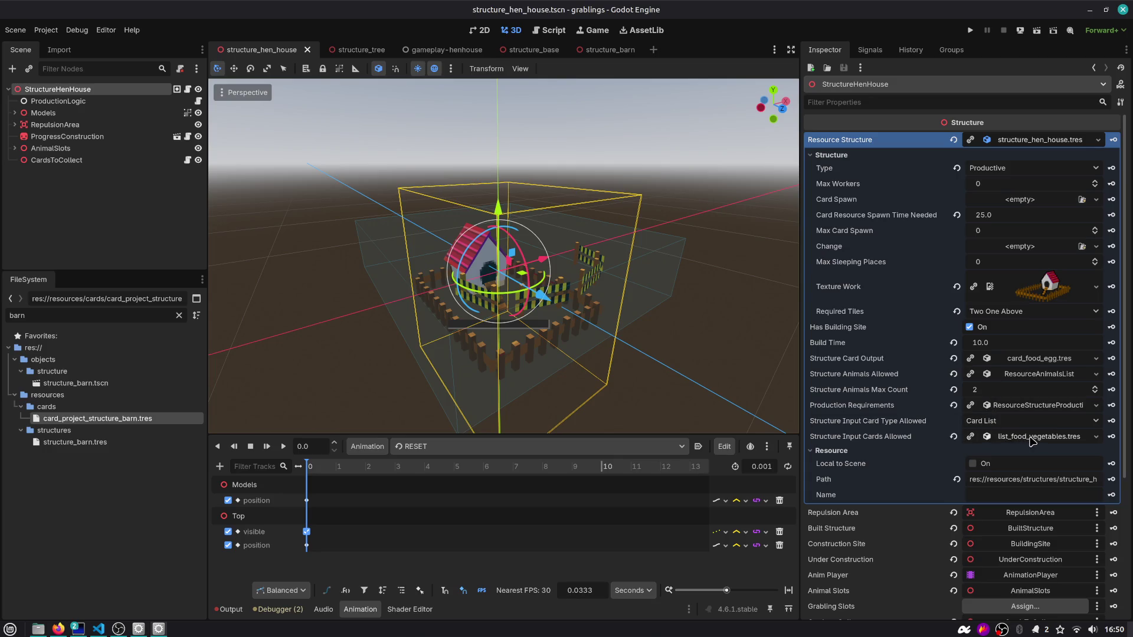
pyautogui.click(1035, 406)
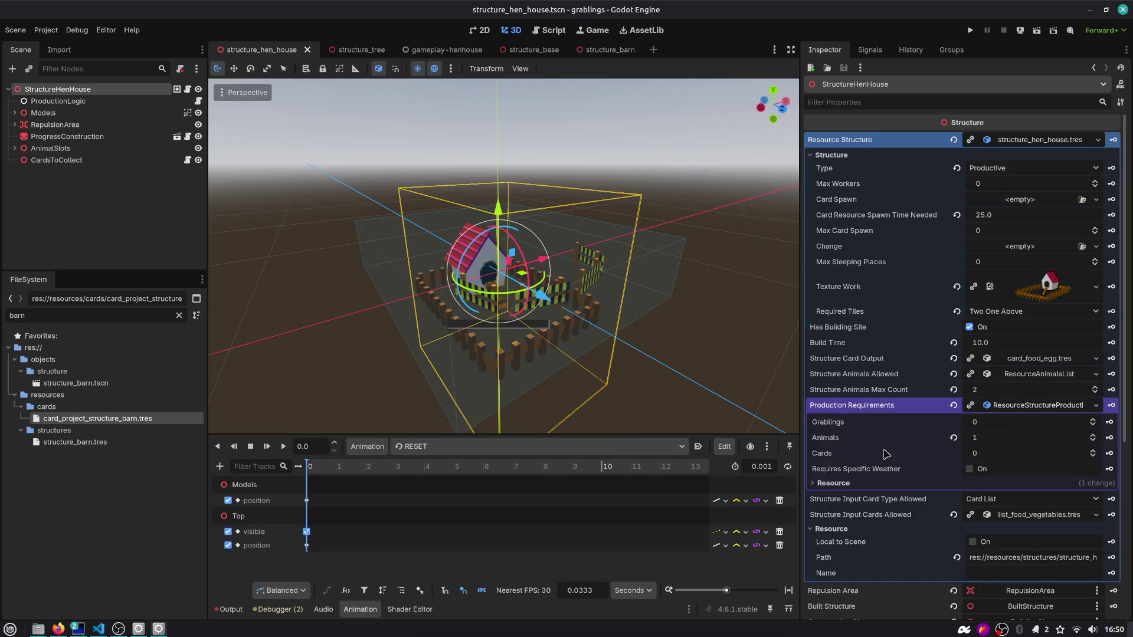
pyautogui.press('Return')
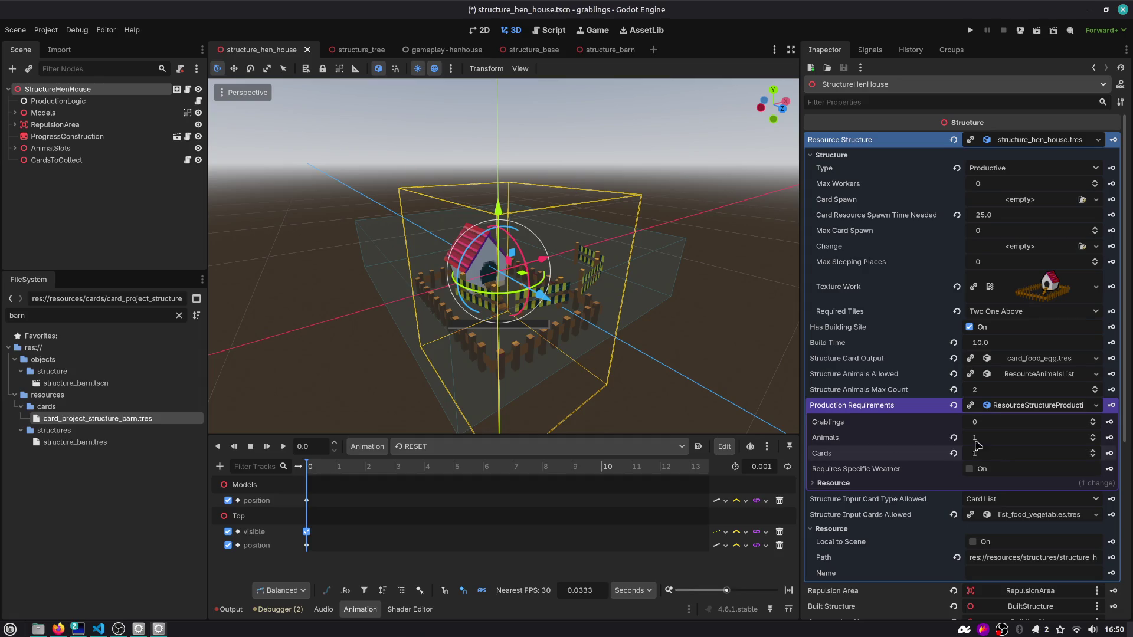
pyautogui.rightClick(1015, 148)
pyautogui.click(1027, 253)
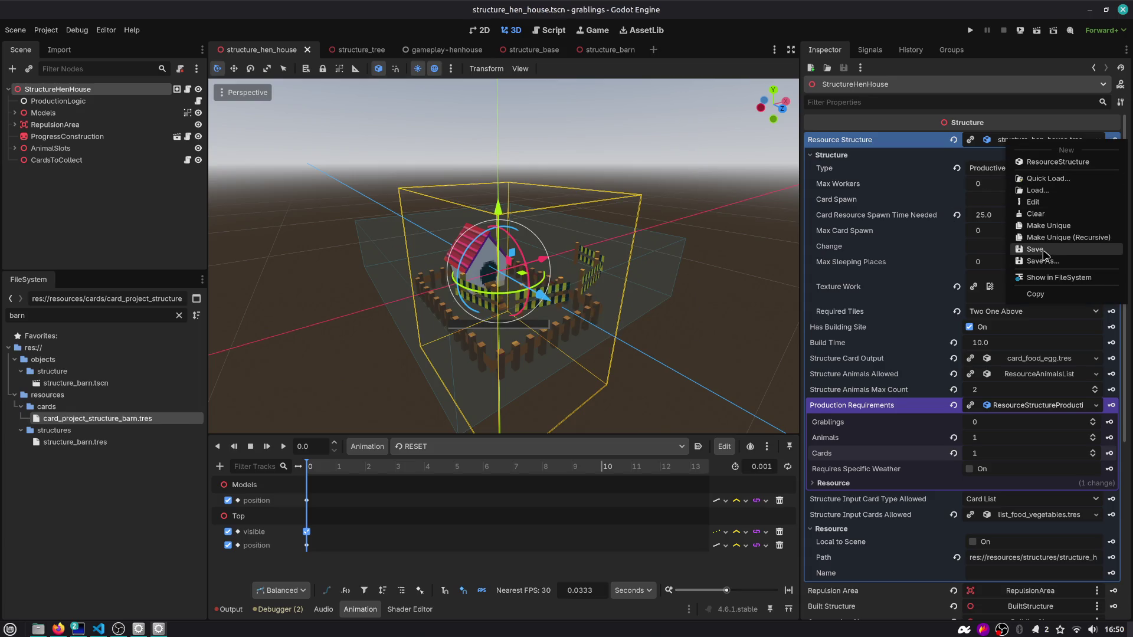
pyautogui.click(1035, 249)
pyautogui.click(1031, 140)
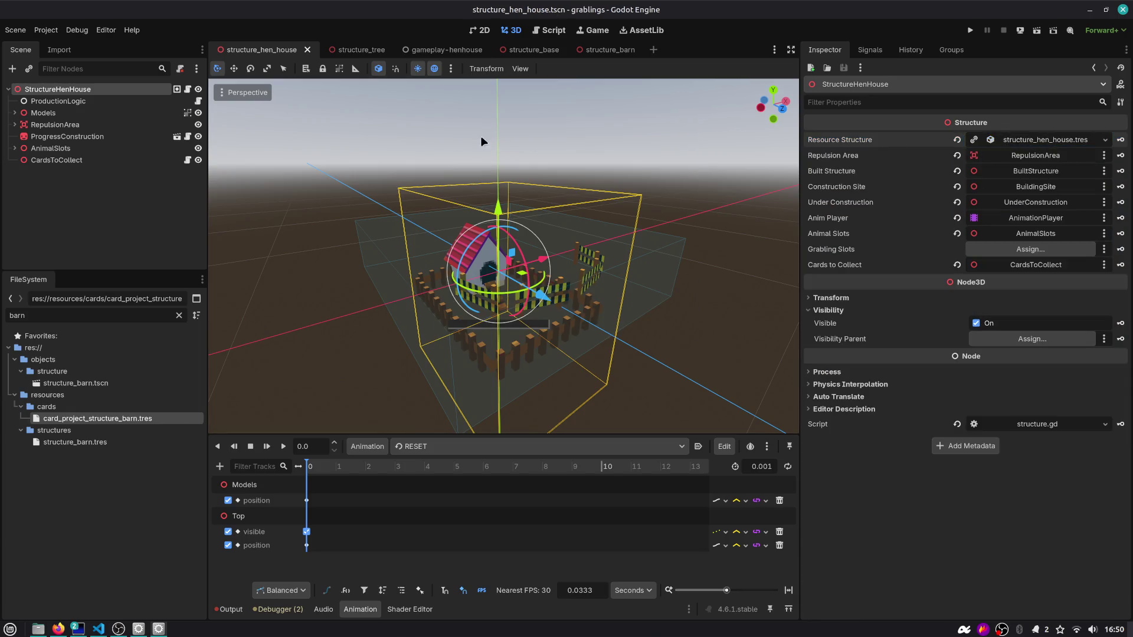
pyautogui.click(85, 310)
# Step: Filter files by 'card_' and expand card_project_structure_hen_house.tres's Resource Structure
pyautogui.write('card_')
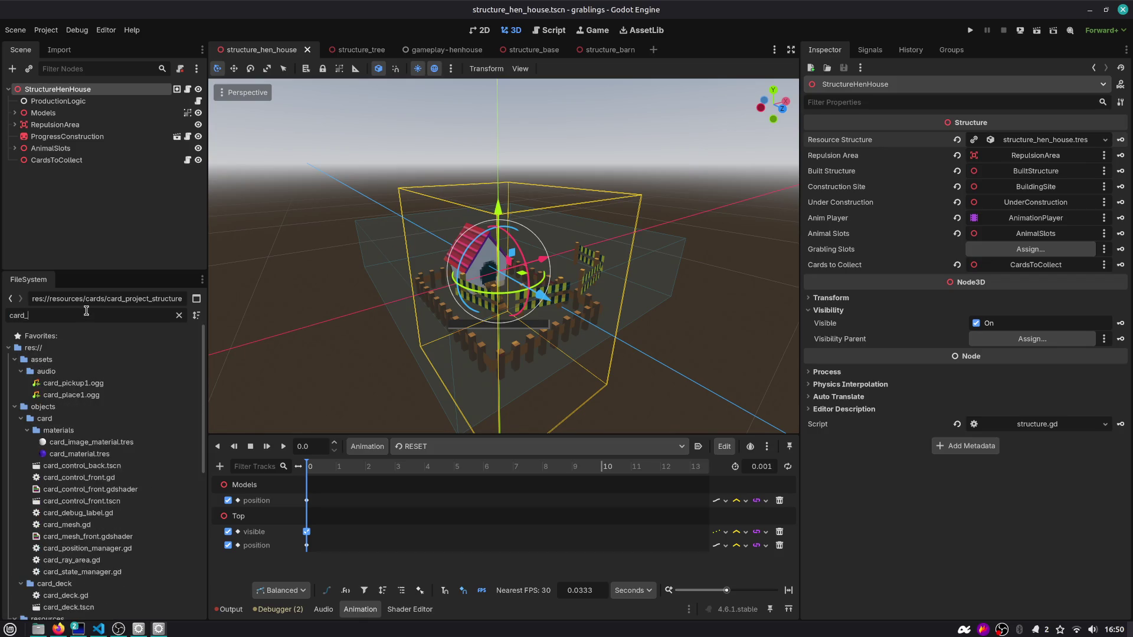
pyautogui.write('hen')
pyautogui.hotkey('ctrl', 'a')
pyautogui.write('card_')
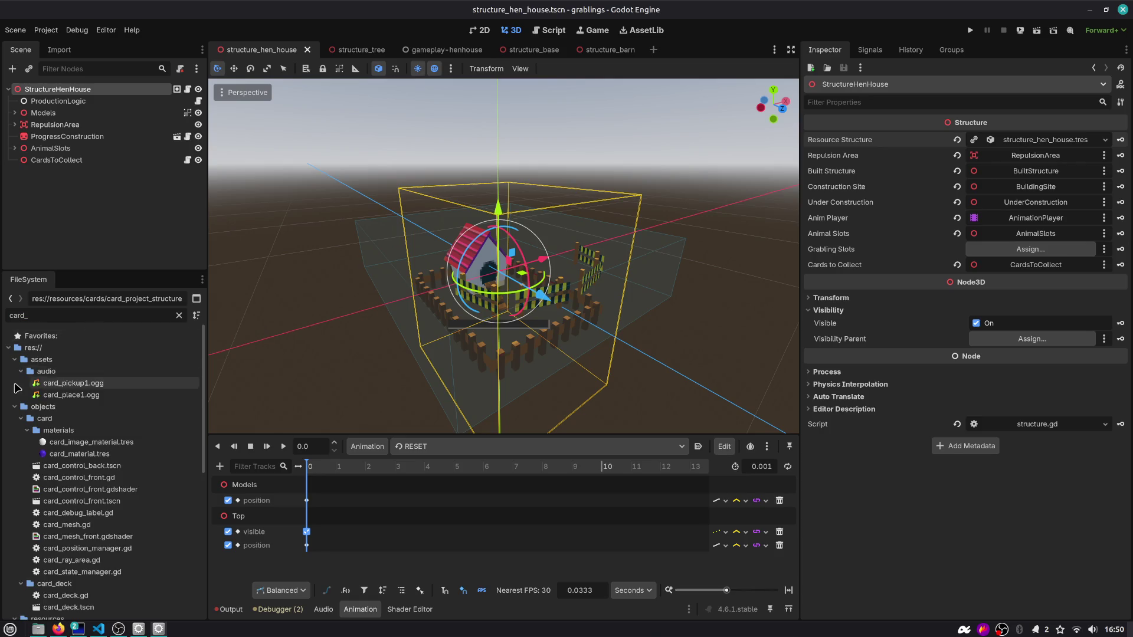
pyautogui.scroll(-5, 53, 527)
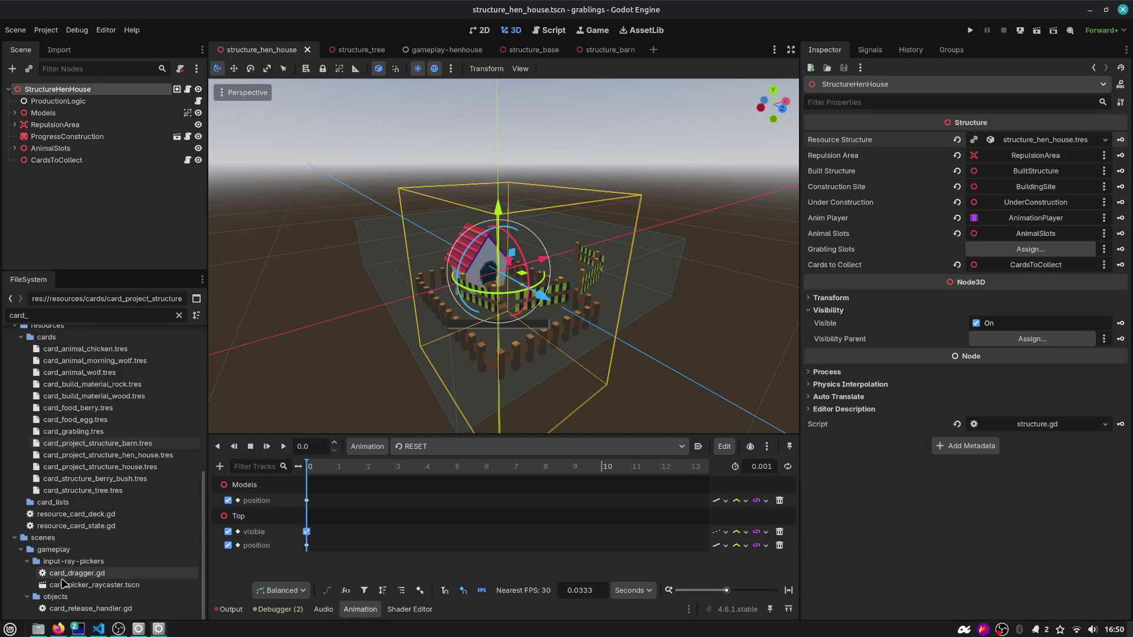
pyautogui.click(106, 454)
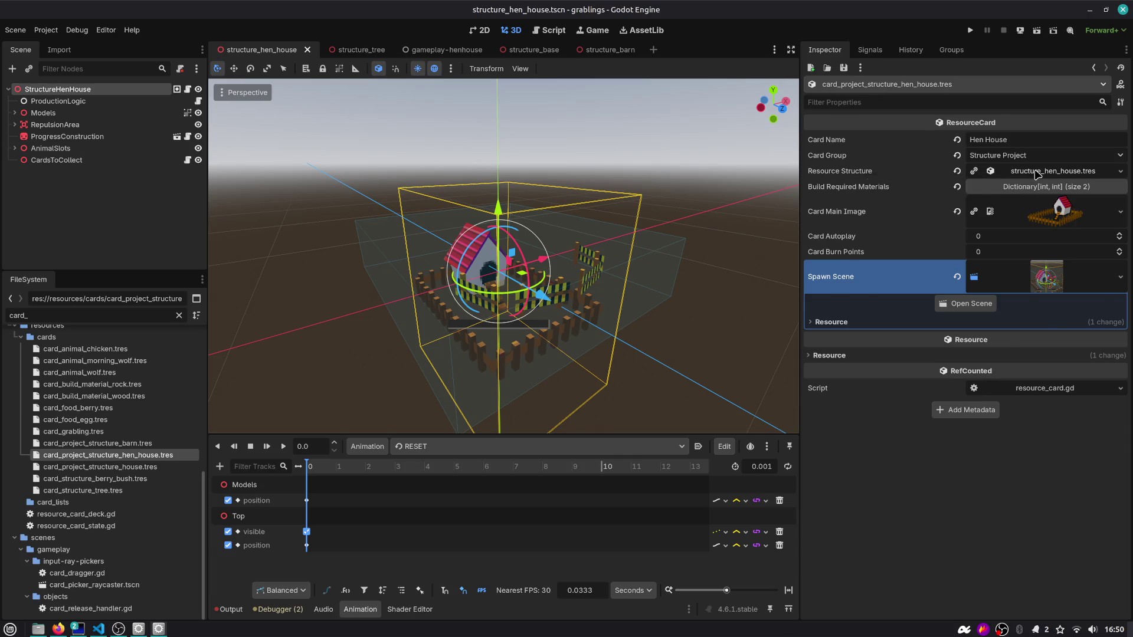
pyautogui.click(1037, 173)
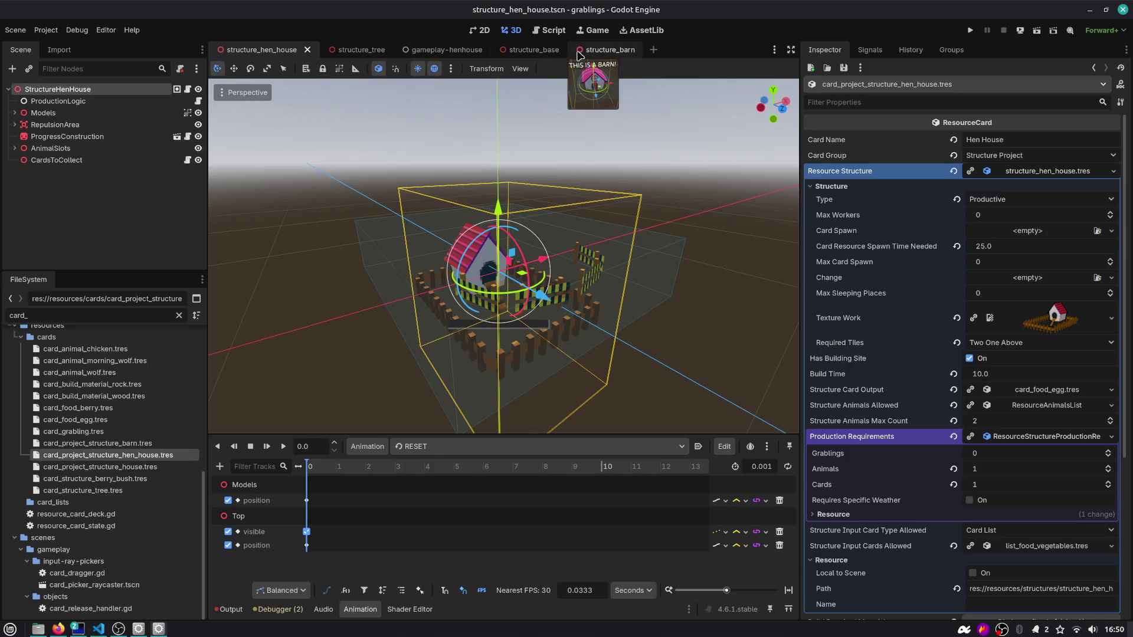
# Step: Assign structure_barn.tres to the barn scene's structure and save the scene
pyautogui.click(599, 53)
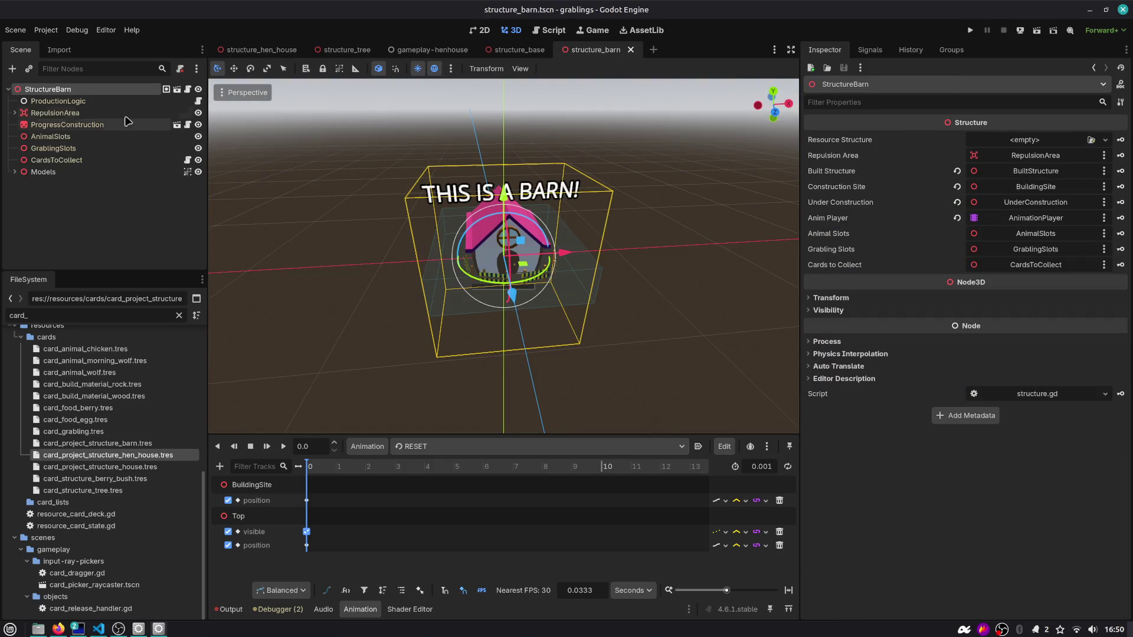
pyautogui.click(1091, 140)
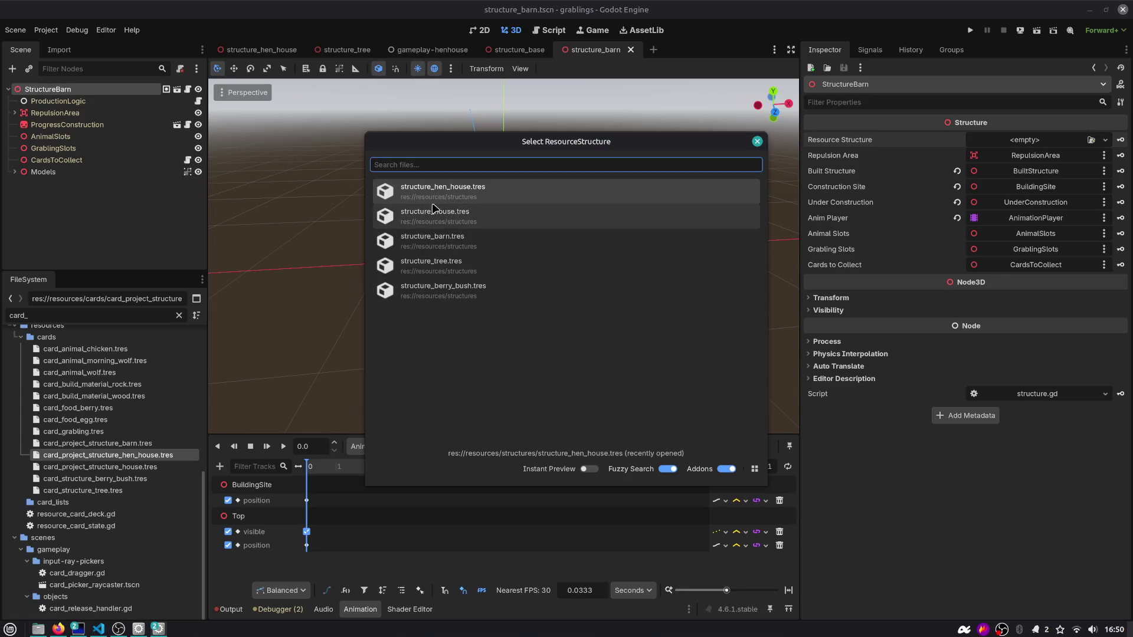
pyautogui.click(437, 239)
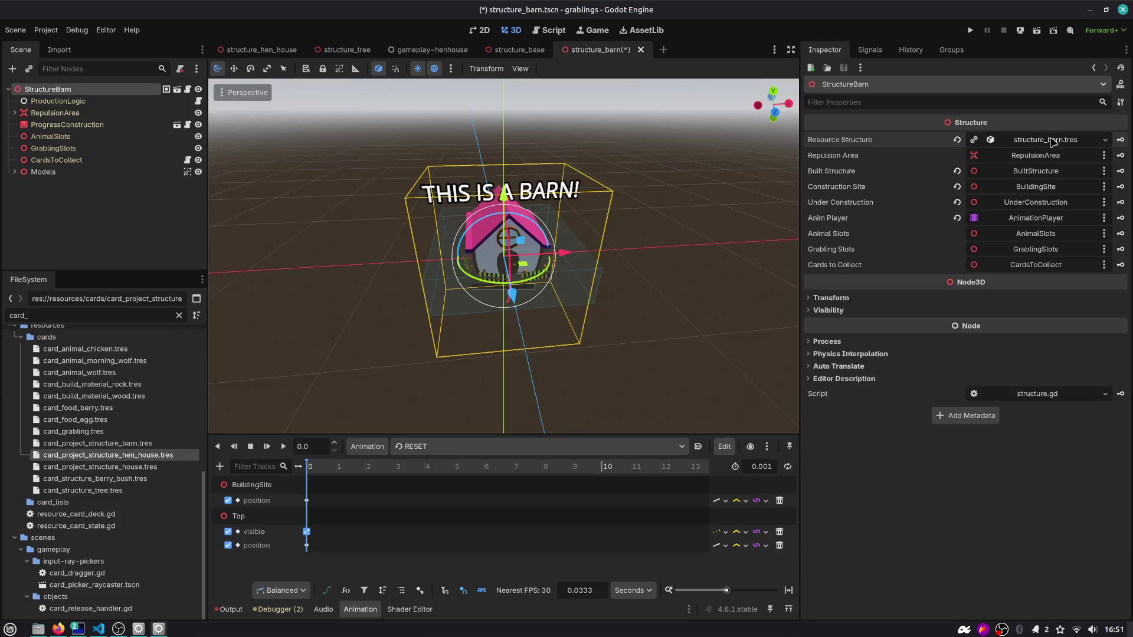
pyautogui.click(1052, 140)
pyautogui.hotkey('ctrl', 's')
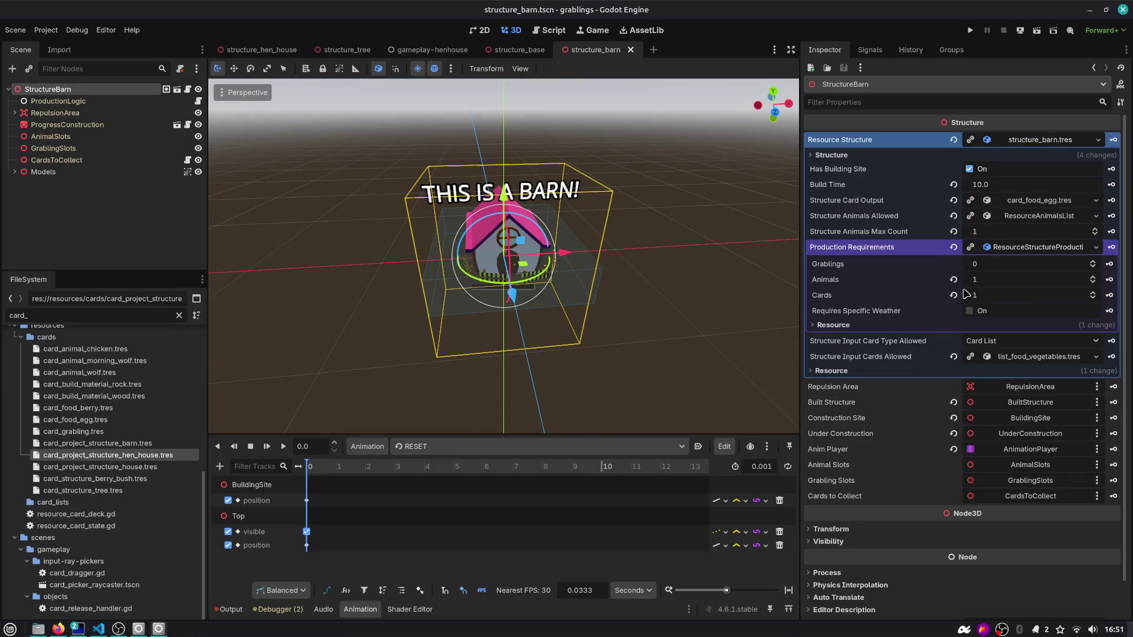
pyautogui.click(1015, 250)
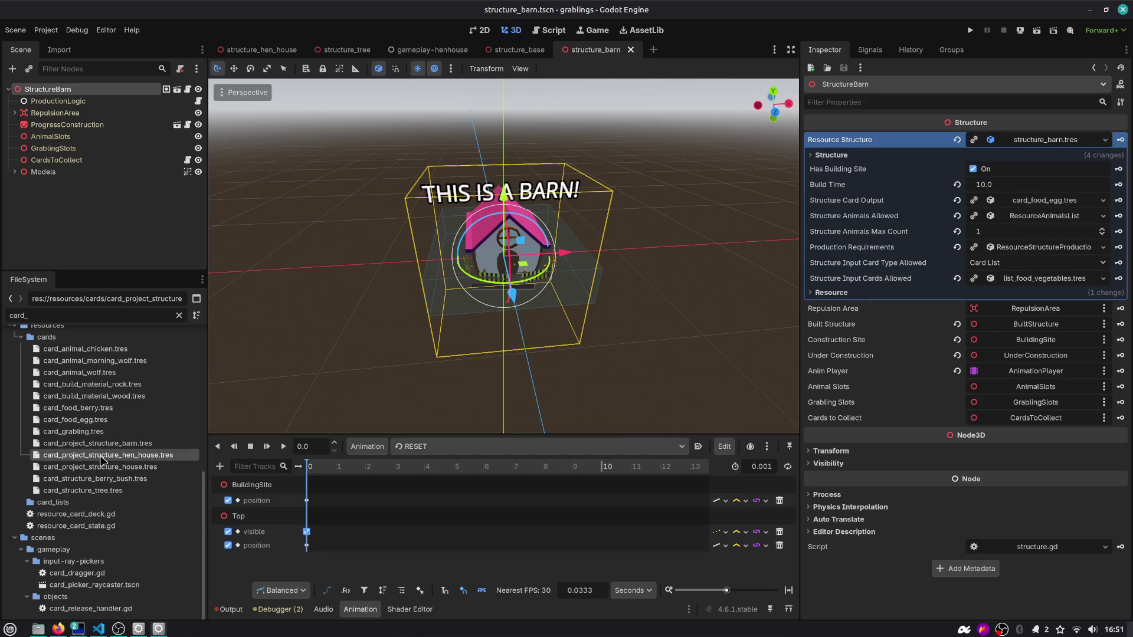
# Step: Inspect card_project_structure_barn.tres, whose Card Main Image is still hen.png
pyautogui.click(130, 444)
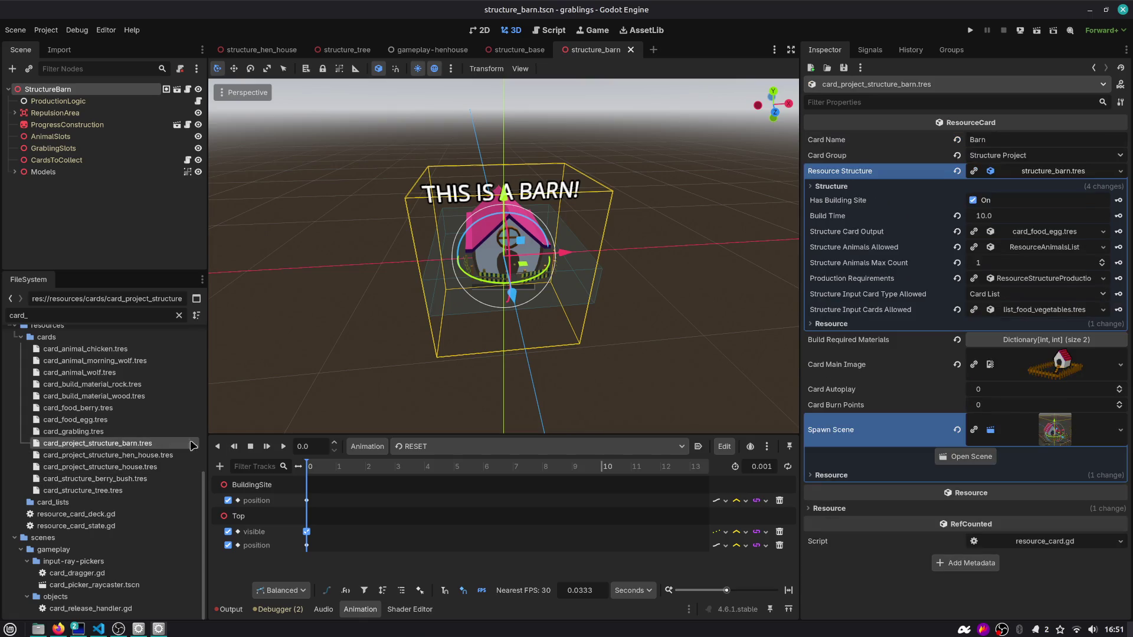
pyautogui.rightClick(1067, 367)
pyautogui.press('Escape')
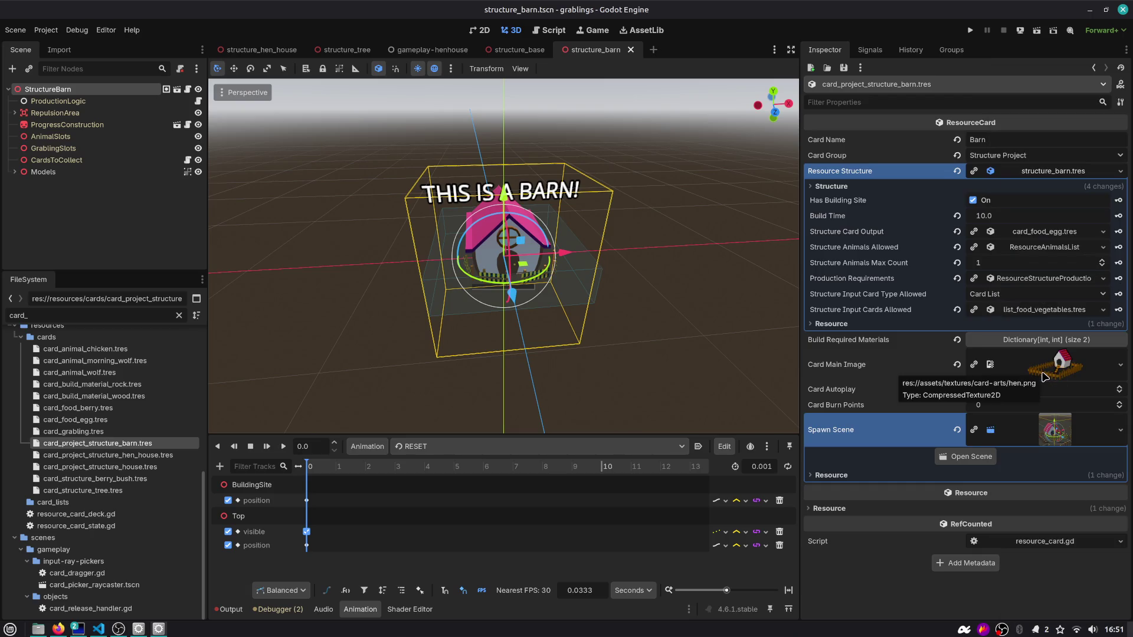
pyautogui.hotkey('alt', 'space')
# Step: Launch GIMP and browse a file manager to grablings-src/assets/textures/card-arts
pyautogui.write('gimp')
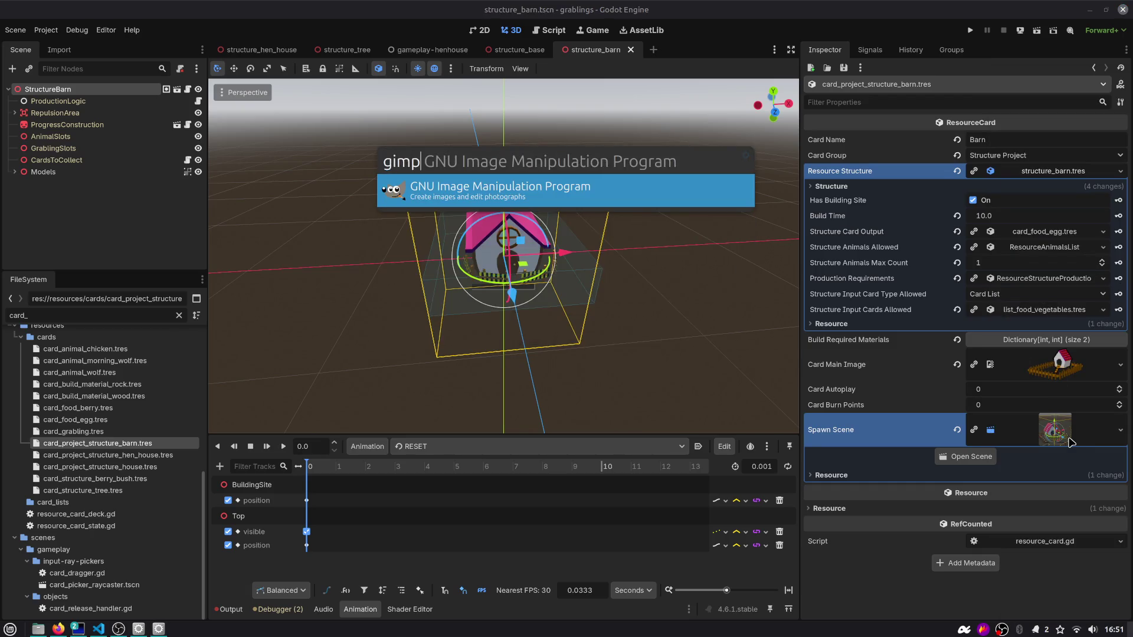
pyautogui.press('Return')
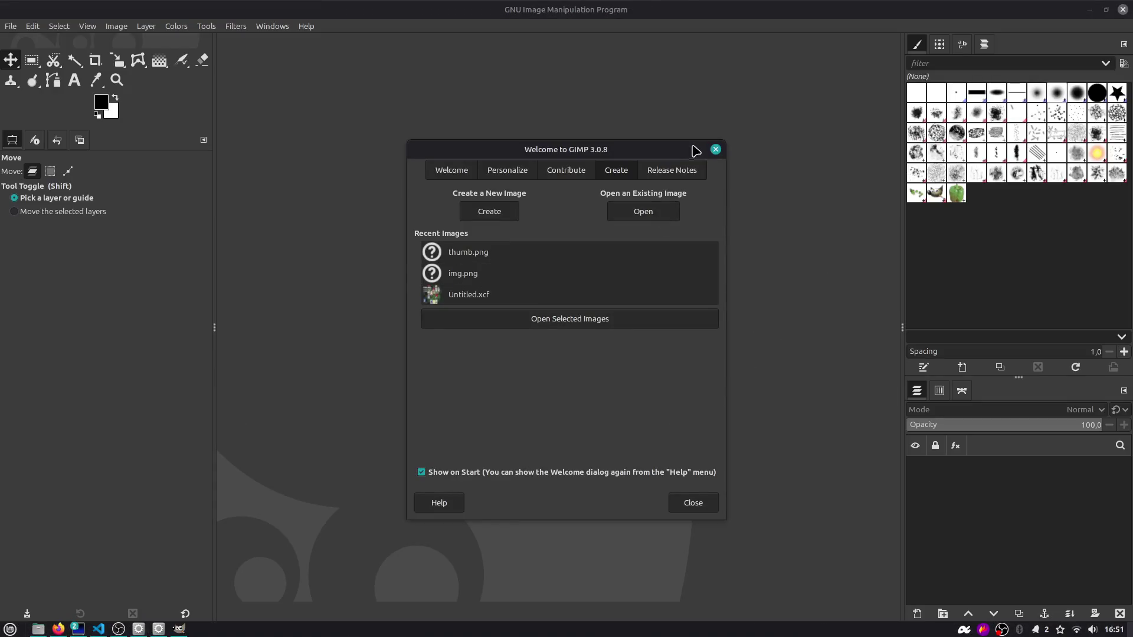
pyautogui.click(715, 149)
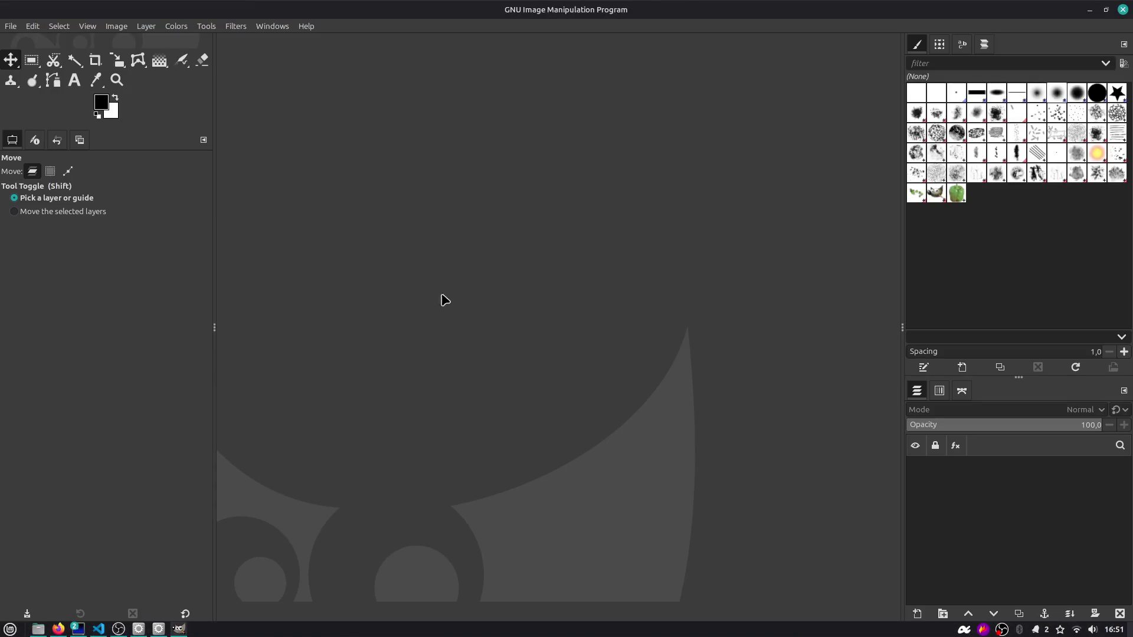
pyautogui.click(38, 629)
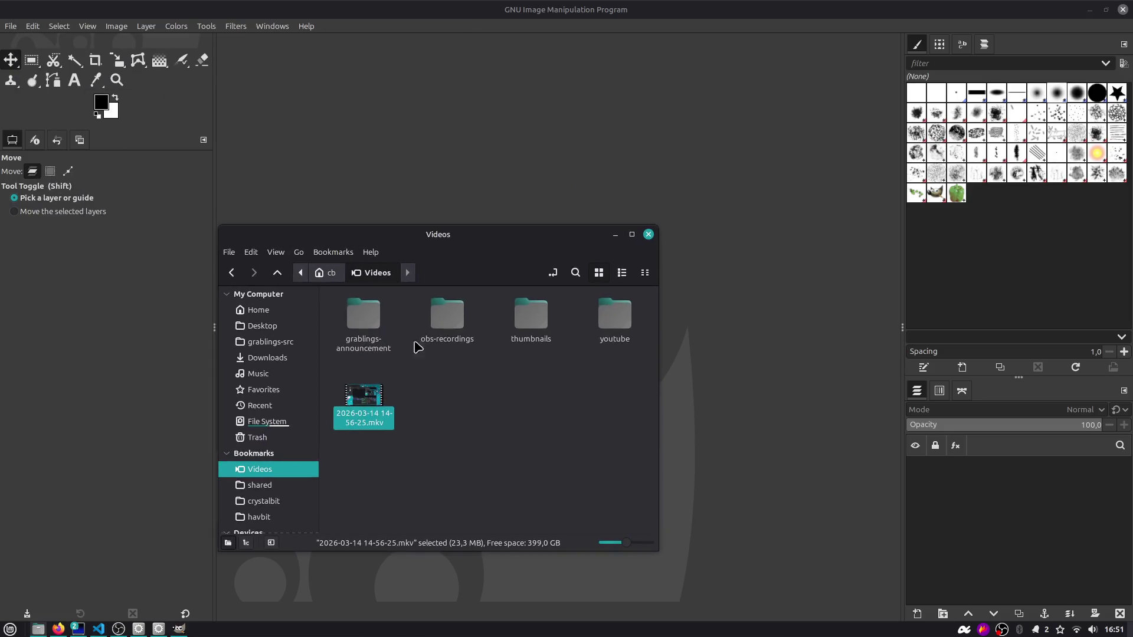
pyautogui.click(269, 343)
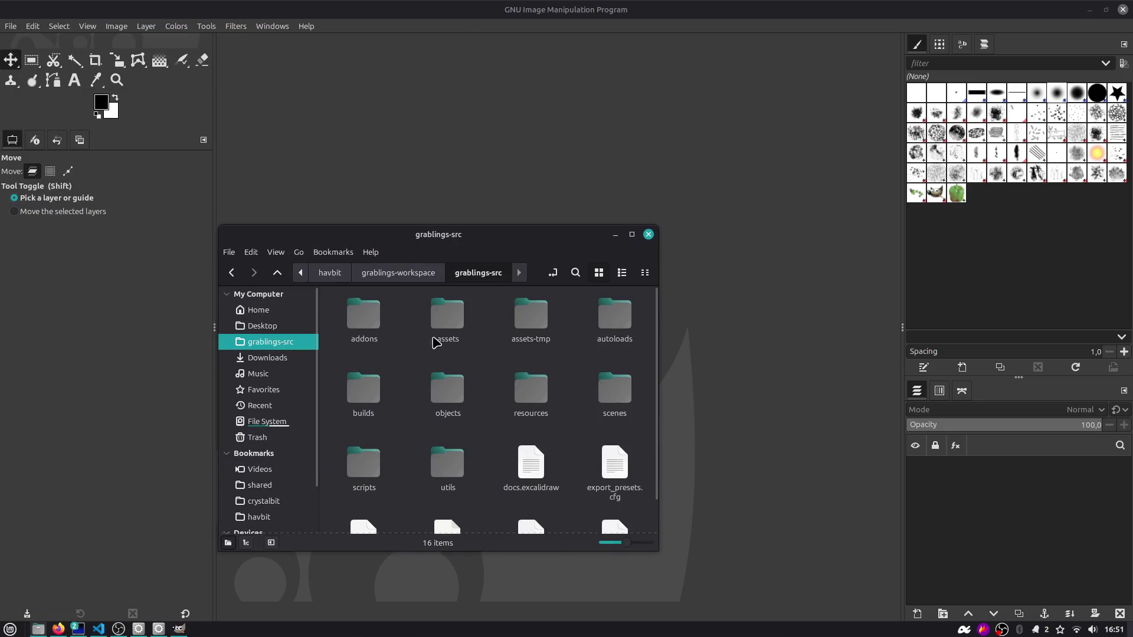
pyautogui.doubleClick(451, 319)
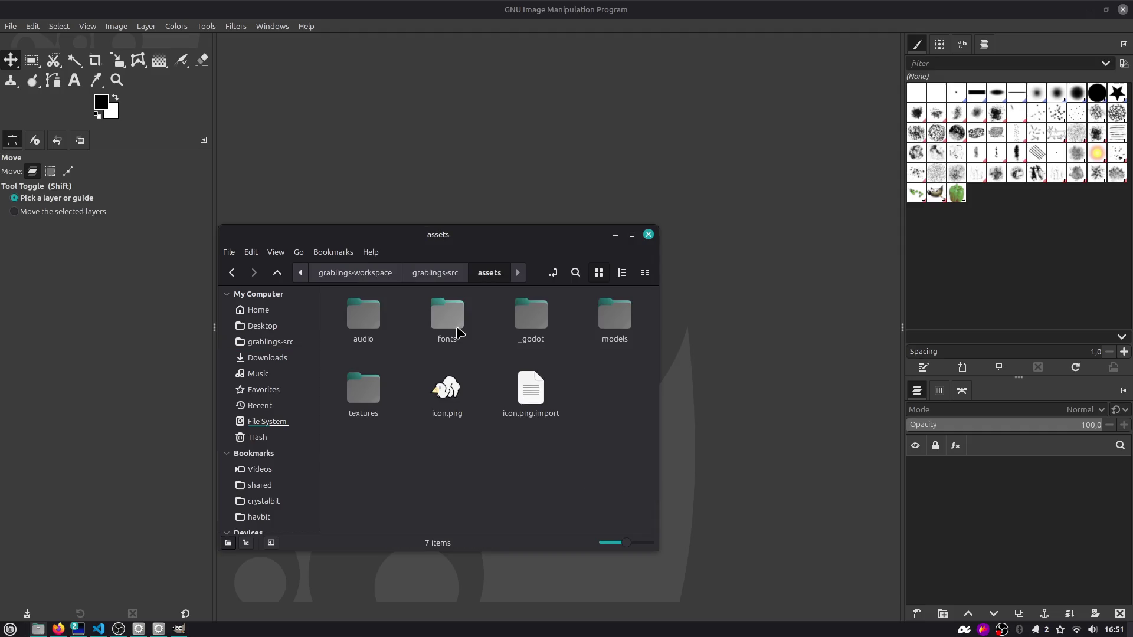
pyautogui.doubleClick(373, 385)
pyautogui.doubleClick(447, 318)
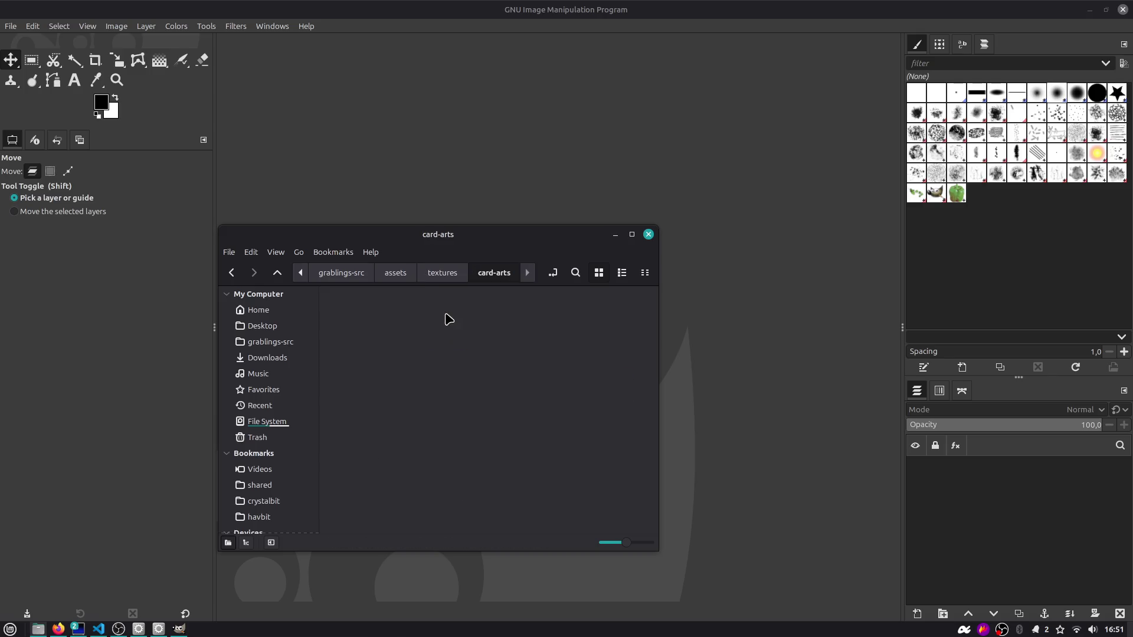
# Step: Open house.png in GIMP with the built-in colour profile, then view the GitHub issue in Firefox
pyautogui.scroll(-10, 498, 356)
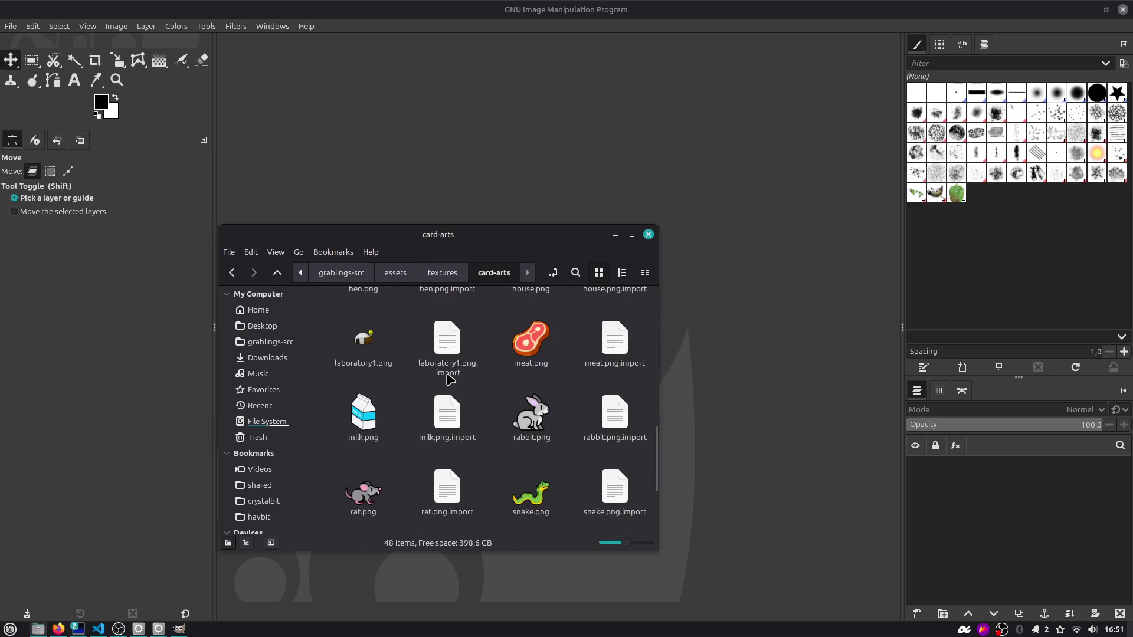
pyautogui.scroll(2, 448, 377)
pyautogui.moveTo(529, 407); pyautogui.dragTo(714, 260)
pyautogui.click(660, 400)
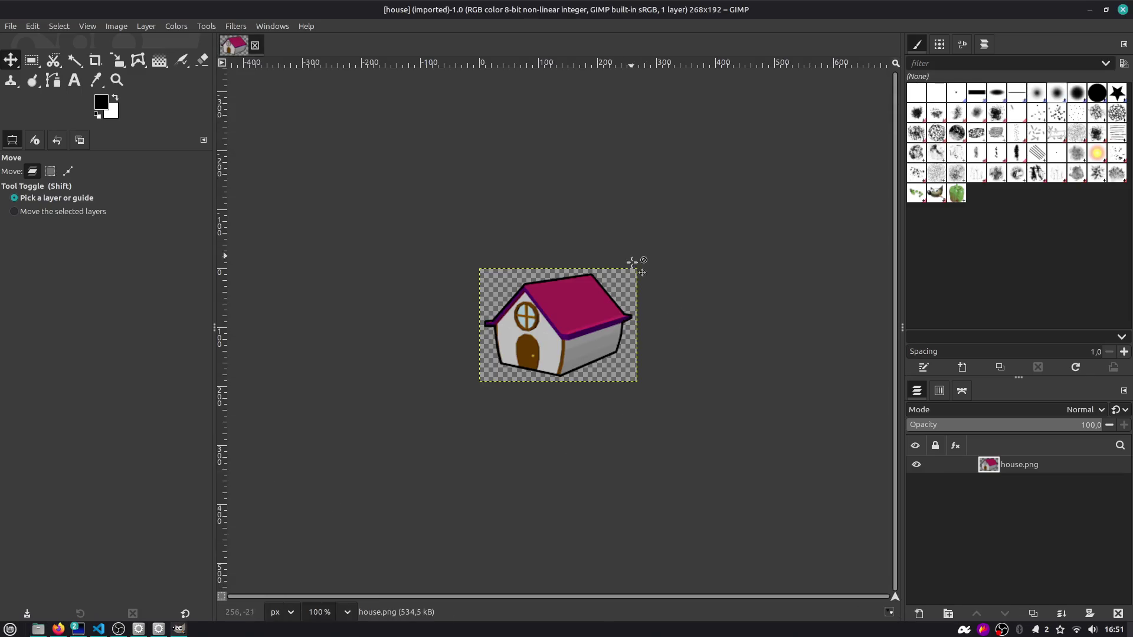
pyautogui.scroll(2, 584, 314)
pyautogui.rightClick(585, 314)
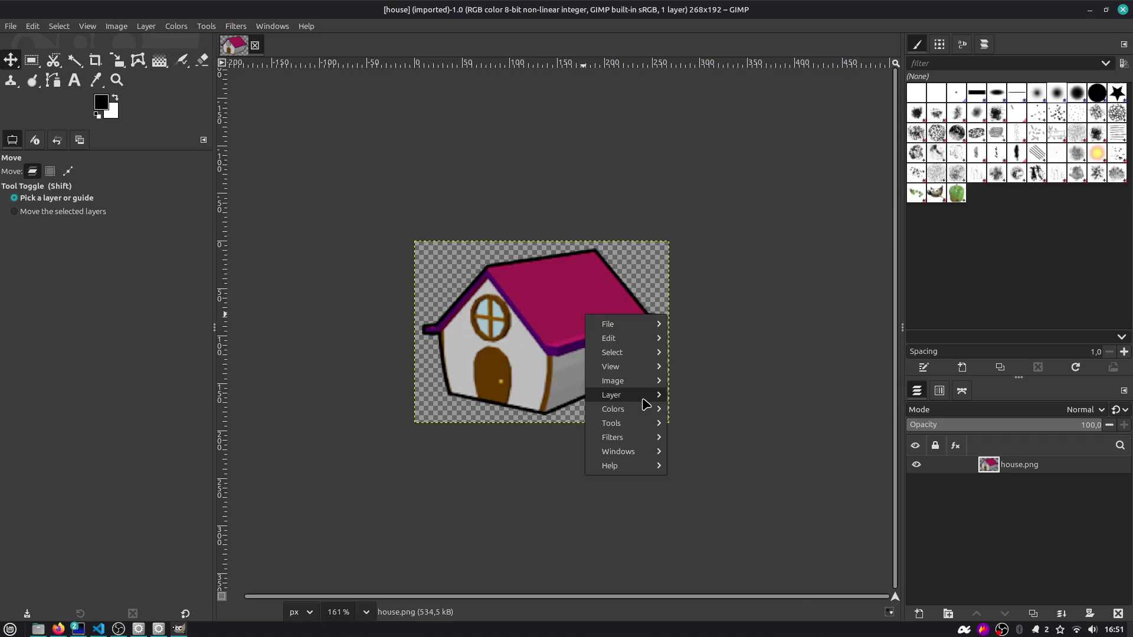
pyautogui.press('Escape')
pyautogui.hotkey('alt', 'Tab')
pyautogui.hotkey('alt', 'Tab')
pyautogui.hotkey('alt', 'Tab')
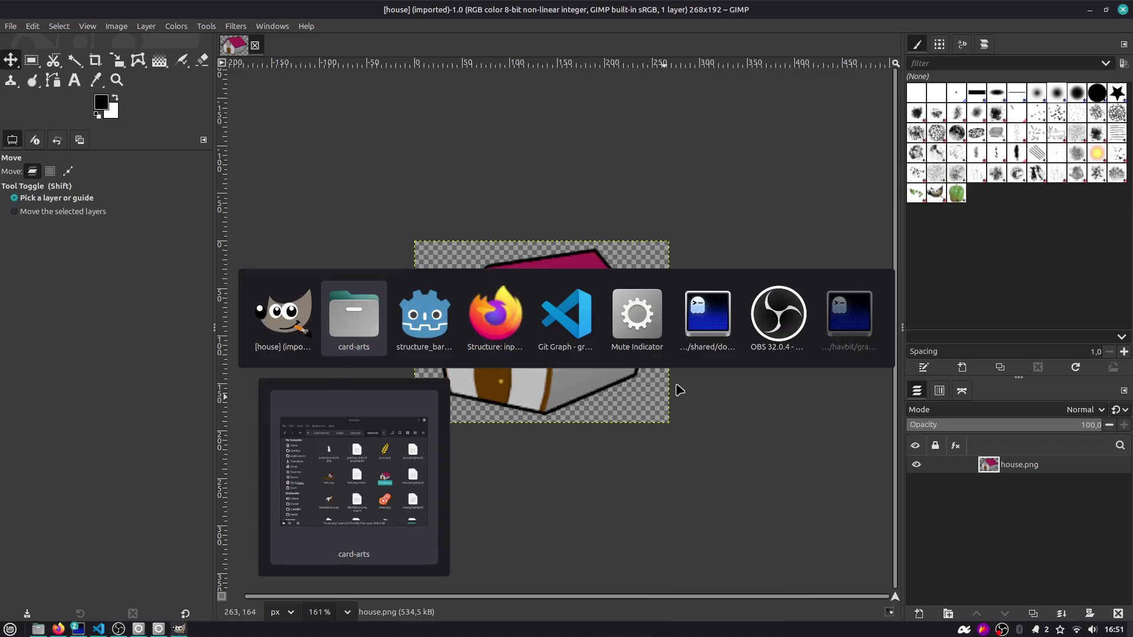
pyautogui.scroll(-2, 656, 247)
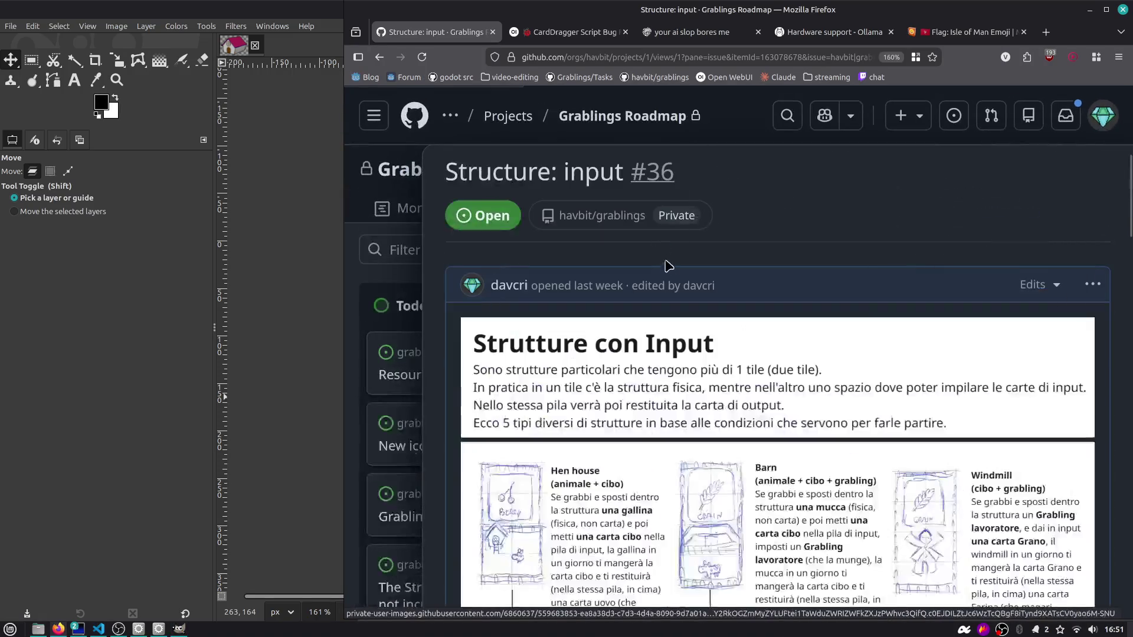
# Step: Open the issue's structure sketches image in its own tab at full size
pyautogui.scroll(1, 673, 330)
pyautogui.middleClick(679, 344)
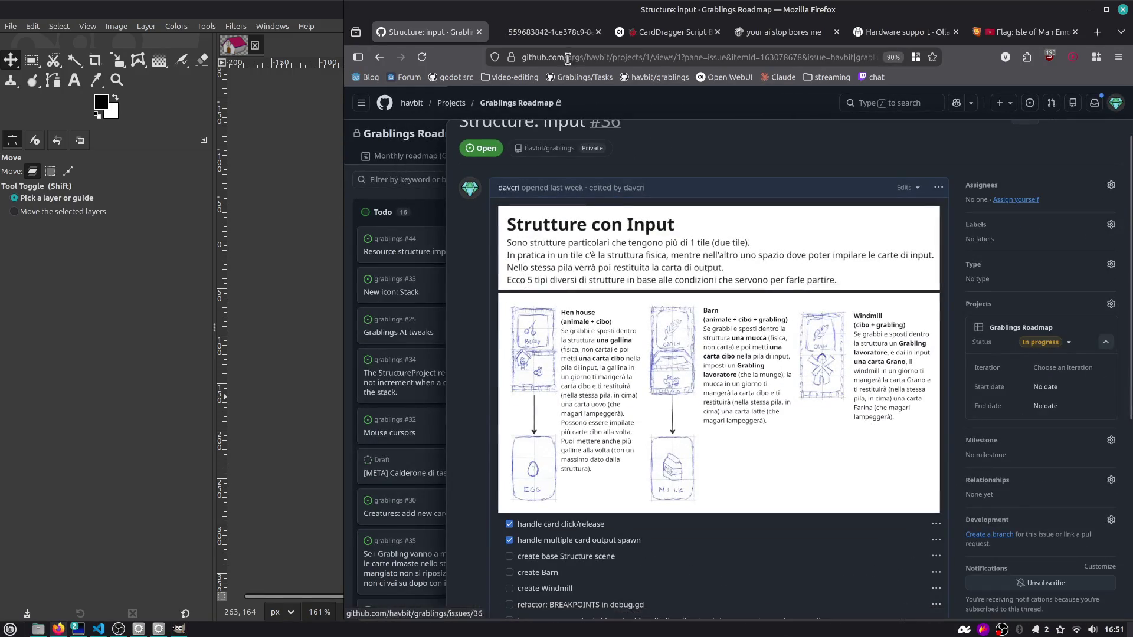
pyautogui.click(549, 32)
pyautogui.click(677, 279)
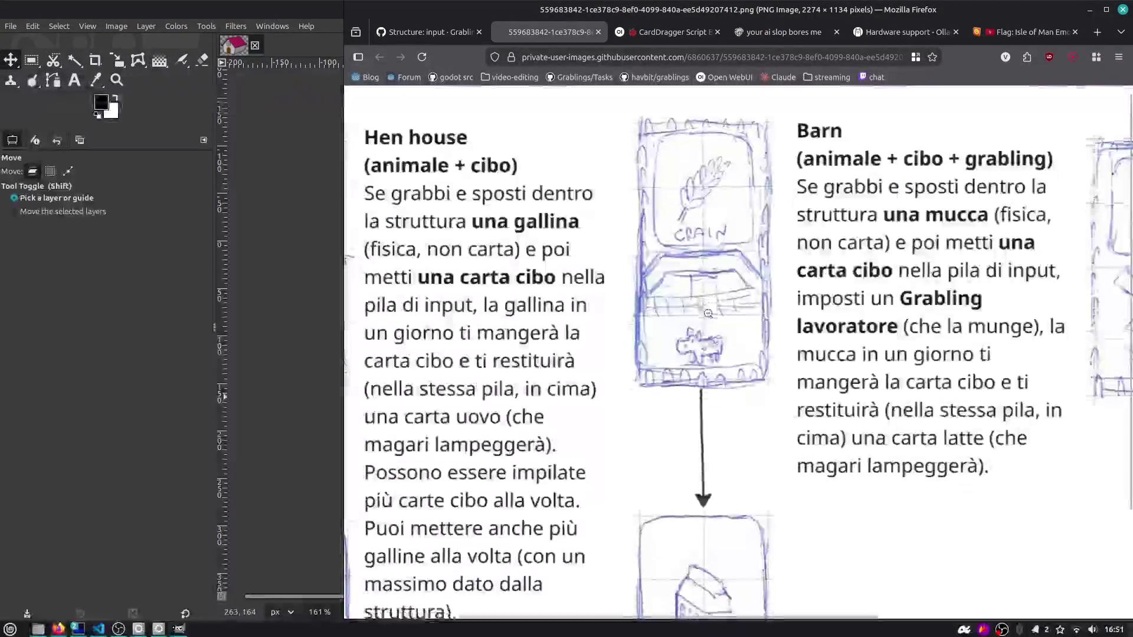
# Step: Frame the Barn card sketch in a Flameshot screenshot capture
pyautogui.press('Print')
pyautogui.moveTo(629, 113)
pyautogui.mouseDown()
pyautogui.moveTo(703, 354)
pyautogui.moveTo(776, 404)
pyautogui.mouseUp()
pyautogui.hotkey('ctrl', 'c')
pyautogui.hotkey('alt', 'Tab')
pyautogui.hotkey('alt', 'Tab')
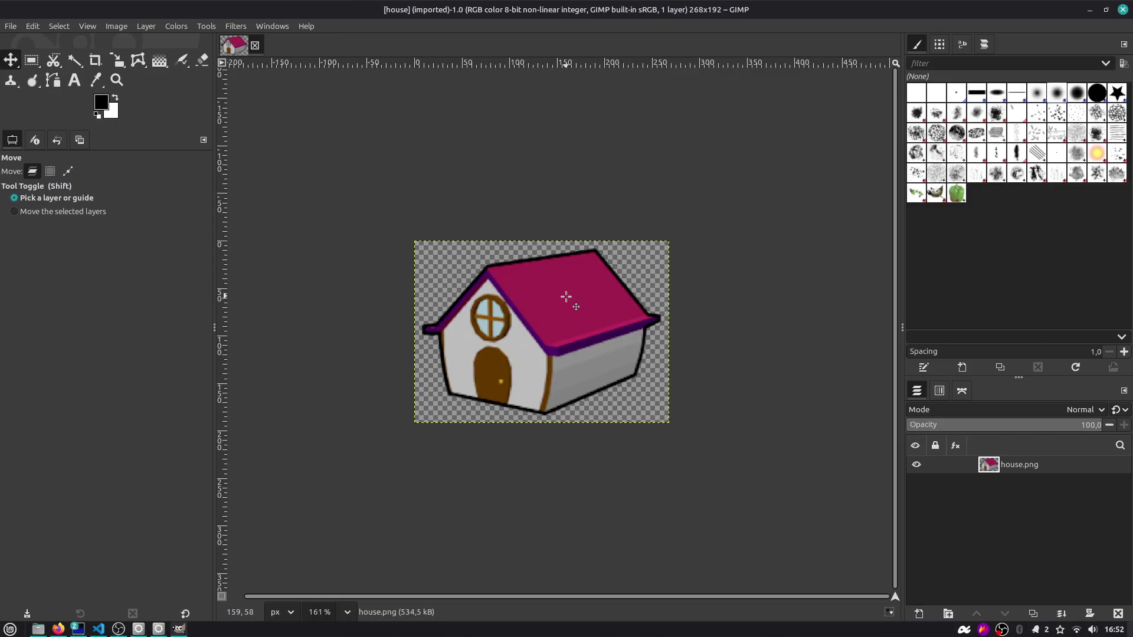
pyautogui.hotkey('alt', 'Tab')
pyautogui.press('Print')
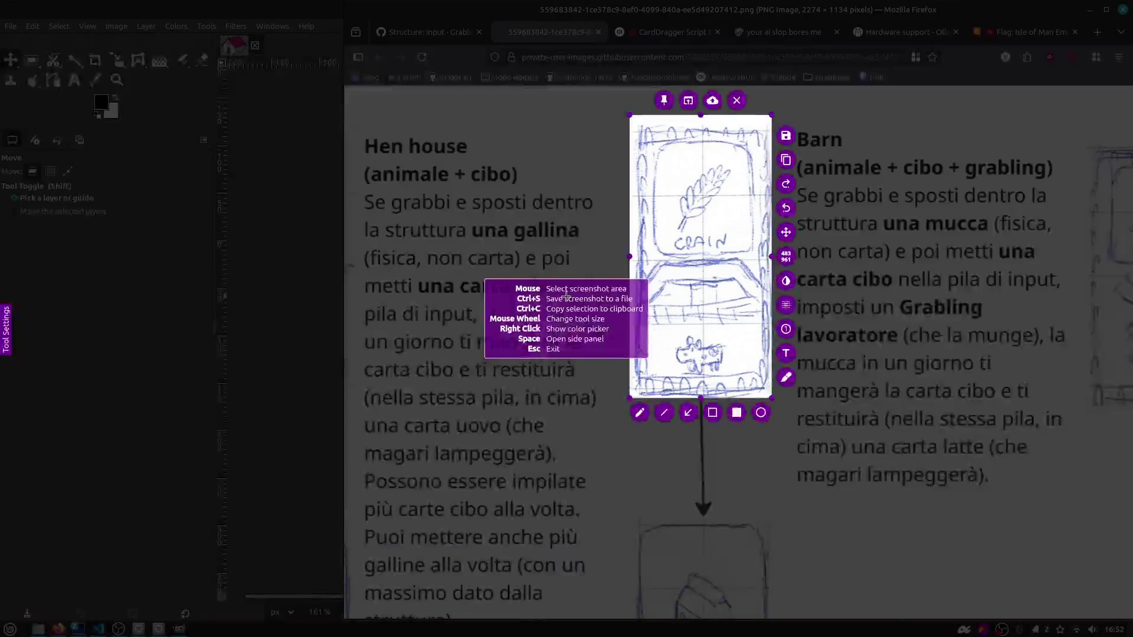
# Step: Save the barn sketch capture as card-barn in grablings-src/assets-tmp, then return to Godot
pyautogui.hotkey('ctrl', 's')
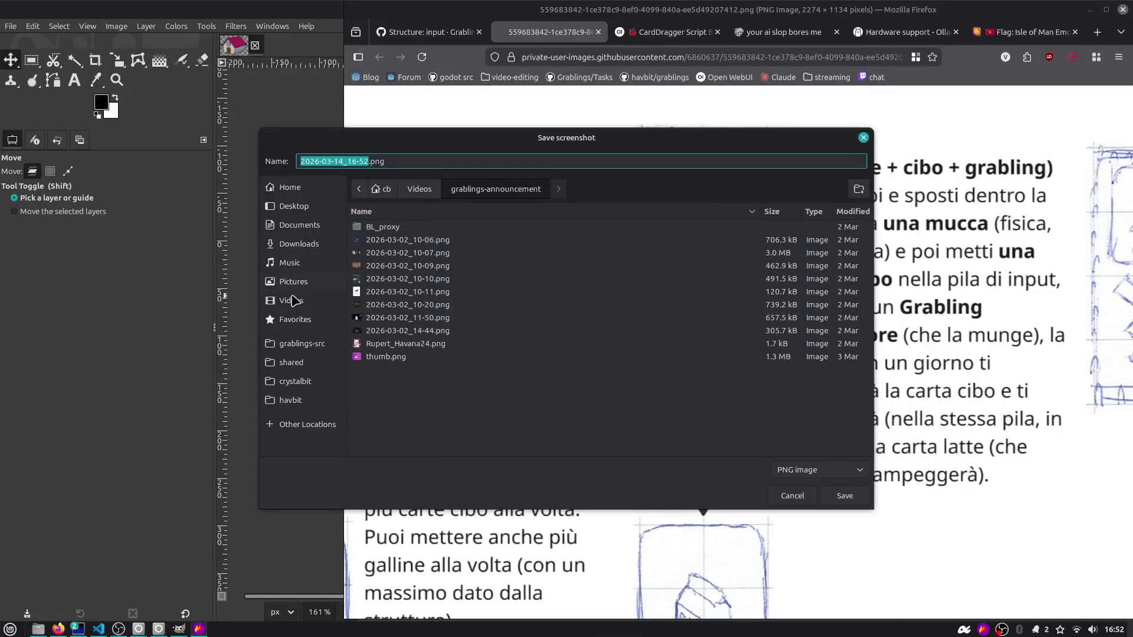
pyautogui.click(298, 344)
pyautogui.doubleClick(387, 242)
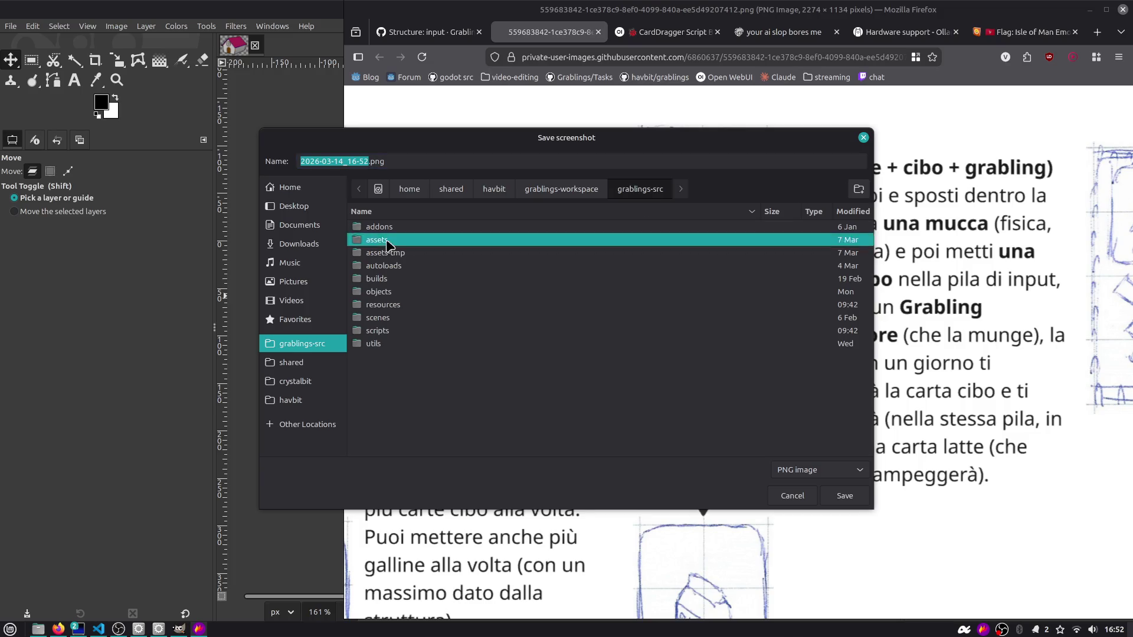
pyautogui.hotkey('alt', 'Up')
pyautogui.doubleClick(407, 253)
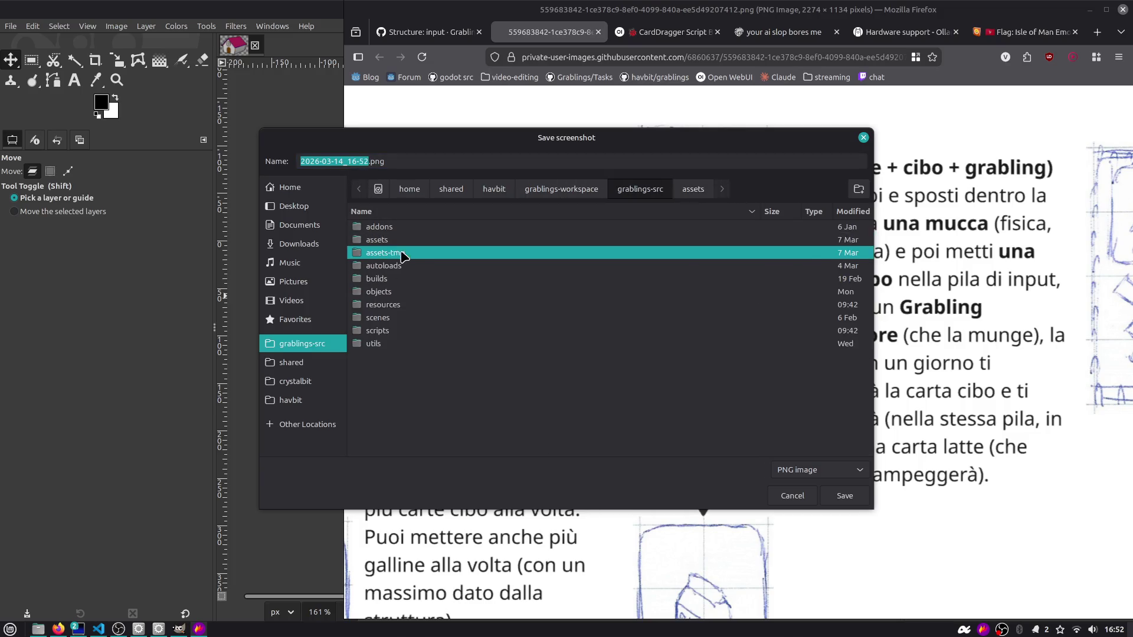
pyautogui.click(364, 161)
pyautogui.hotkey('shift', 'Home')
pyautogui.write('card-barn')
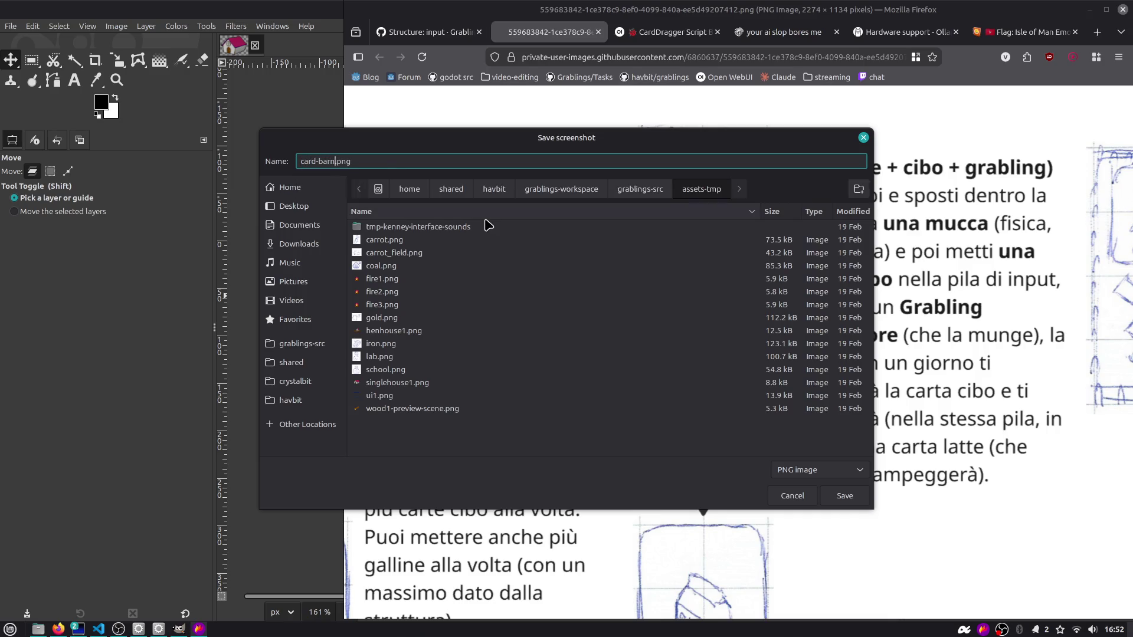
pyautogui.press('Return')
pyautogui.hotkey('alt', 'Tab')
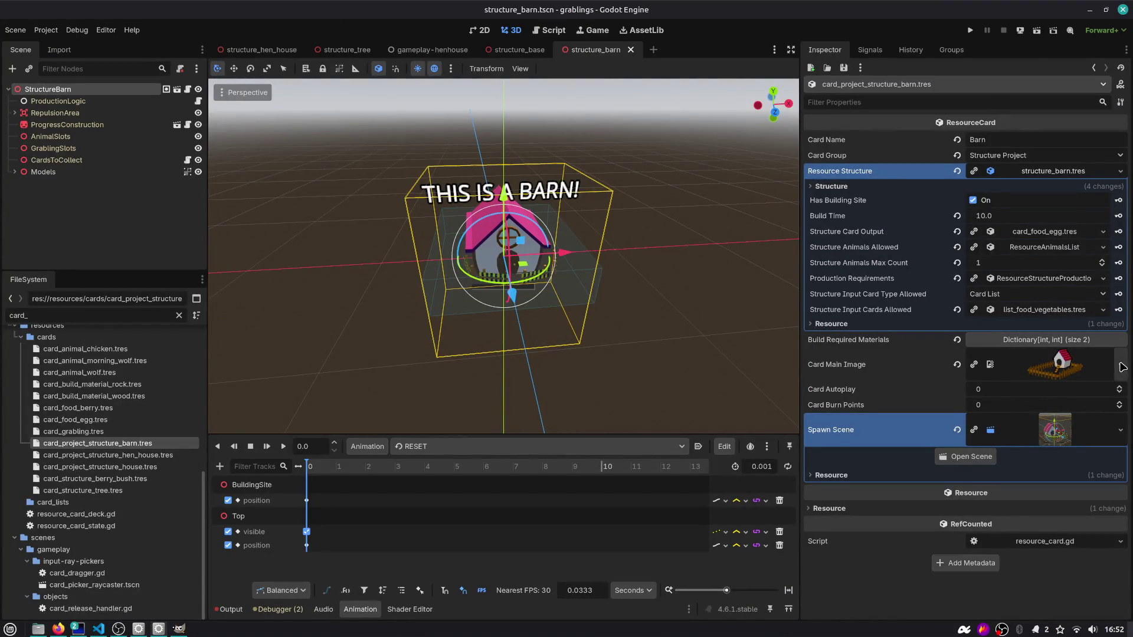
# Step: Set the Barn card's Main Image to card-barn-art.png, save, and clear its Spawn Scene
pyautogui.click(1121, 365)
pyautogui.click(1030, 509)
pyautogui.write('card')
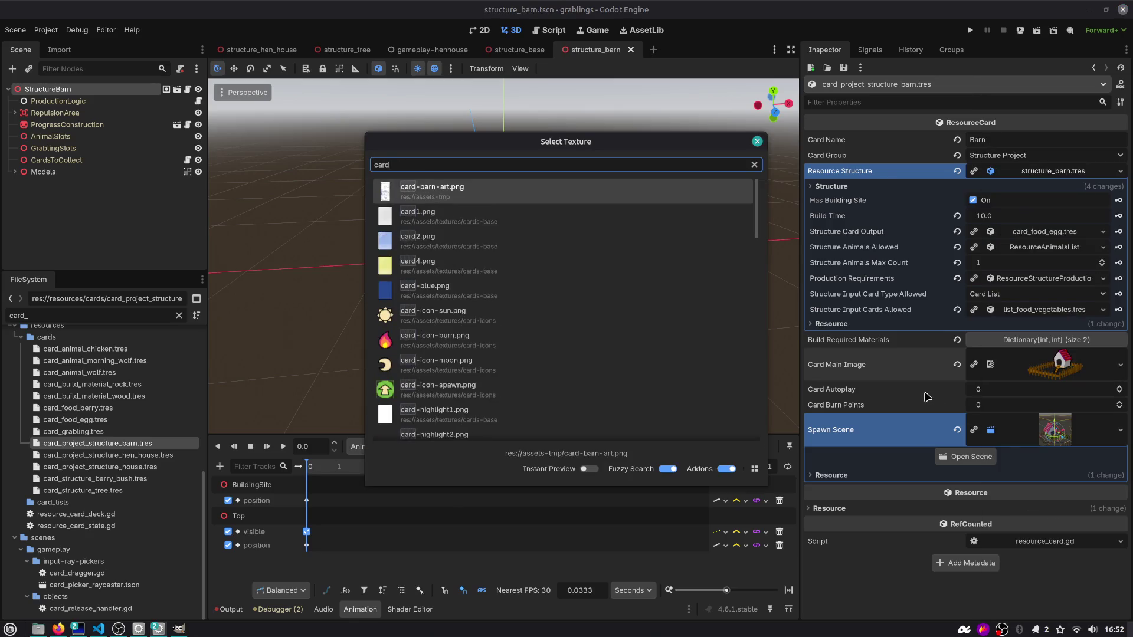
pyautogui.doubleClick(469, 192)
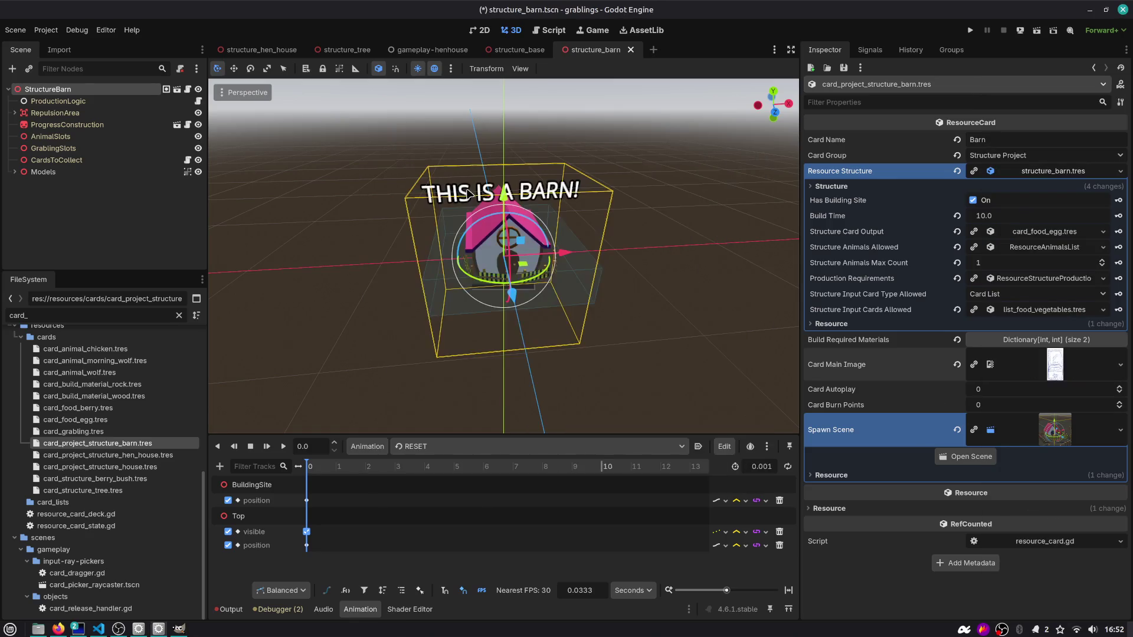
pyautogui.hotkey('ctrl', 's')
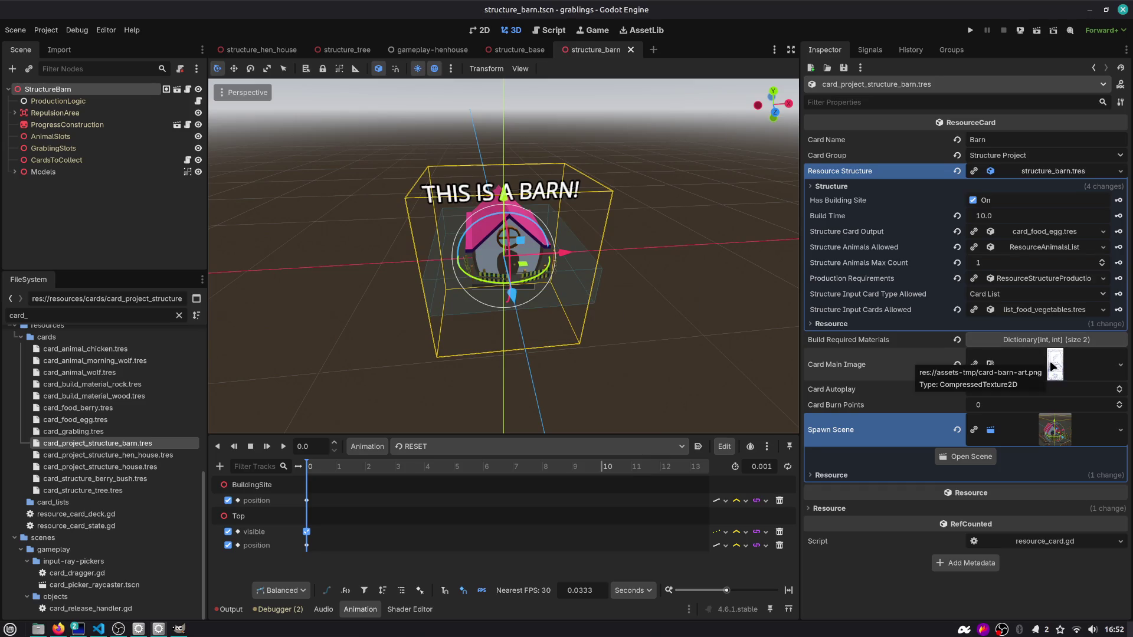
pyautogui.click(957, 431)
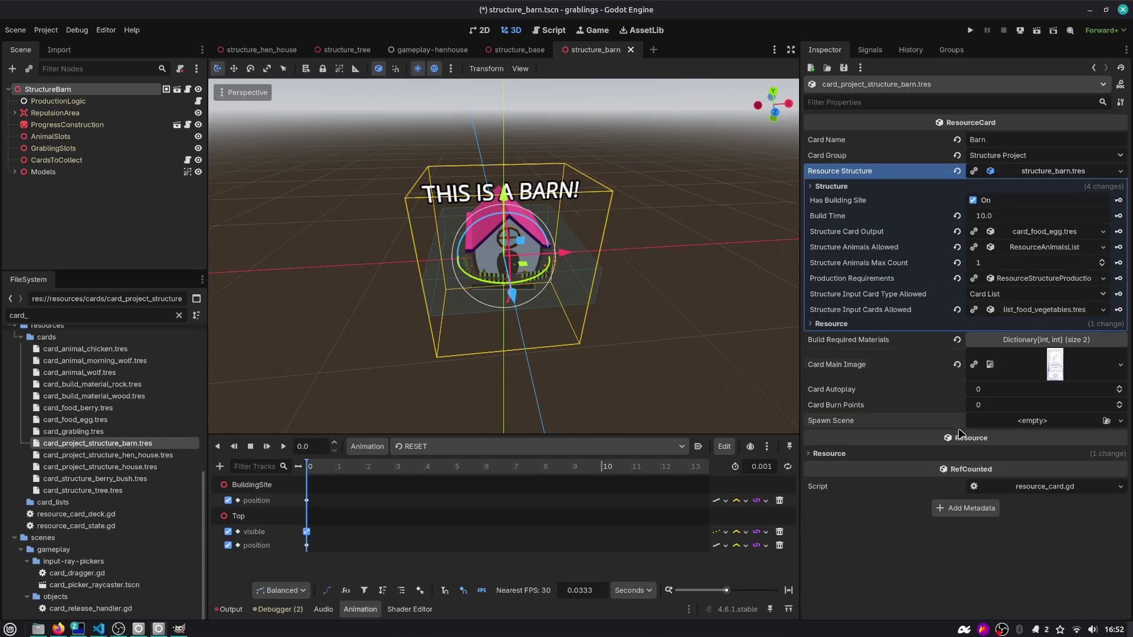
# Step: Point the Barn card's Spawn Scene to structure_barn.tscn and save
pyautogui.click(1107, 421)
pyautogui.write('barn')
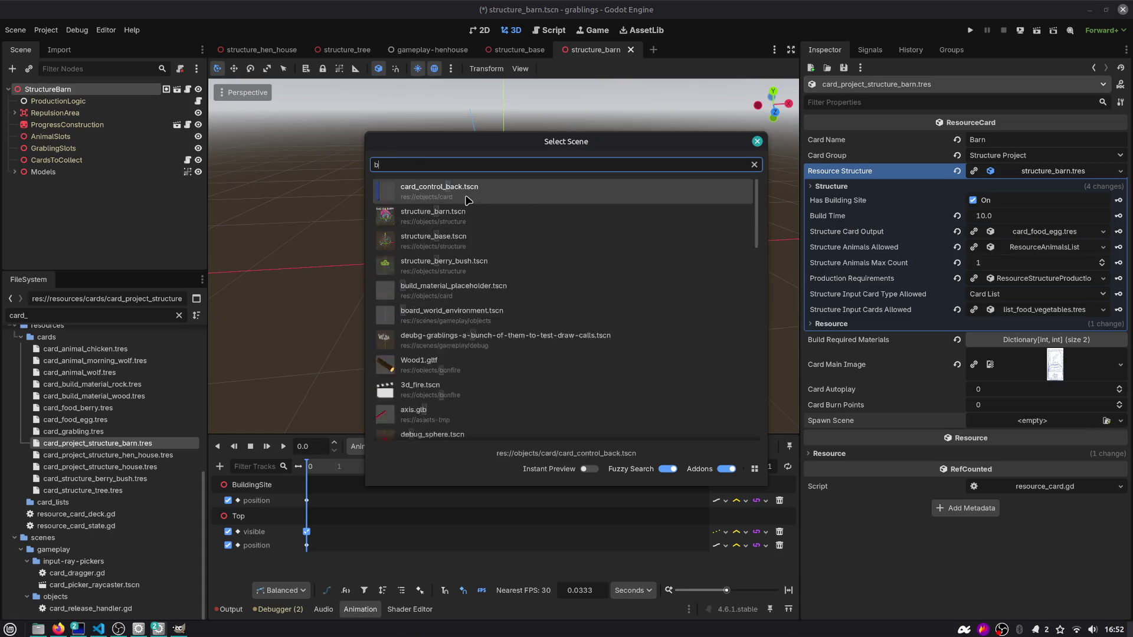
pyautogui.click(470, 198)
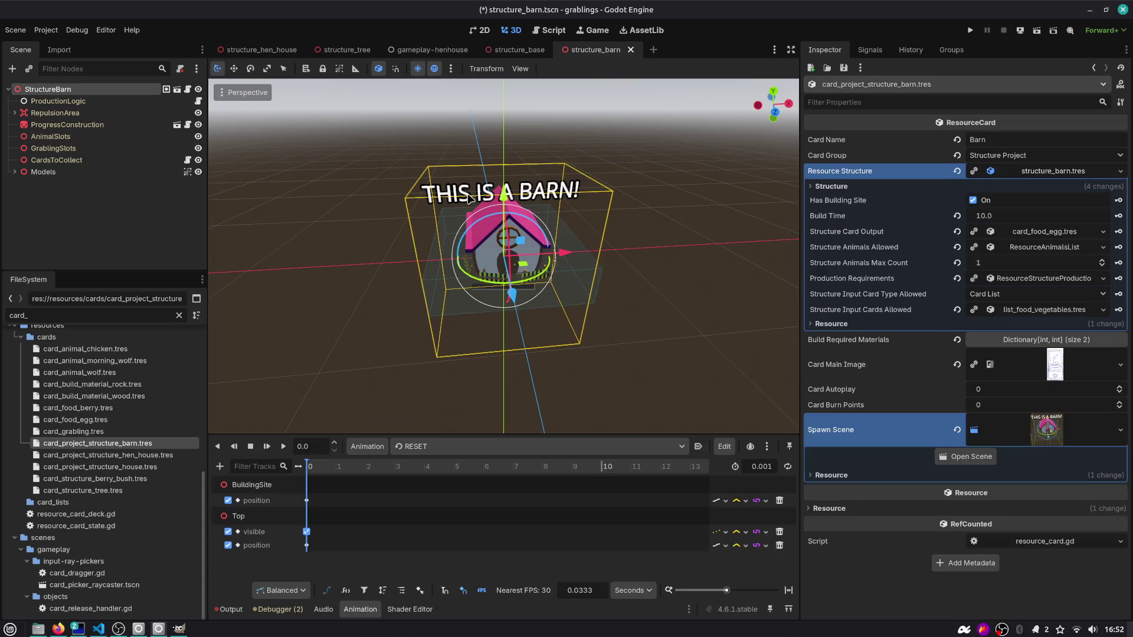
pyautogui.hotkey('ctrl', 's')
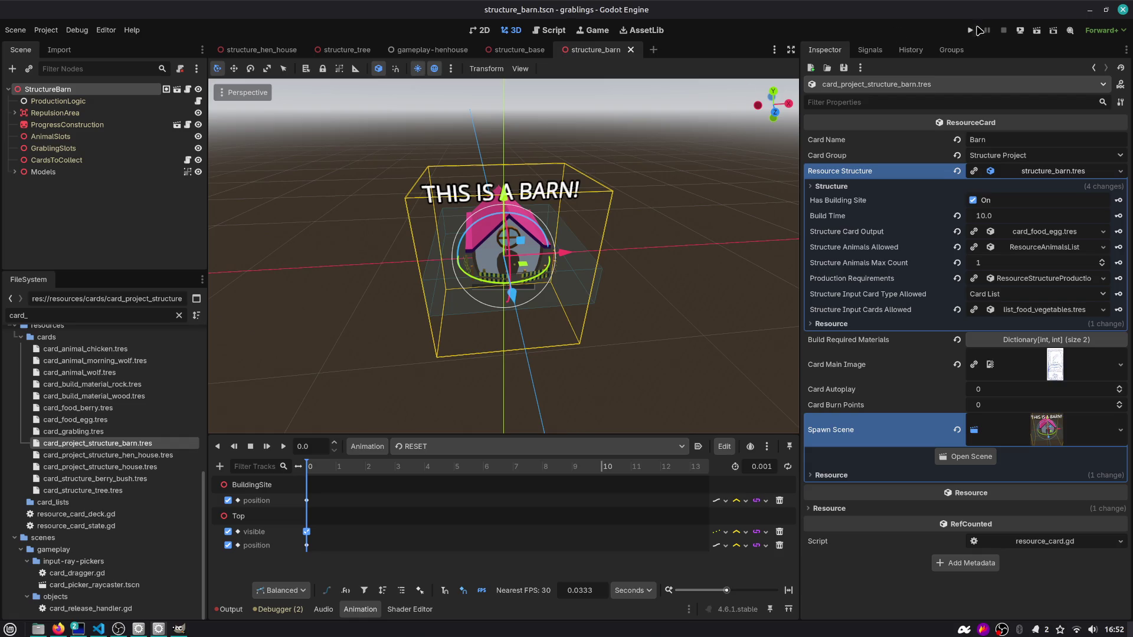
# Step: Briefly run and stop the game, save, and bring up structure_hen_house
pyautogui.click(971, 31)
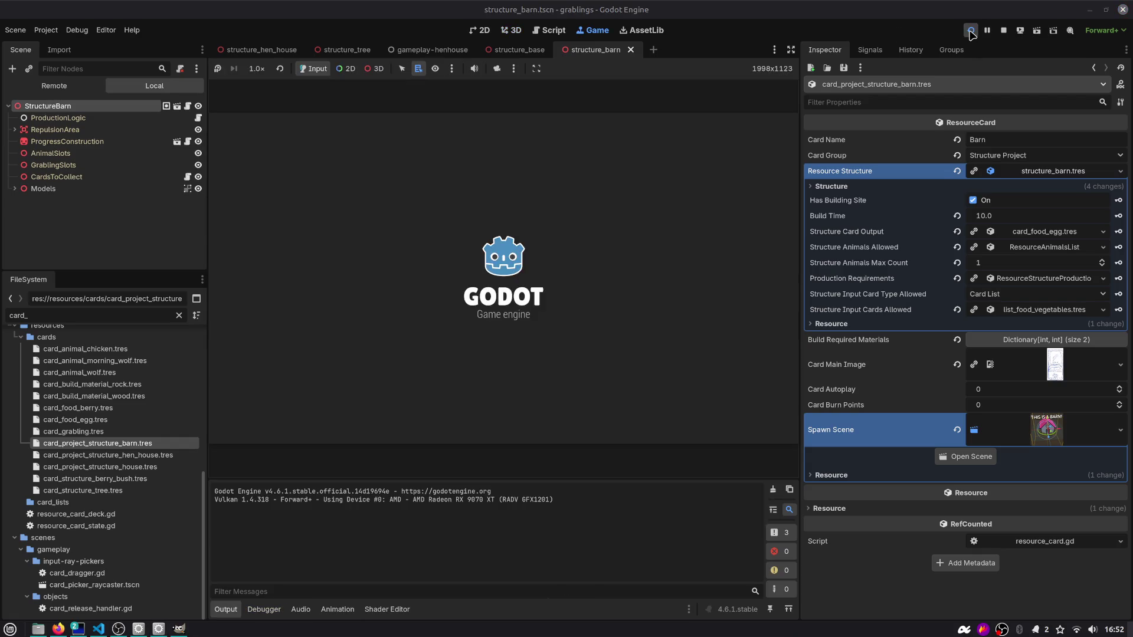
pyautogui.click(1003, 30)
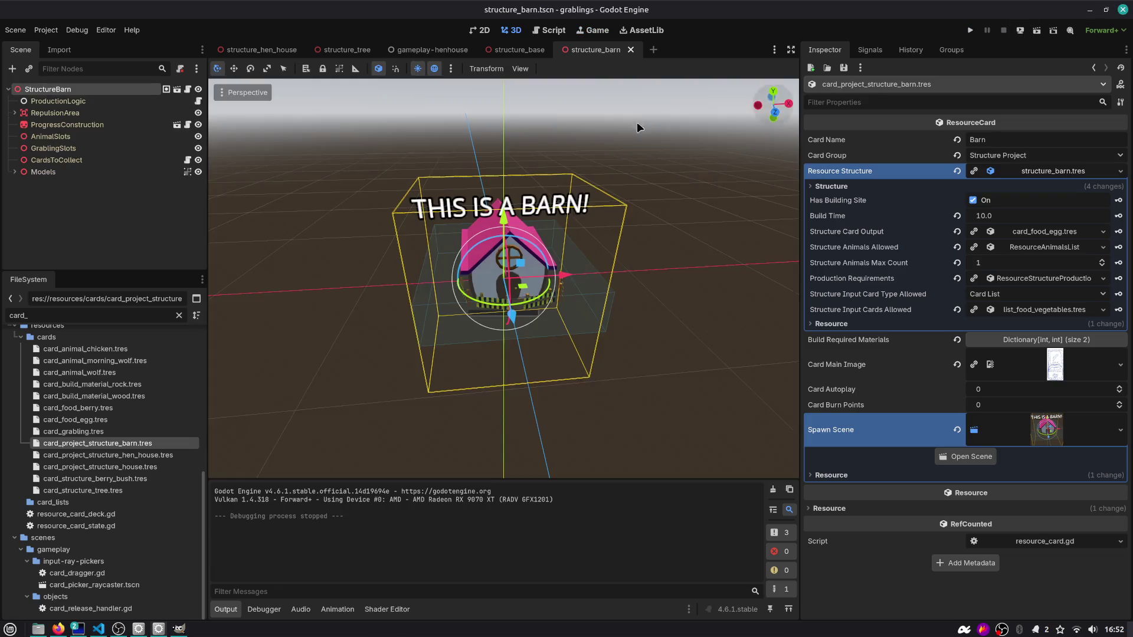
pyautogui.hotkey('ctrl', 's')
pyautogui.click(267, 51)
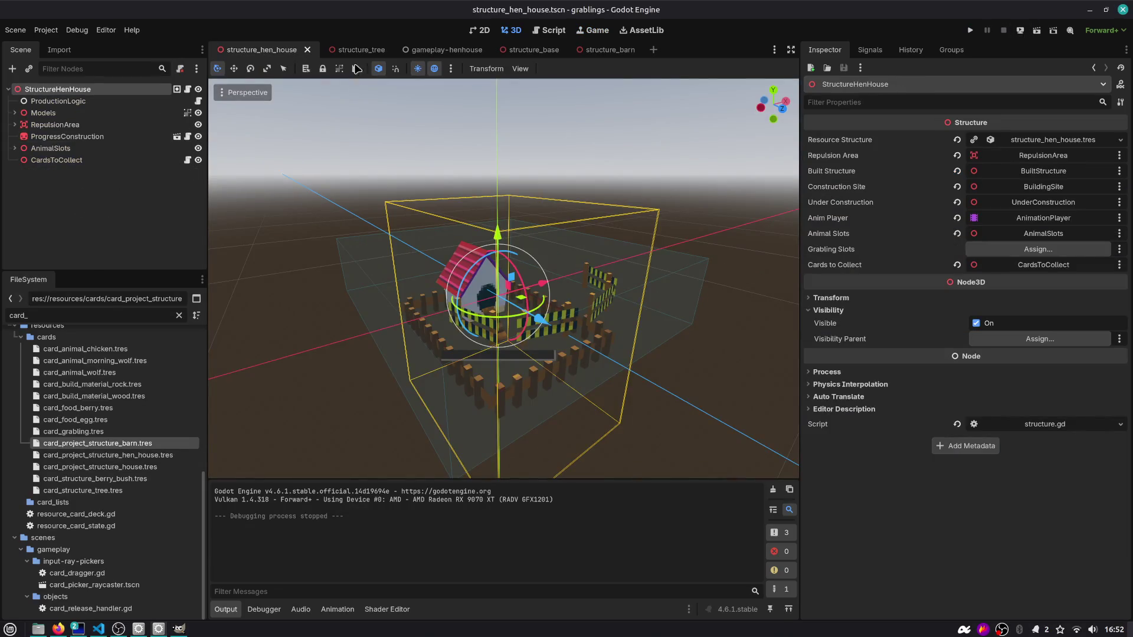
# Step: In gameplay-henhouse, select the CardDeck node and browse its Starting Deck cards
pyautogui.click(443, 50)
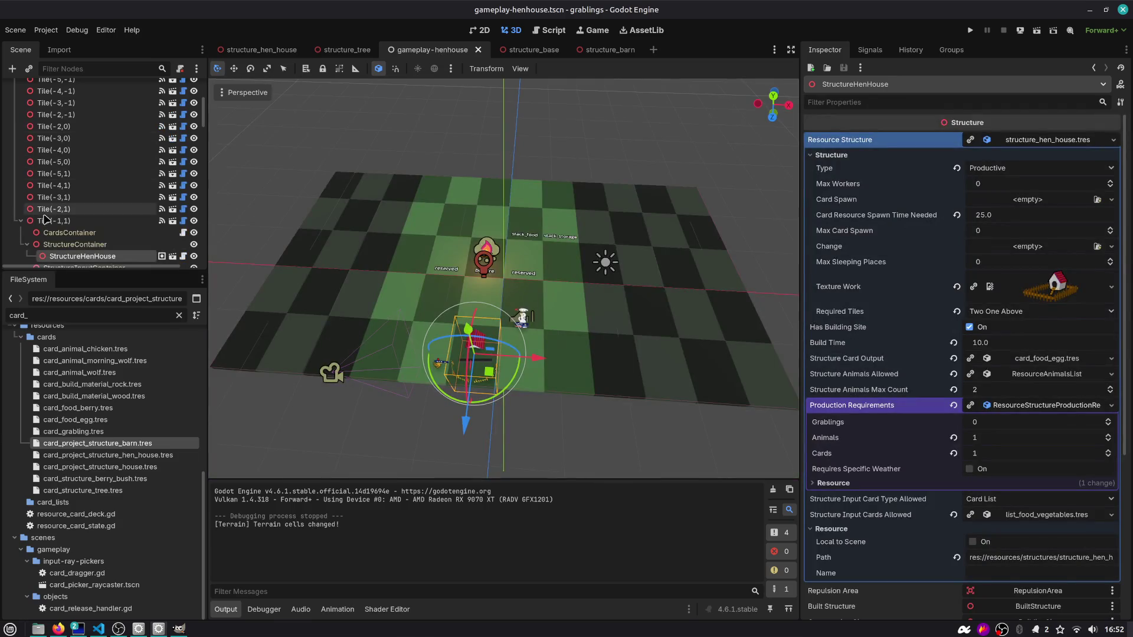
pyautogui.click(21, 221)
pyautogui.moveTo(76, 270); pyautogui.dragTo(86, 407)
pyautogui.scroll(10, 89, 236)
pyautogui.click(140, 68)
pyautogui.write('deck')
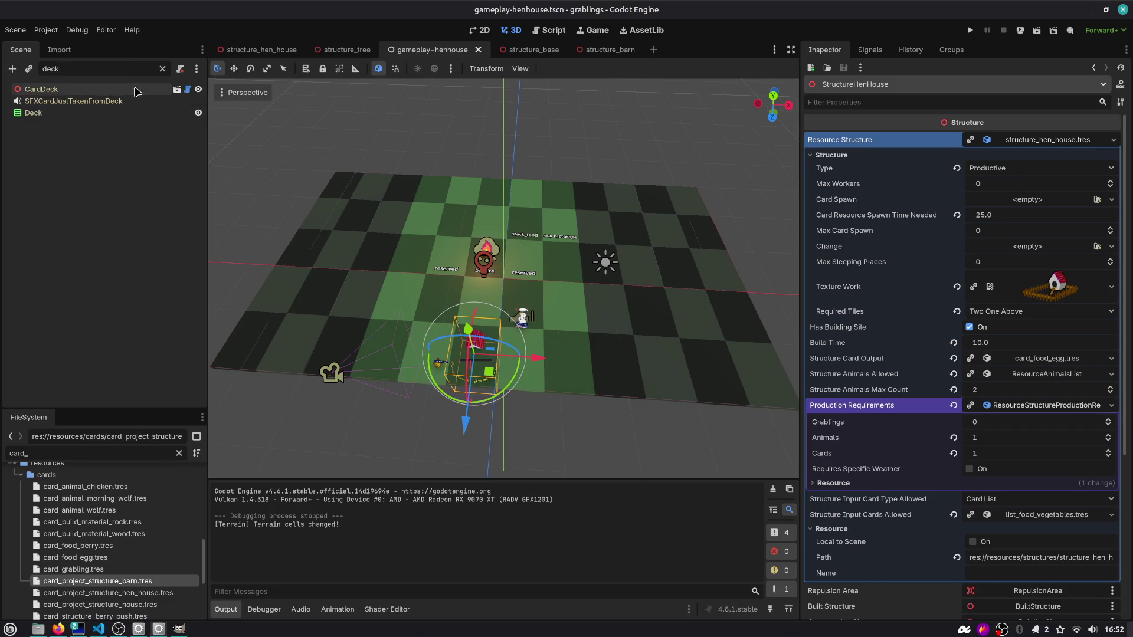
pyautogui.click(59, 89)
pyautogui.click(1057, 155)
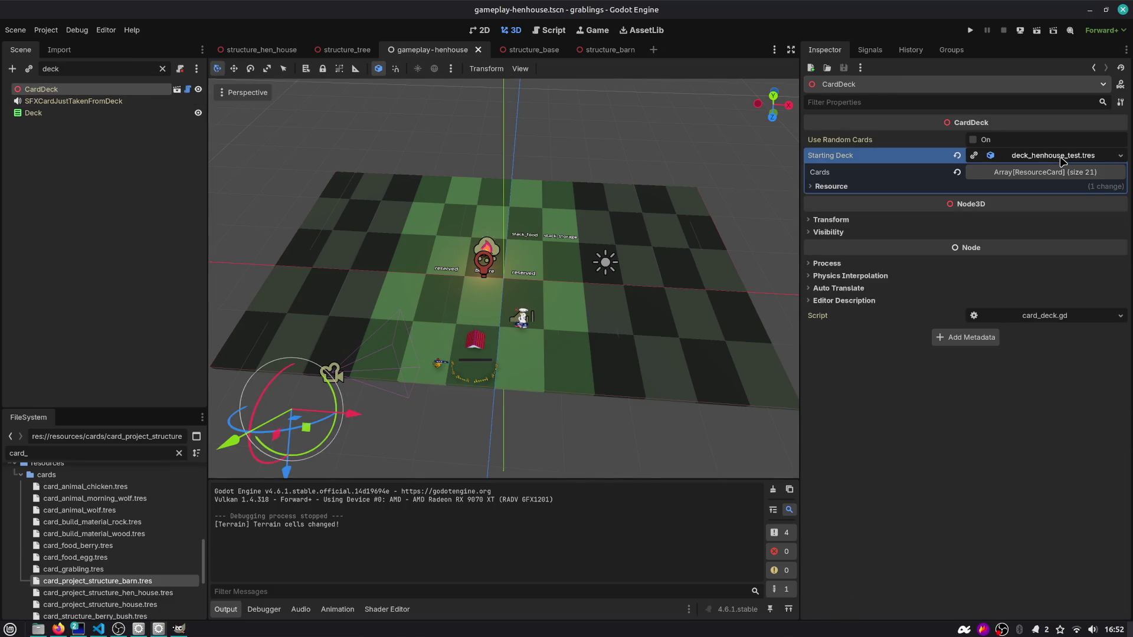
pyautogui.click(1053, 172)
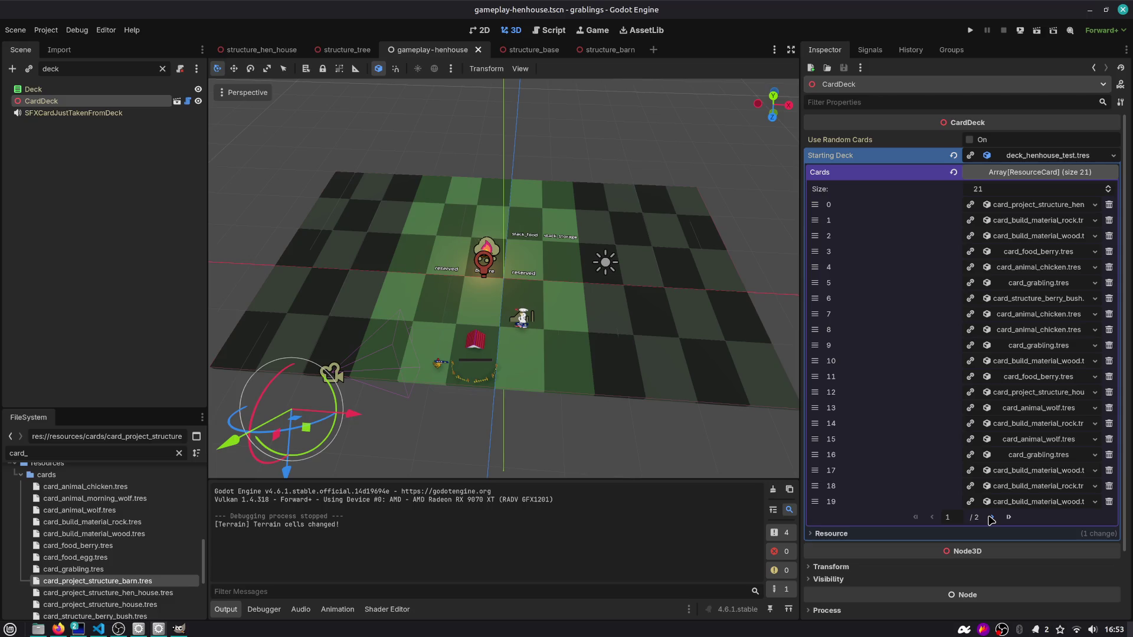
pyautogui.click(992, 518)
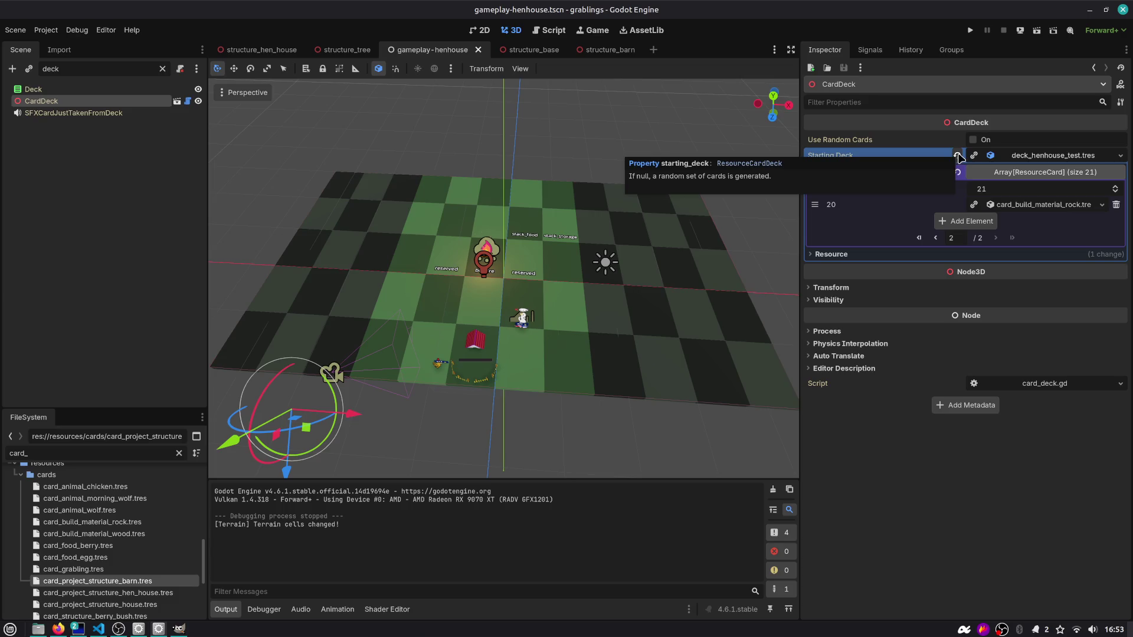
# Step: Make the Starting Deck a built-in unique copy and list its cards again
pyautogui.rightClick(1045, 157)
pyautogui.click(1046, 250)
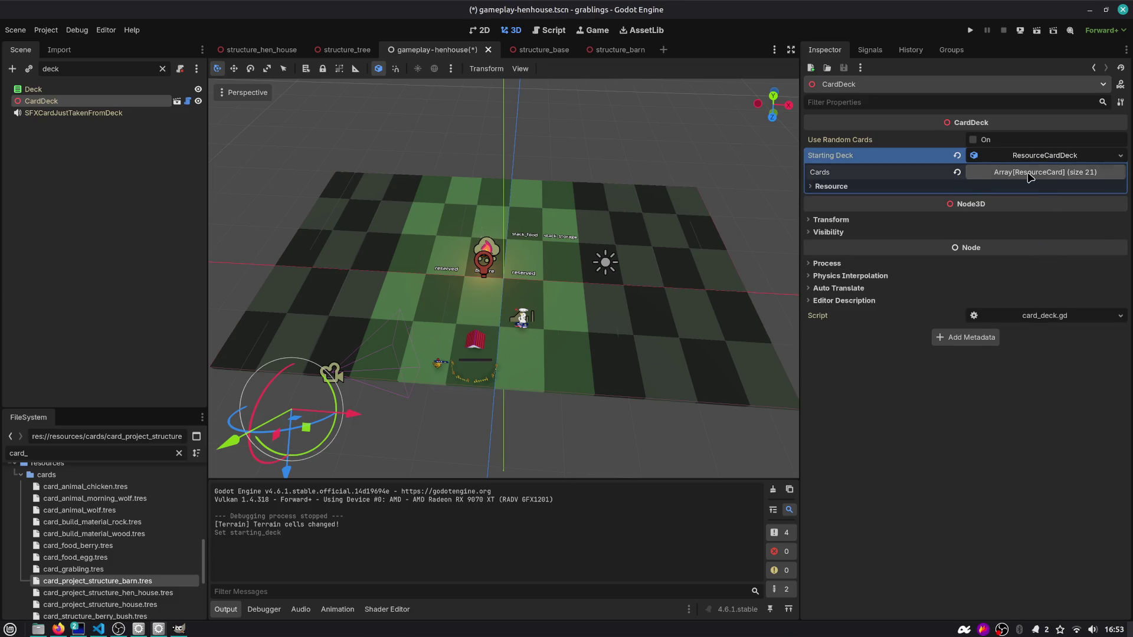
pyautogui.click(1029, 175)
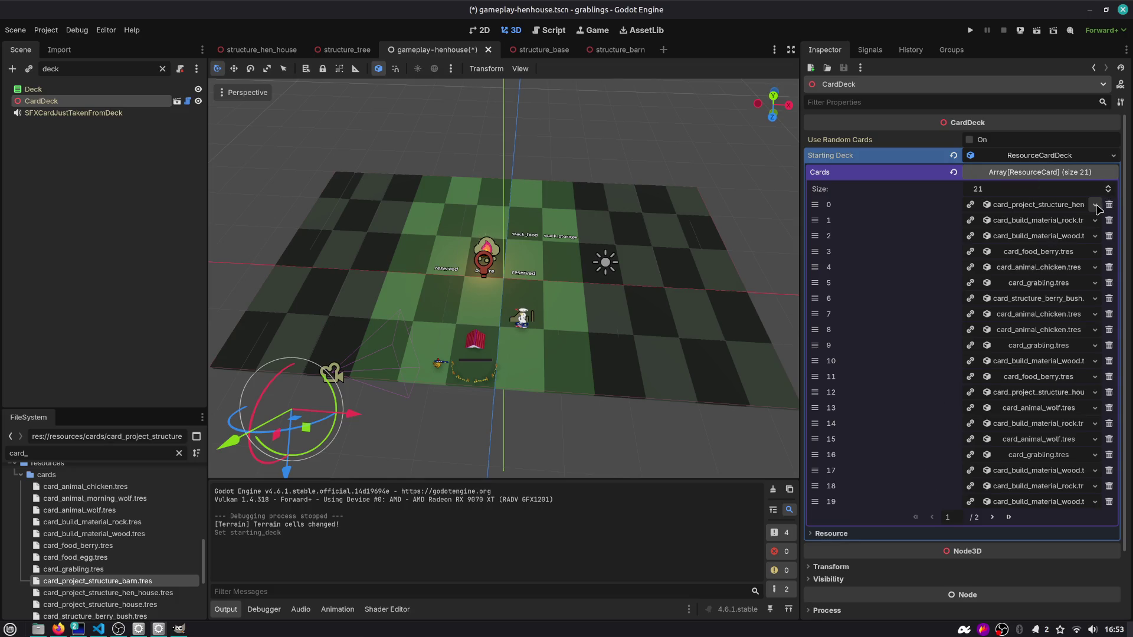
pyautogui.click(1096, 206)
pyautogui.click(1097, 206)
# Step: Load the barn project card into slot 12, move it to the deck's top, save, and run
pyautogui.click(1096, 397)
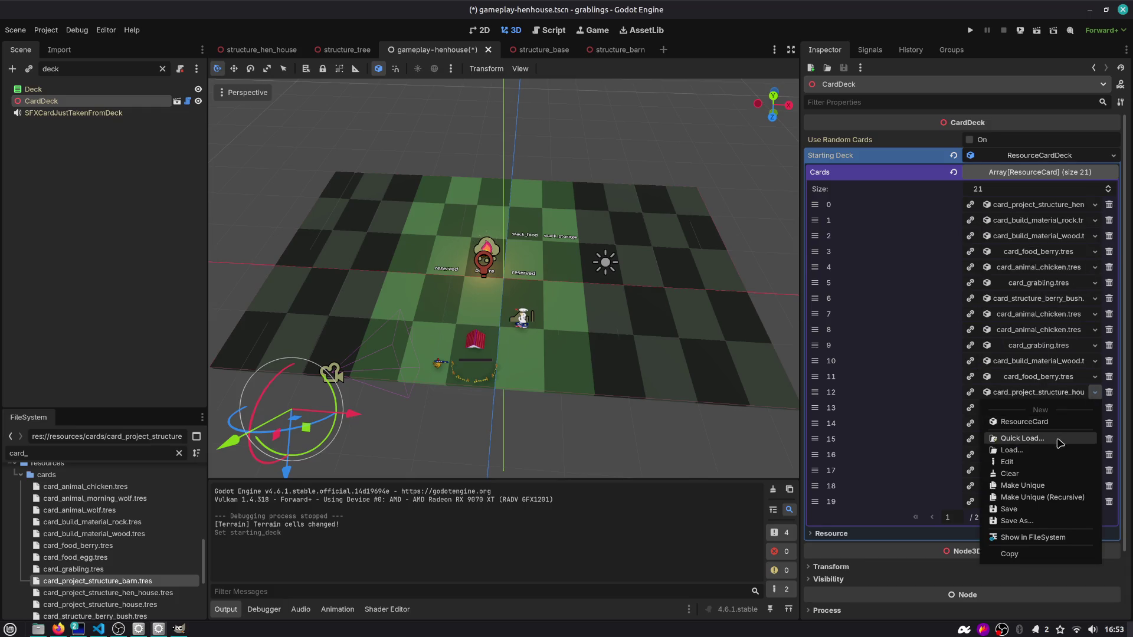
pyautogui.click(1056, 437)
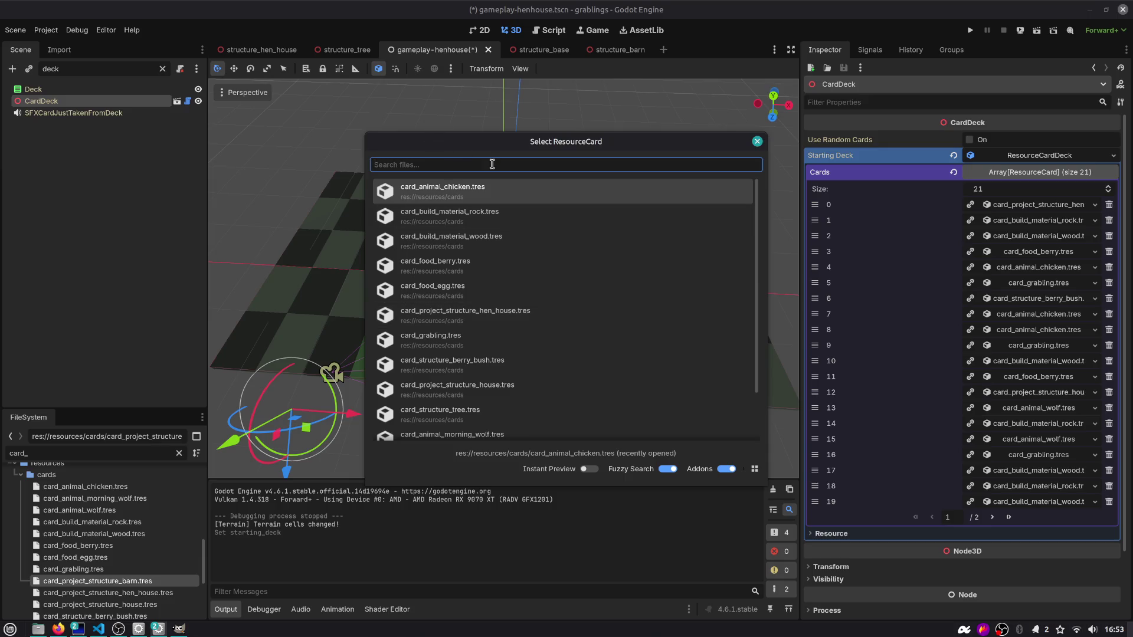
pyautogui.write('barn')
pyautogui.doubleClick(520, 194)
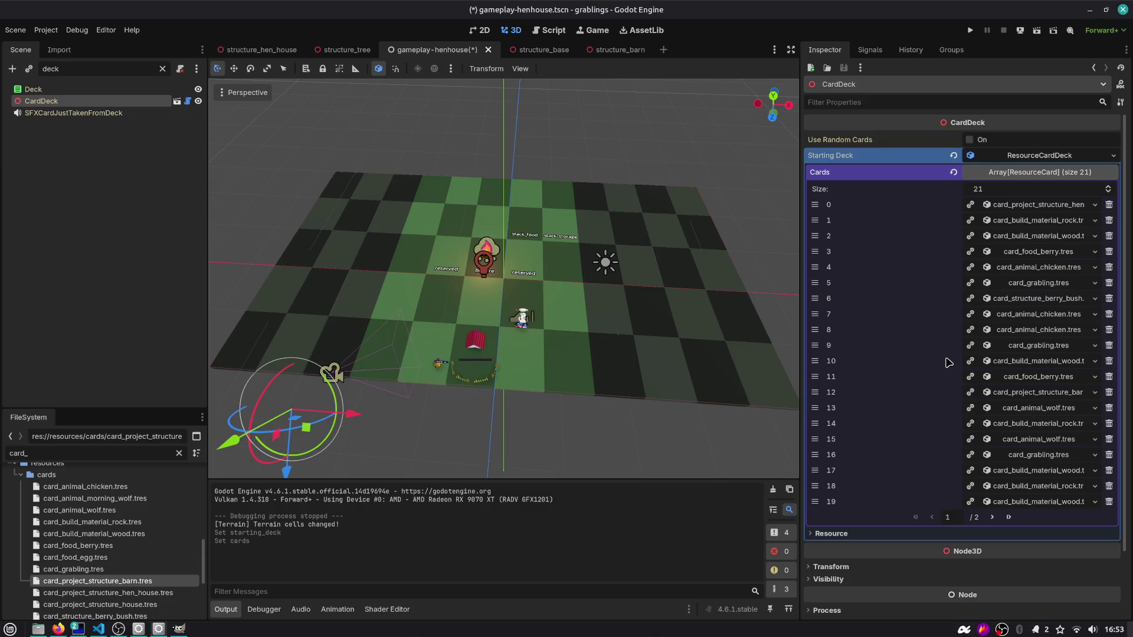
pyautogui.moveTo(815, 392)
pyautogui.mouseDown()
pyautogui.moveTo(818, 204)
pyautogui.moveTo(815, 360)
pyautogui.moveTo(815, 314)
pyautogui.mouseUp()
pyautogui.hotkey('ctrl', 's')
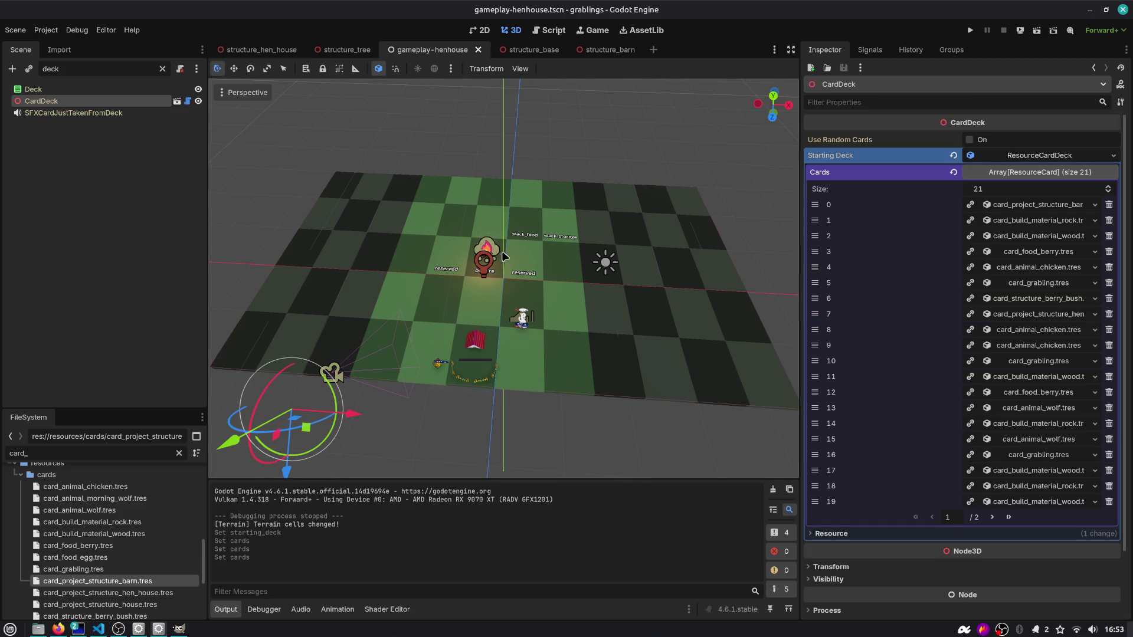
pyautogui.press('F5')
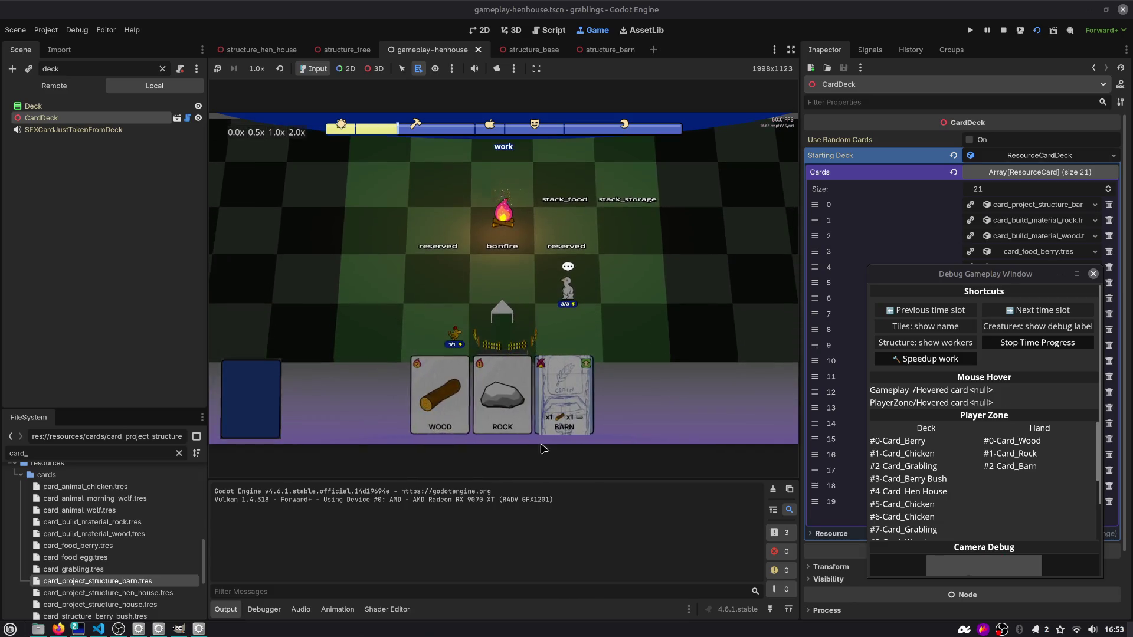
# Step: Place the Barn card on a tile, bring it Rock, try assigning a grabling, then stop
pyautogui.moveTo(208, 230); pyautogui.dragTo(164, 230)
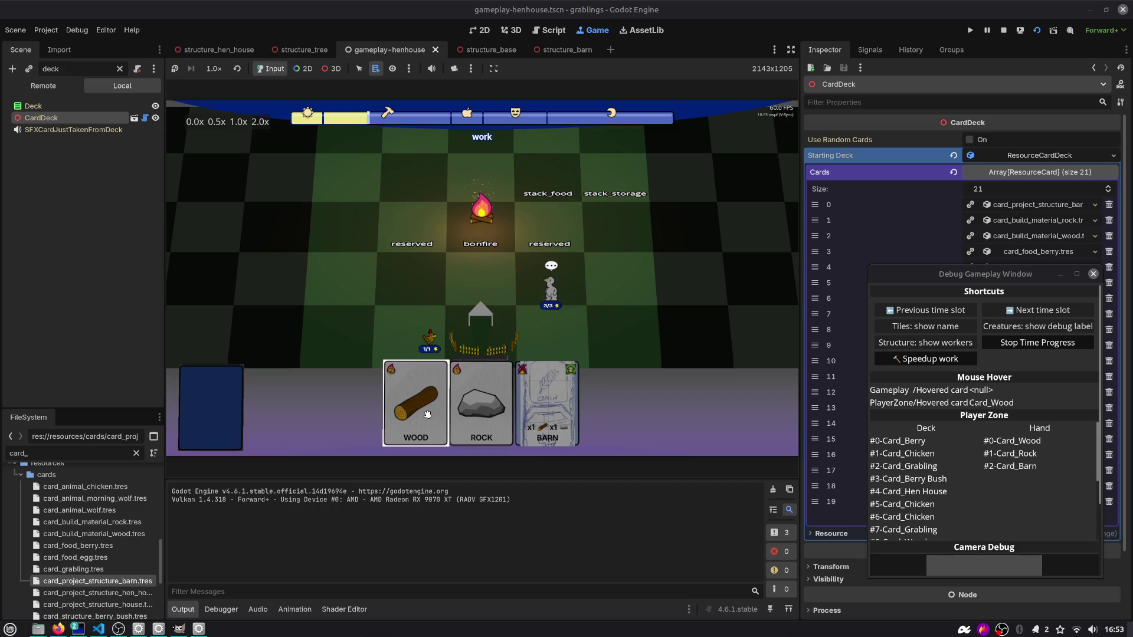
pyautogui.moveTo(576, 410); pyautogui.dragTo(623, 311)
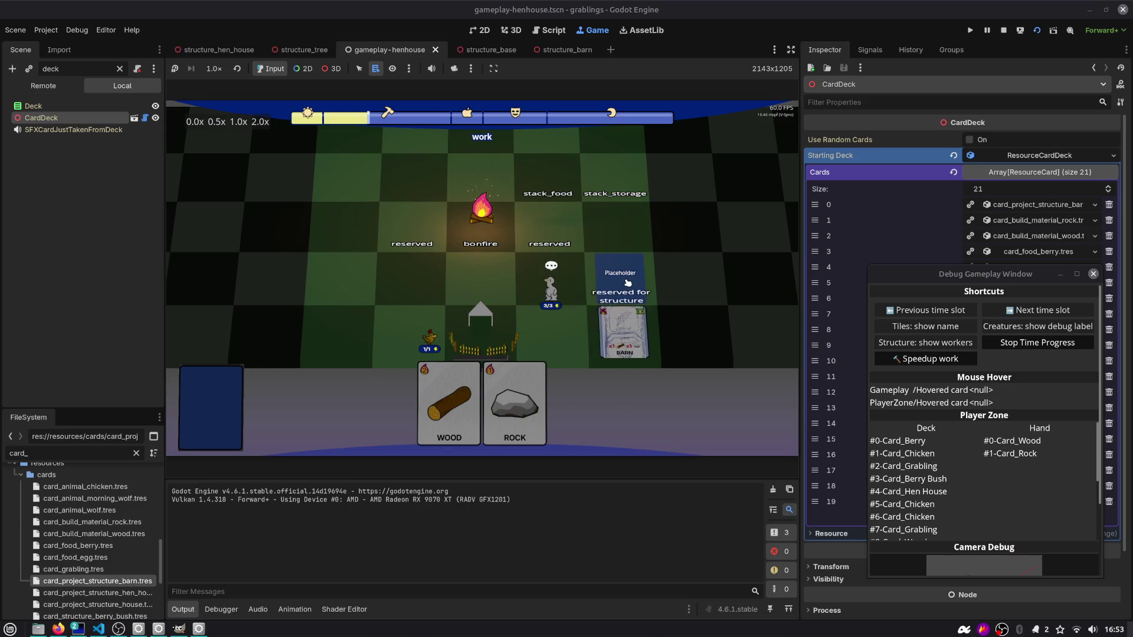
pyautogui.scroll(2, 566, 300)
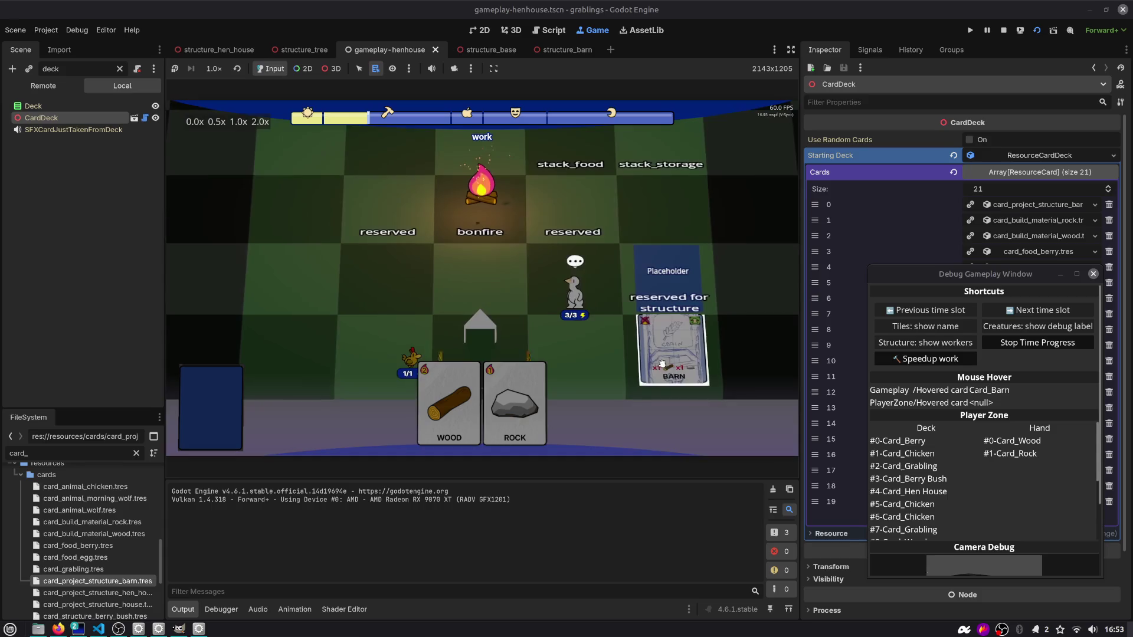
pyautogui.moveTo(515, 407); pyautogui.dragTo(585, 302)
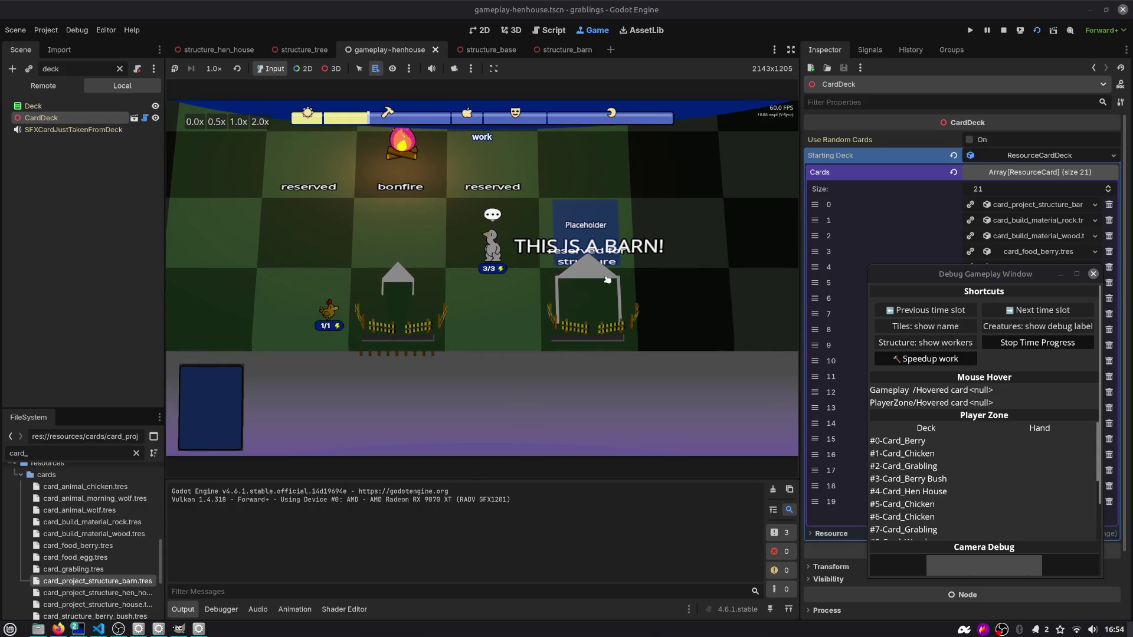
pyautogui.moveTo(496, 249); pyautogui.dragTo(585, 251)
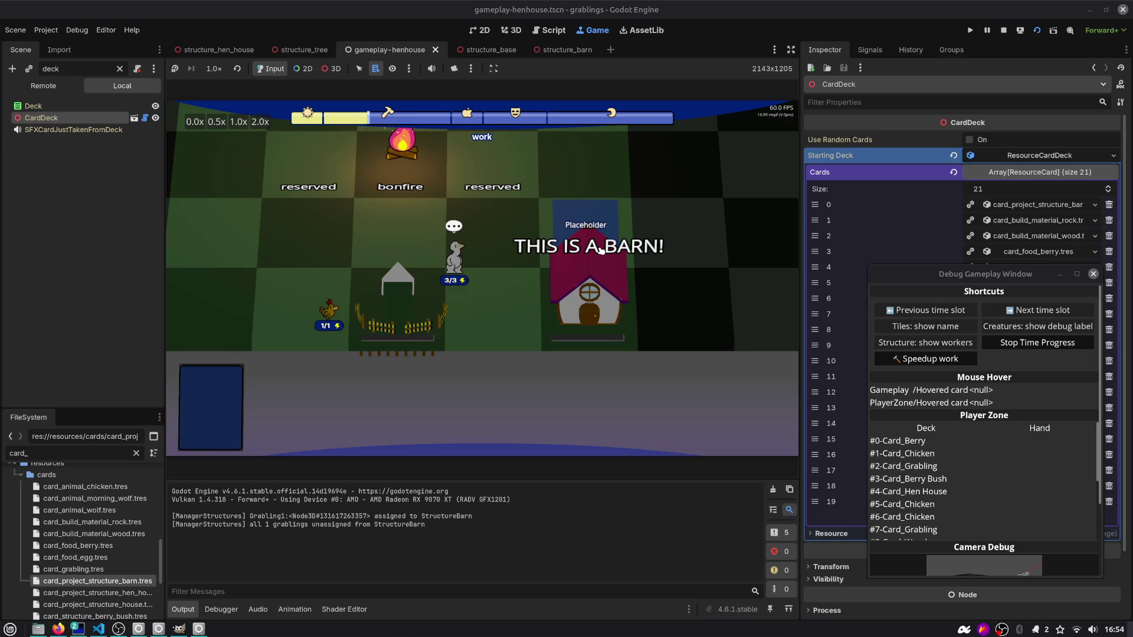
pyautogui.moveTo(463, 258); pyautogui.dragTo(573, 316)
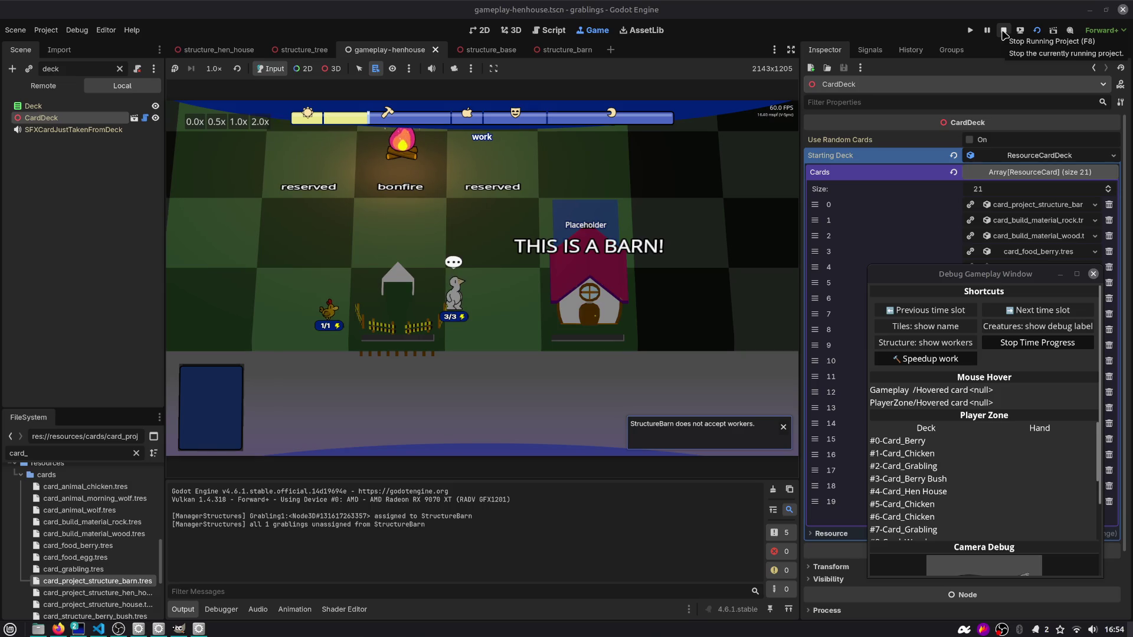
pyautogui.click(1003, 30)
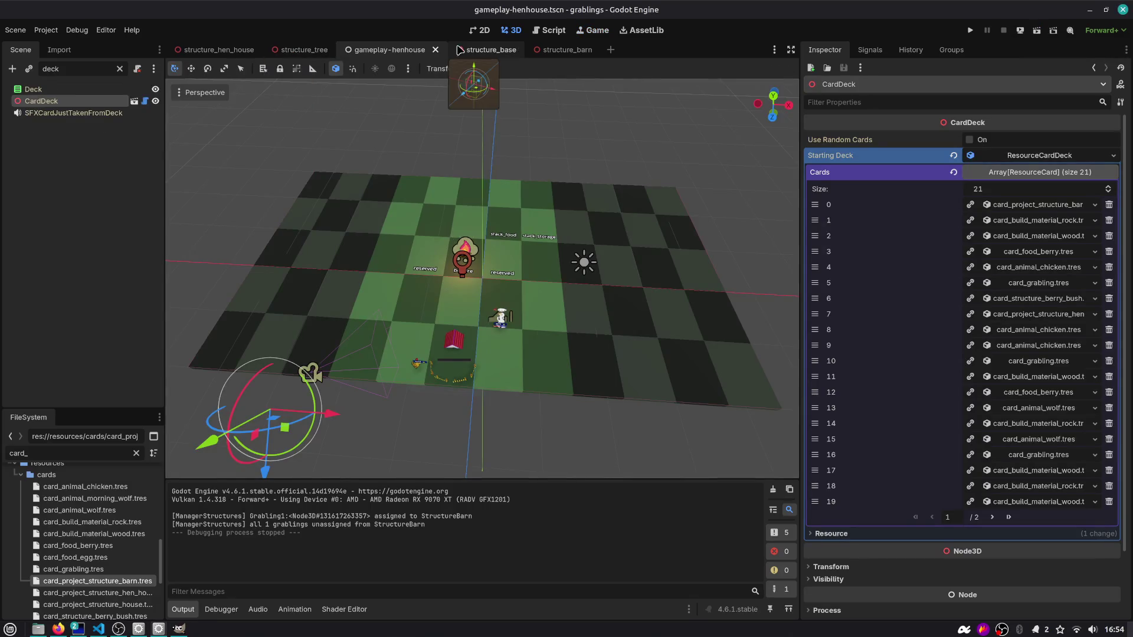
# Step: Set structure_barn's Production Requirements Grablings to 1, save, and rerun from gameplay-henhouse
pyautogui.click(212, 49)
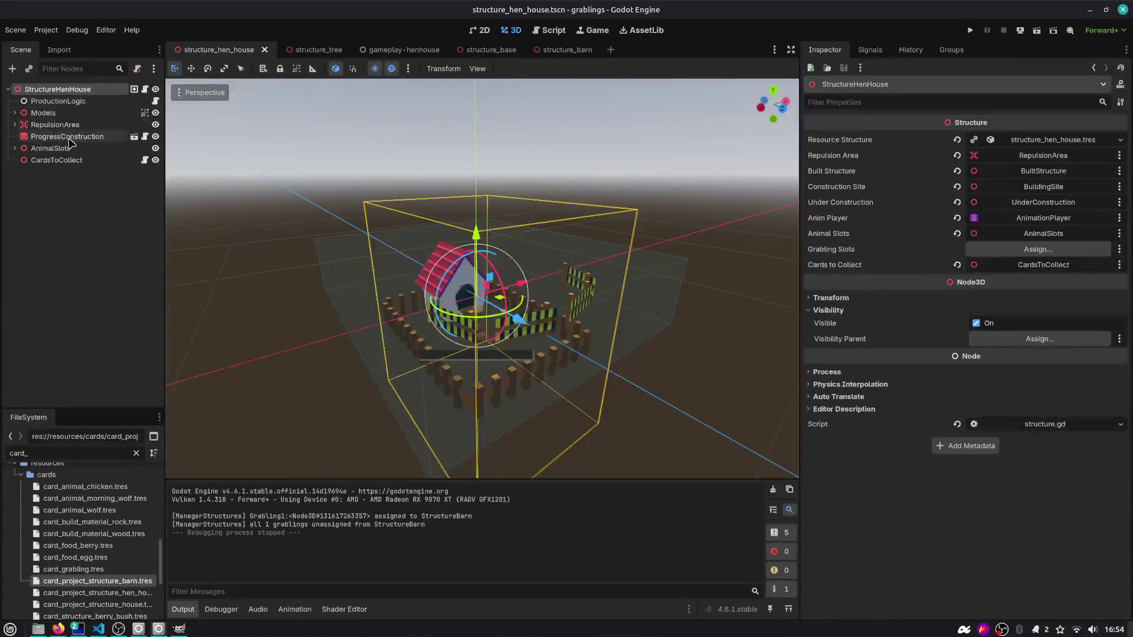
pyautogui.moveTo(563, 49); pyautogui.dragTo(378, 50)
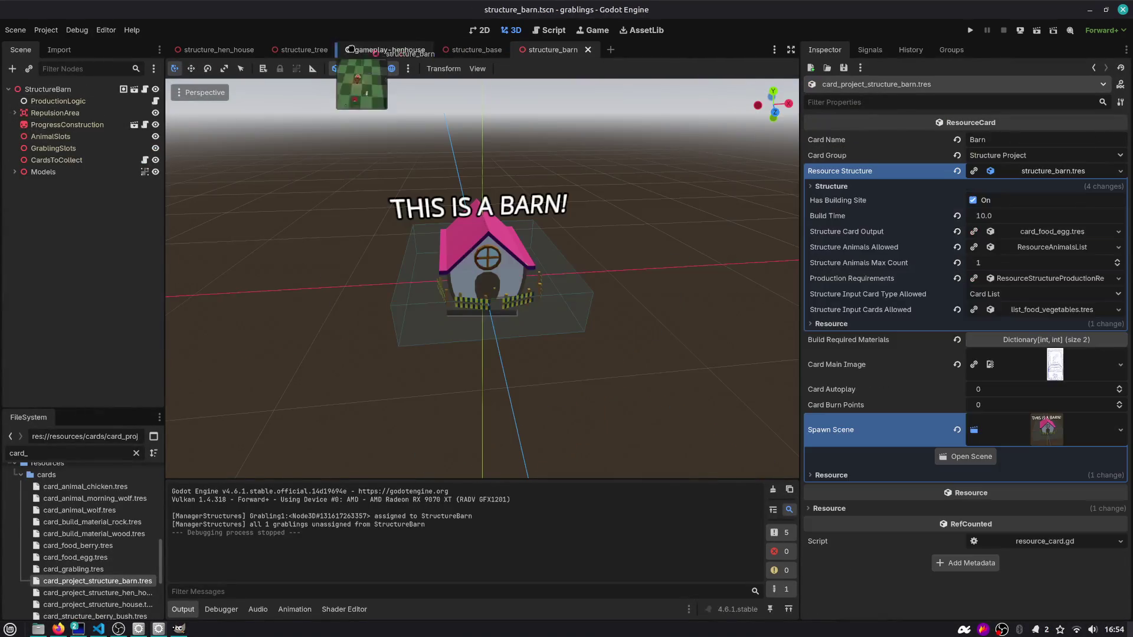
pyautogui.click(1053, 172)
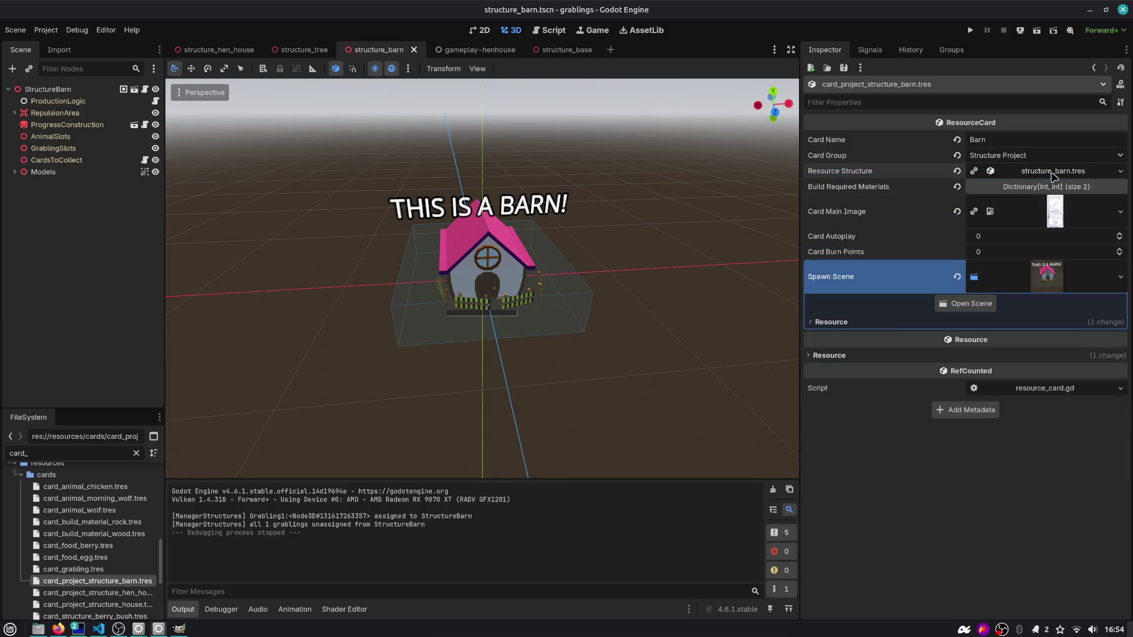
pyautogui.click(1053, 172)
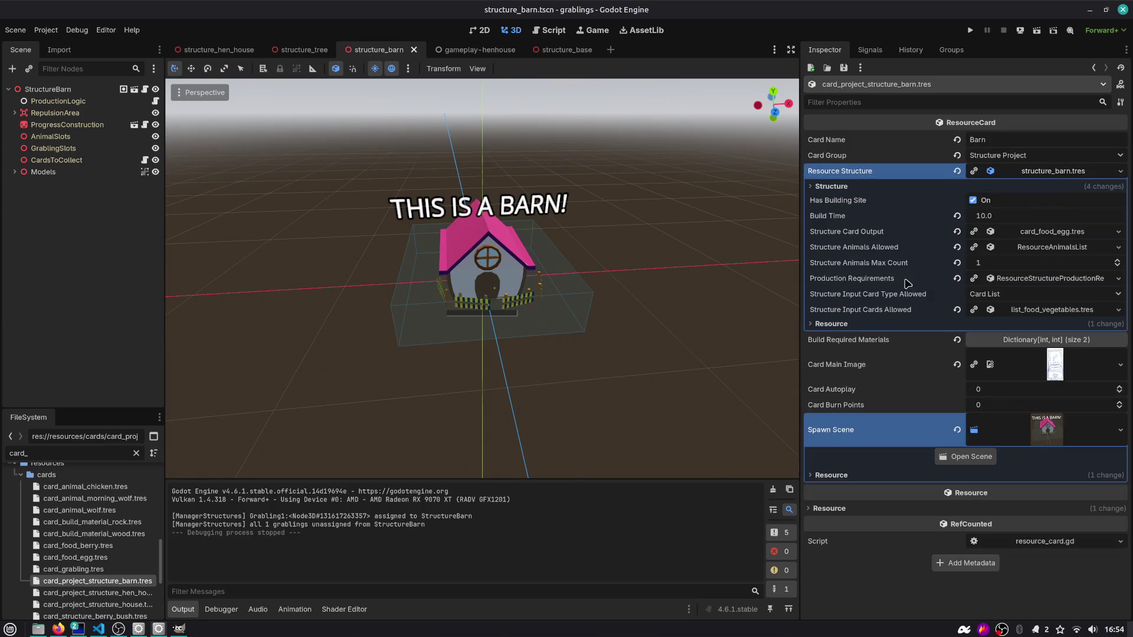
pyautogui.click(1015, 278)
pyautogui.click(1108, 292)
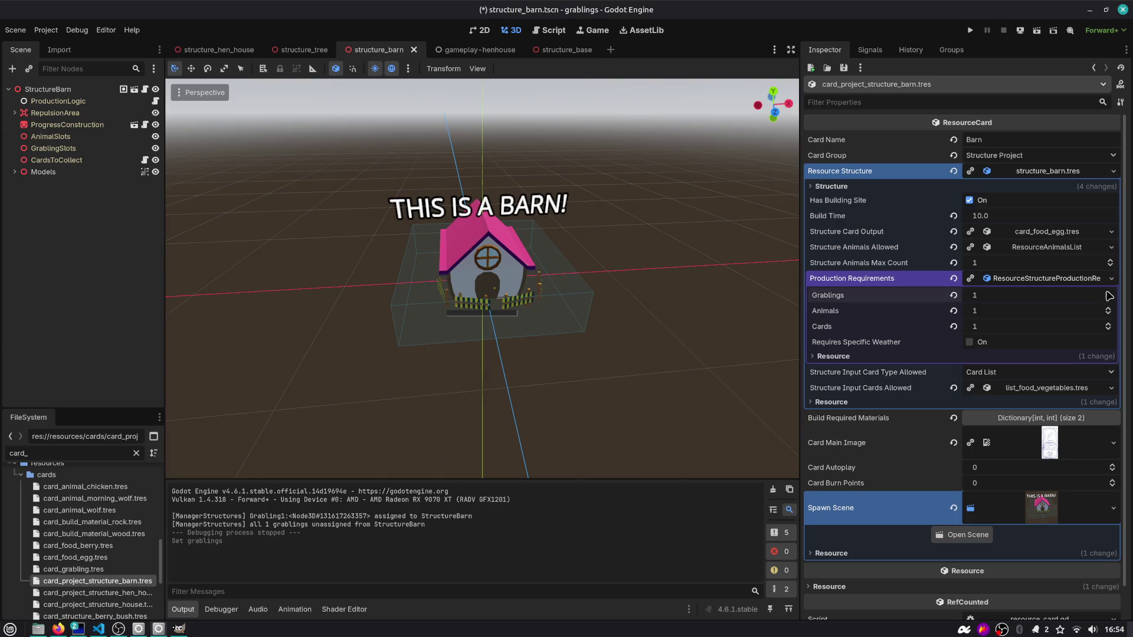
pyautogui.hotkey('ctrl', 's')
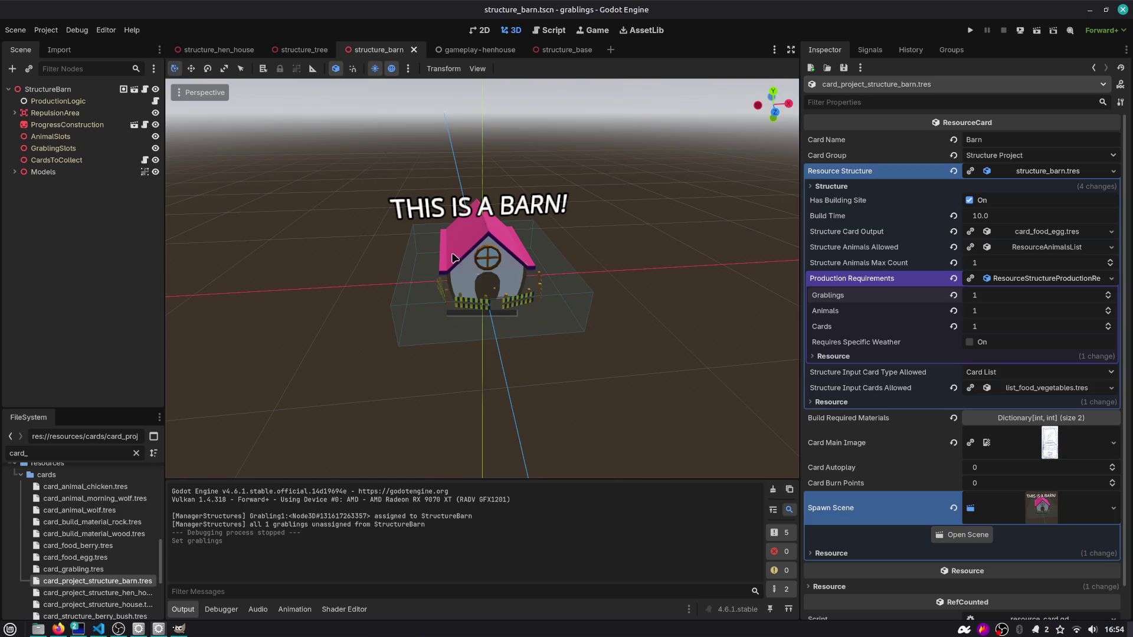
pyautogui.click(480, 50)
pyautogui.press('F6')
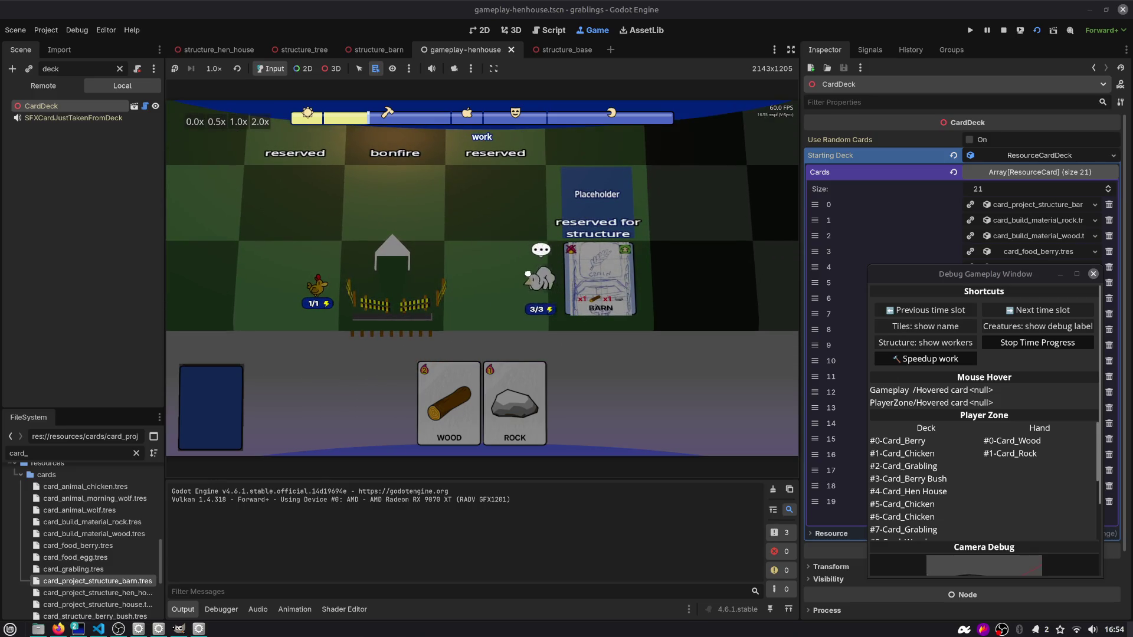
# Step: Finish the barn with Rock and Wood cards, then offer it the Berry card as input
pyautogui.moveTo(515, 403); pyautogui.dragTo(598, 288)
pyautogui.moveTo(450, 403); pyautogui.dragTo(596, 280)
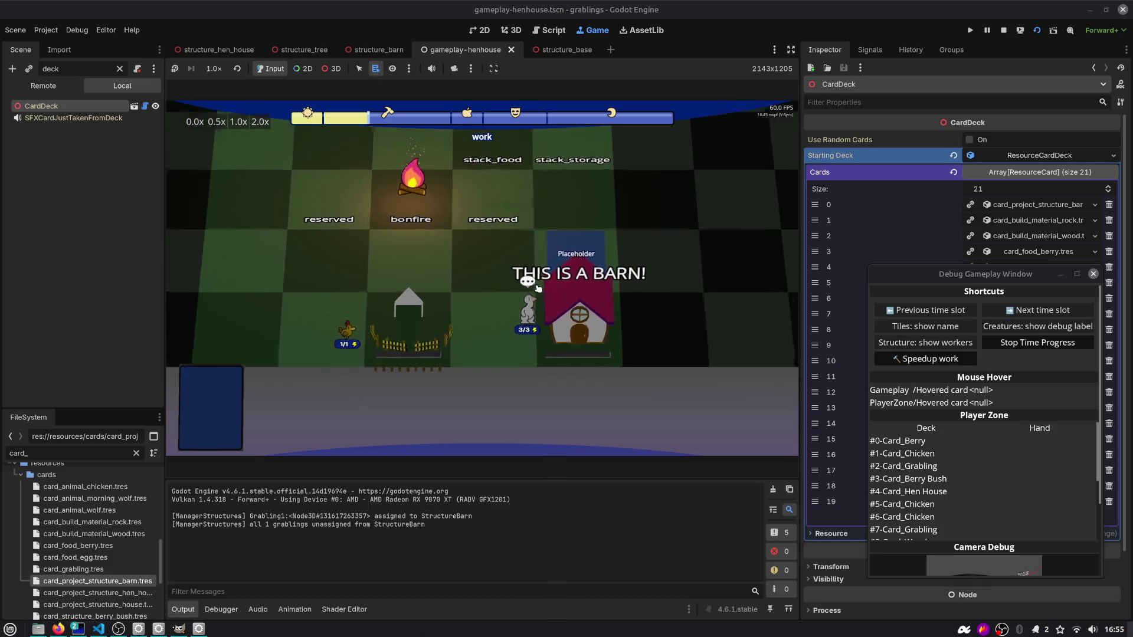
pyautogui.scroll(2, 538, 288)
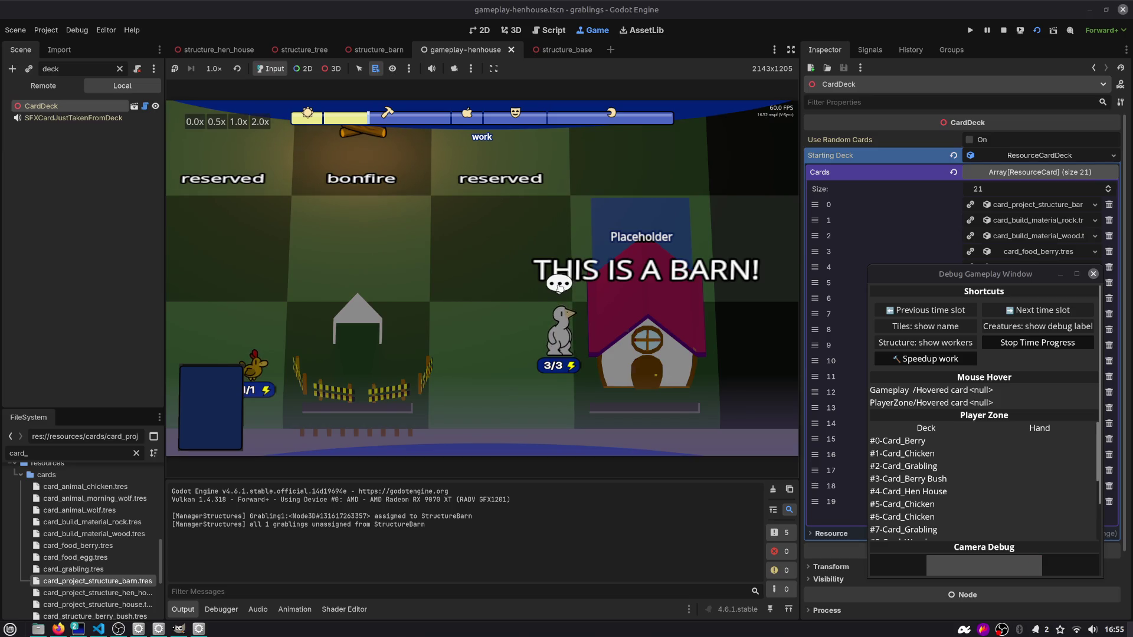
pyautogui.moveTo(400, 407); pyautogui.dragTo(517, 239)
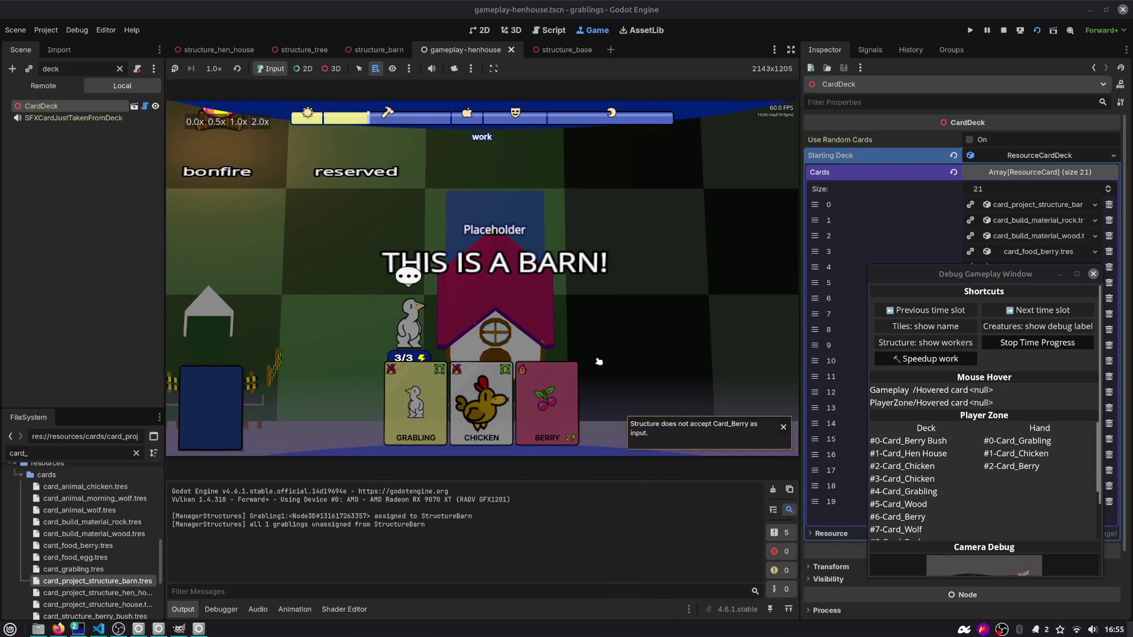
pyautogui.moveTo(546, 407); pyautogui.dragTo(497, 217)
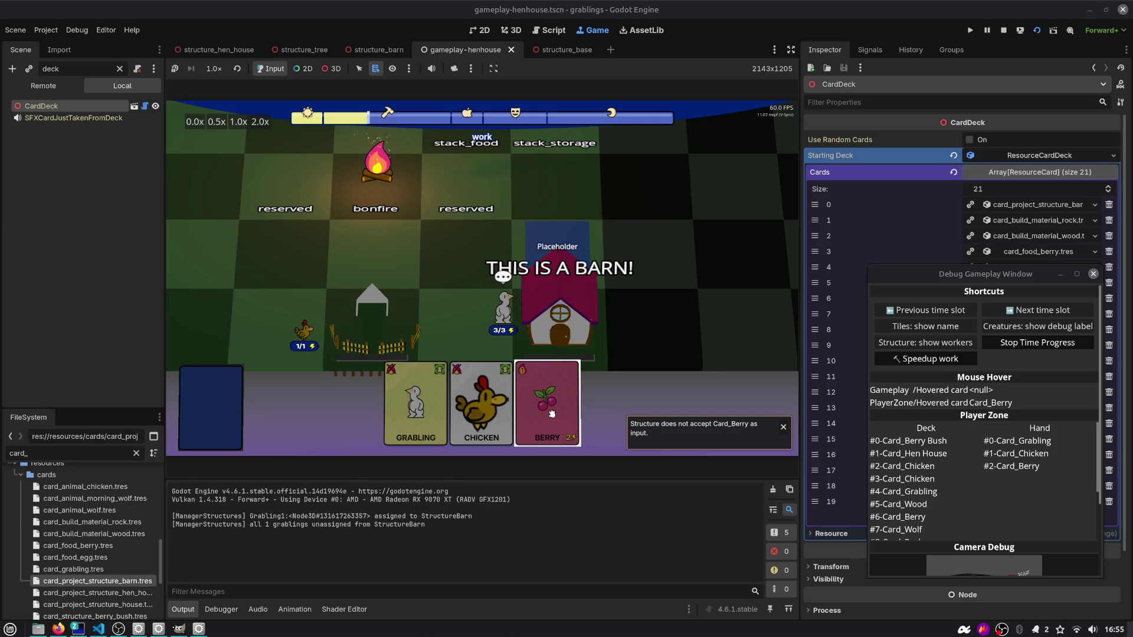
# Step: Close the Debug Gameplay Window and play the Chicken card, hitting the structure.gd assertion
pyautogui.moveTo(1062, 278)
pyautogui.mouseDown()
pyautogui.moveTo(764, 298)
pyautogui.moveTo(745, 322)
pyautogui.mouseUp()
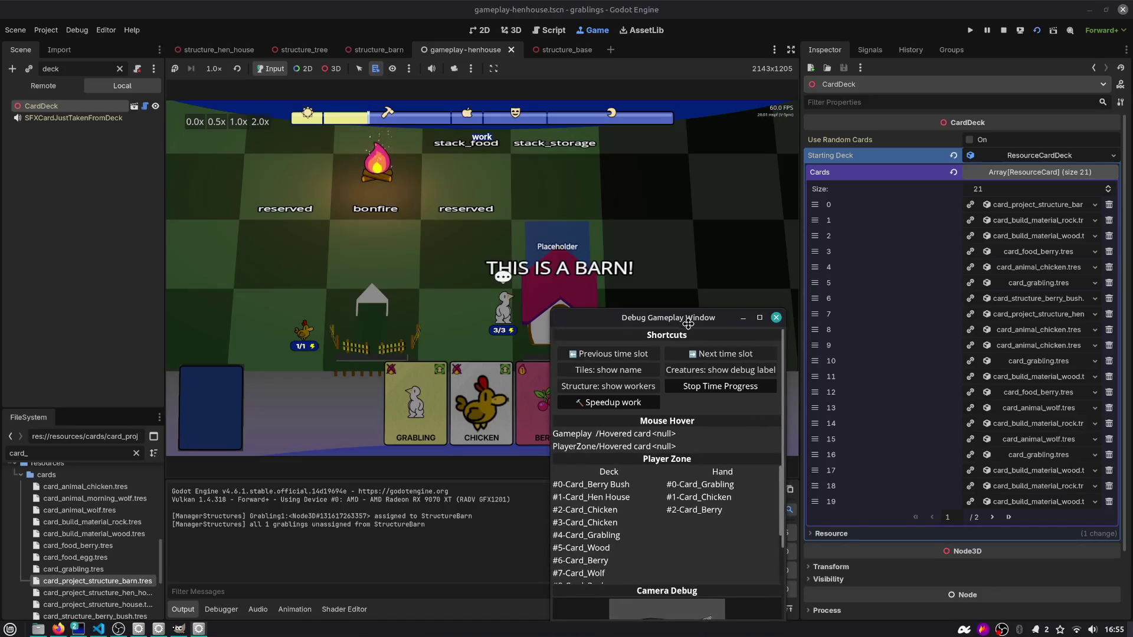
pyautogui.click(743, 318)
pyautogui.click(1043, 172)
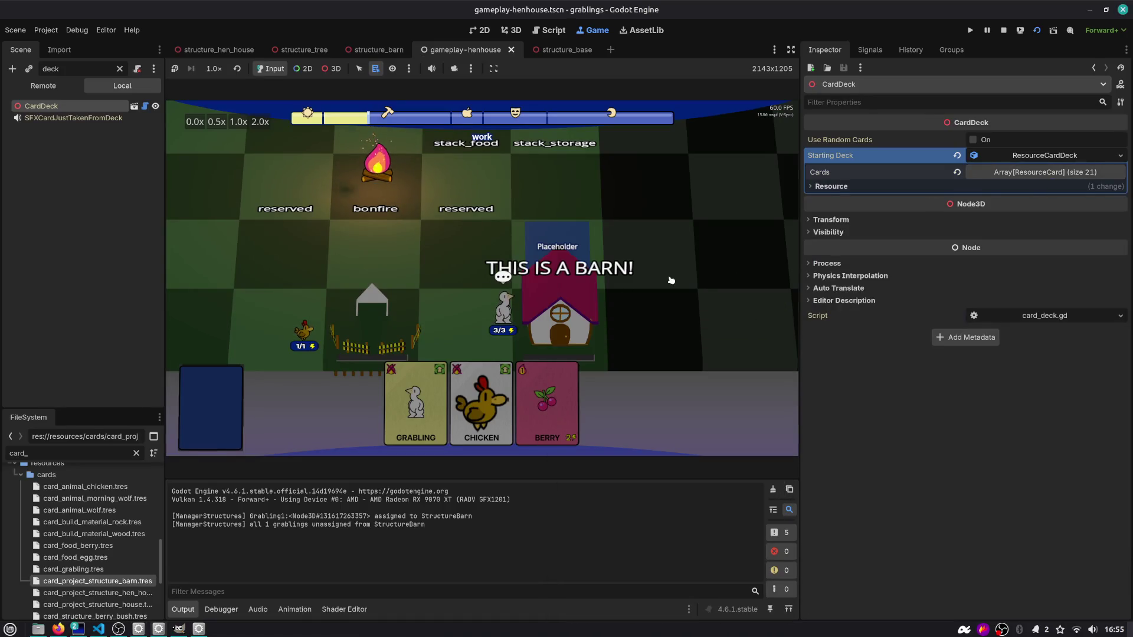
pyautogui.moveTo(476, 386)
pyautogui.mouseDown()
pyautogui.moveTo(464, 243)
pyautogui.moveTo(469, 262)
pyautogui.moveTo(613, 265)
pyautogui.mouseUp()
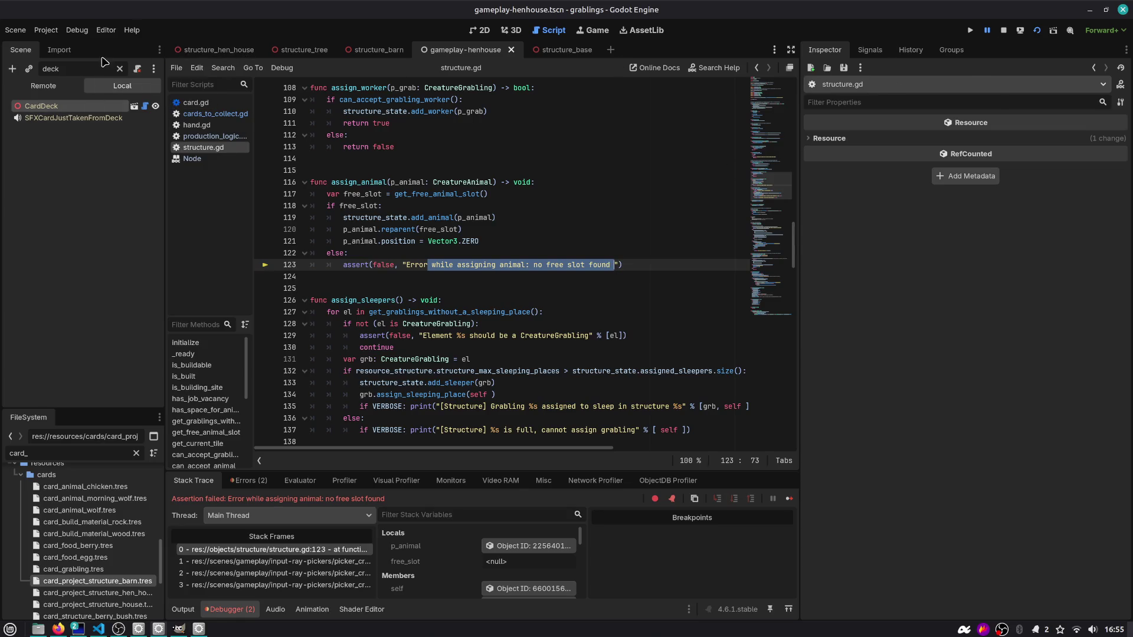
# Step: View the barn's empty AnimalSlots node in 3D, then switch to structure_hen_house
pyautogui.click(121, 69)
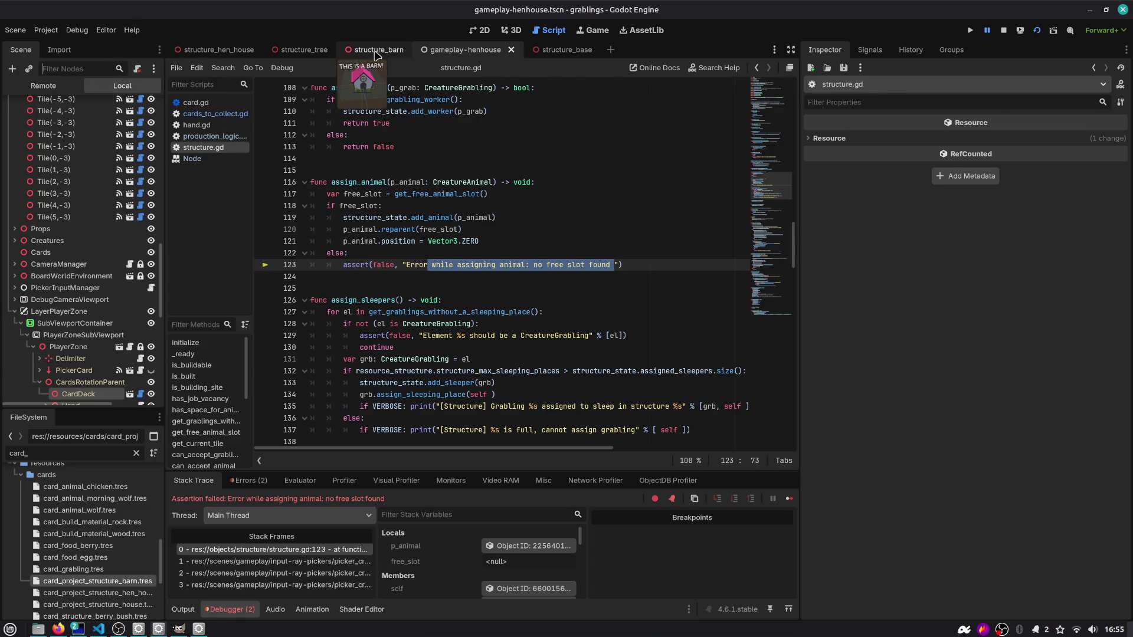
pyautogui.click(378, 51)
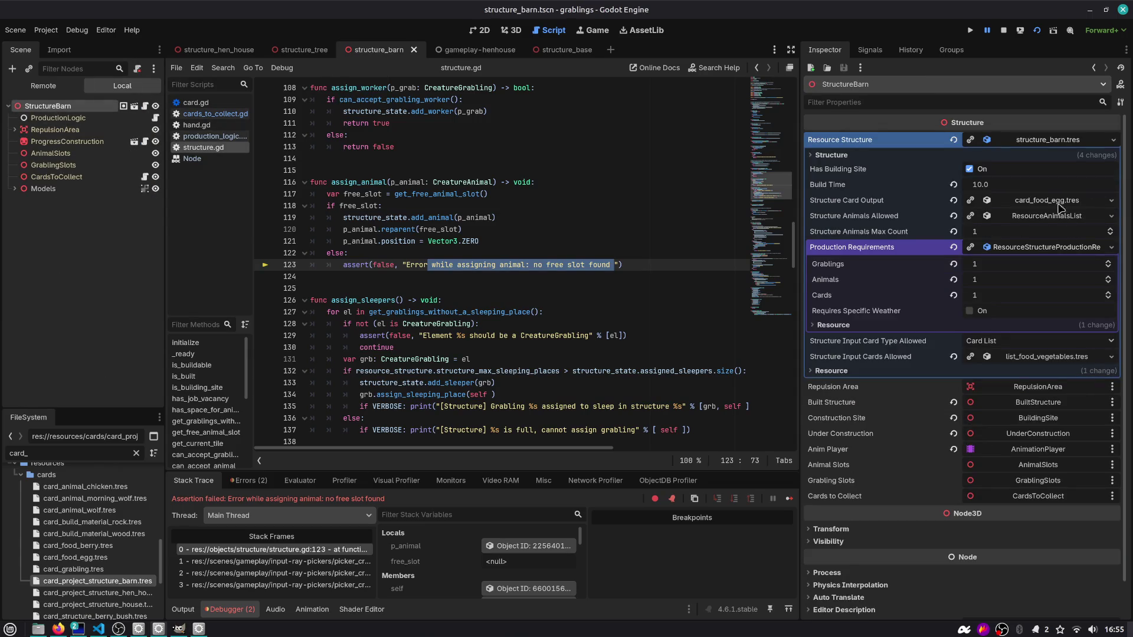
pyautogui.click(1047, 247)
pyautogui.click(62, 155)
pyautogui.doubleClick(59, 154)
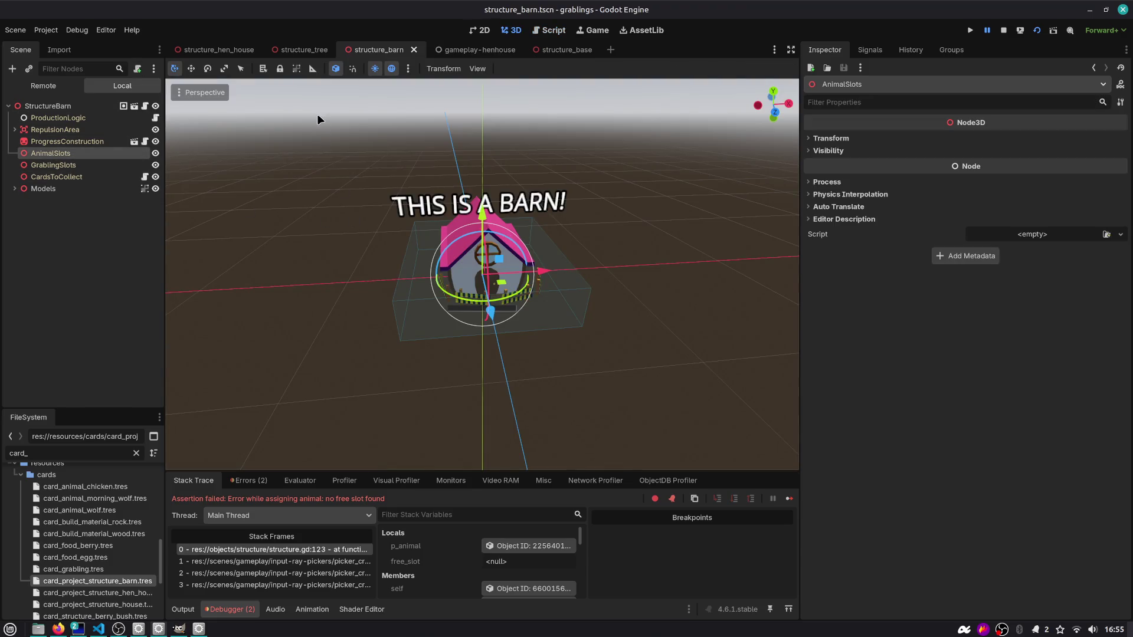
pyautogui.click(218, 50)
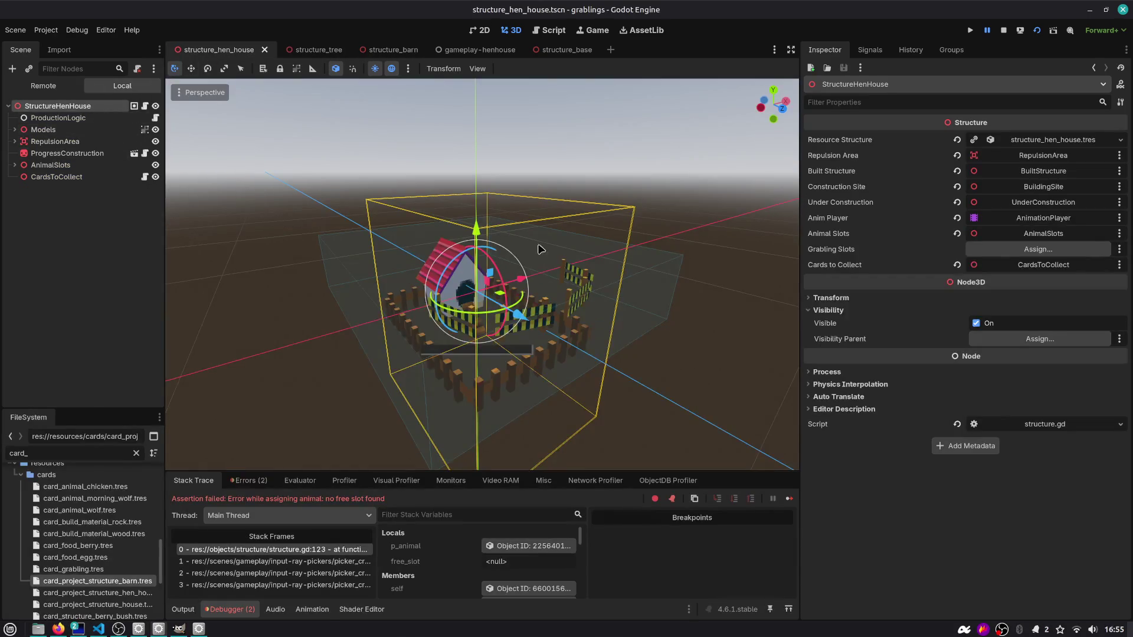
pyautogui.scroll(10, 444, 339)
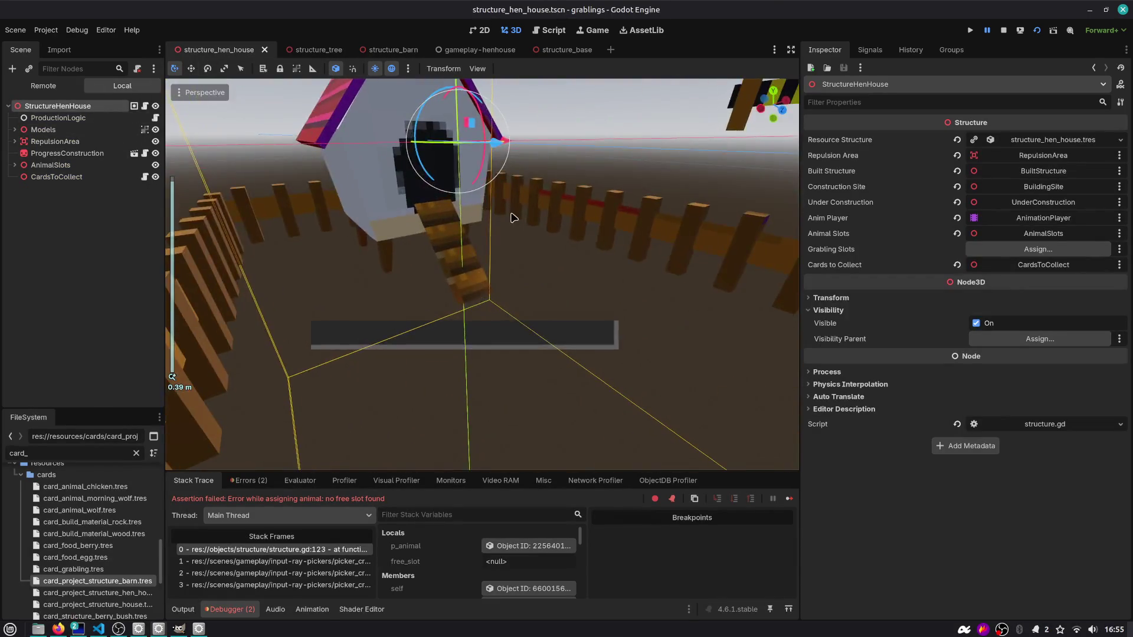
# Step: Inspect the transform of the hen house's AnimalSlots/Slot0 node
pyautogui.scroll(-10, 471, 248)
pyautogui.click(14, 165)
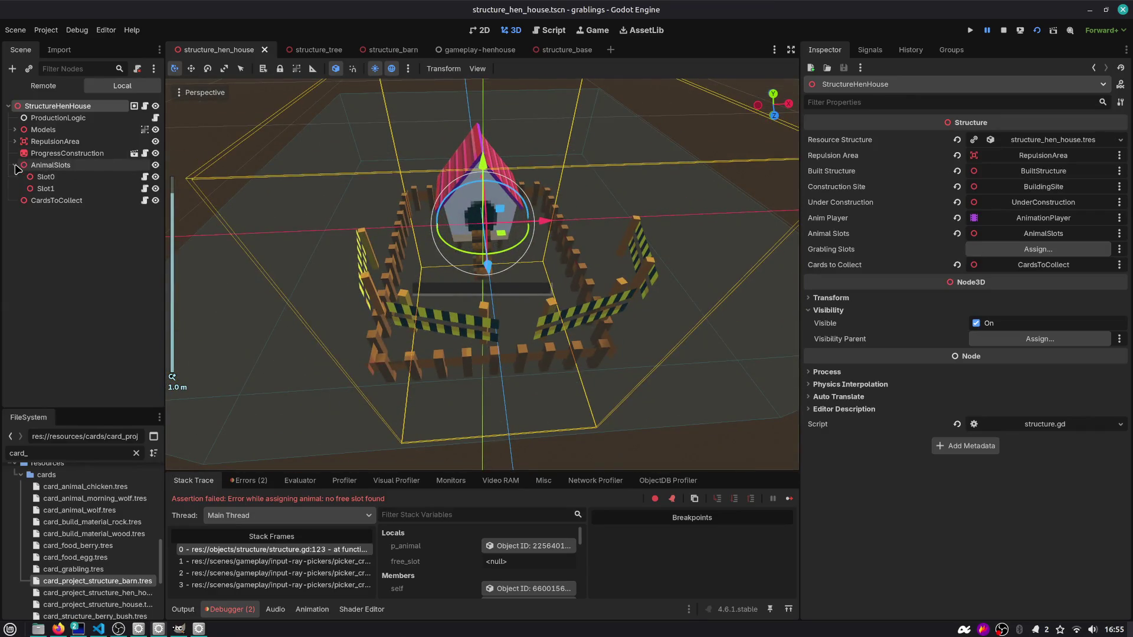
pyautogui.click(43, 177)
pyautogui.click(866, 176)
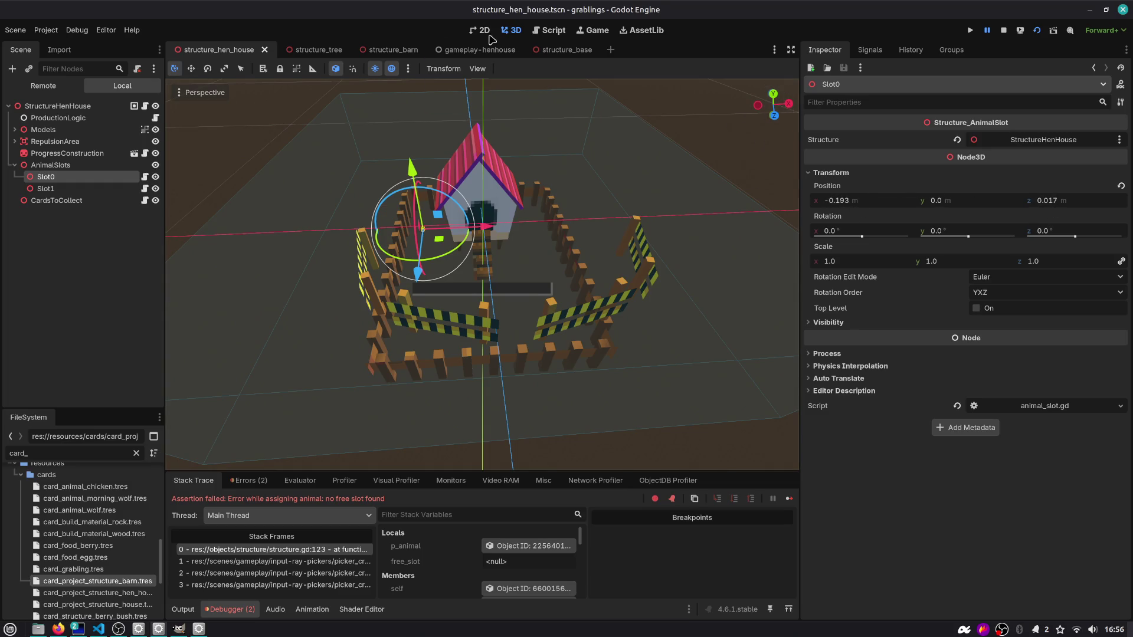
# Step: Add a Node3D under the barn's AnimalSlots with animal_slot.gd attached, and save
pyautogui.click(391, 51)
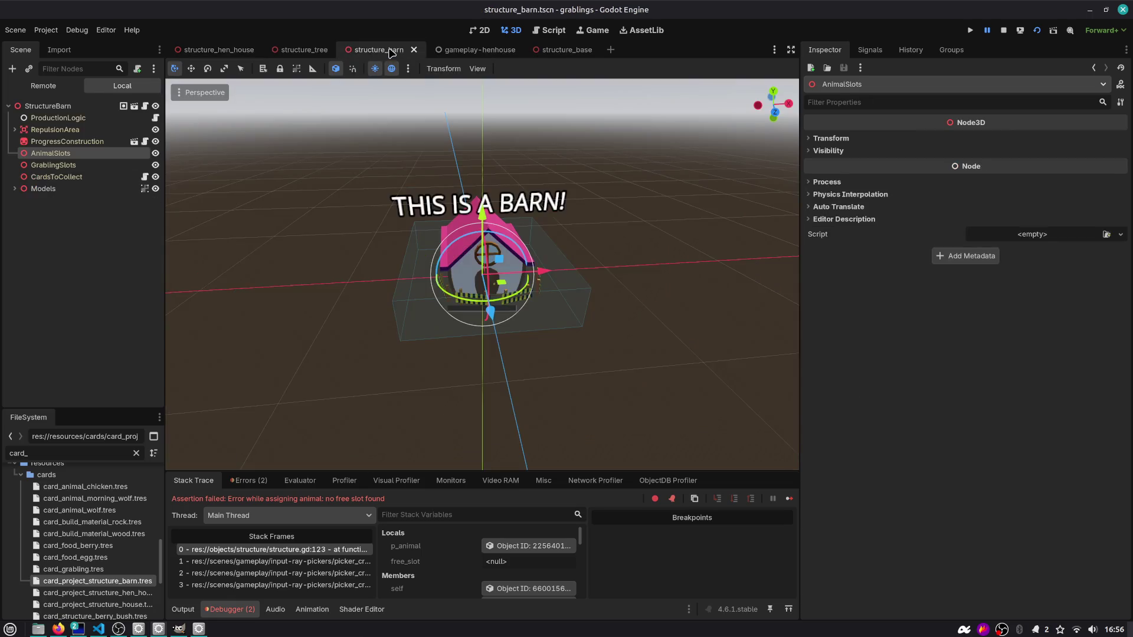
pyautogui.click(12, 69)
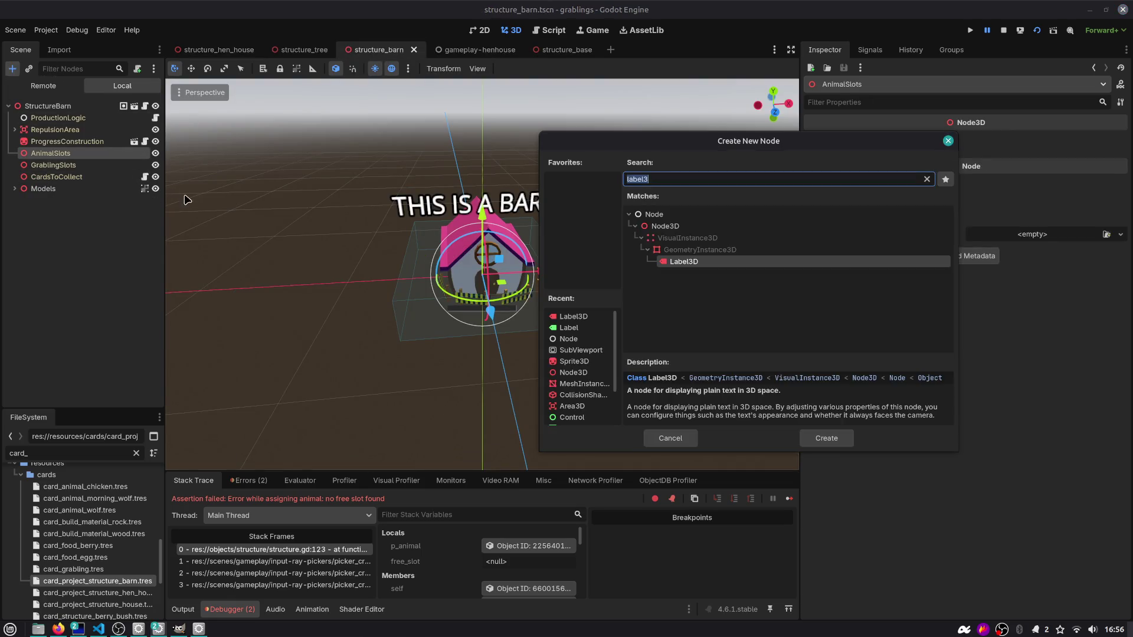
pyautogui.doubleClick(680, 228)
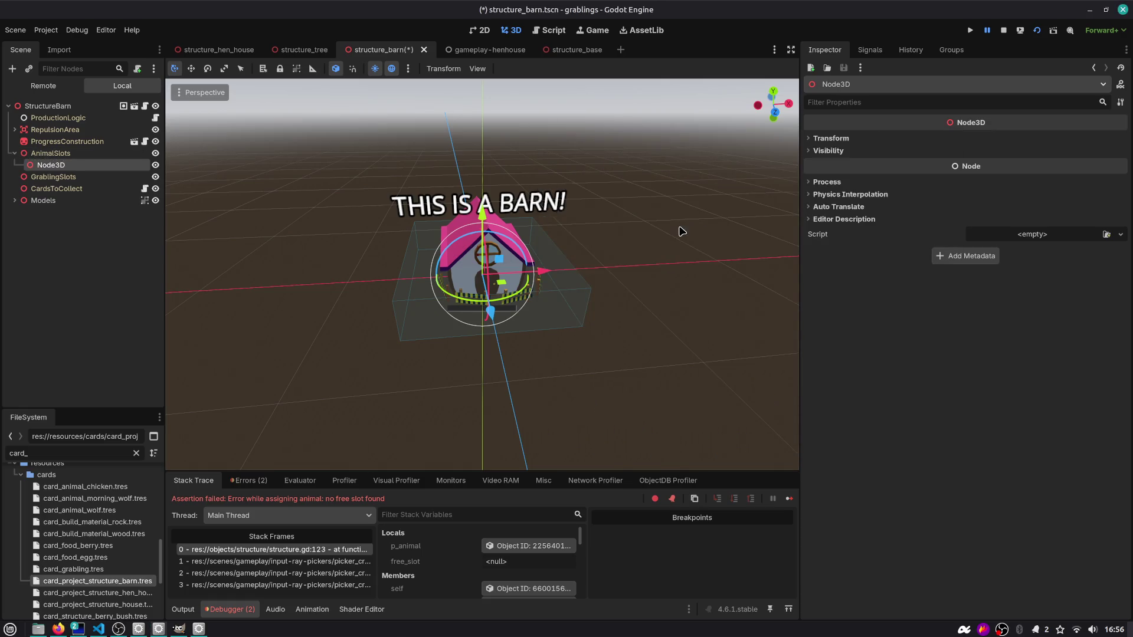
pyautogui.click(886, 138)
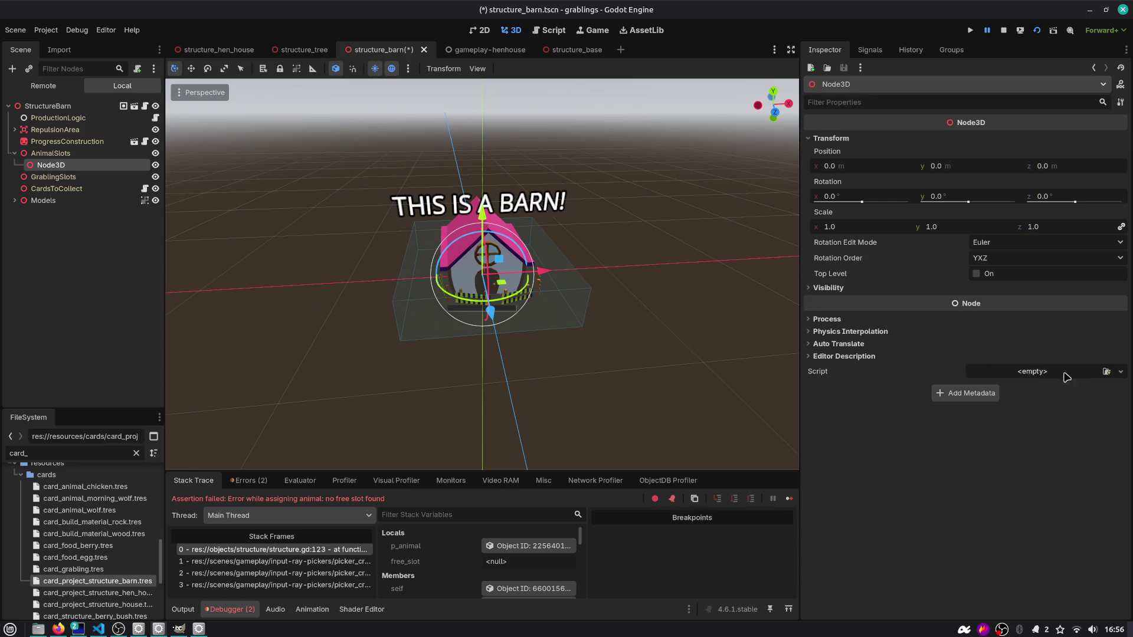
pyautogui.click(1106, 372)
pyautogui.write('animal')
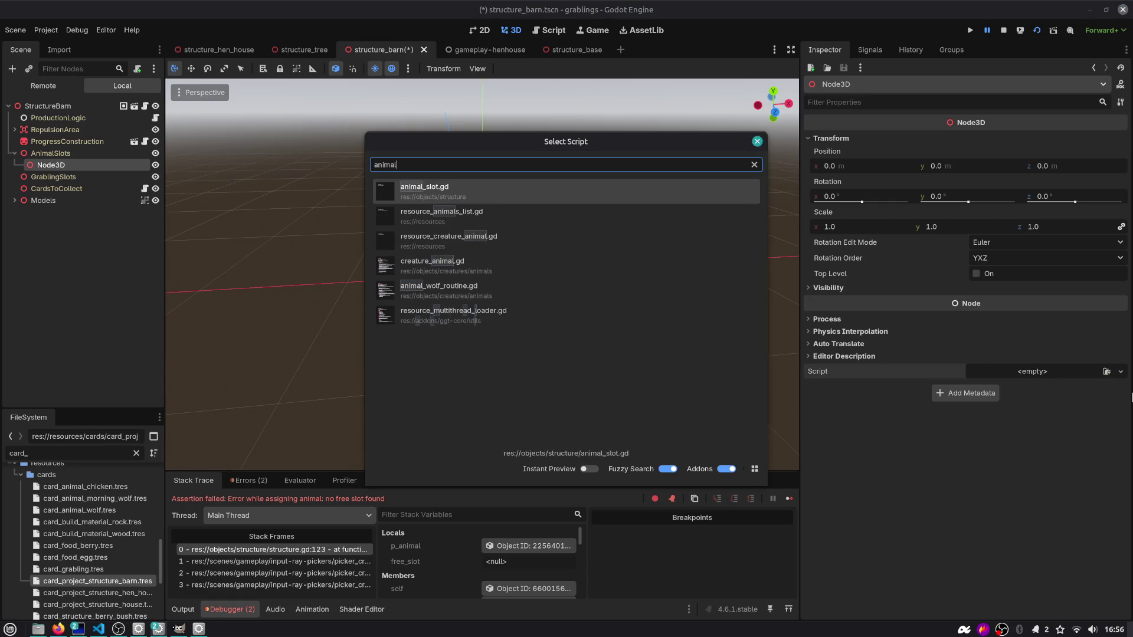
pyautogui.click(655, 194)
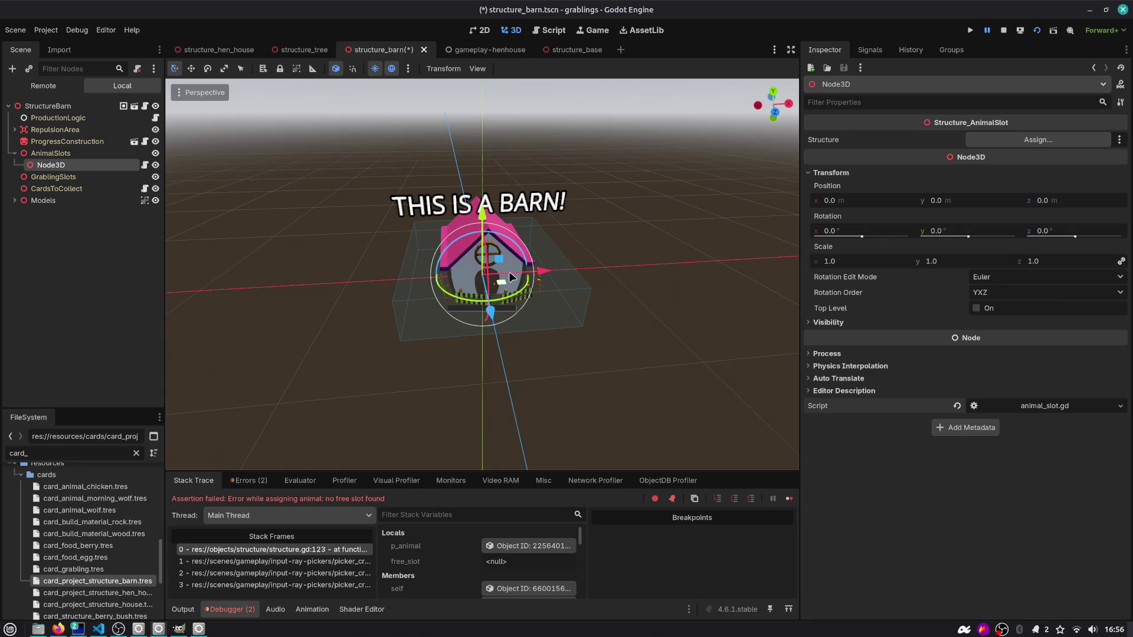
pyautogui.hotkey('ctrl', 's')
# Step: Move the new animal slot toward the barn's front (x -0.104, z 0.311) and save
pyautogui.scroll(10, 486, 262)
pyautogui.moveTo(488, 295); pyautogui.dragTo(467, 345)
pyautogui.click(50, 165)
pyautogui.hotkey('ctrl', 's')
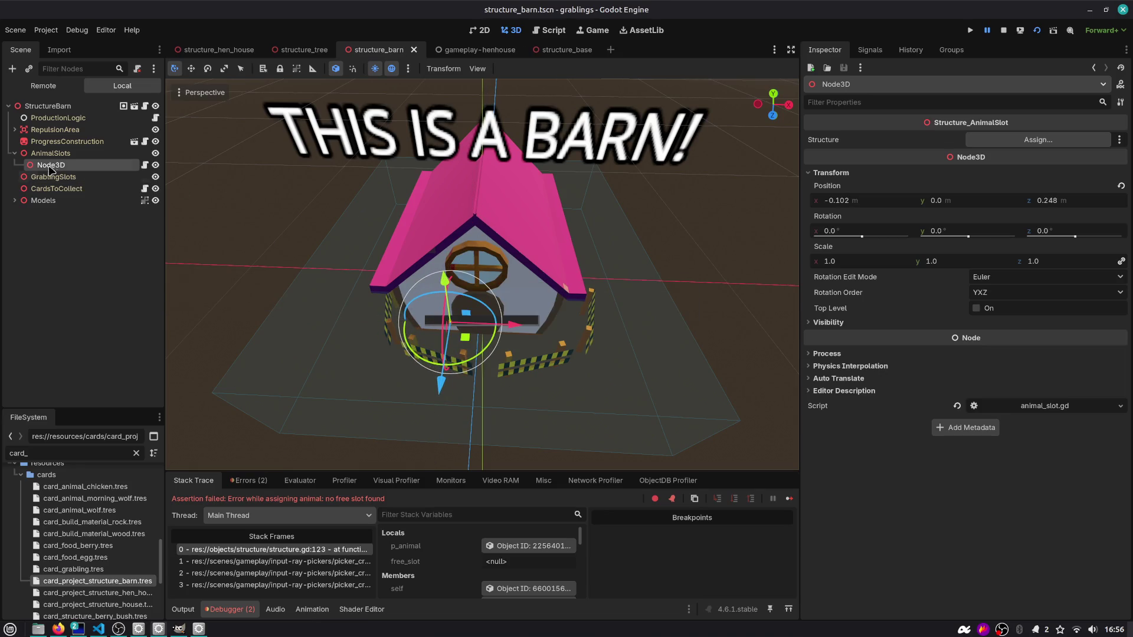
pyautogui.scroll(-5, 430, 223)
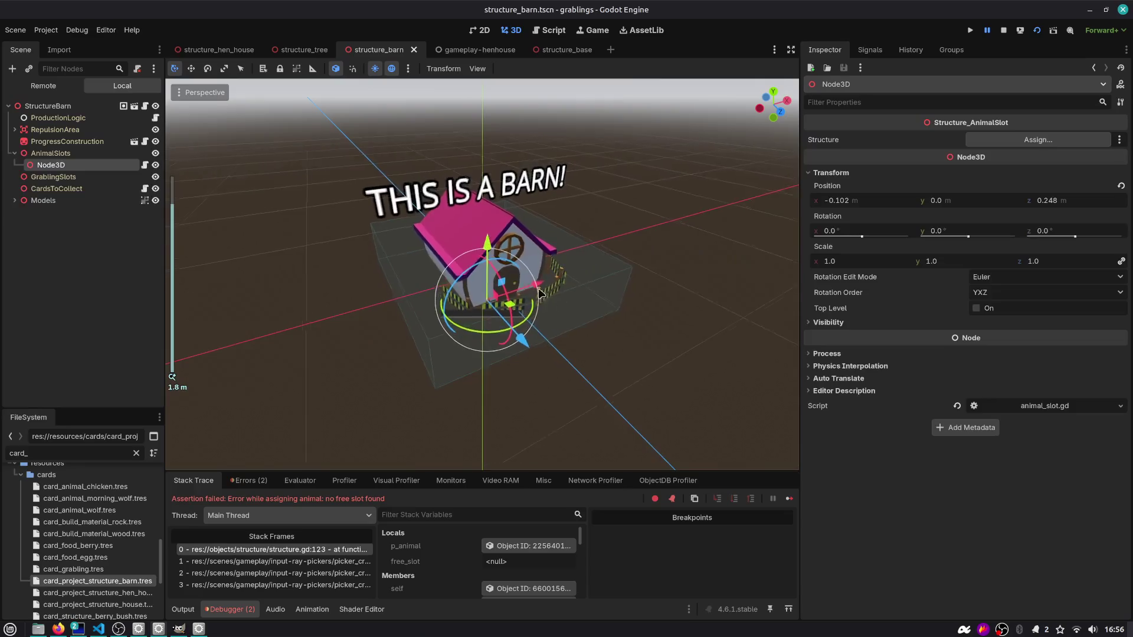
pyautogui.moveTo(437, 306); pyautogui.dragTo(429, 315)
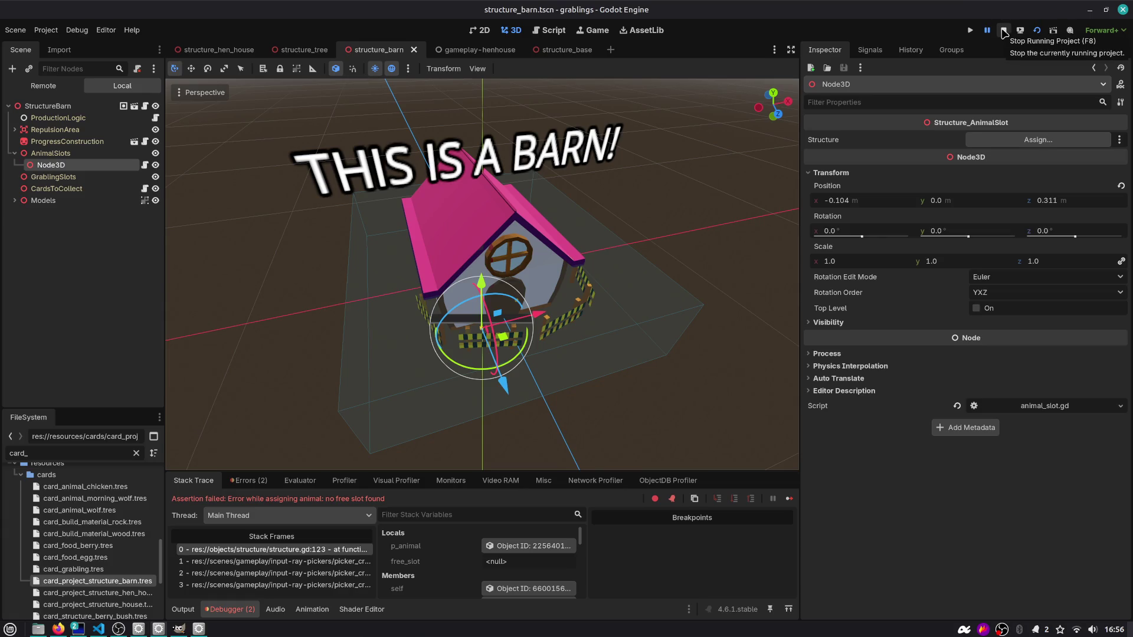
# Step: Relaunch the game to test the moved slot, stop it, and select AnimalSlots in the Scene tree
pyautogui.click(1037, 31)
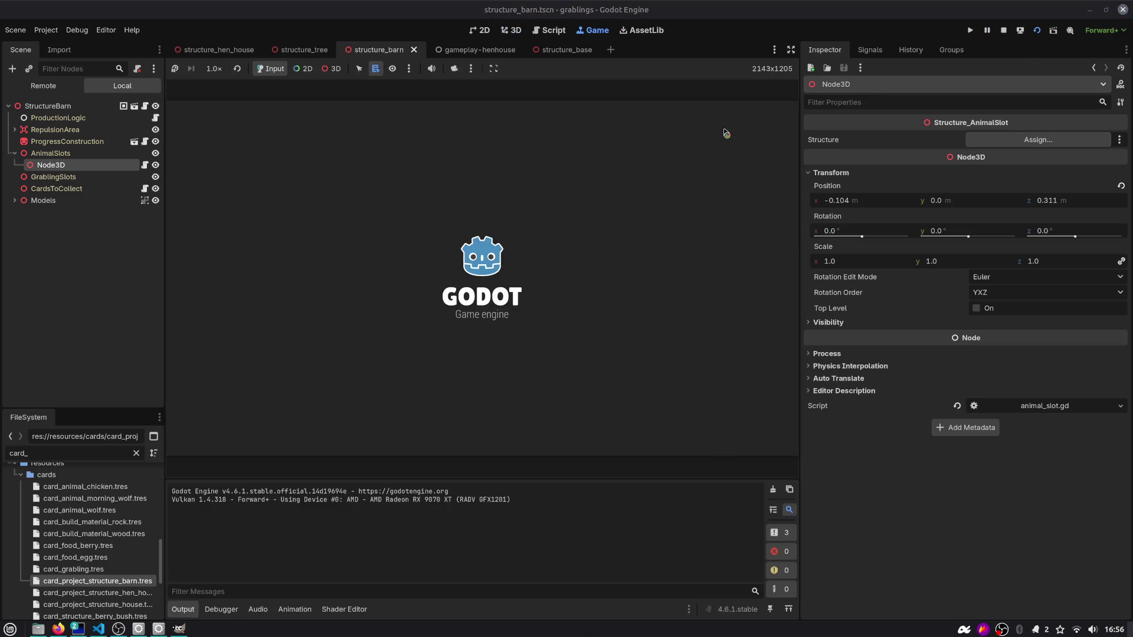
pyautogui.click(1004, 31)
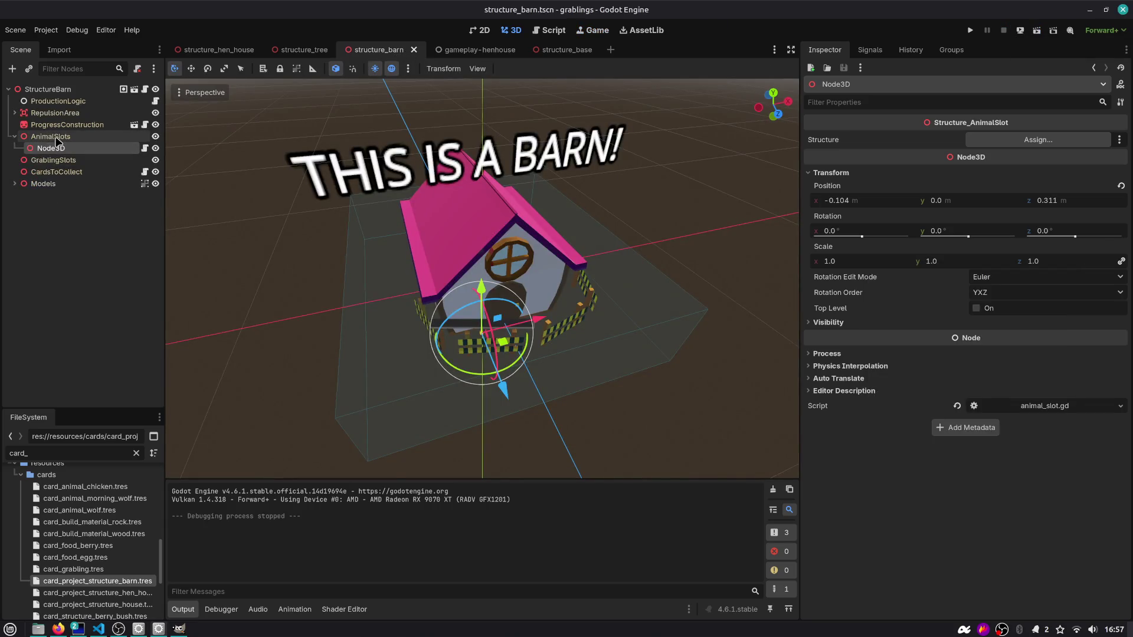
pyautogui.click(92, 139)
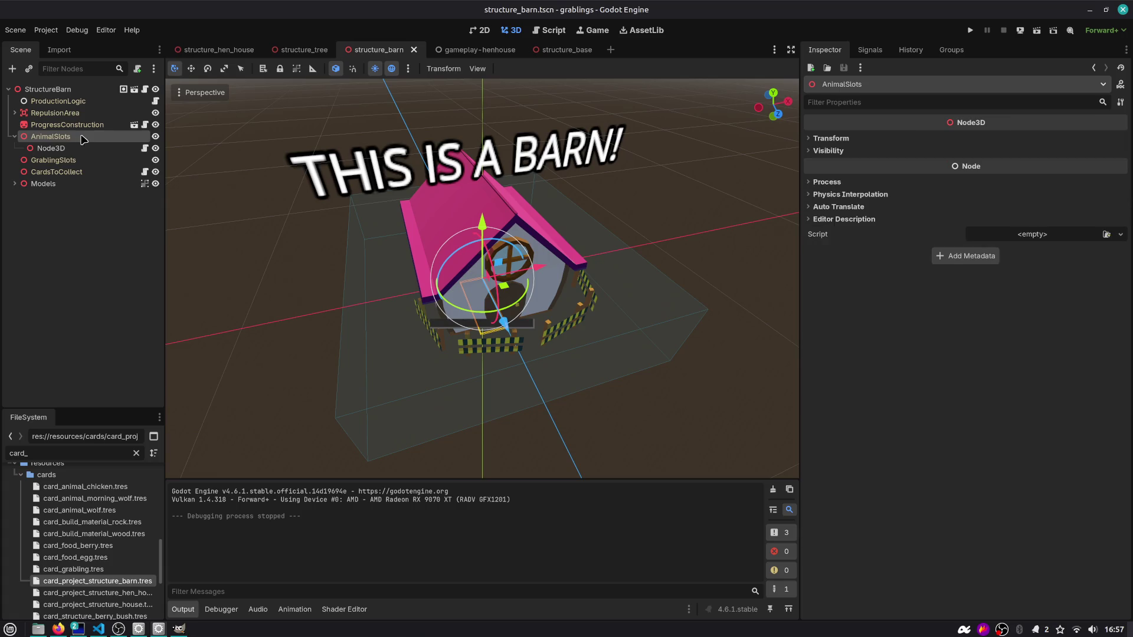
# Step: In structure.gd, find initialize() and insert a new line after line 36
pyautogui.click(145, 90)
pyautogui.click(779, 105)
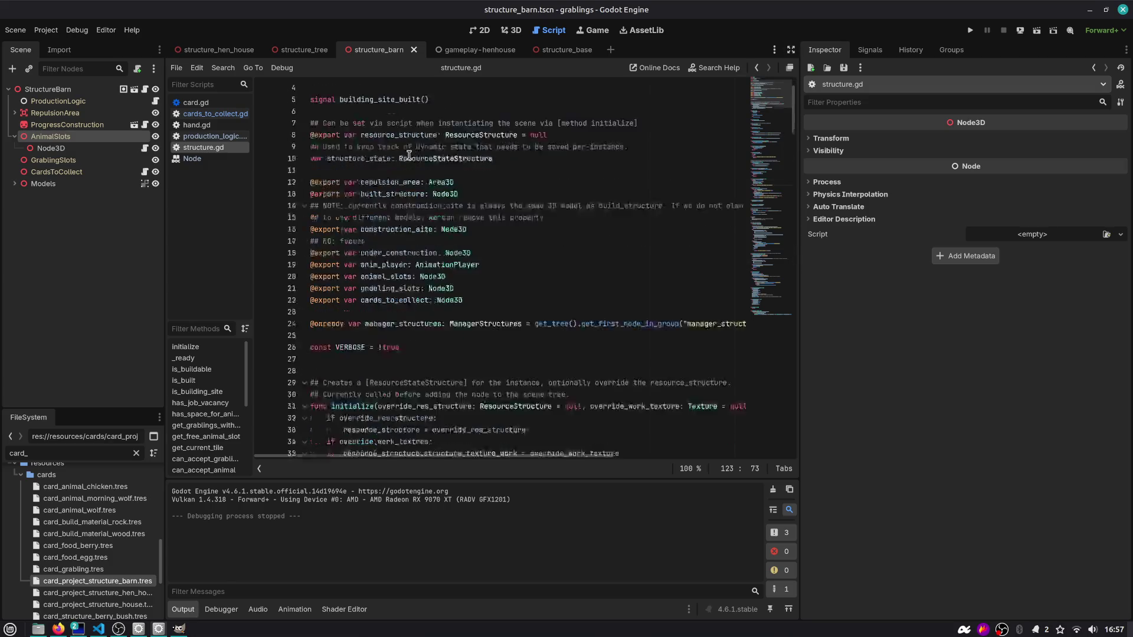
pyautogui.scroll(-5, 382, 270)
pyautogui.doubleClick(366, 276)
pyautogui.scroll(-5, 357, 128)
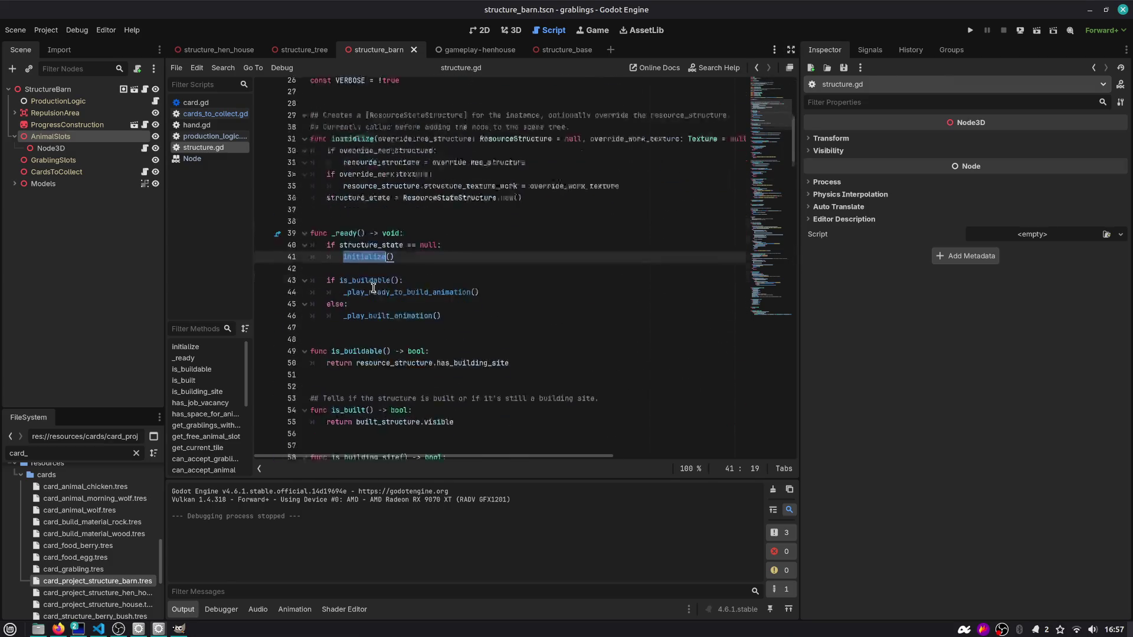
pyautogui.click(460, 158)
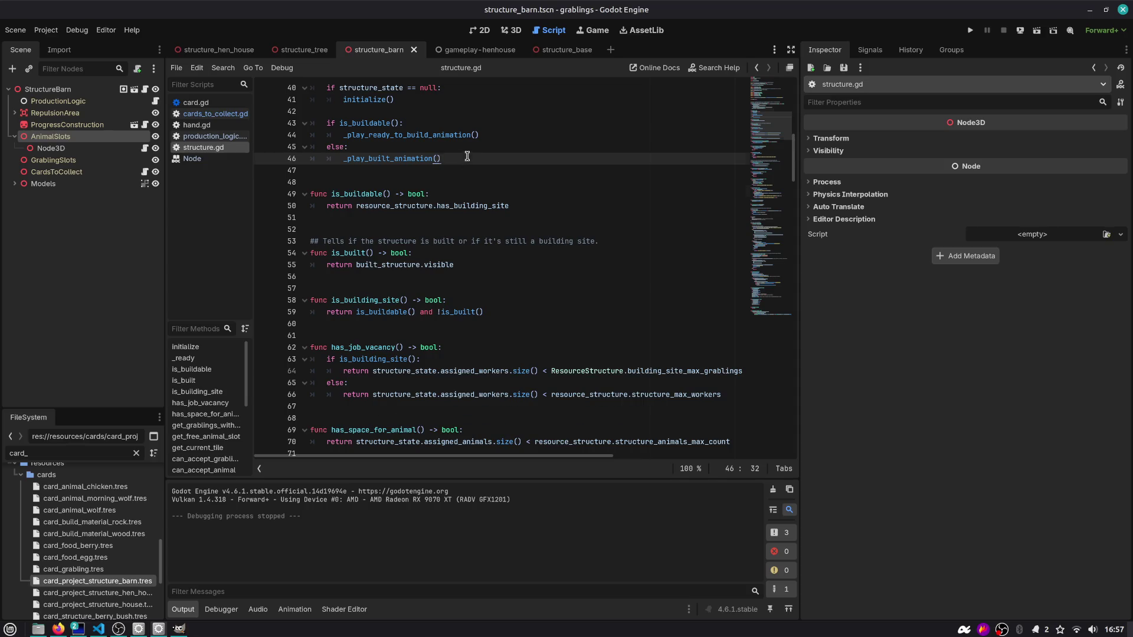
pyautogui.scroll(1, 467, 156)
pyautogui.press('Up')
pyautogui.press('Up')
pyautogui.press('Up')
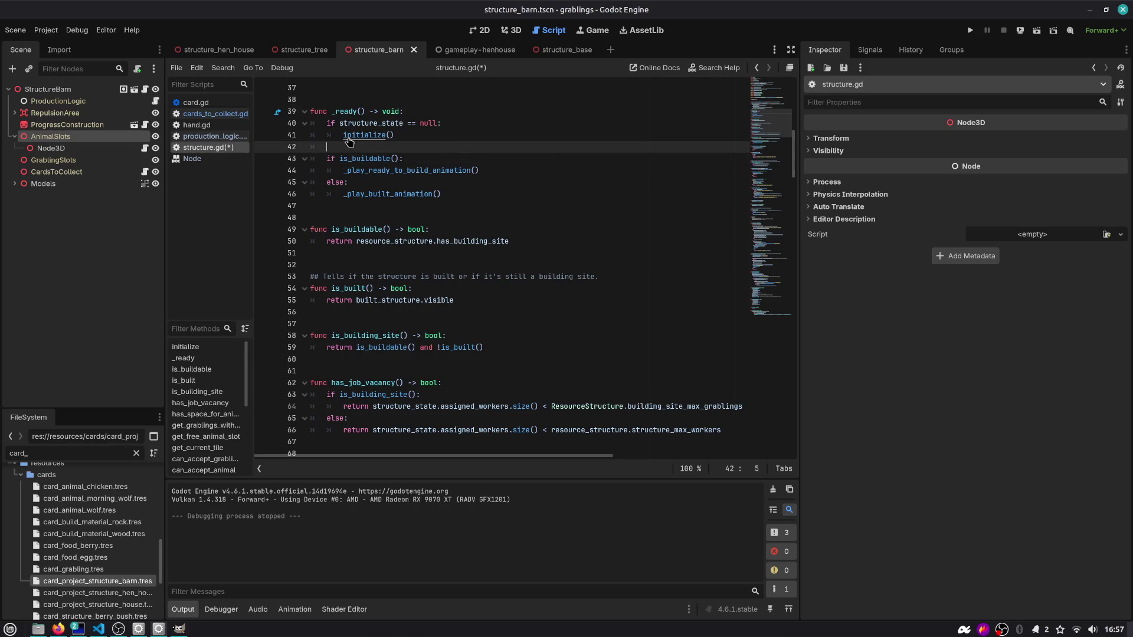
pyautogui.keyDown('ctrl'); pyautogui.click(366, 135); pyautogui.keyUp('ctrl')
pyautogui.scroll(2, 352, 182)
pyautogui.click(563, 253)
pyautogui.write('#')
pyautogui.press('Return')
pyautogui.press('BackSpace')
pyautogui.press('BackSpace')
pyautogui.press('BackSpace')
# Step: Write assert(animal_slots.get_child_count() == resource_structure.structure_animals_allowed) on line 37 using autocomplete
pyautogui.press('Return')
pyautogui.write('assert(ani')
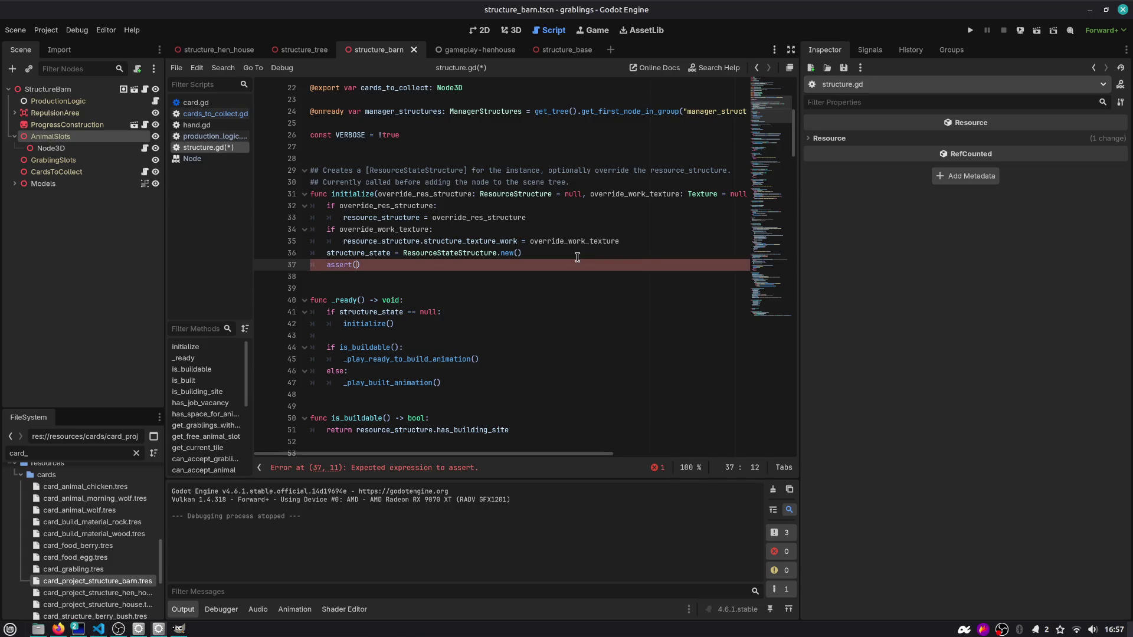
pyautogui.write('mal_slots.chi')
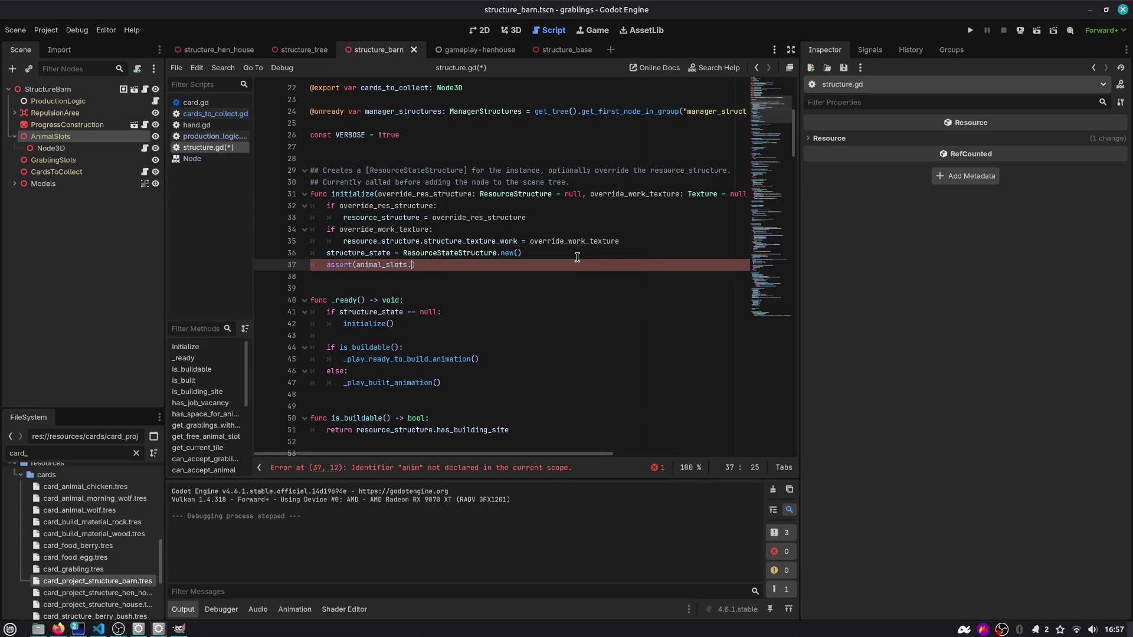
pyautogui.press('BackSpace')
pyautogui.press('BackSpace')
pyautogui.press('BackSpace')
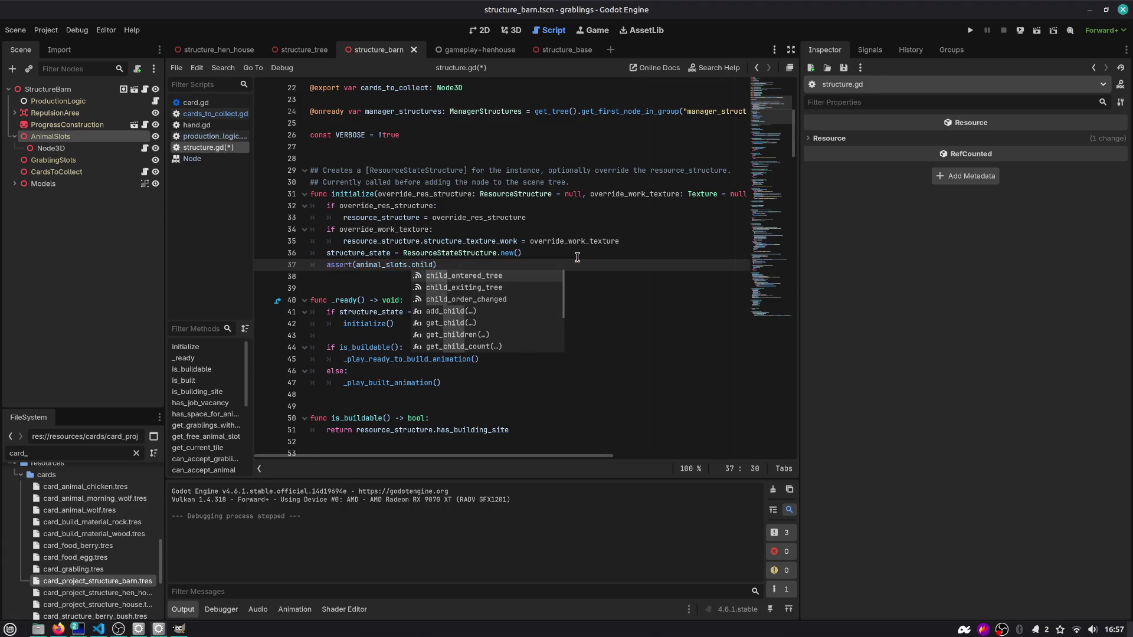
pyautogui.write('ge')
pyautogui.write('t_child_c')
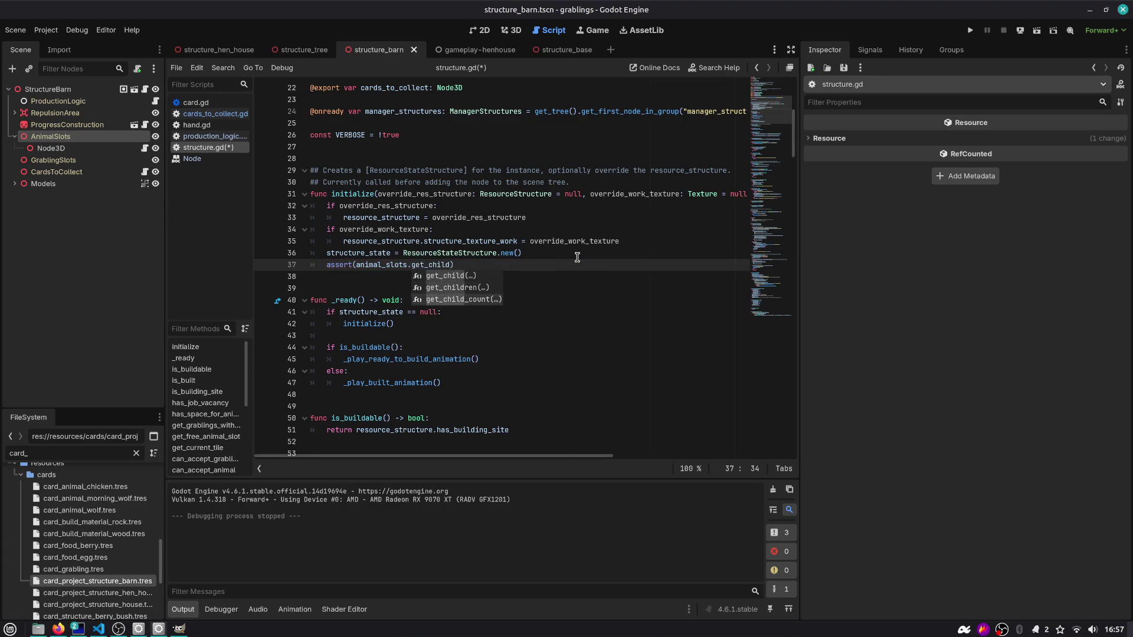
pyautogui.press('Return')
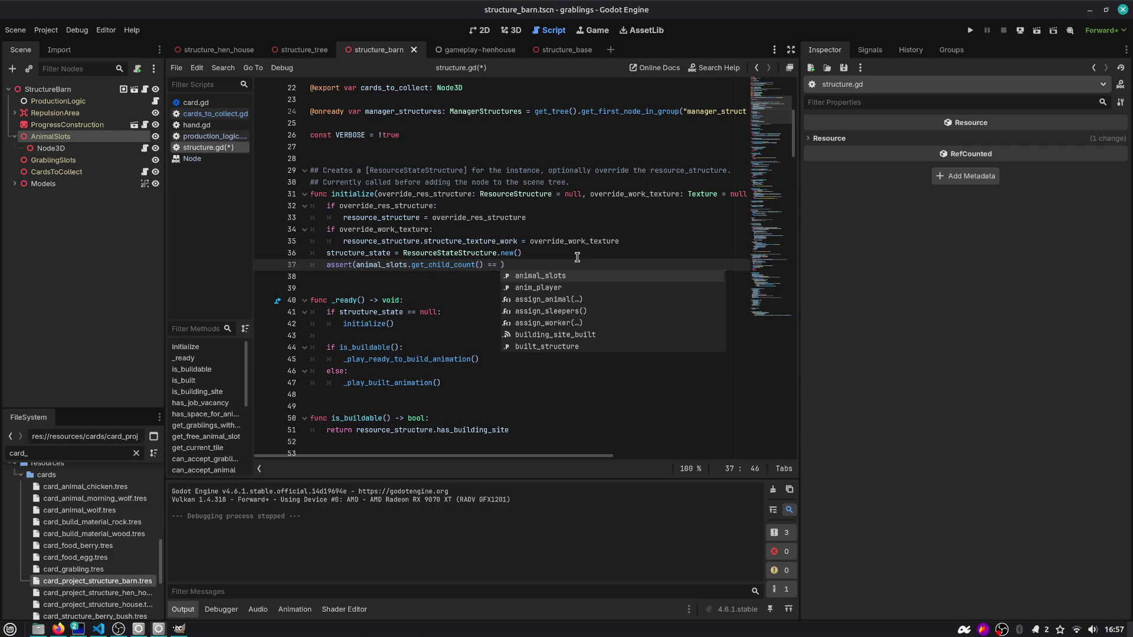
pyautogui.scroll(2, 404, 212)
pyautogui.scroll(3, 484, 208)
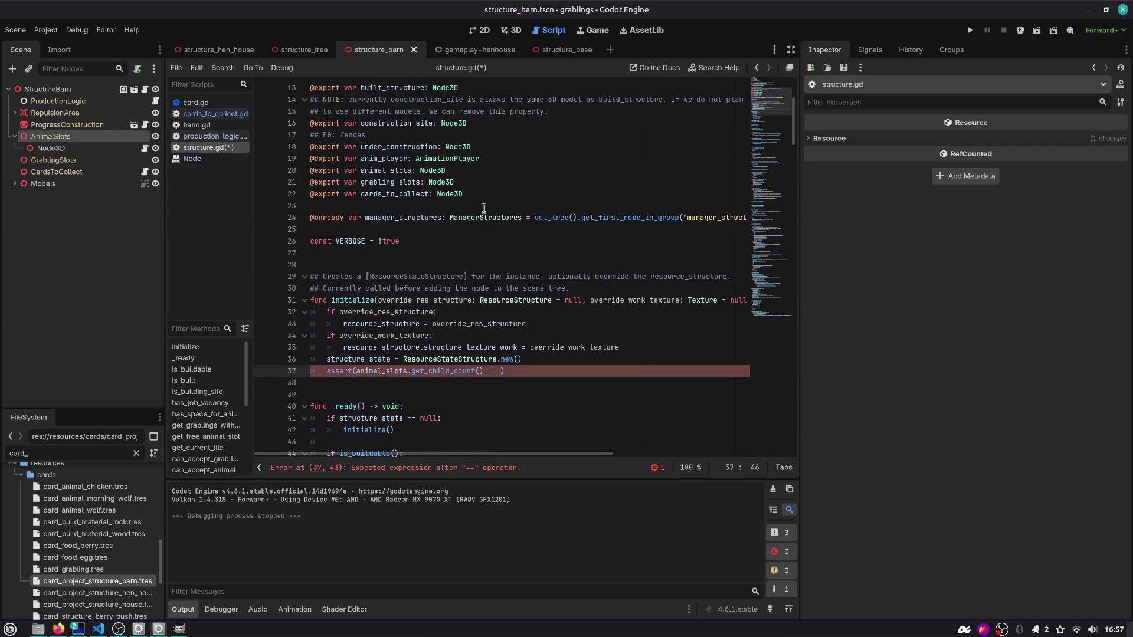
pyautogui.write('resou')
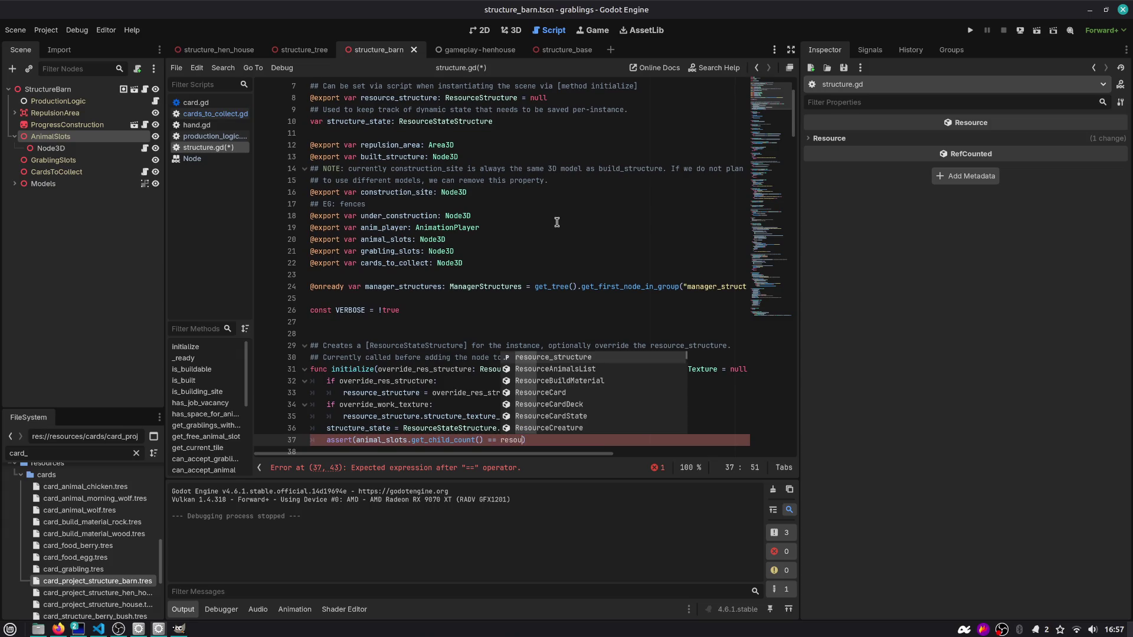
pyautogui.press('Return')
pyautogui.write('.')
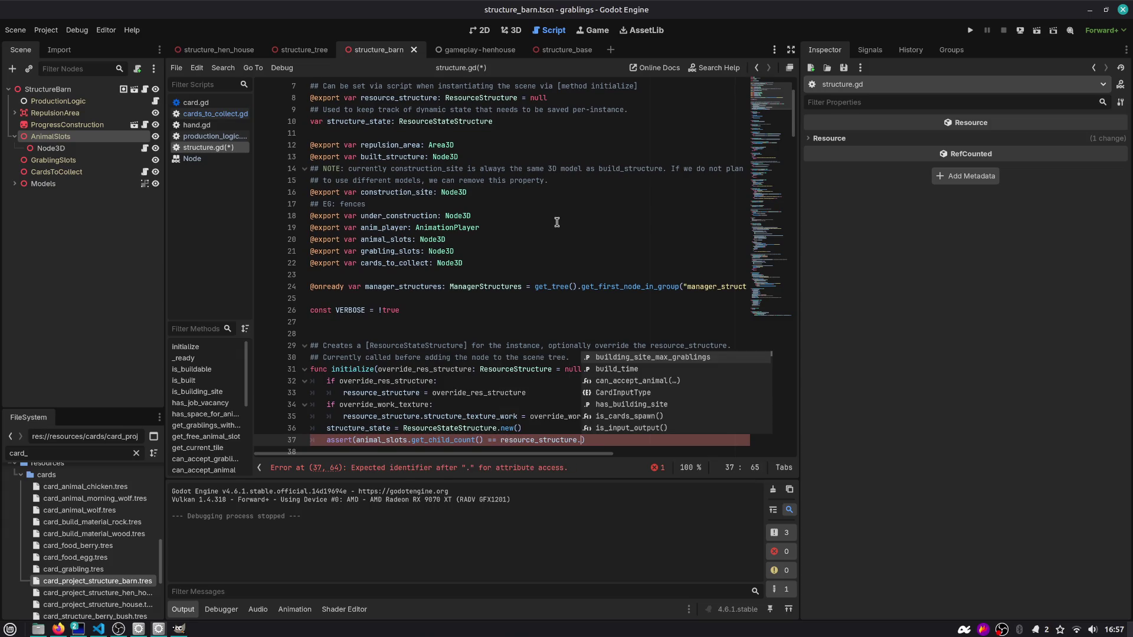
pyautogui.write('slo')
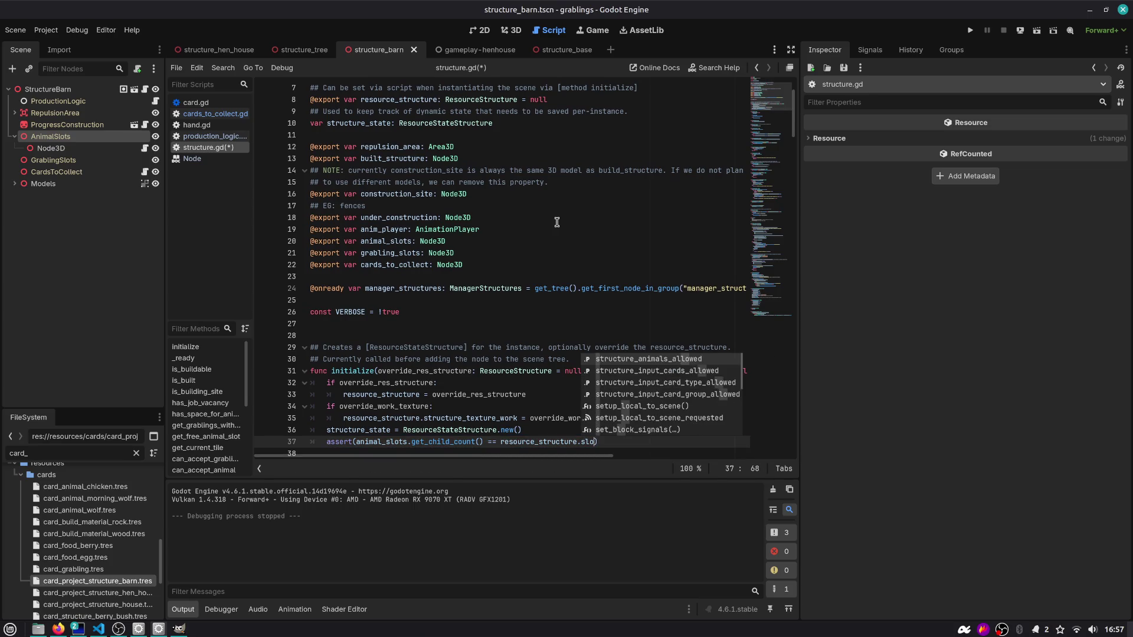
pyautogui.press('Return')
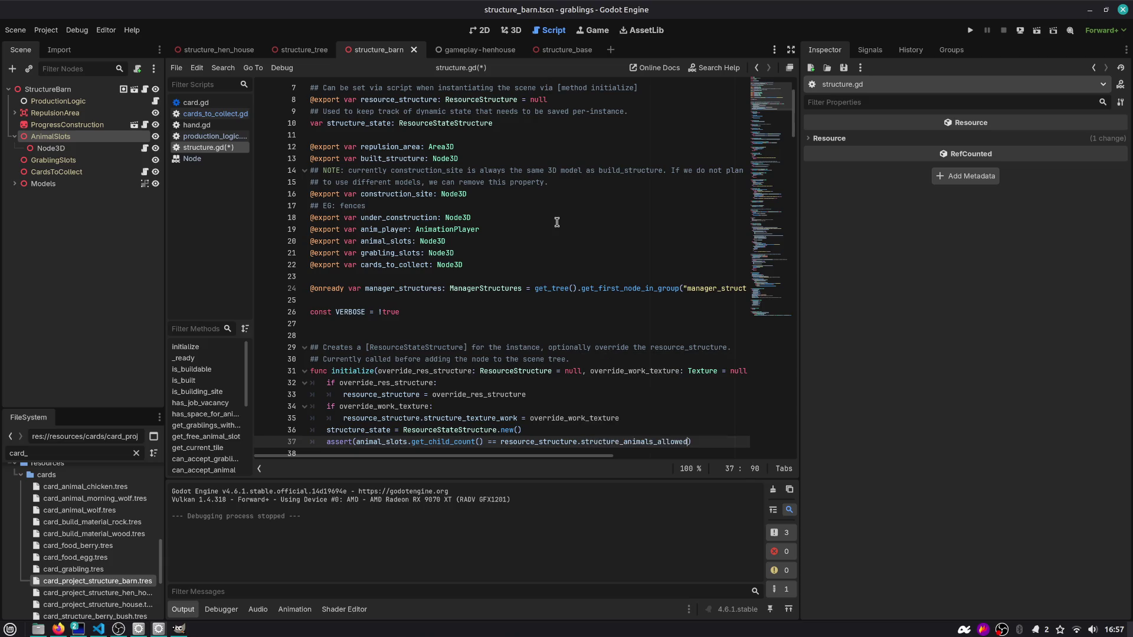
pyautogui.scroll(-1, 602, 318)
# Step: Replace structure_animals_allowed in the assert with structure_animals_max_count, copied from its definition
pyautogui.keyDown('ctrl'); pyautogui.click(649, 408); pyautogui.keyUp('ctrl')
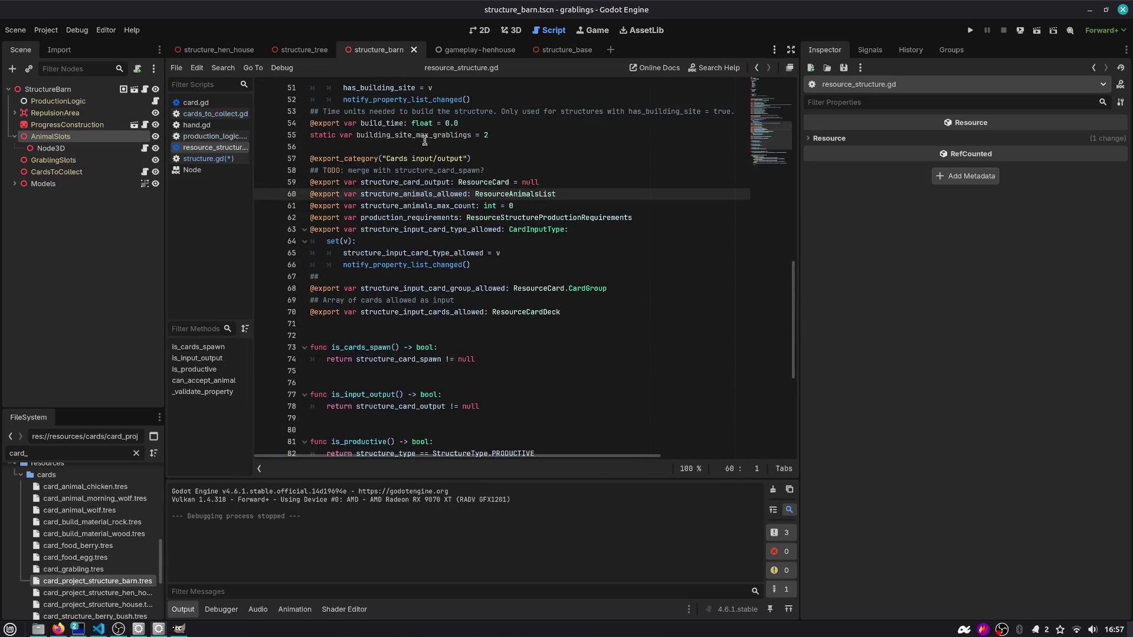
pyautogui.doubleClick(437, 195)
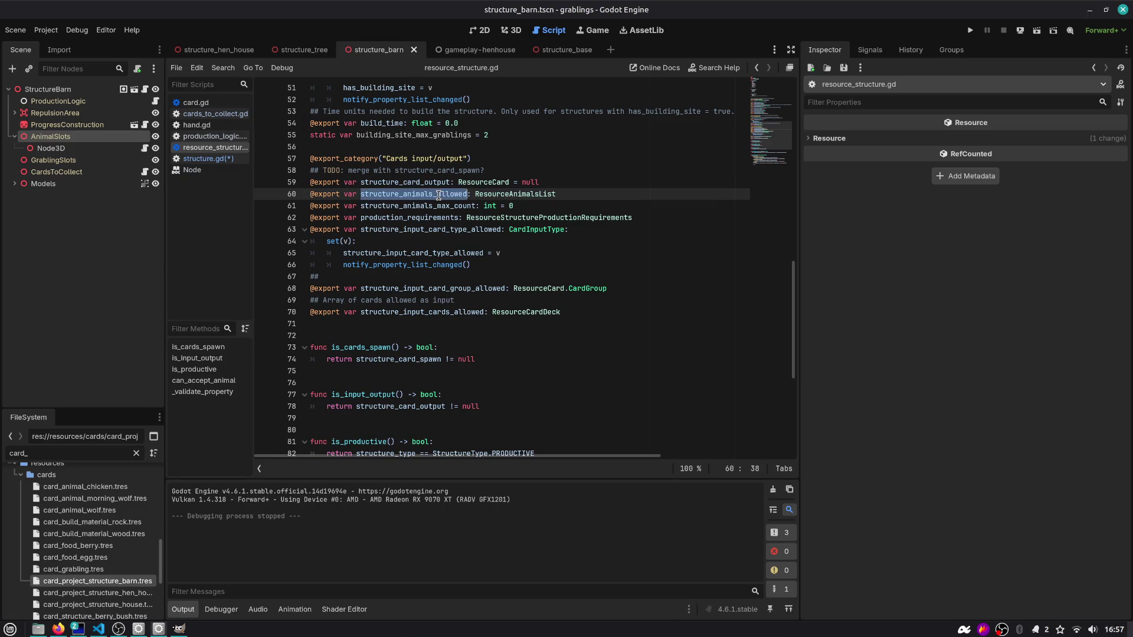
pyautogui.doubleClick(416, 206)
pyautogui.hotkey('ctrl', 'c')
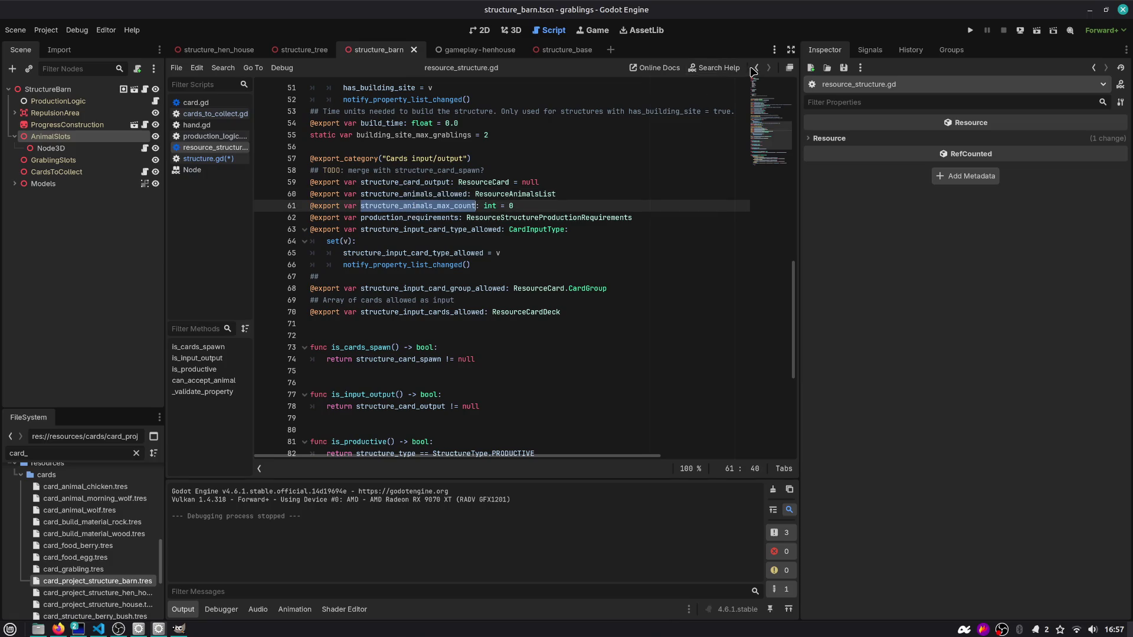
pyautogui.click(757, 68)
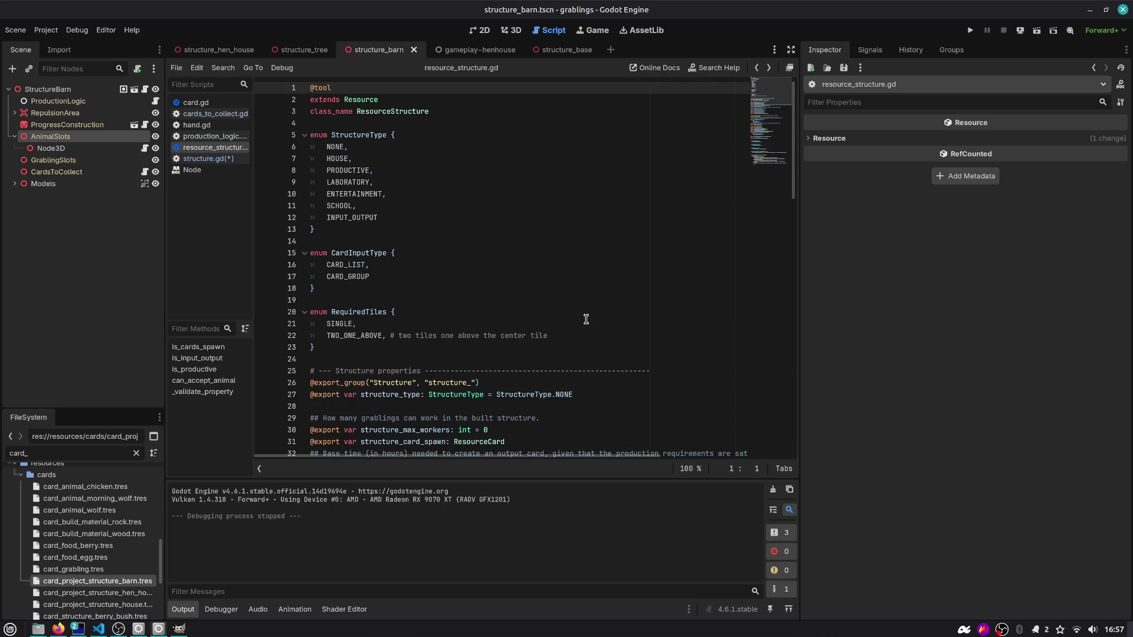
pyautogui.click(760, 69)
pyautogui.click(759, 69)
pyautogui.doubleClick(652, 406)
pyautogui.hotkey('ctrl', 'v')
pyautogui.hotkey('ctrl', 's')
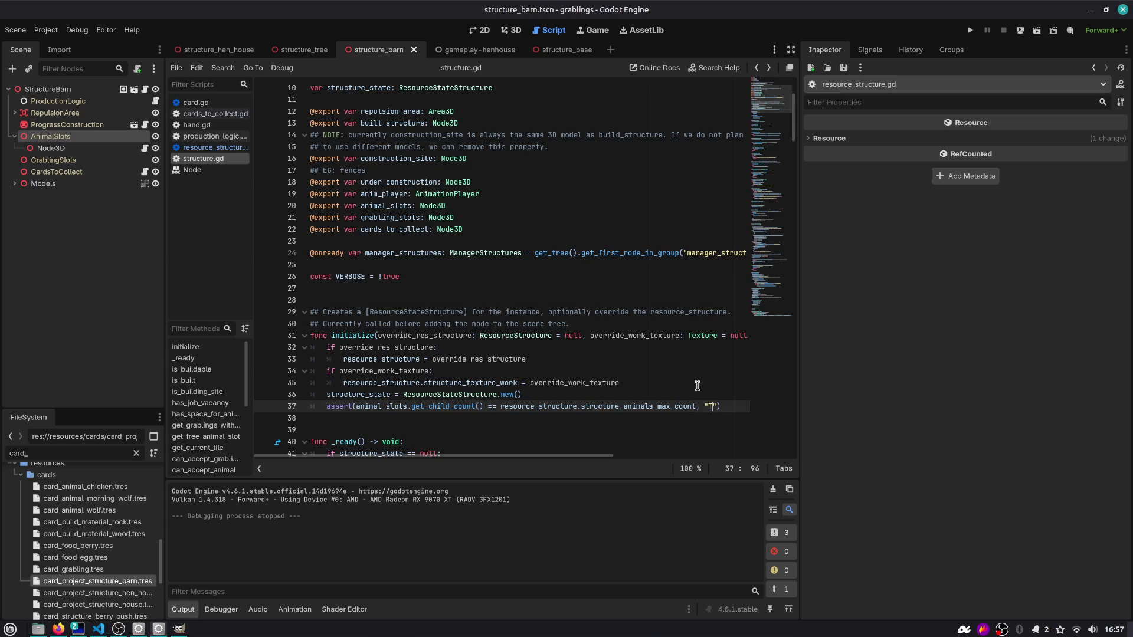
# Step: Add the message 'Animal slots nodes should match the value specified in the resource %s' % resource_structure.structure_animals_max_count
pyautogui.write('"')
pyautogui.write('imal slots ')
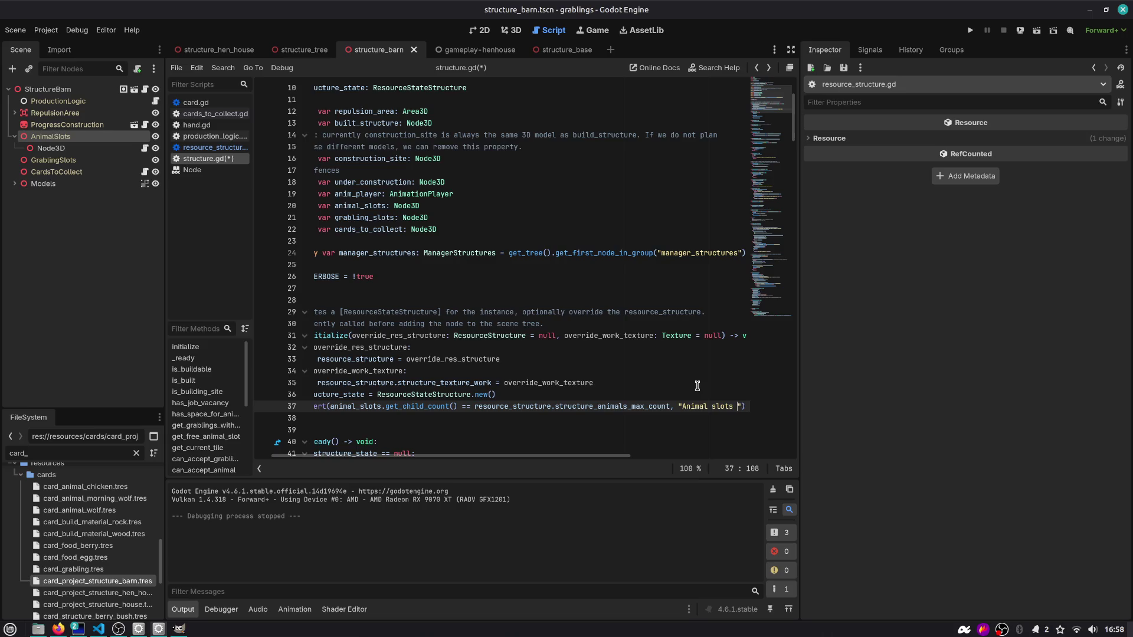
pyautogui.write('n')
pyautogui.write('nodes should match ')
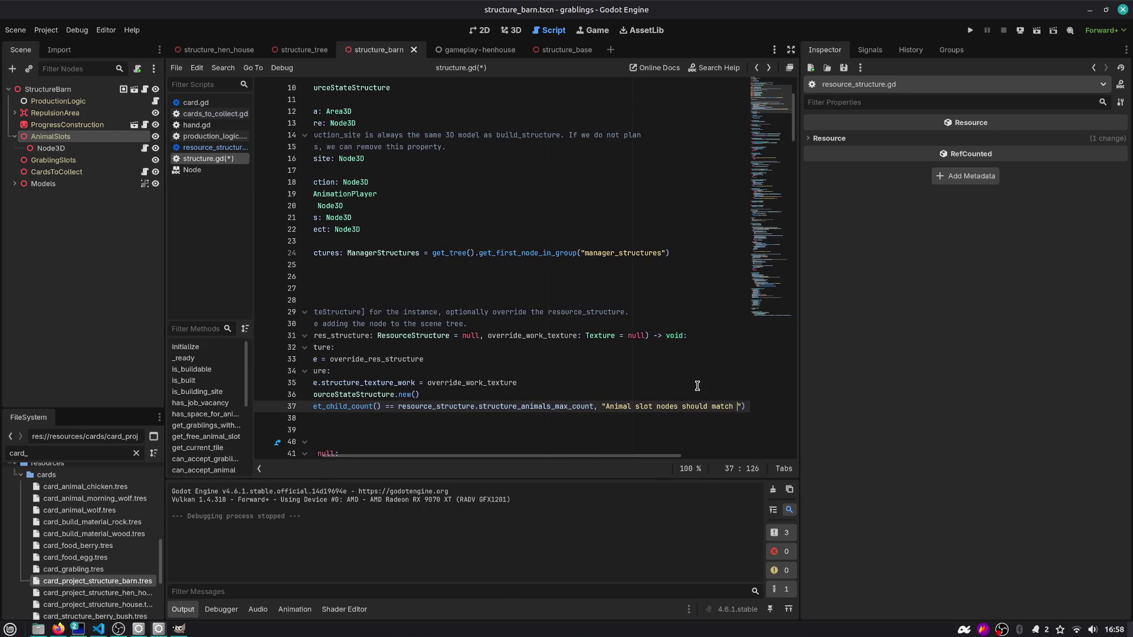
pyautogui.write('the value specifi')
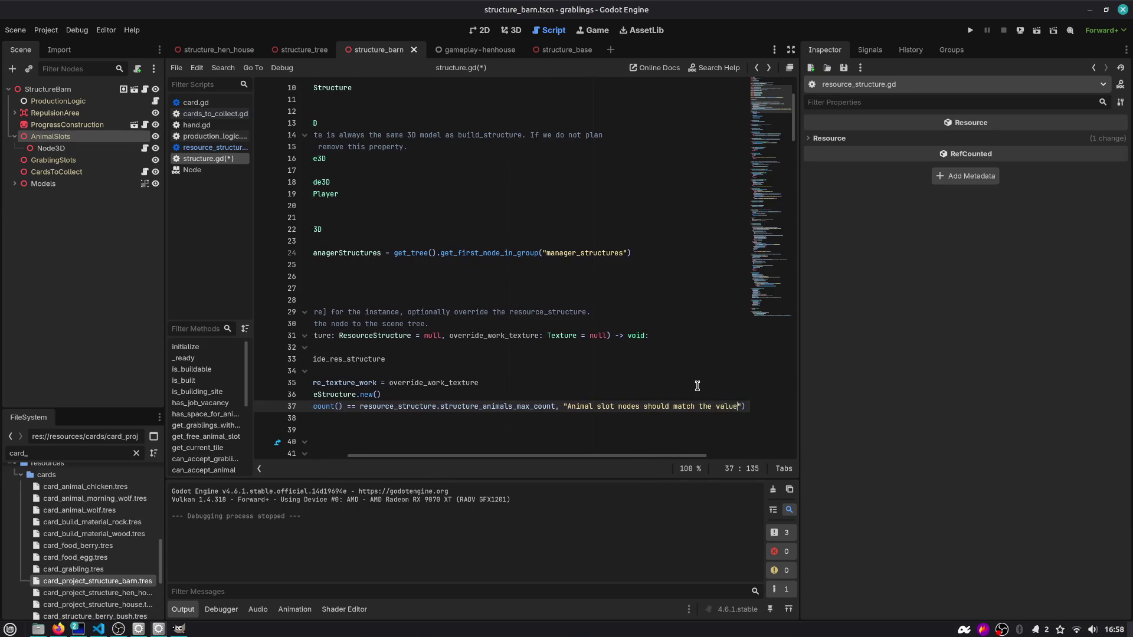
pyautogui.write('ed in the resource')
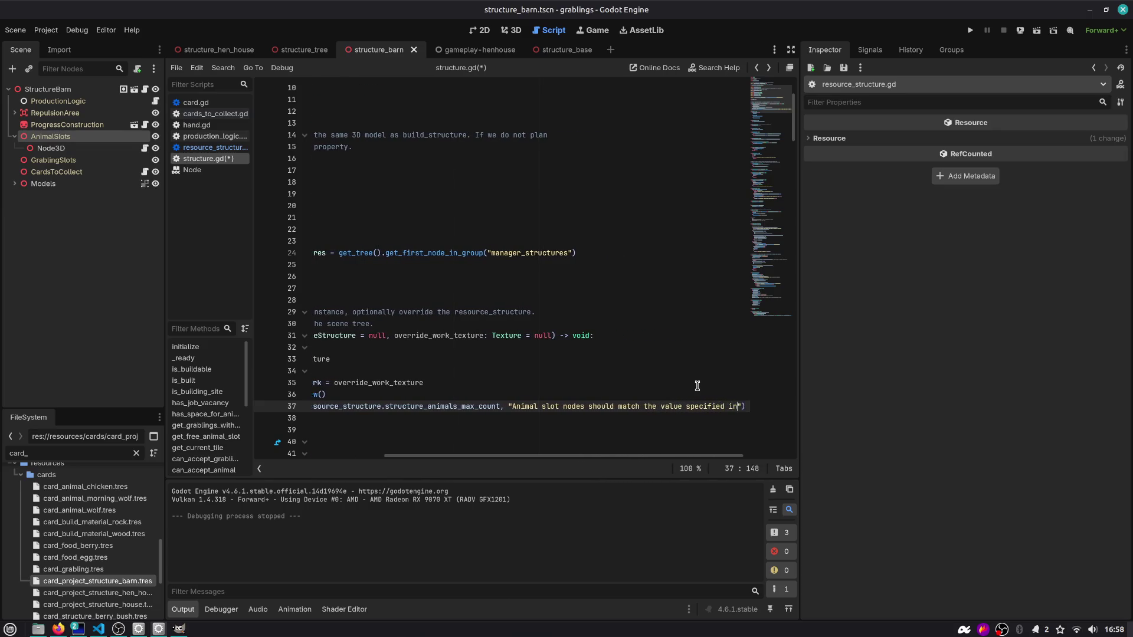
pyautogui.write(' %S"')
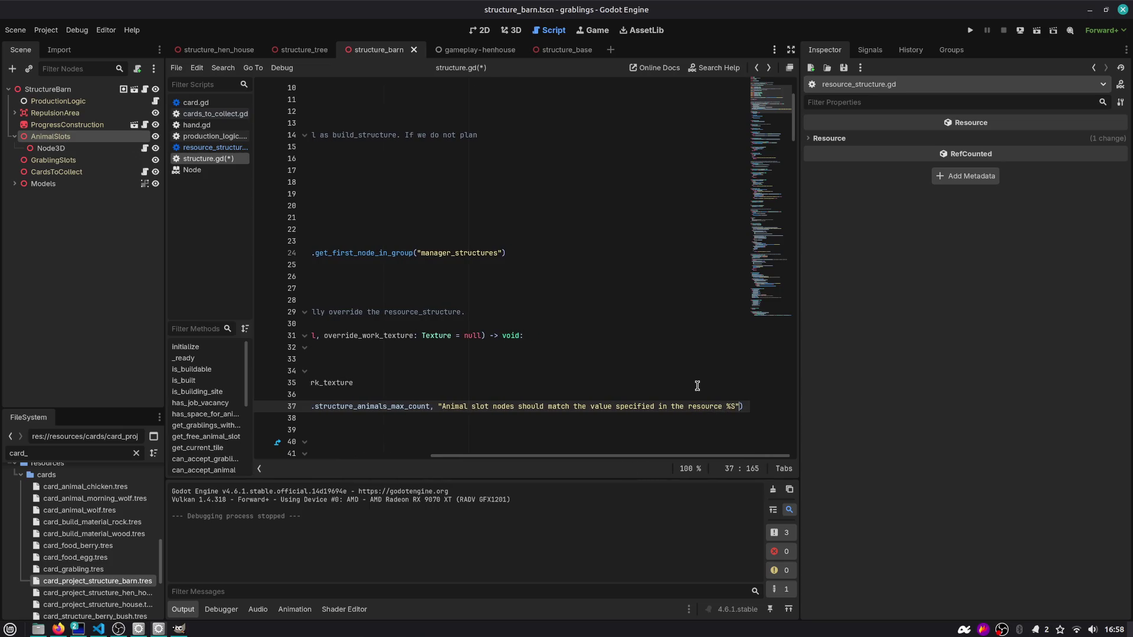
pyautogui.write('" %')
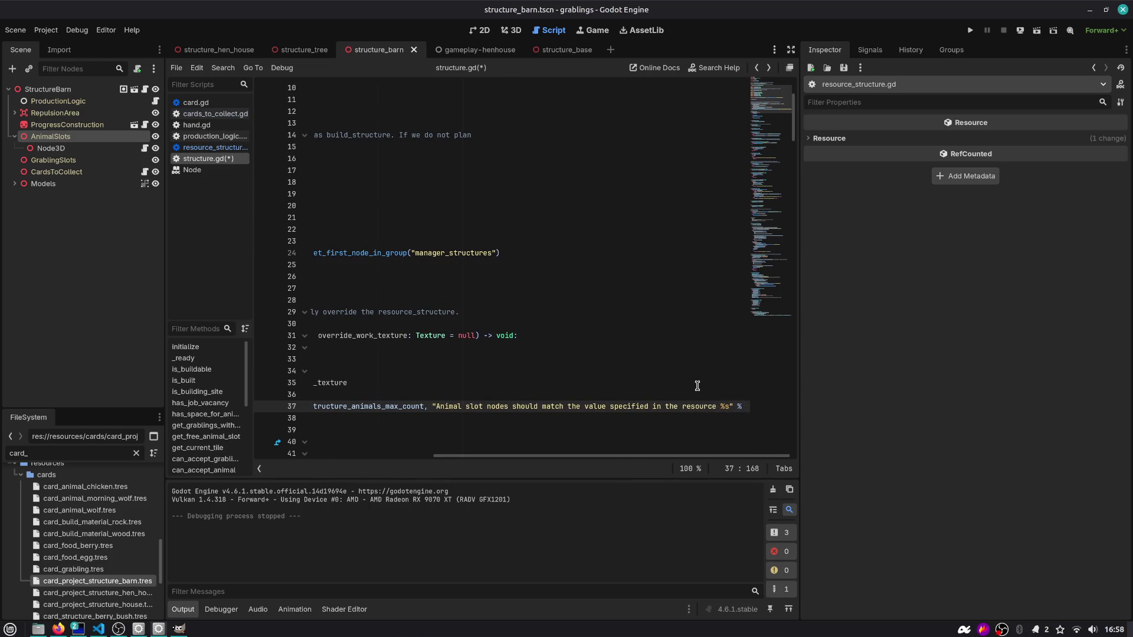
pyautogui.click(420, 406)
pyautogui.hotkey('ctrl', 'shift', 'Left')
pyautogui.hotkey('ctrl', 'shift', 'Left')
pyautogui.hotkey('ctrl', 'shift', 'Left')
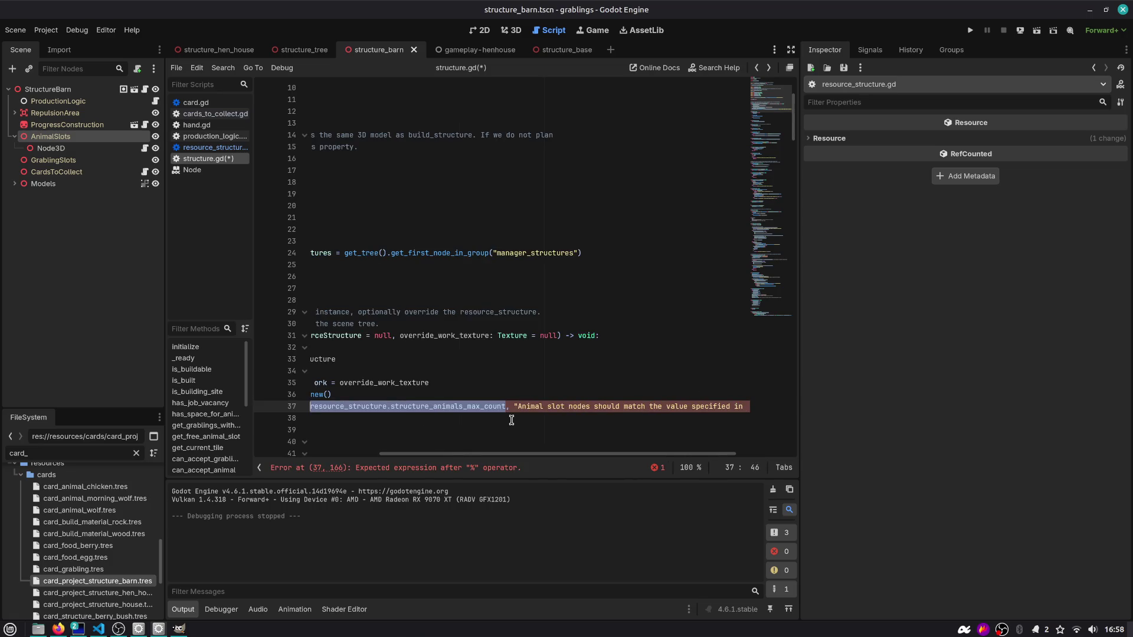
pyautogui.hotkey('ctrl', 'c')
pyautogui.press('End')
pyautogui.hotkey('ctrl', 'v')
pyautogui.press('Home')
pyautogui.hotkey('ctrl', 's')
# Step: Split the assert so the condition and the message each sit on their own indented line
pyautogui.press('Return')
pyautogui.press('End')
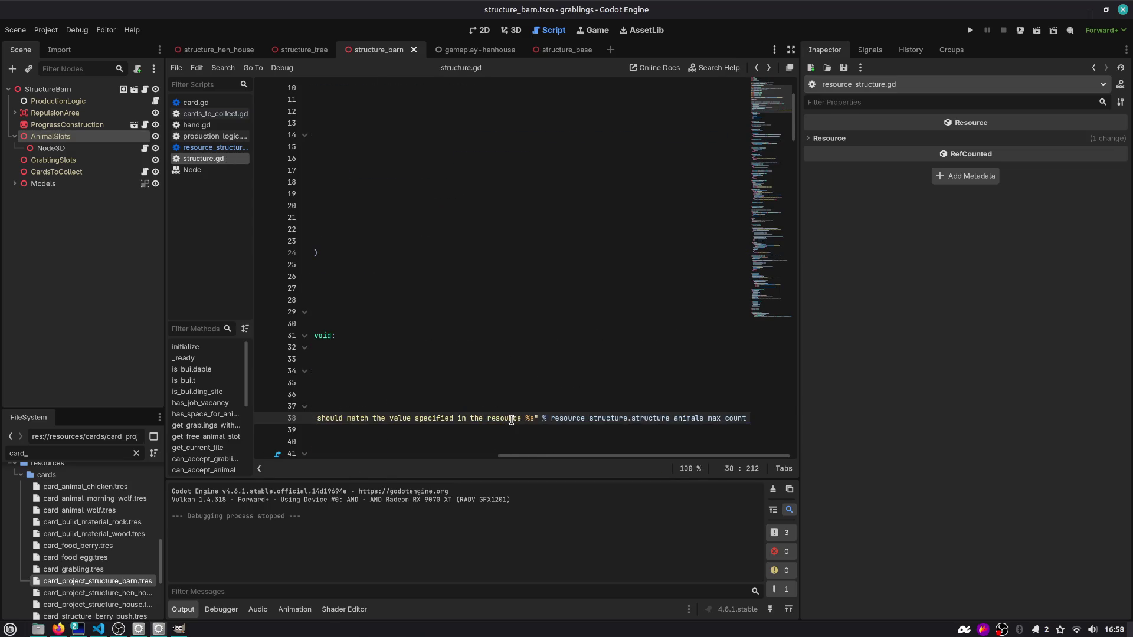
pyautogui.press('Return')
pyautogui.doubleClick(511, 418)
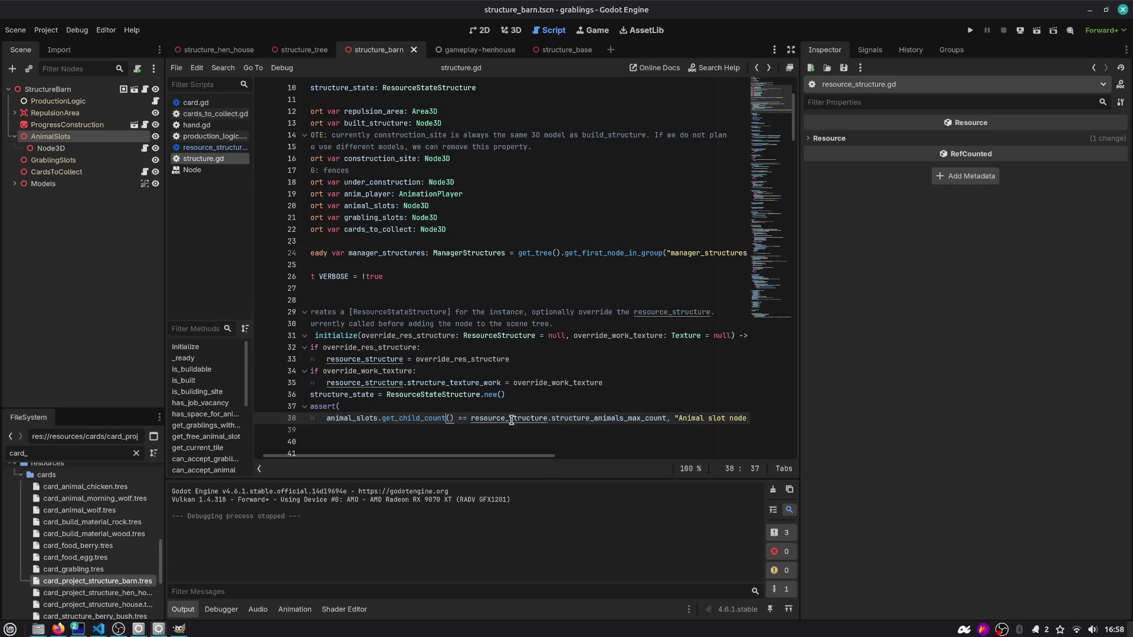
pyautogui.hotkey('ctrl', 'Left')
pyautogui.hotkey('ctrl', 'Left')
pyautogui.press('Return')
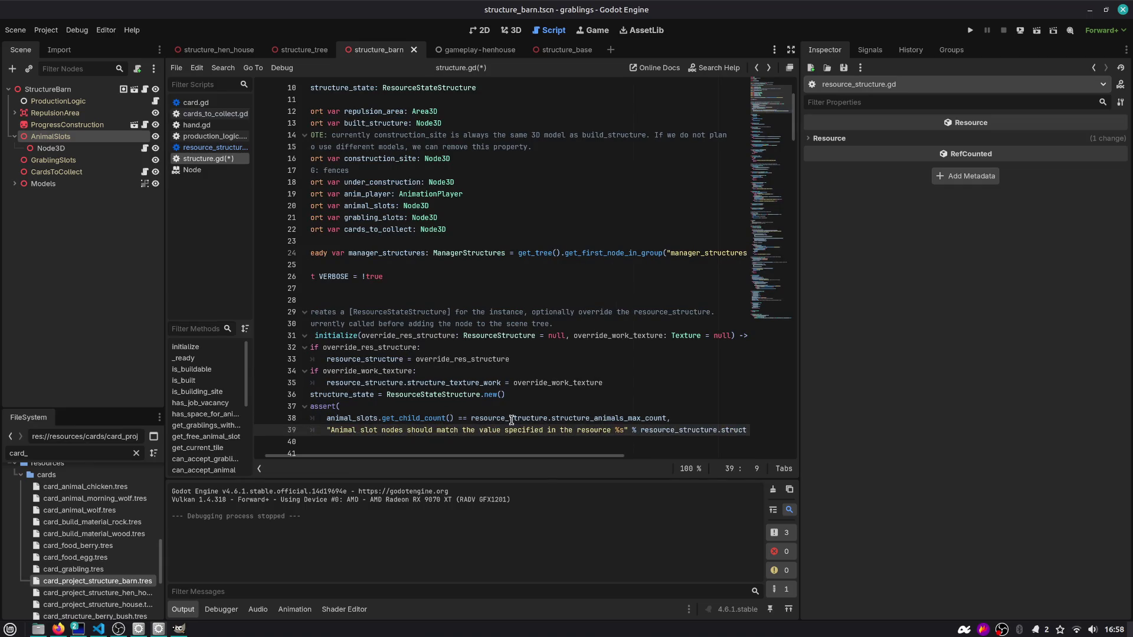
pyautogui.press('Up')
pyautogui.press('BackSpace')
pyautogui.press('BackSpace')
pyautogui.hotkey('ctrl', 's')
# Step: Put the assert's closing parenthesis on its own line and save structure.gd
pyautogui.scroll(-2, 511, 420)
pyautogui.click(413, 385)
pyautogui.click(407, 368)
pyautogui.press('Up')
pyautogui.press('End')
pyautogui.press('Left')
pyautogui.press('Return')
pyautogui.click(436, 372)
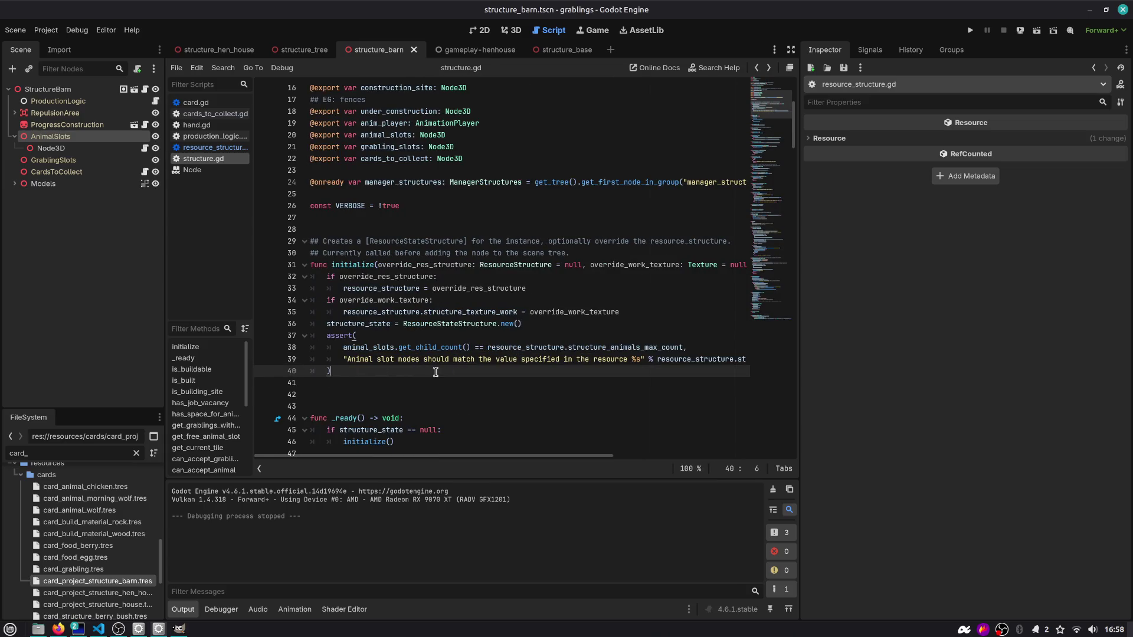
pyautogui.tripleClick(341, 337)
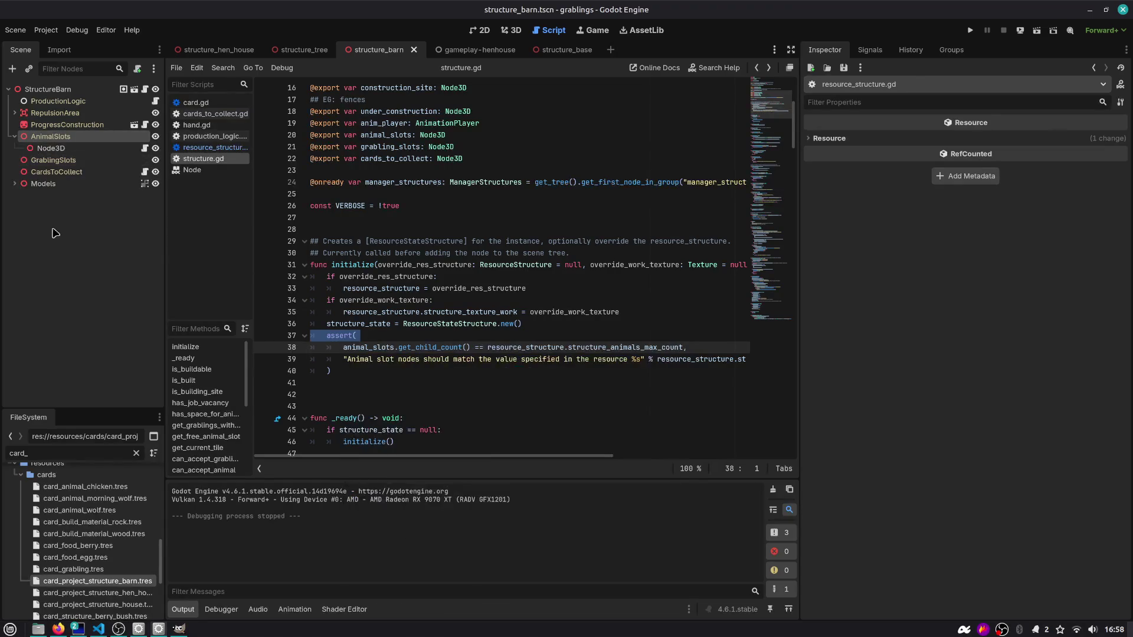
pyautogui.click(72, 149)
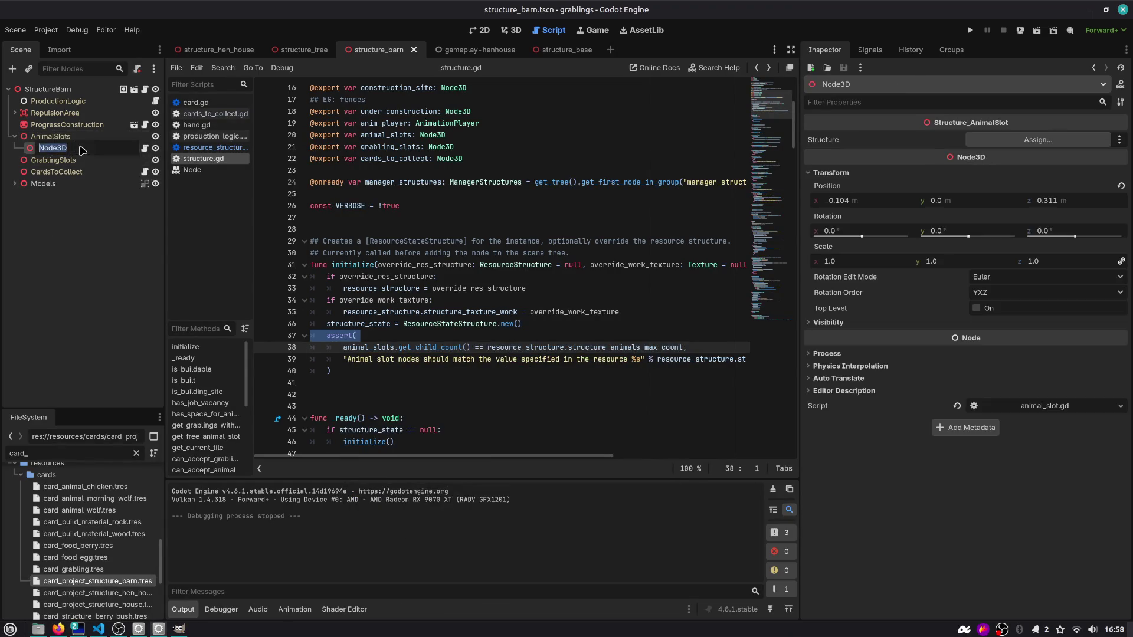
pyautogui.click(371, 382)
pyautogui.hotkey('shift', 'Up')
pyautogui.hotkey('shift', 'Up')
pyautogui.hotkey('shift', 'Up')
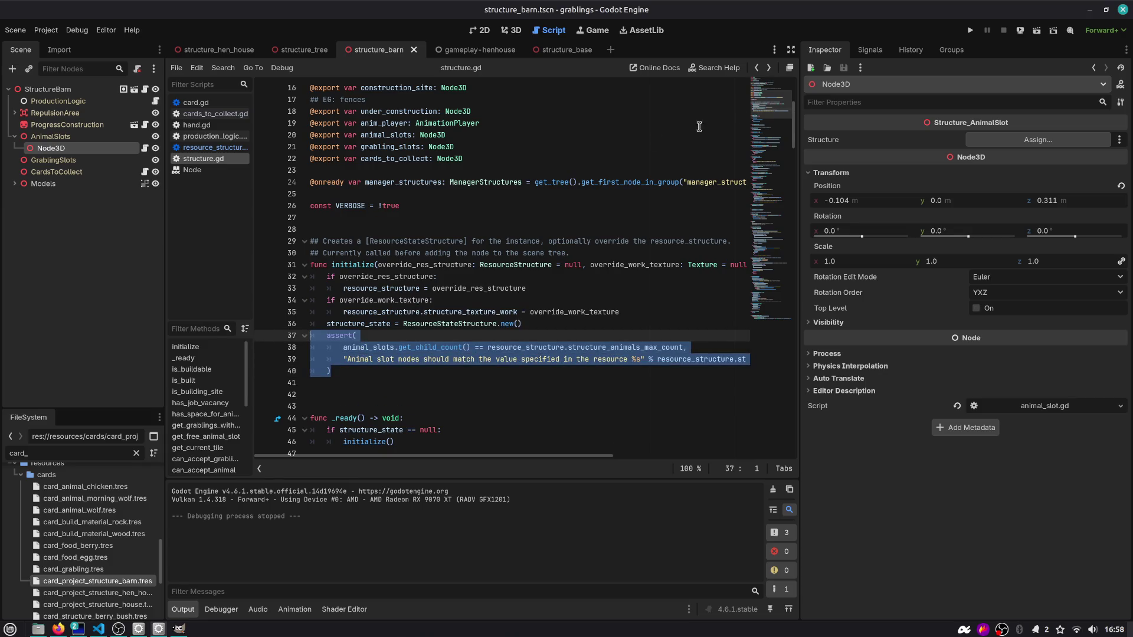
pyautogui.hotkey('ctrl', 's')
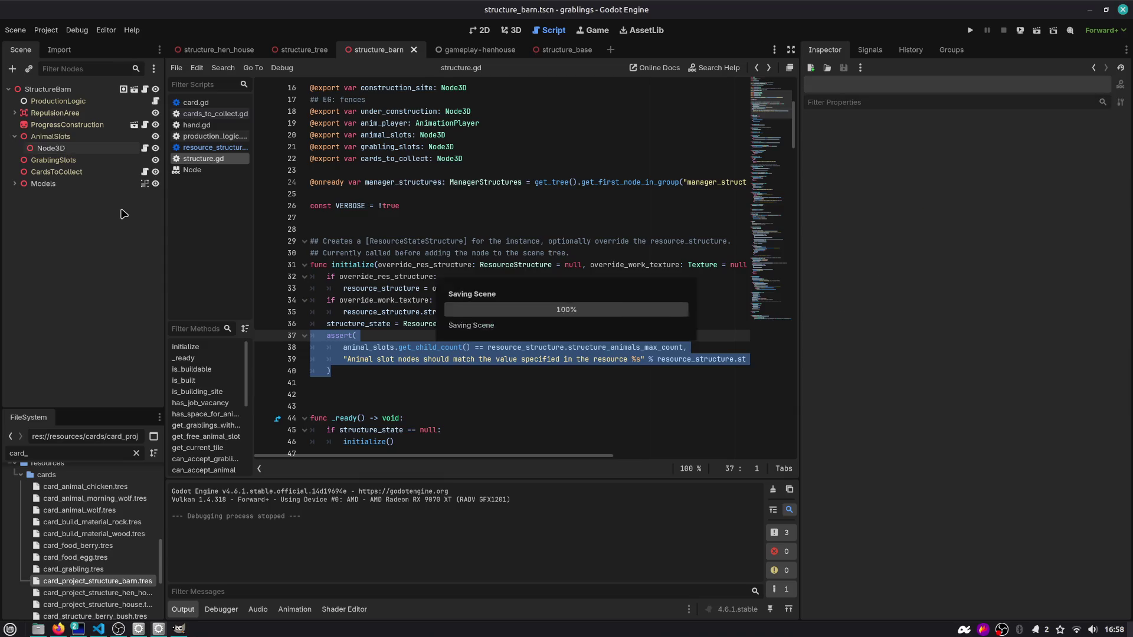
pyautogui.click(366, 374)
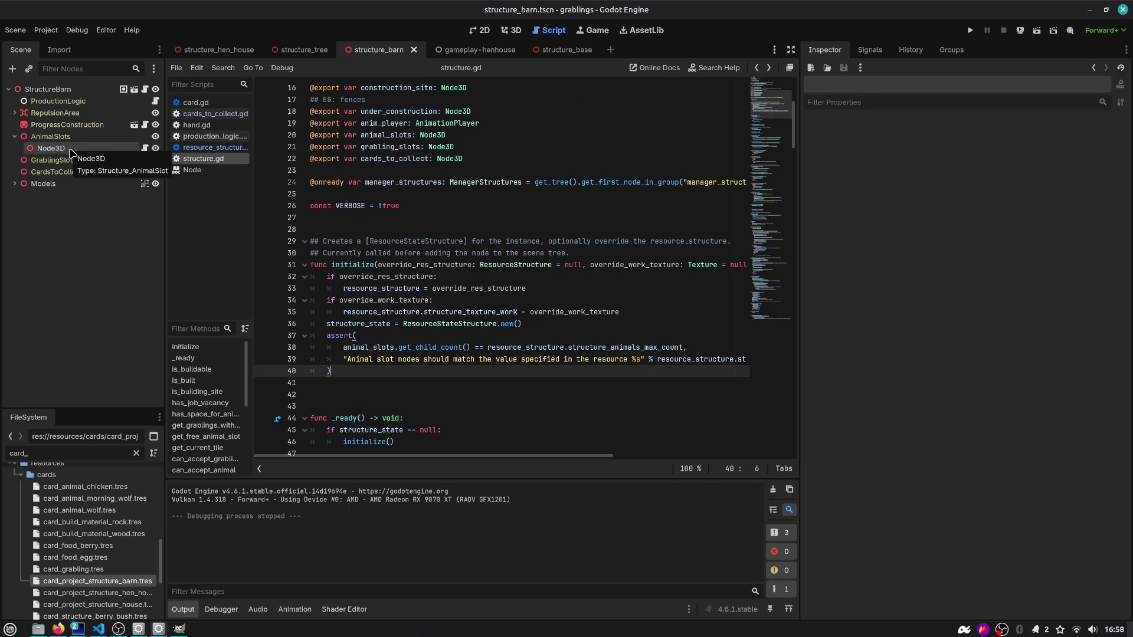
pyautogui.click(48, 89)
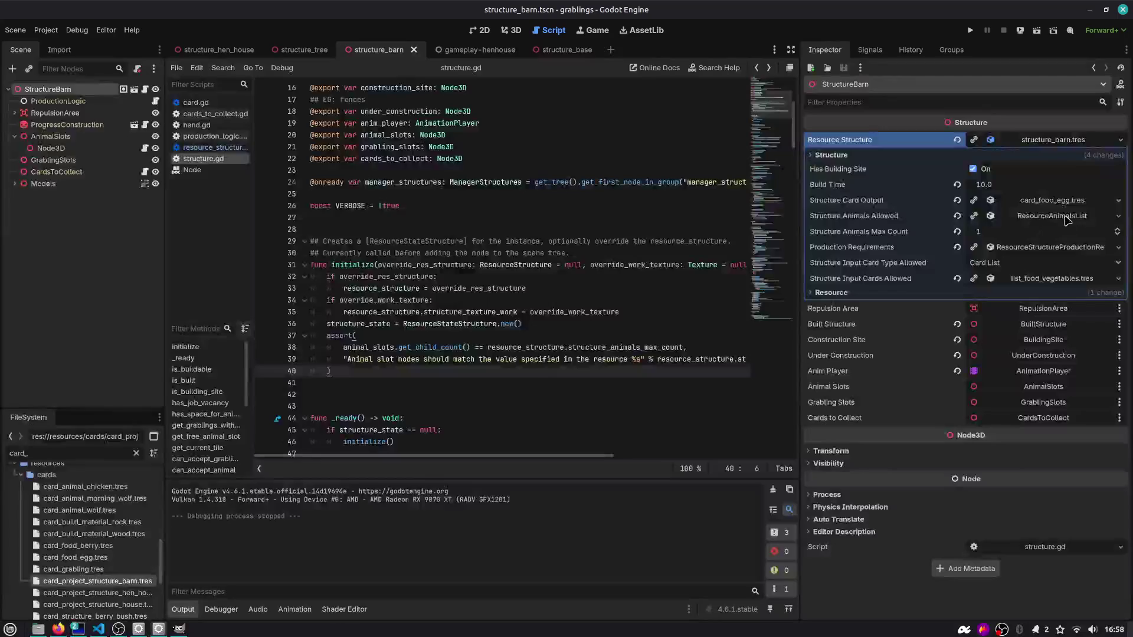
# Step: Expand and collapse StructureBarn's Structure Animals Allowed list, then switch to the gameplay-henhouse scene
pyautogui.click(1044, 216)
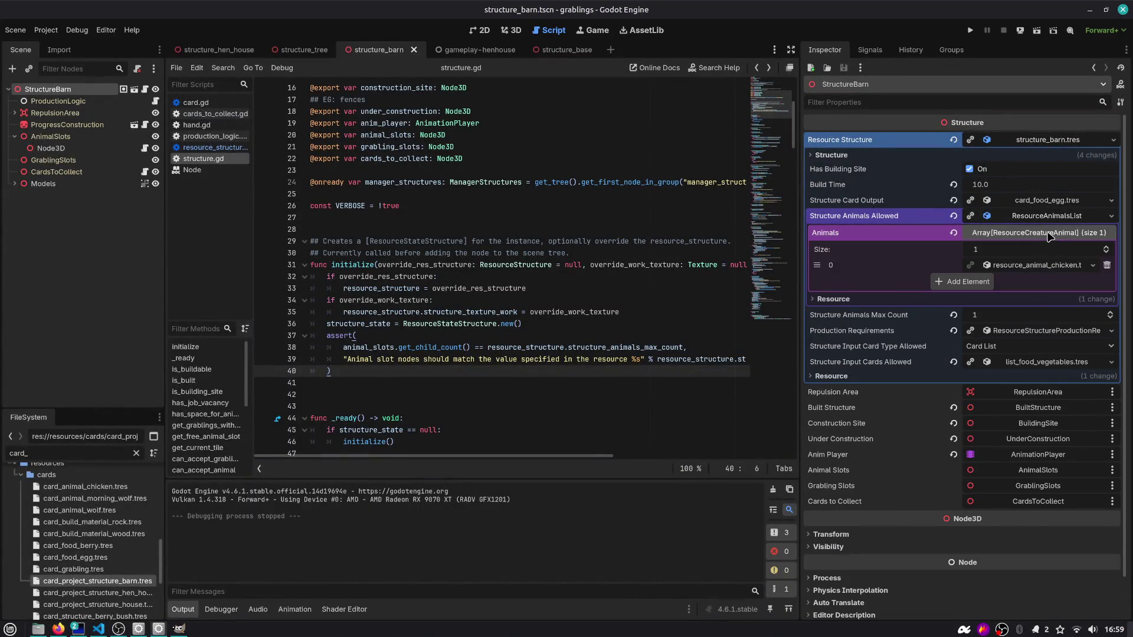
pyautogui.click(1049, 217)
pyautogui.click(608, 217)
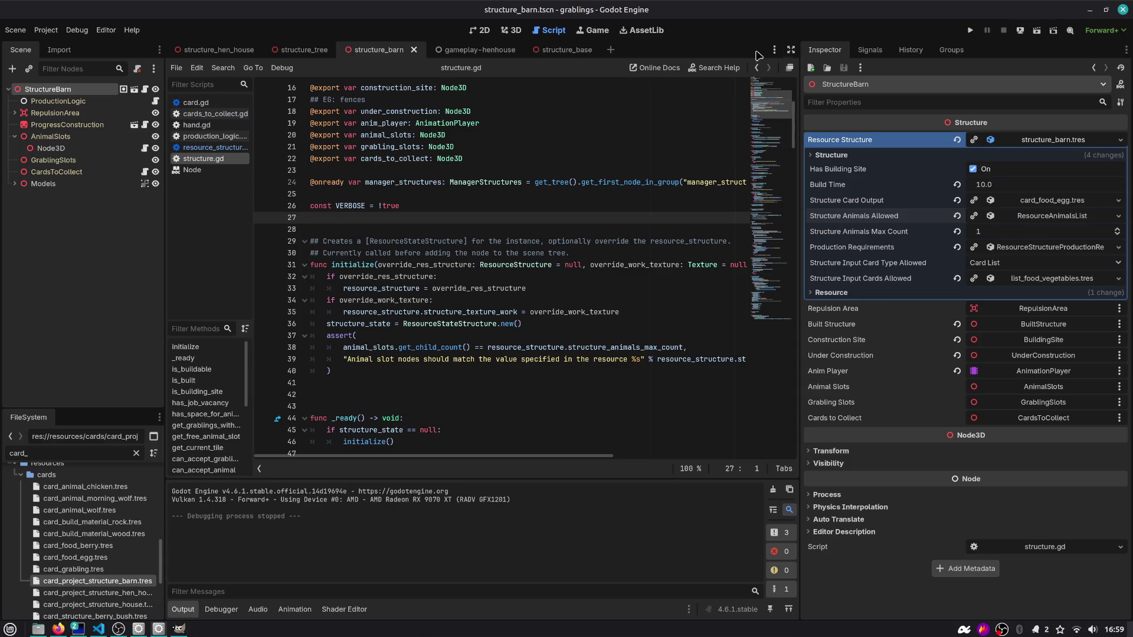
pyautogui.click(495, 54)
# Step: Run the henhouse scene, build the barn, add one chicken, then try a second chicken and the Berry card
pyautogui.press('F6')
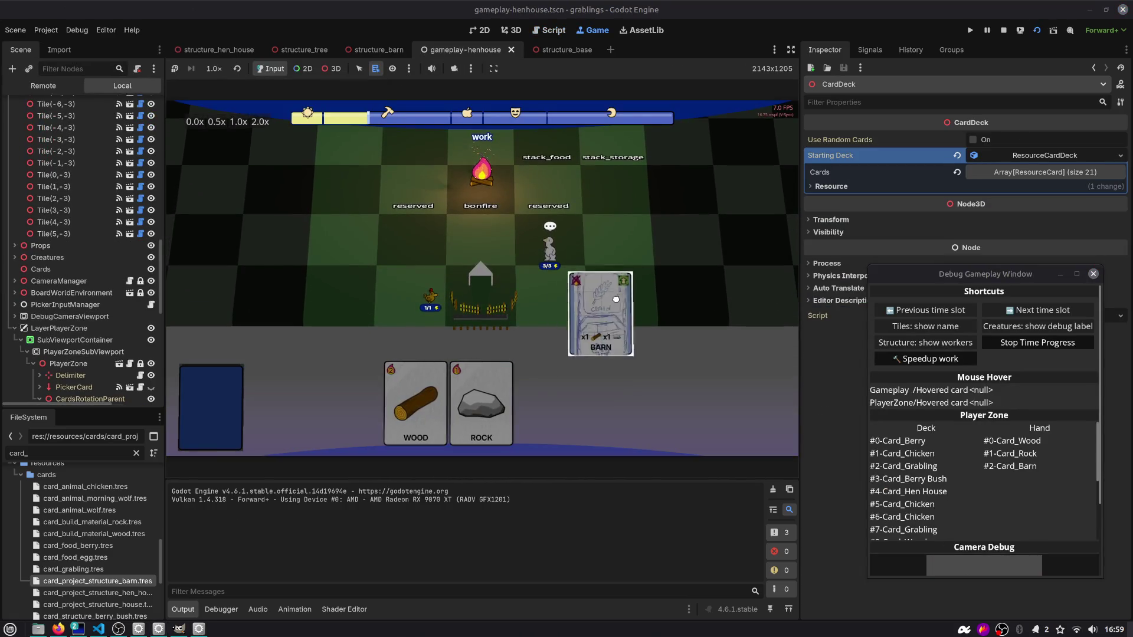
pyautogui.click(594, 307)
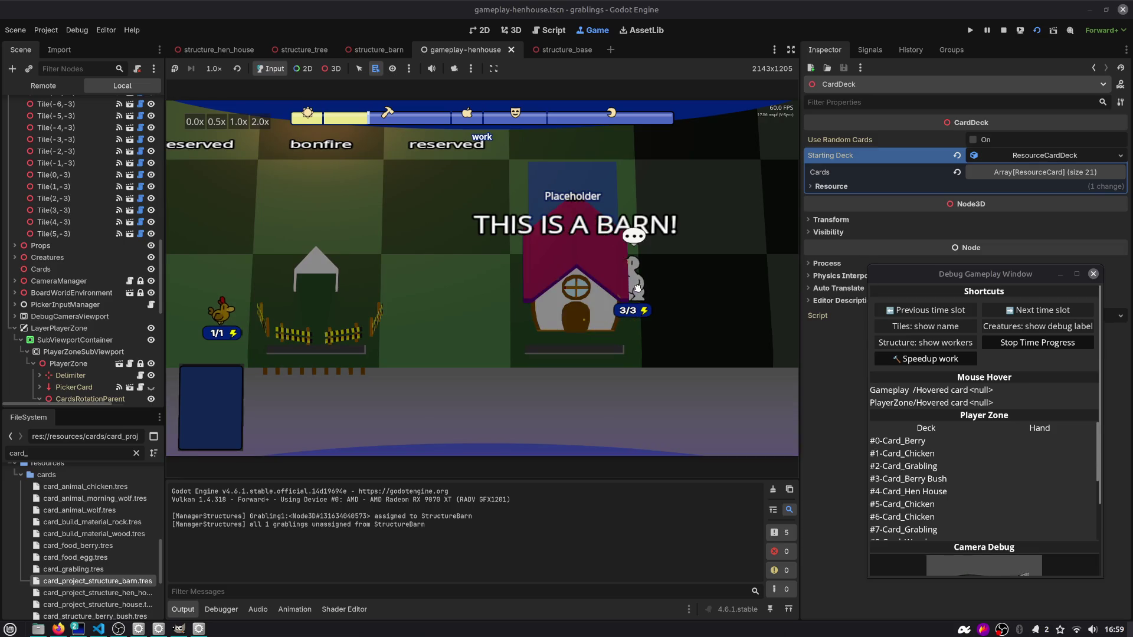
pyautogui.moveTo(221, 310); pyautogui.dragTo(548, 311)
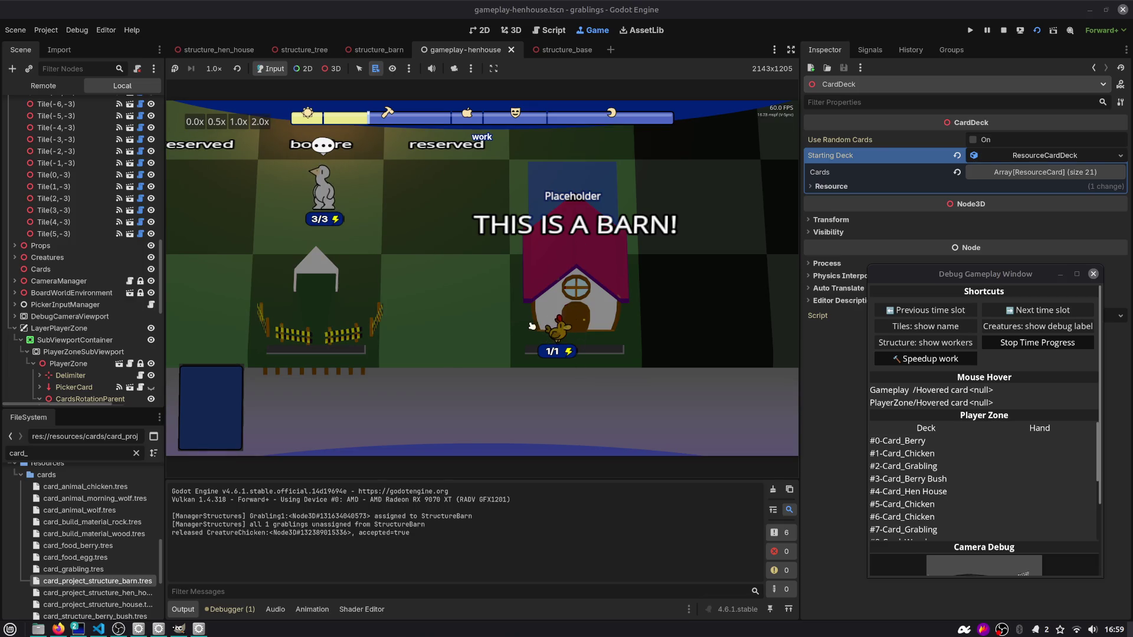
pyautogui.moveTo(445, 404); pyautogui.dragTo(440, 278)
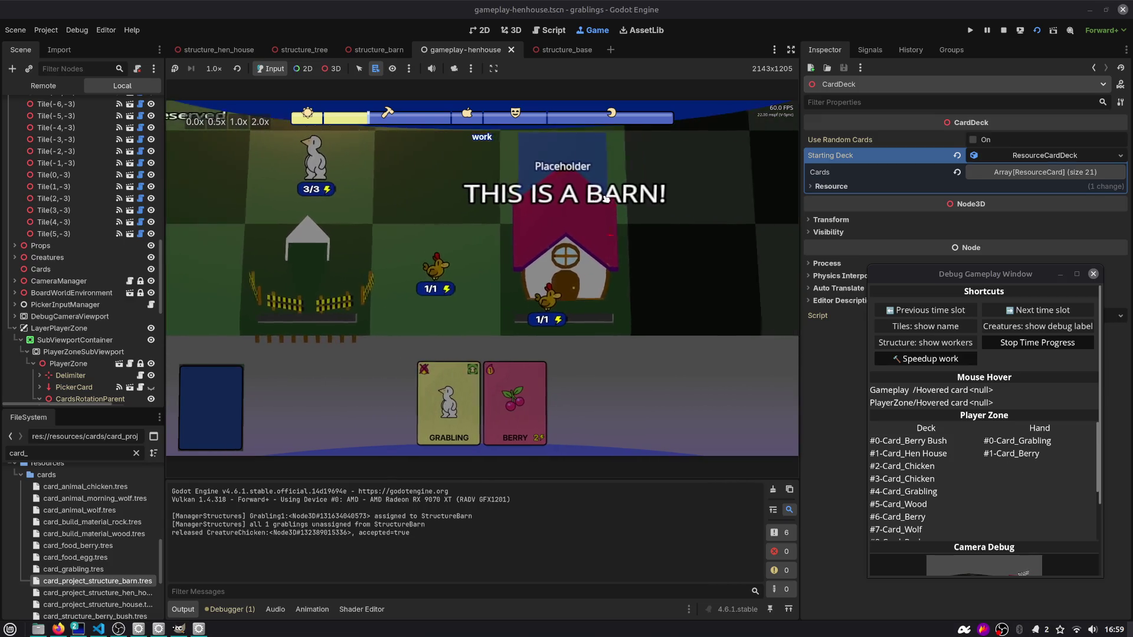
pyautogui.click(440, 278)
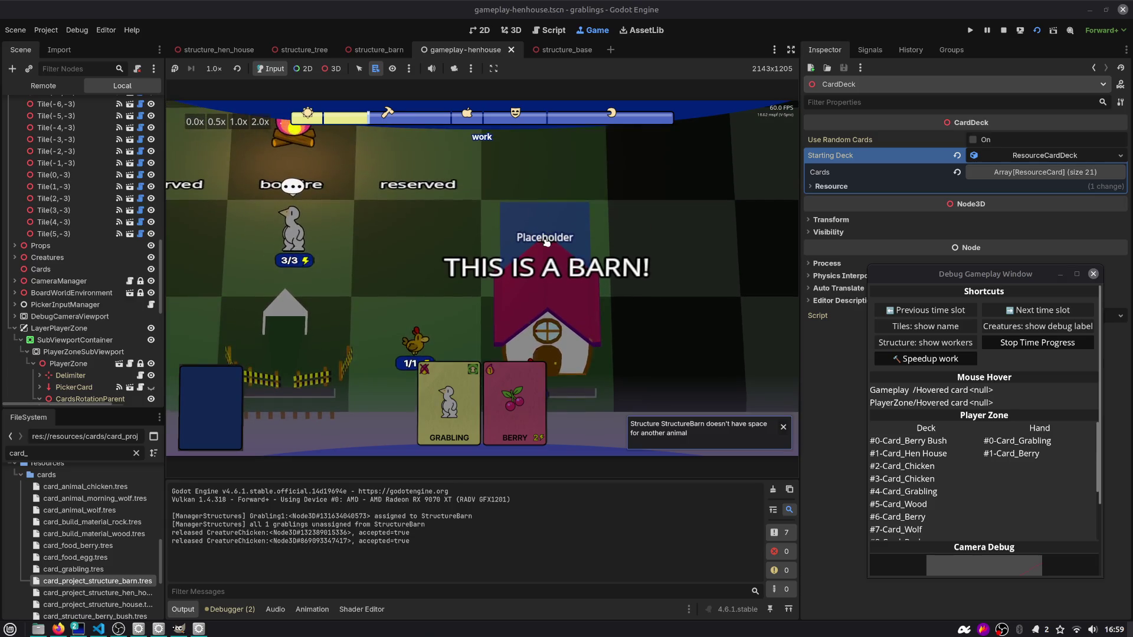
pyautogui.moveTo(515, 408); pyautogui.dragTo(567, 236)
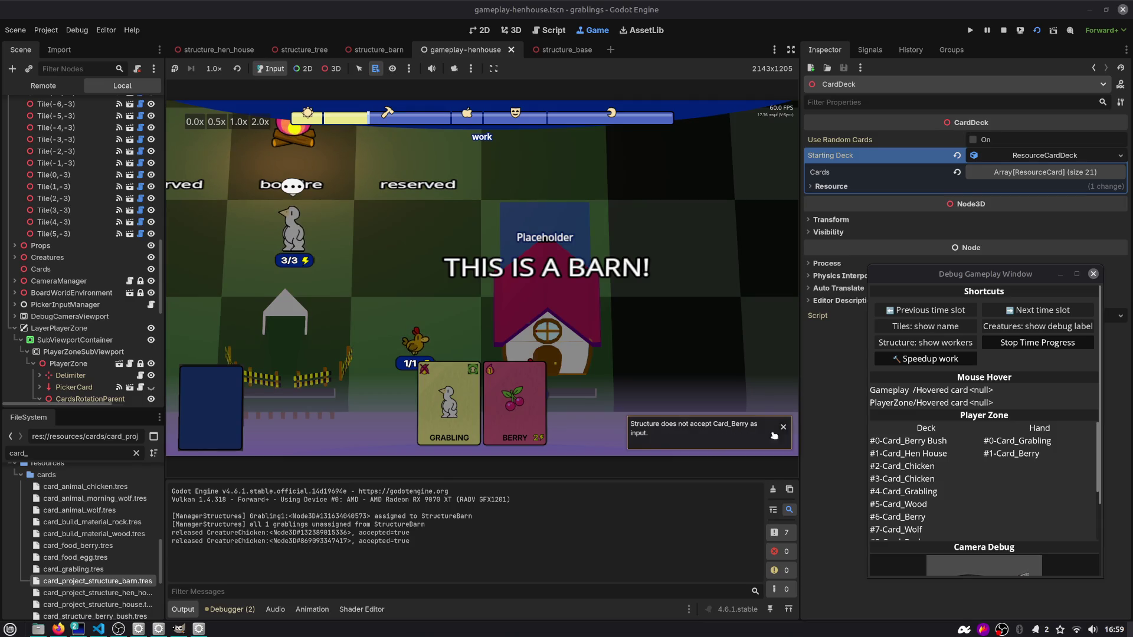
pyautogui.click(986, 30)
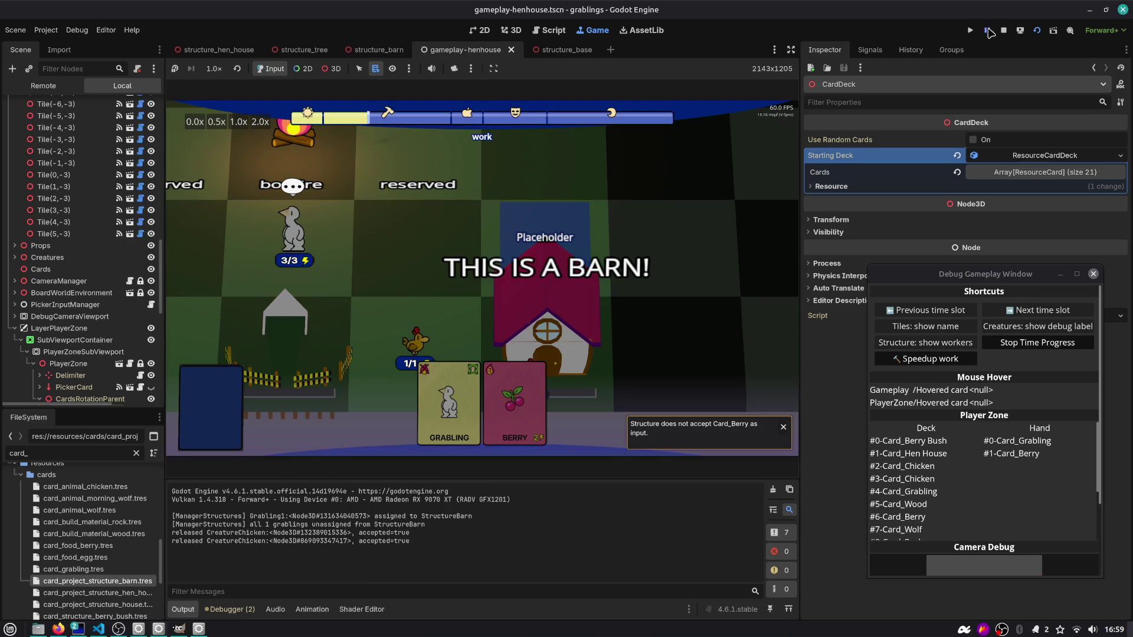
# Step: In the Remote tree filtered by 'barn', inspect StructureBarn's Structure Input Cards Allowed list, then stop the game
pyautogui.click(59, 85)
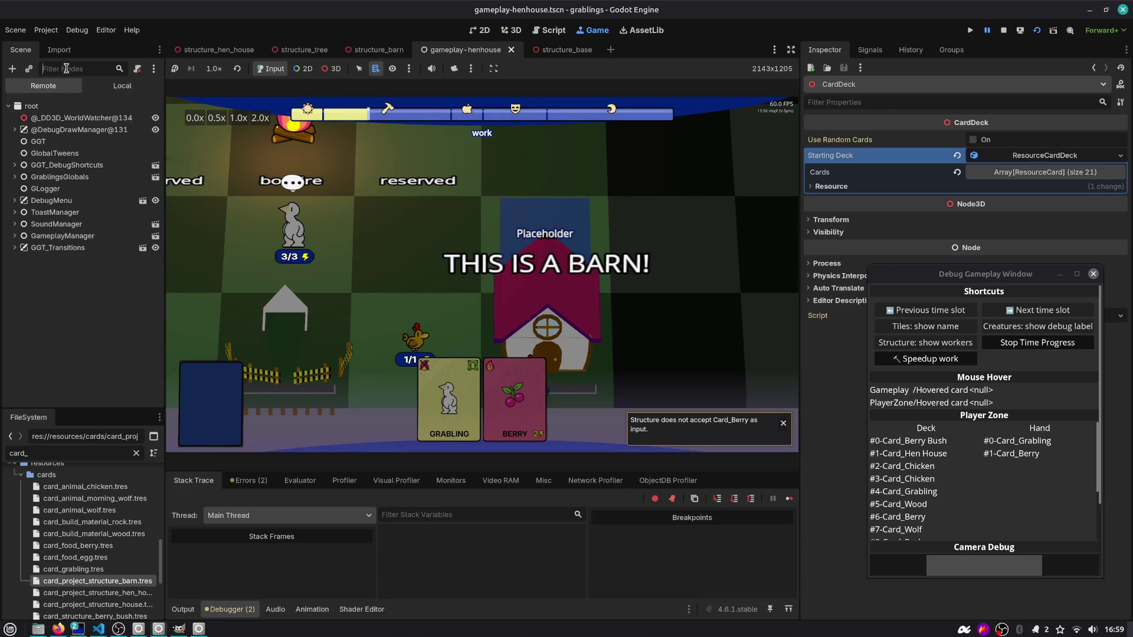
pyautogui.click(72, 68)
pyautogui.write('barn')
pyautogui.click(111, 106)
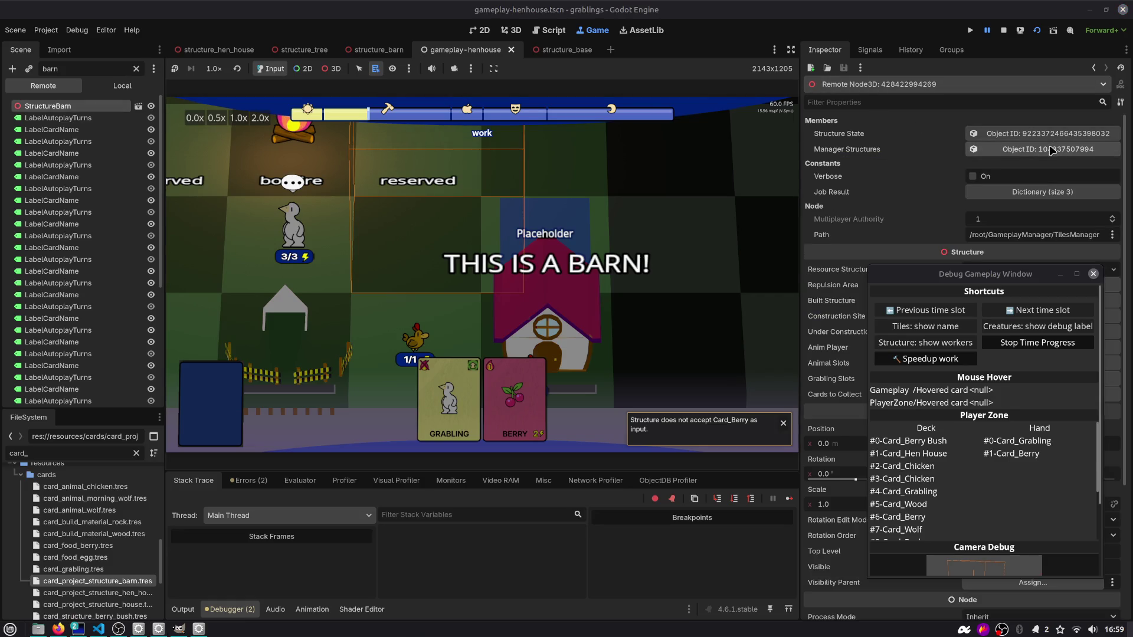
pyautogui.scroll(-5, 829, 234)
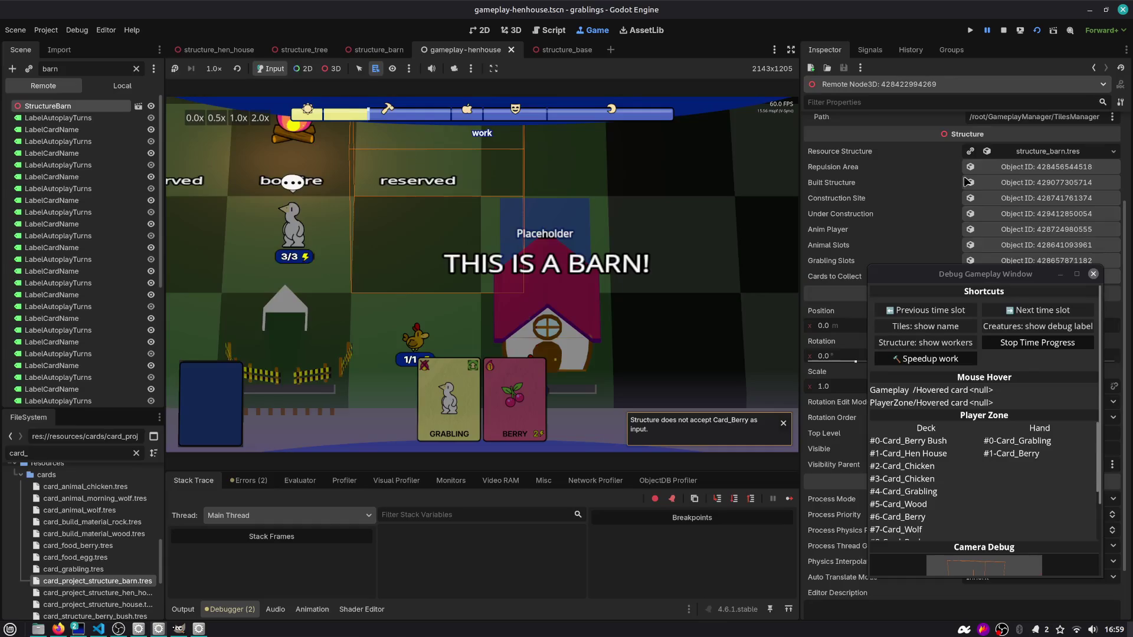
pyautogui.click(1033, 155)
pyautogui.moveTo(998, 275)
pyautogui.mouseDown()
pyautogui.moveTo(603, 363)
pyautogui.moveTo(477, 298)
pyautogui.mouseUp()
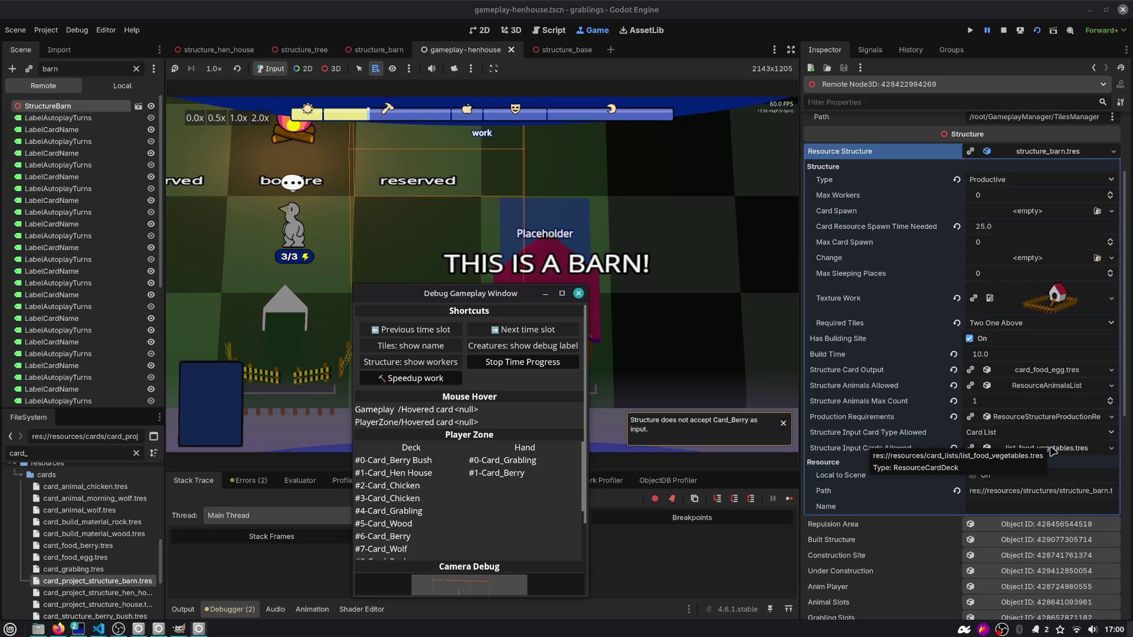
pyautogui.click(1052, 450)
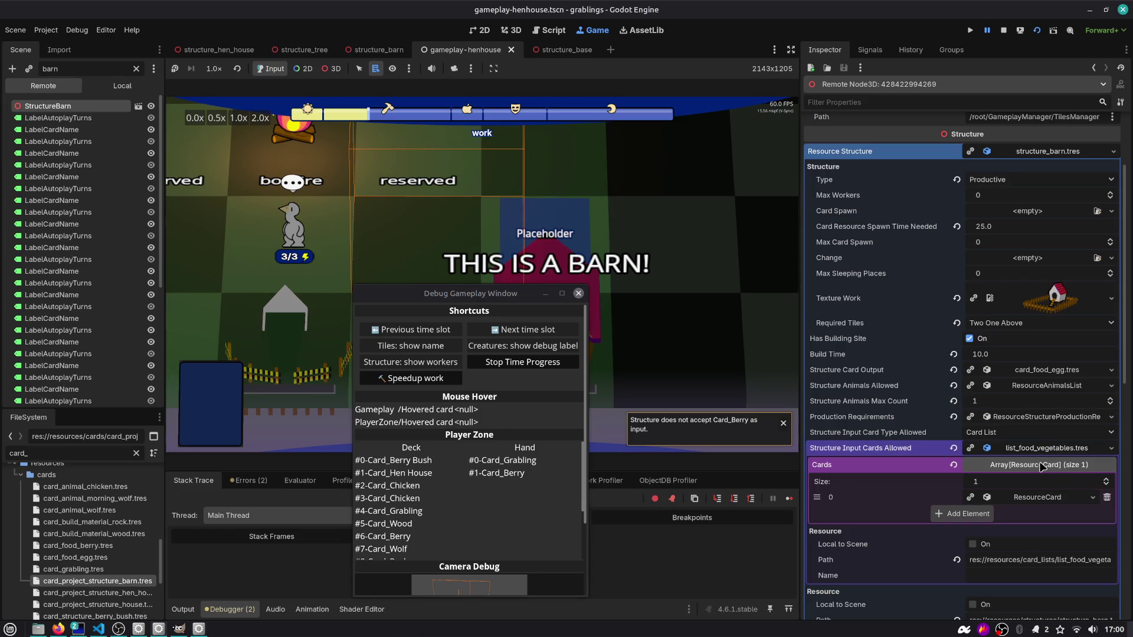
pyautogui.click(1035, 500)
pyautogui.moveTo(505, 296)
pyautogui.mouseDown()
pyautogui.moveTo(112, 296)
pyautogui.moveTo(276, 282)
pyautogui.mouseUp()
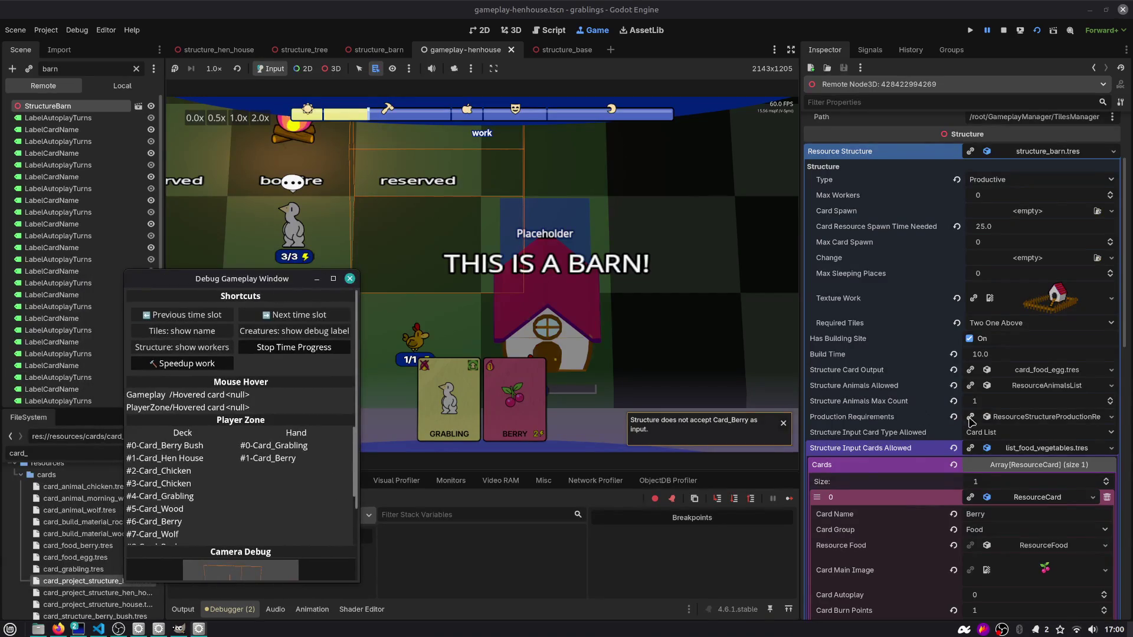
pyautogui.scroll(-4, 1021, 432)
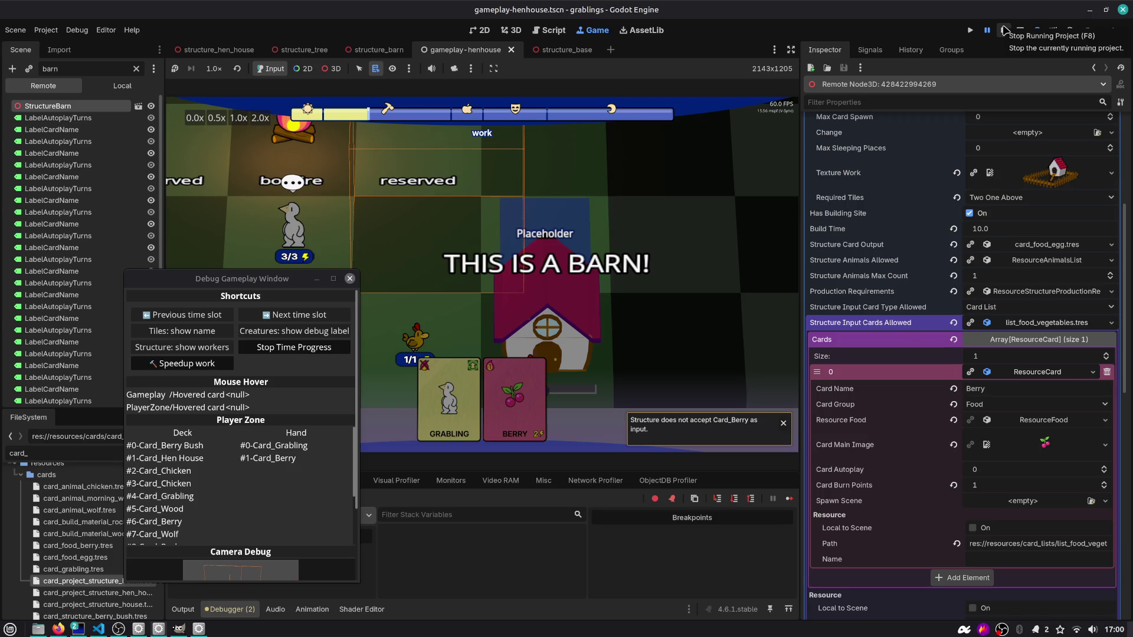
pyautogui.click(1003, 30)
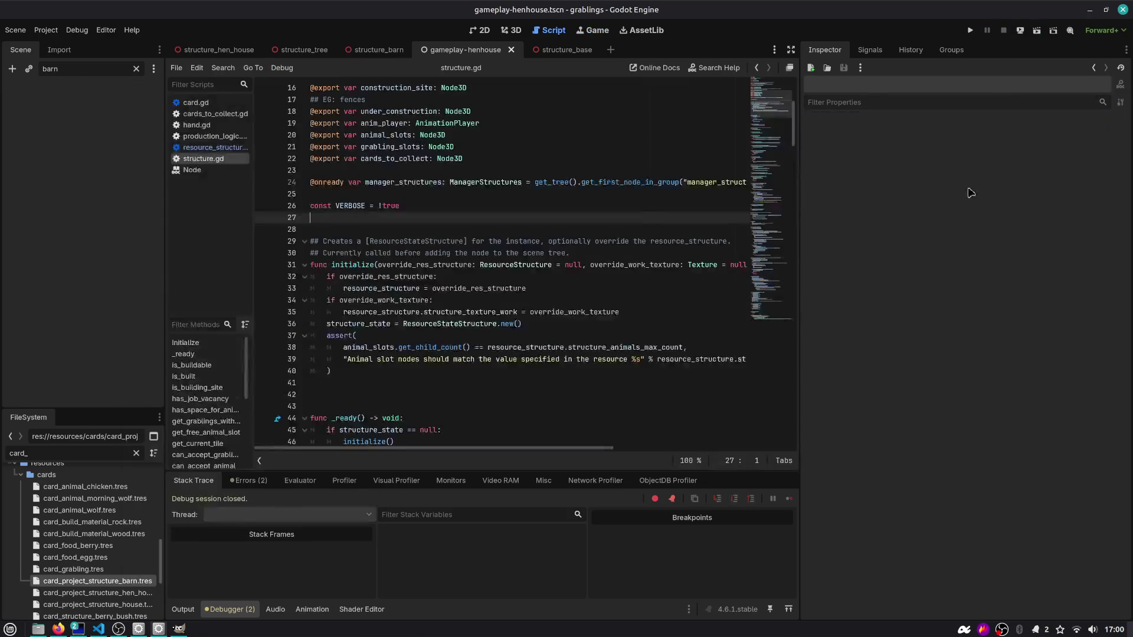
# Step: Quick-load card_food_berry.tres as the barn's accepted card, save structure_barn, and rerun gameplay-henhouse
pyautogui.click(378, 50)
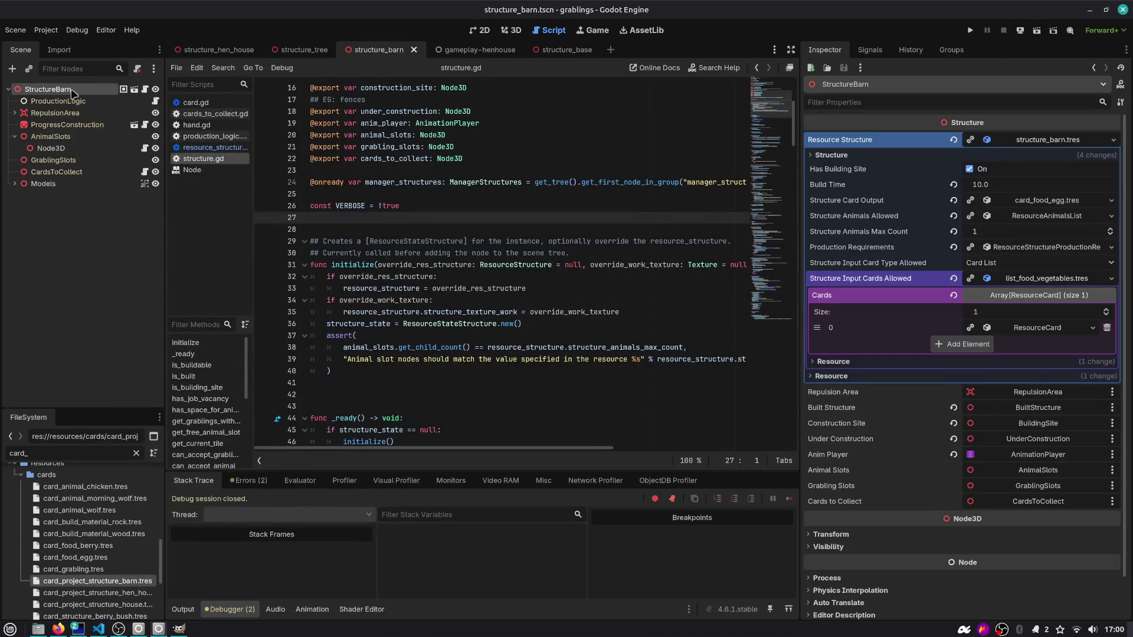
pyautogui.click(1021, 328)
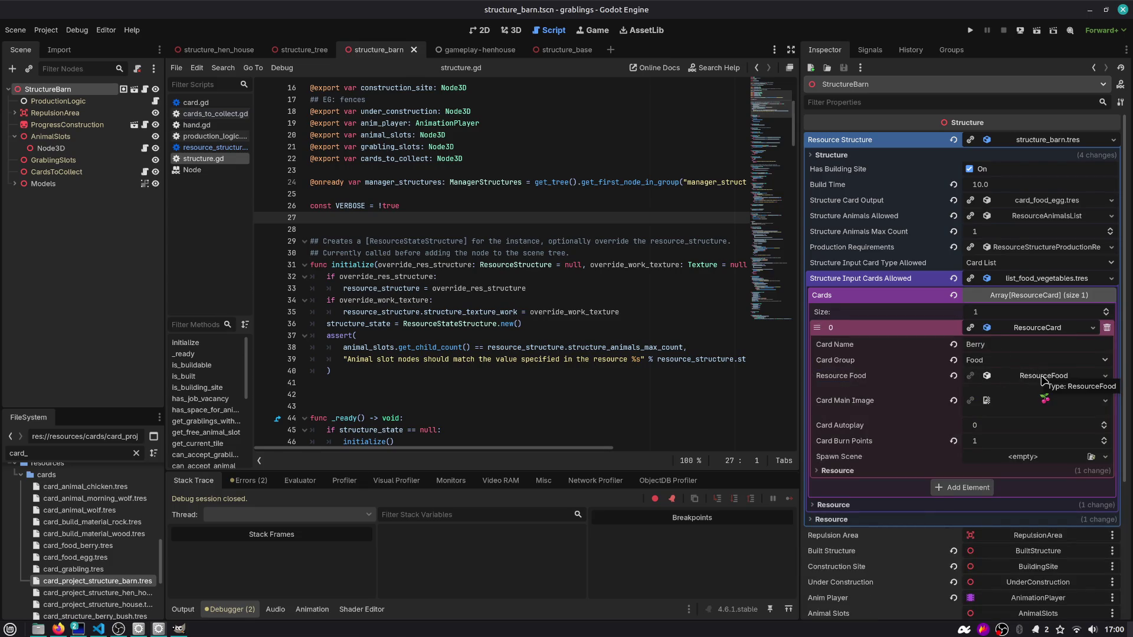
pyautogui.rightClick(1041, 329)
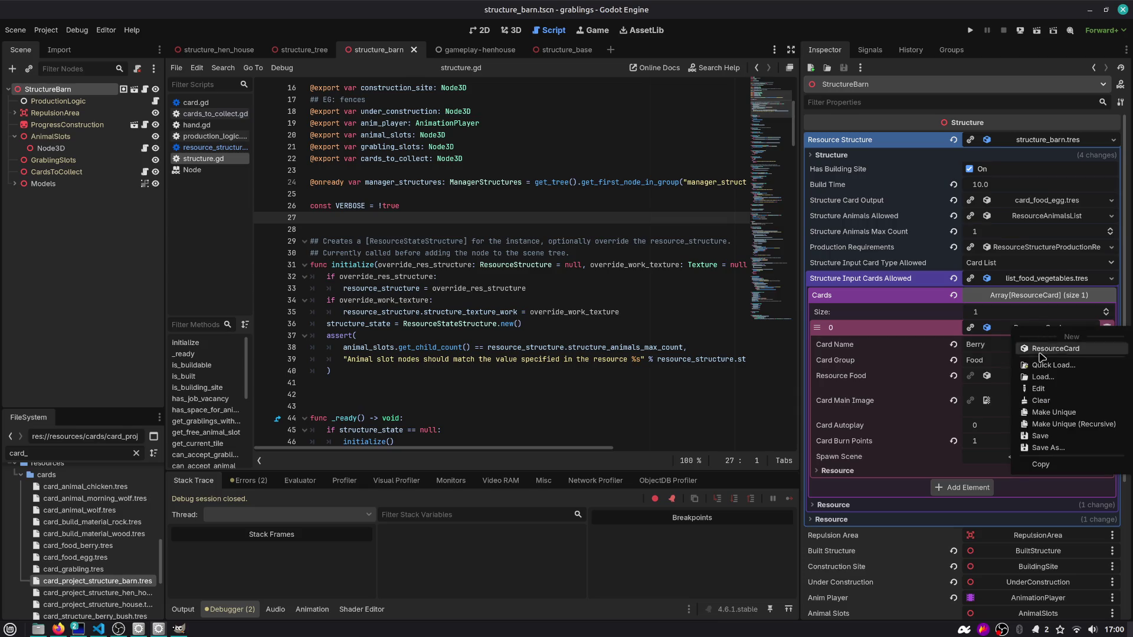
pyautogui.click(1040, 366)
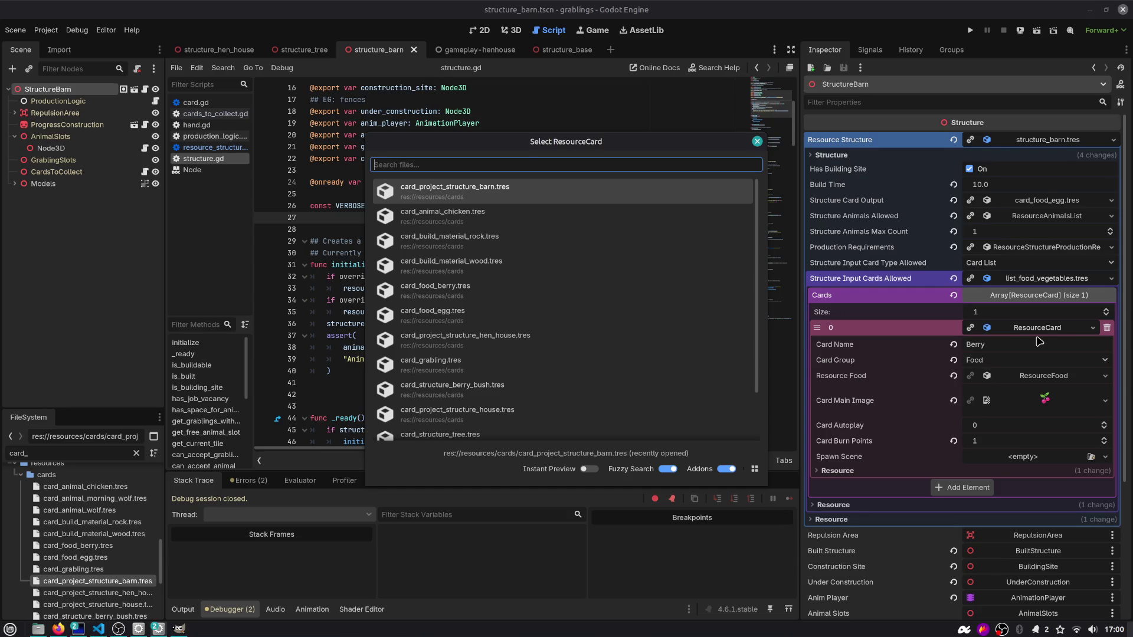
pyautogui.write('berry')
pyautogui.press('Return')
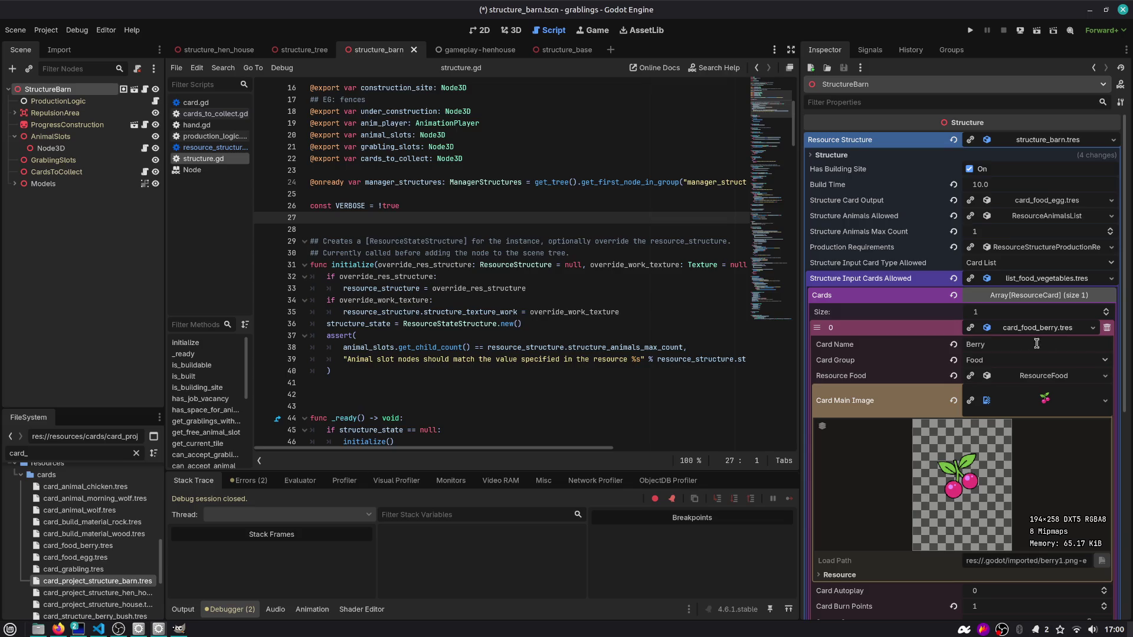
pyautogui.hotkey('ctrl', 's')
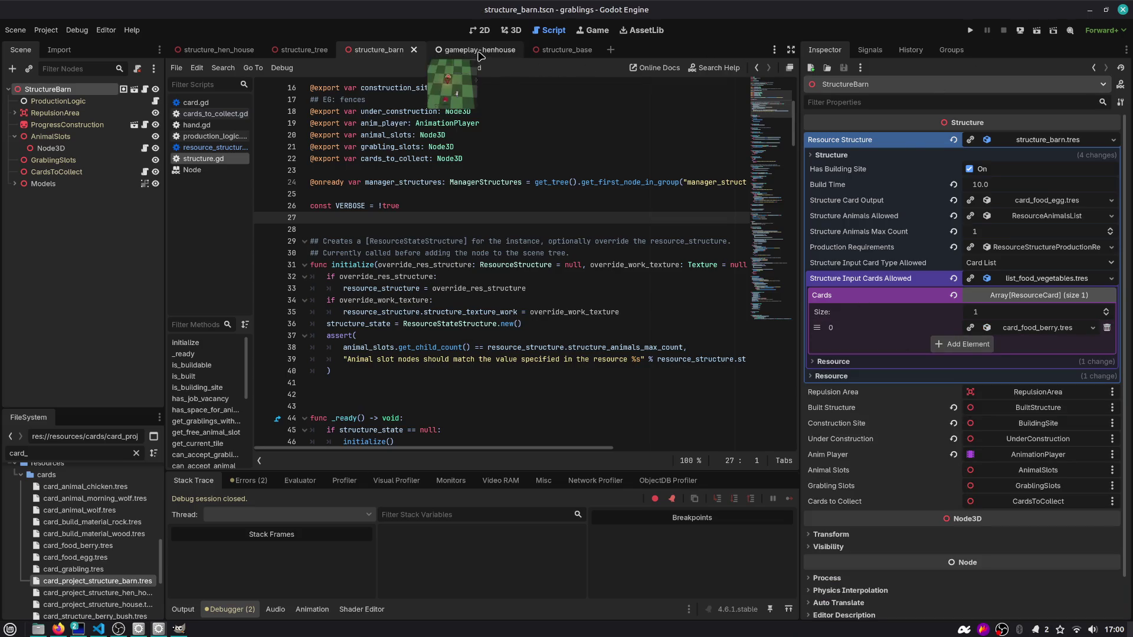
pyautogui.click(479, 52)
pyautogui.press('F6')
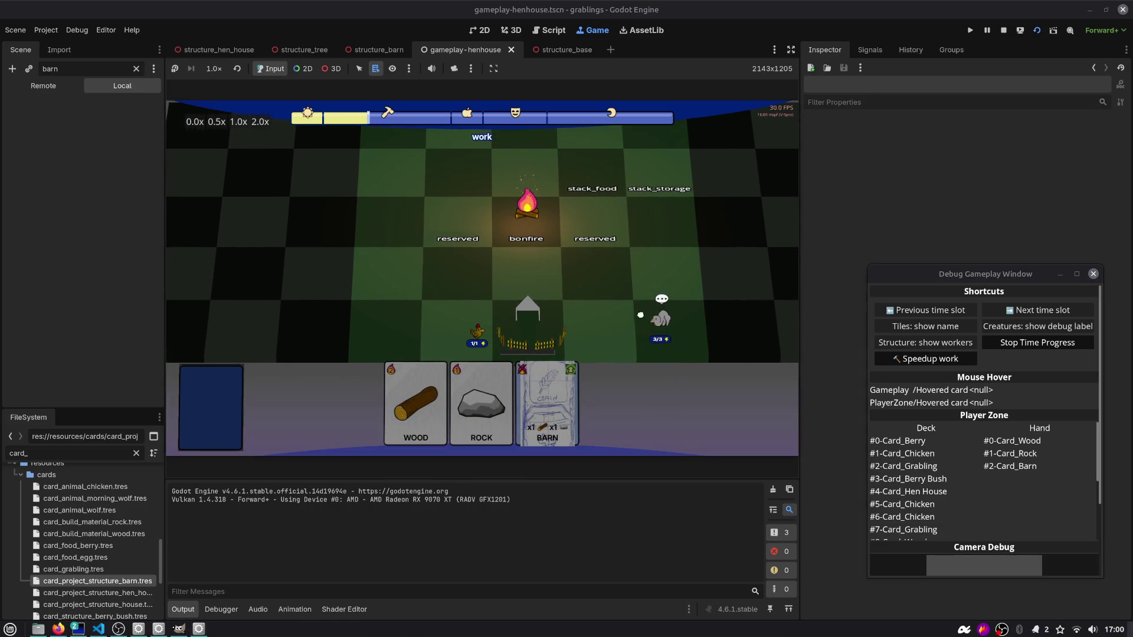
# Step: Build the barn with Rock and Wood, feed it the Berry and Chicken cards, then return to the script
pyautogui.click(575, 289)
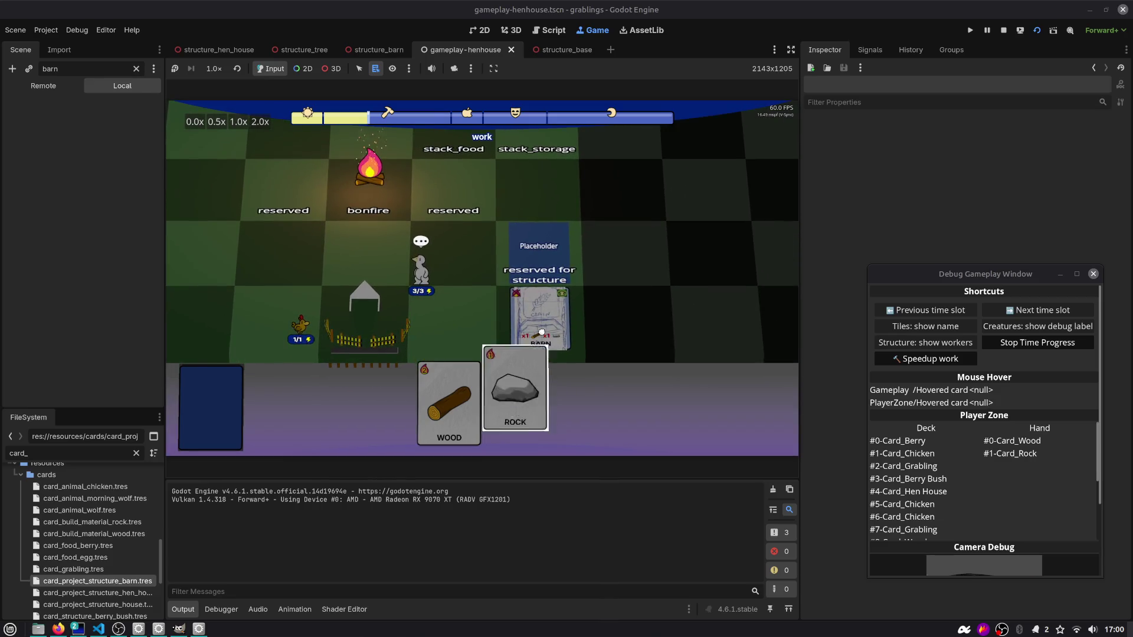
pyautogui.click(539, 337)
pyautogui.click(502, 413)
pyautogui.click(539, 337)
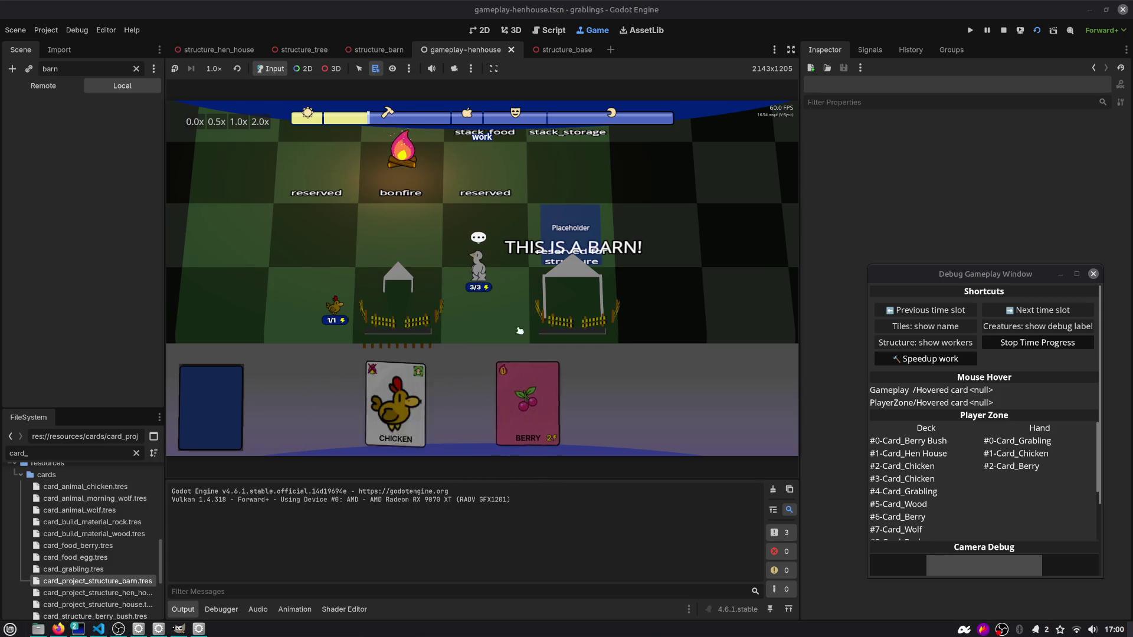
pyautogui.moveTo(546, 400)
pyautogui.mouseDown()
pyautogui.moveTo(561, 331)
pyautogui.moveTo(560, 376)
pyautogui.moveTo(578, 230)
pyautogui.mouseUp()
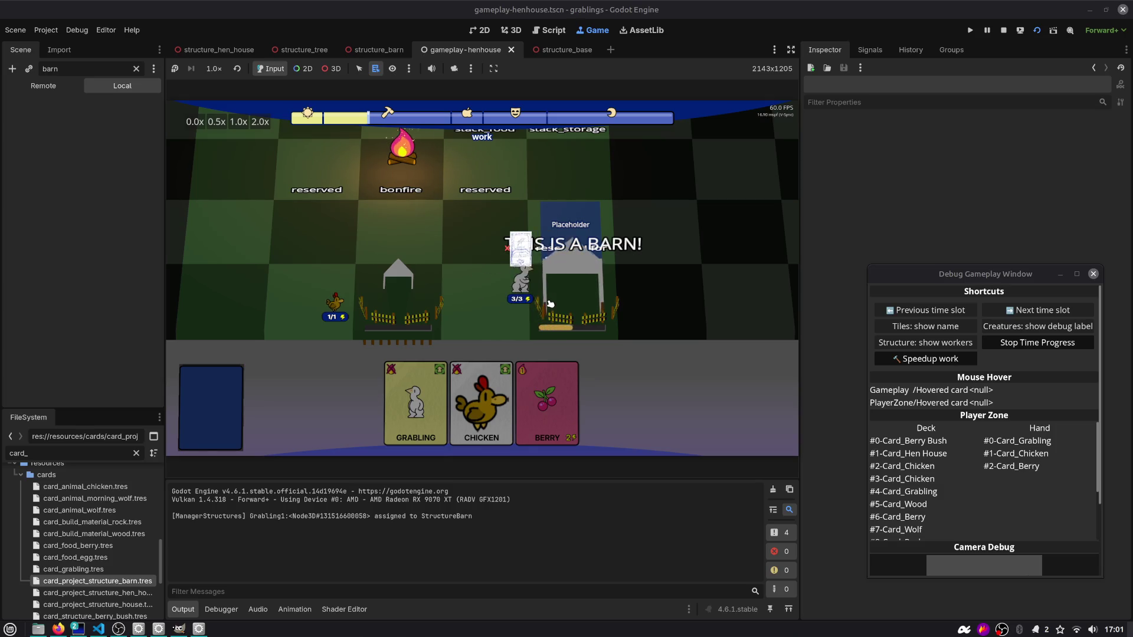
pyautogui.moveTo(550, 378); pyautogui.dragTo(570, 227)
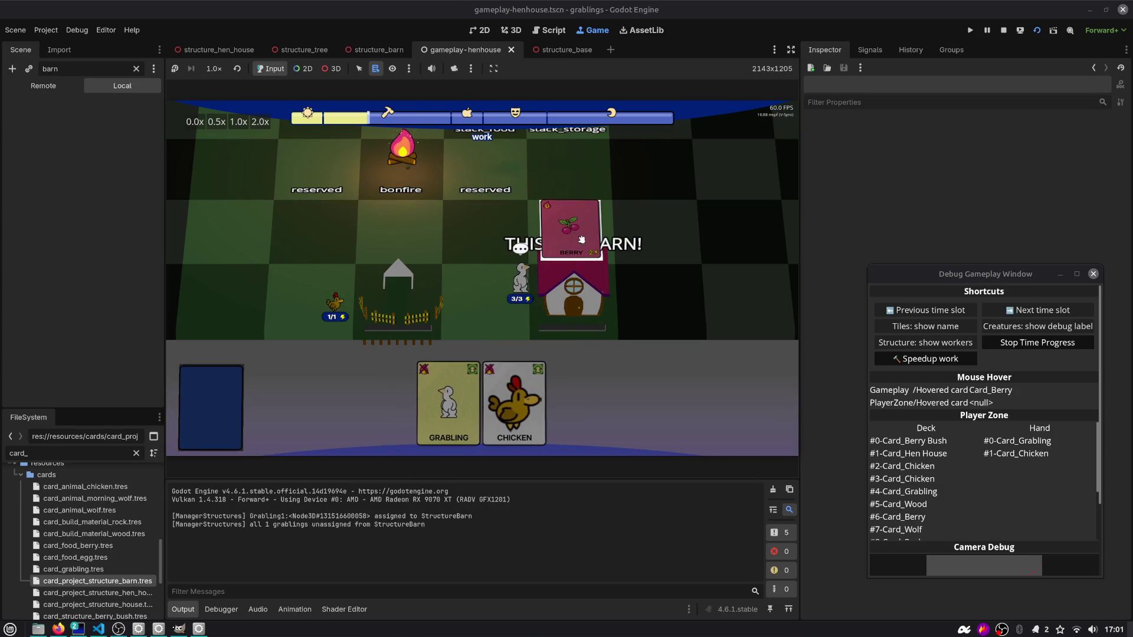
pyautogui.moveTo(544, 387)
pyautogui.mouseDown()
pyautogui.moveTo(525, 289)
pyautogui.moveTo(565, 291)
pyautogui.mouseUp()
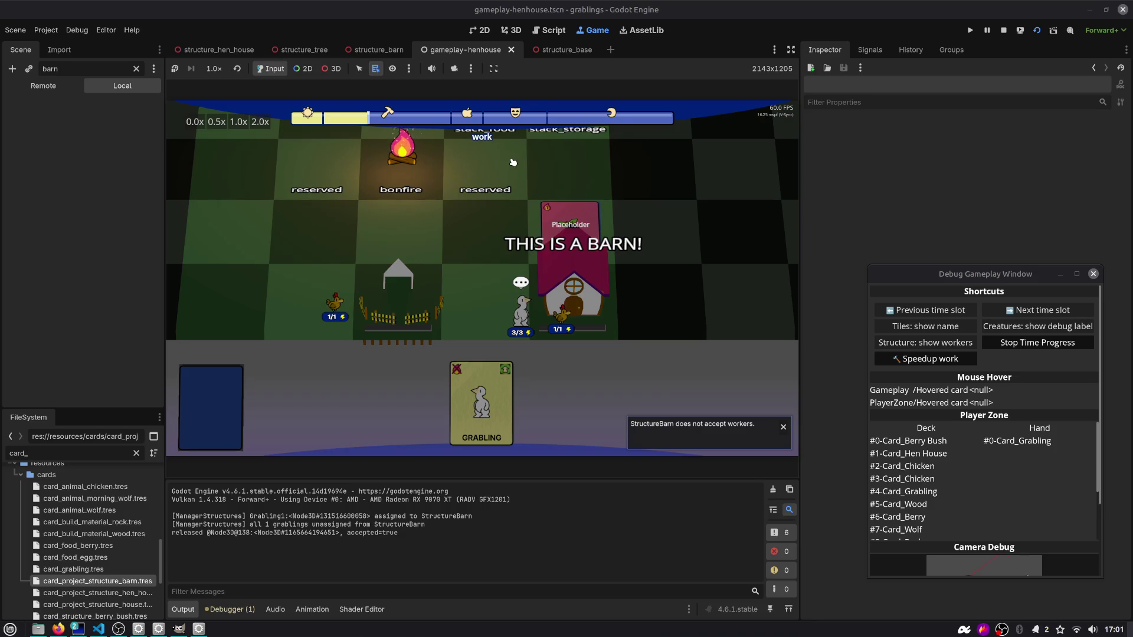
pyautogui.click(522, 34)
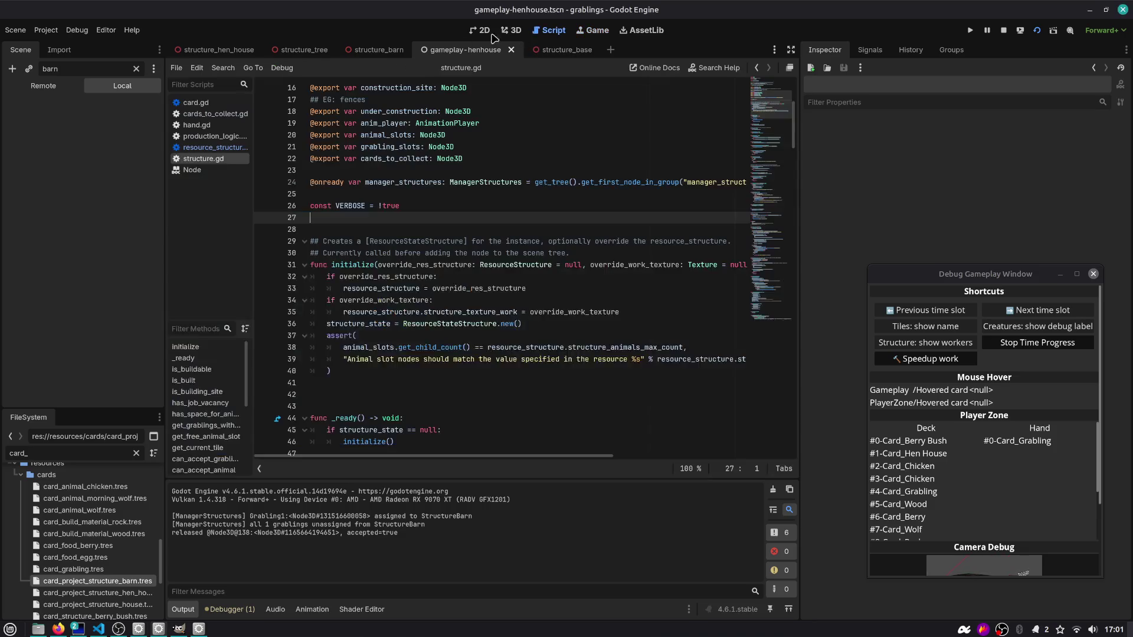
# Step: Clear the 'barn' filter, switch to the structure_barn scene, and select GrablingSlots
pyautogui.click(137, 69)
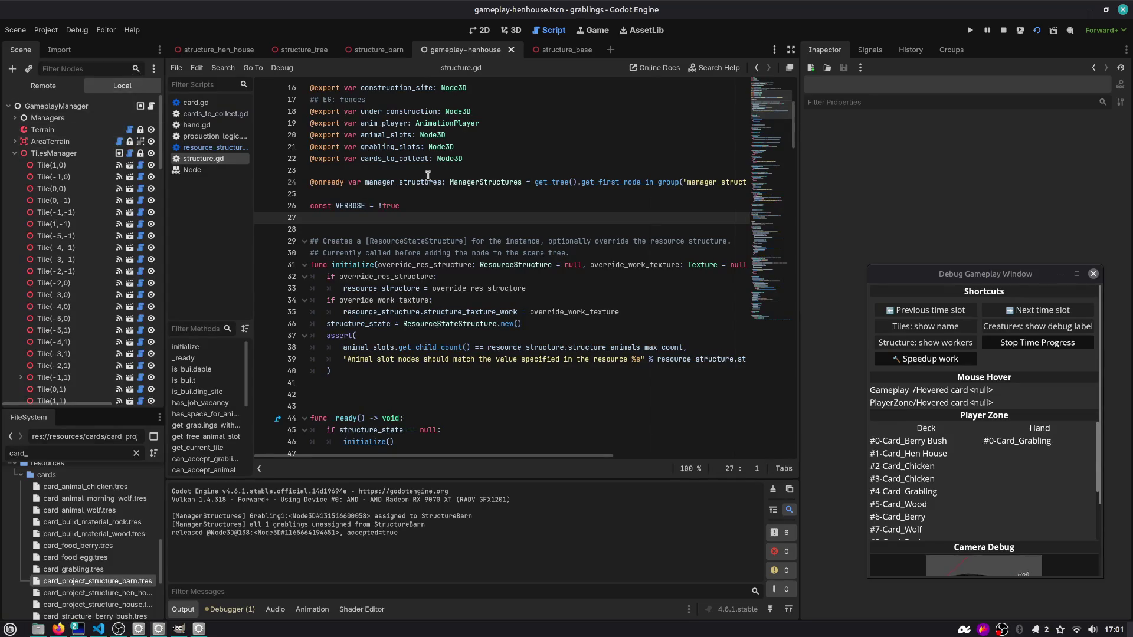
pyautogui.click(377, 50)
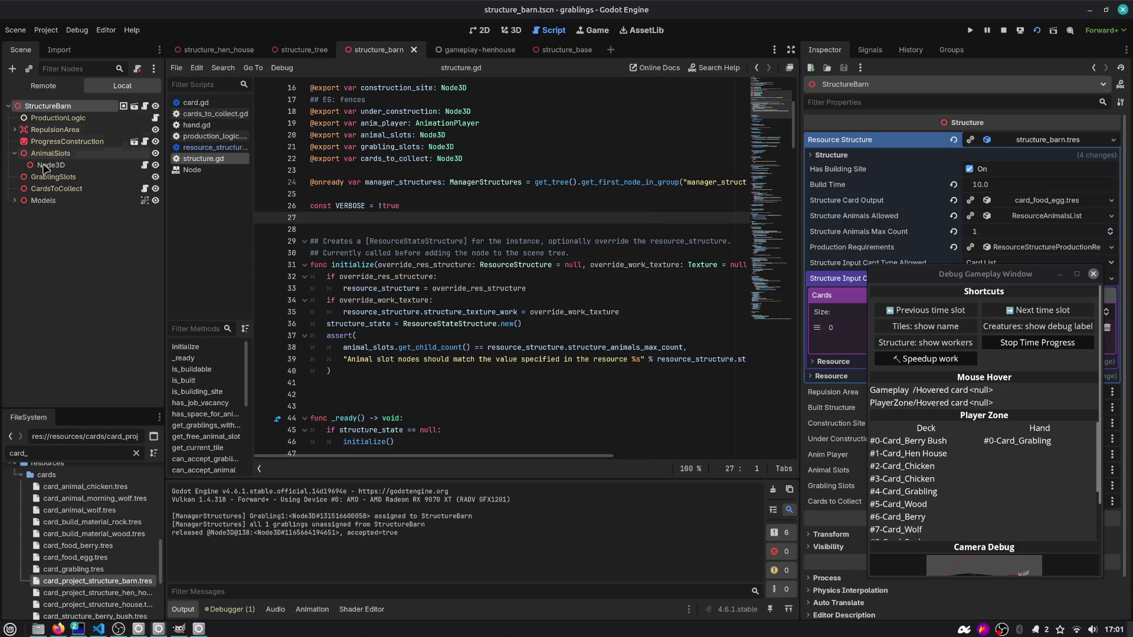
pyautogui.click(56, 177)
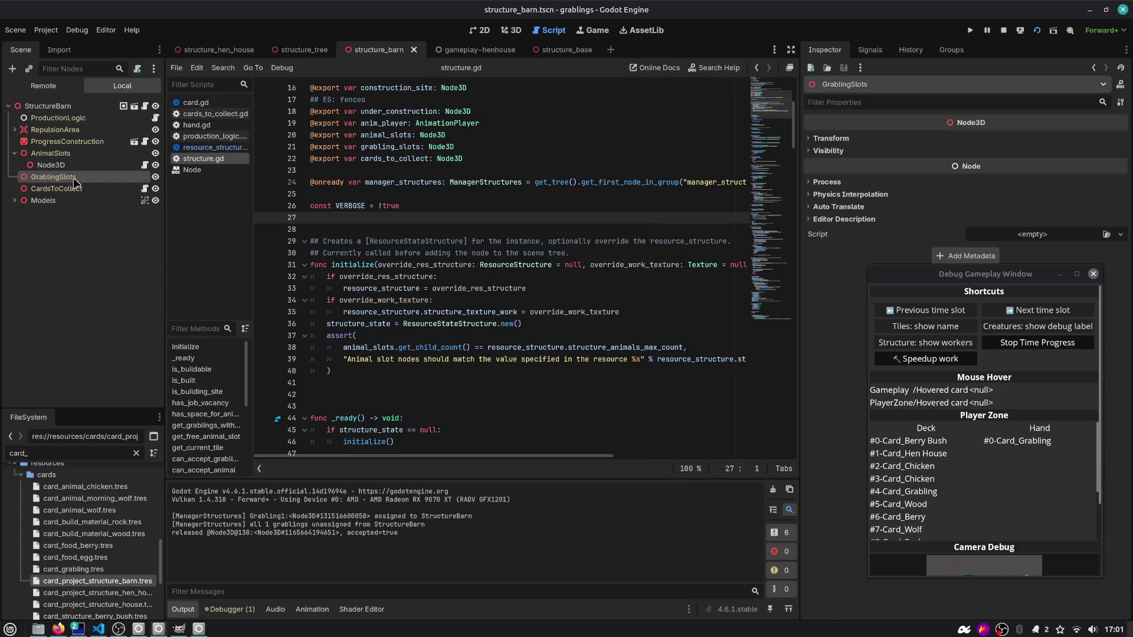